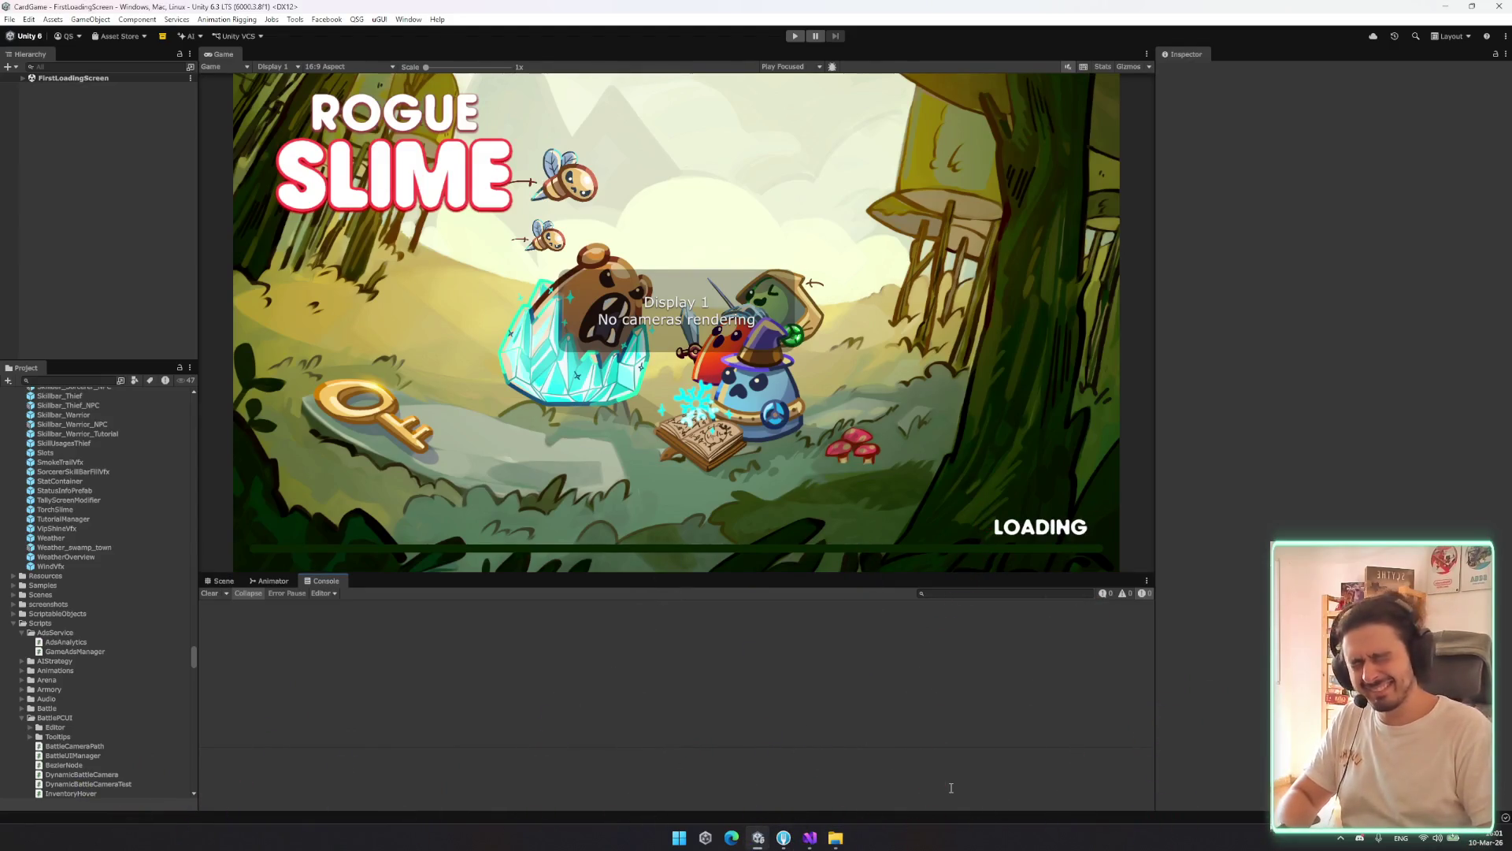
Launch Rogue Slime.exe from BUILDS > PCBUILD and enlarge the Game view above the console
mouse_move(836, 838)
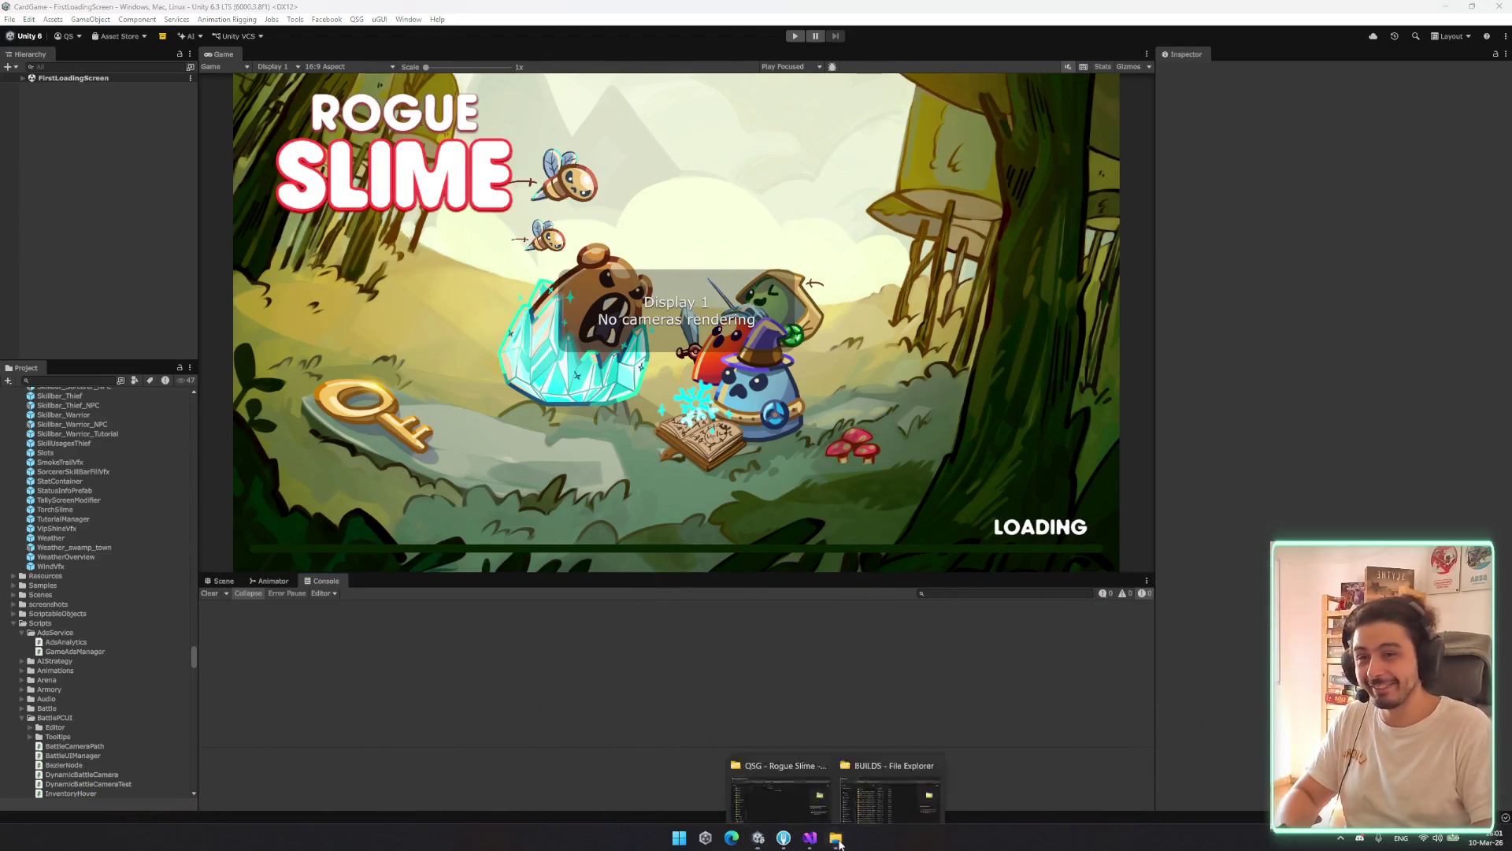
click(890, 780)
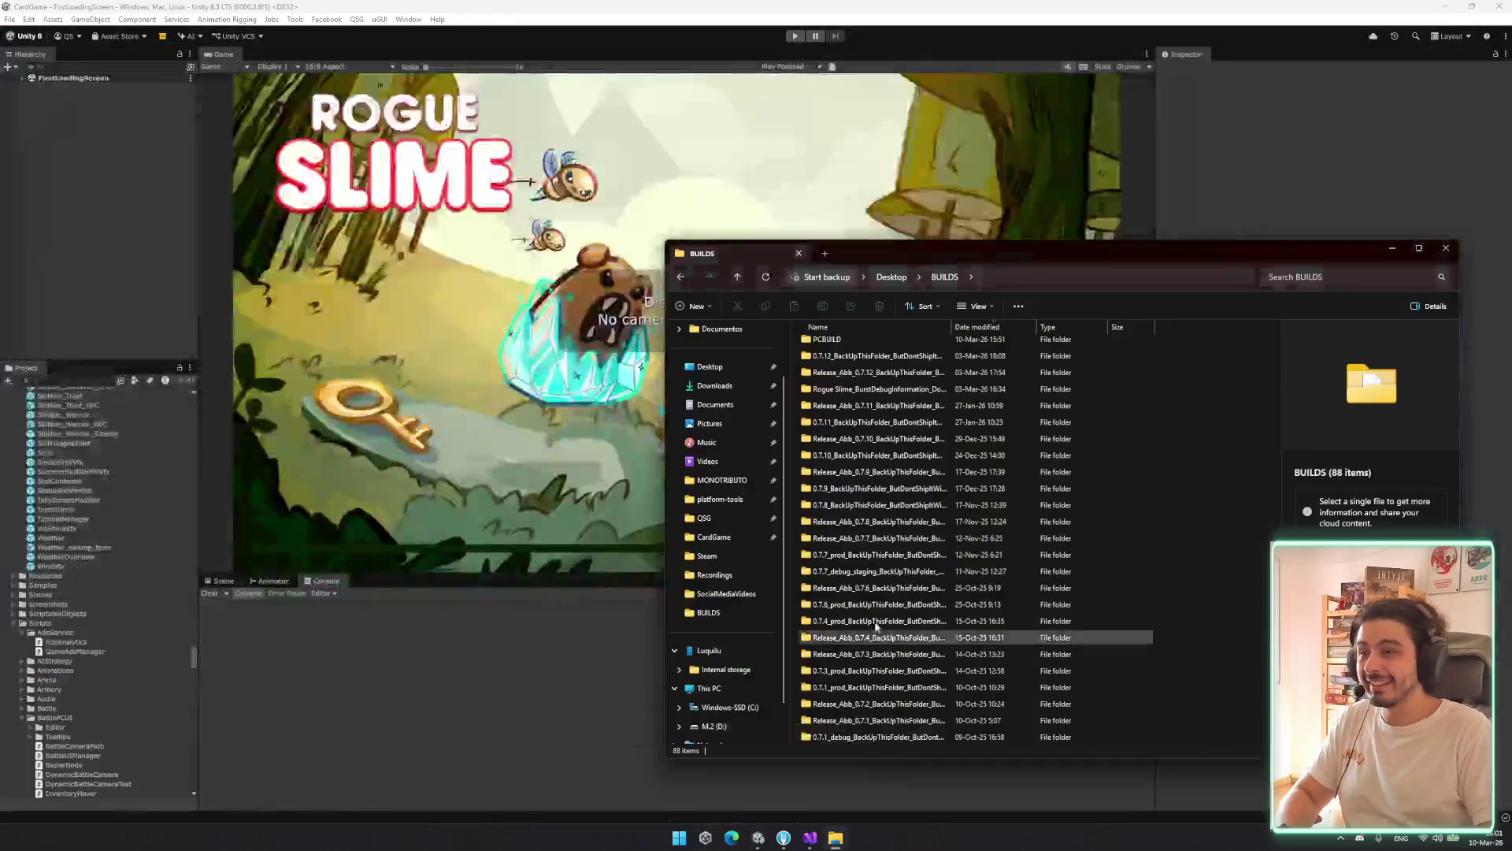
double_click(848, 338)
click(1072, 355)
click(1446, 248)
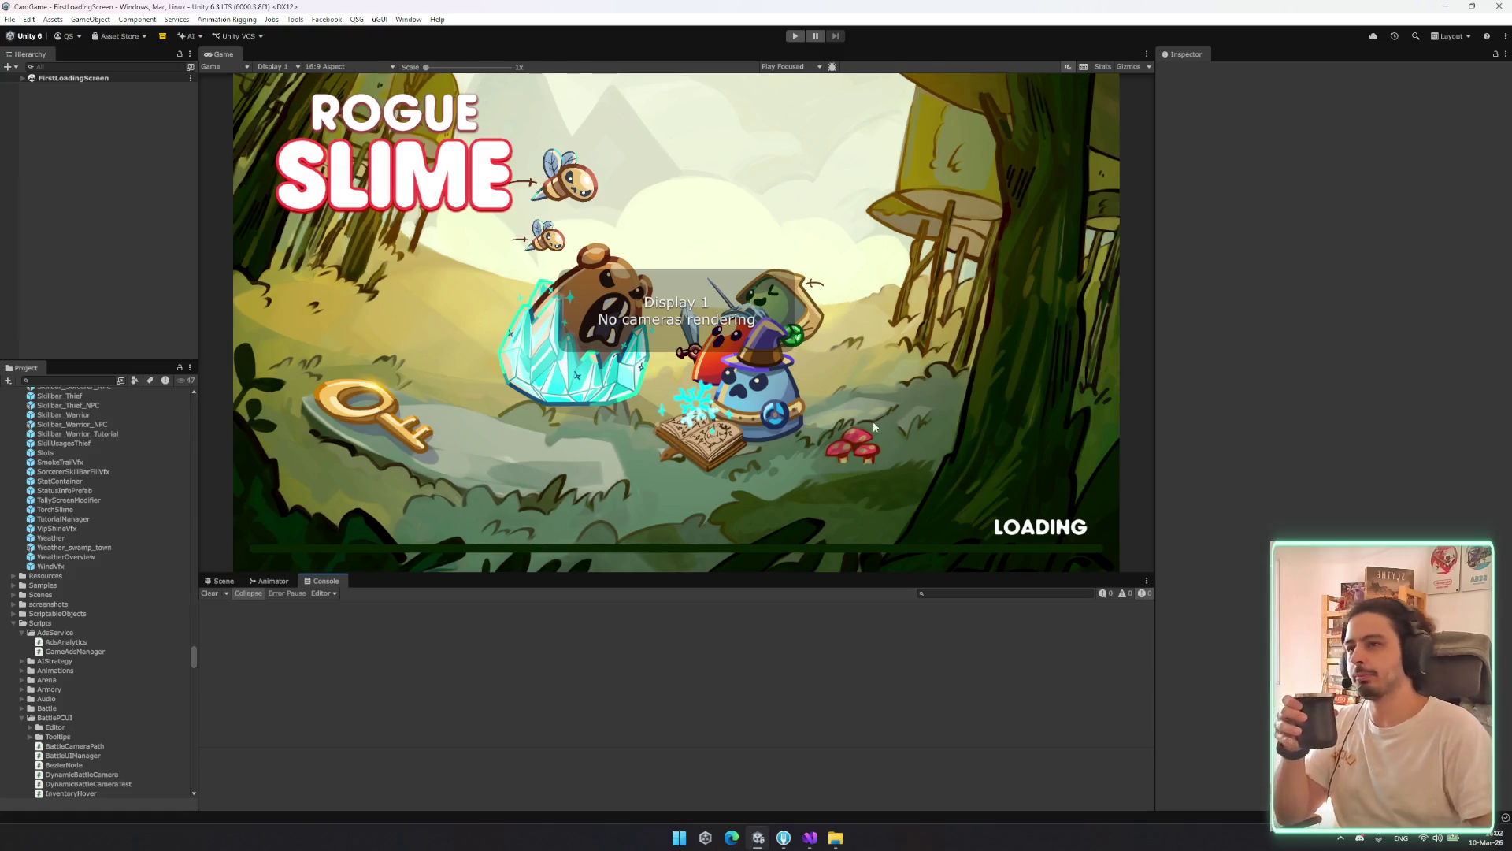
drag(650, 577, 646, 621)
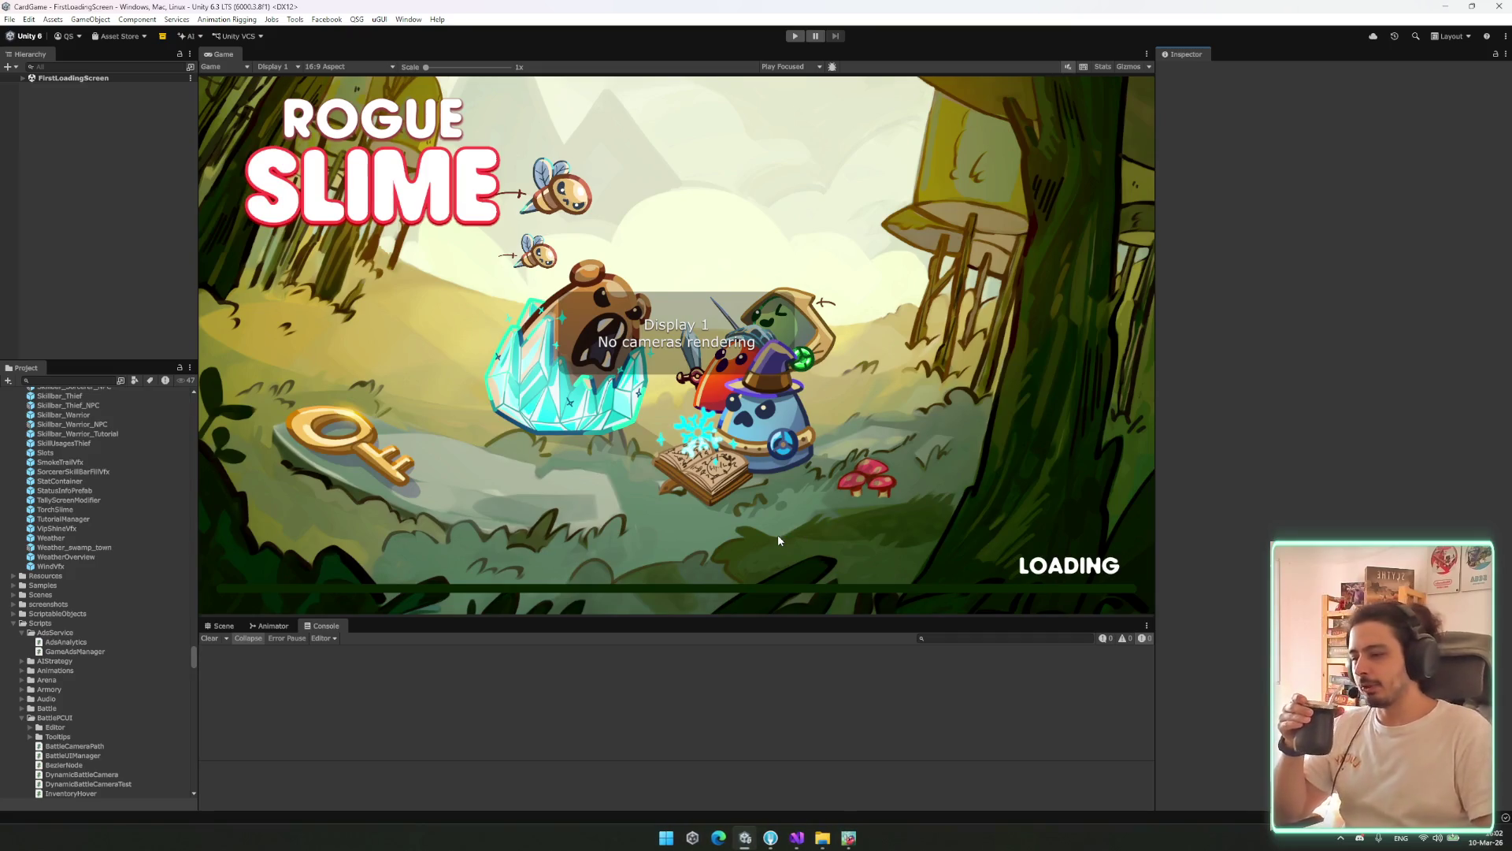
Bring up the Rogue Slime window and wait through the not-responding prompt until the main menu loads
click(849, 836)
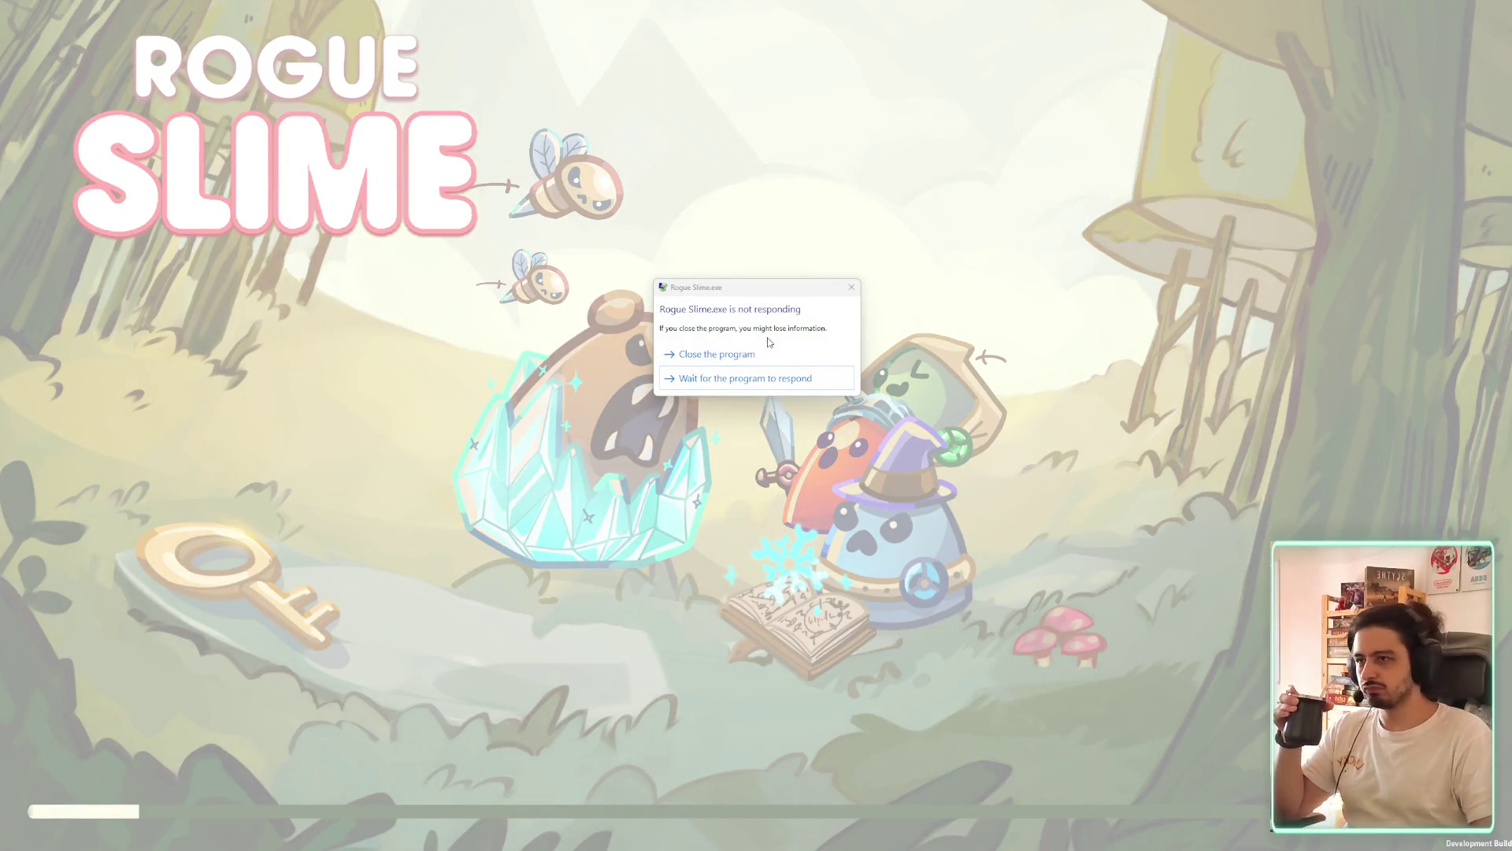
click(771, 386)
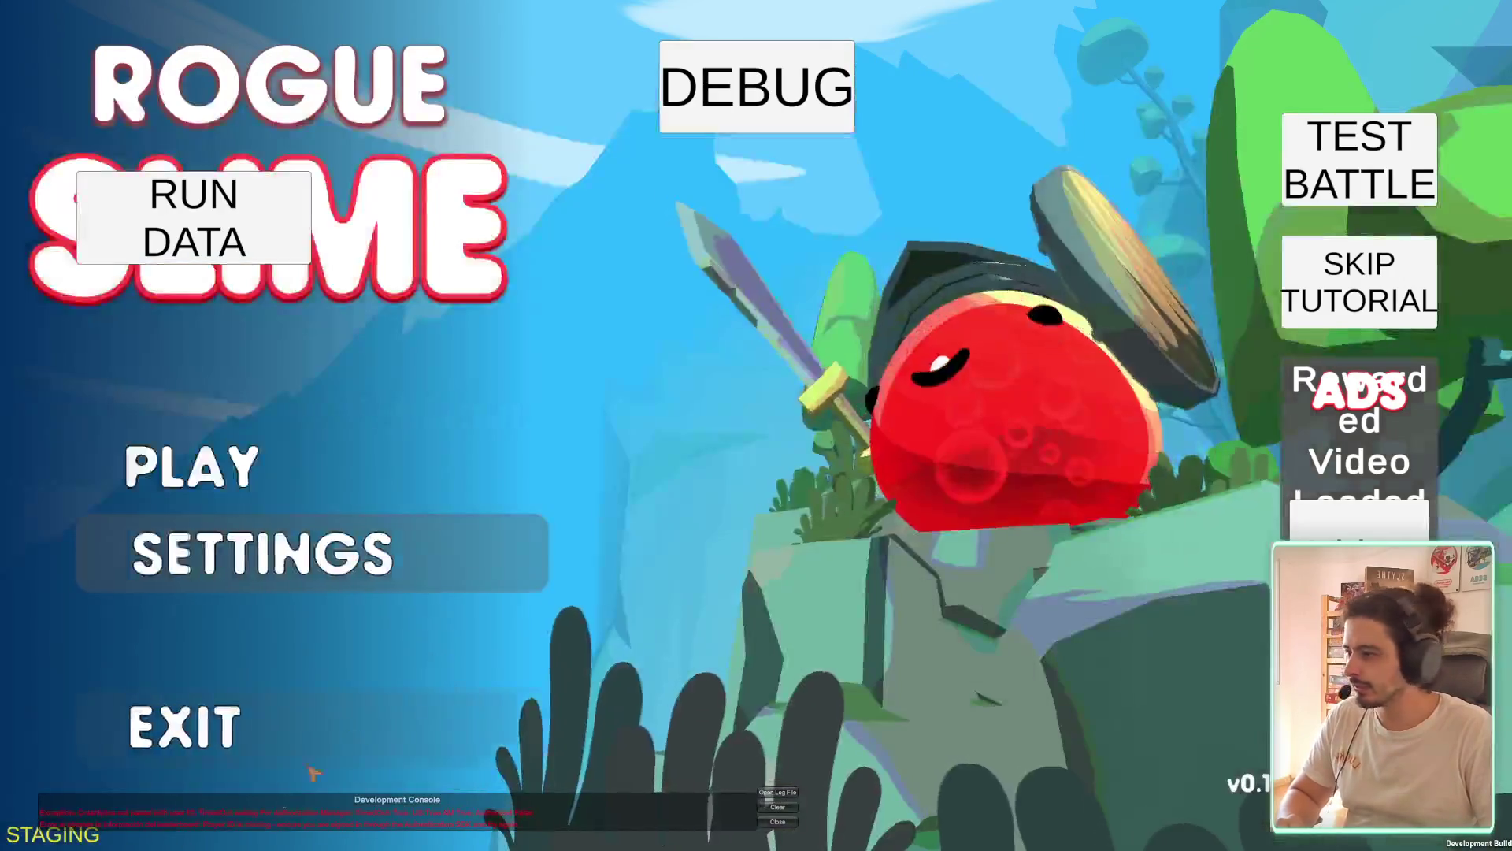
Close the development console, set Sounds and Music to 0% in Audio settings, and start a test battle
click(790, 823)
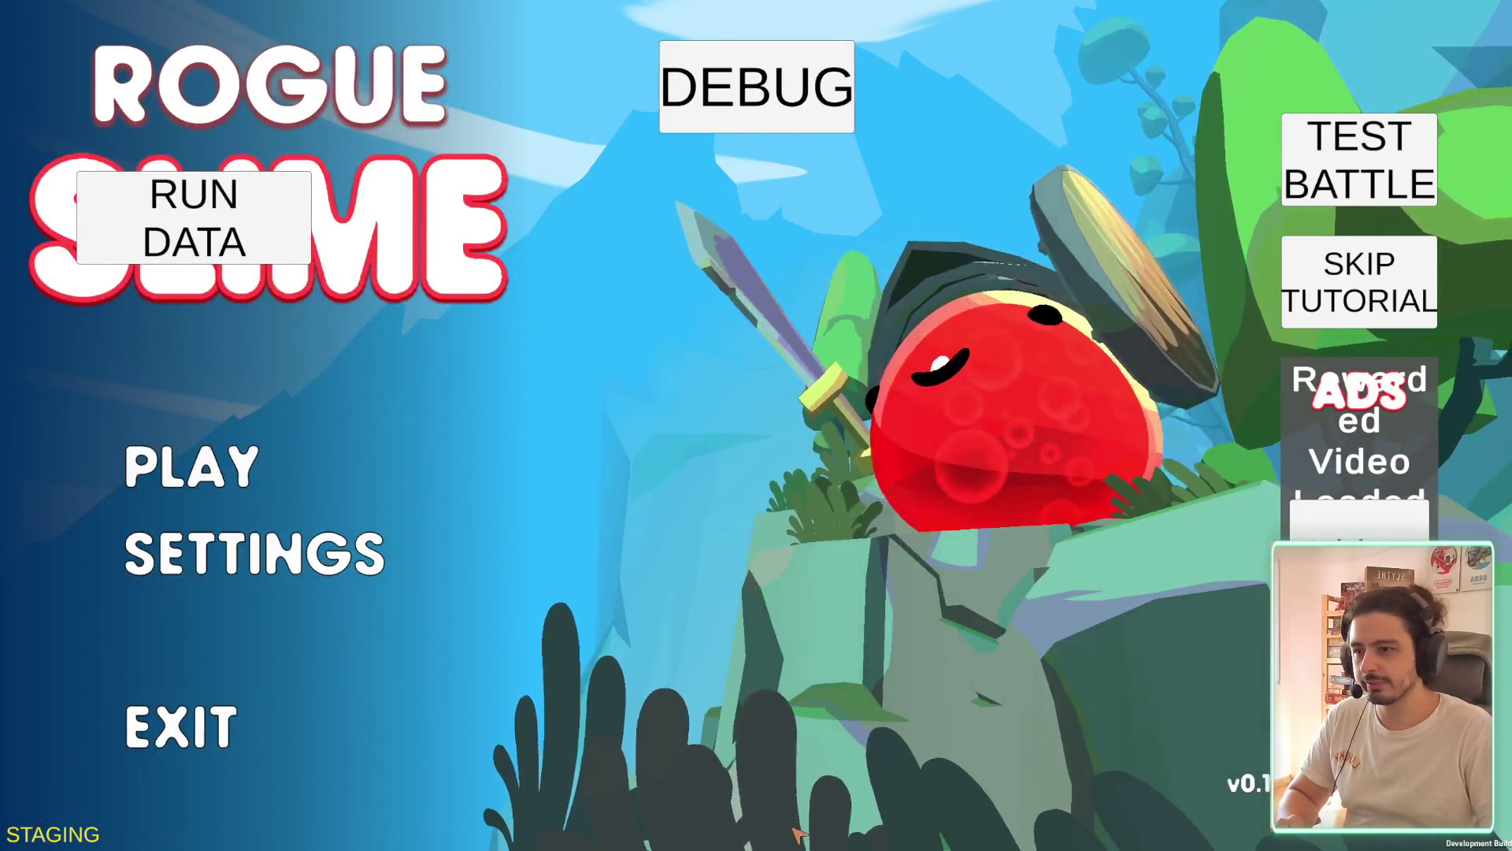
click(252, 551)
click(798, 148)
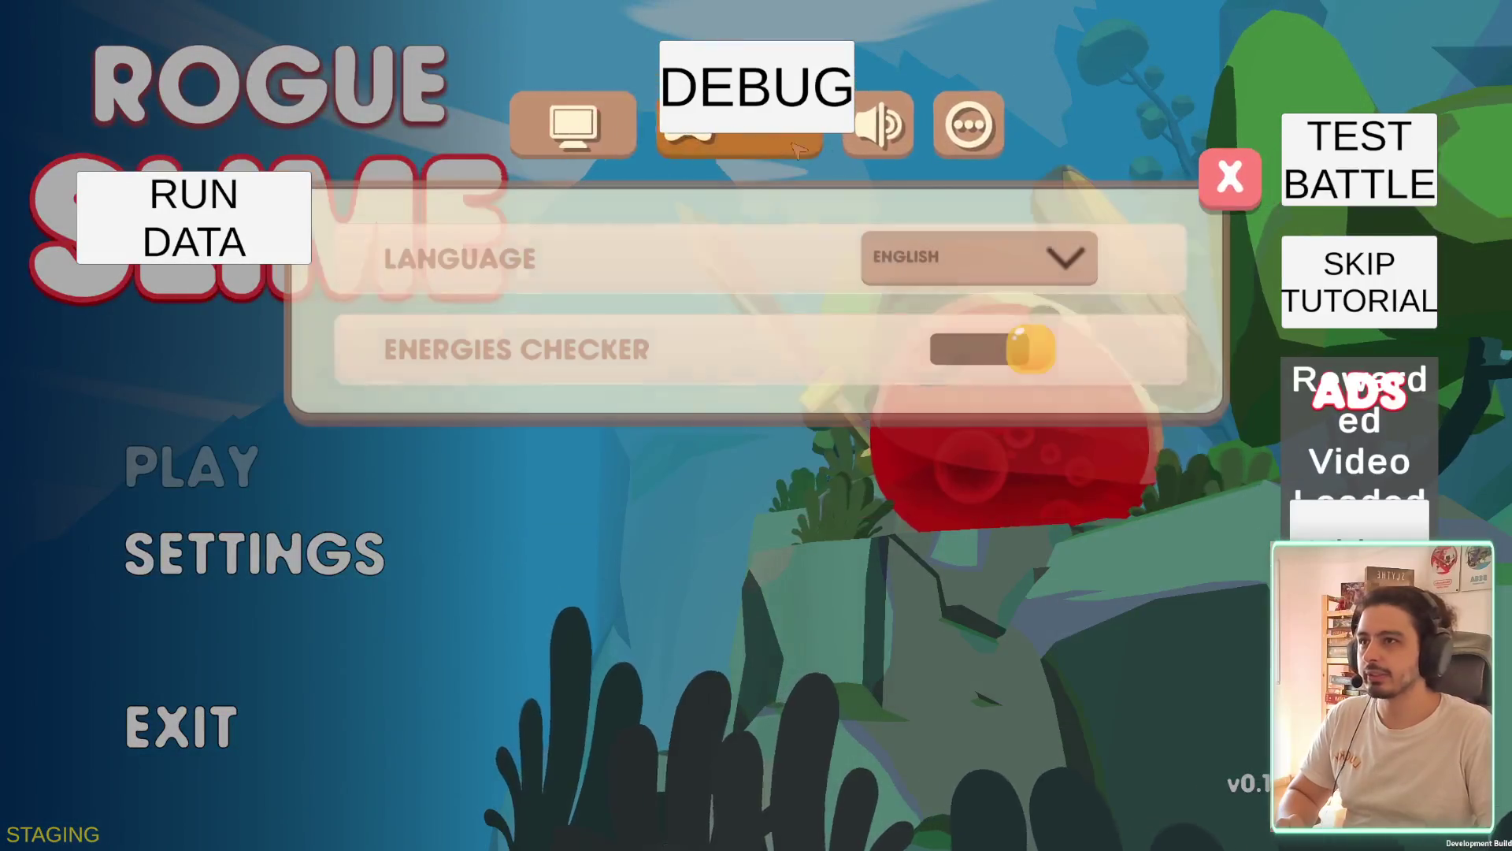
click(878, 125)
drag(1005, 259, 786, 281)
drag(979, 346, 796, 342)
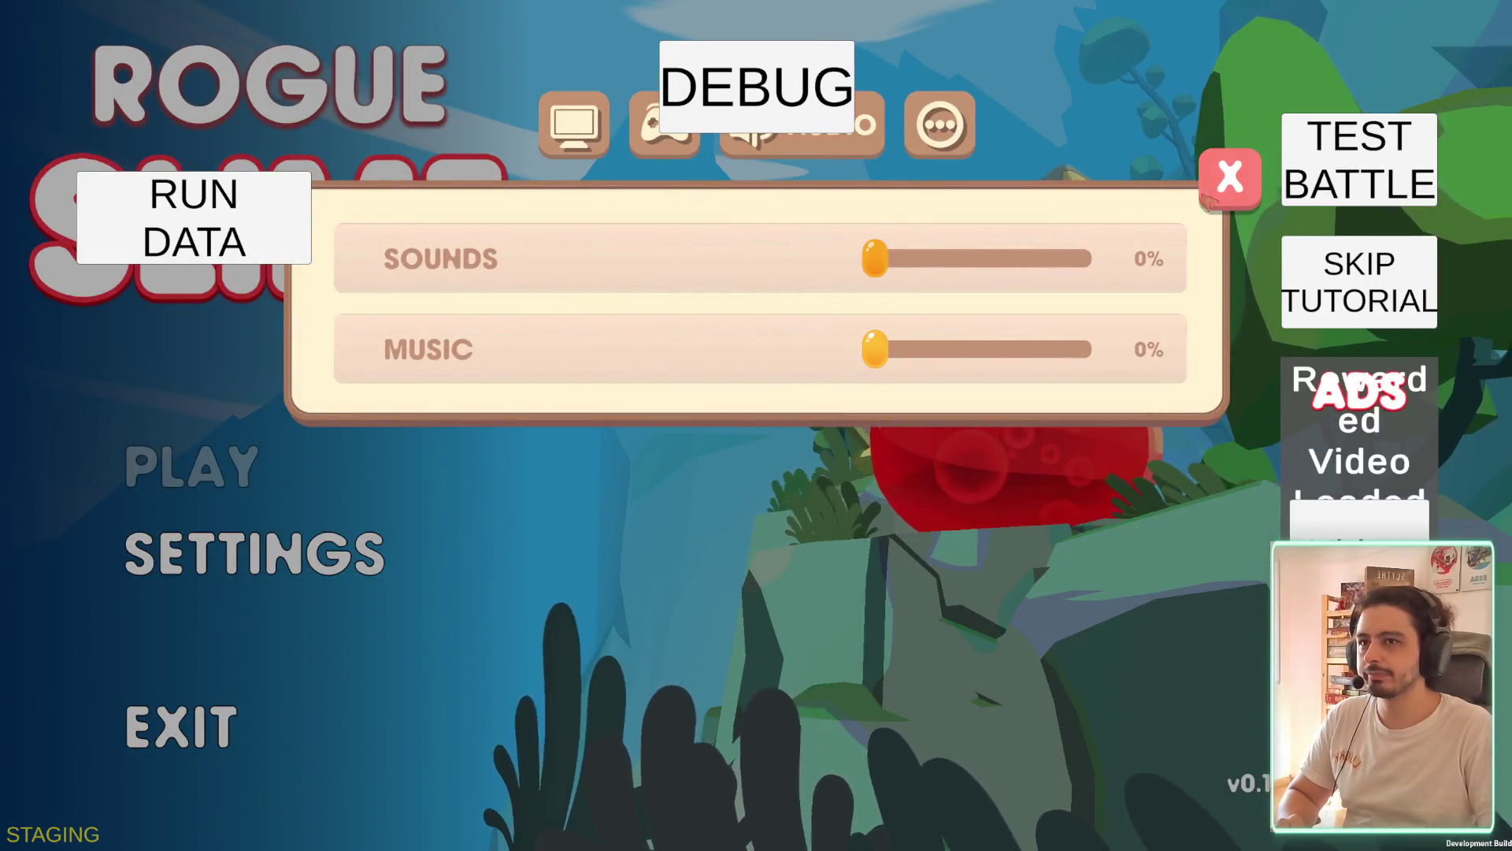
click(1229, 177)
click(1292, 182)
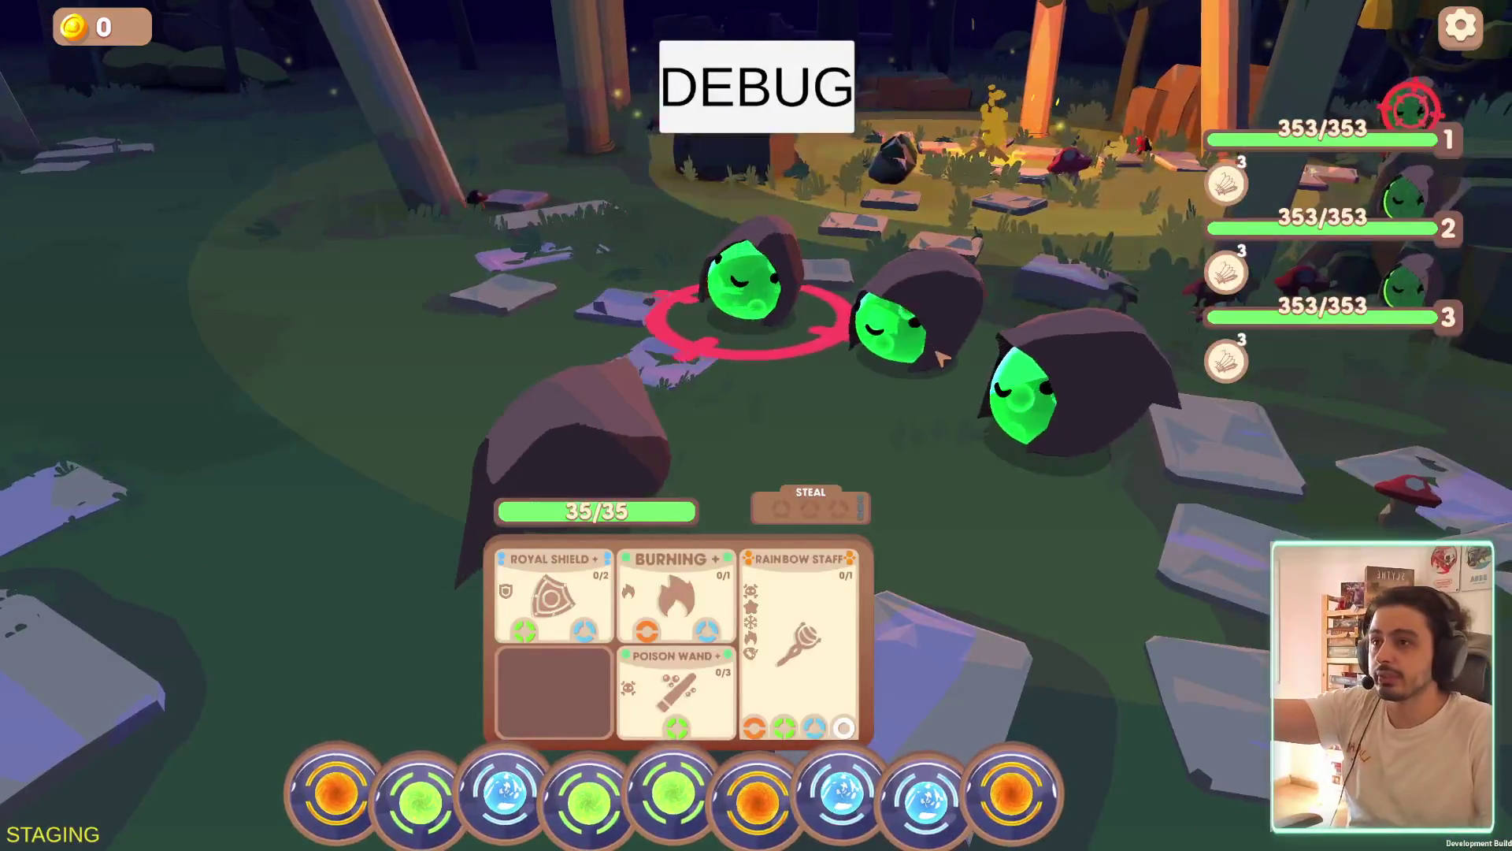
Inspect enemy 1's health bar and its Curved Sword and Katana weapon tooltips
mouse_move(1292, 134)
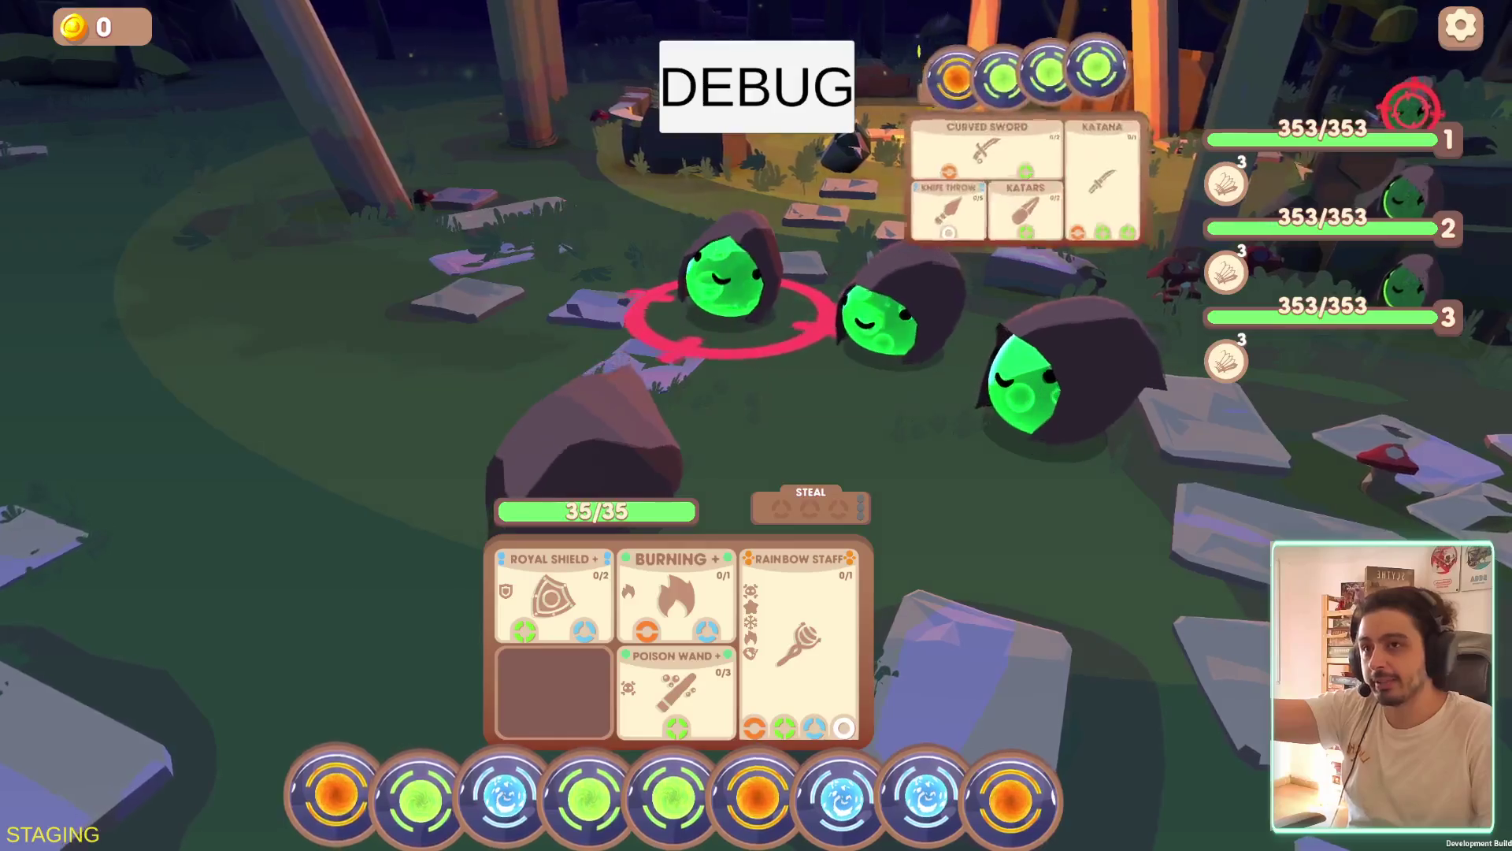
mouse_move(1251, 201)
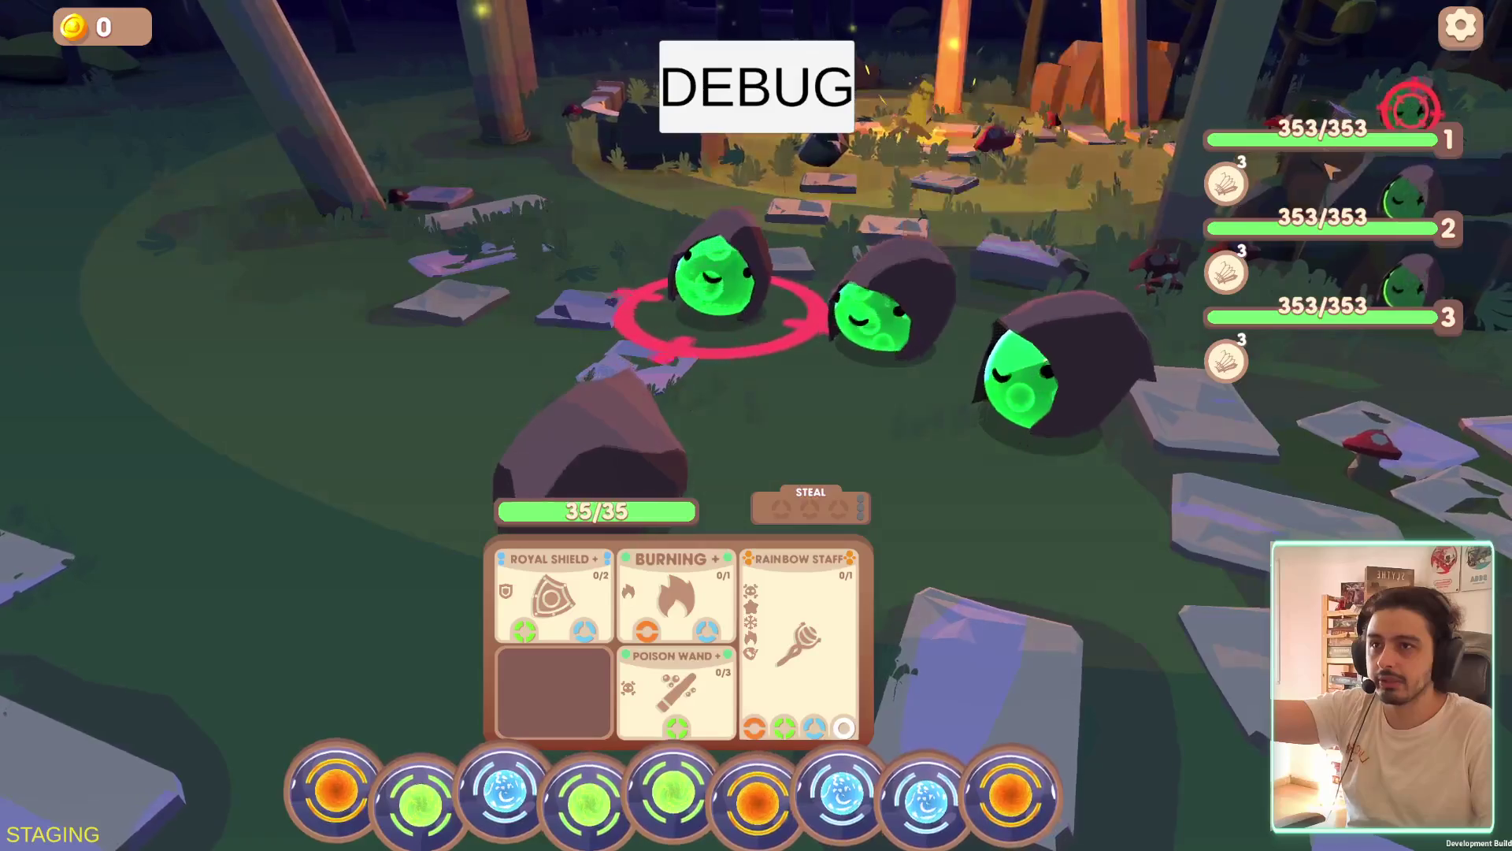
mouse_move(1068, 147)
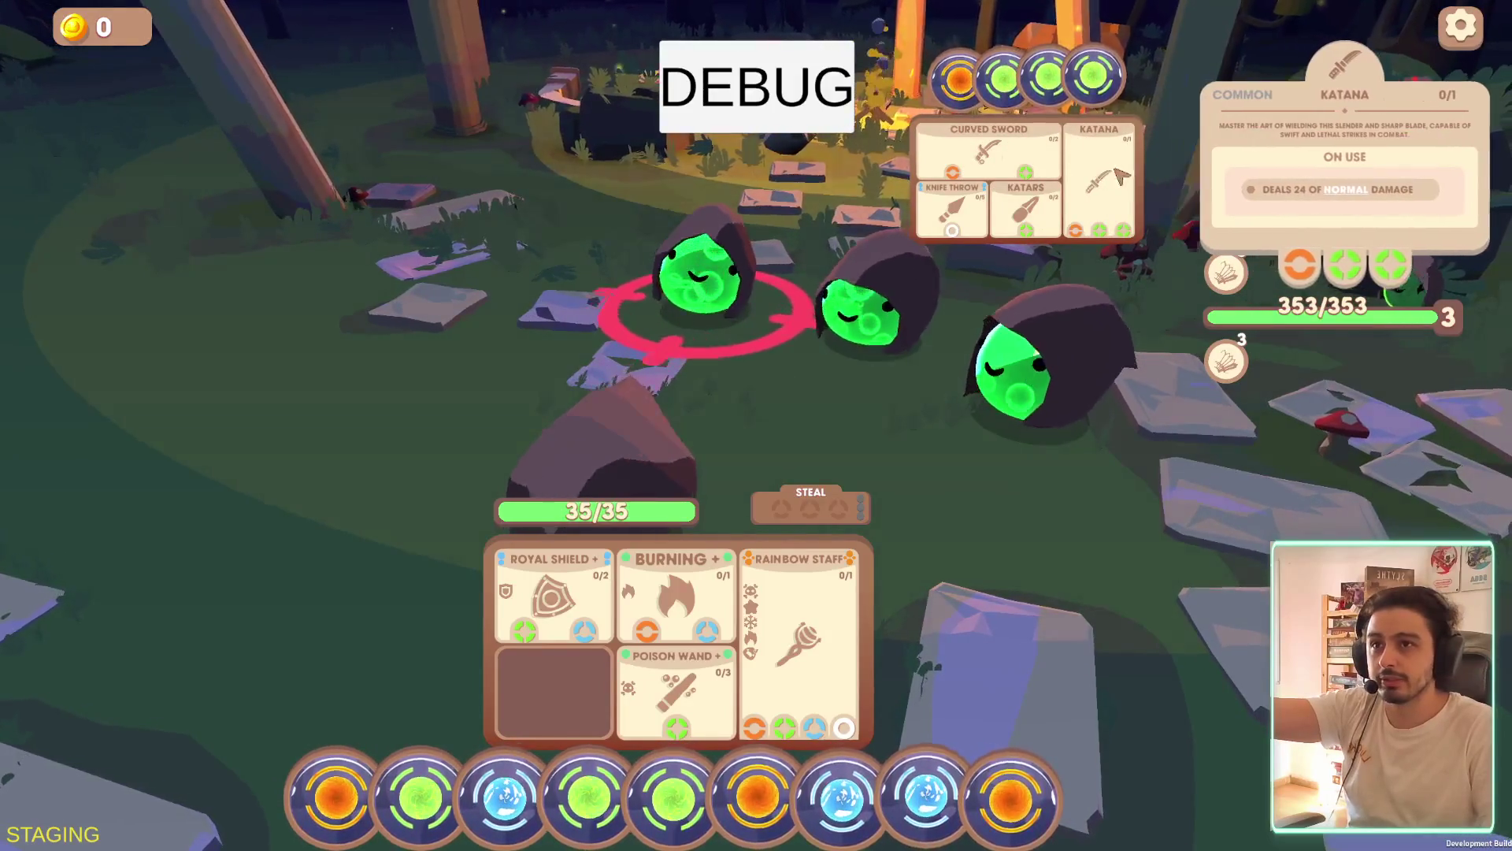
mouse_move(976, 240)
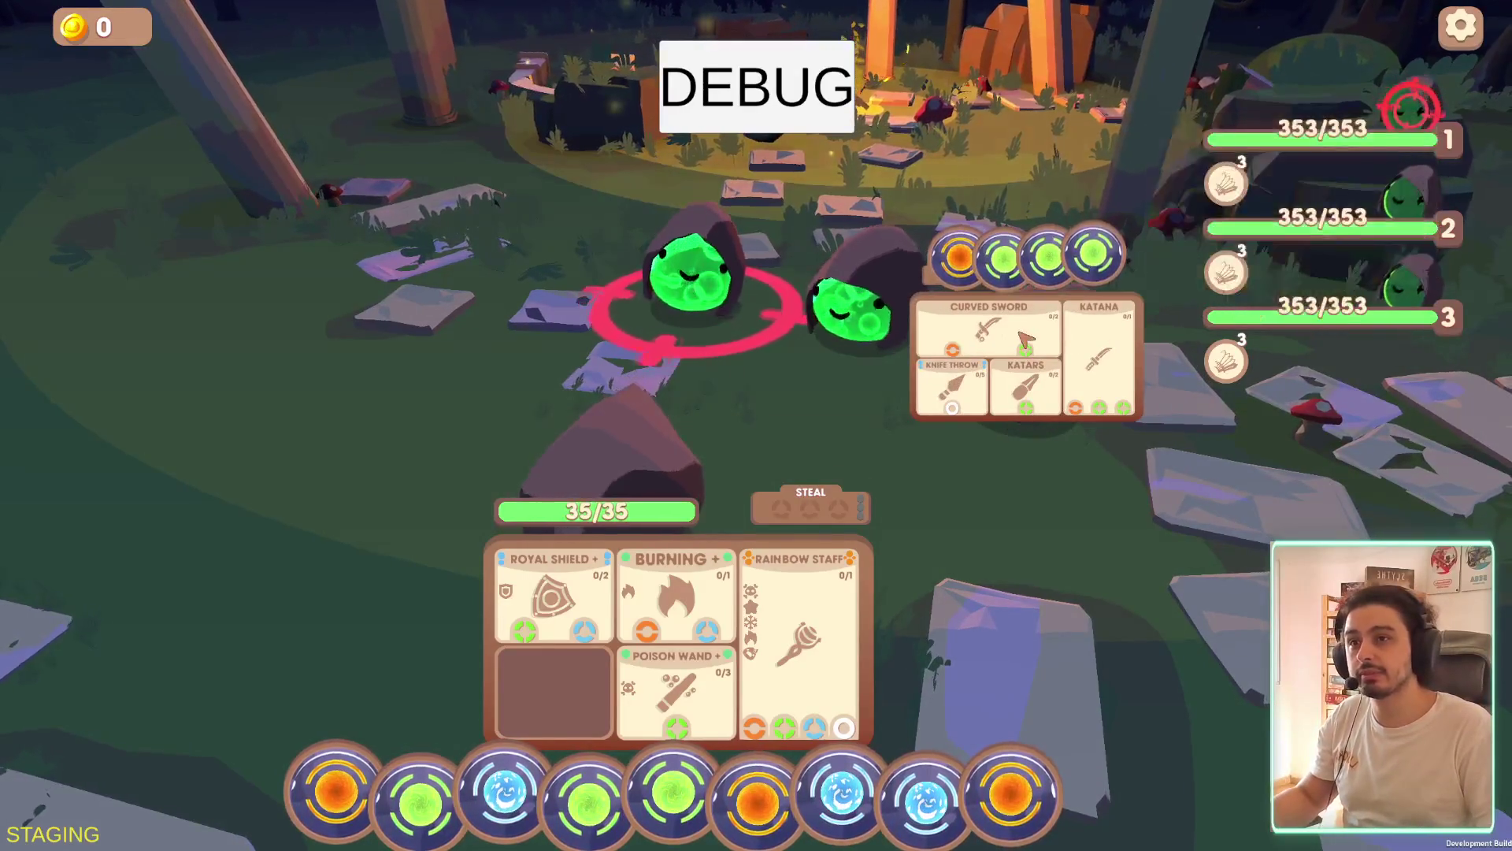
Target the third enemy and inspect the enemies' item cards, ending on its Katana (24 normal damage)
click(1016, 370)
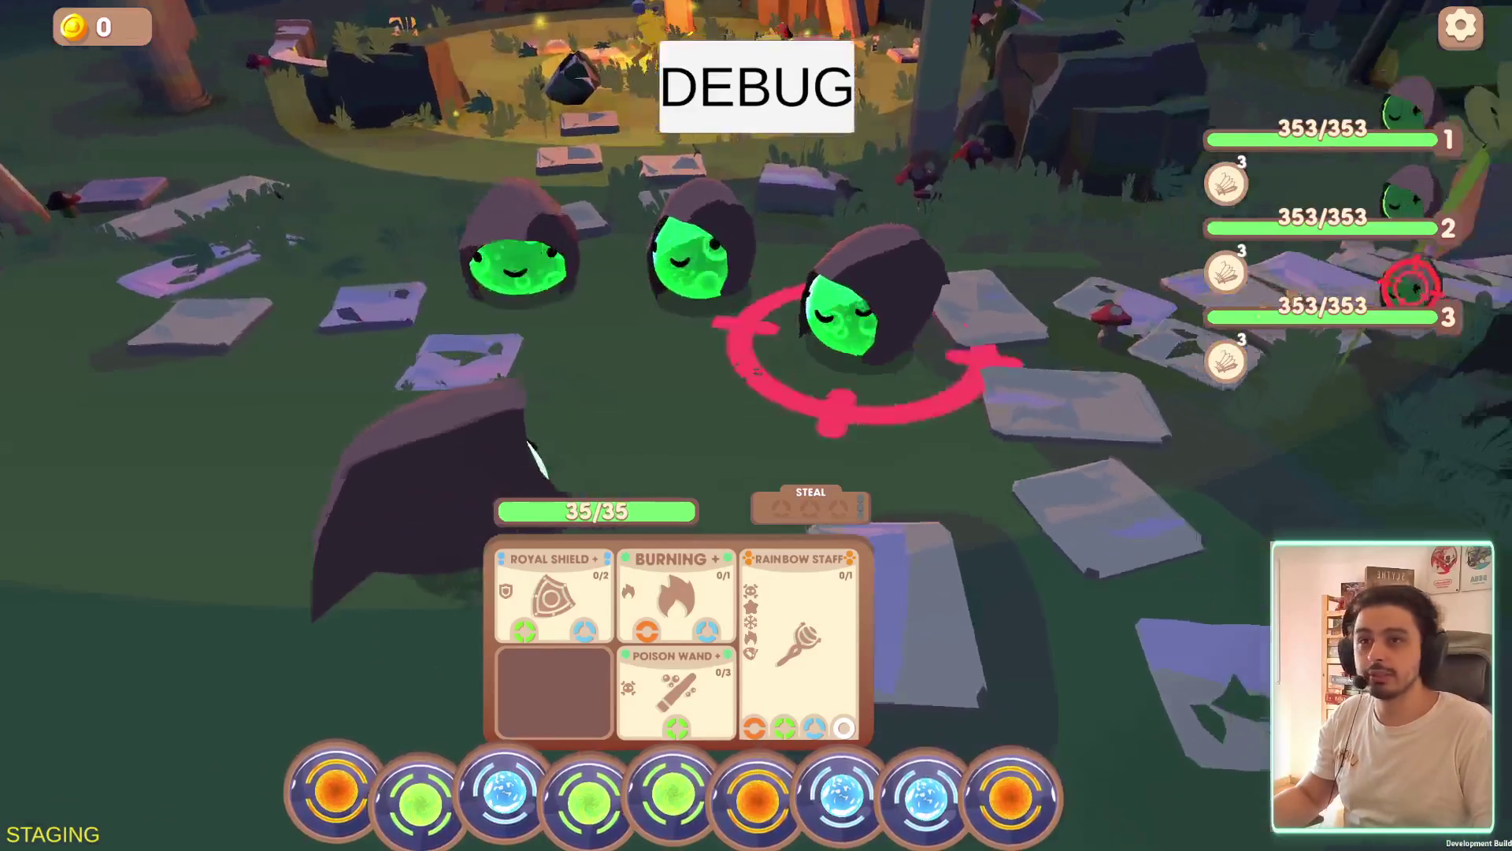
mouse_move(1377, 315)
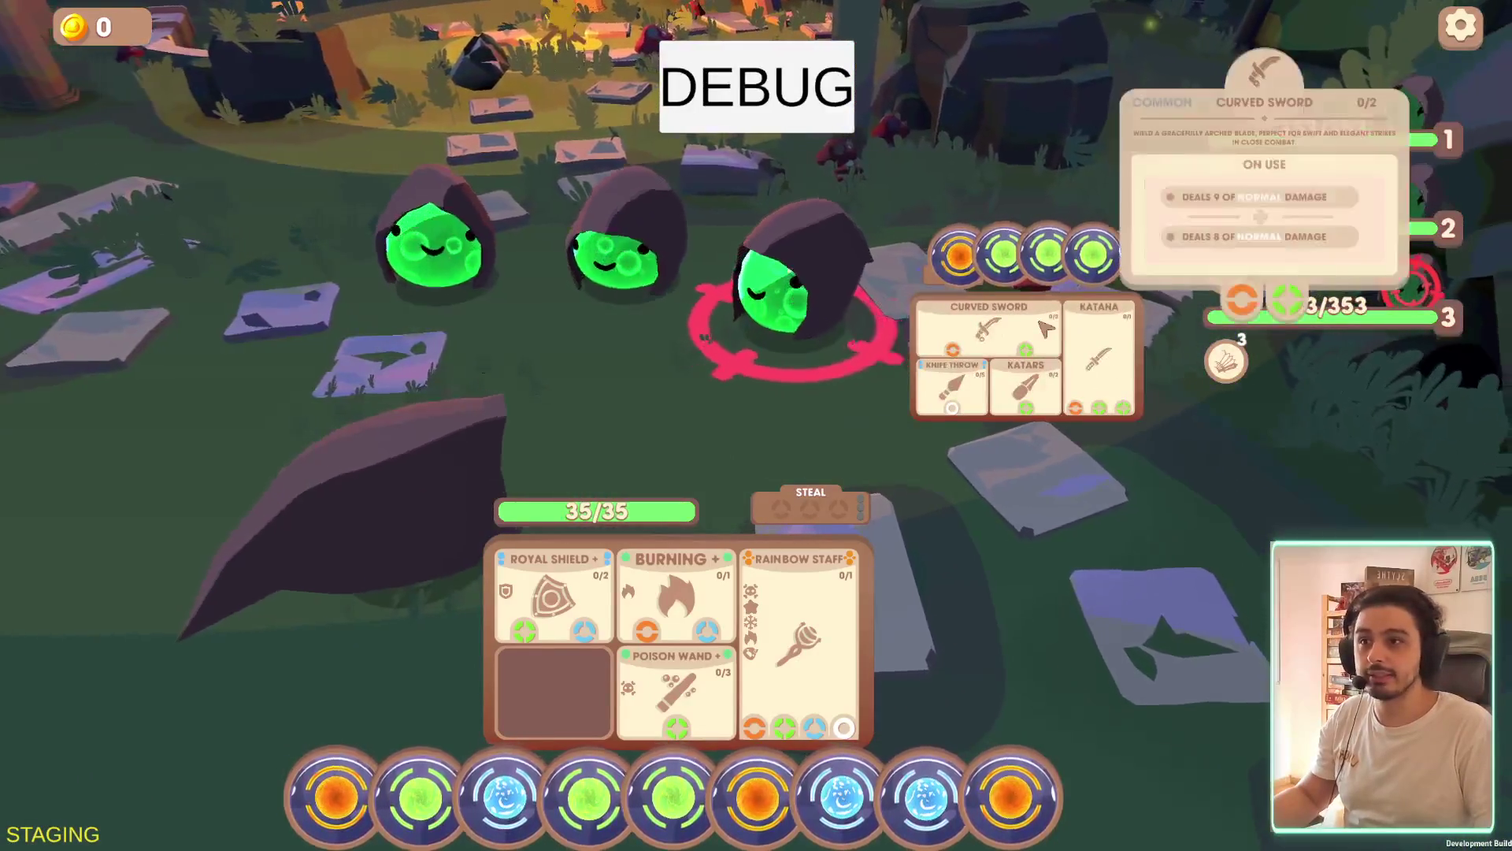
mouse_move(1082, 332)
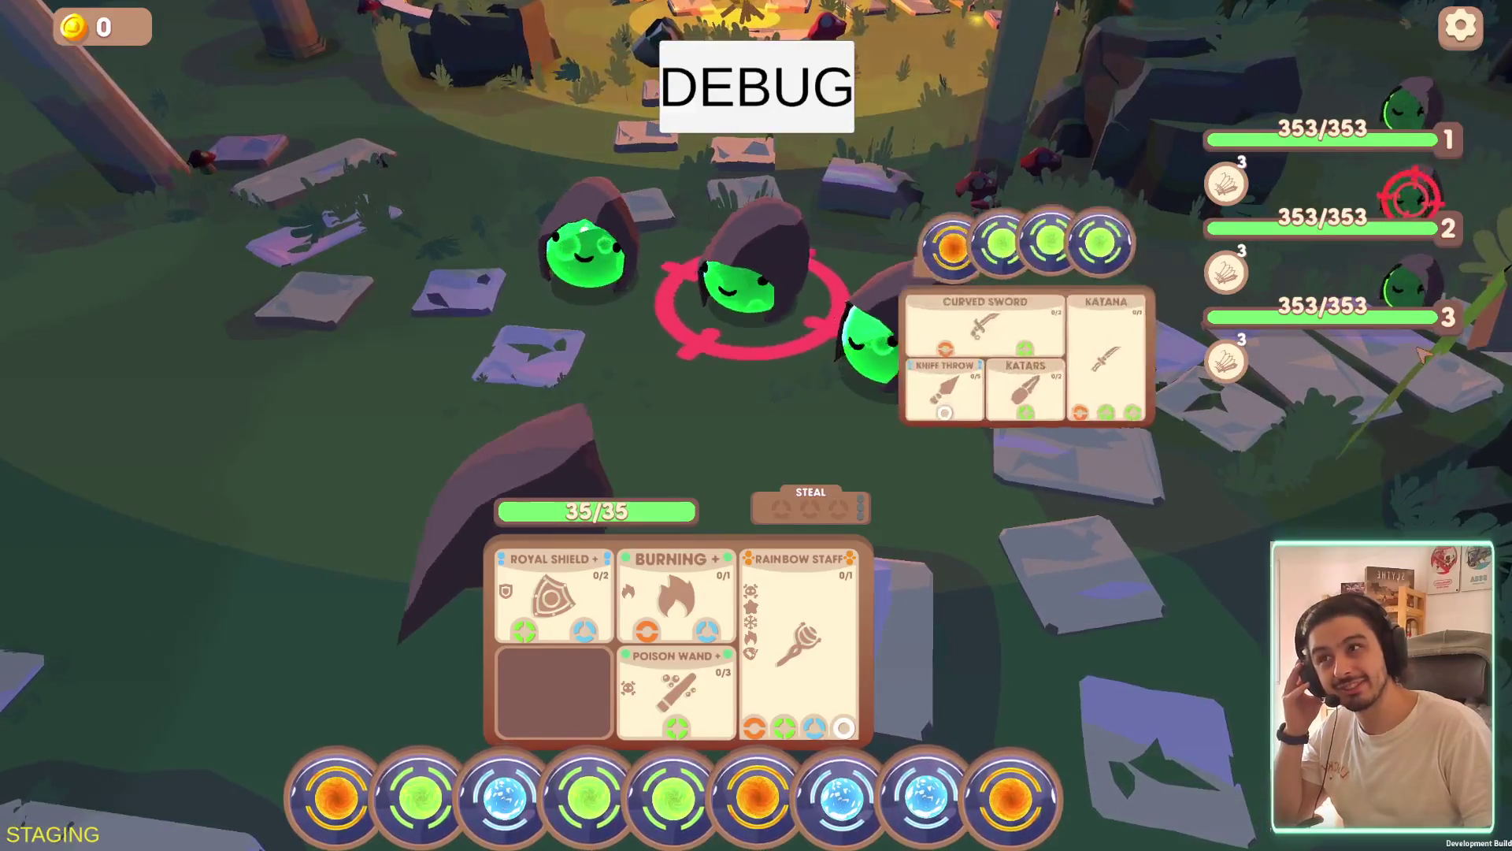
mouse_move(1294, 332)
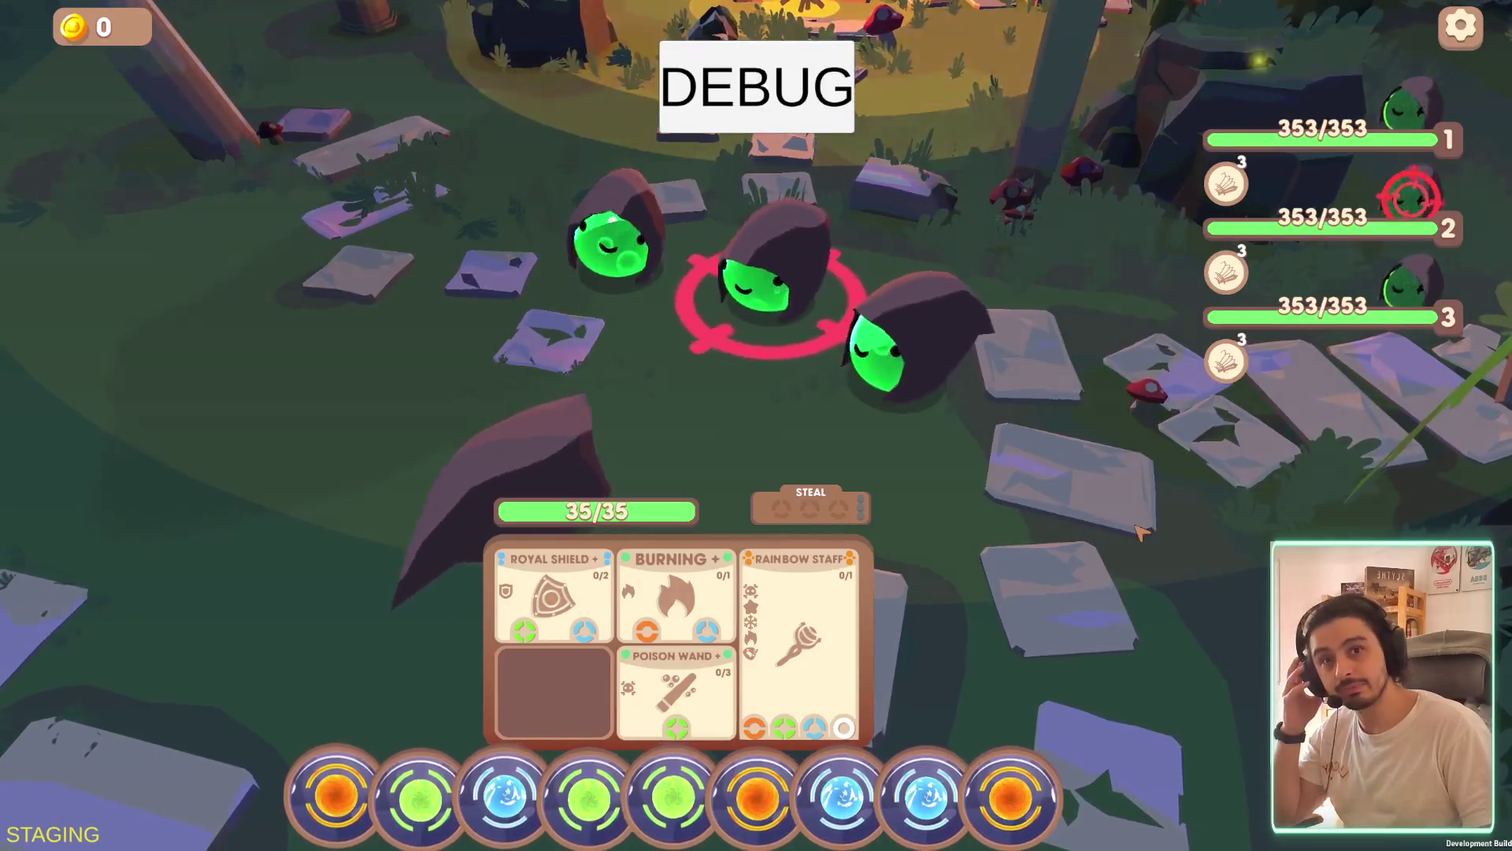
mouse_move(1296, 249)
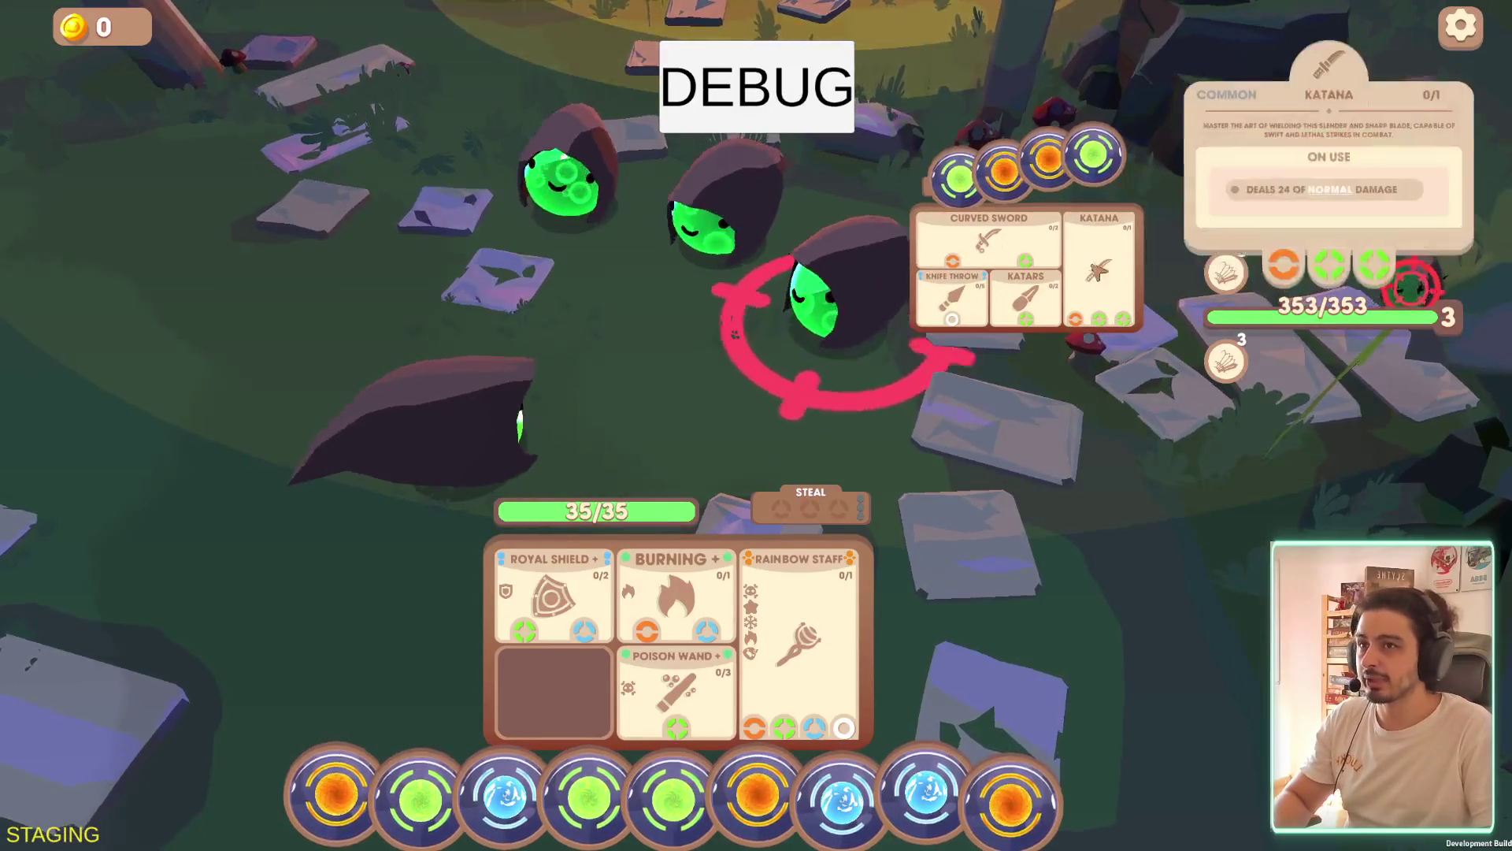
mouse_move(939, 302)
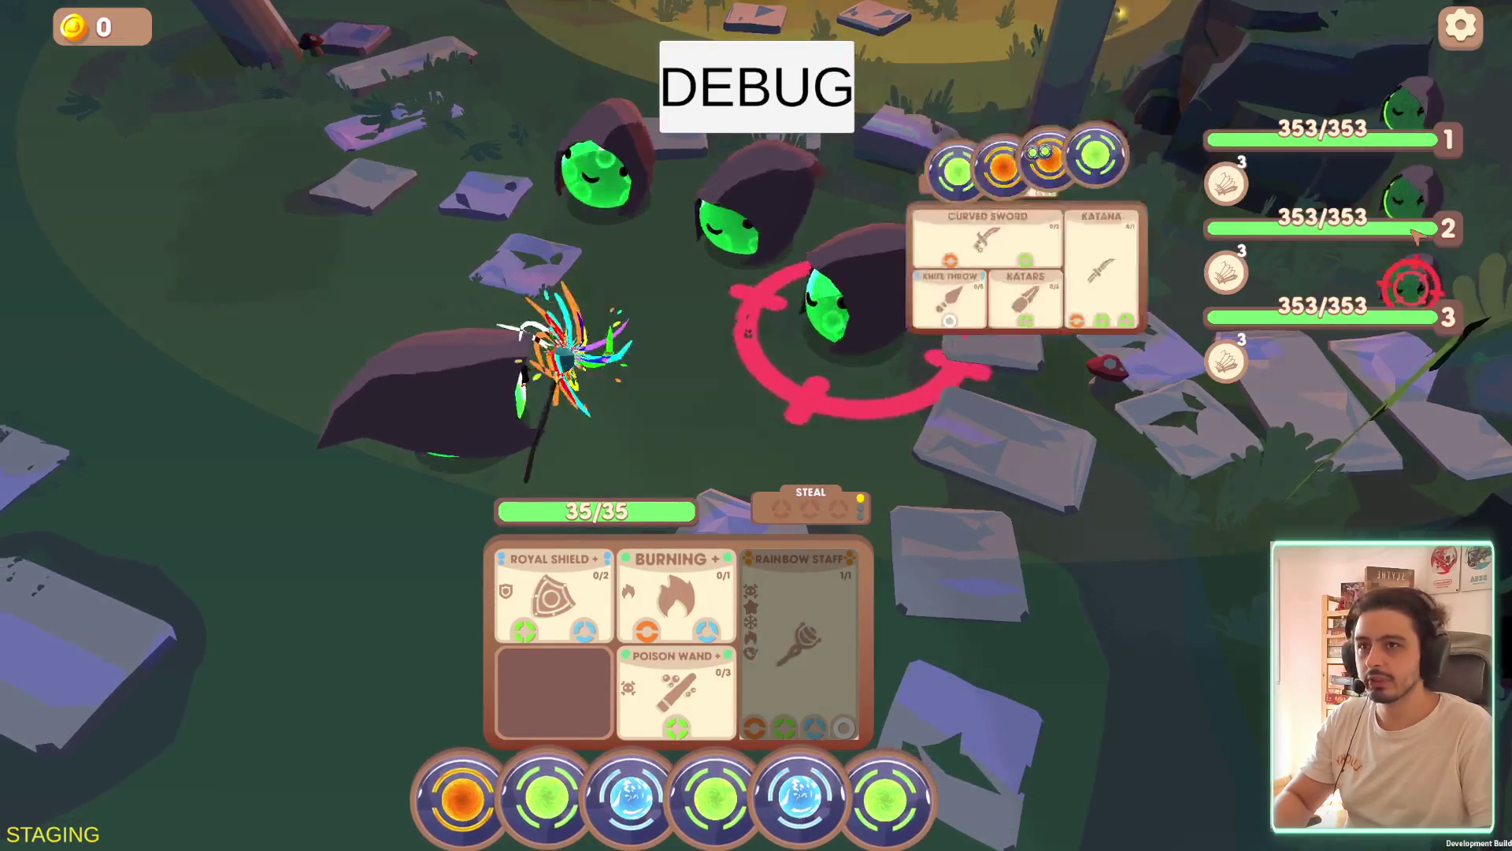
Spend energy orbs on Poison Wand and Burning, and read Burning's full card details
mouse_move(714, 796)
mouse_down()
mouse_move(676, 693)
mouse_move(706, 622)
mouse_up()
mouse_move(500, 798)
mouse_down()
mouse_move(574, 692)
mouse_move(685, 607)
mouse_up()
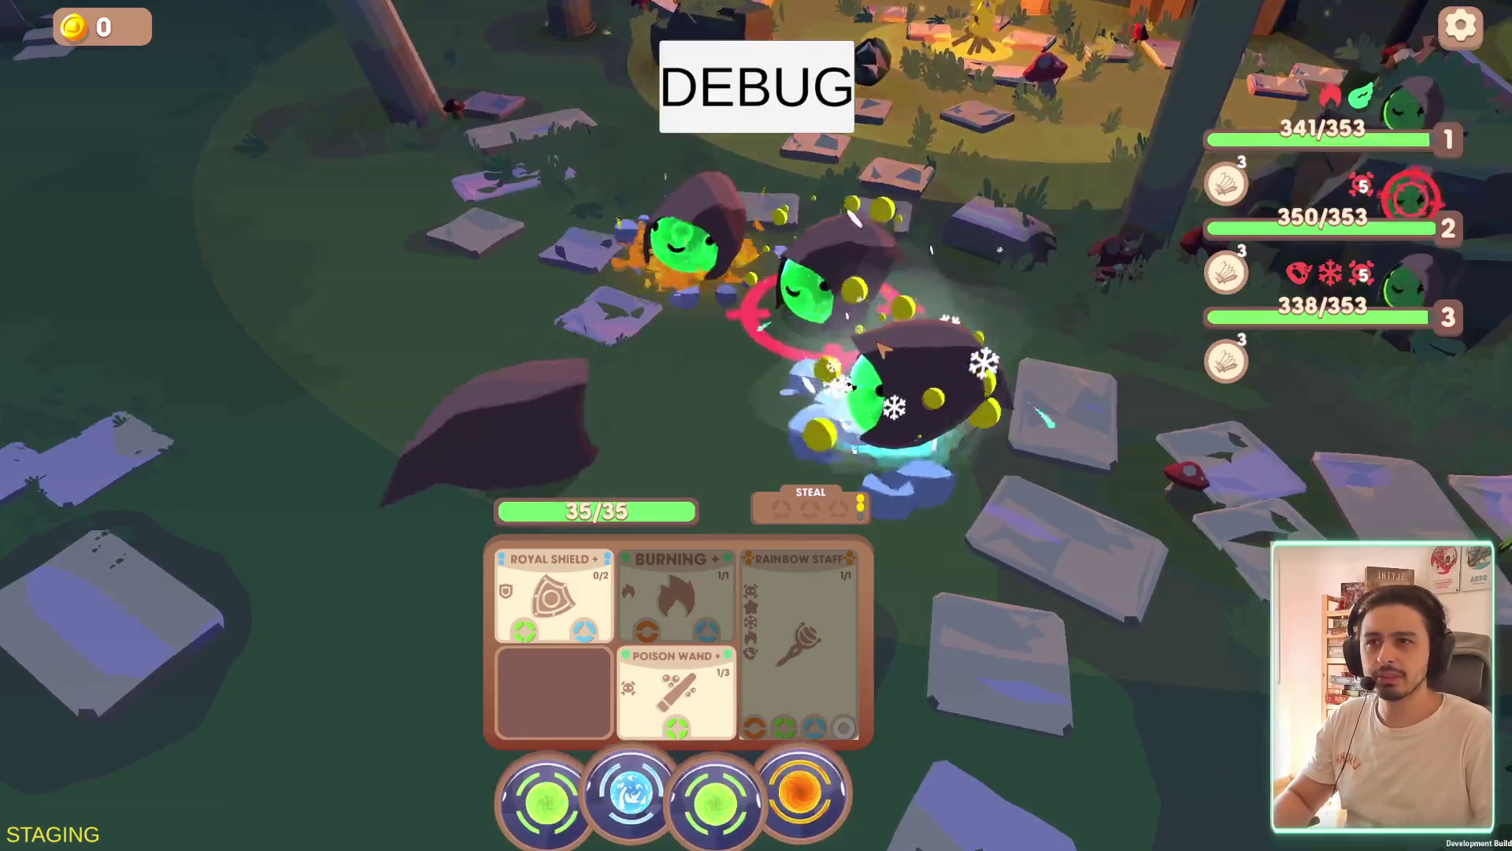
click(676, 598)
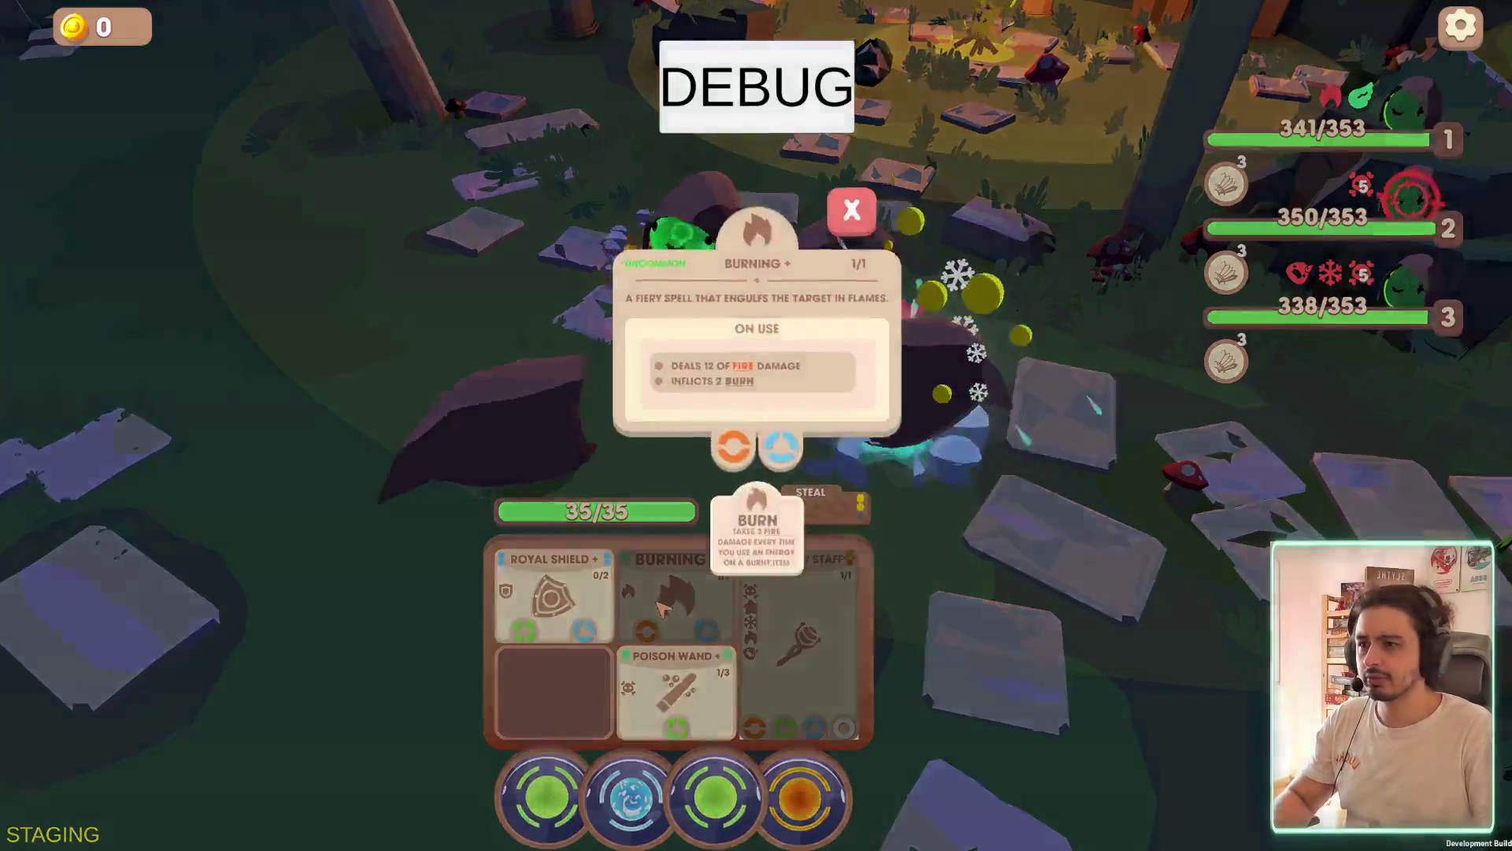
click(686, 634)
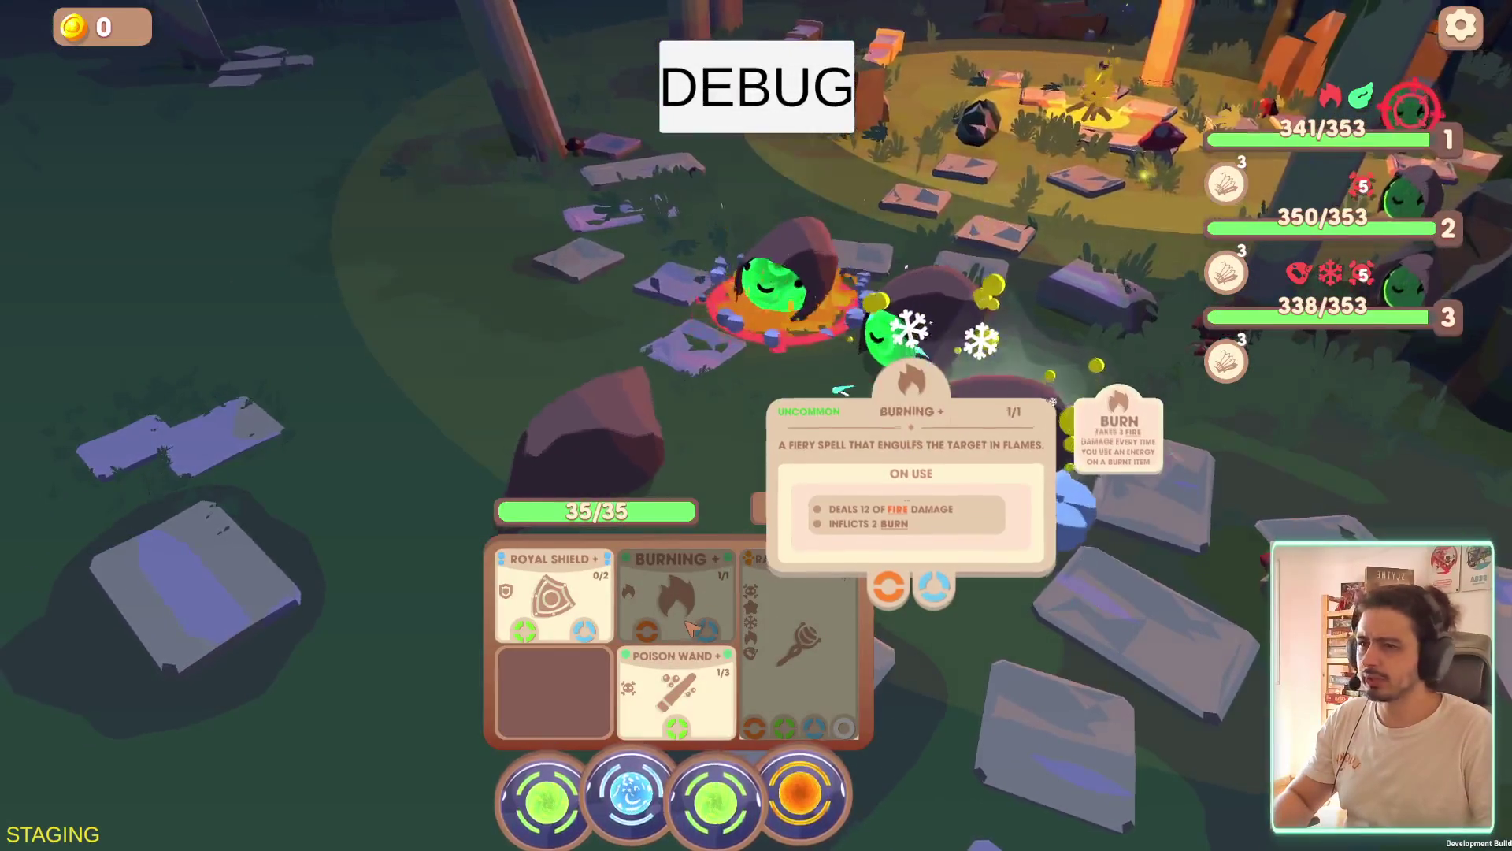
End the turn with leftover energies, silencing the warning, then quit the battle
mouse_move(682, 718)
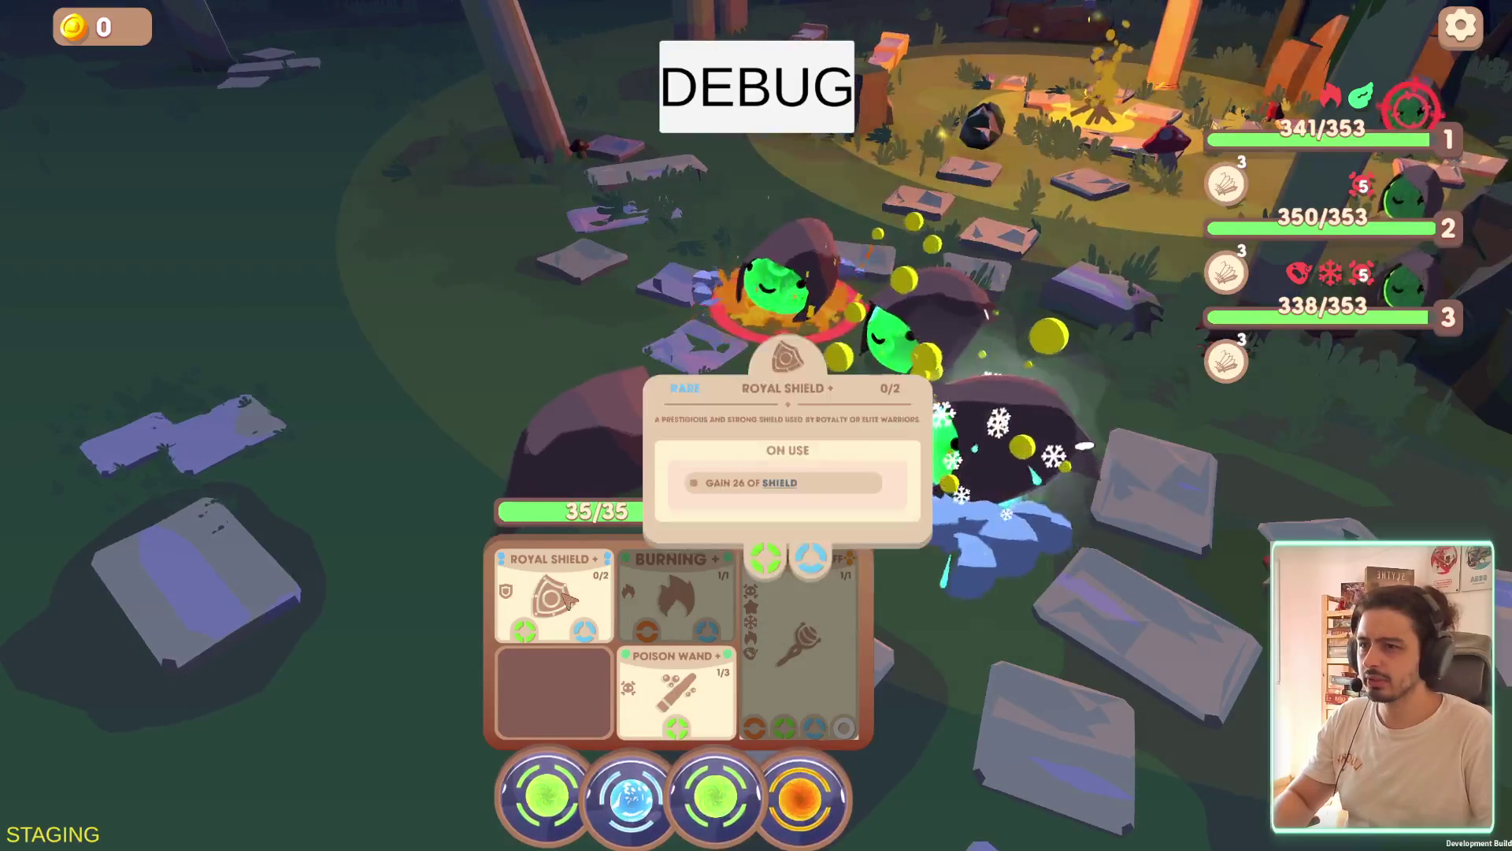
key(space)
click(871, 489)
click(827, 564)
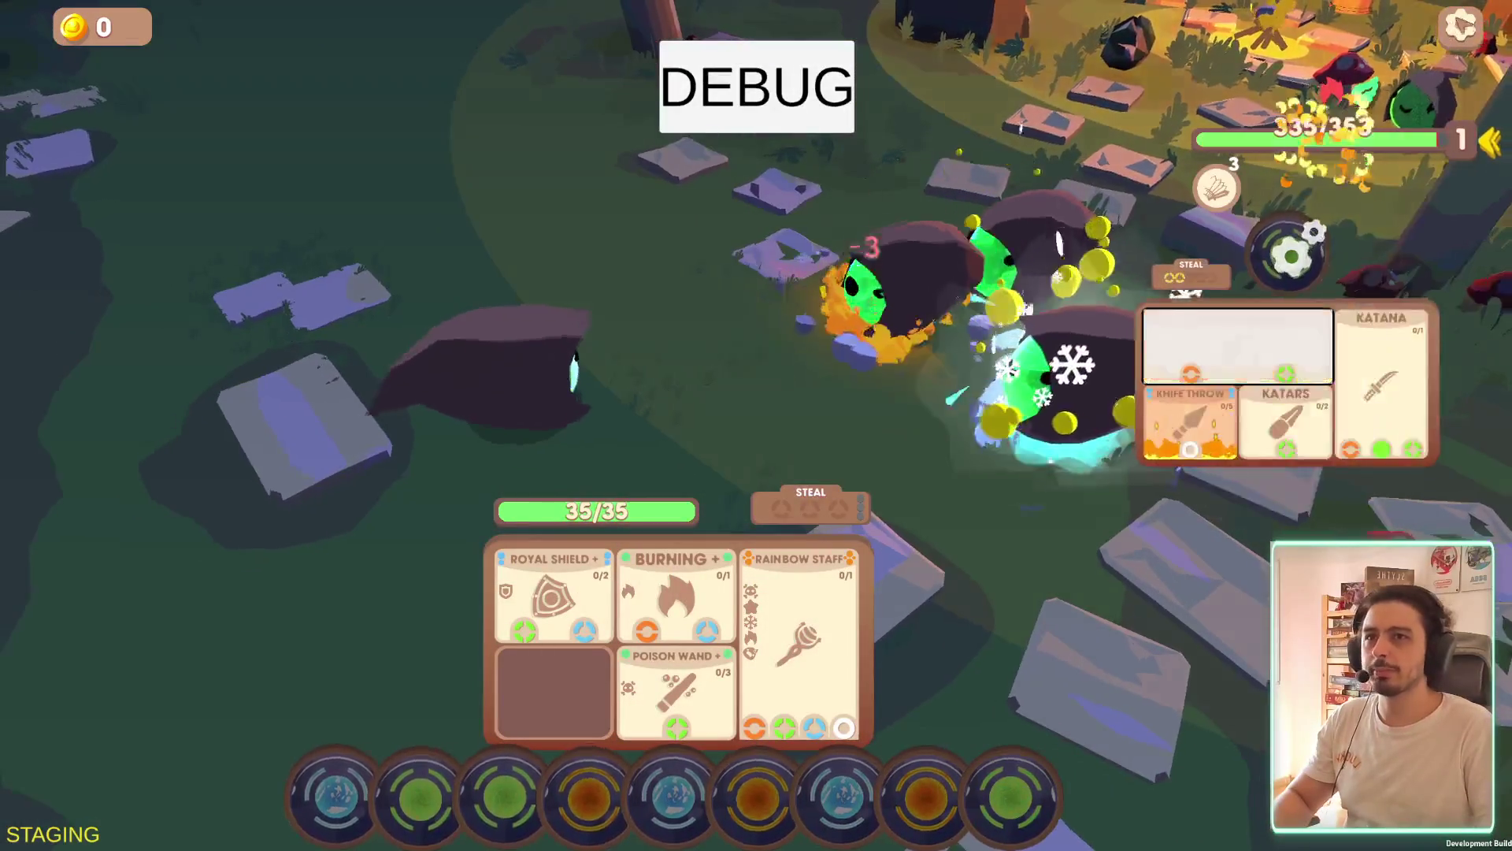
key(Escape)
key(Escape)
click(832, 516)
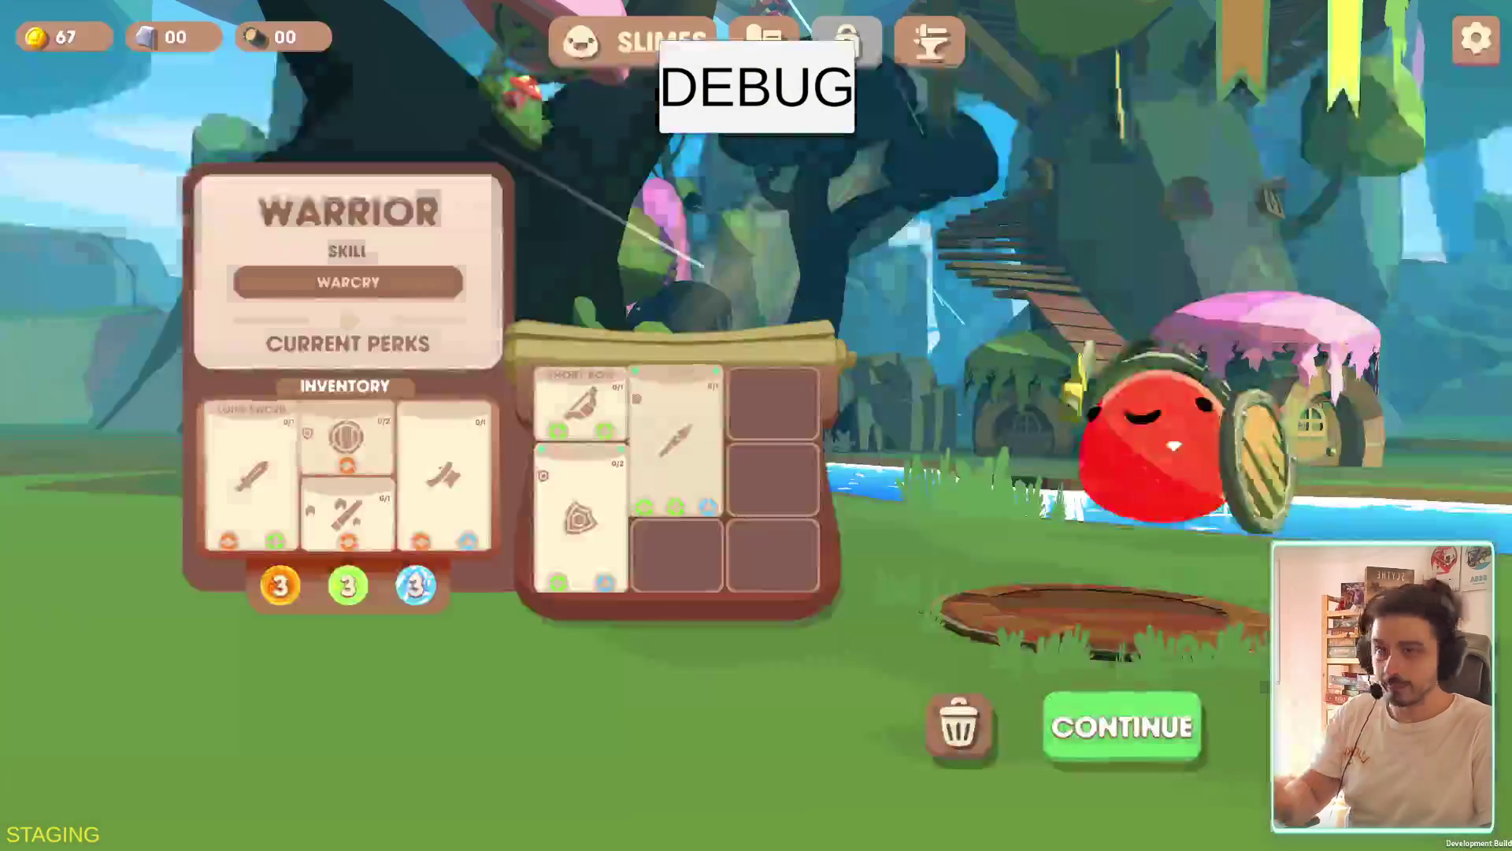
Quit the Warrior inventory screen from the Esc settings menu and confirm
key(Escape)
key(Escape)
click(835, 516)
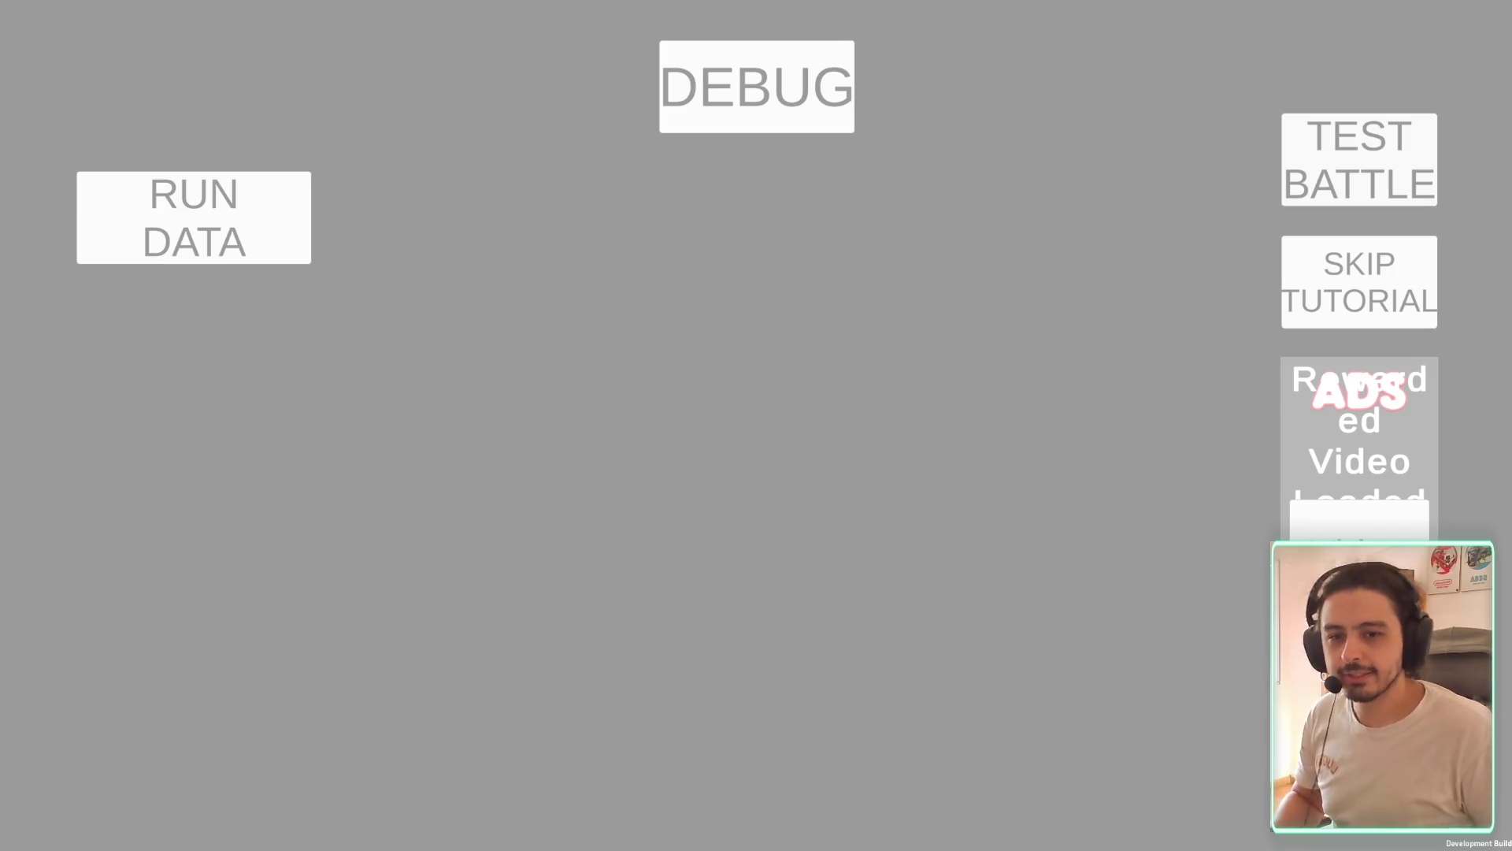
Wait out the not-responding prompt twice, then start a new TEST BATTLE
click(794, 375)
click(773, 376)
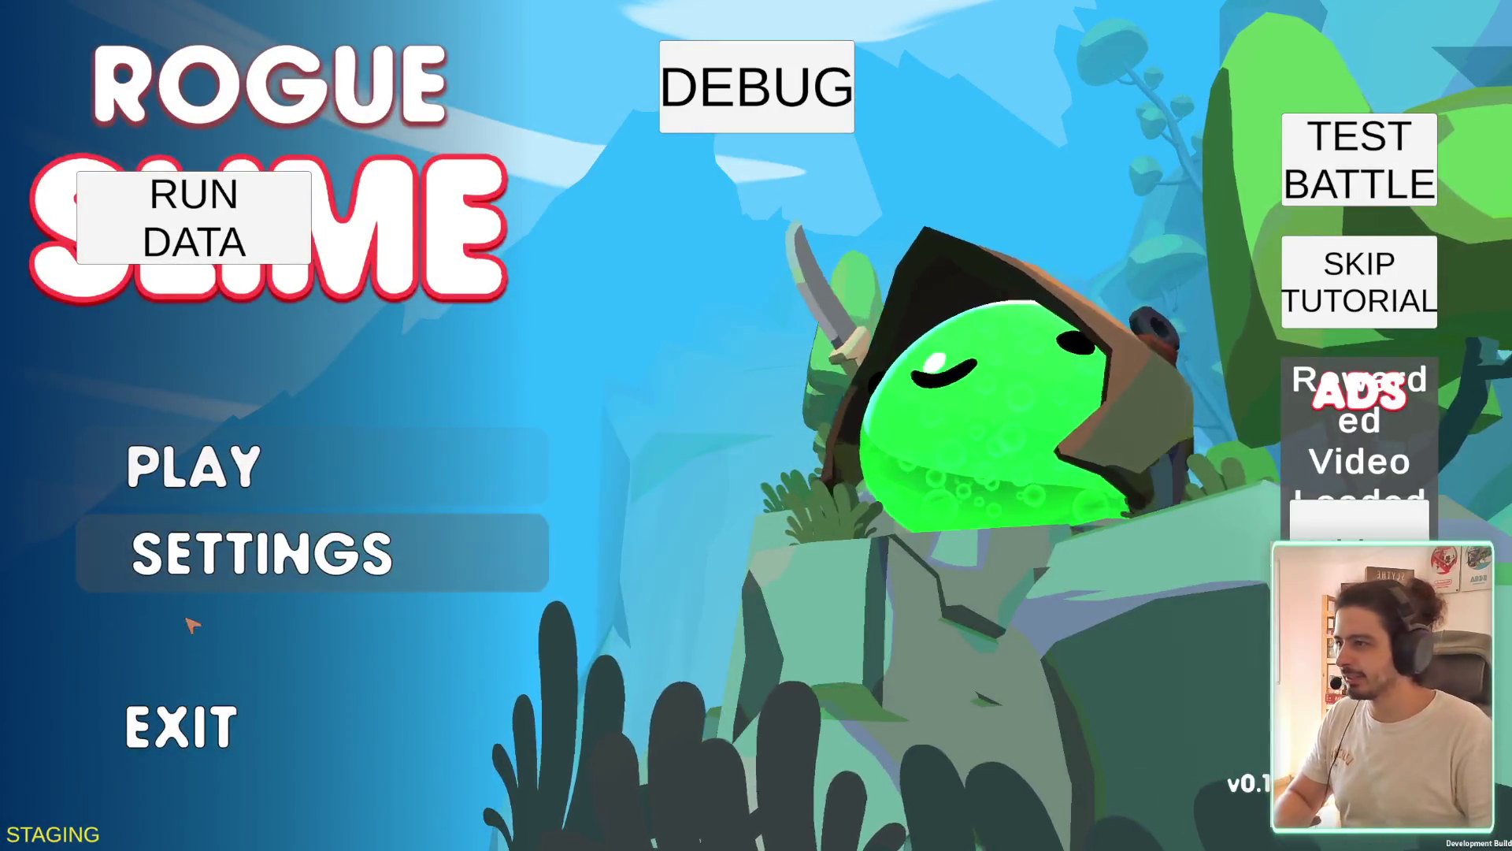
click(1360, 175)
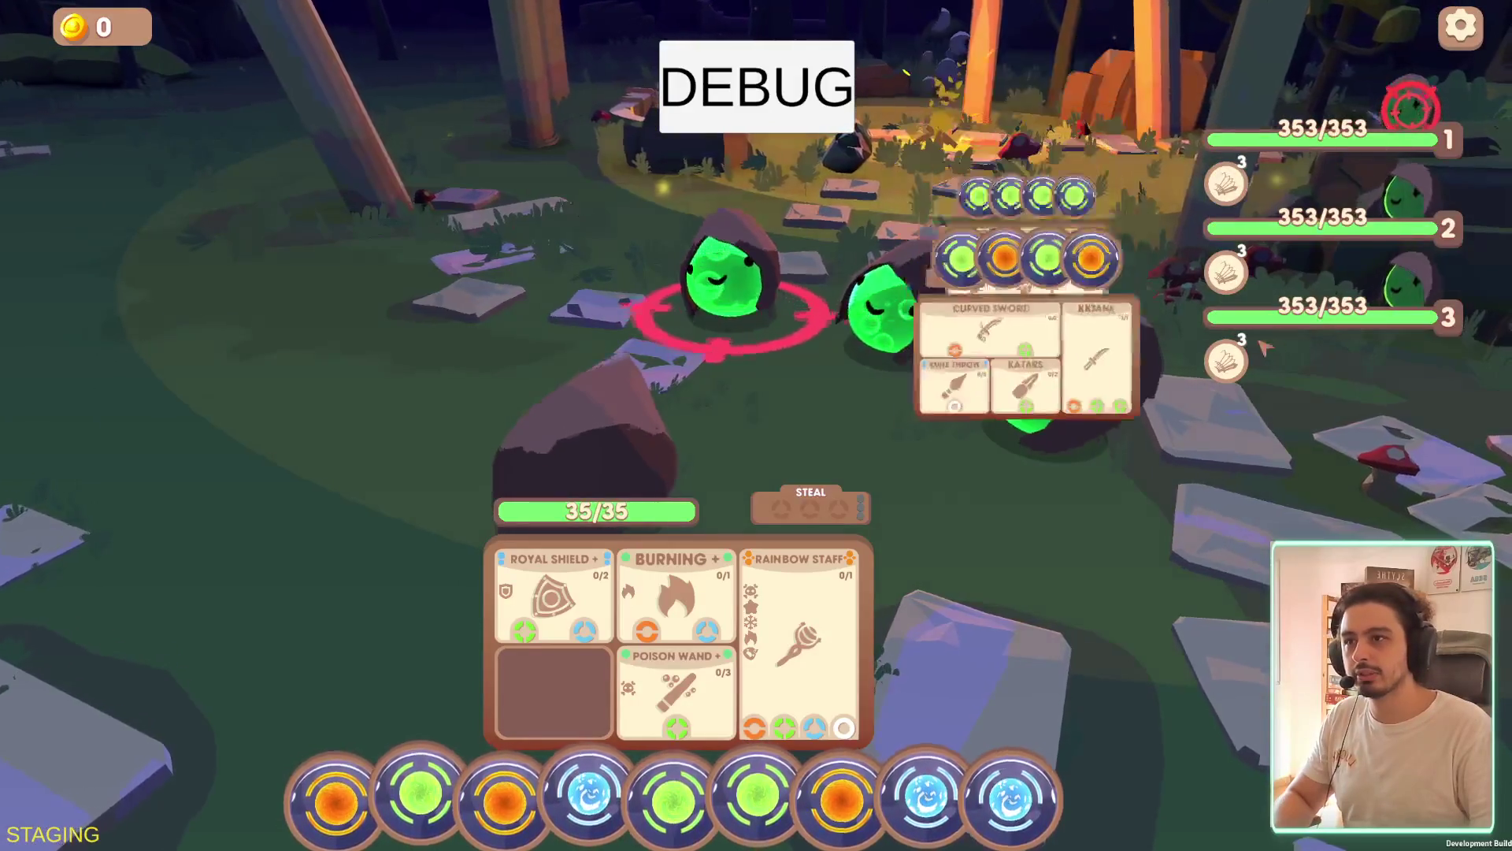
Review the enemies' weapon cards in the new battle
mouse_move(1051, 345)
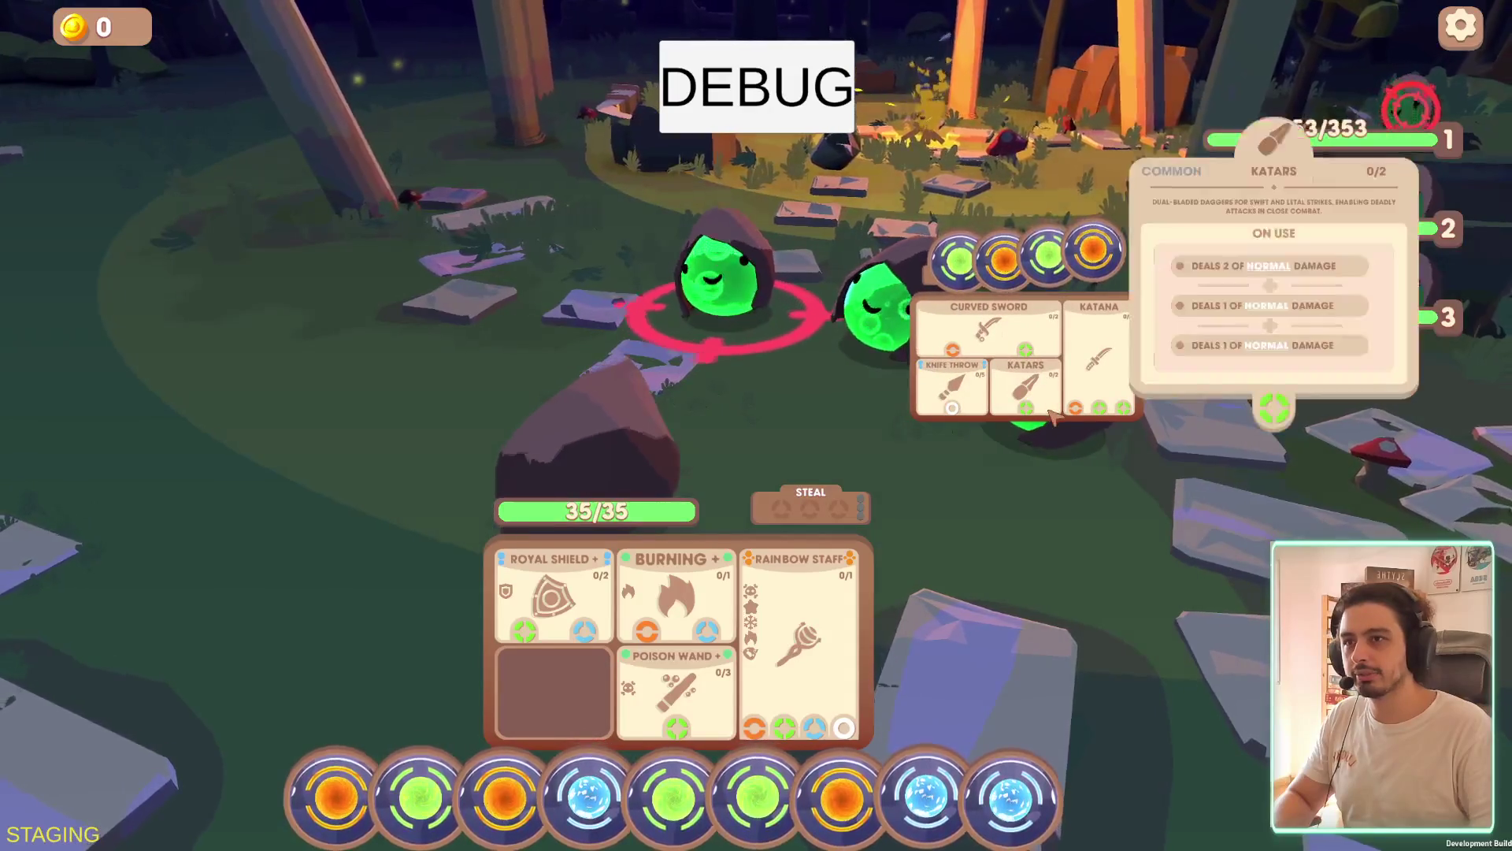
mouse_move(1038, 406)
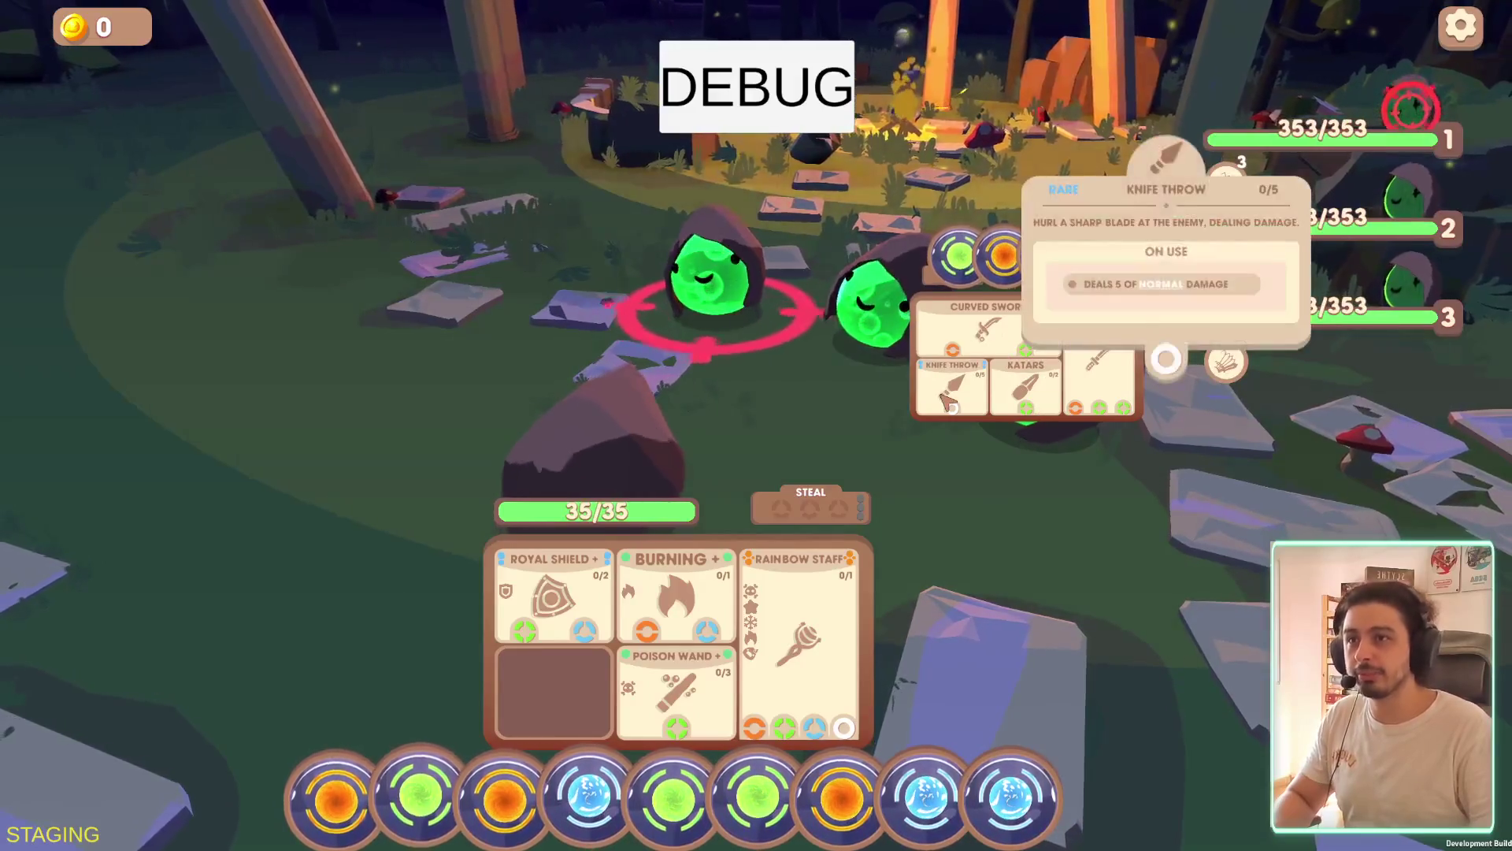
mouse_move(986, 326)
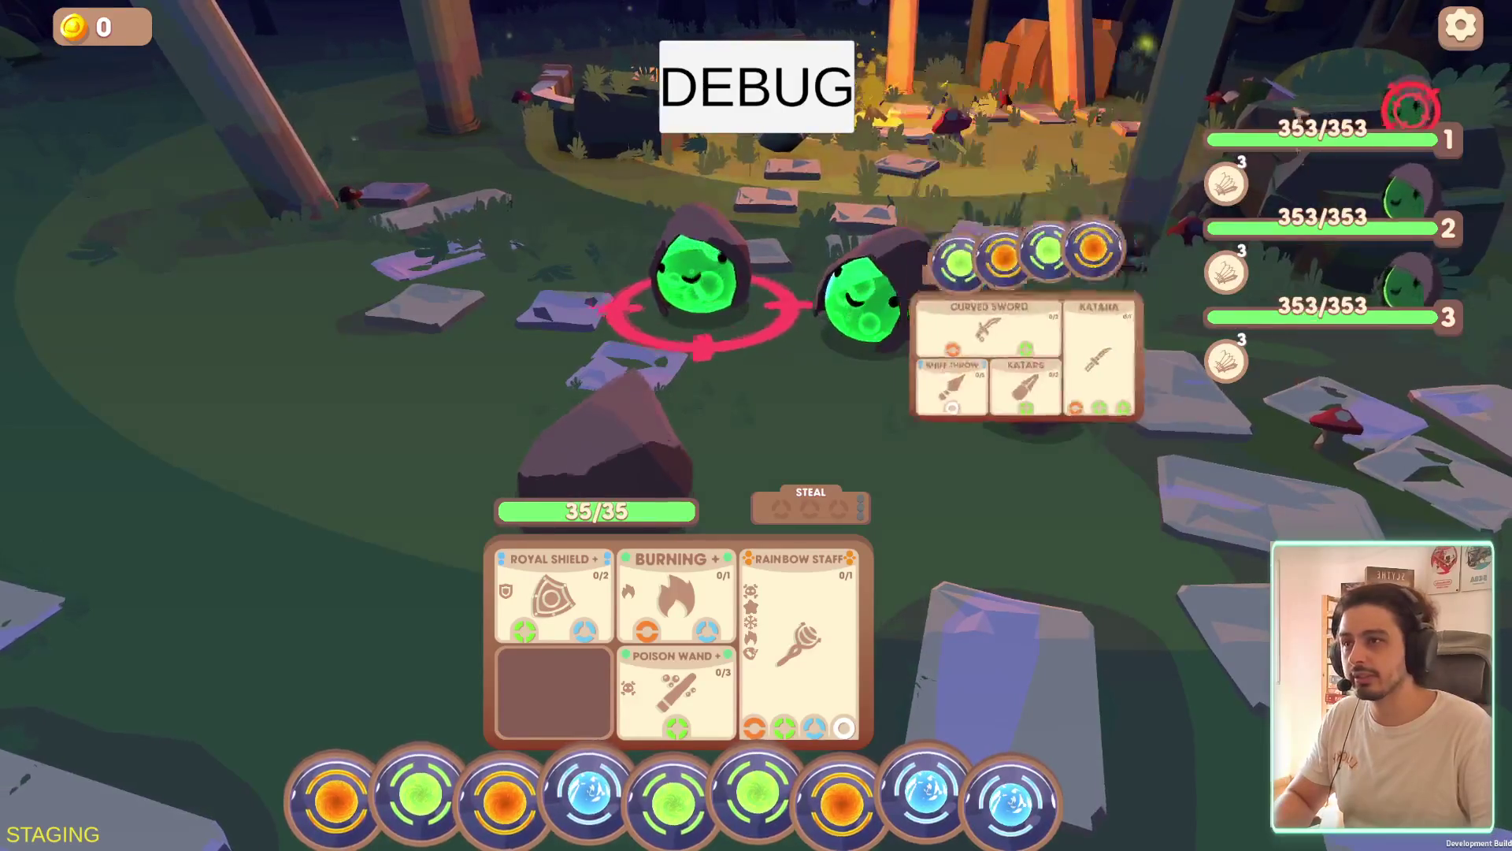
mouse_move(1285, 364)
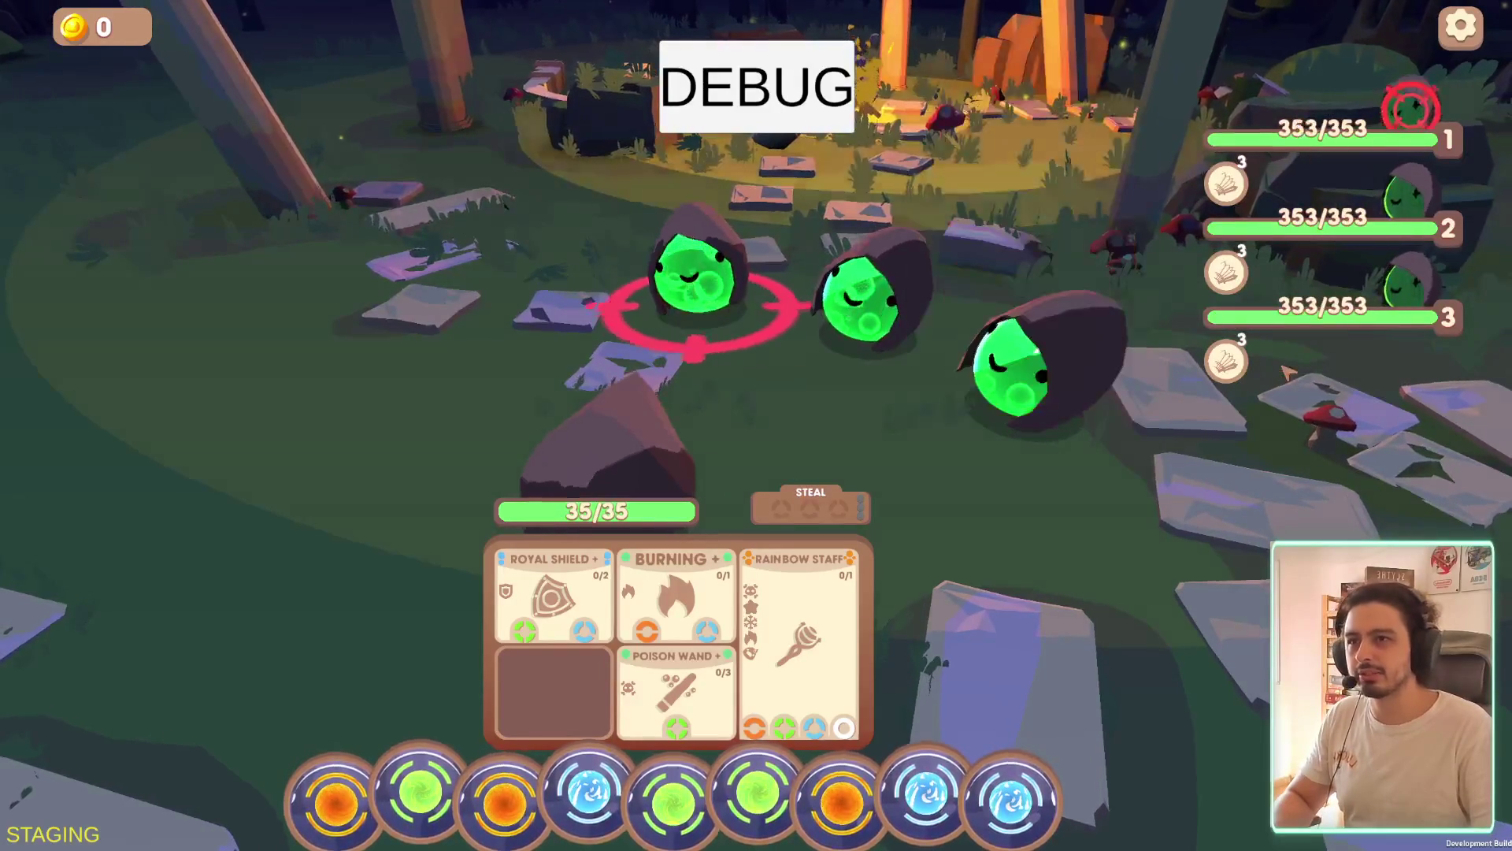
mouse_move(1105, 330)
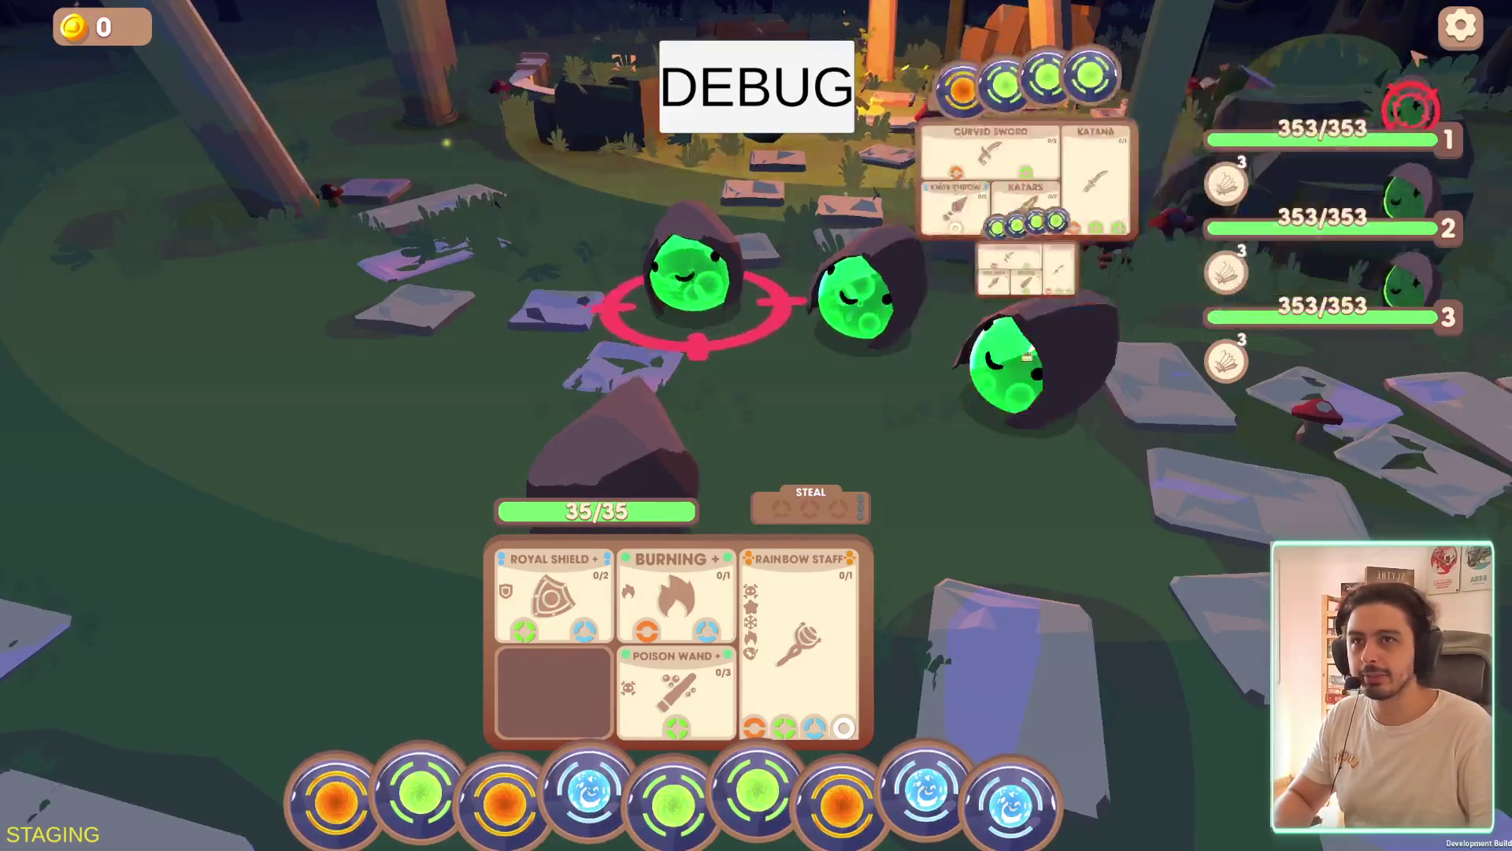
Exit the game from the Esc menu, confirm YES, and force-close it when it hangs
key(Escape)
click(756, 734)
click(841, 525)
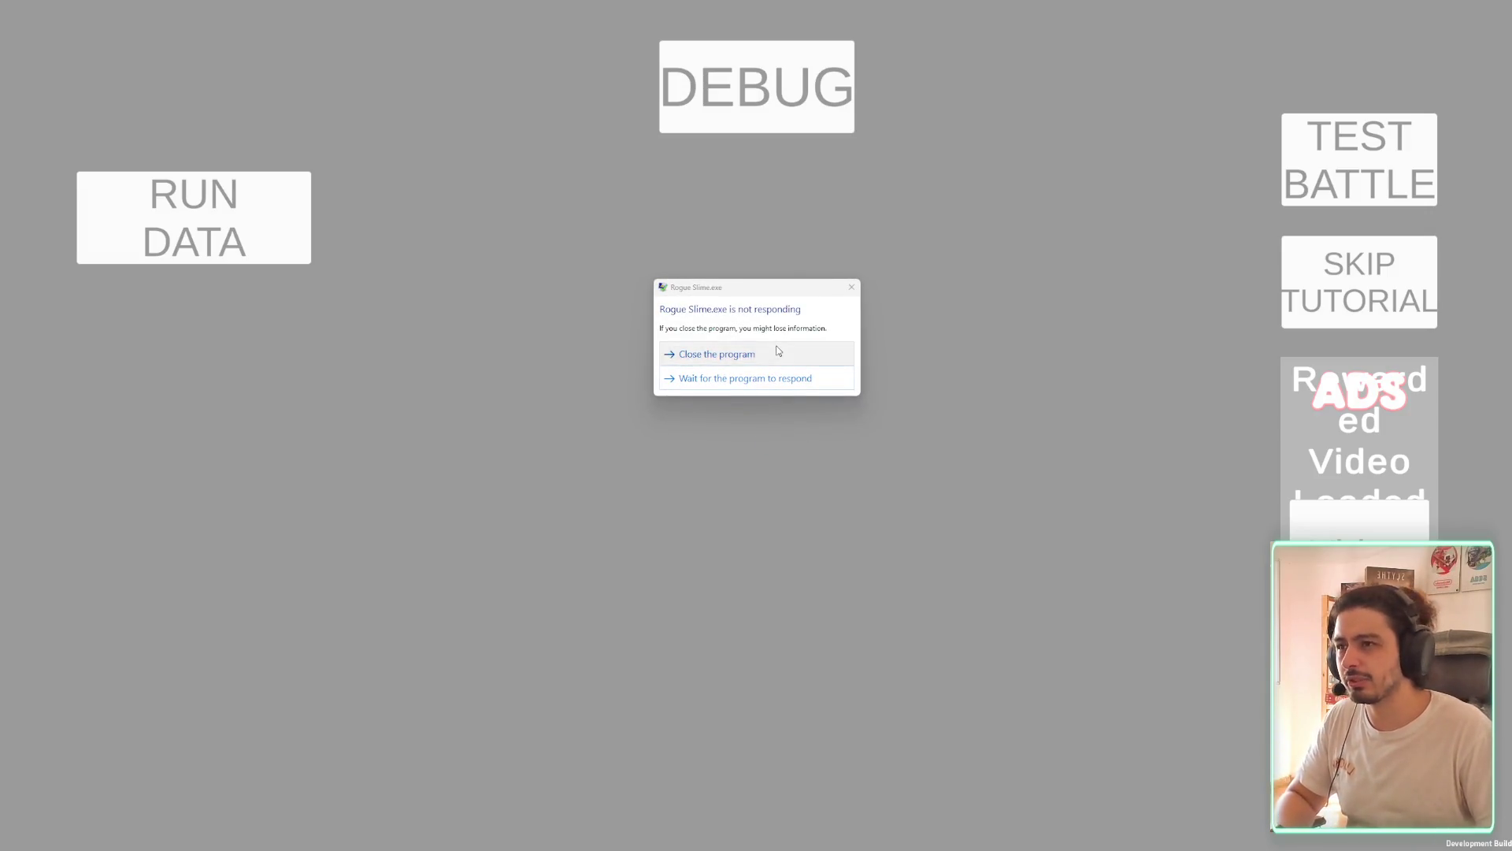
click(776, 346)
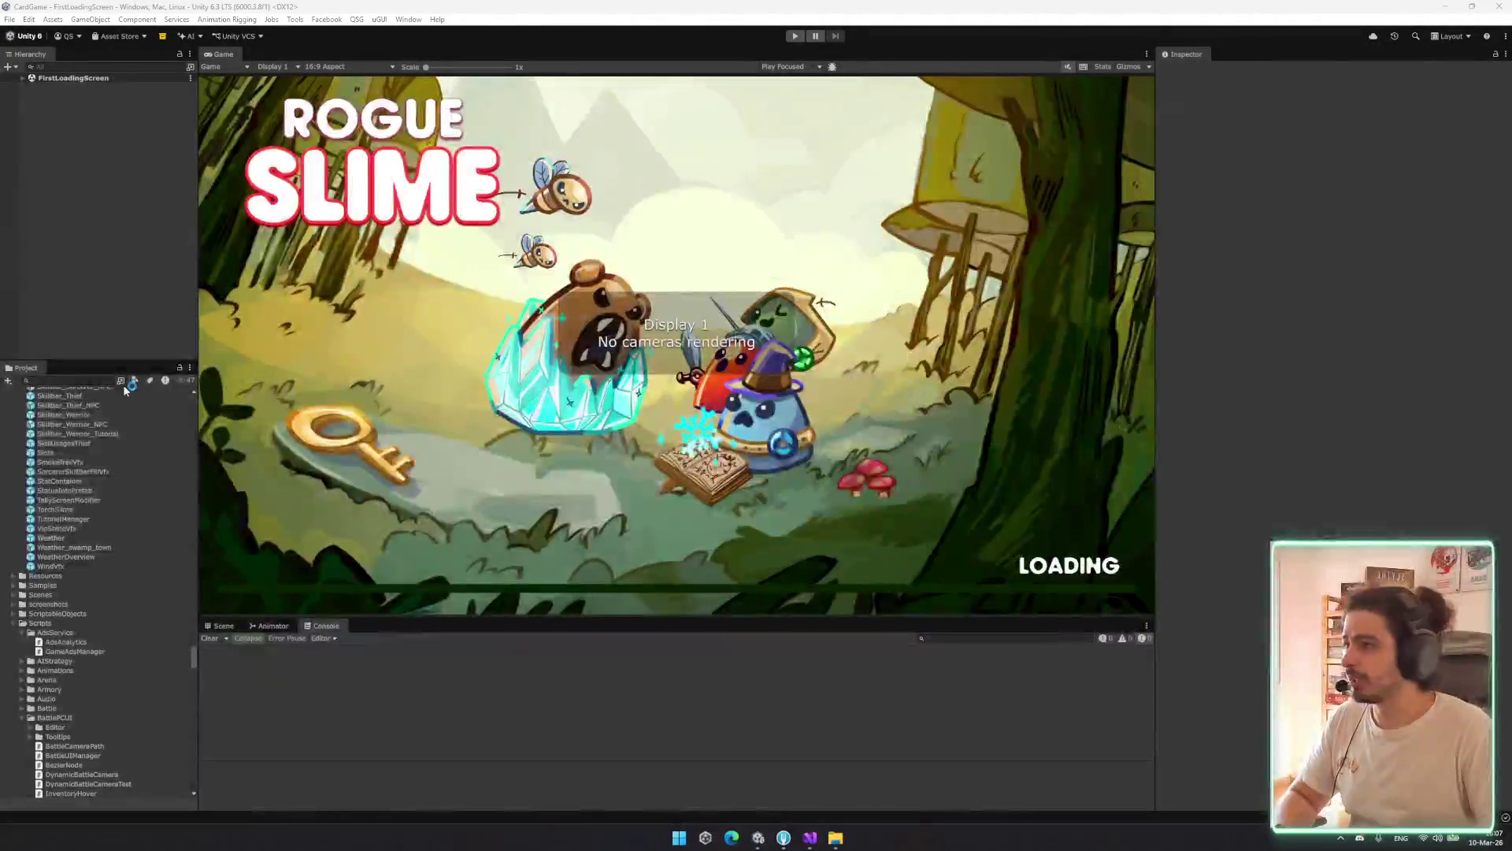
Load the Menu scene with SceneTool (Ctrl+Alt+S)
key(ctrl+alt+s)
click(404, 207)
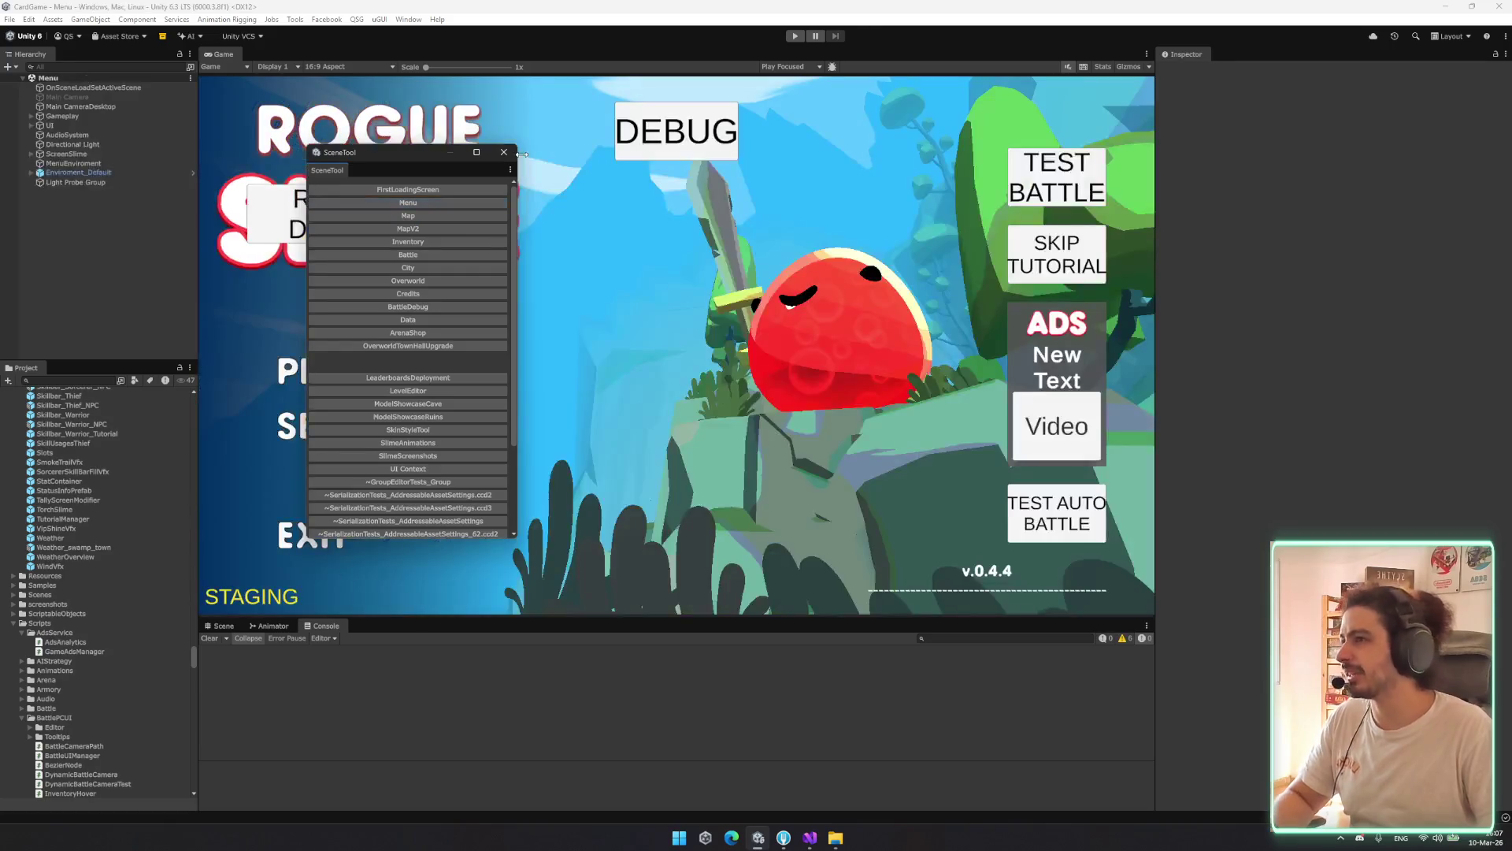
click(504, 154)
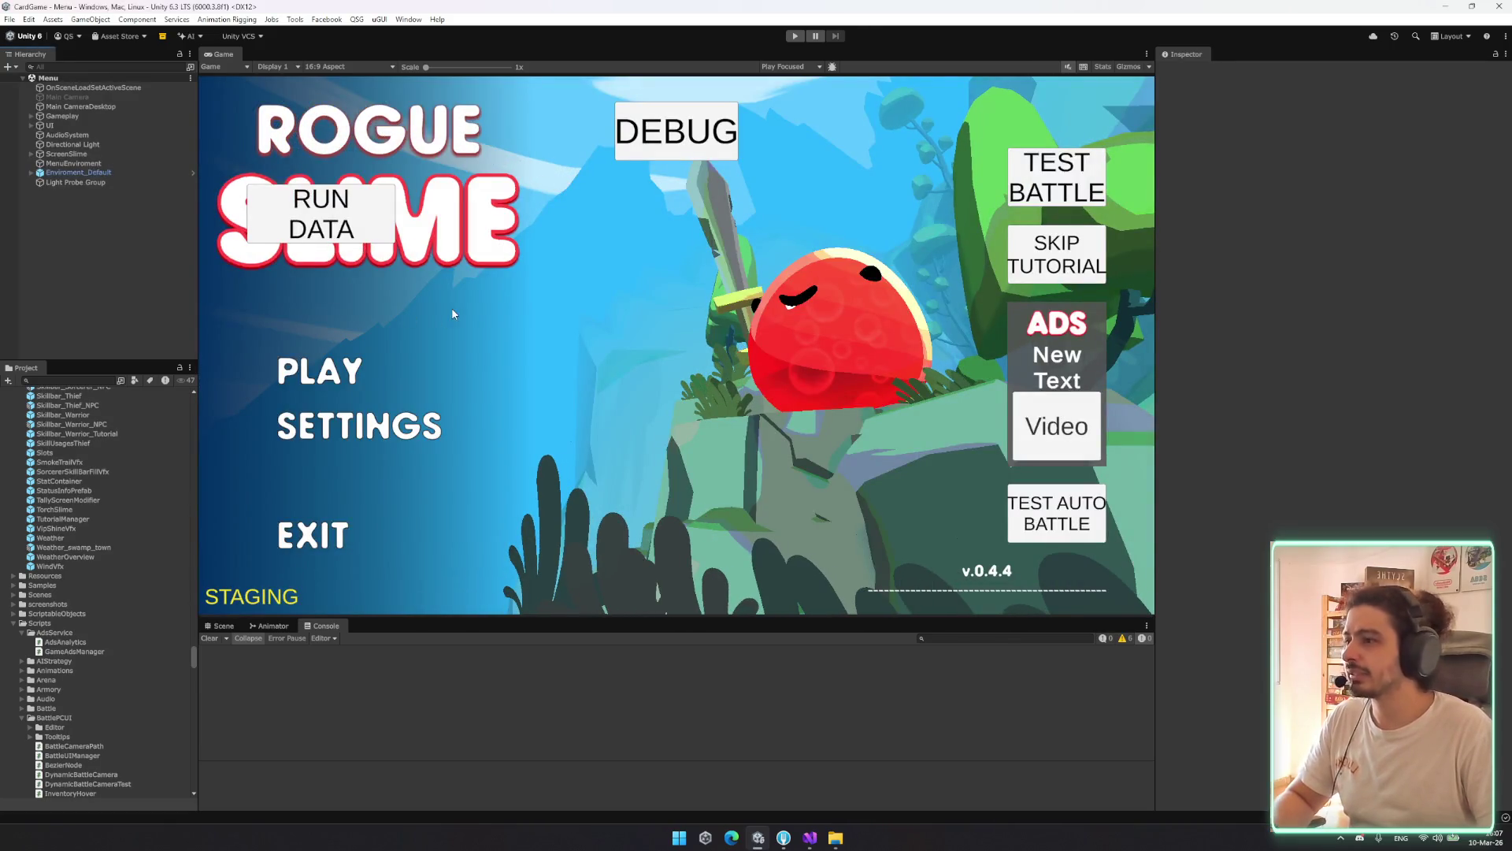
Expand Gameplay in the Hierarchy and step through its managers down to DebugManager
click(99, 116)
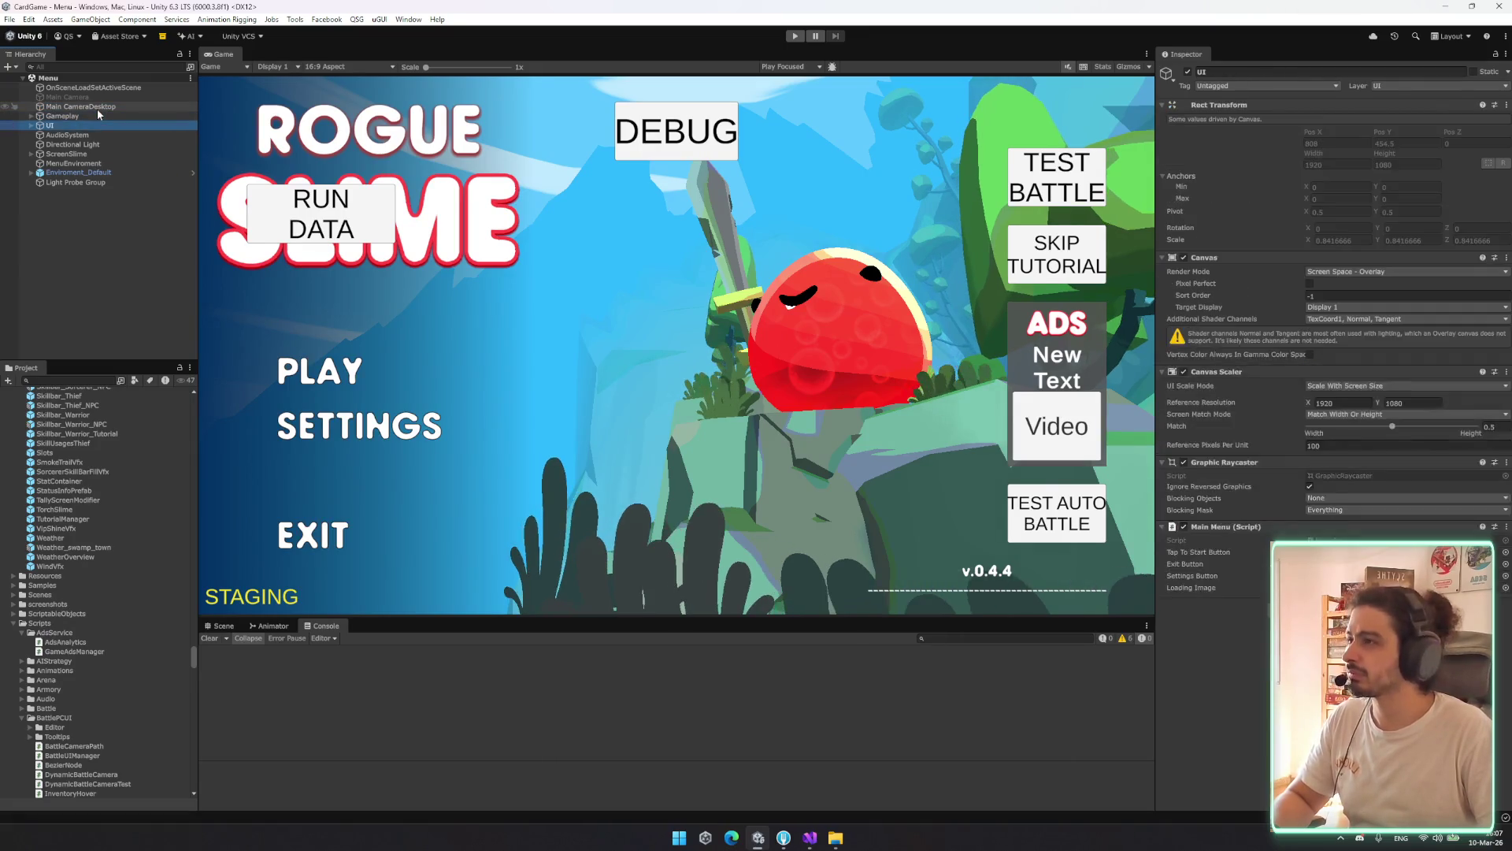
key(Right)
scroll(98, 236, down, 5)
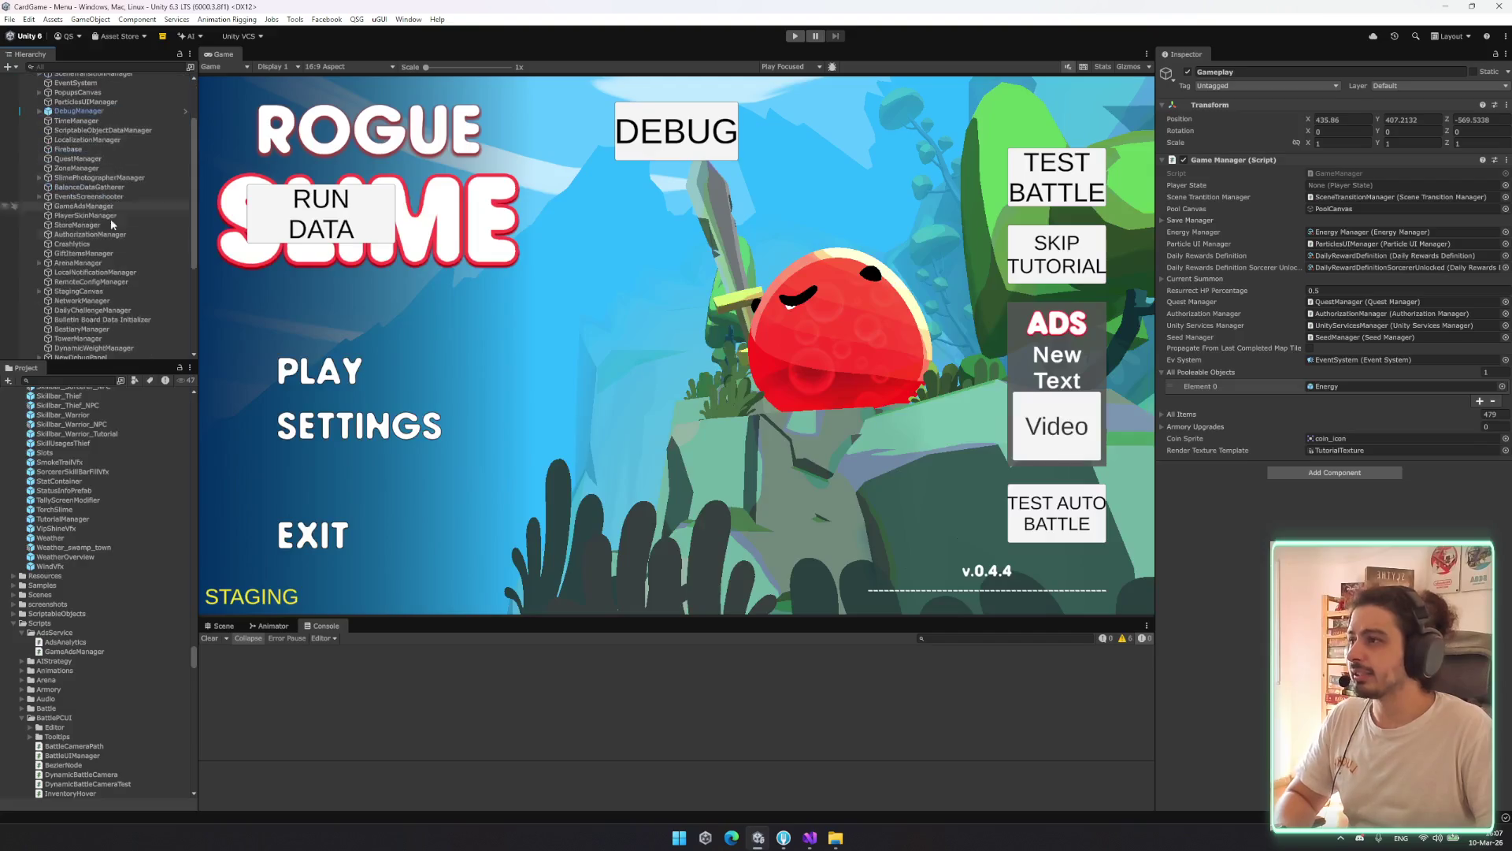
shift+click(100, 288)
scroll(138, 264, up, 5)
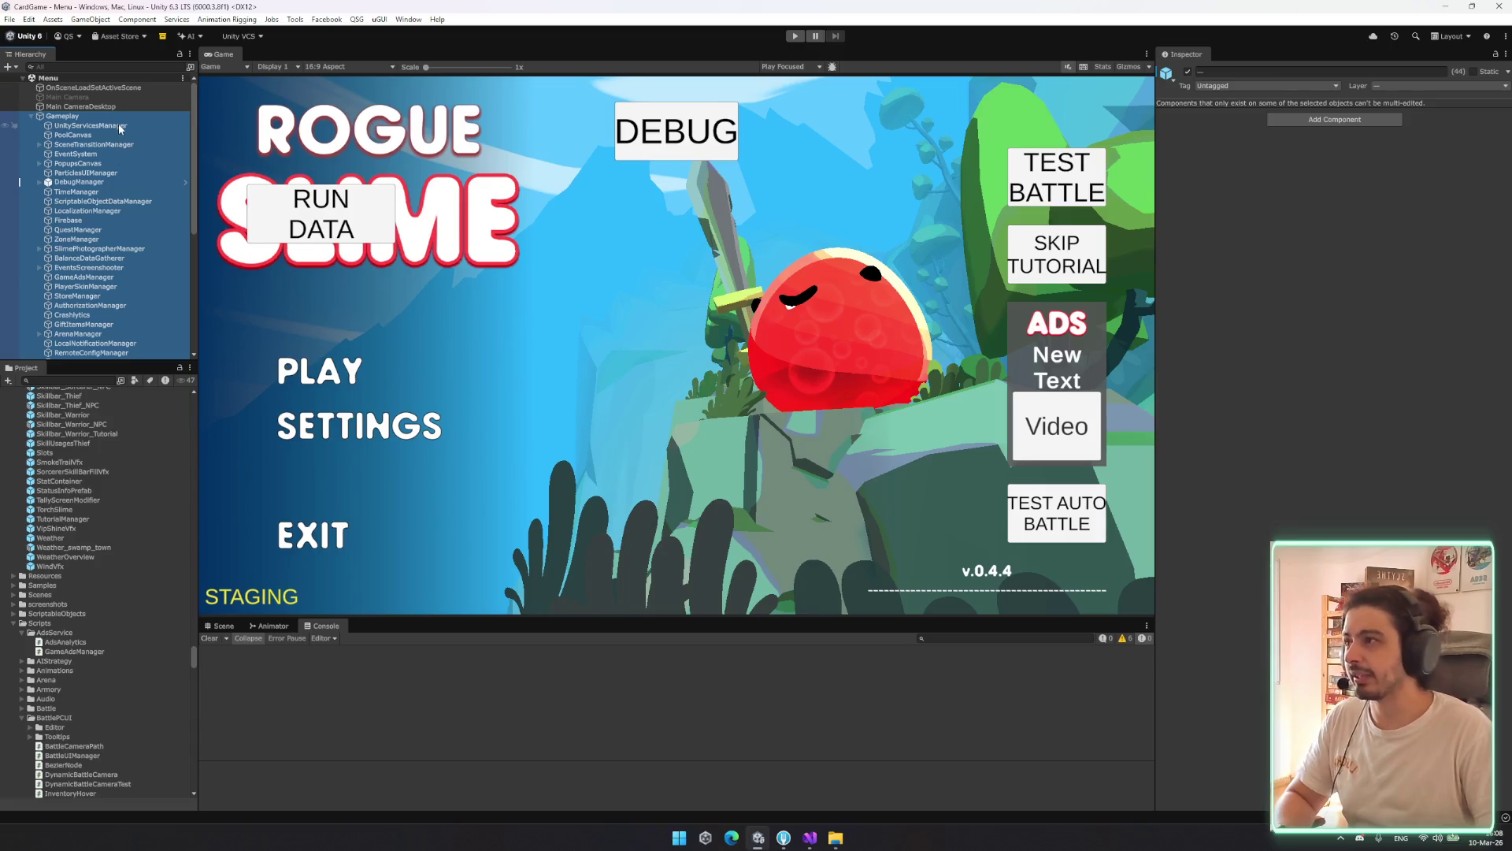
click(116, 126)
key(Down)
key(Down)
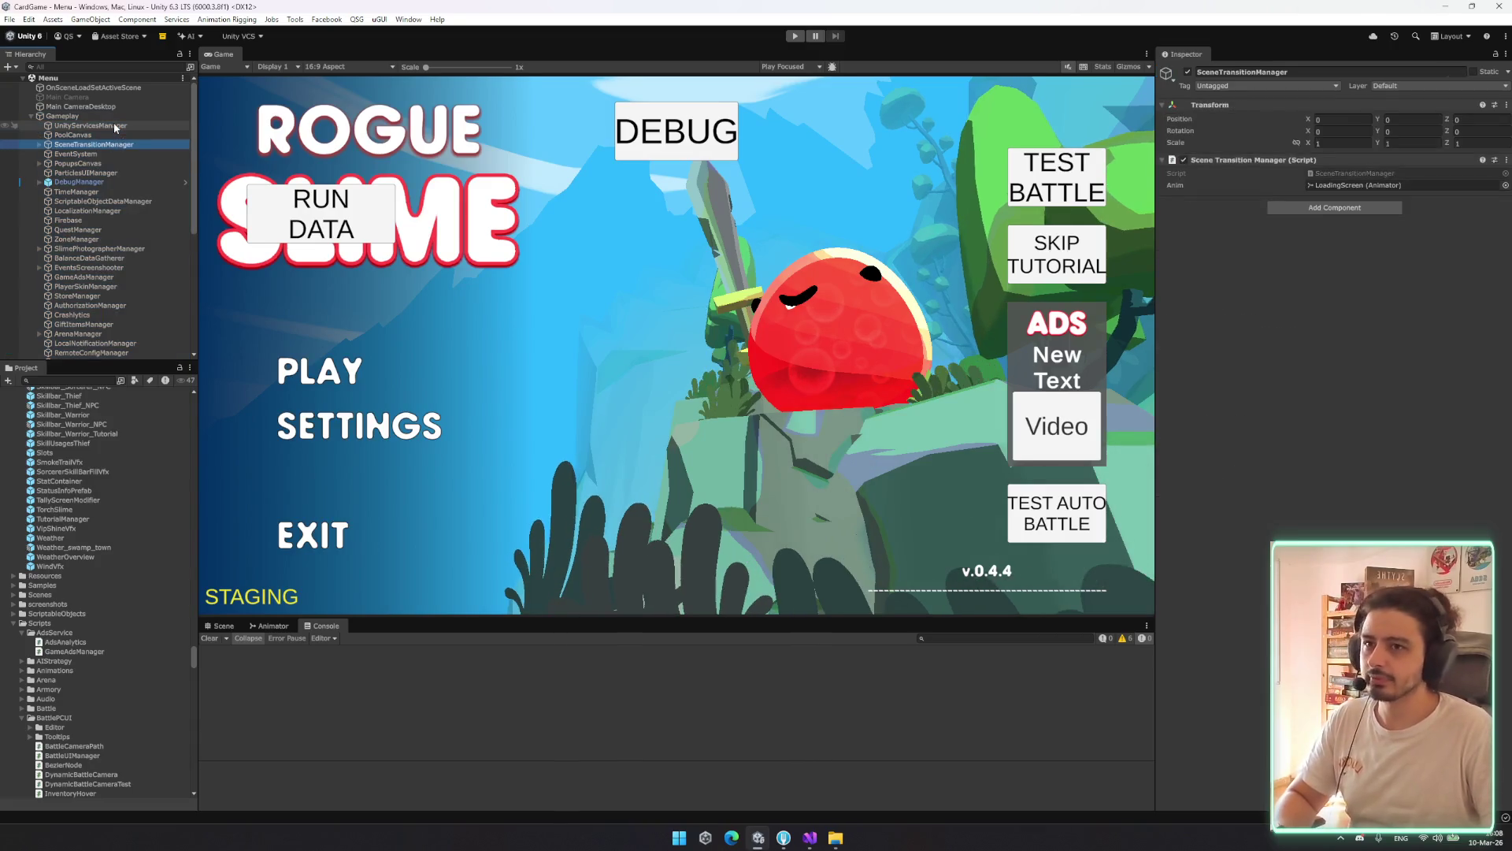
key(Down)
key(Down)
key(Down)
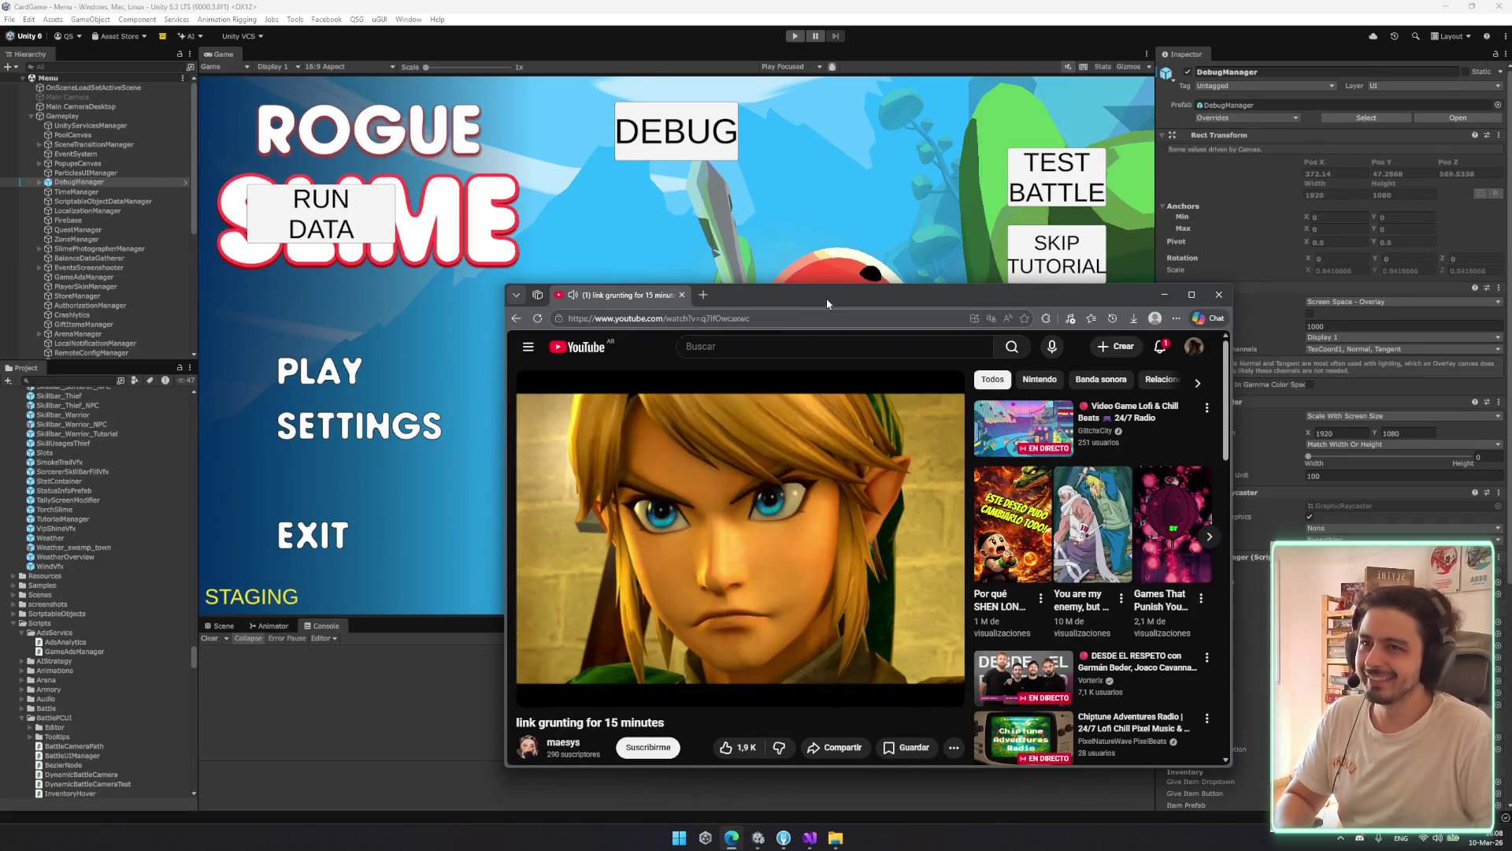
Minimize the Edge window playing the YouTube Link video to bring back the Unity editor
click(1164, 294)
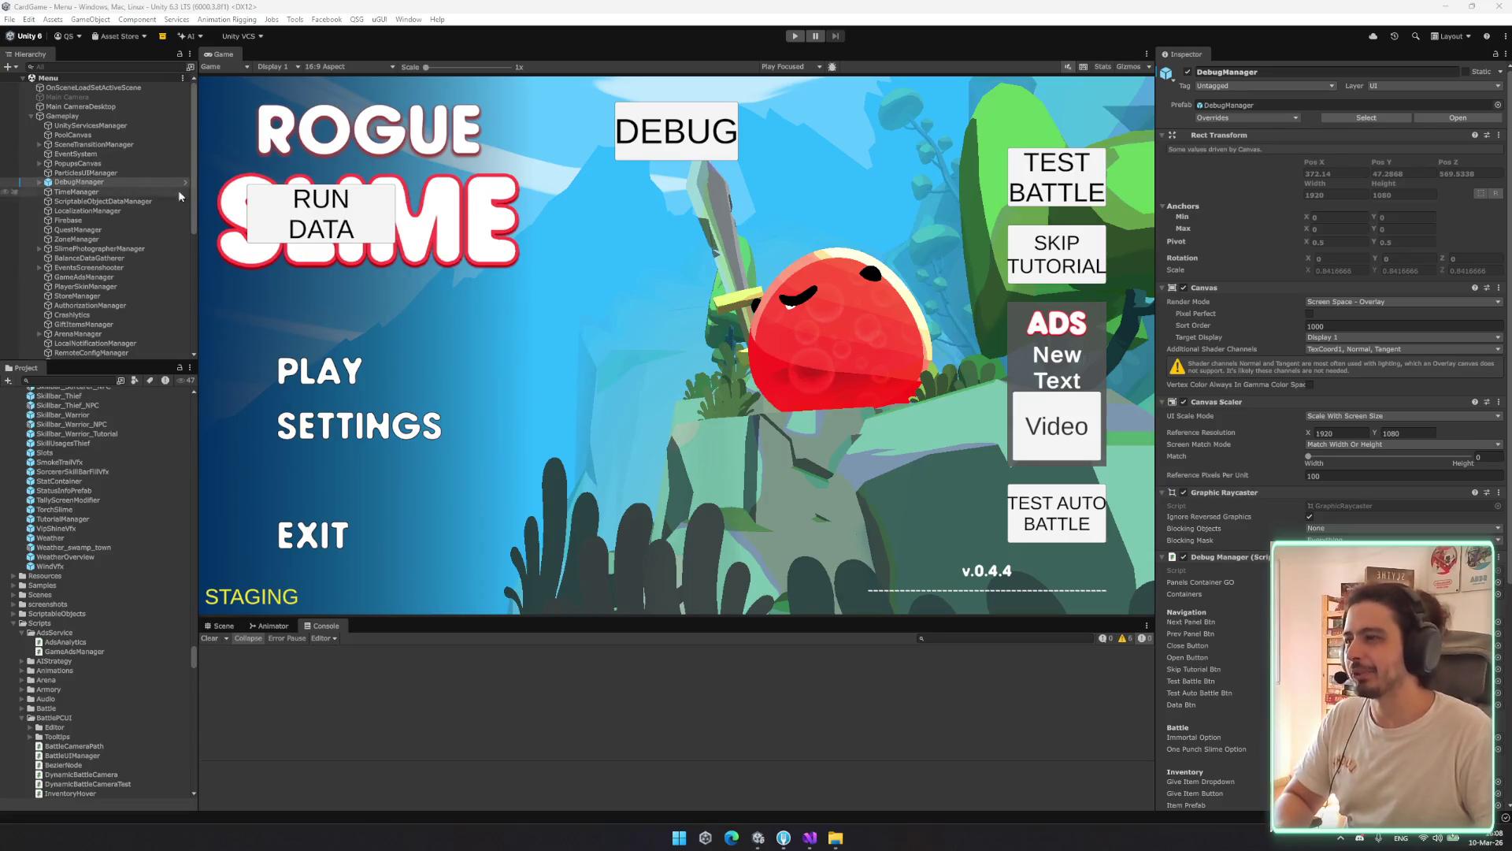
click(126, 157)
key(Right)
key(Down)
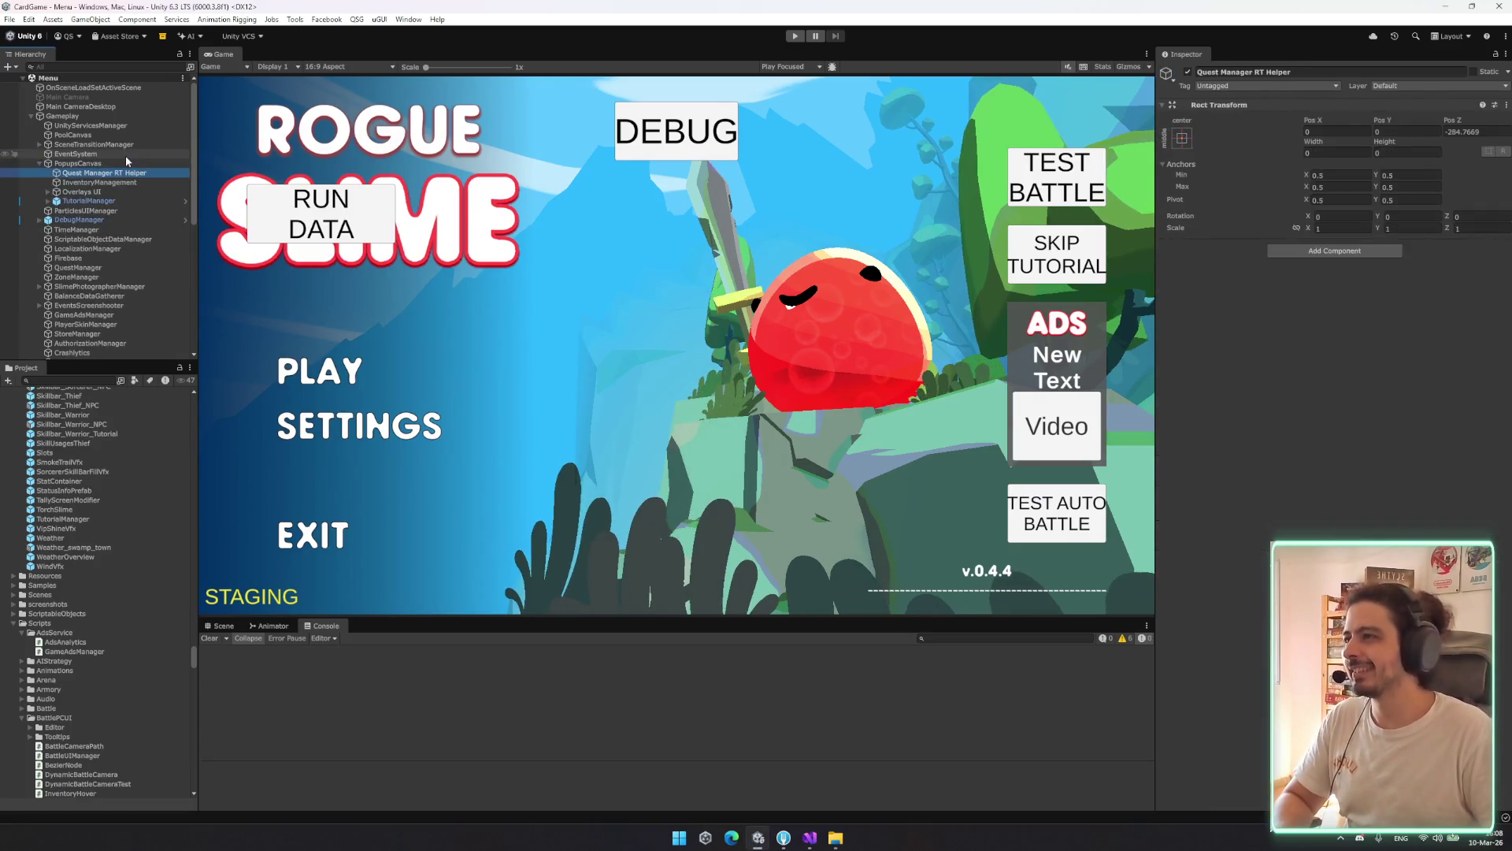
key(Left)
key(Left)
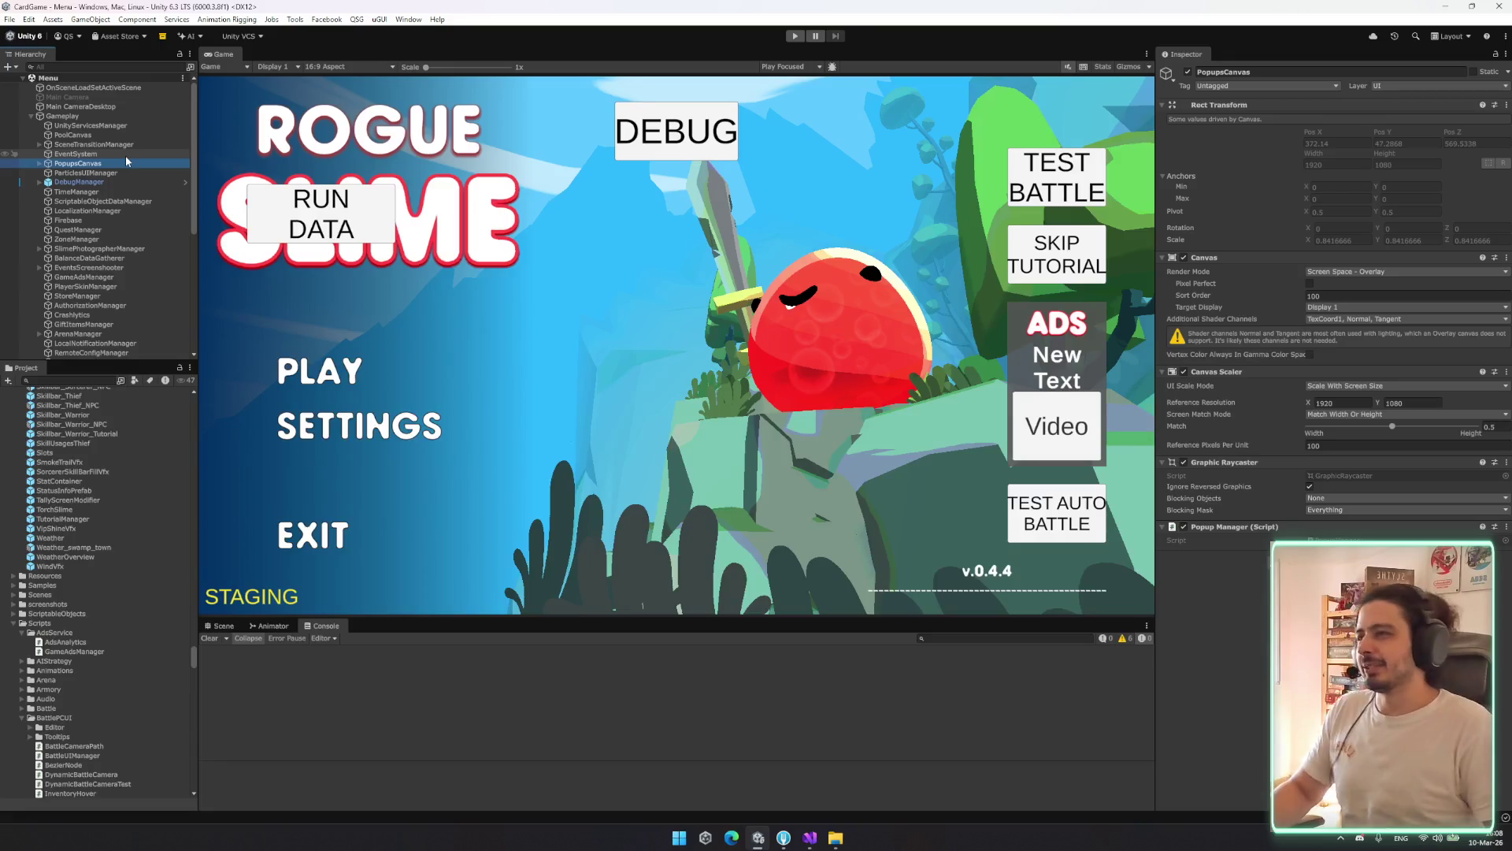
key(Up)
key(Up)
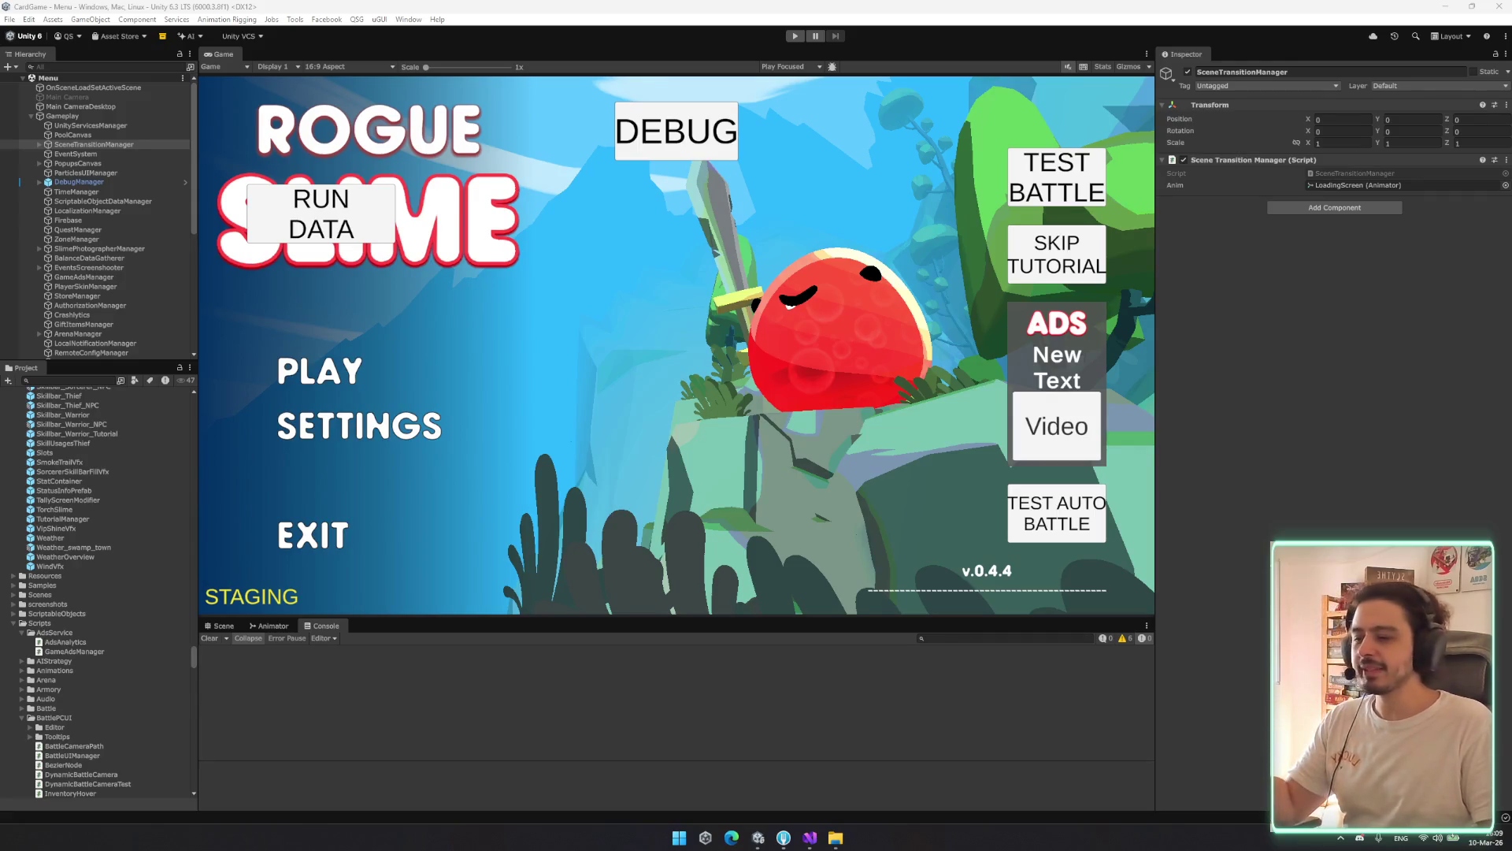
click(82, 113)
key(Right)
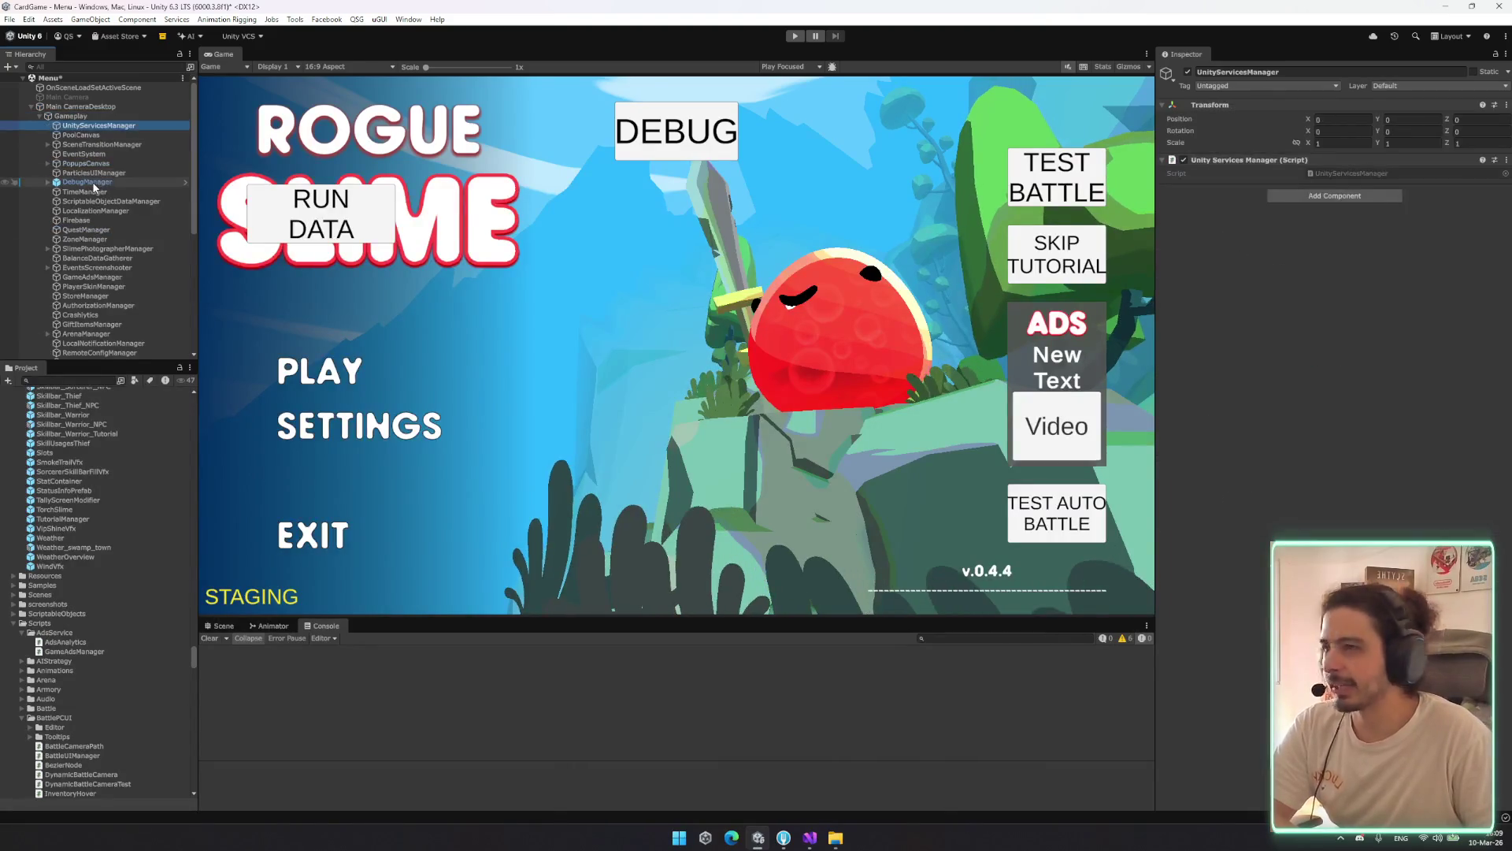
key(Down)
key(Down)
key(Down)
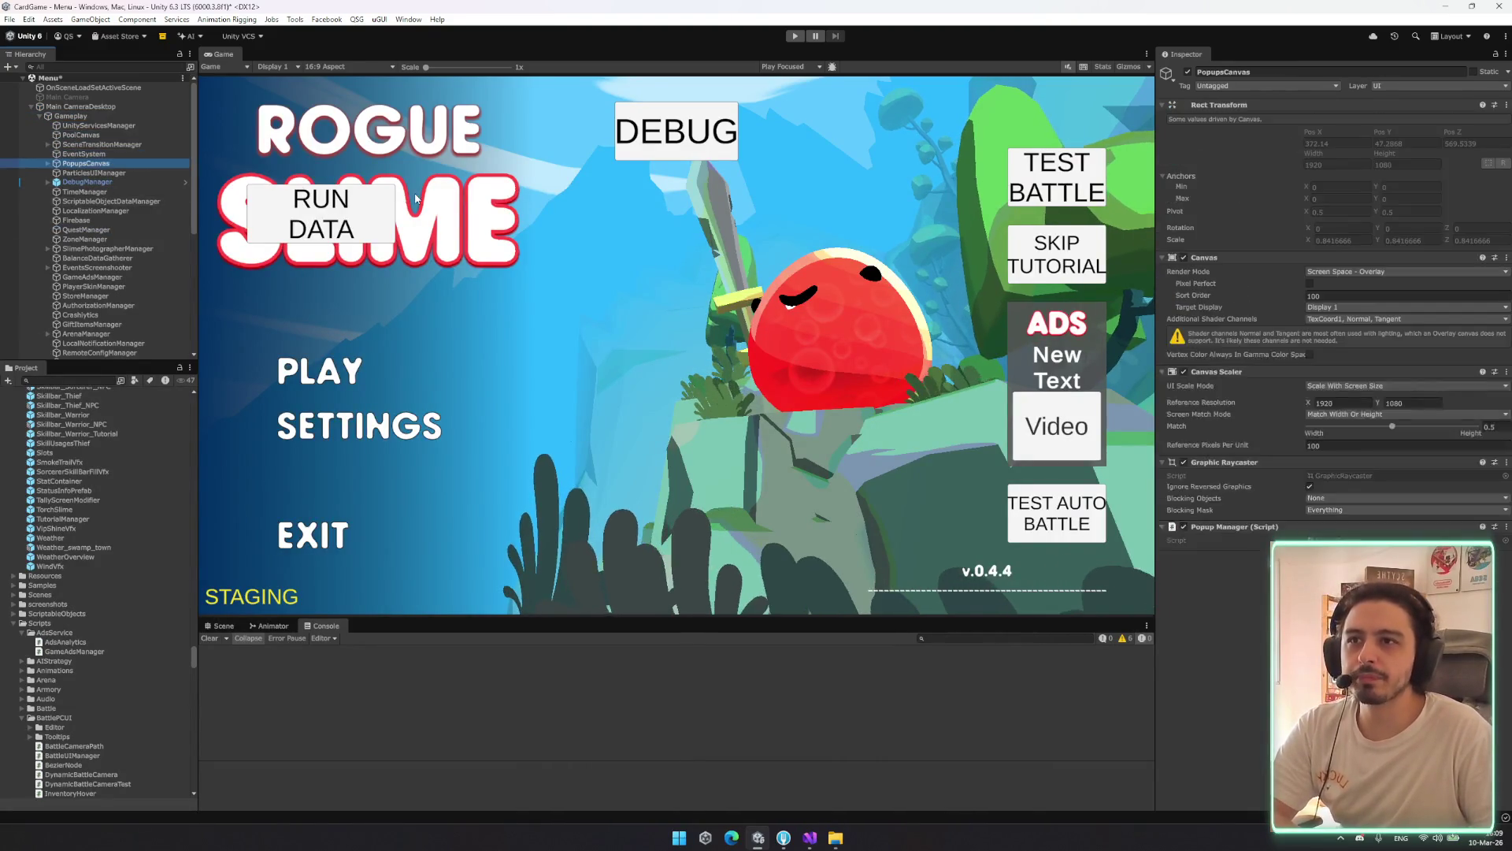
key(Down)
key(Down)
key(Down)
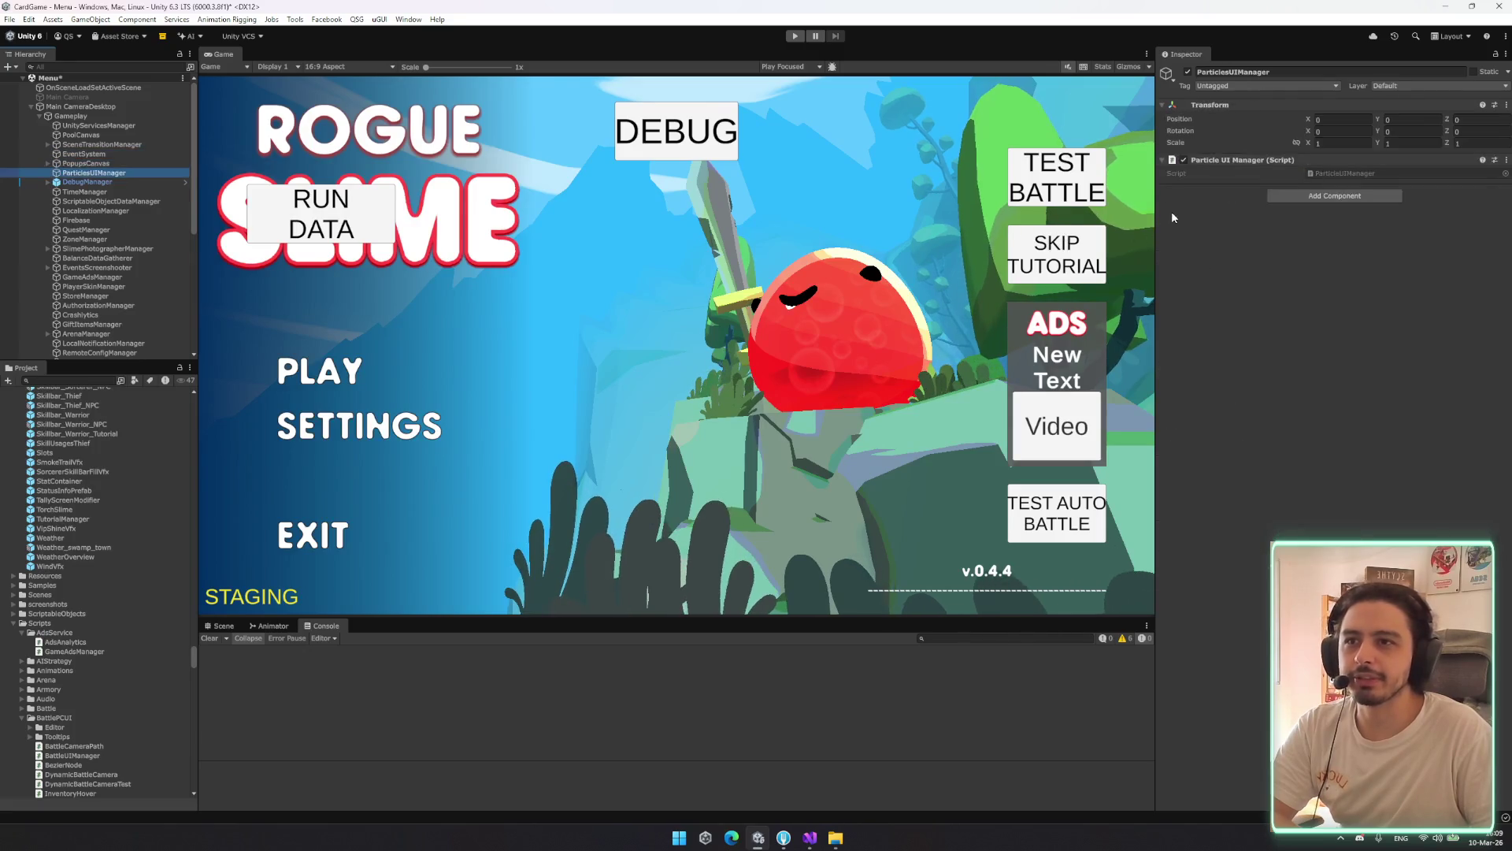
key(Down)
key(Up)
key(Up)
key(Down)
key(Down)
key(Down)
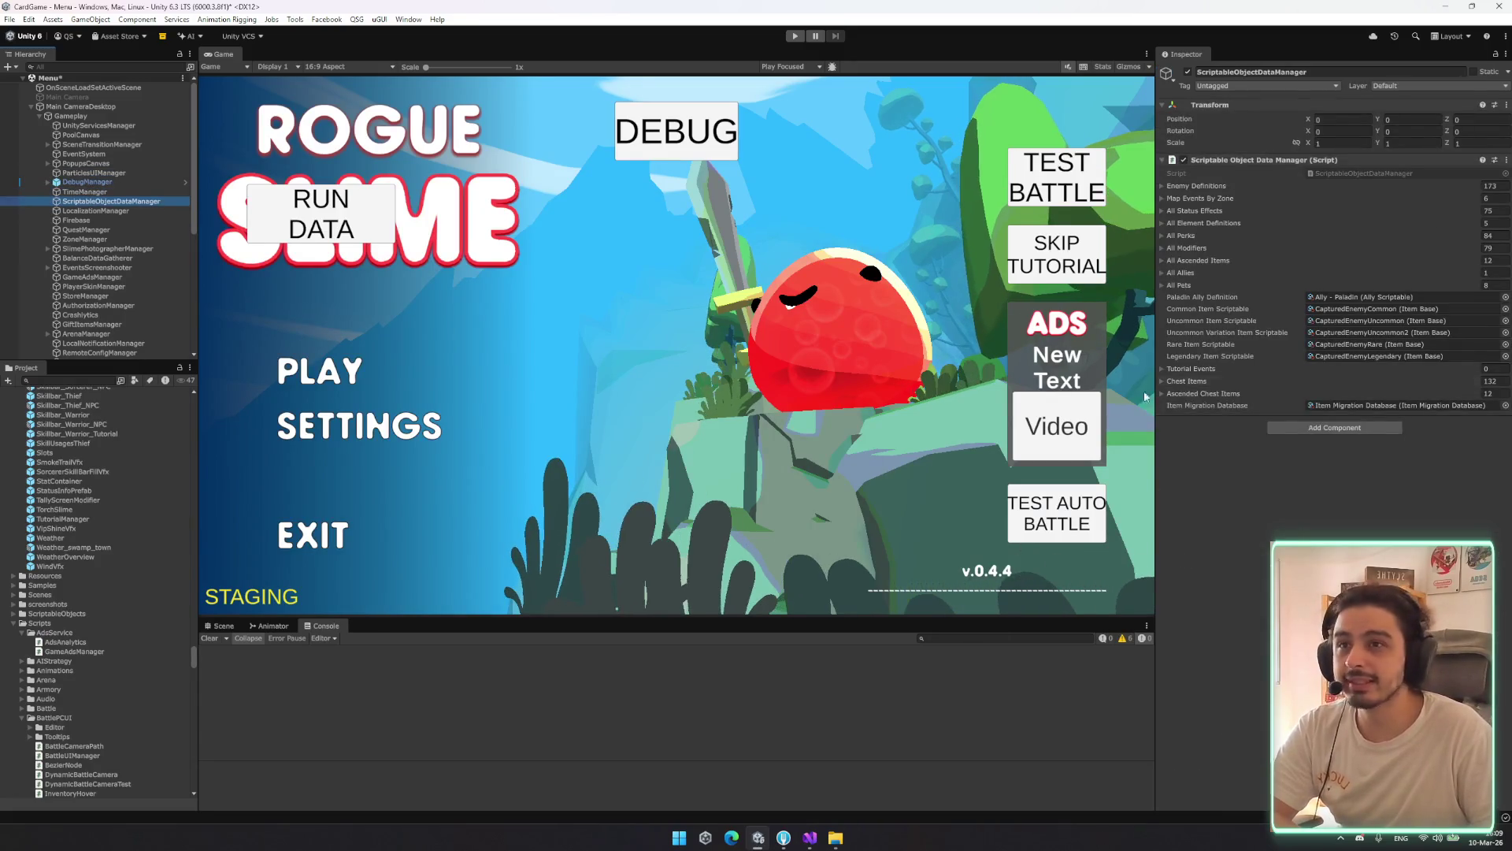
key(Down)
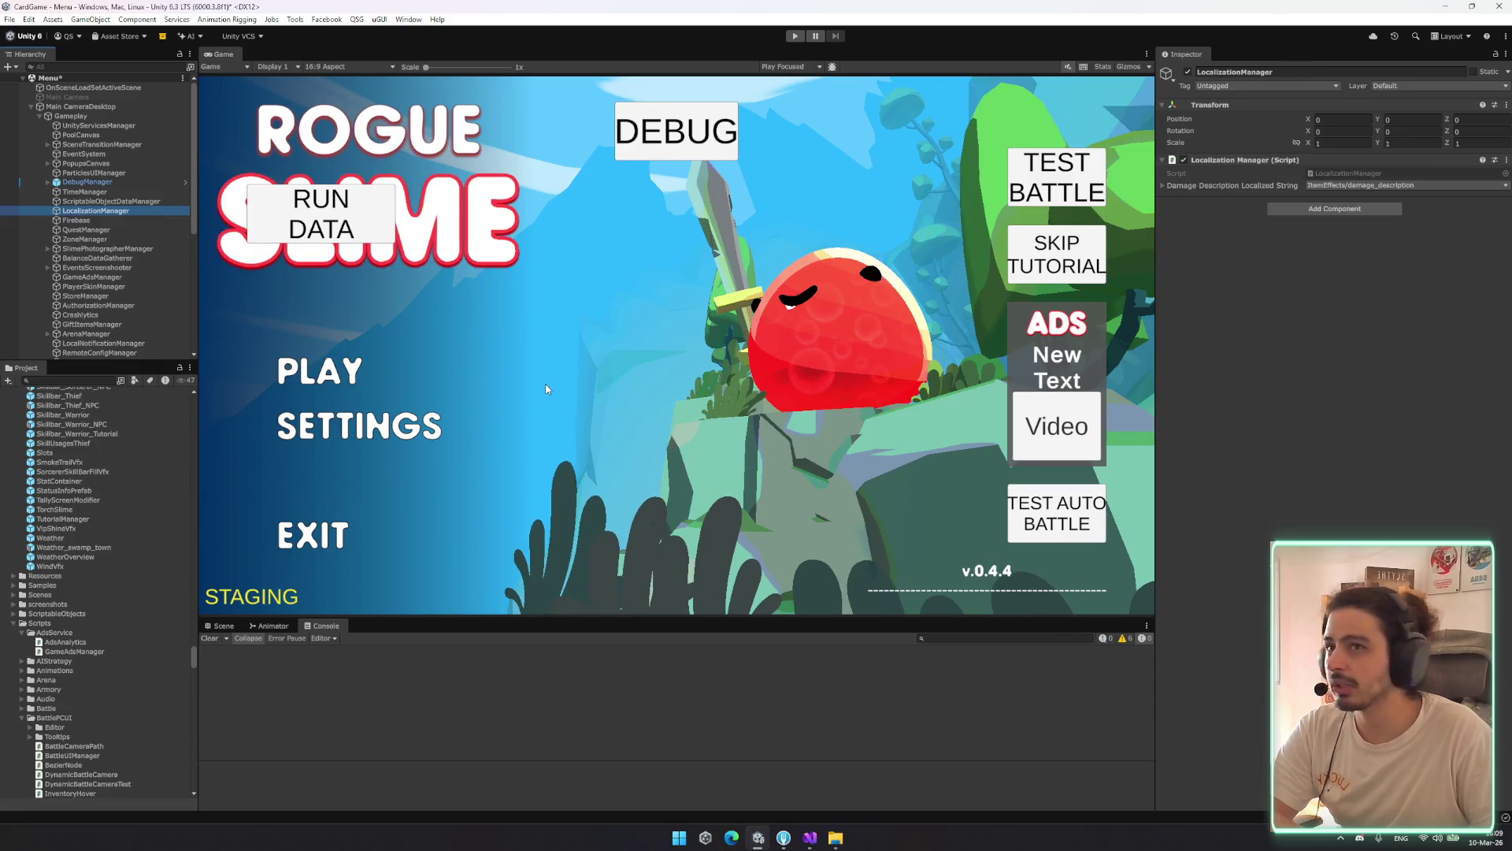
key(Up)
key(Down)
key(Up)
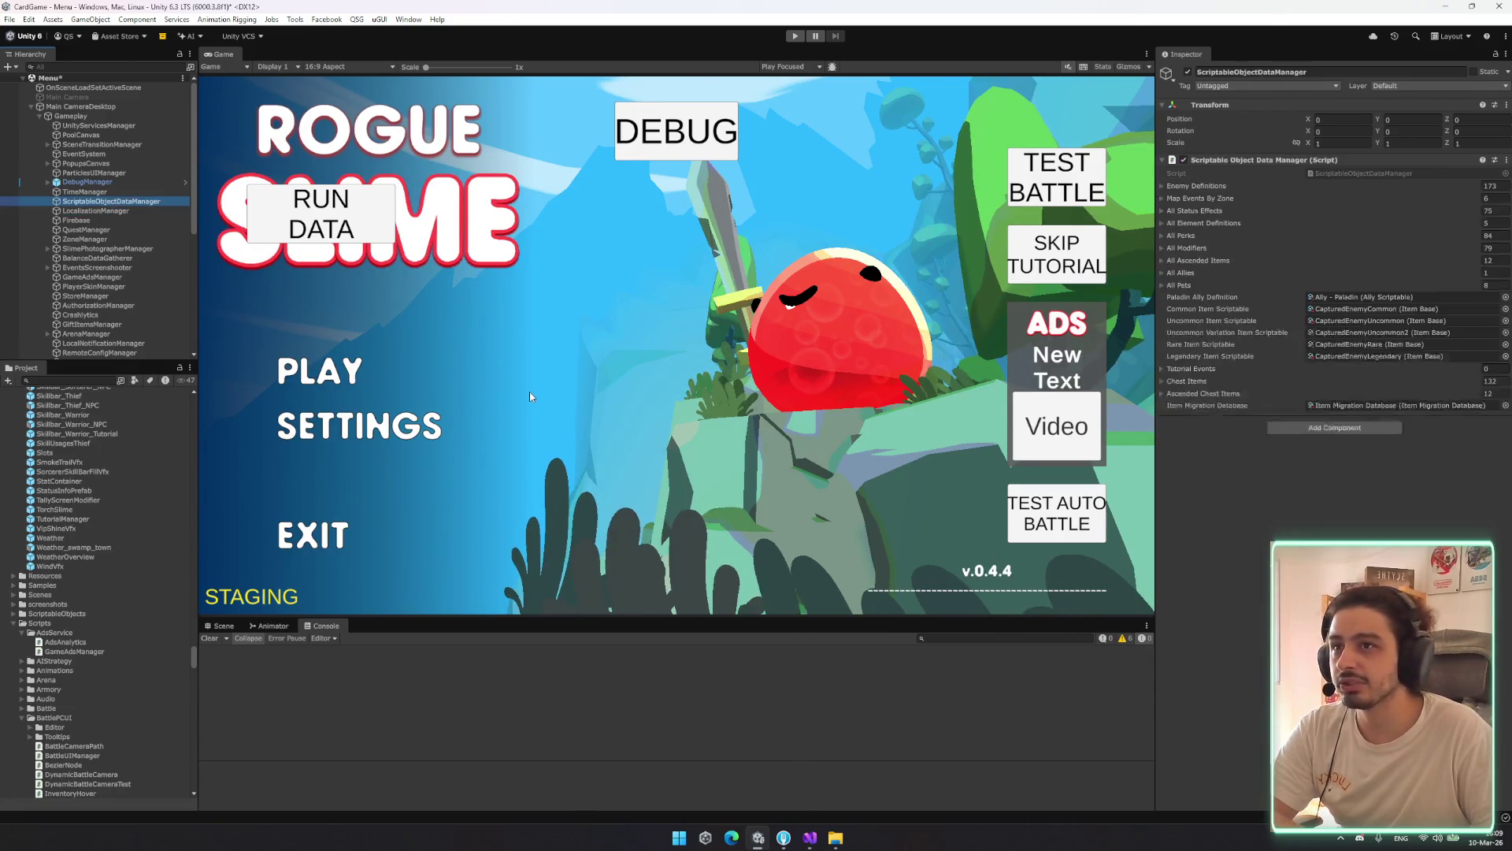
key(Down)
key(Down)
key(Down)
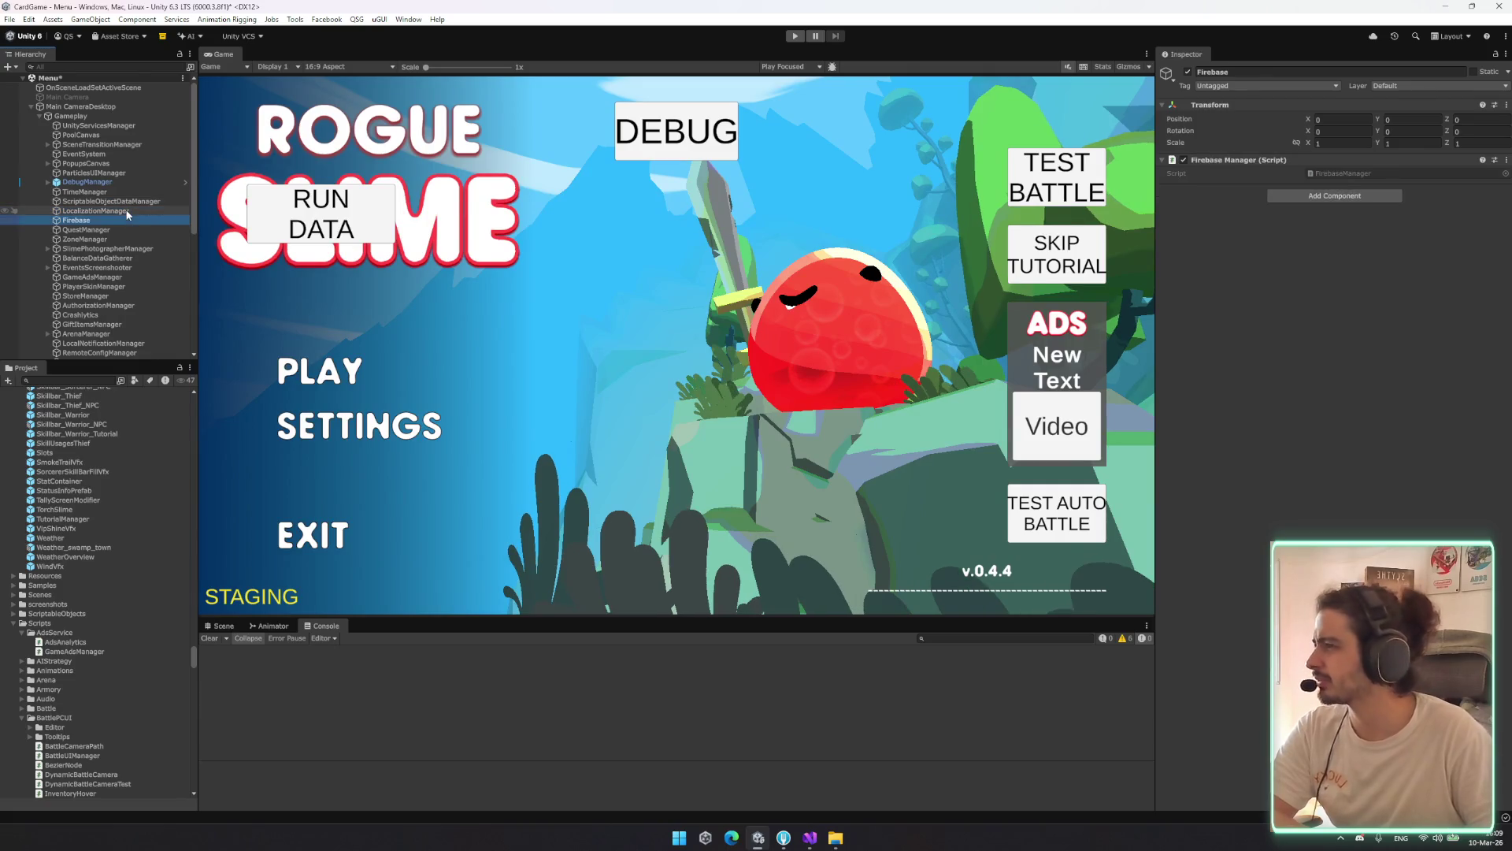
key(Down)
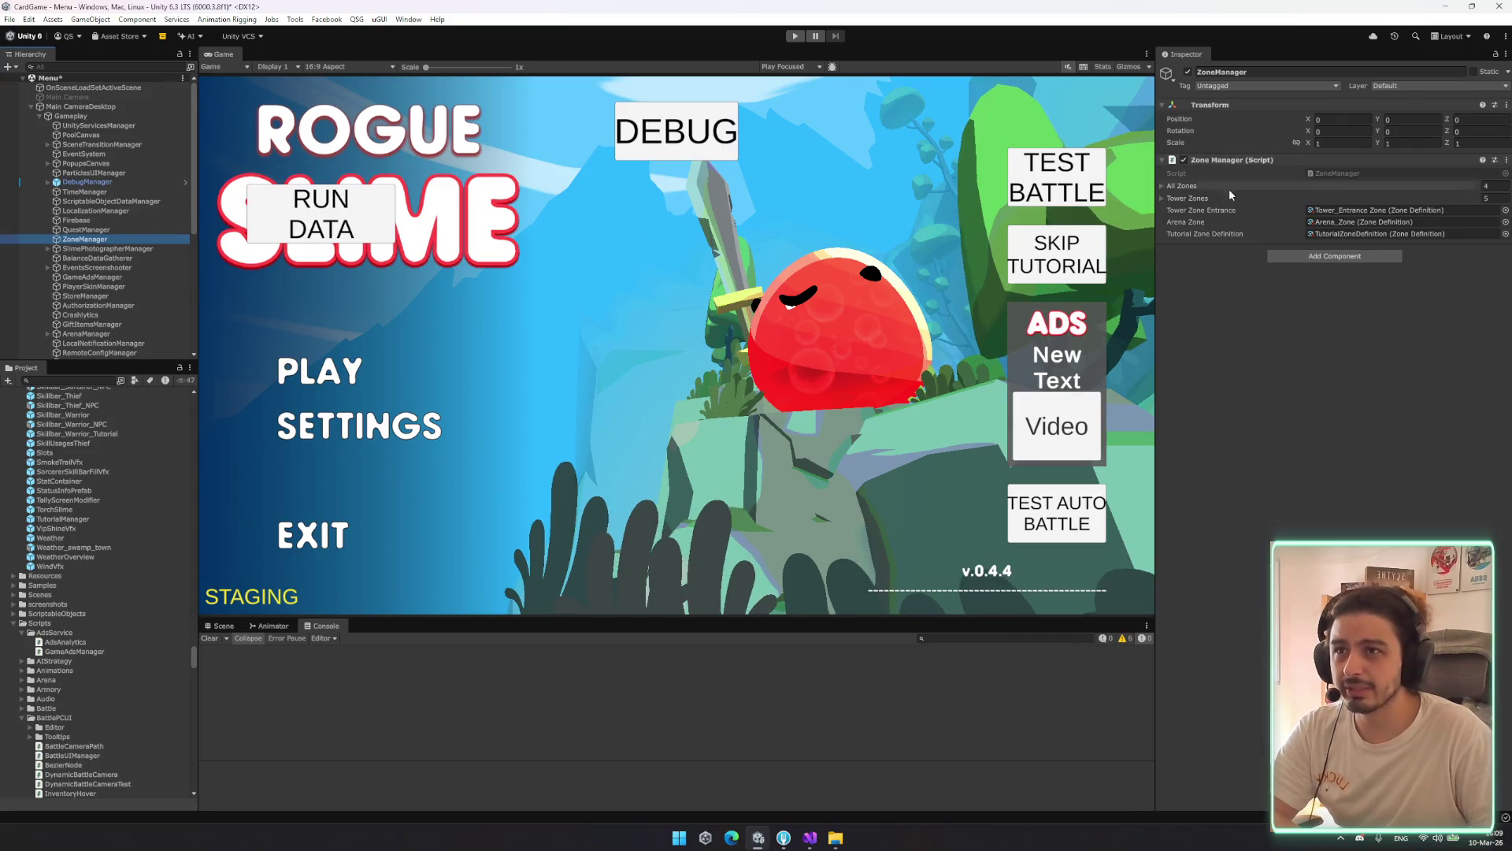
click(1191, 198)
click(1191, 198)
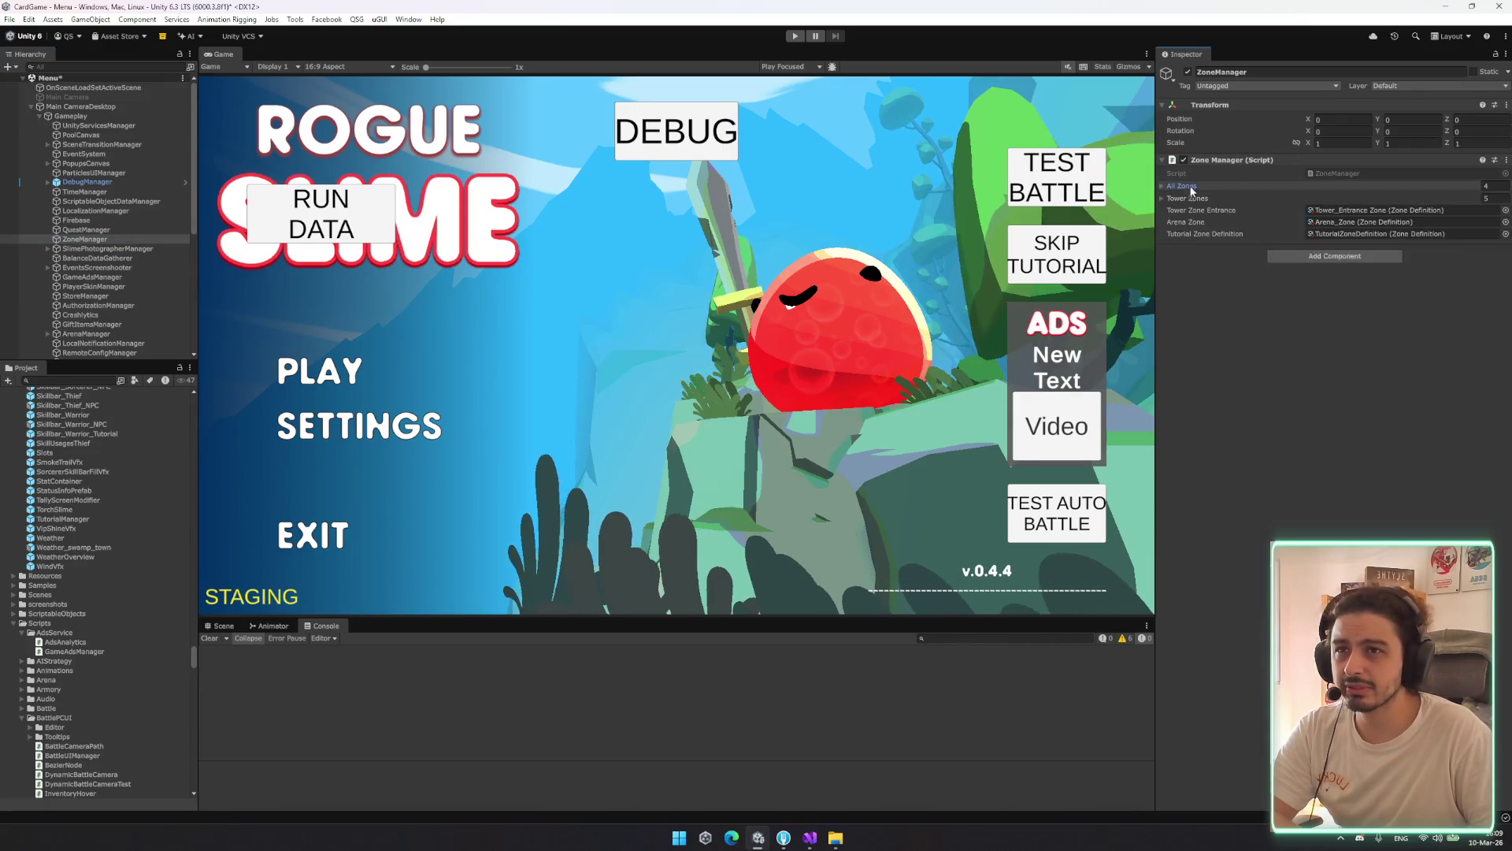
click(146, 248)
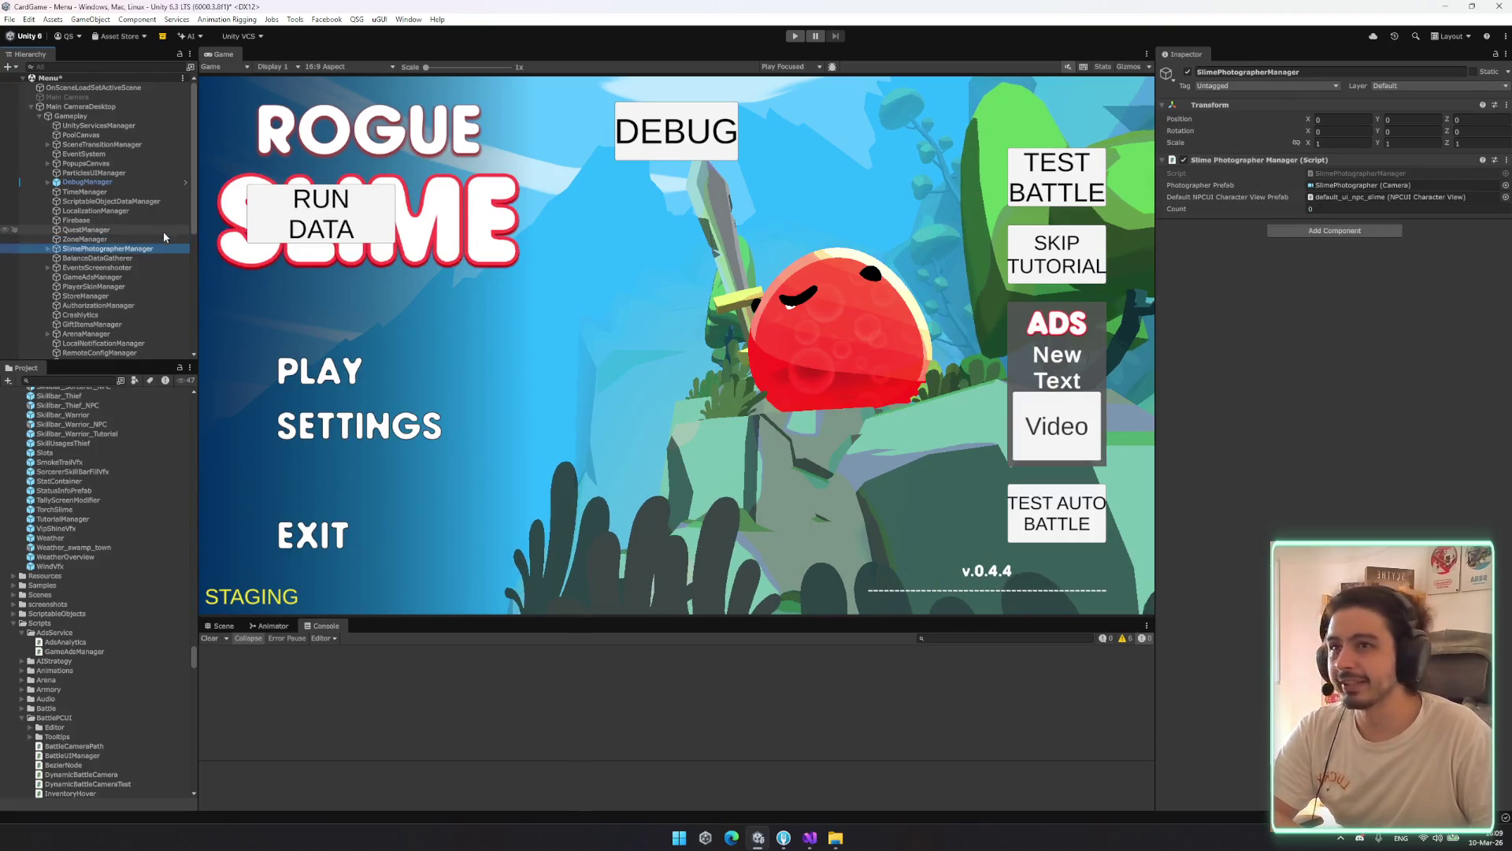
key(Down)
key(Down)
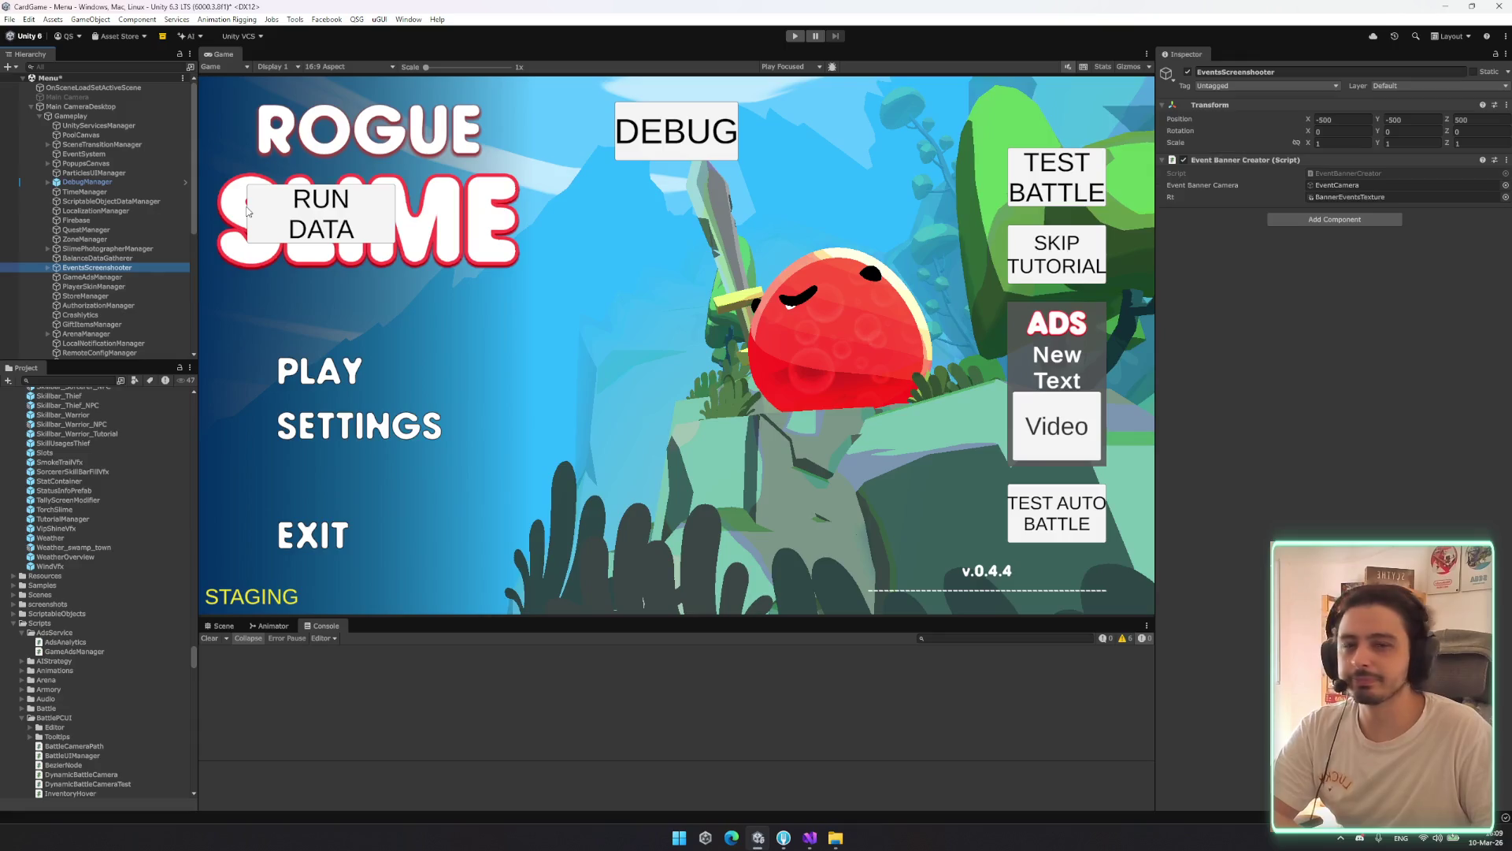
key(Down)
key(Down)
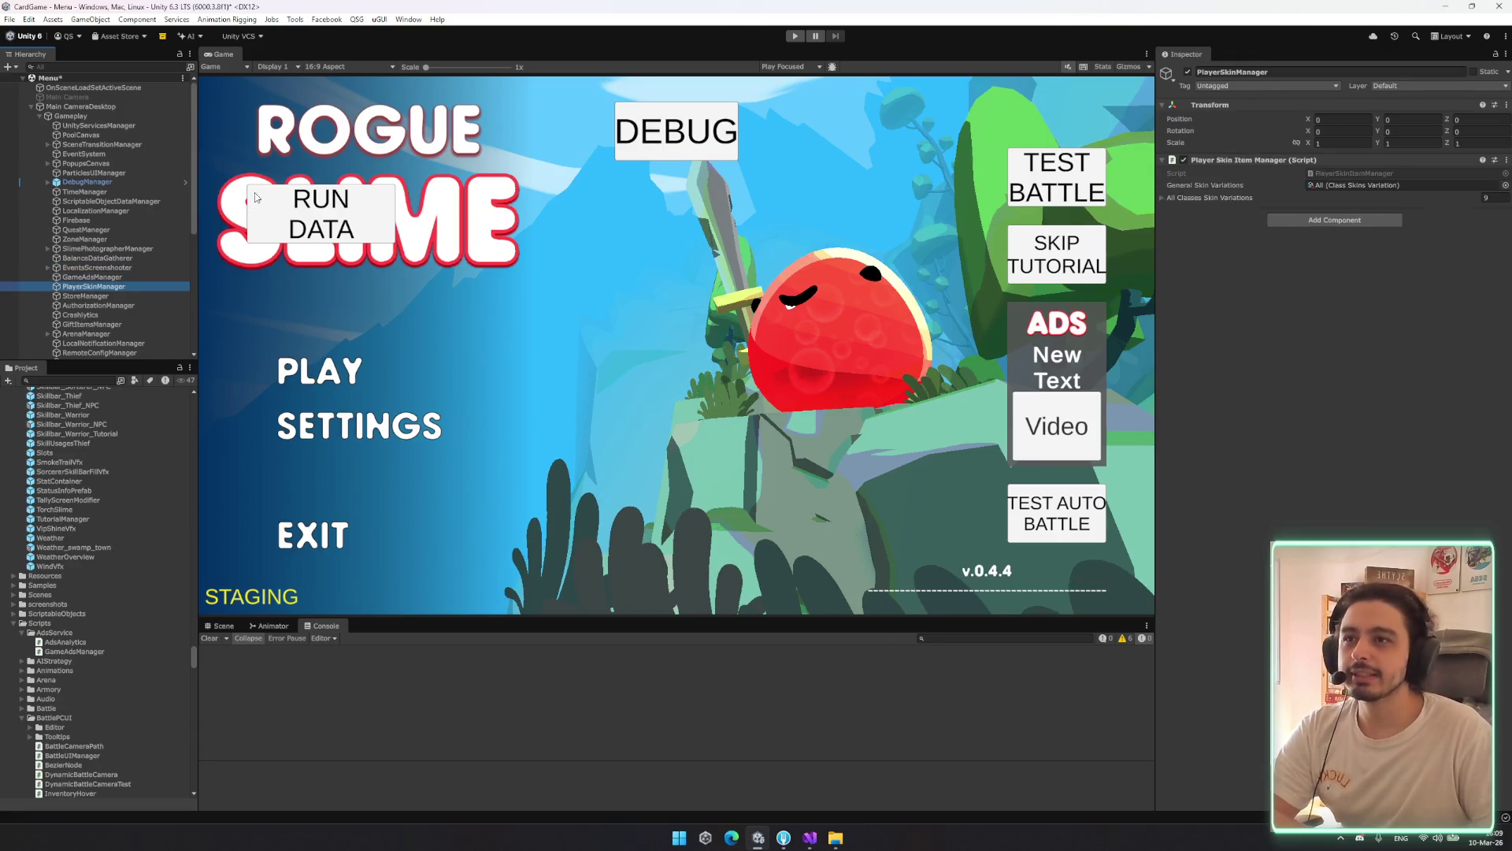
click(1219, 198)
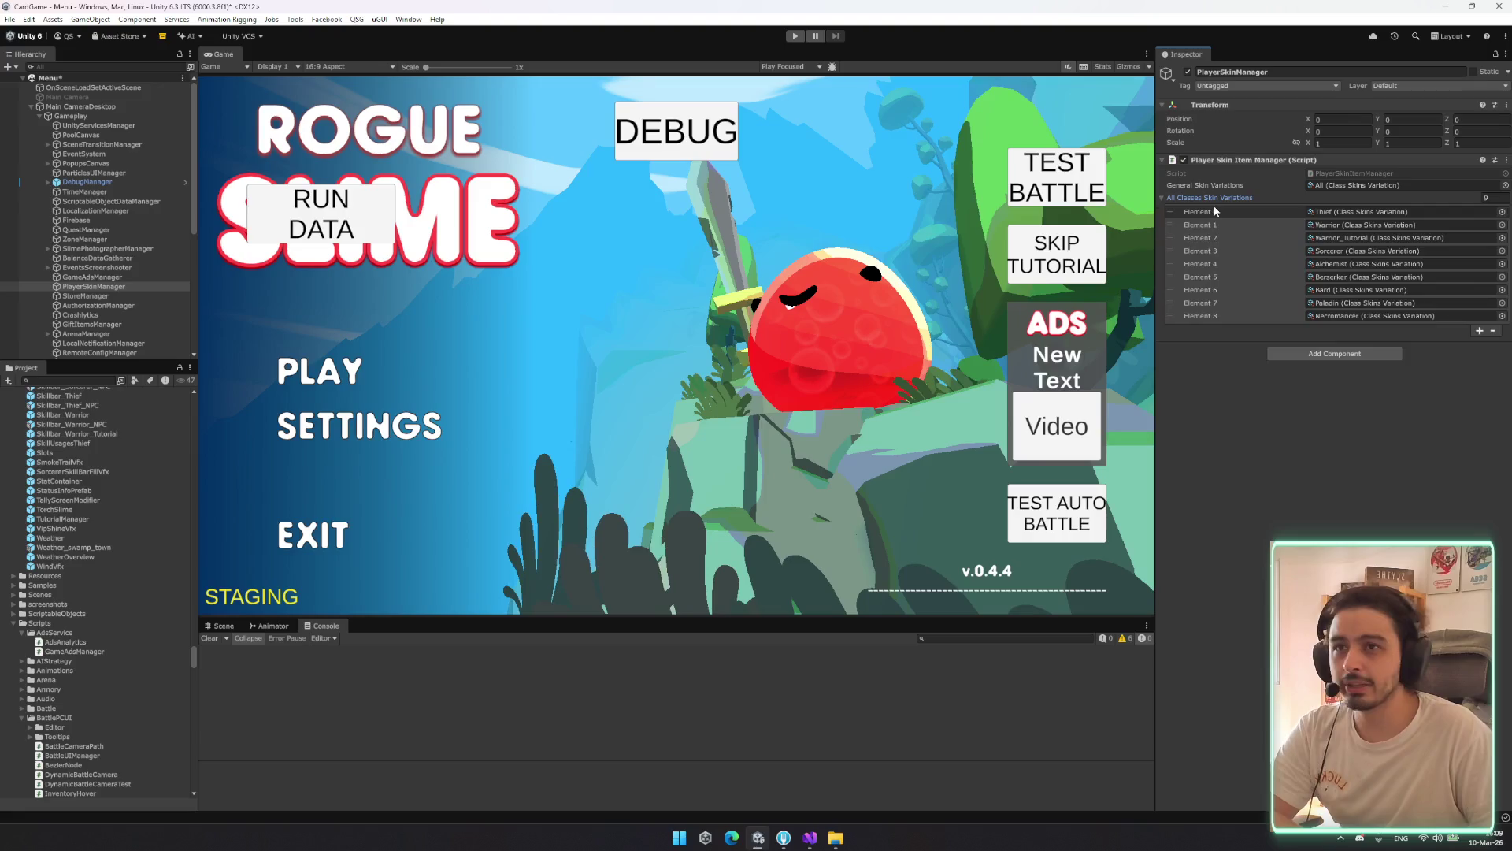
click(1219, 197)
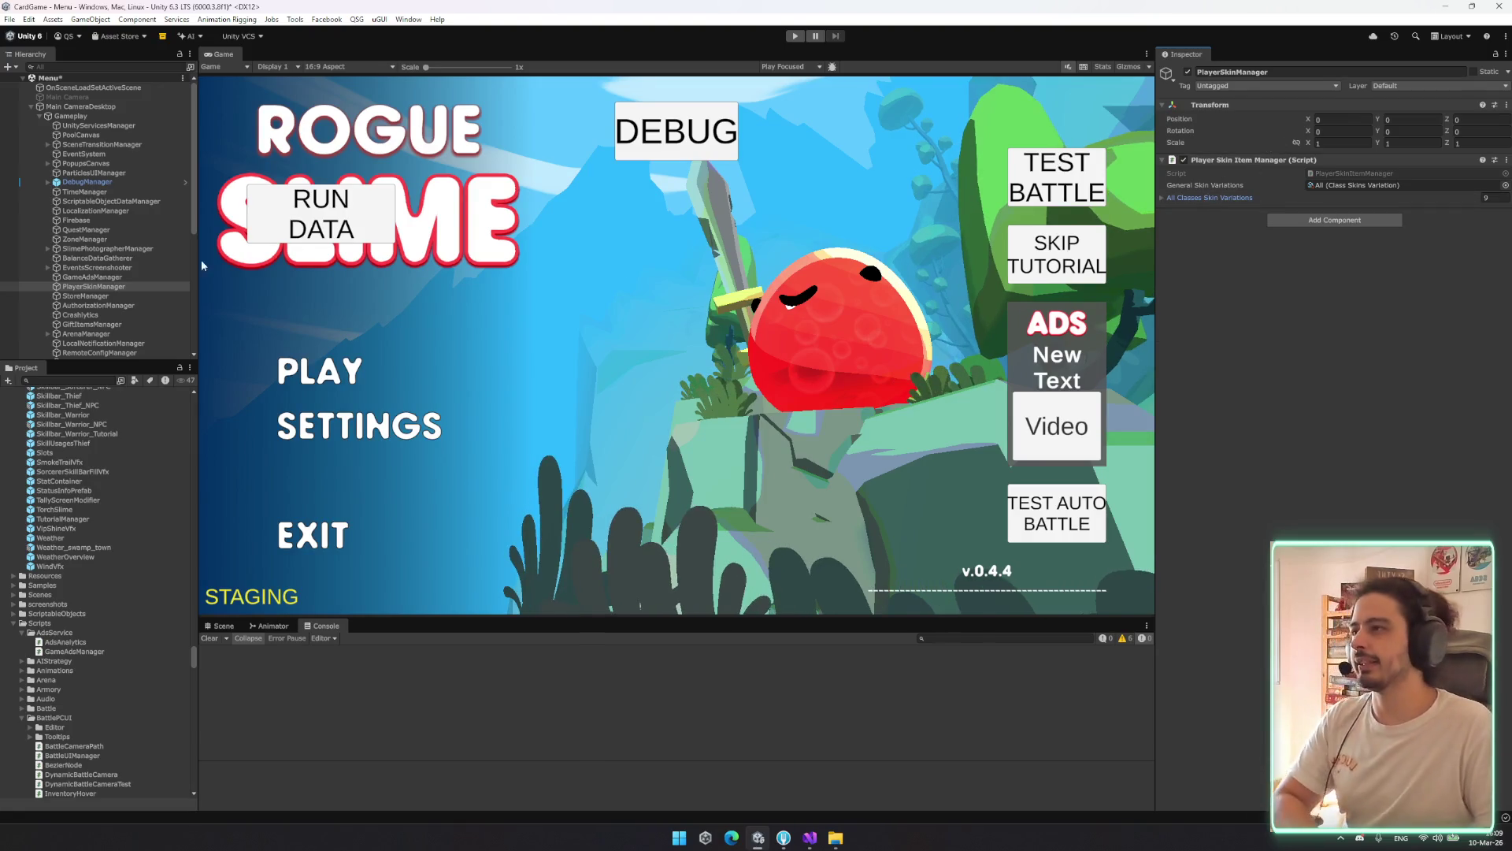
click(93, 316)
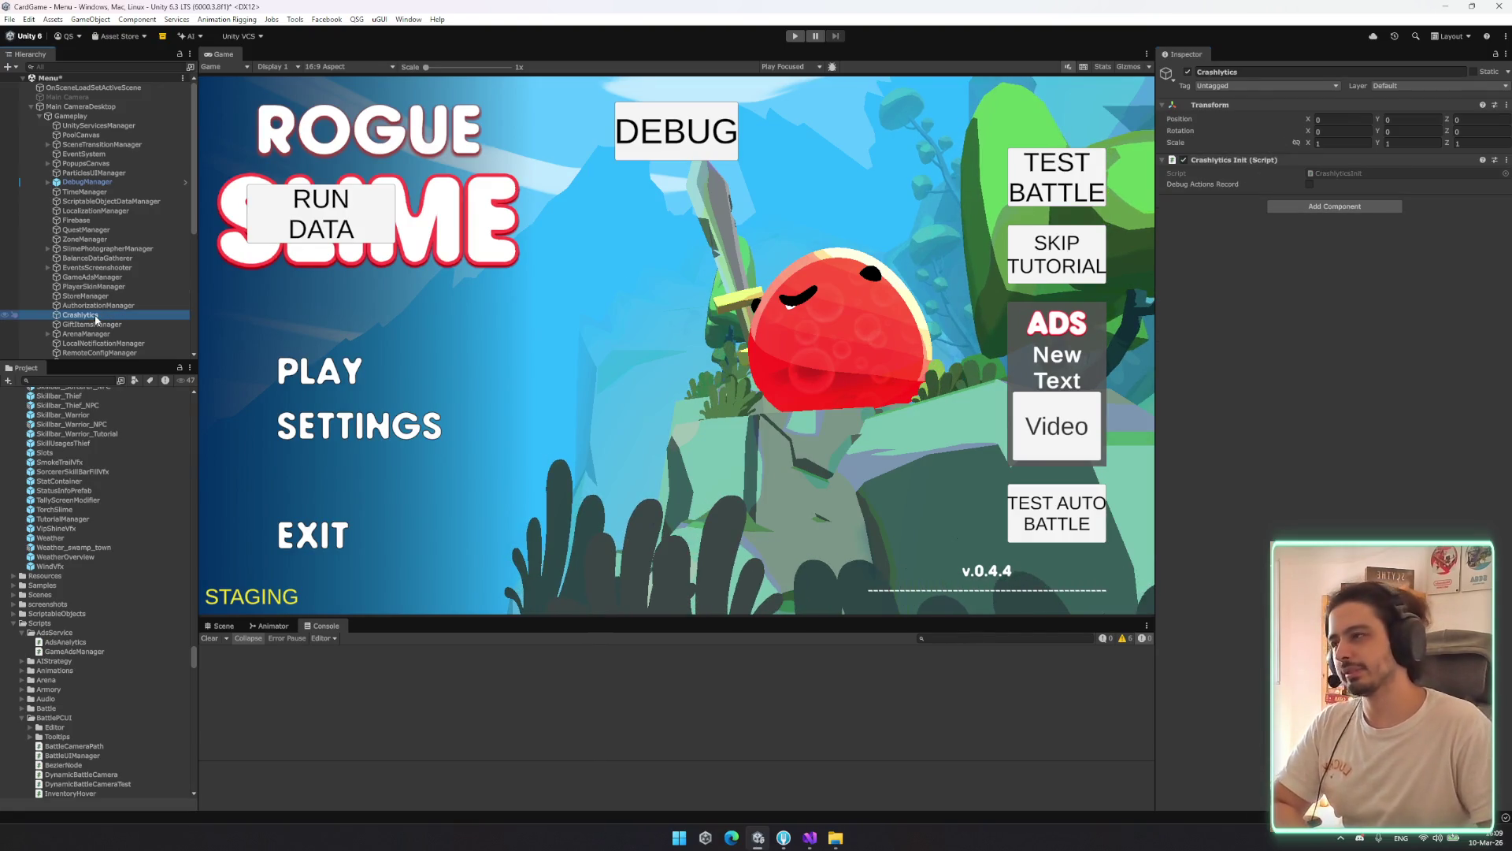
key(Left)
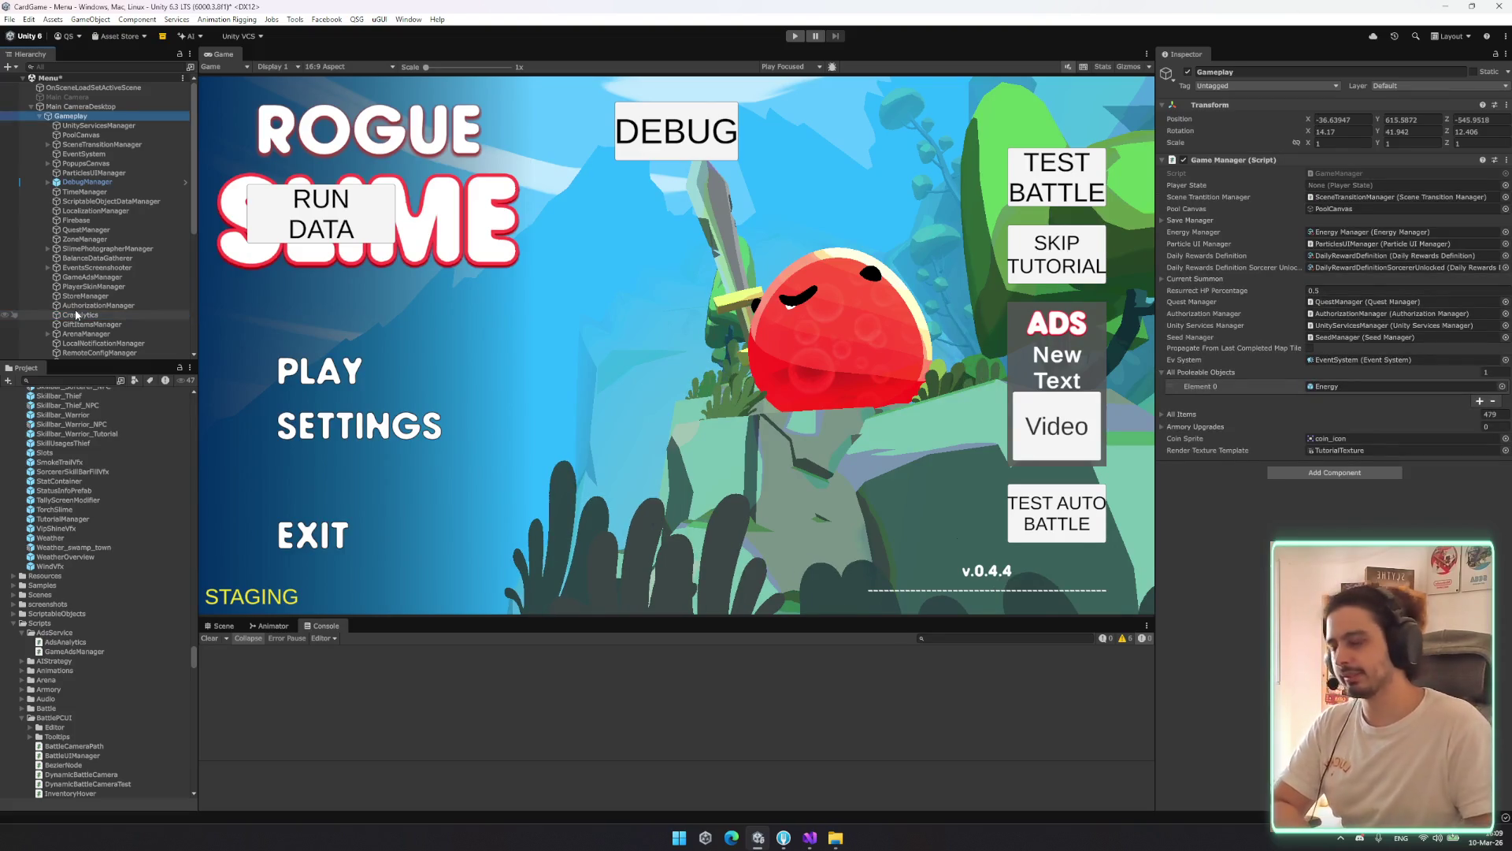
click(117, 325)
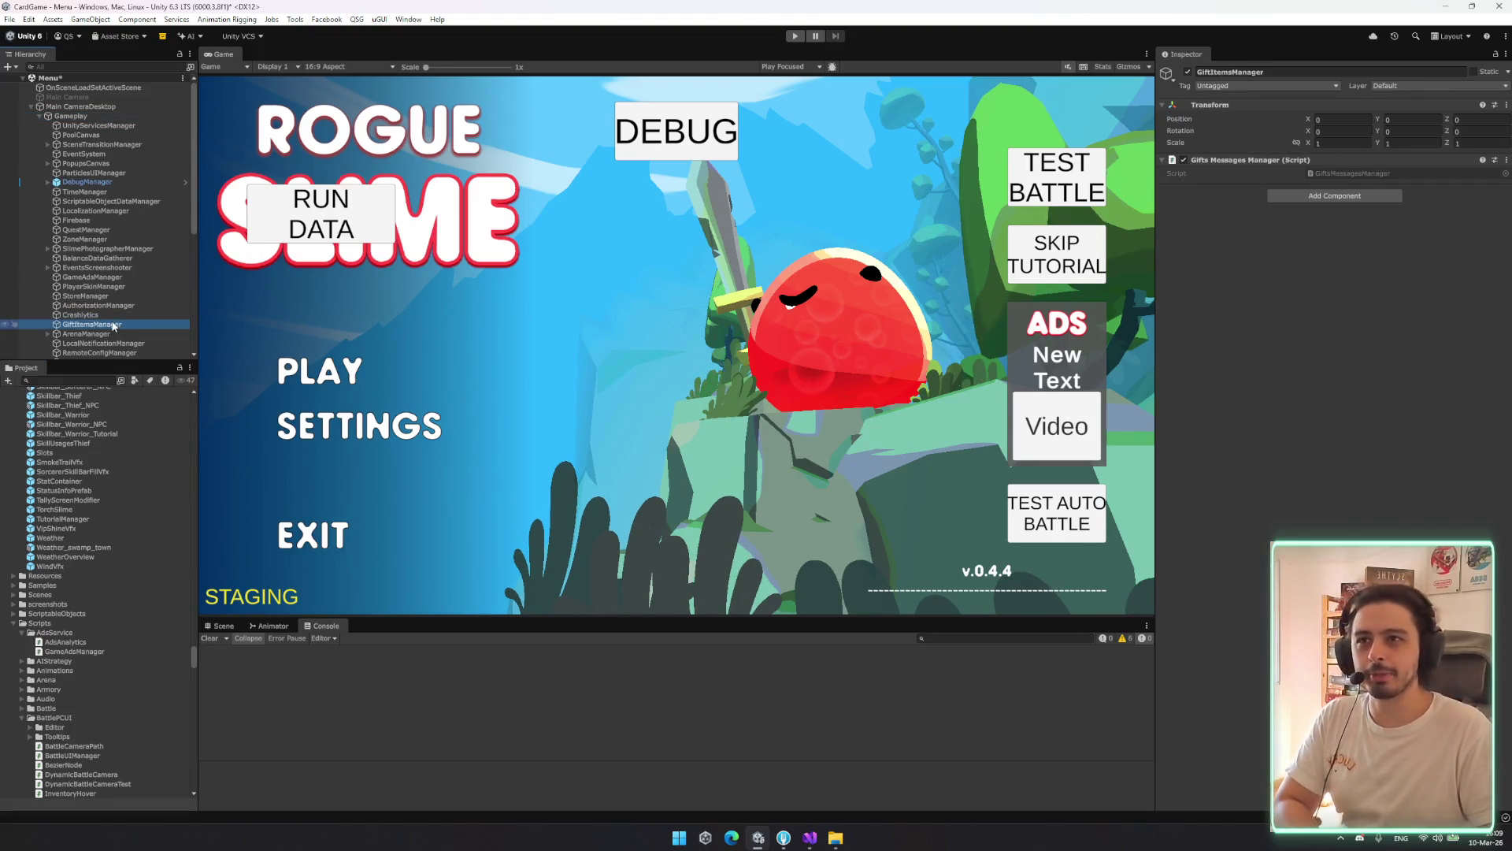
key(Down)
key(Down)
key(Down)
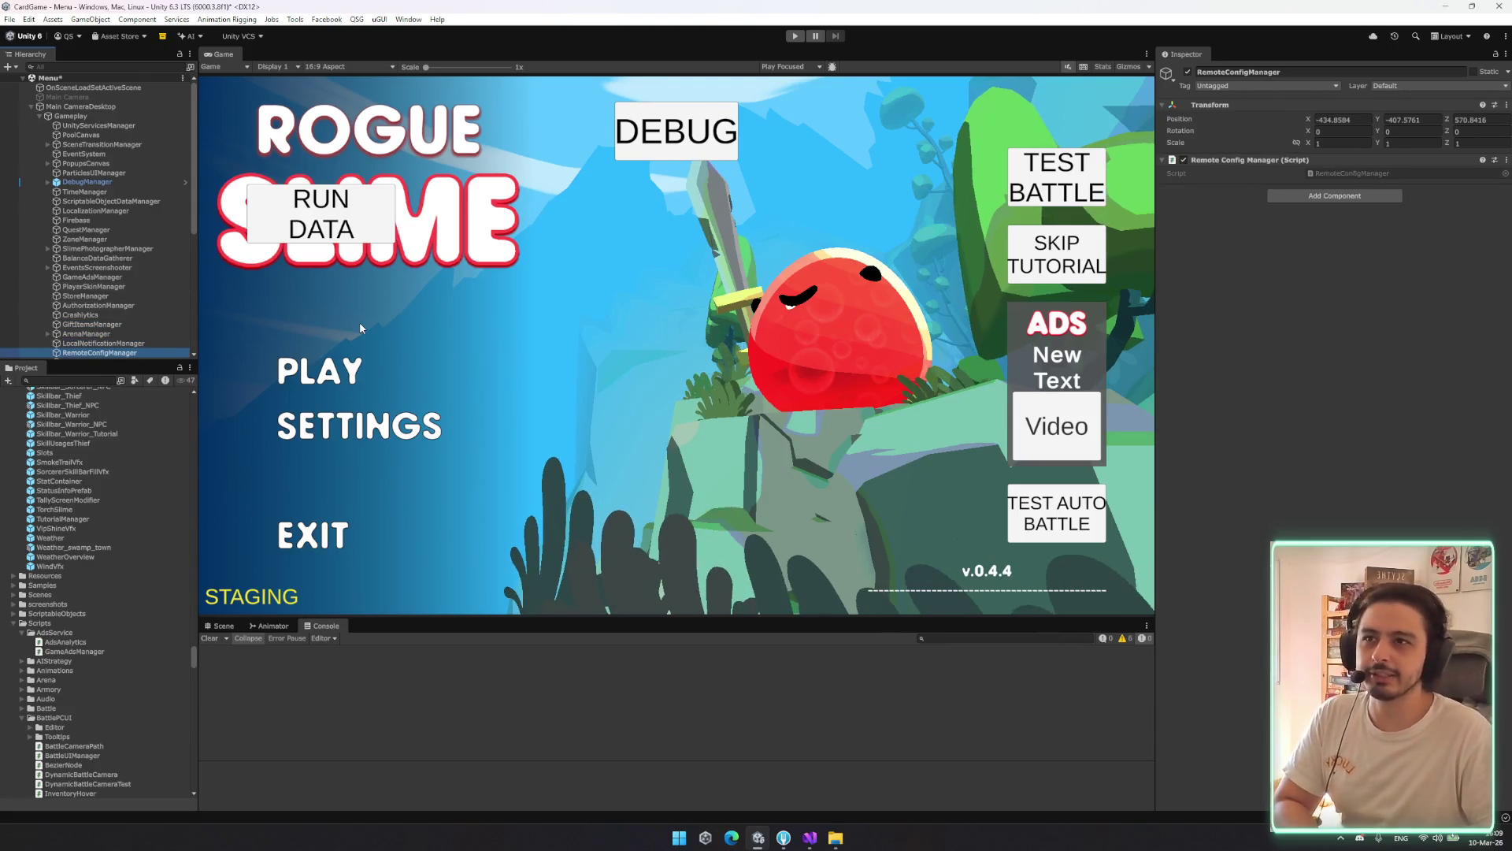
scroll(103, 279, down, 3)
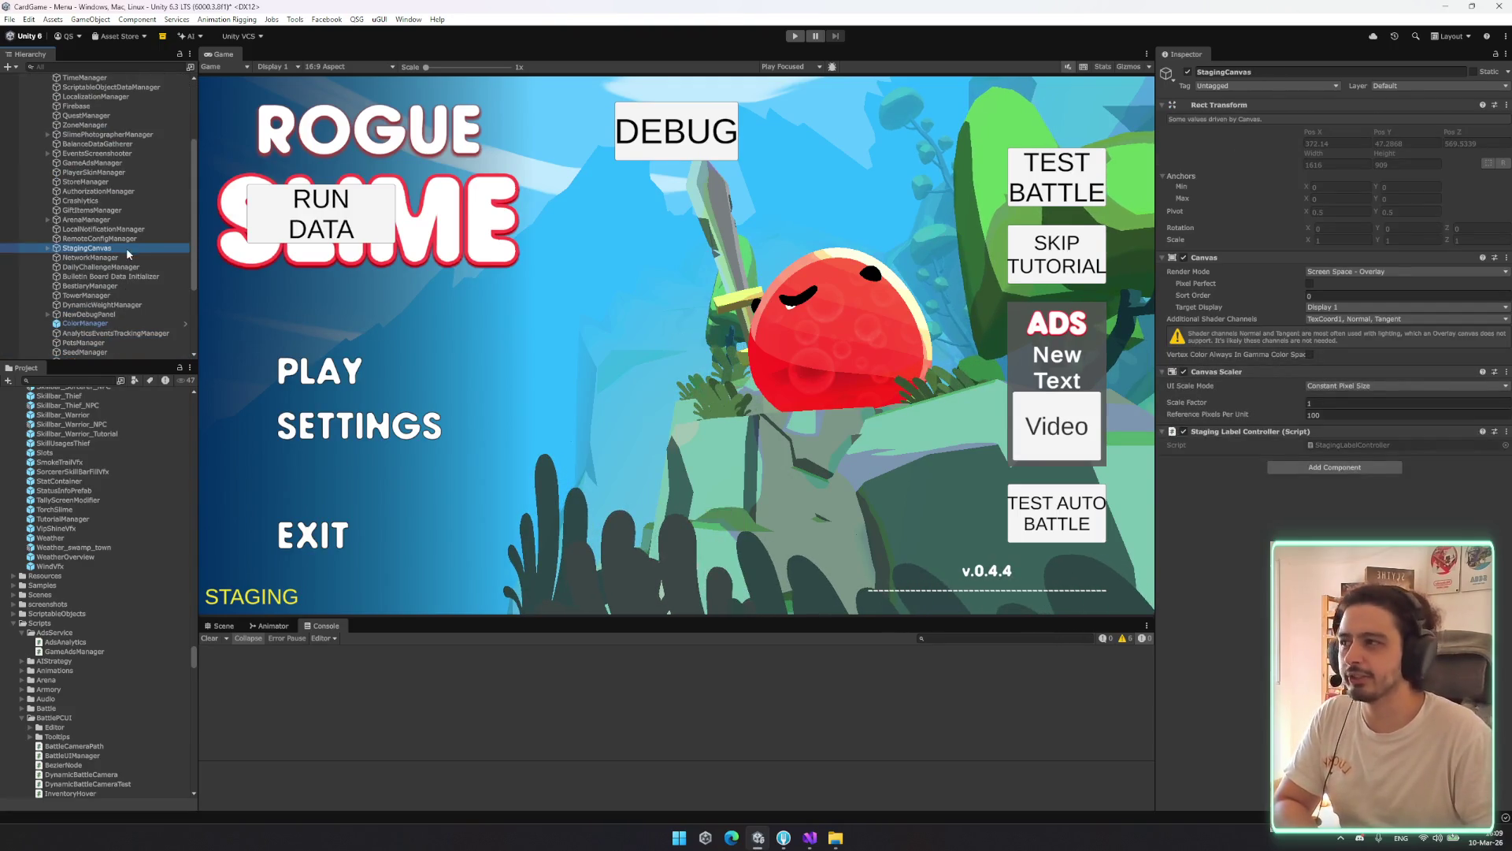
Inspect StagingCanvas, NetworkManager, DailyChallengeManager's All Daily Challenges list and Bulletin Board Data Initializer
key(Right)
key(Right)
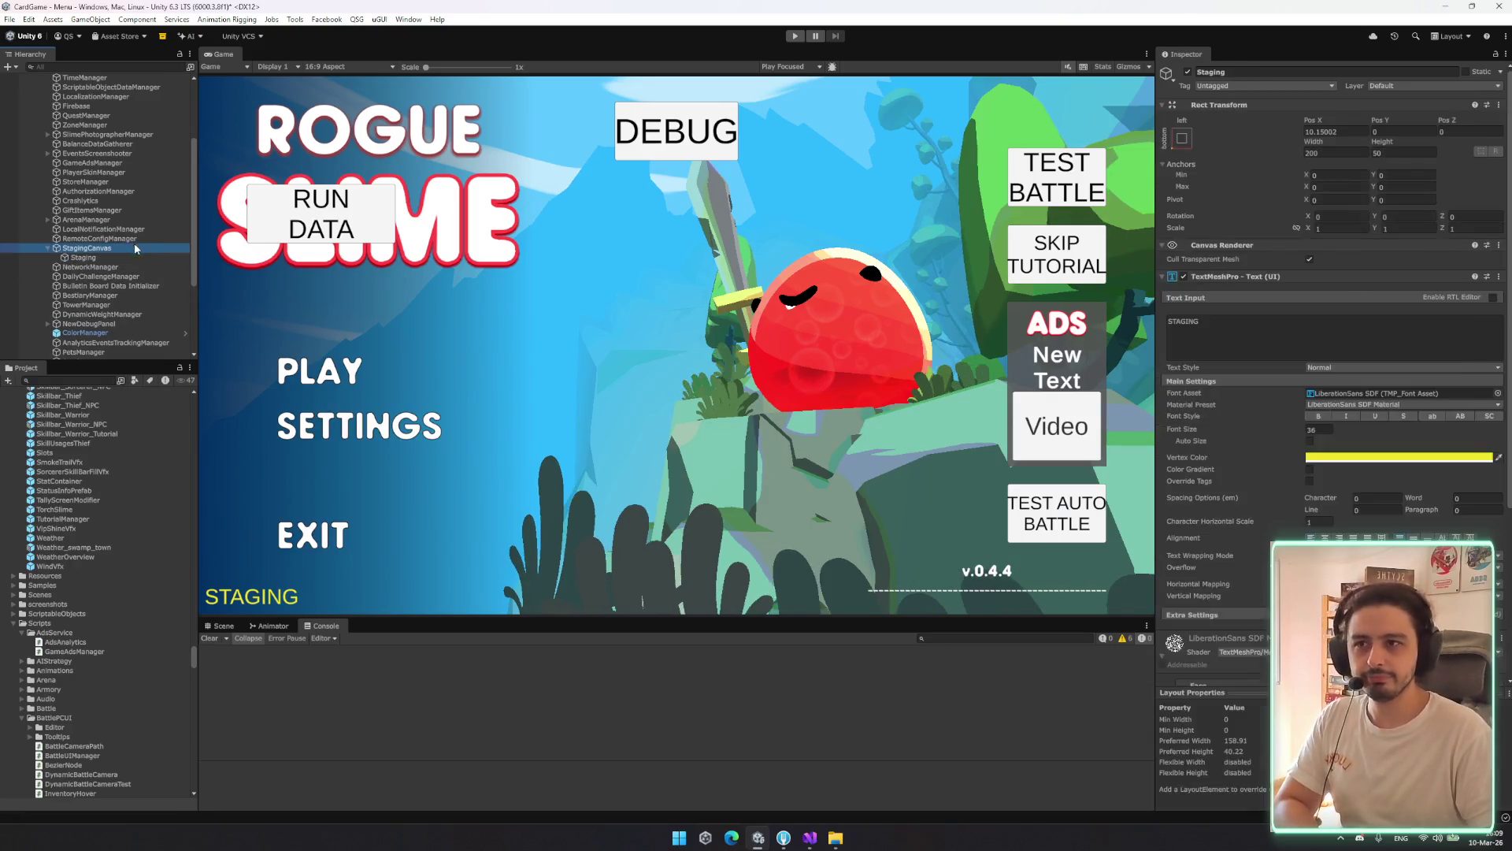
key(Left)
key(Left)
key(Down)
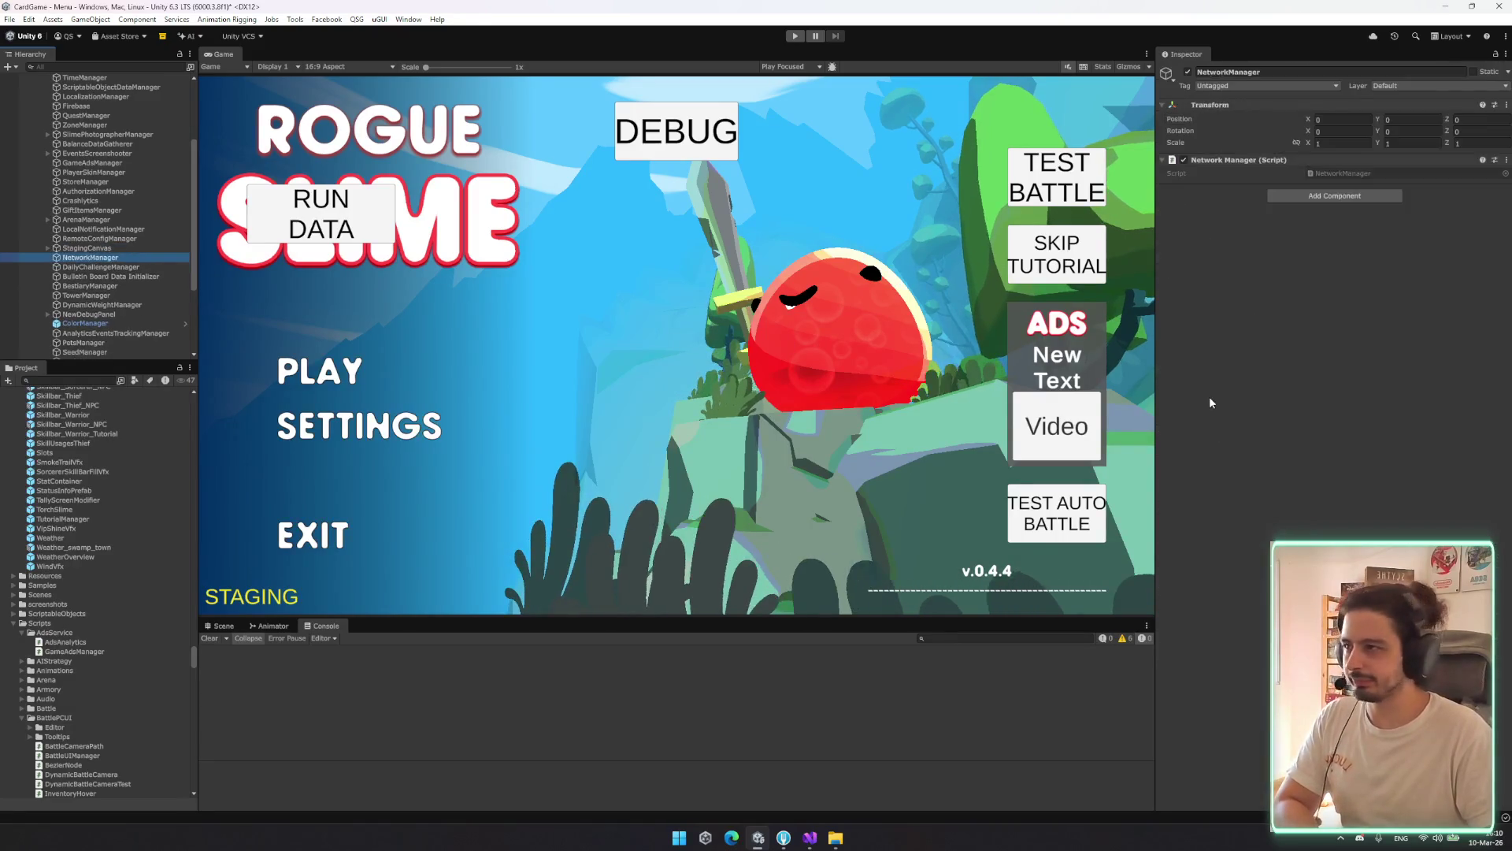
key(Down)
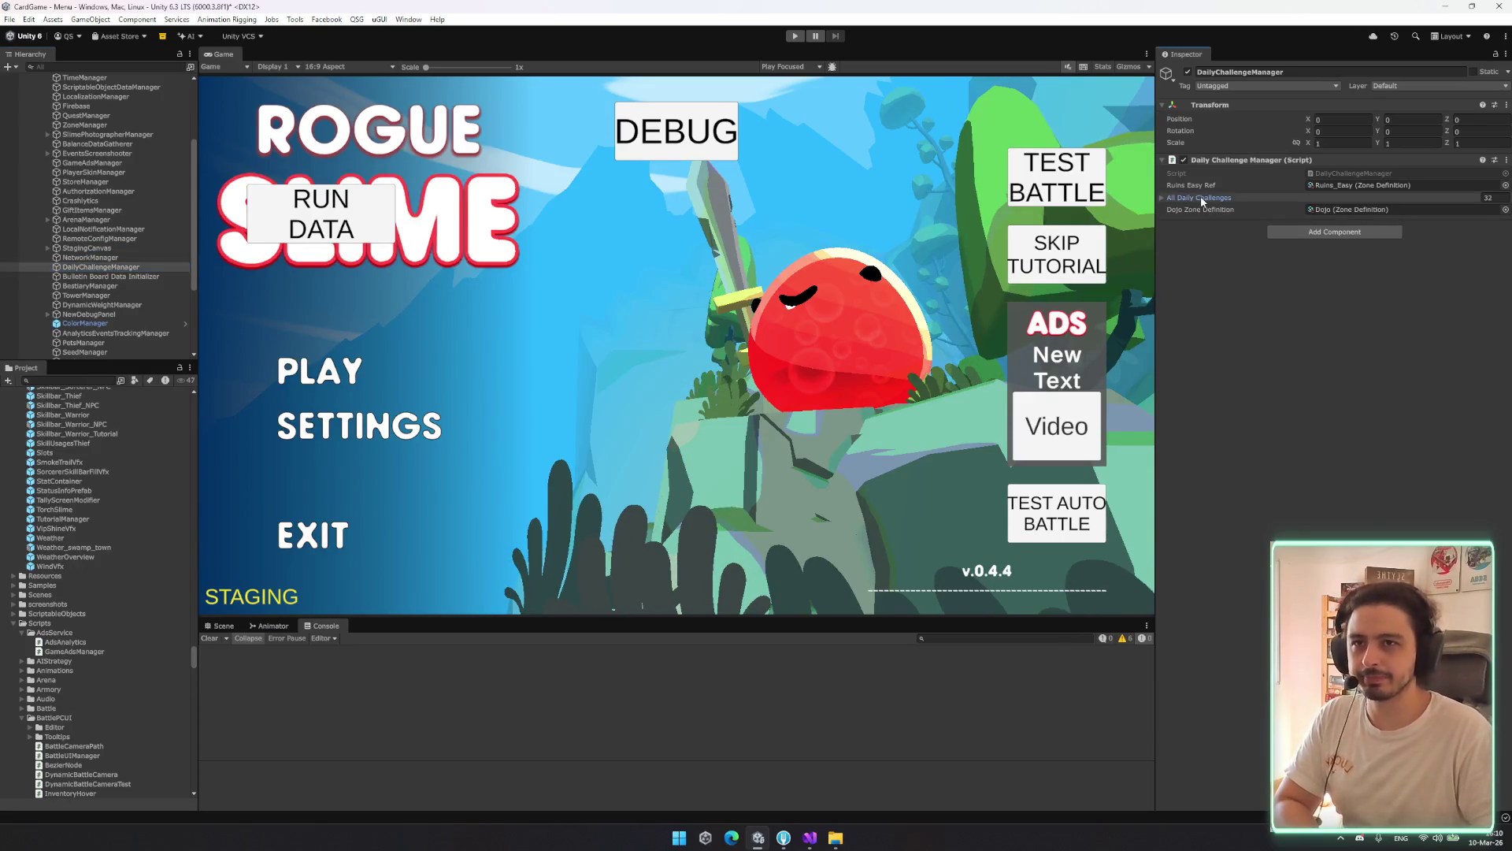
click(1200, 197)
click(1201, 197)
click(122, 276)
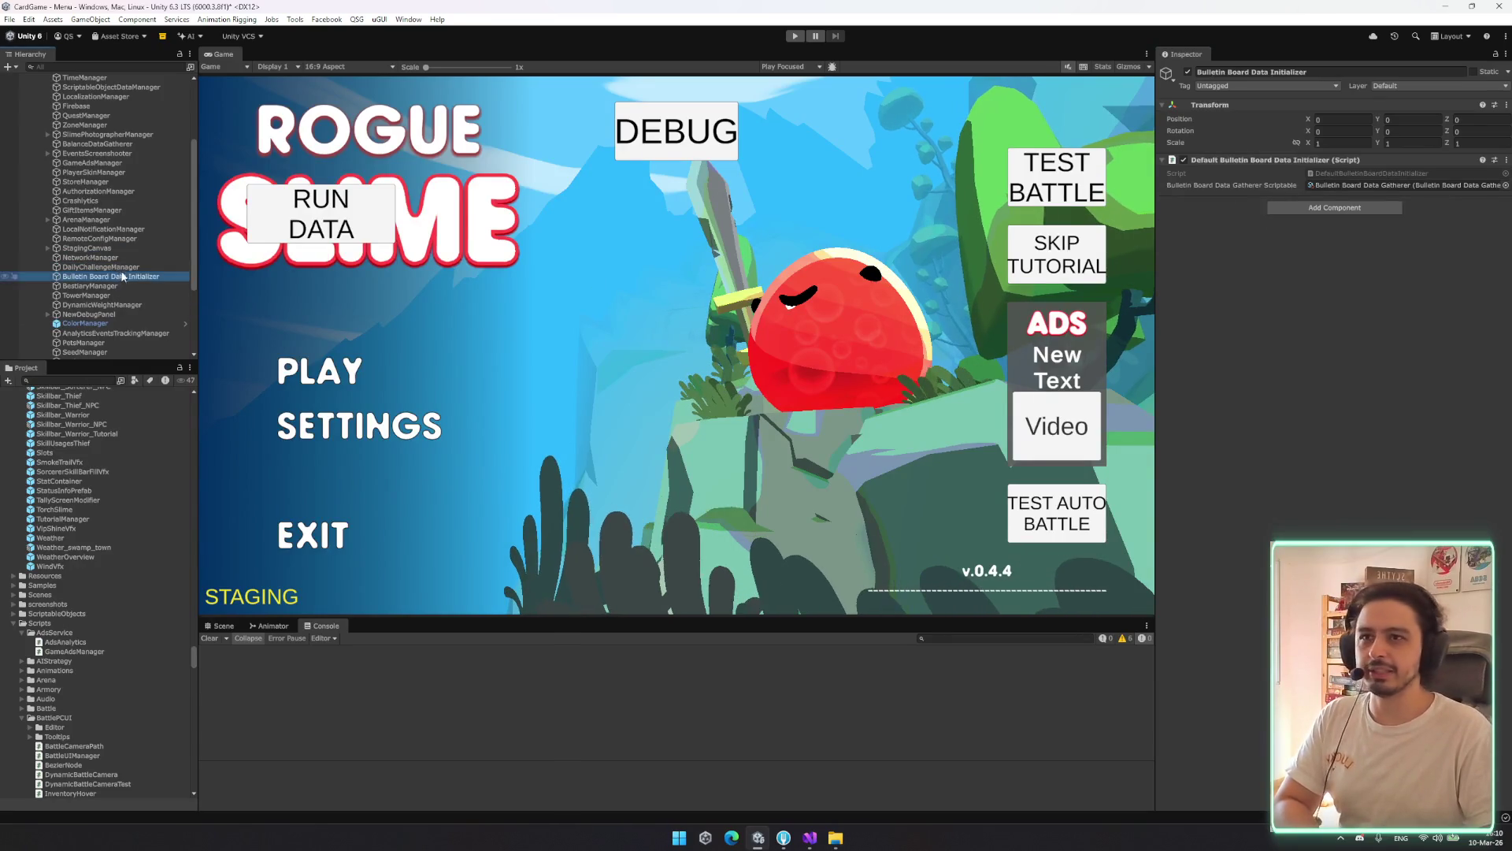
Step through TowerManager, DynamicWeightManager, ColorManager, AnalyticsEventsTrackingManager and CustomRunManager in the Hierarchy
key(Down)
key(Down)
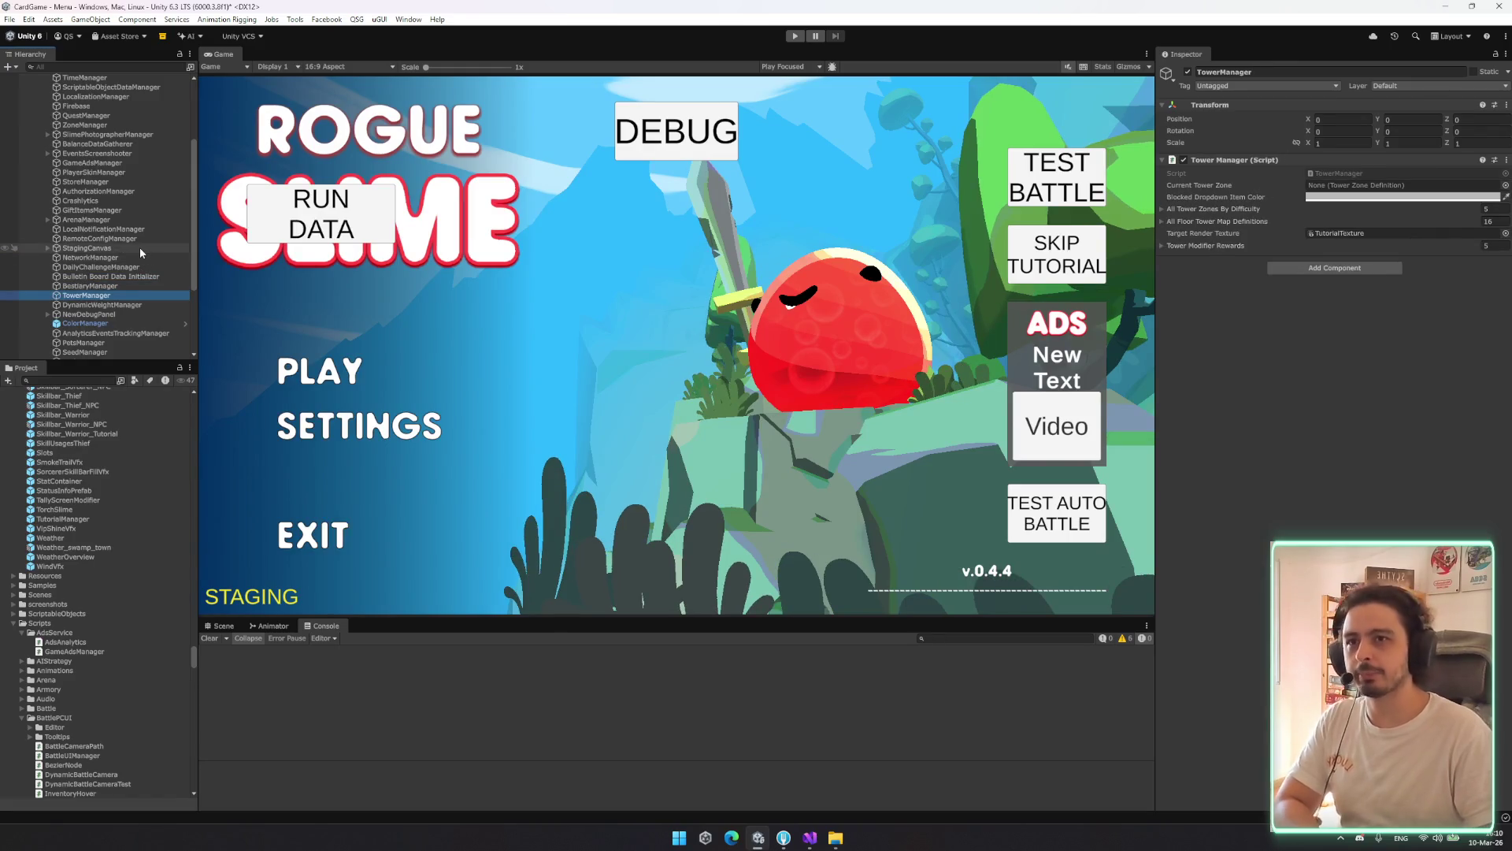
key(Down)
key(Down)
key(Down)
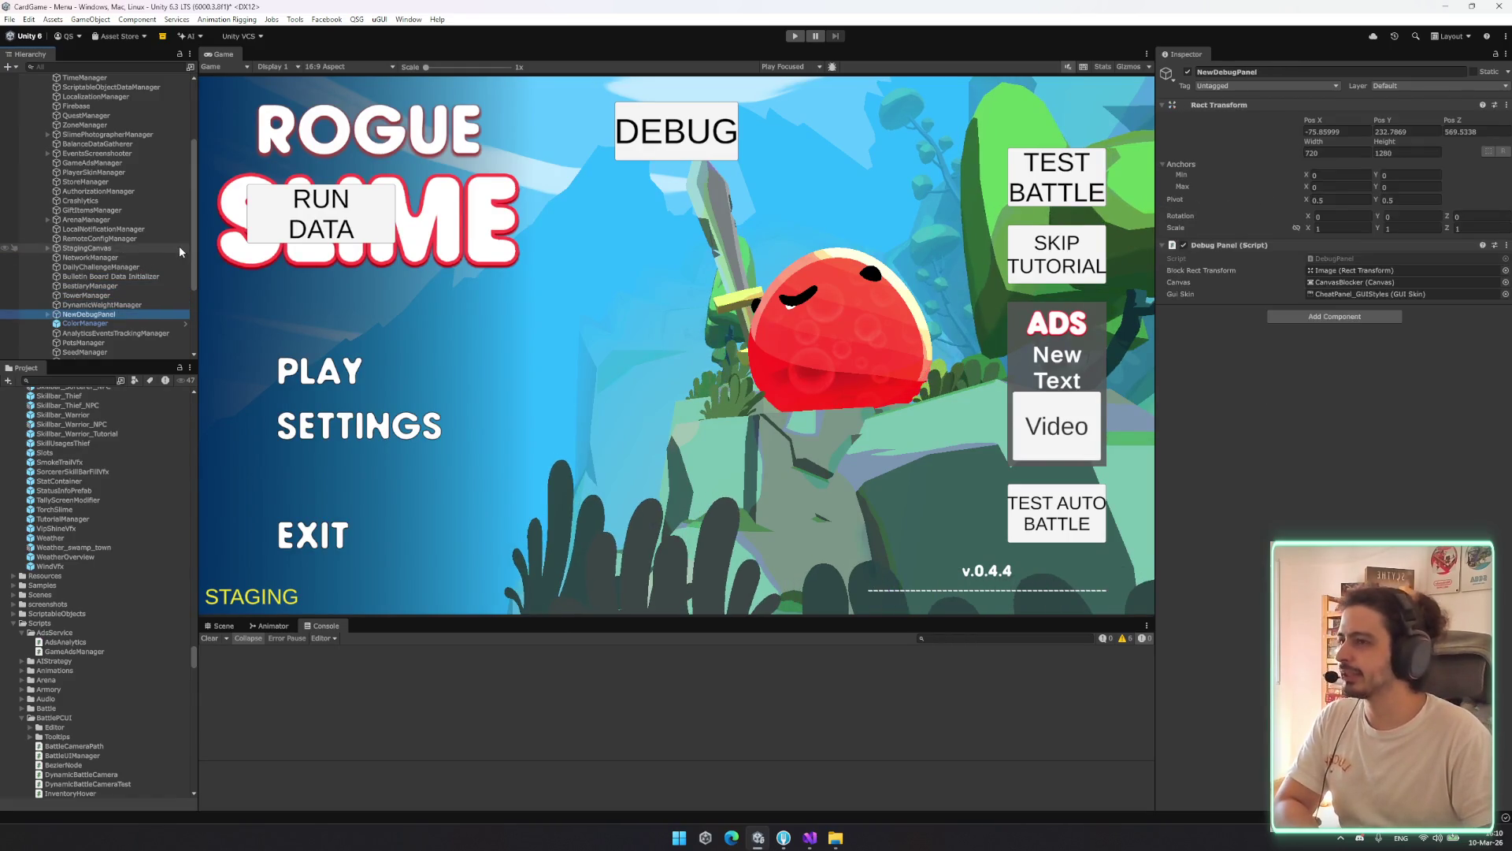
key(Down)
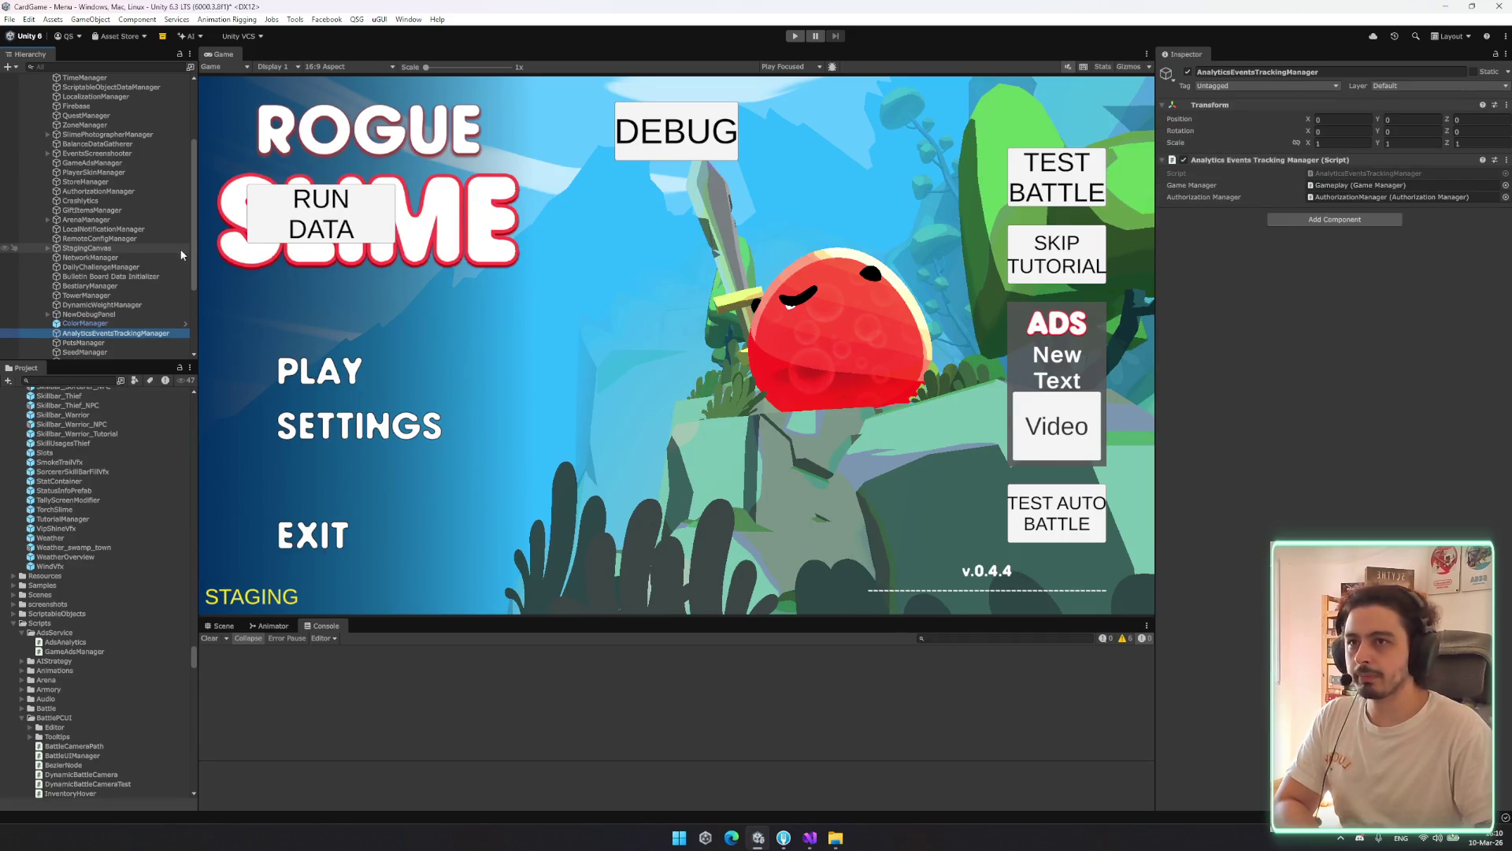
key(Down)
key(Down)
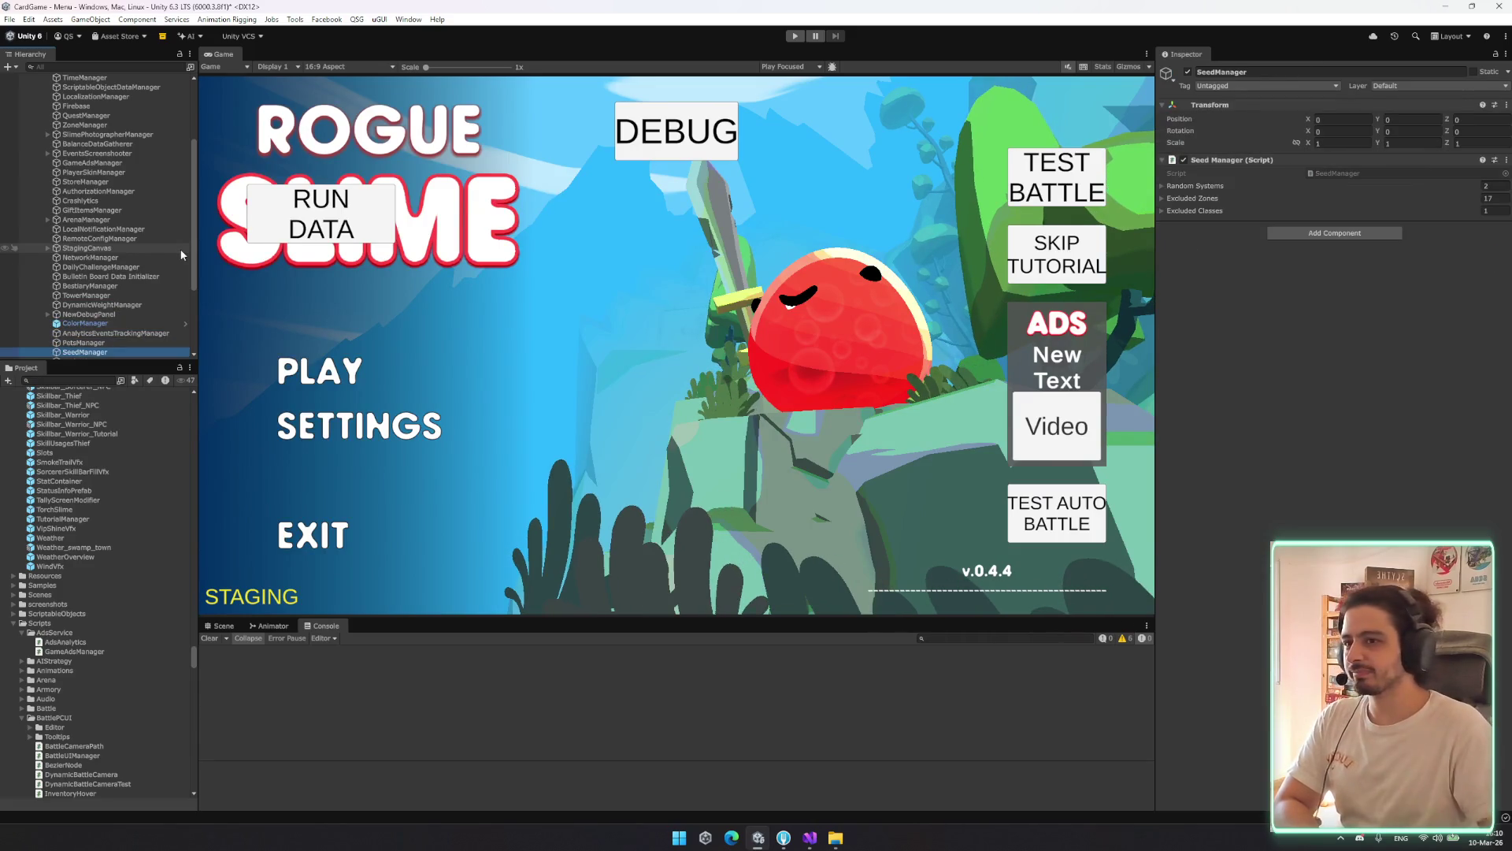
scroll(157, 276, down, 3)
click(118, 262)
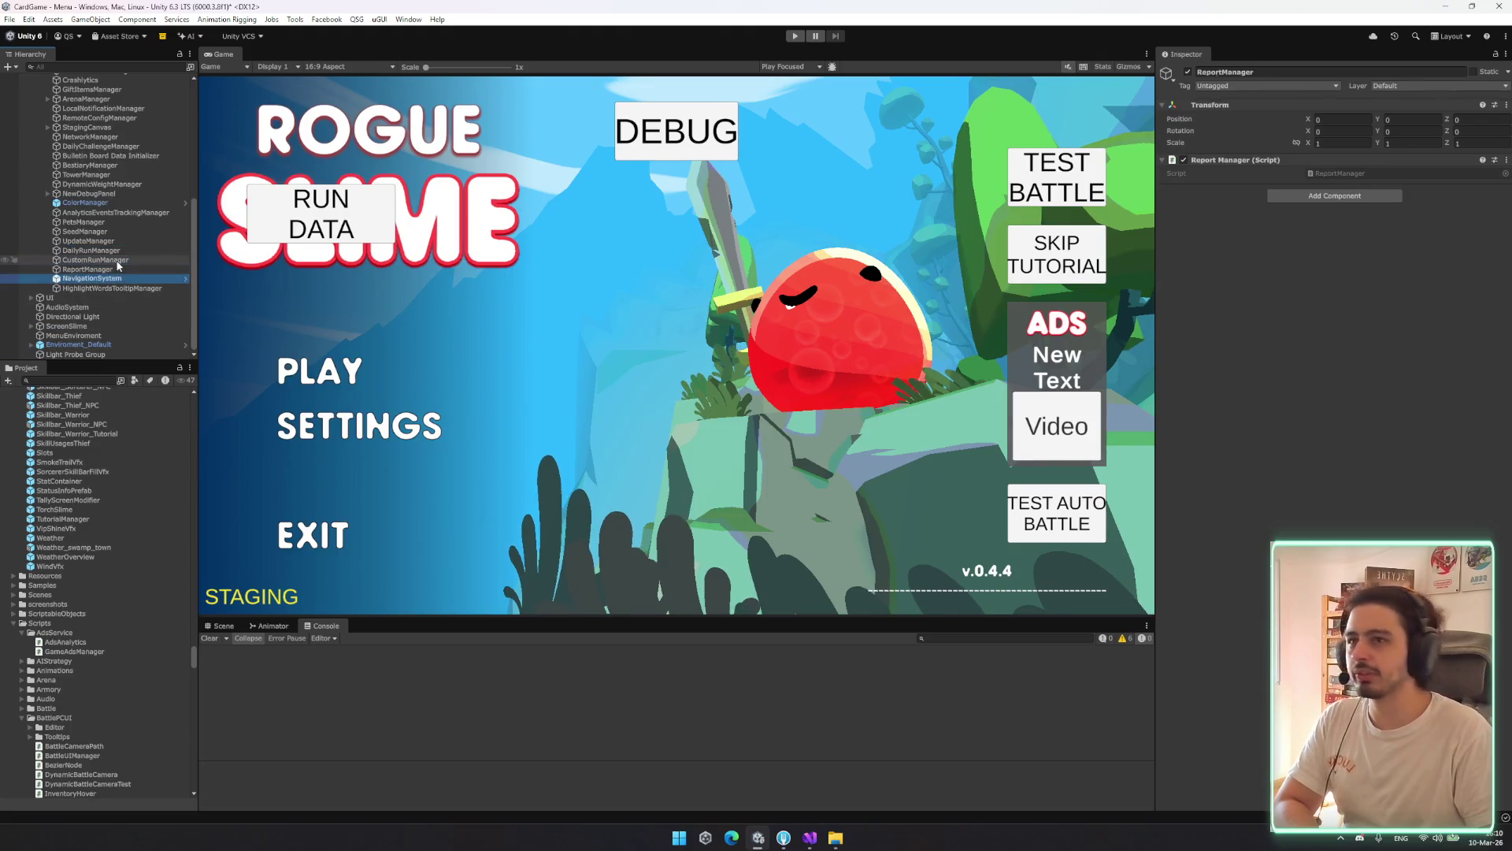
Deactivate the DailyRunManager, CustomRunManager and ReportManager objects
click(118, 251)
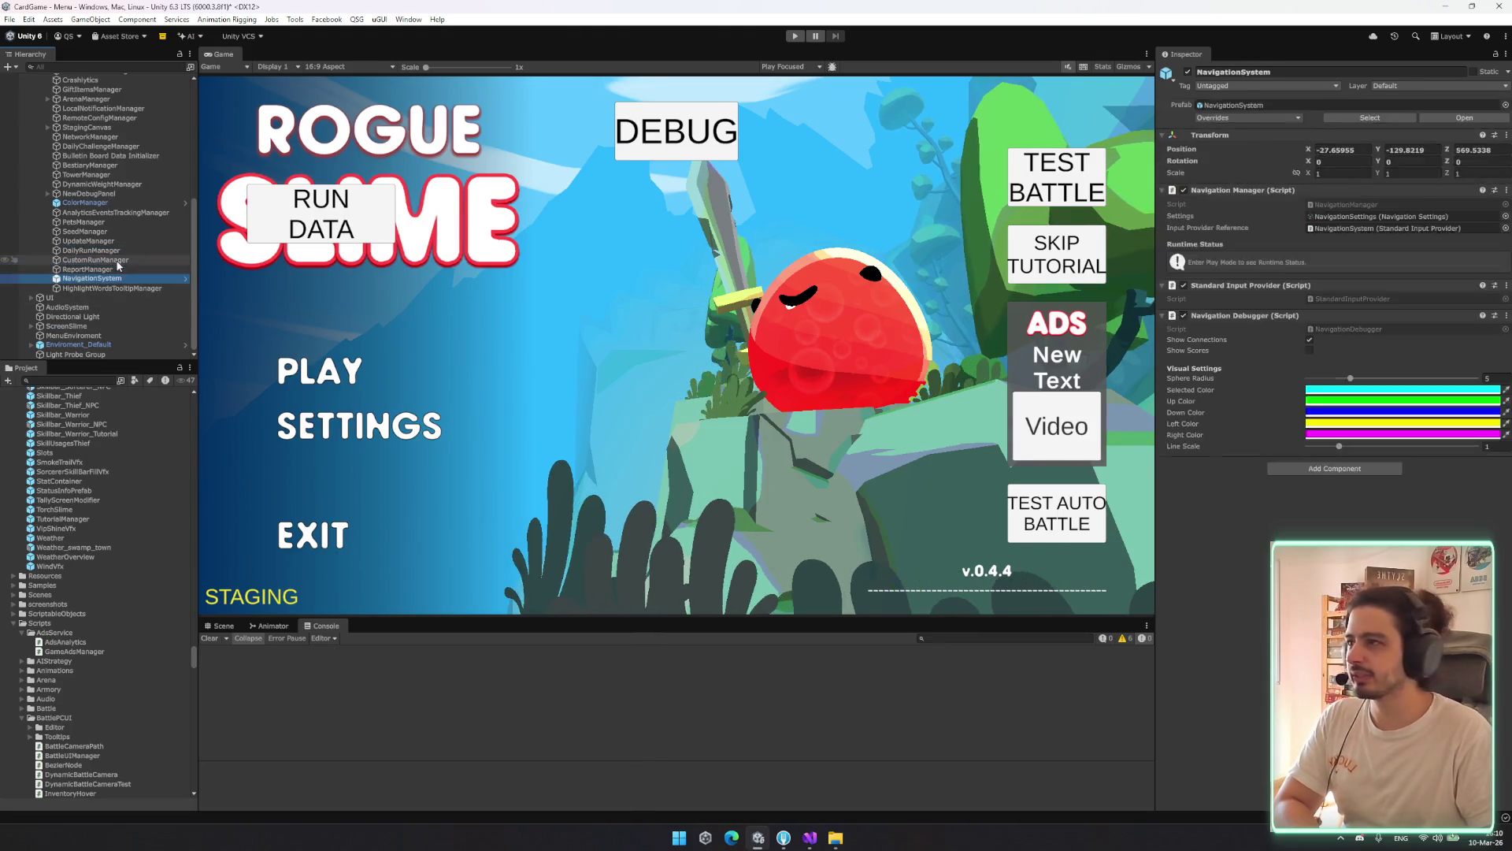
key(alt+shift+a)
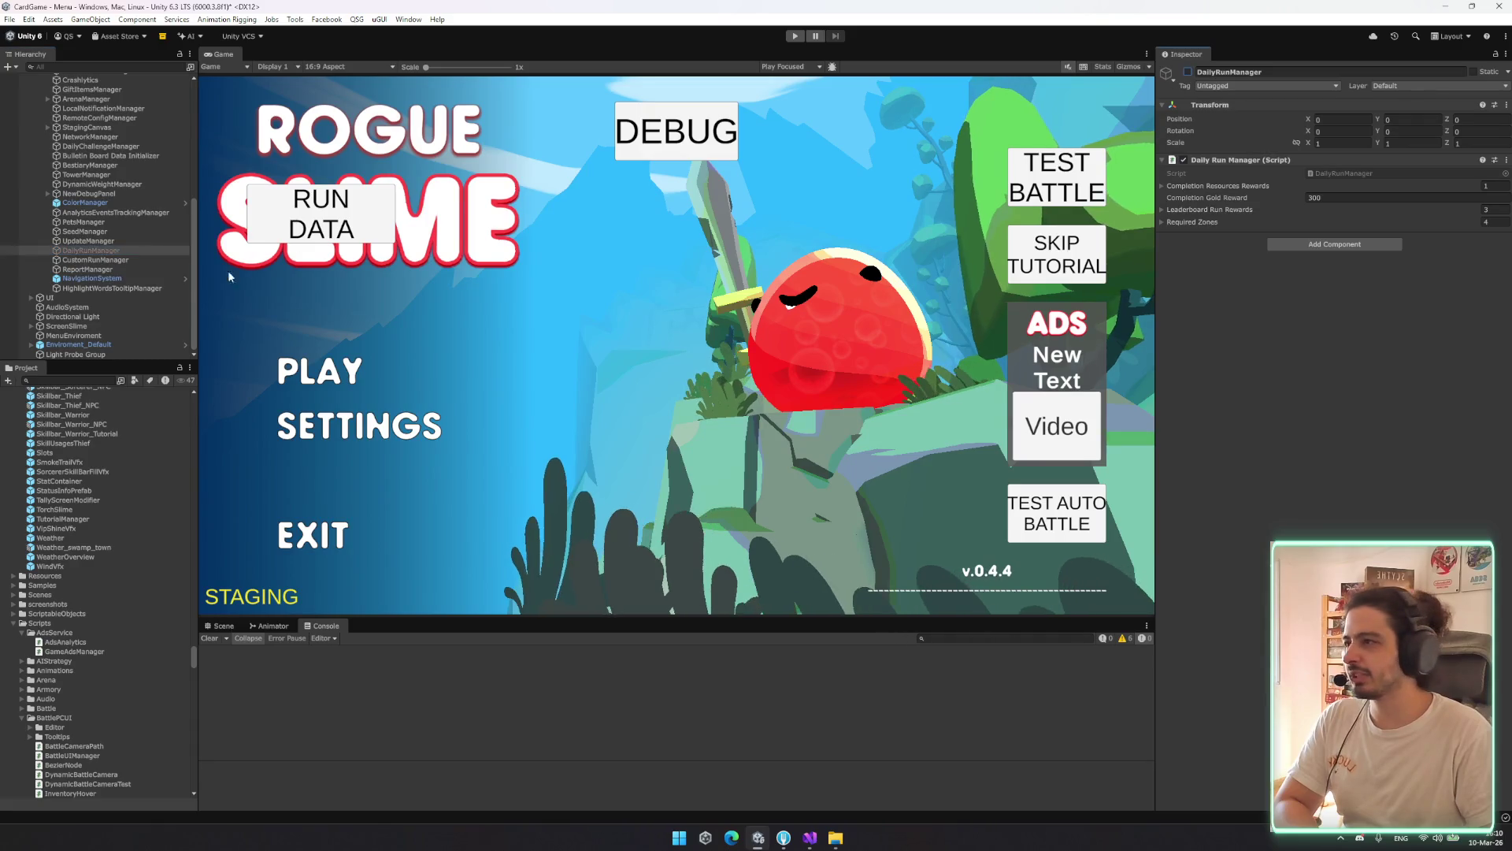
click(104, 260)
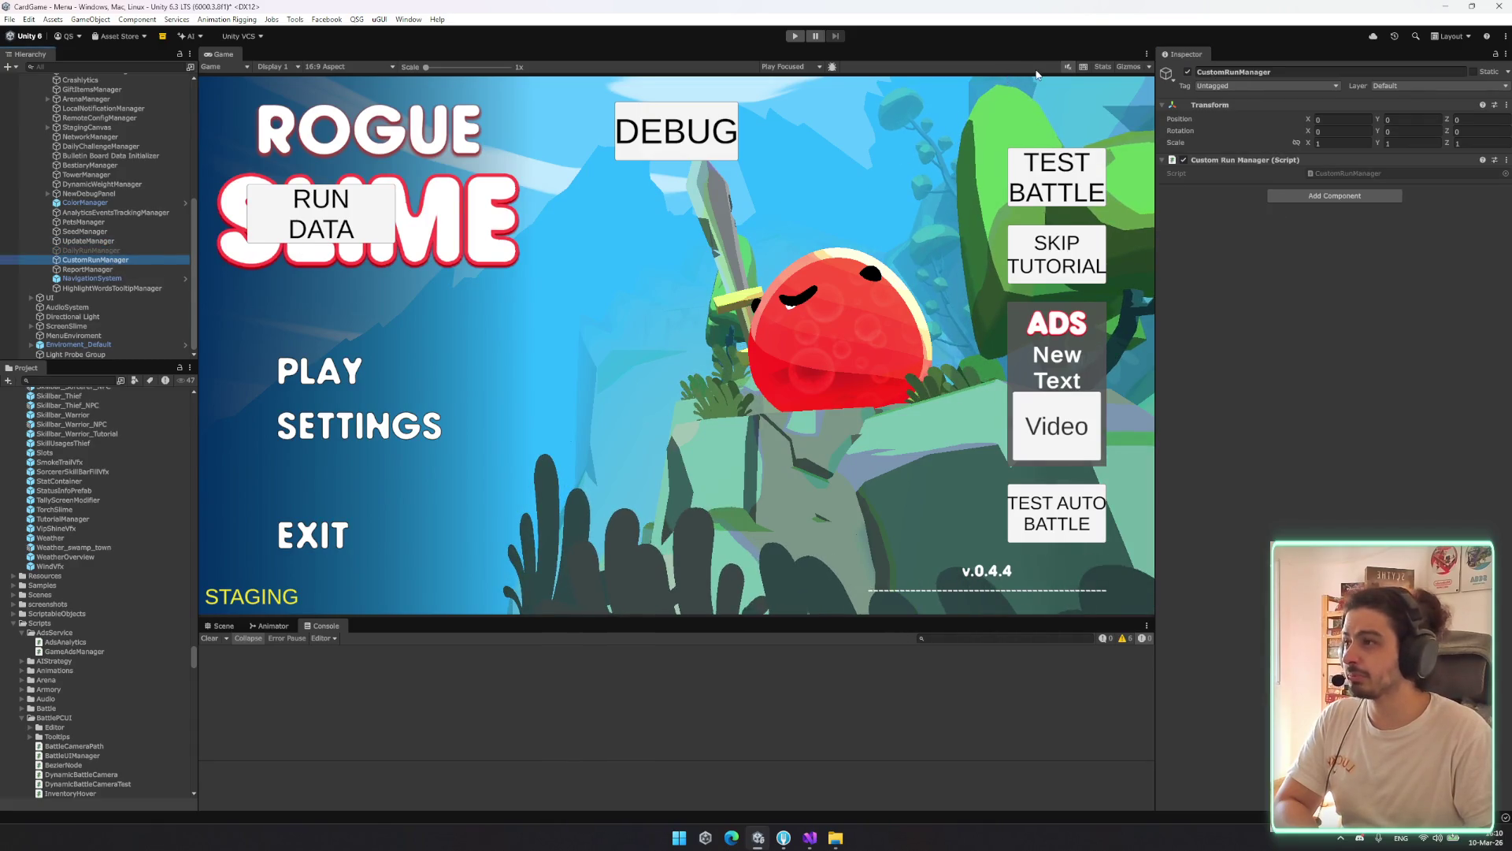
click(1188, 72)
click(75, 270)
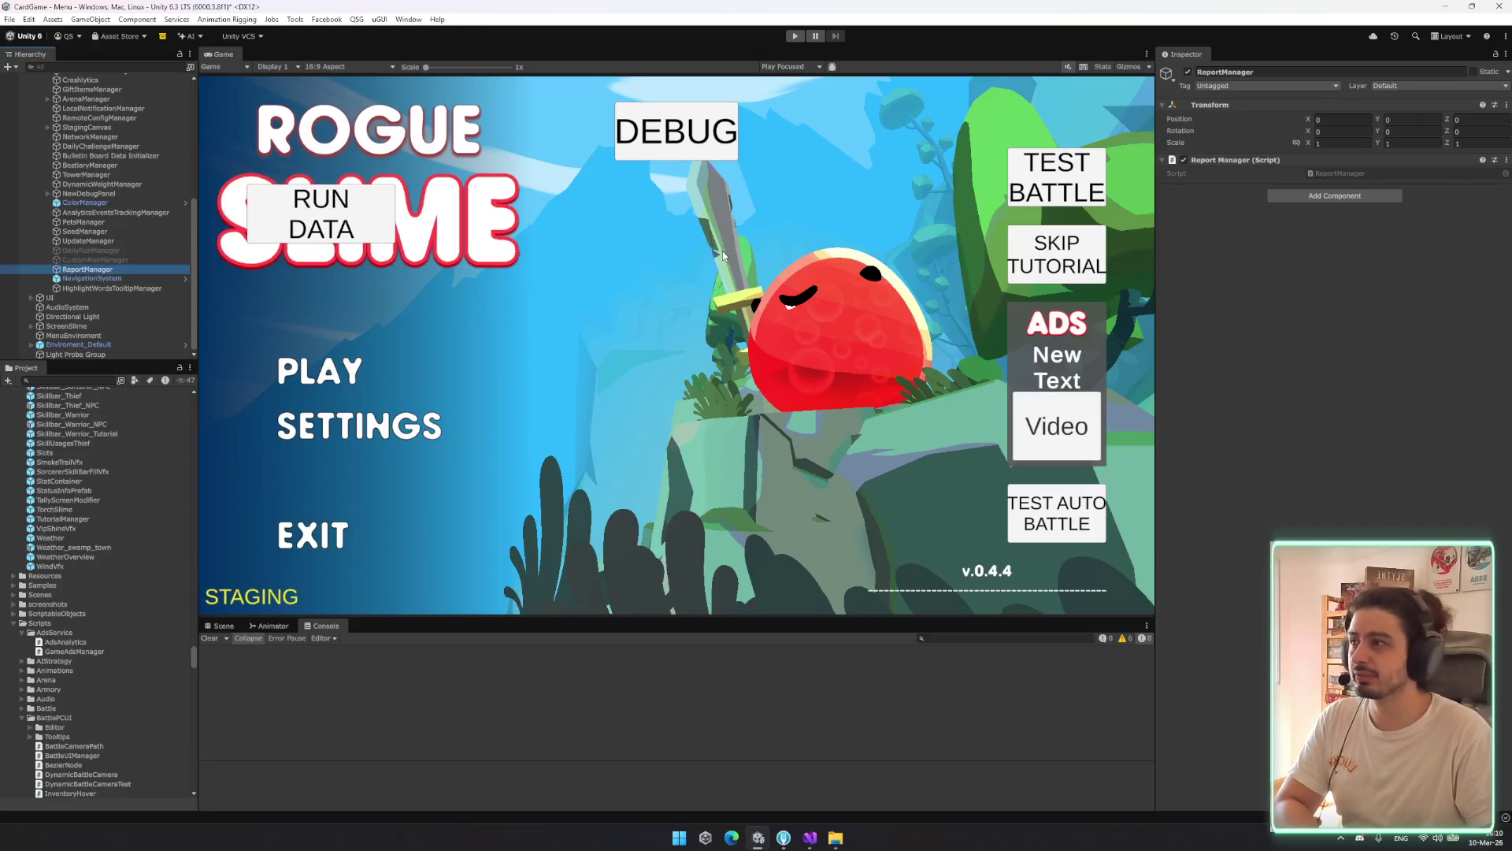
click(1188, 72)
Open UpdateManager's UpdaterManager script in Visual Studio, skim it, close it and minimize the editor
click(88, 241)
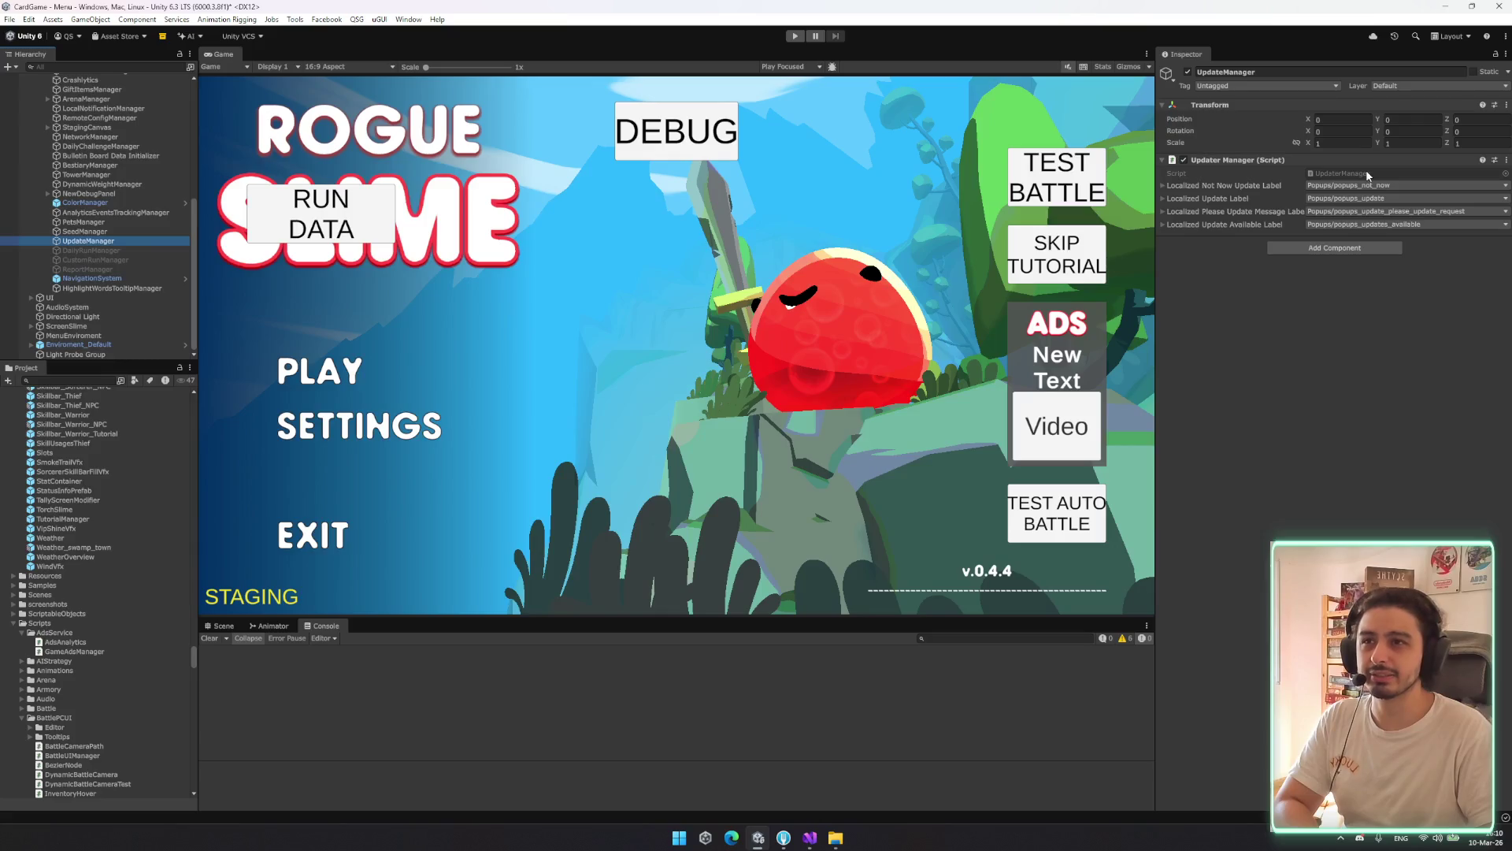
click(1367, 173)
double_click(1367, 172)
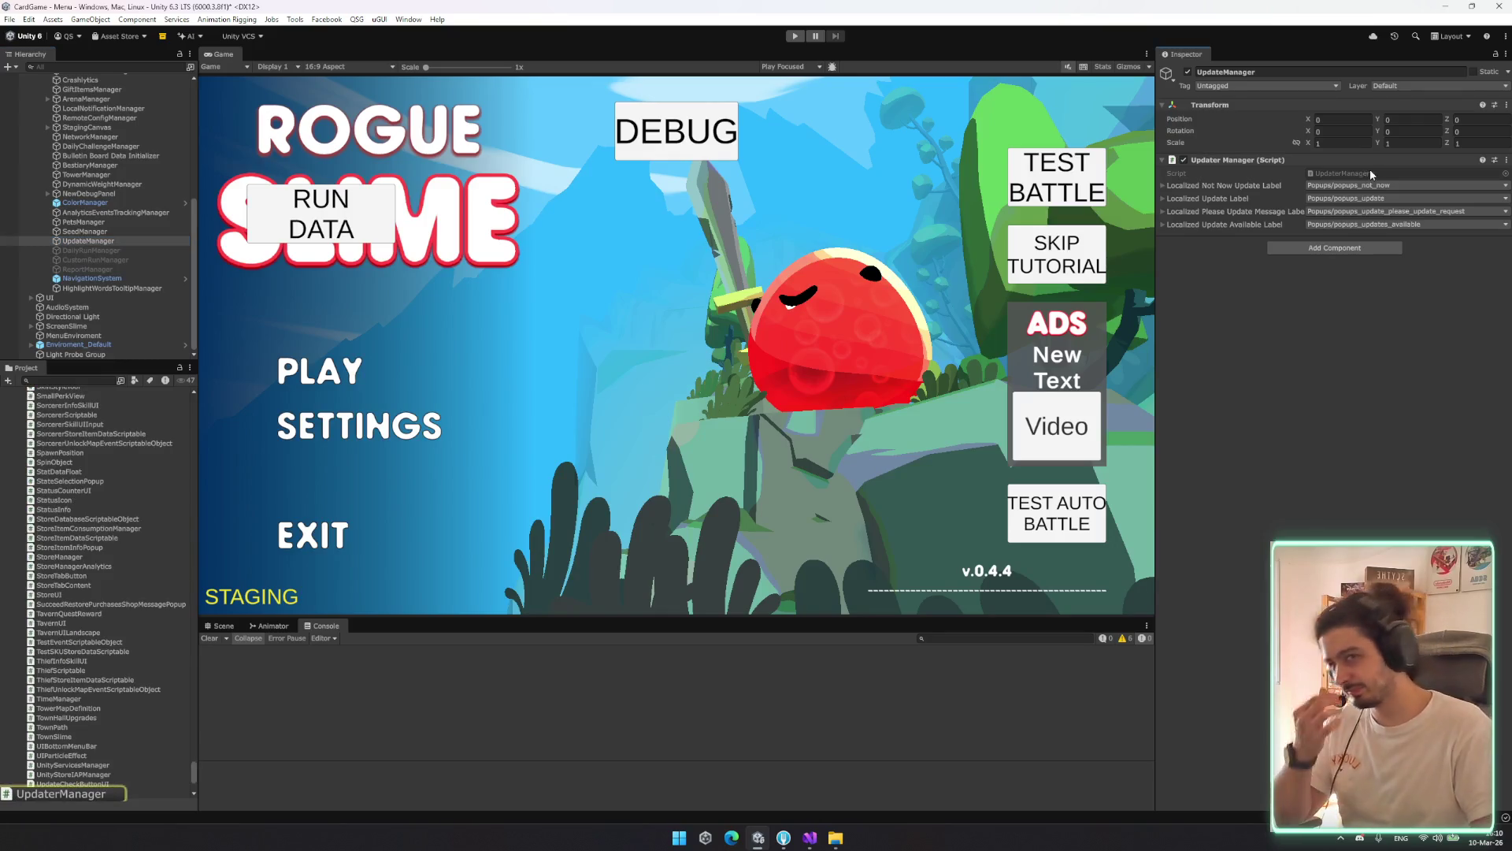
scroll(817, 437, down, 20)
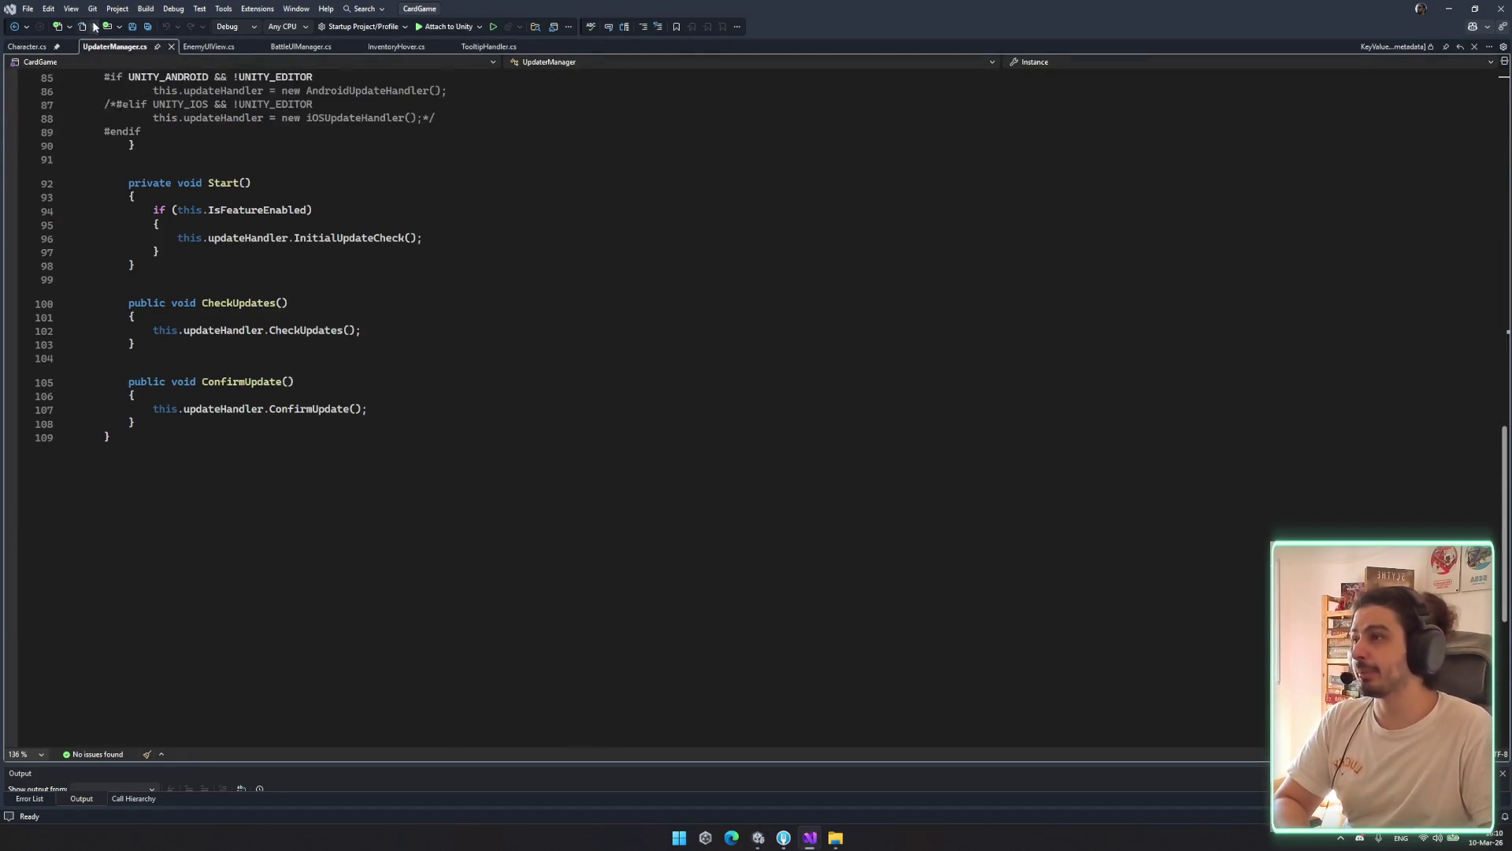
middle_click(116, 47)
click(1448, 8)
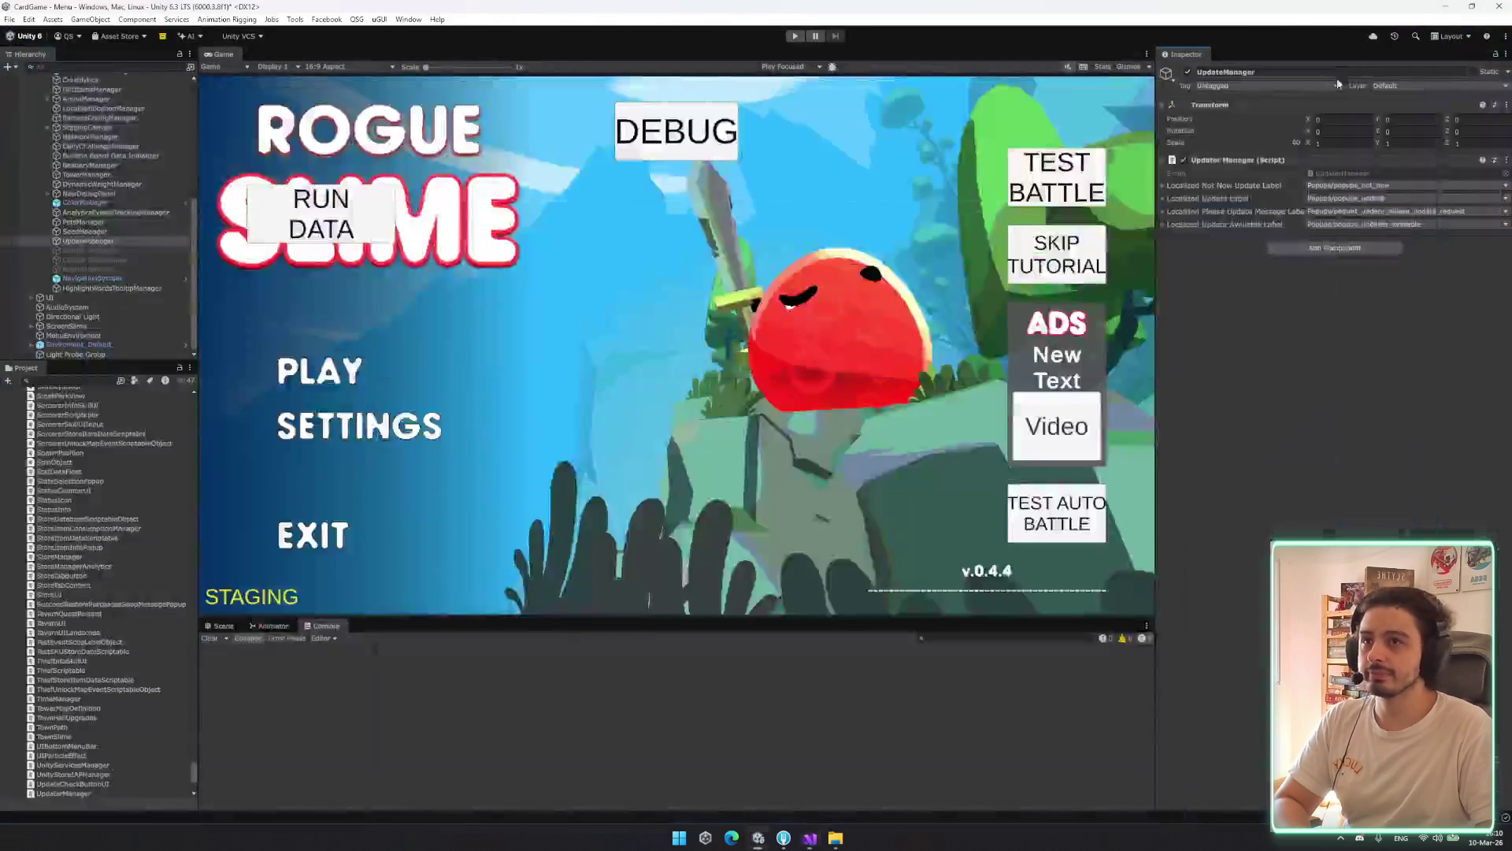
Inspect HighlightWordsTooltipManager, PetsManager, SeedManager and ColorManager, peeking at their Shield Tooltip Config and Excluded Zones
click(57, 289)
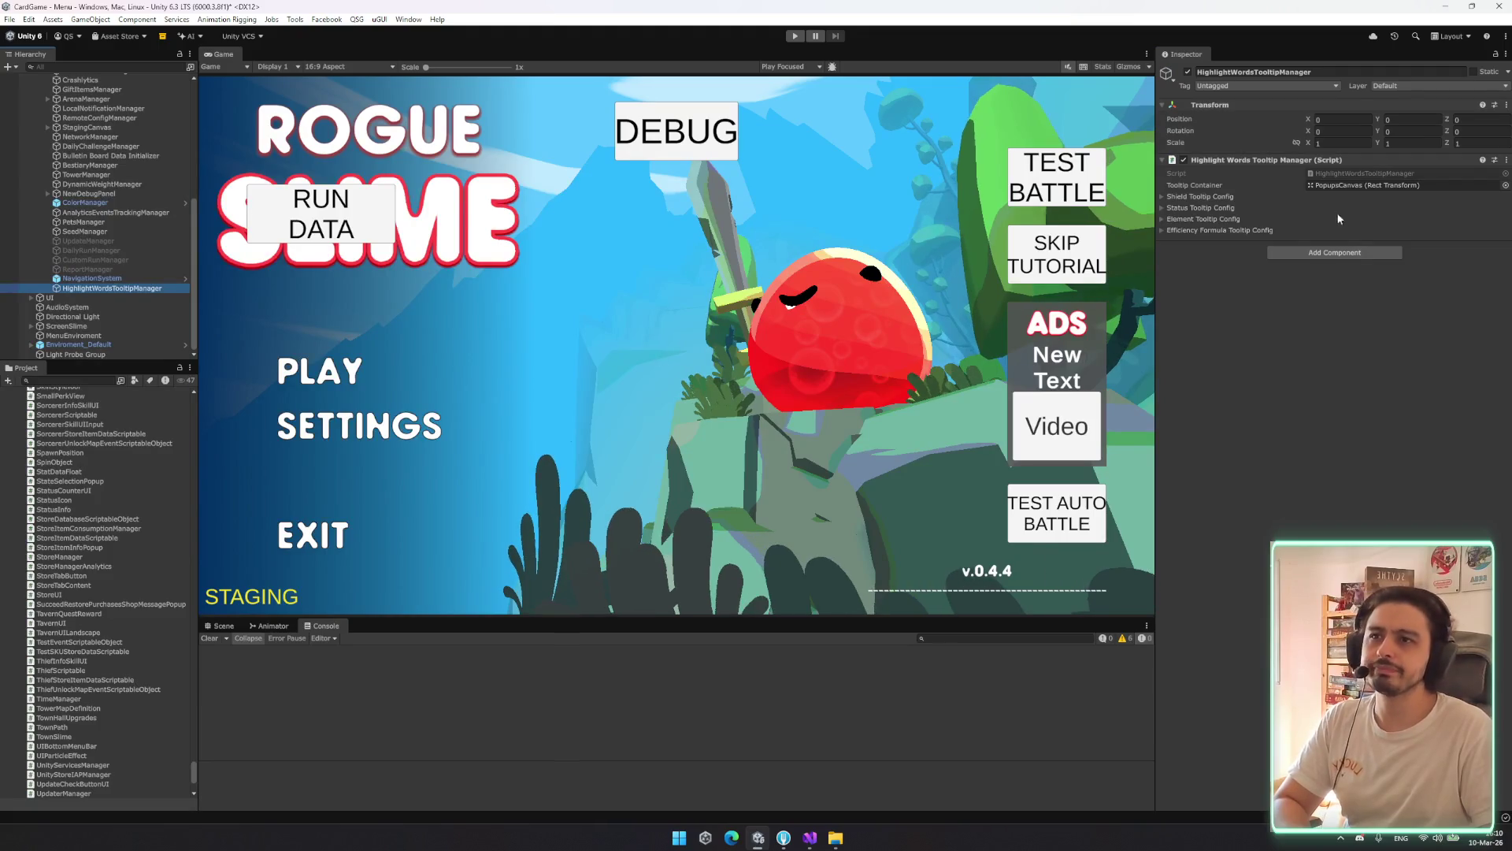
click(1224, 197)
click(1224, 197)
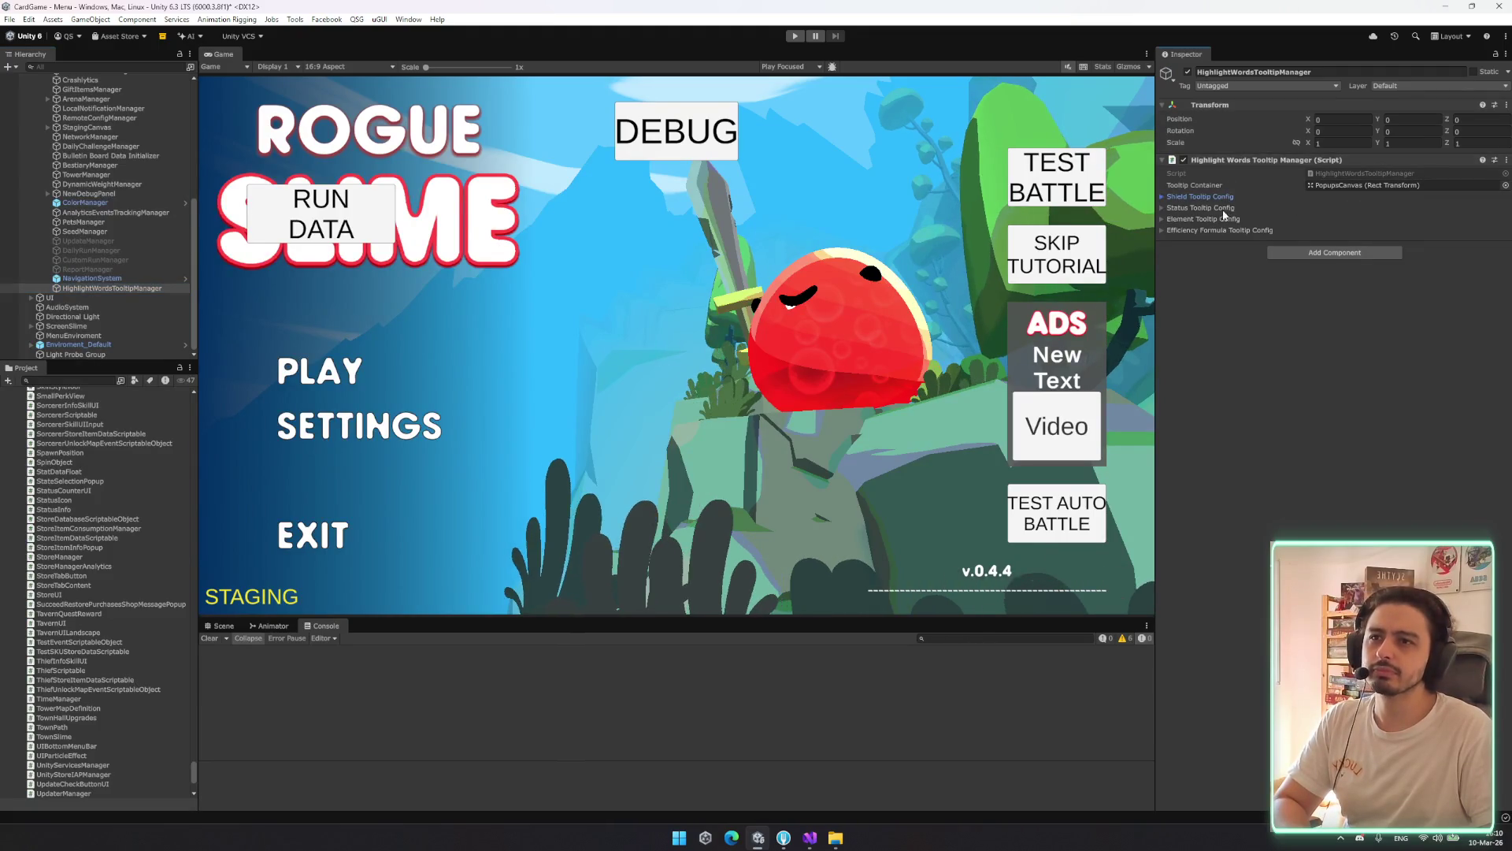
click(15, 222)
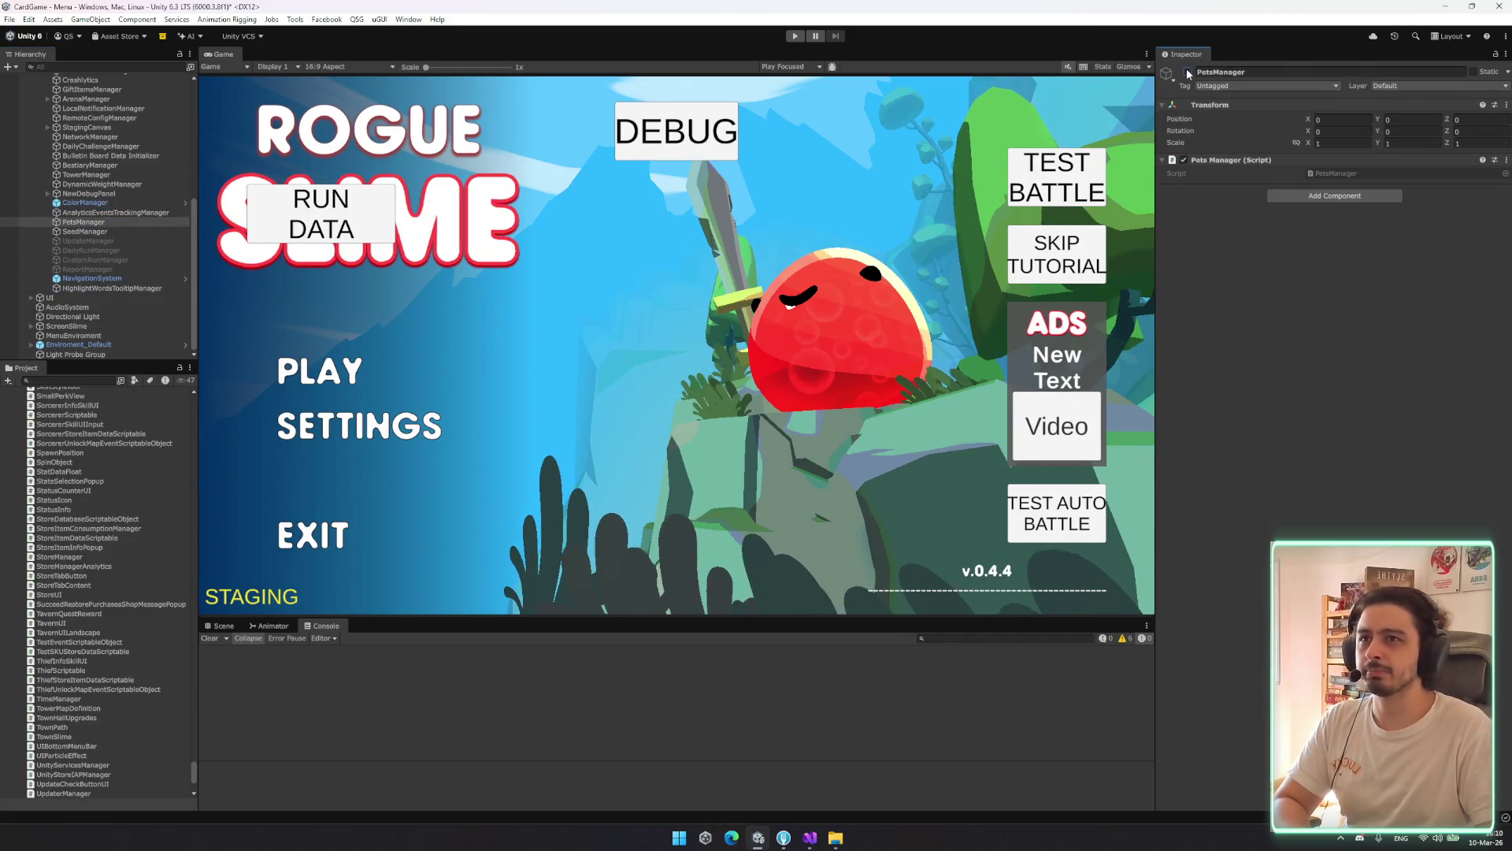
click(158, 232)
click(1222, 197)
click(1222, 197)
click(85, 203)
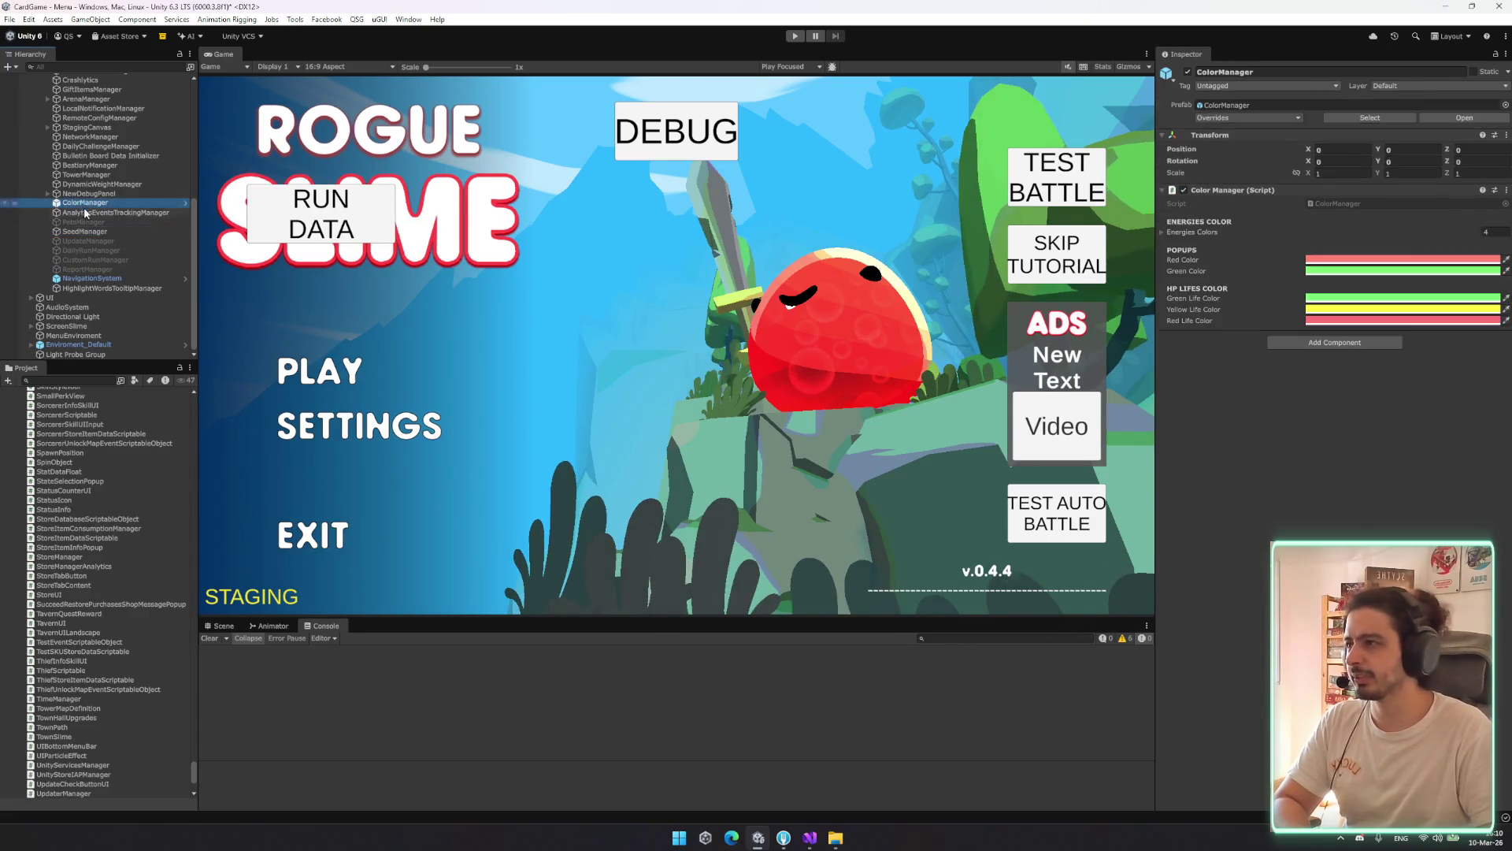
Review top-level objects: Main CameraDesktop, OnSceneLoadSetActiveScene, Gameplay, UI, MenuEnviroment and Light Probe Group
scroll(138, 314, up, 5)
scroll(137, 305, up, 2)
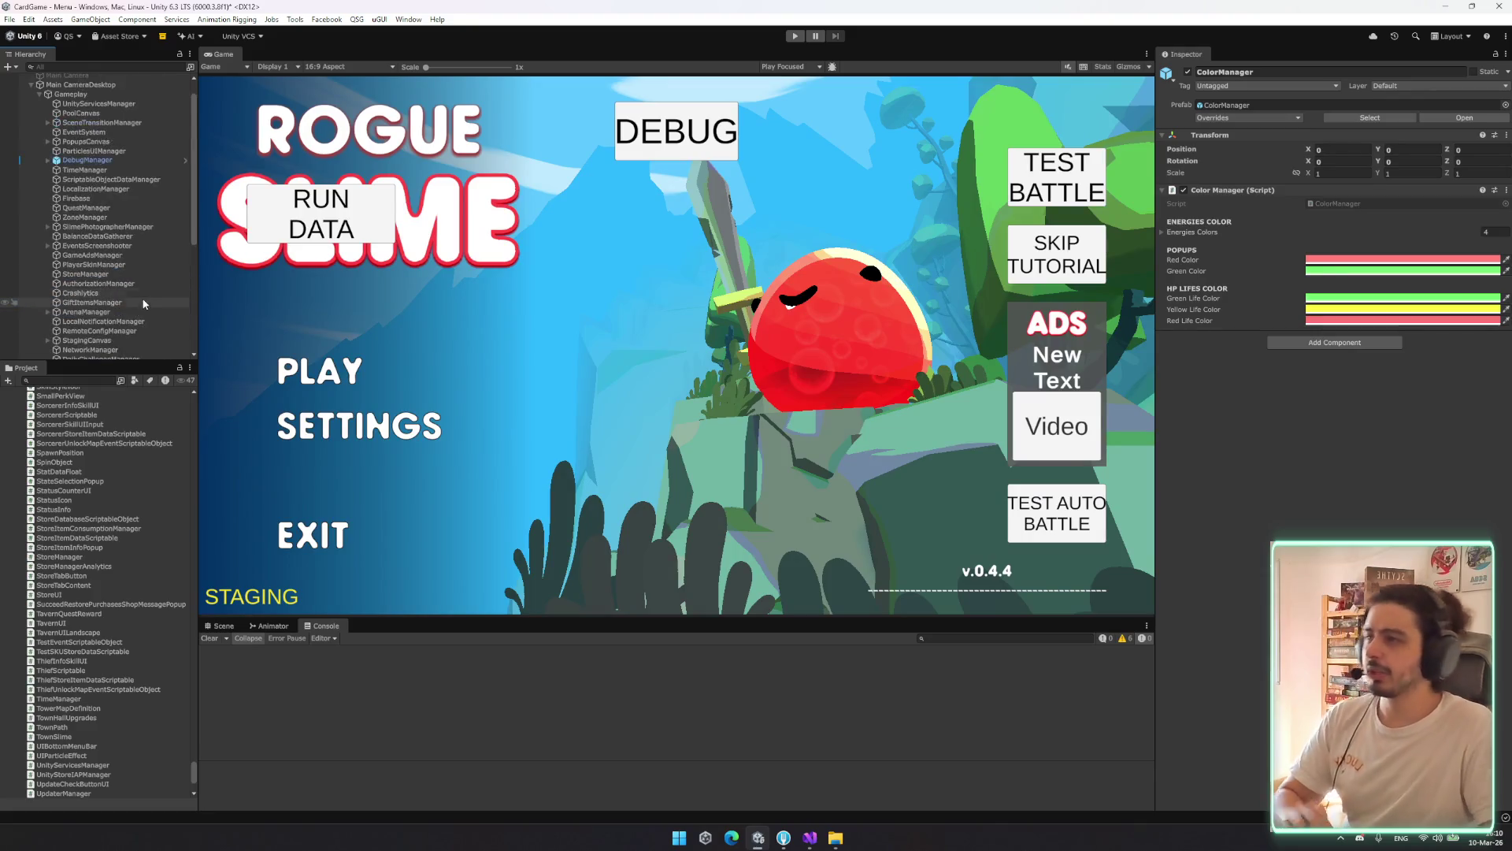
click(85, 108)
click(112, 89)
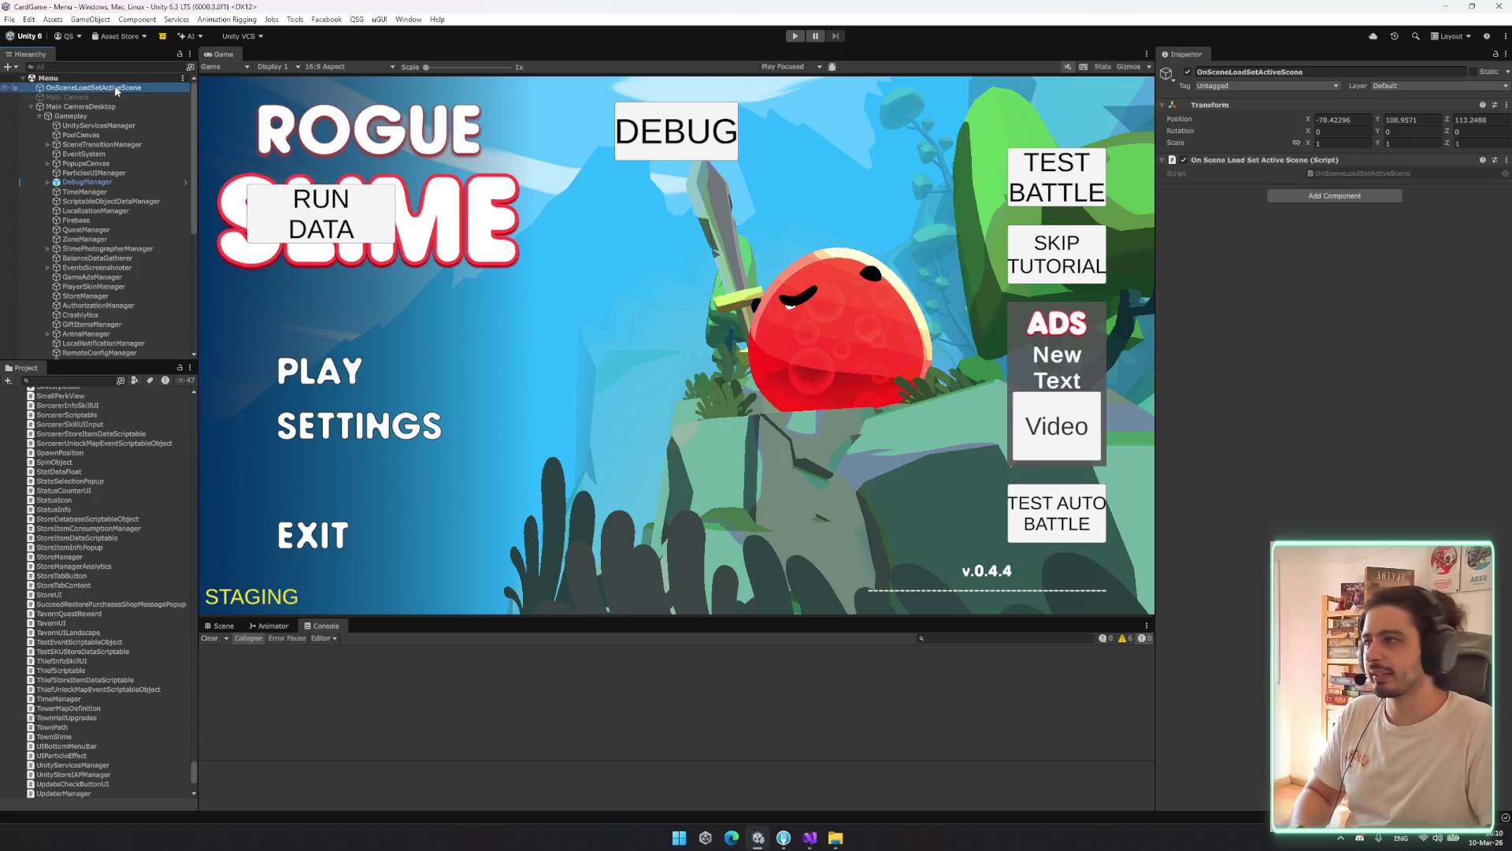
key(Down)
key(Down)
key(Down)
key(Left)
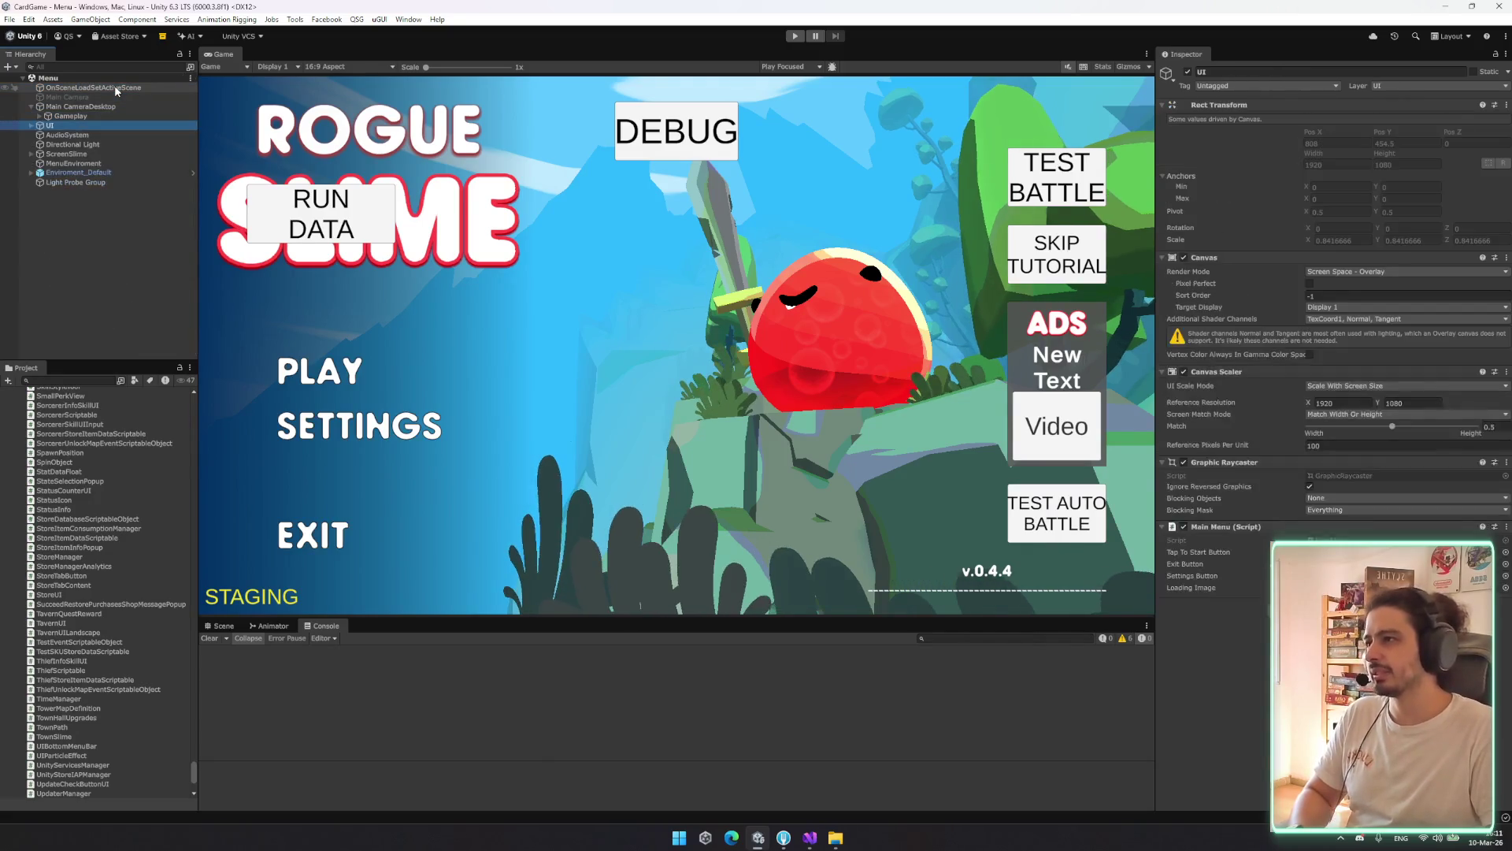
key(Down)
key(Right)
key(Down)
key(Left)
key(Left)
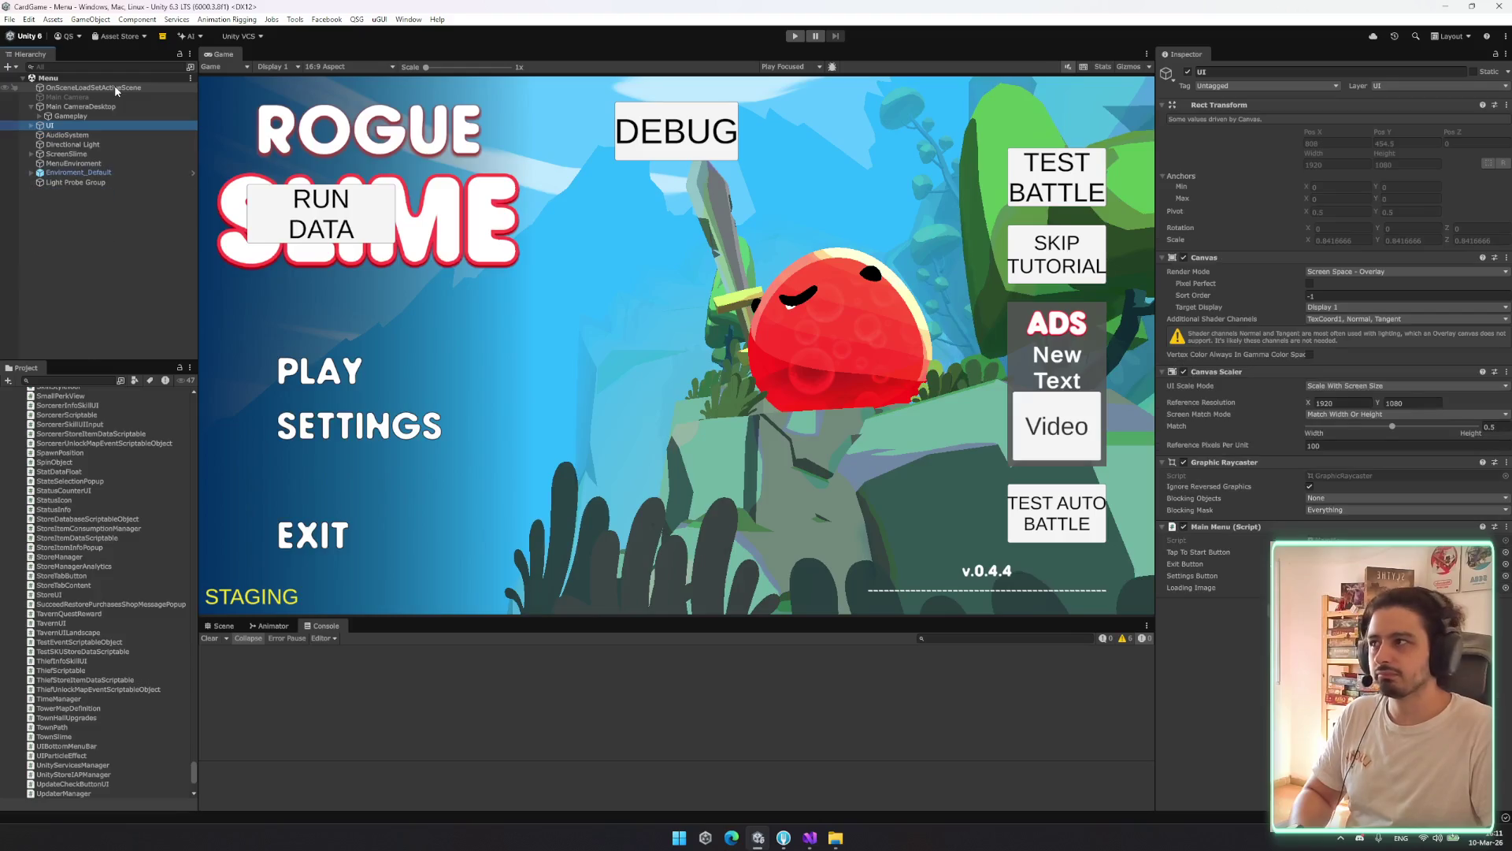
key(Down)
key(Down)
key(Down)
key(Down)
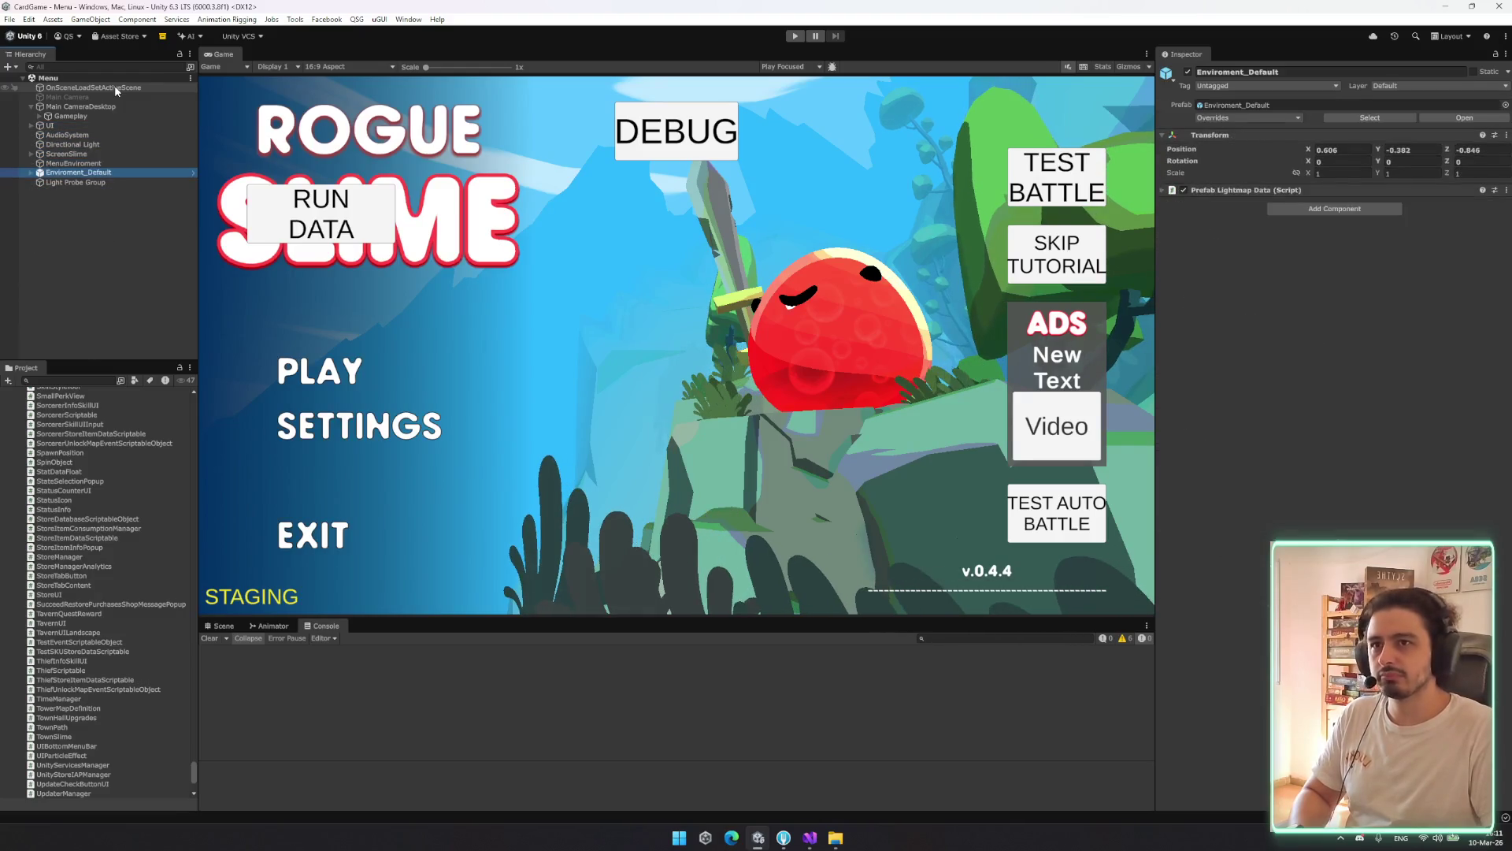
key(Down)
Clear the selection and bring up the Profiler with Ctrl+7, opening its profiling target options
click(102, 278)
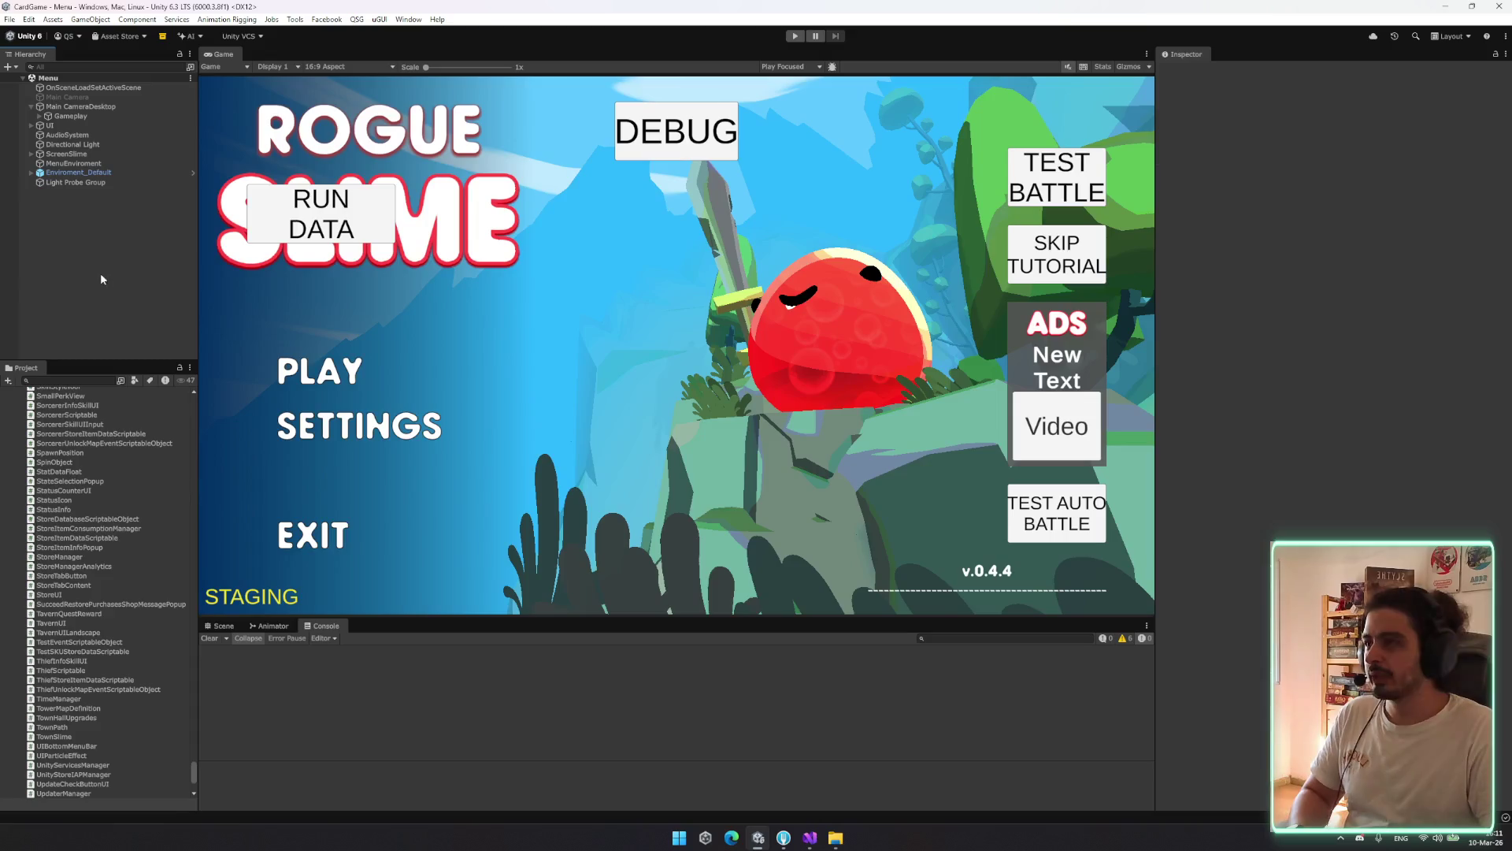
key(ctrl+7)
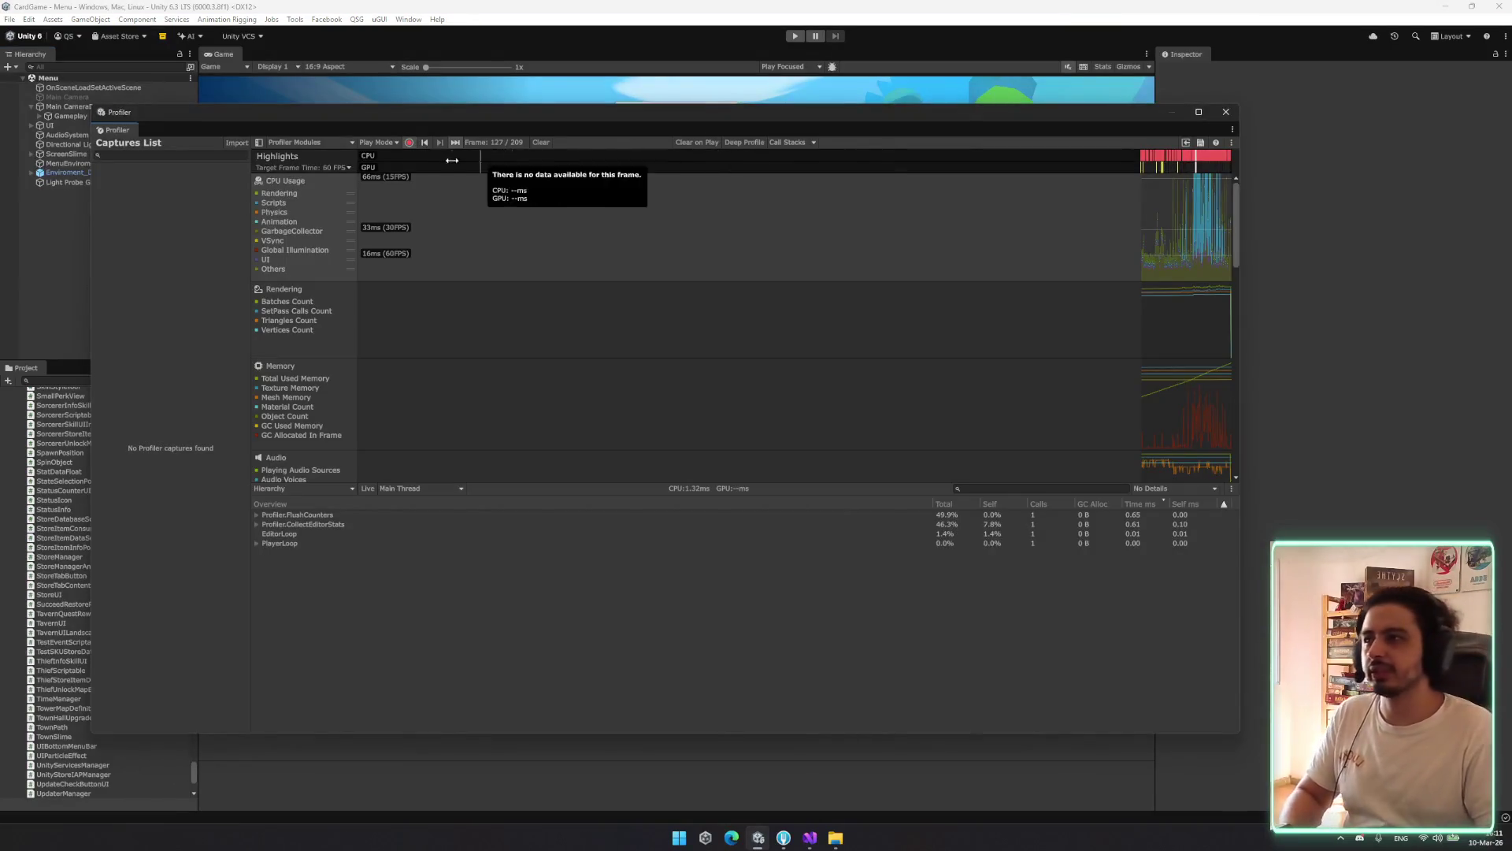
click(400, 145)
Switch the Profiler to Capture Highlights, showing 188.373ms max and 22.138ms median frame times
click(788, 160)
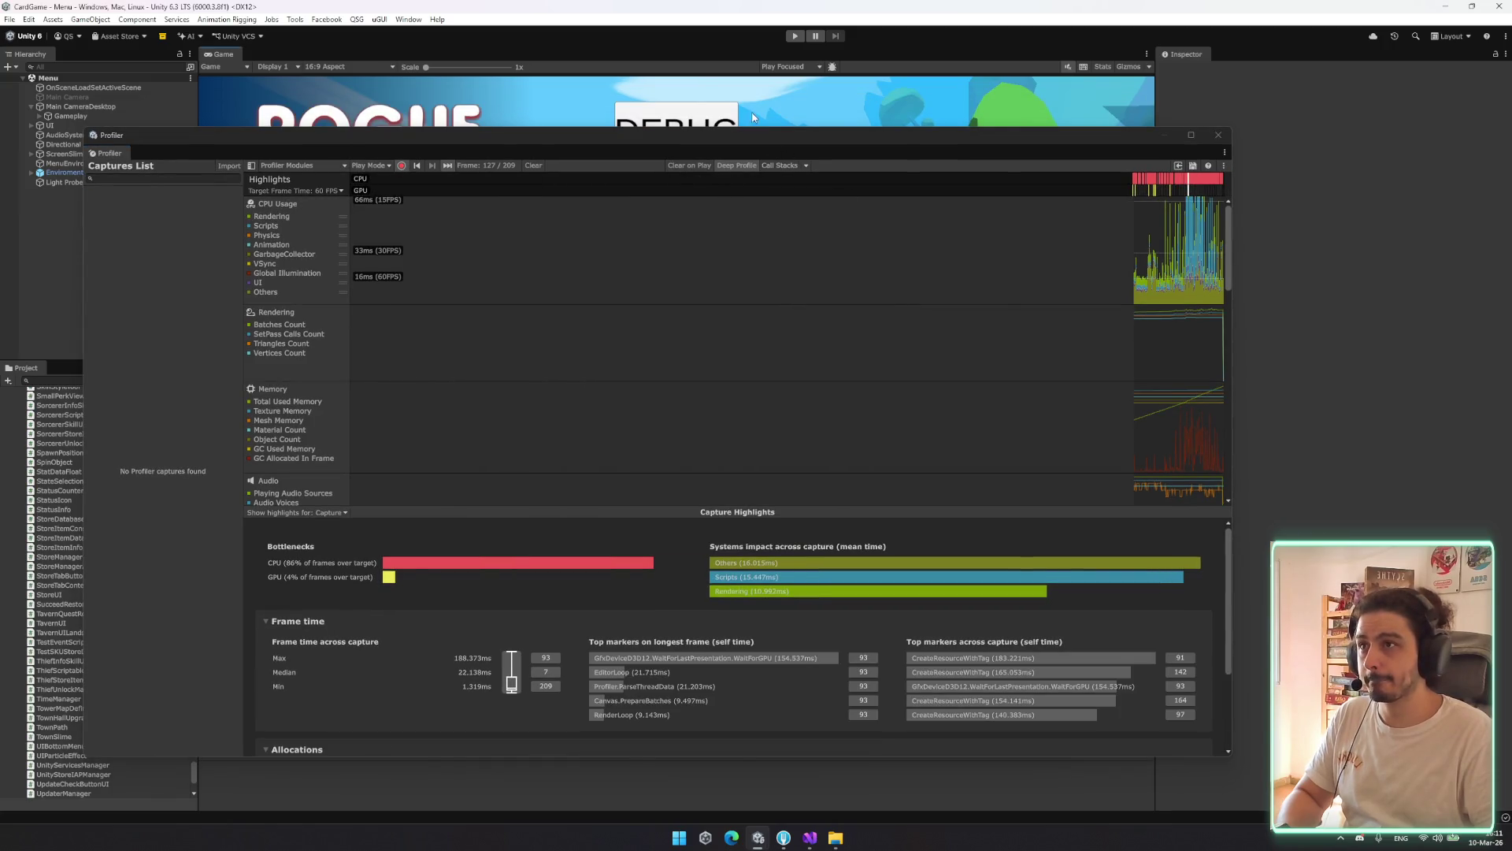
Enter Play mode so the Profiler records the game from its first loading screen
click(793, 37)
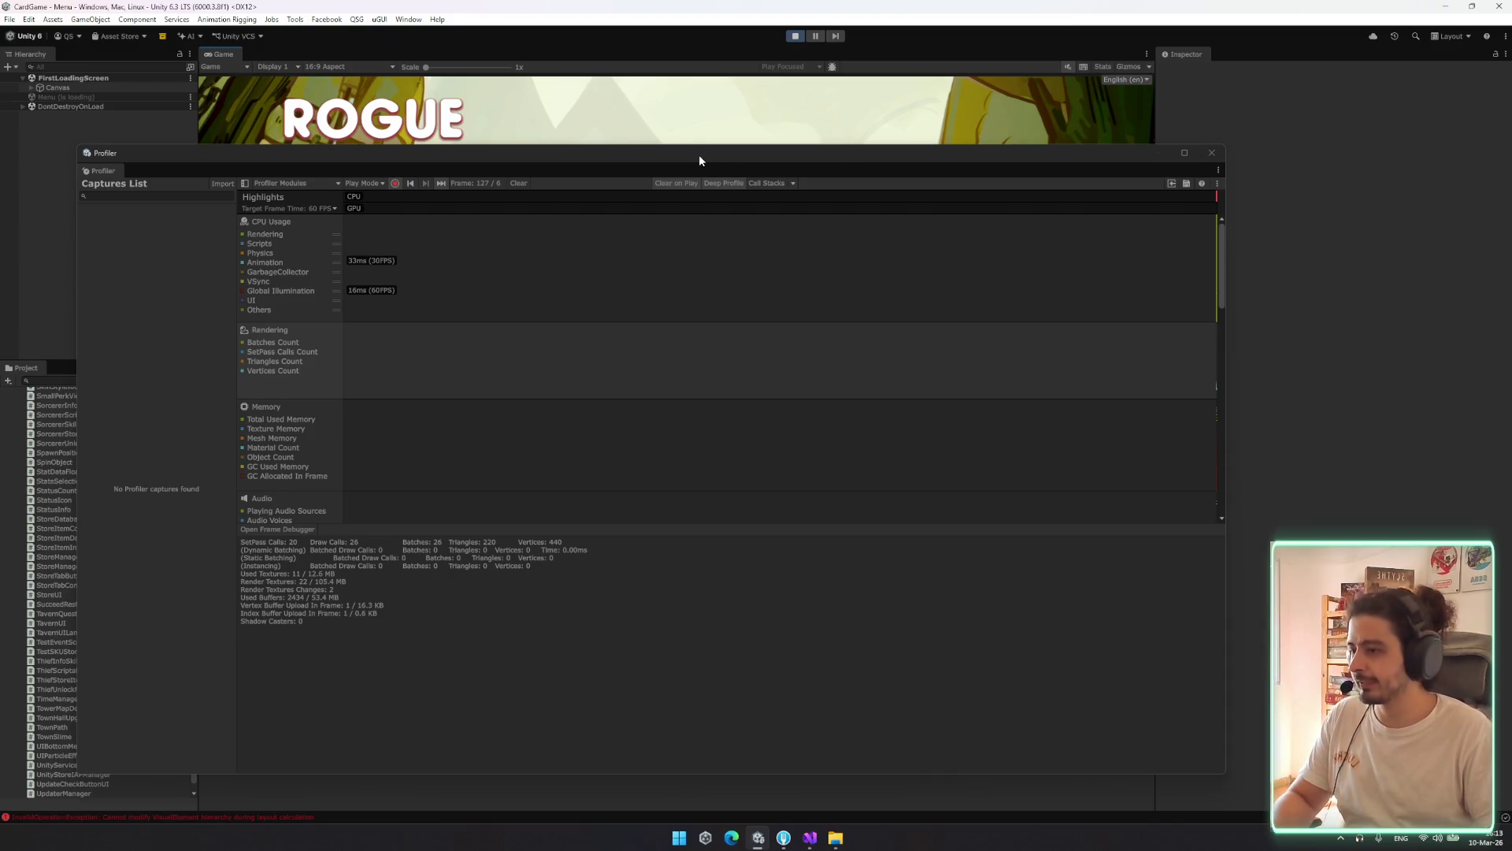
Move the Profiler aside, start a TEST BATTLE, exit Play mode with Ctrl+P and select a recorded frame
drag(698, 154, 546, 148)
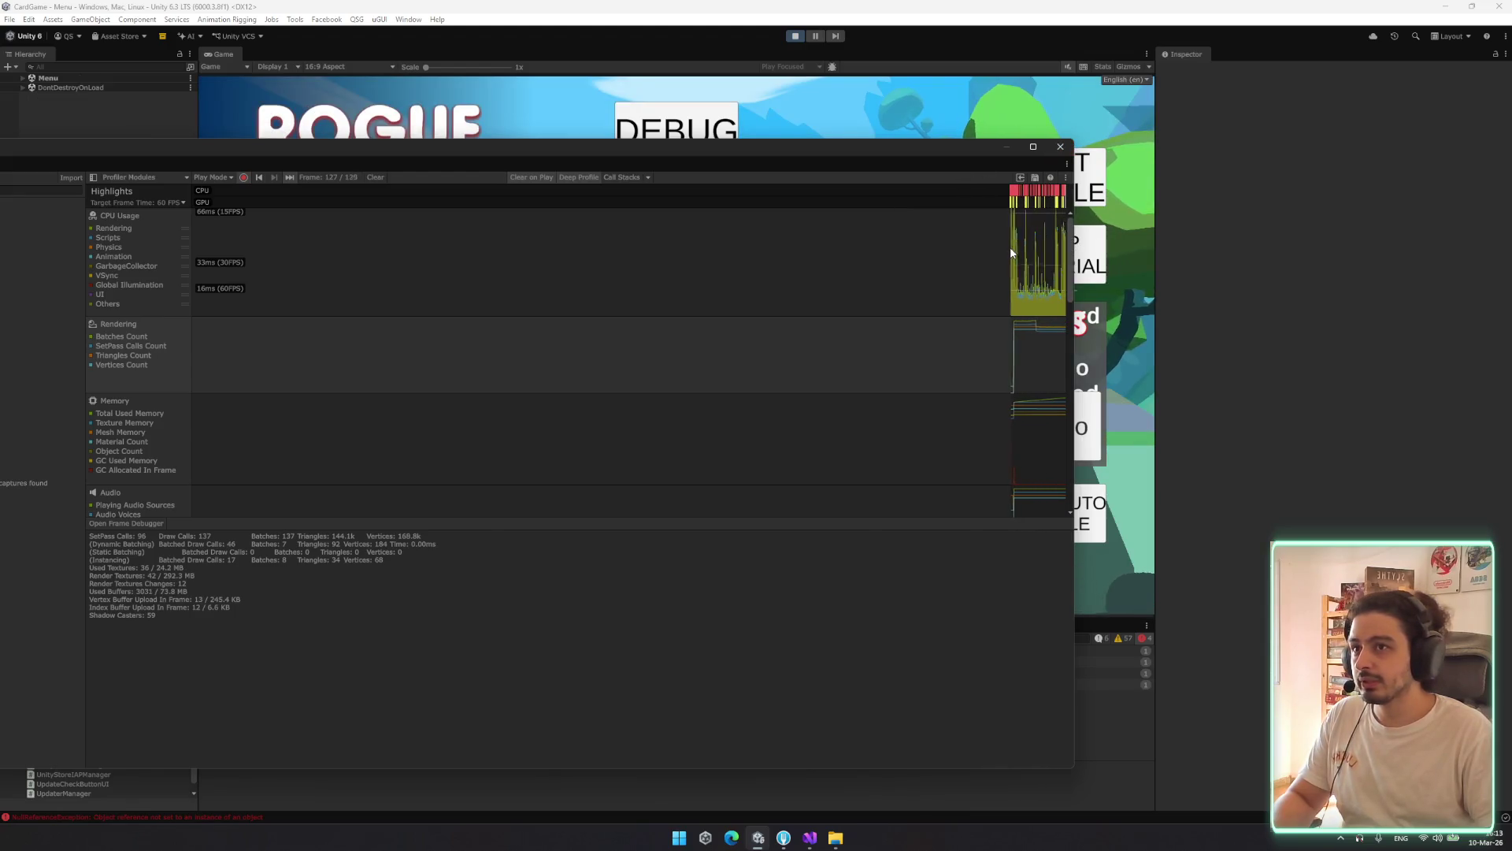
click(1105, 186)
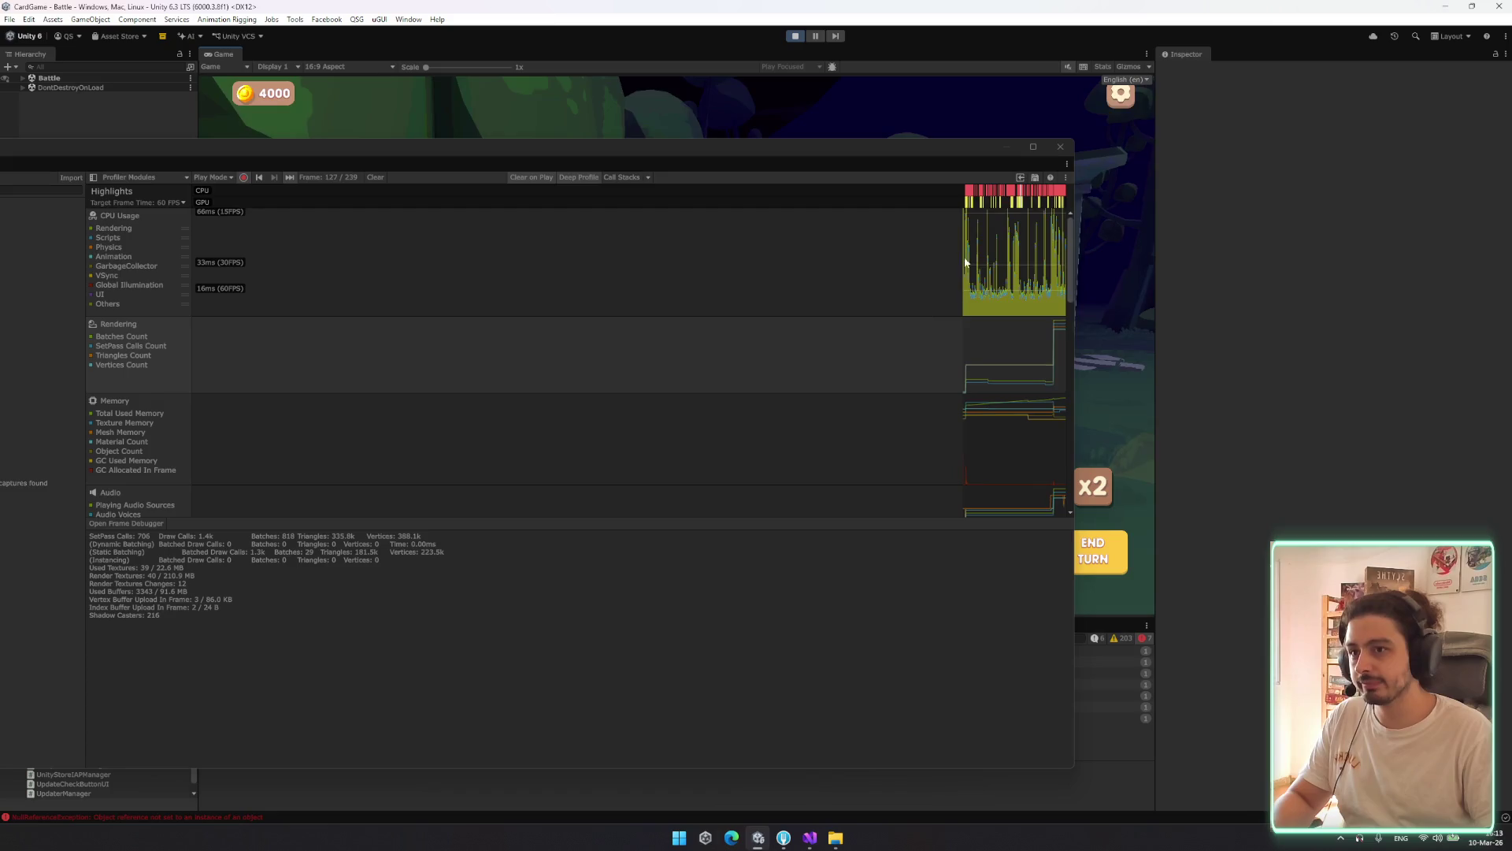
mouse_move(490, 145)
mouse_down()
mouse_move(652, 428)
mouse_move(746, 737)
mouse_move(746, 850)
mouse_move(807, 187)
mouse_move(686, 7)
mouse_move(675, 100)
mouse_up()
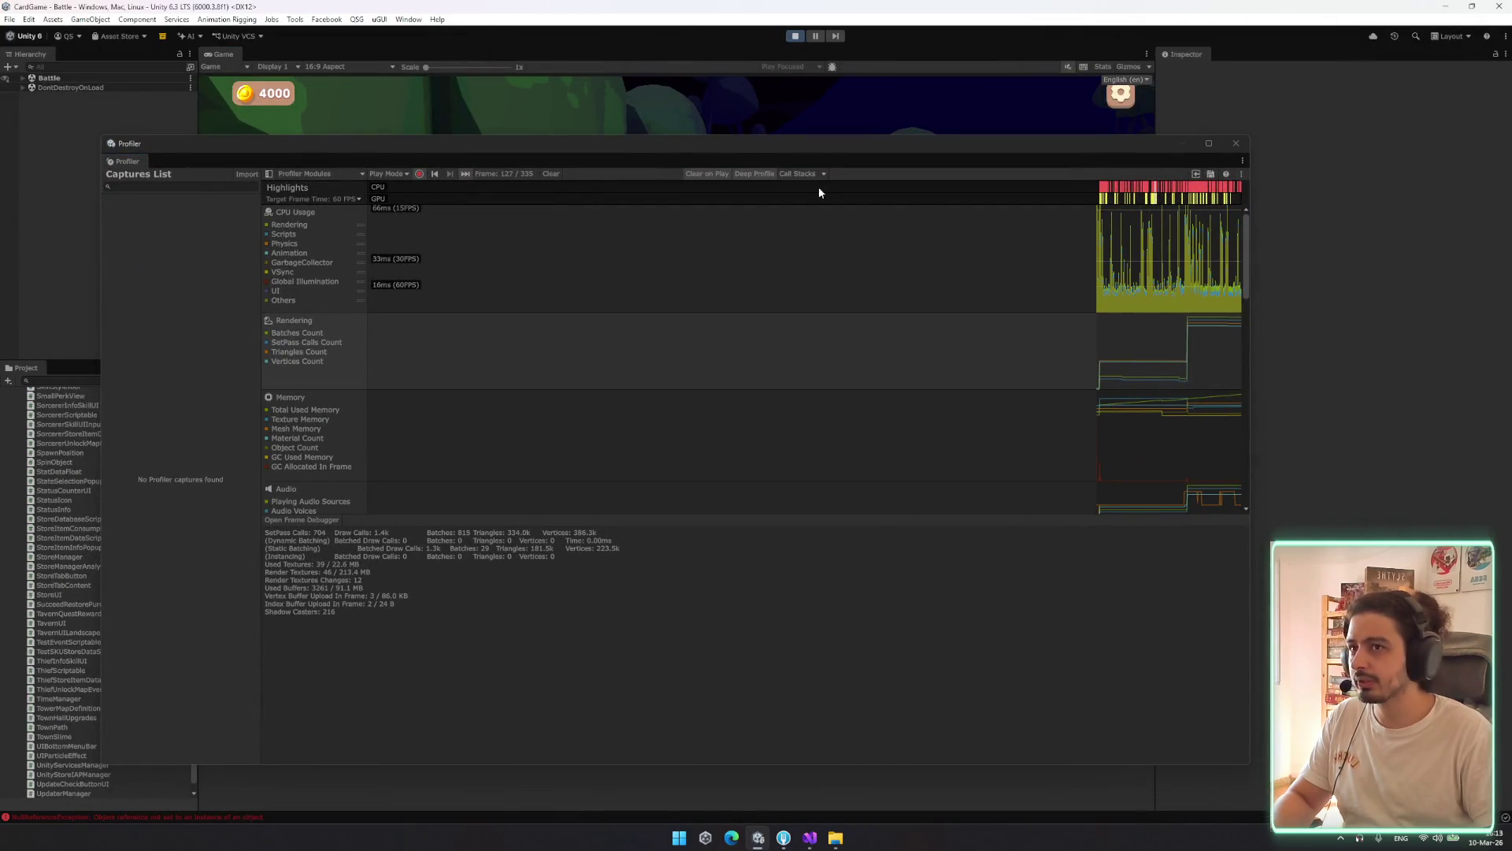
key(ctrl+p)
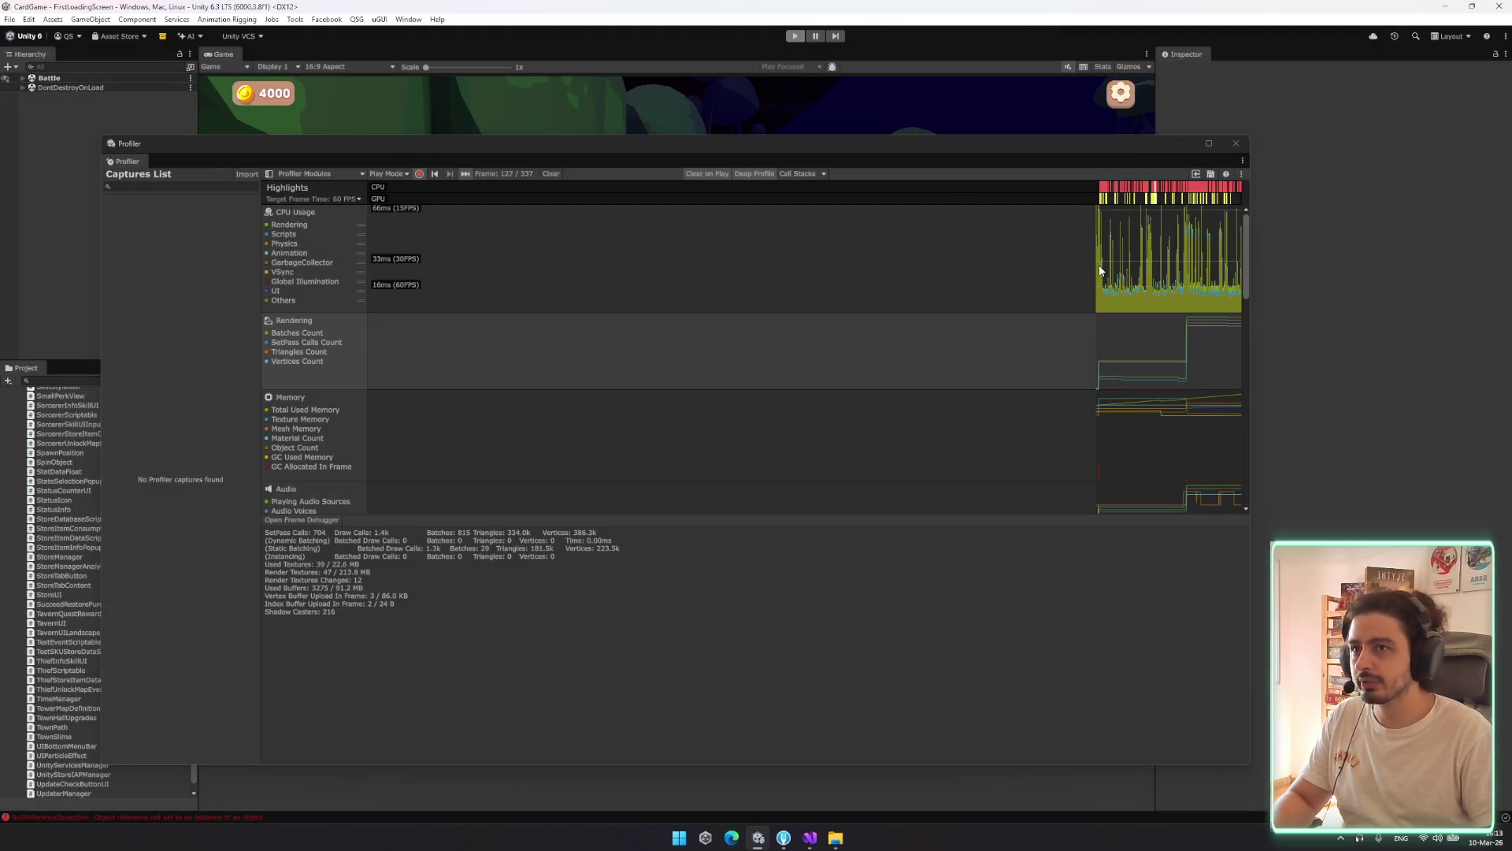
click(1096, 270)
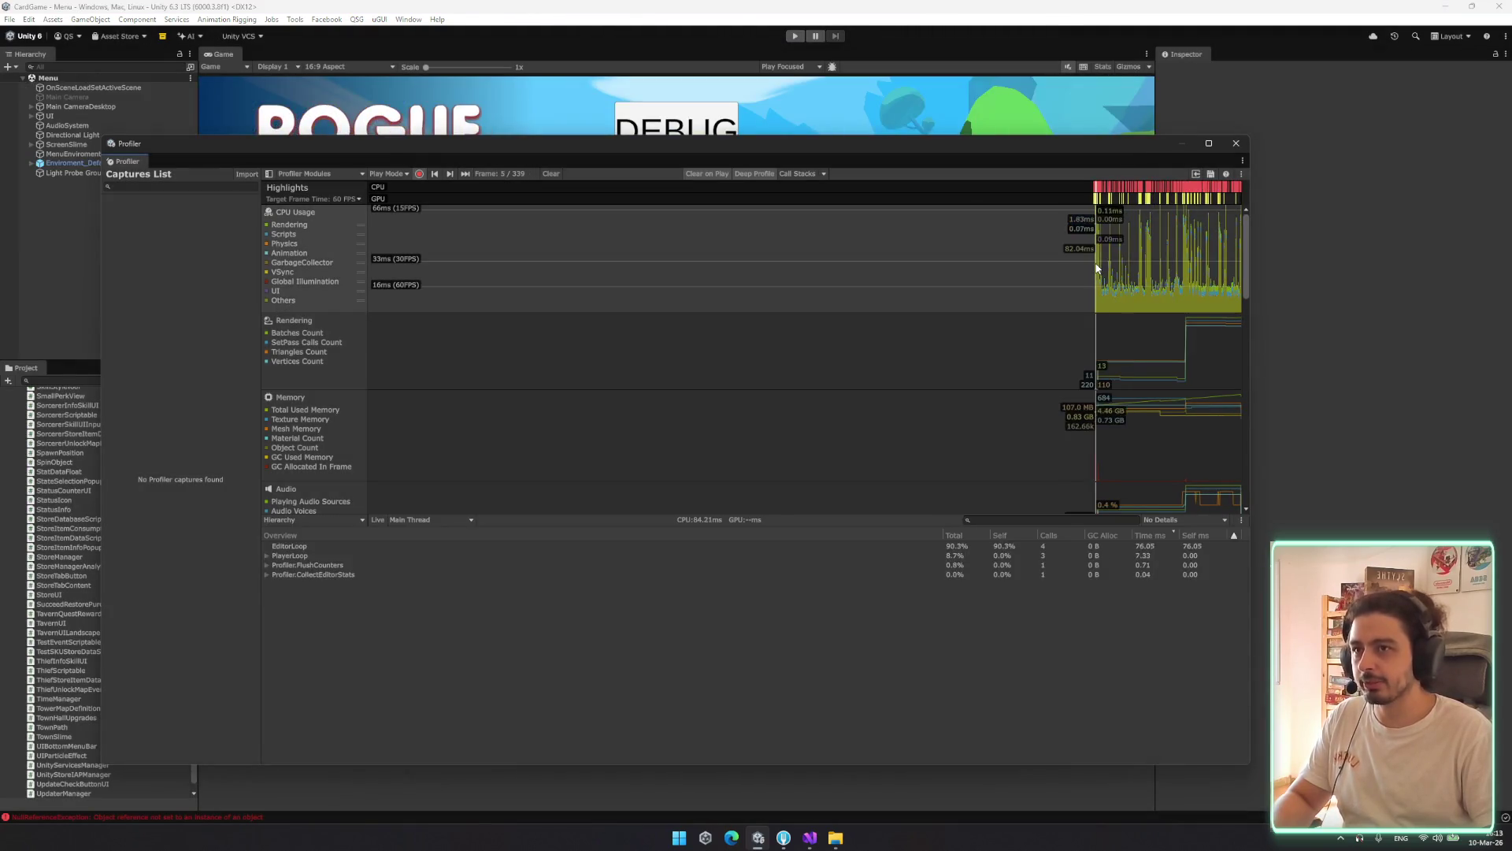
Pick a recorded frame and expand CanvasUpdateRegistry.PerformUpdate() down through CanvasUpdate.Layout to LayoutRebuilder.Rebuild()
key(Right)
key(Left)
key(Left)
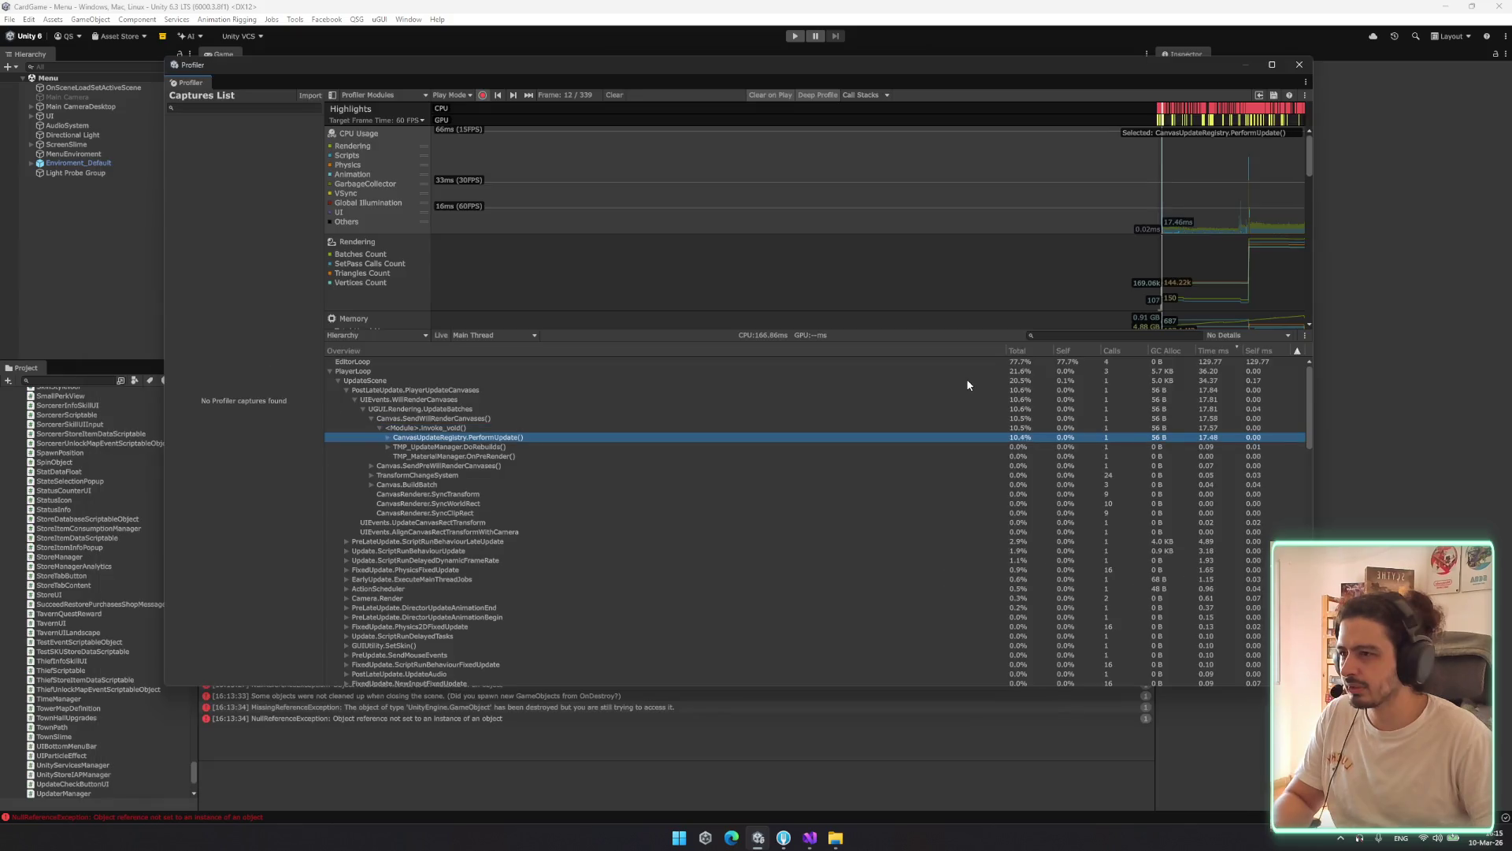
key(Right)
key(Down)
key(Right)
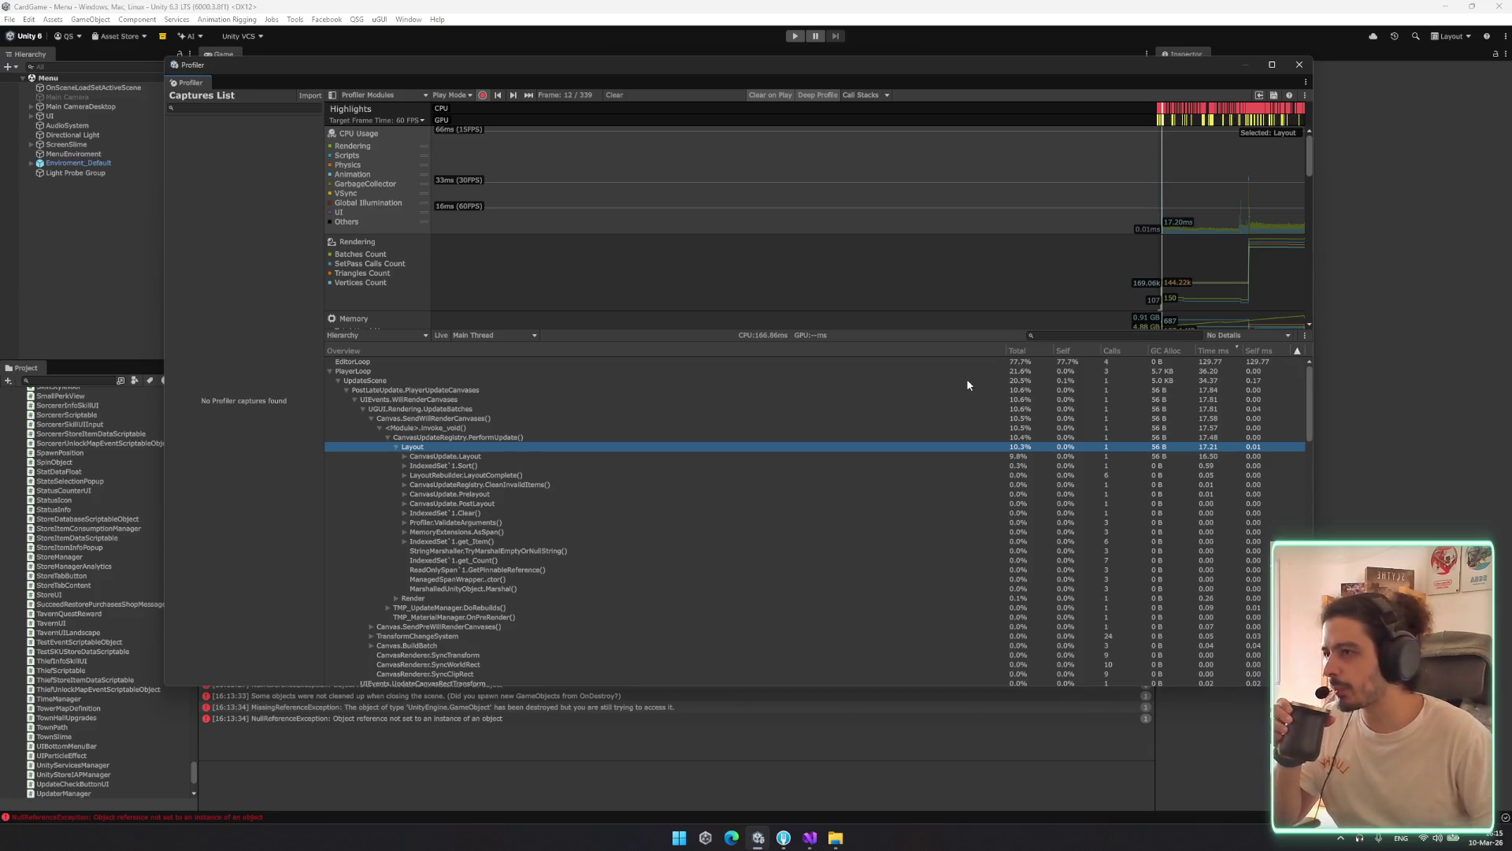
key(Down)
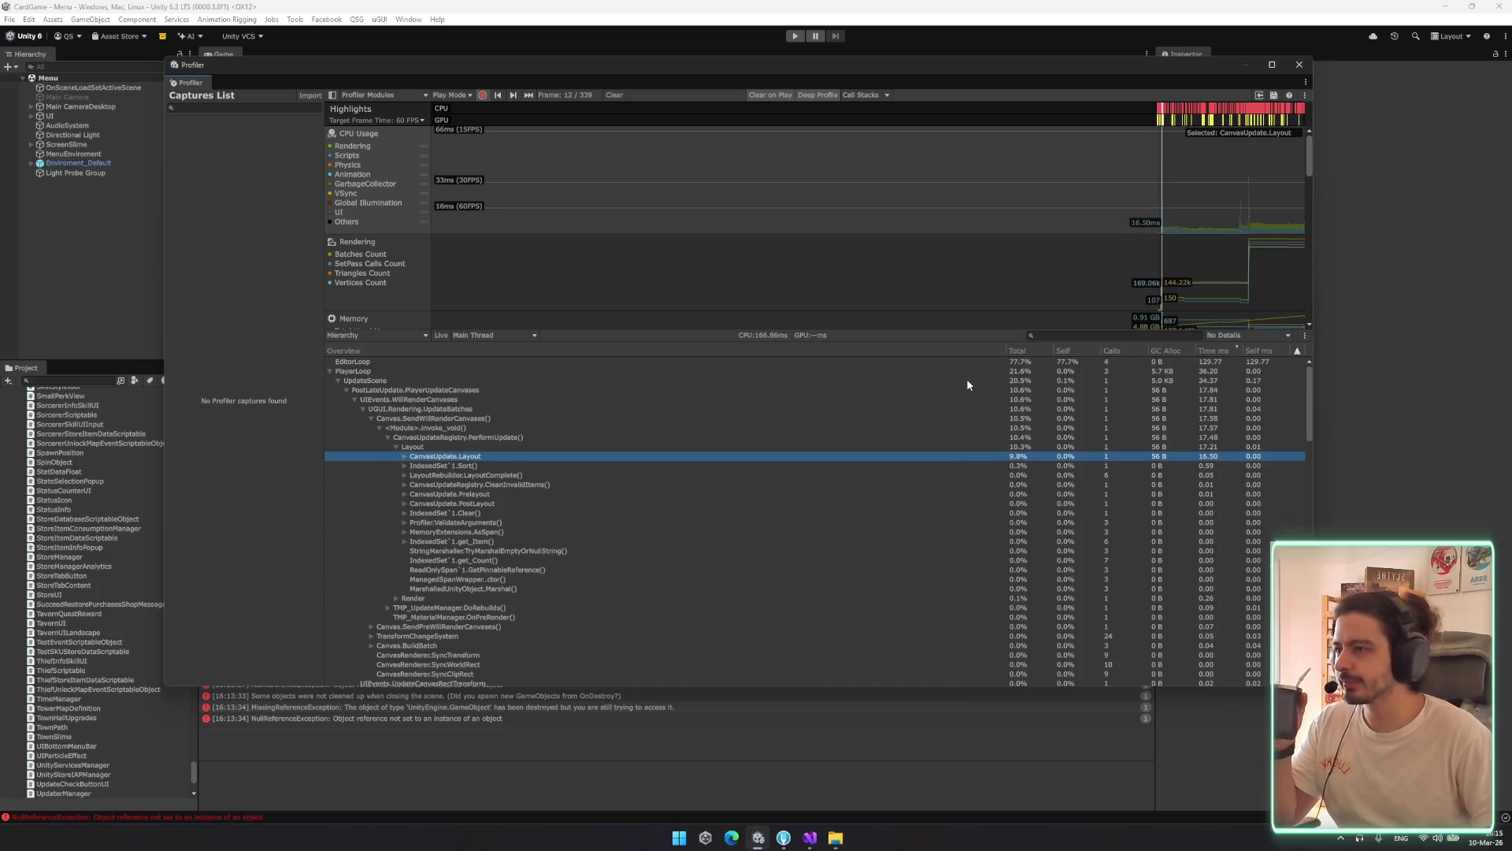
key(Right)
key(Down)
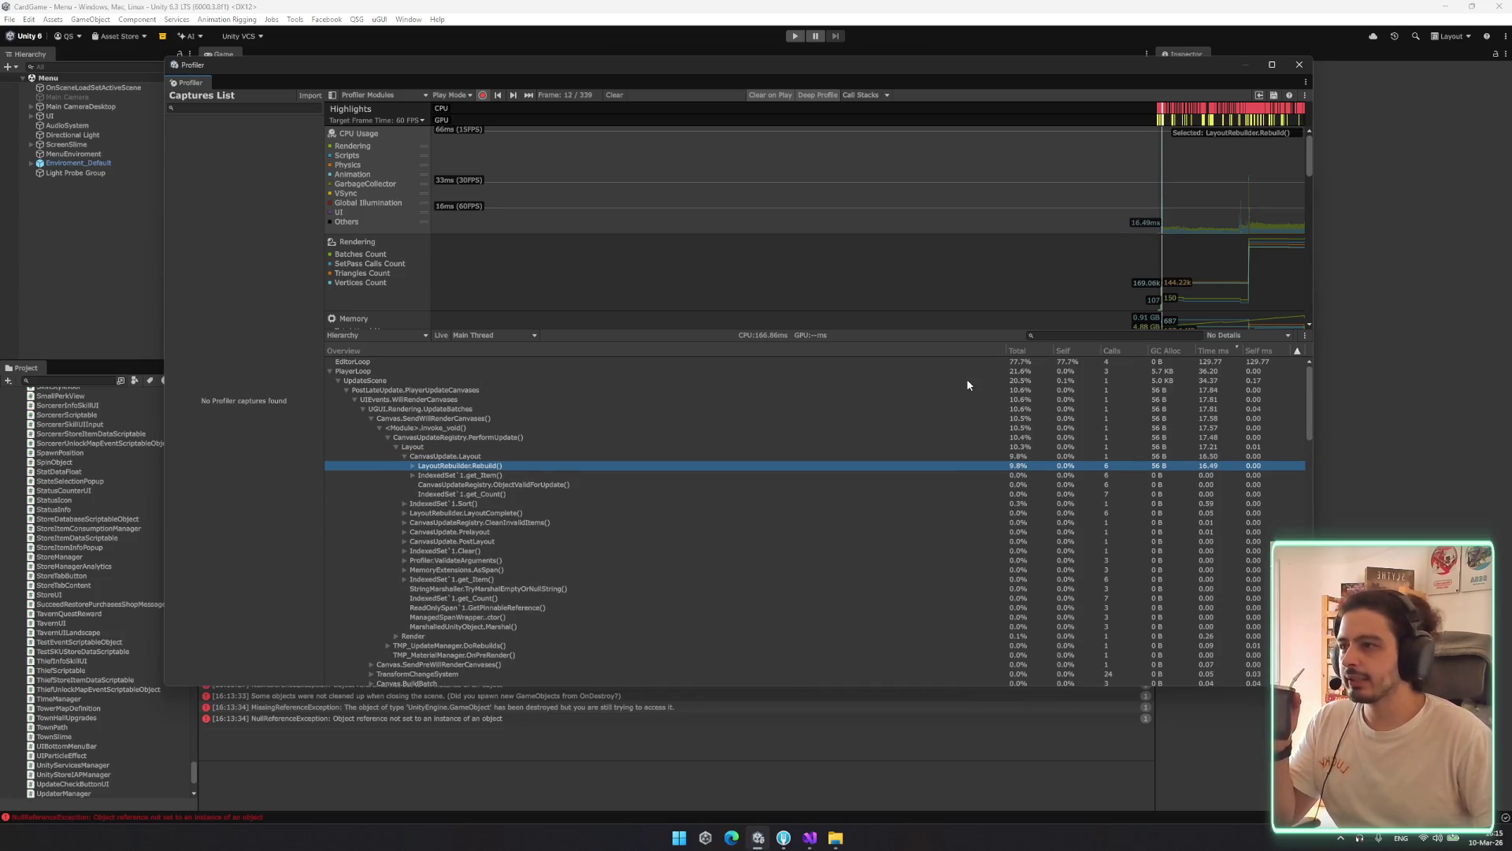
key(Right)
Examine LayoutRebuilder.Rebuild()'s nested PerformLayoutCalculation() calls, then close the Profiler window
key(Down)
key(Up)
key(Up)
key(Down)
key(Down)
key(Up)
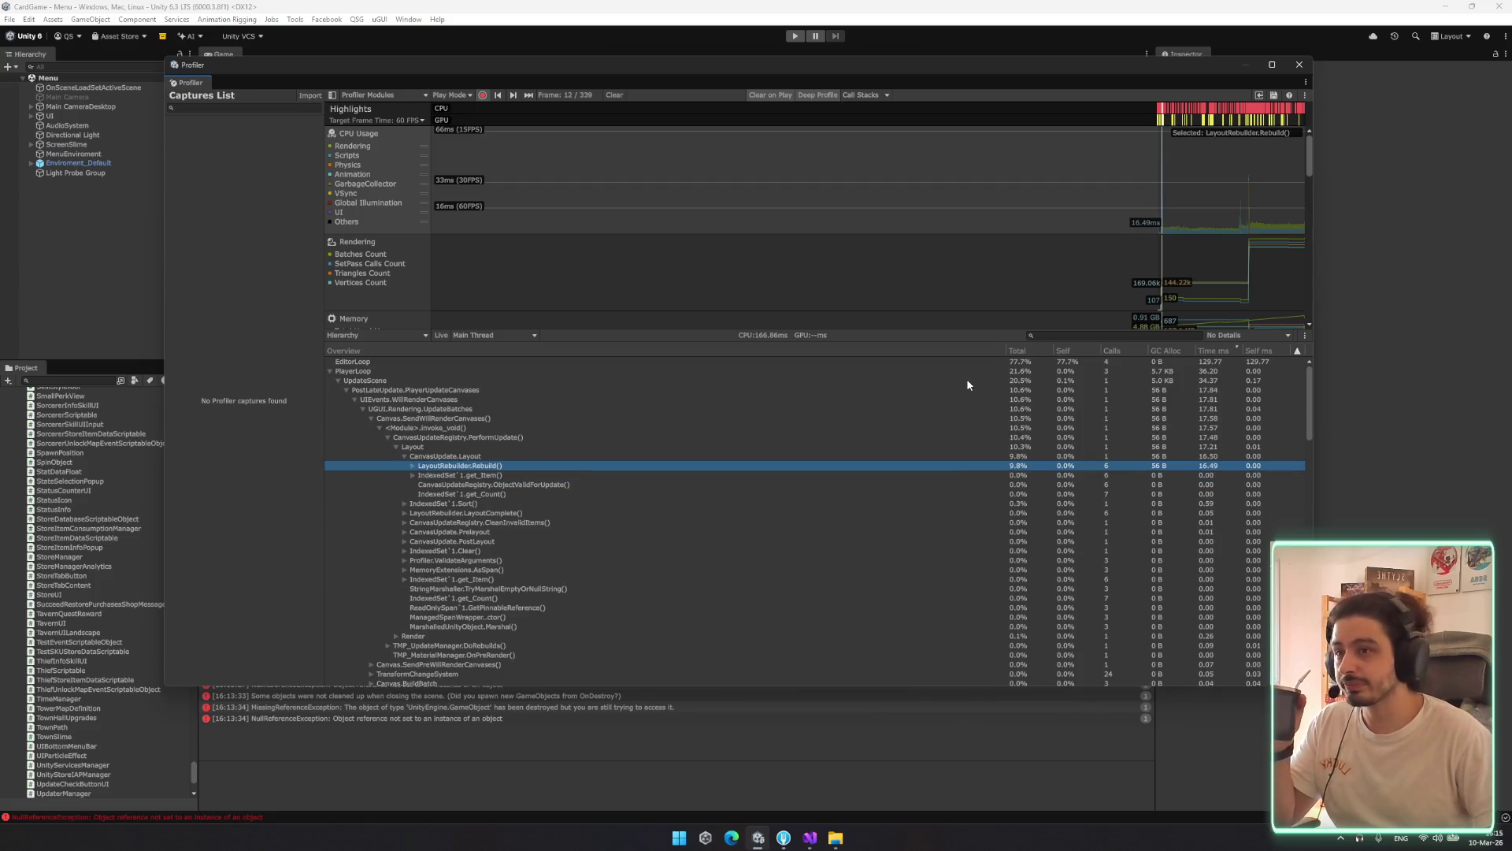
key(Down)
key(Right)
key(Down)
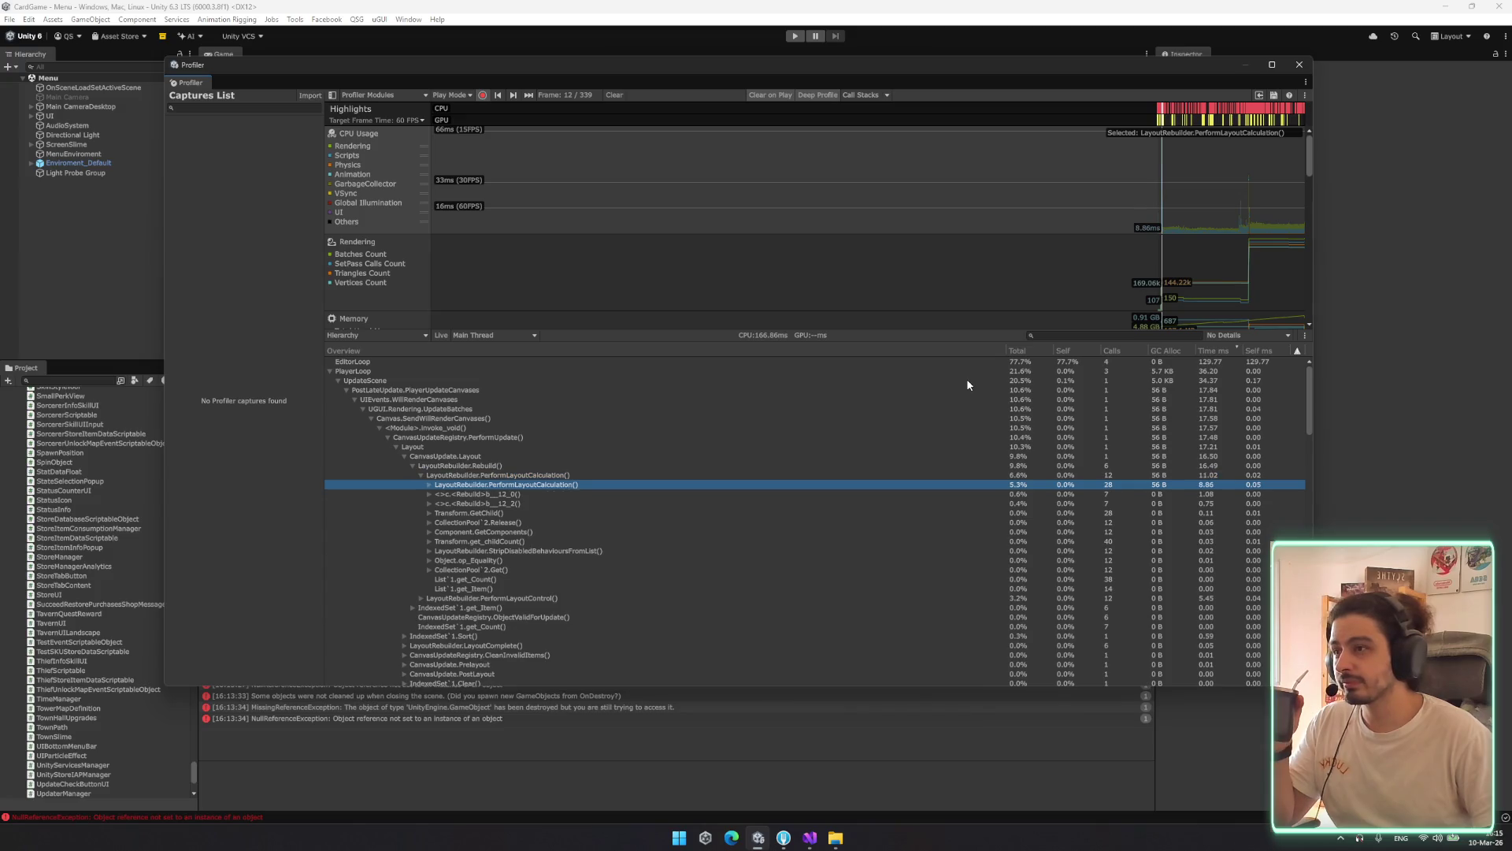
key(Up)
key(Up)
key(Down)
key(Left)
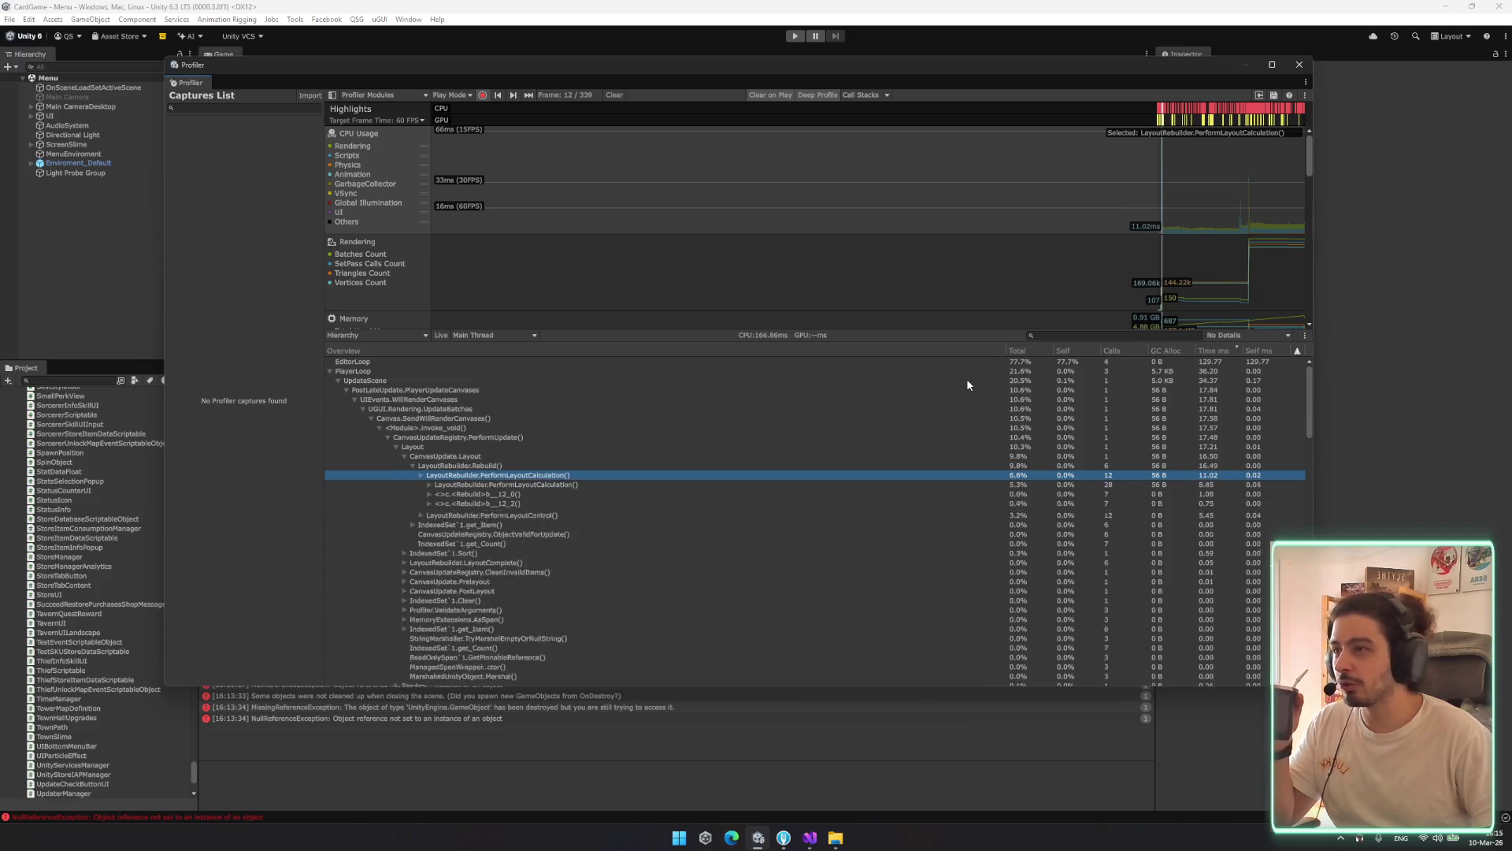
key(Left)
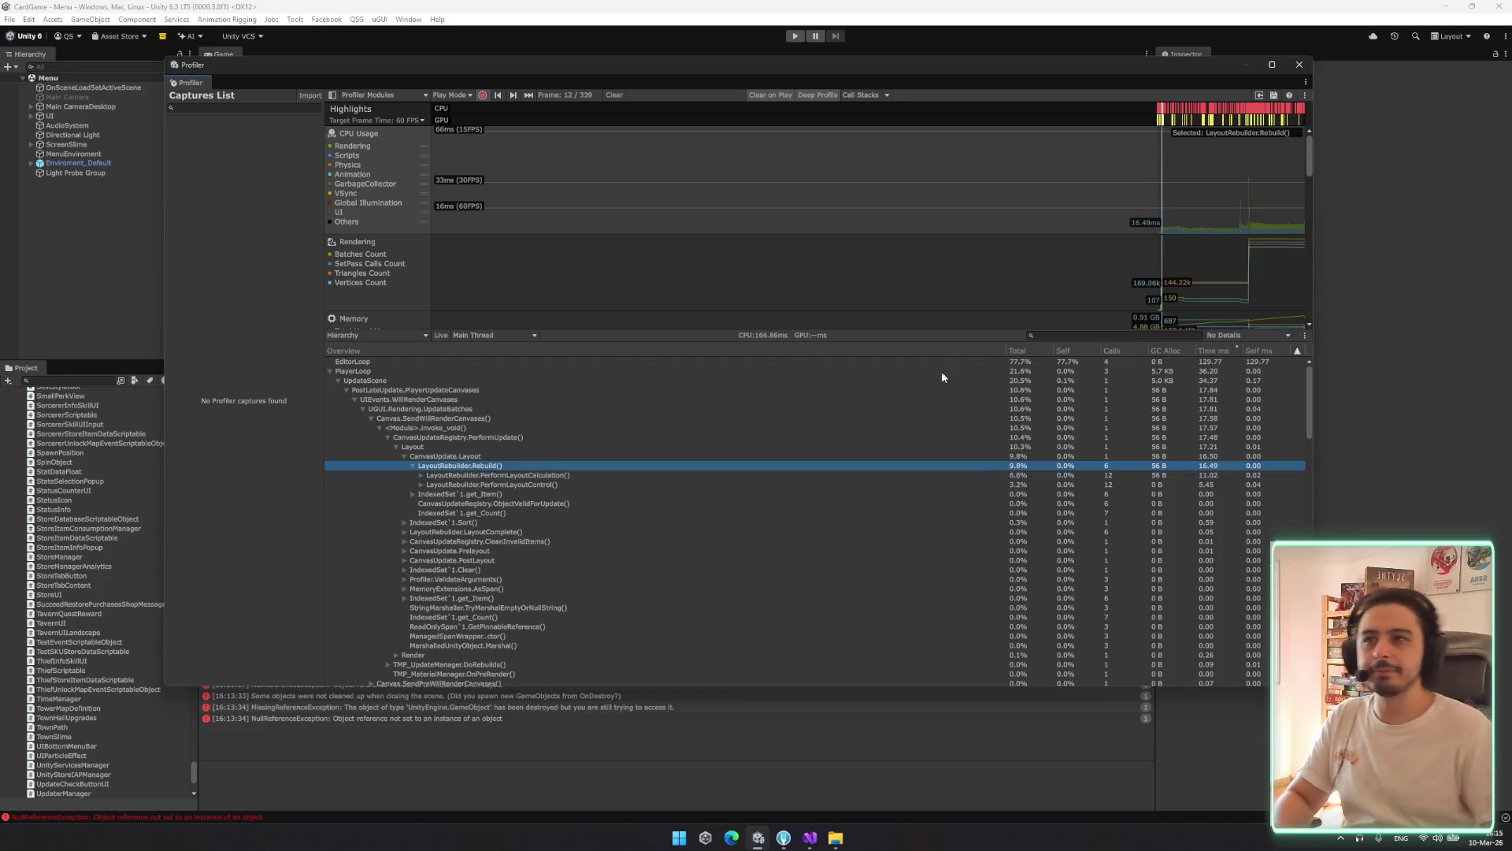
click(1307, 67)
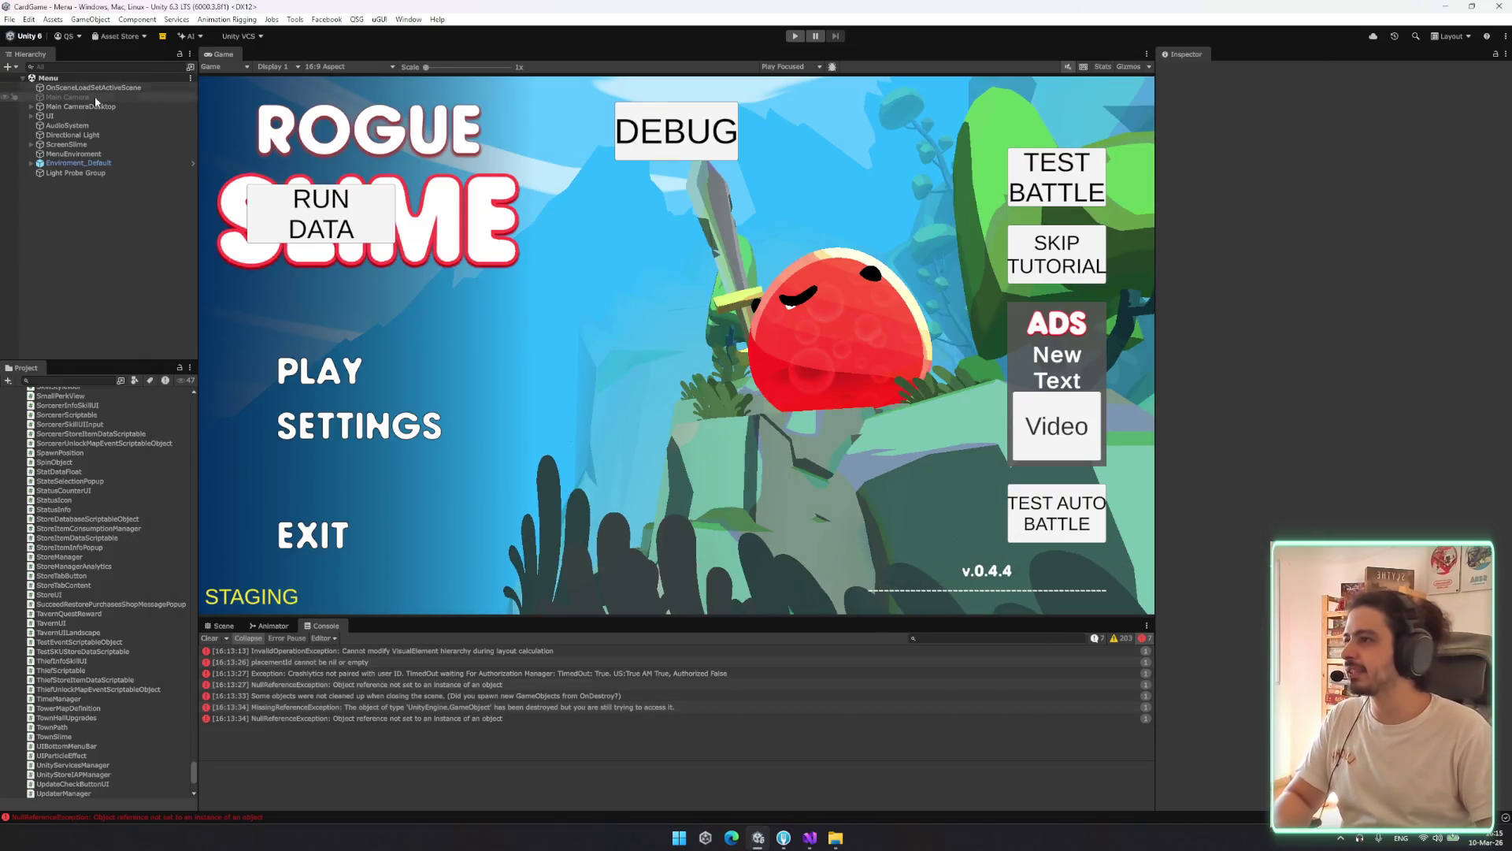
click(86, 117)
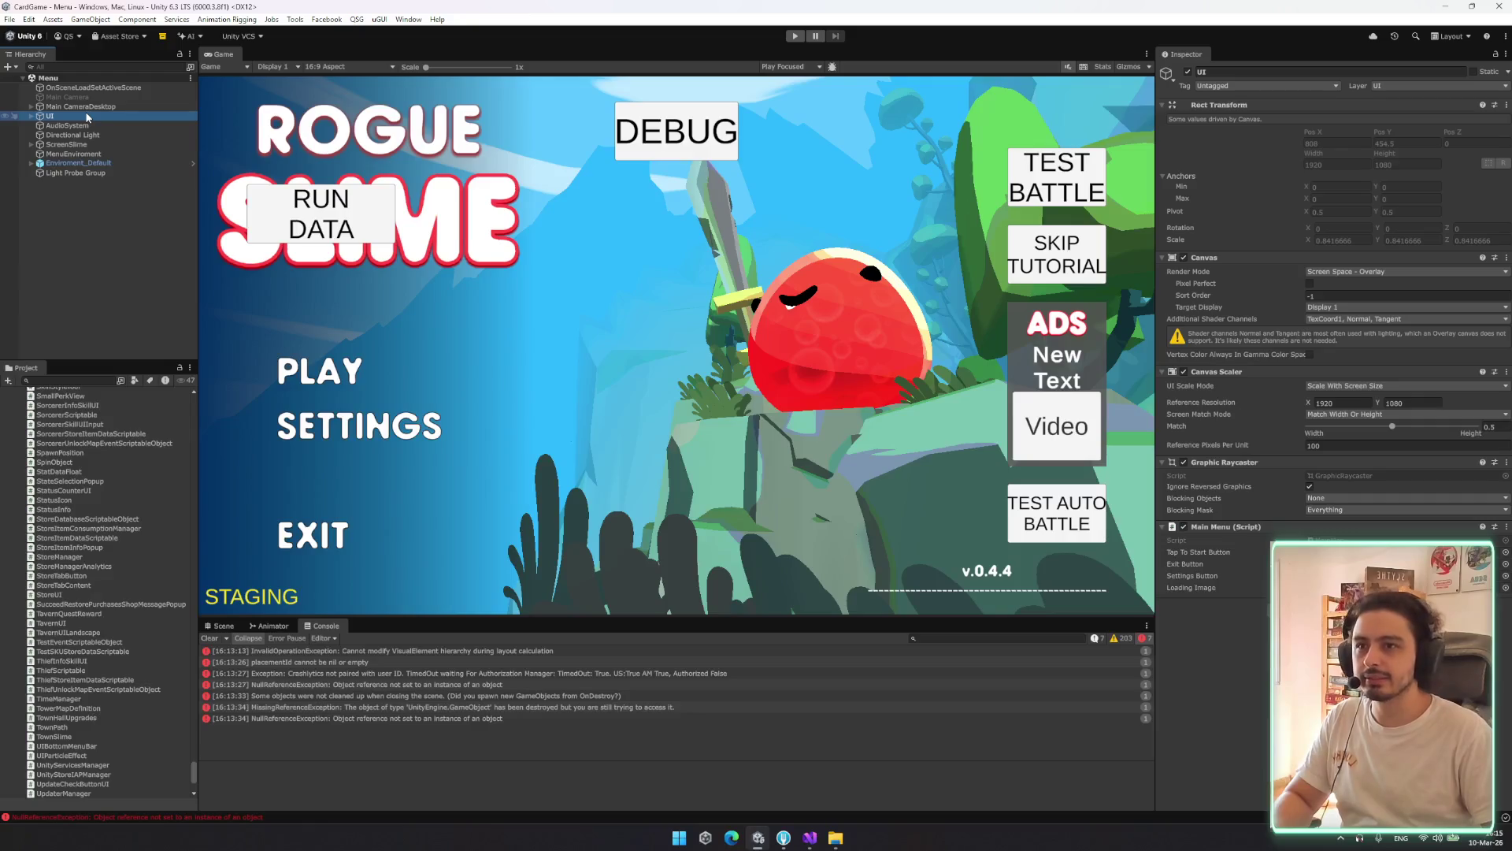
key(Right)
key(Down)
key(Down)
key(Down)
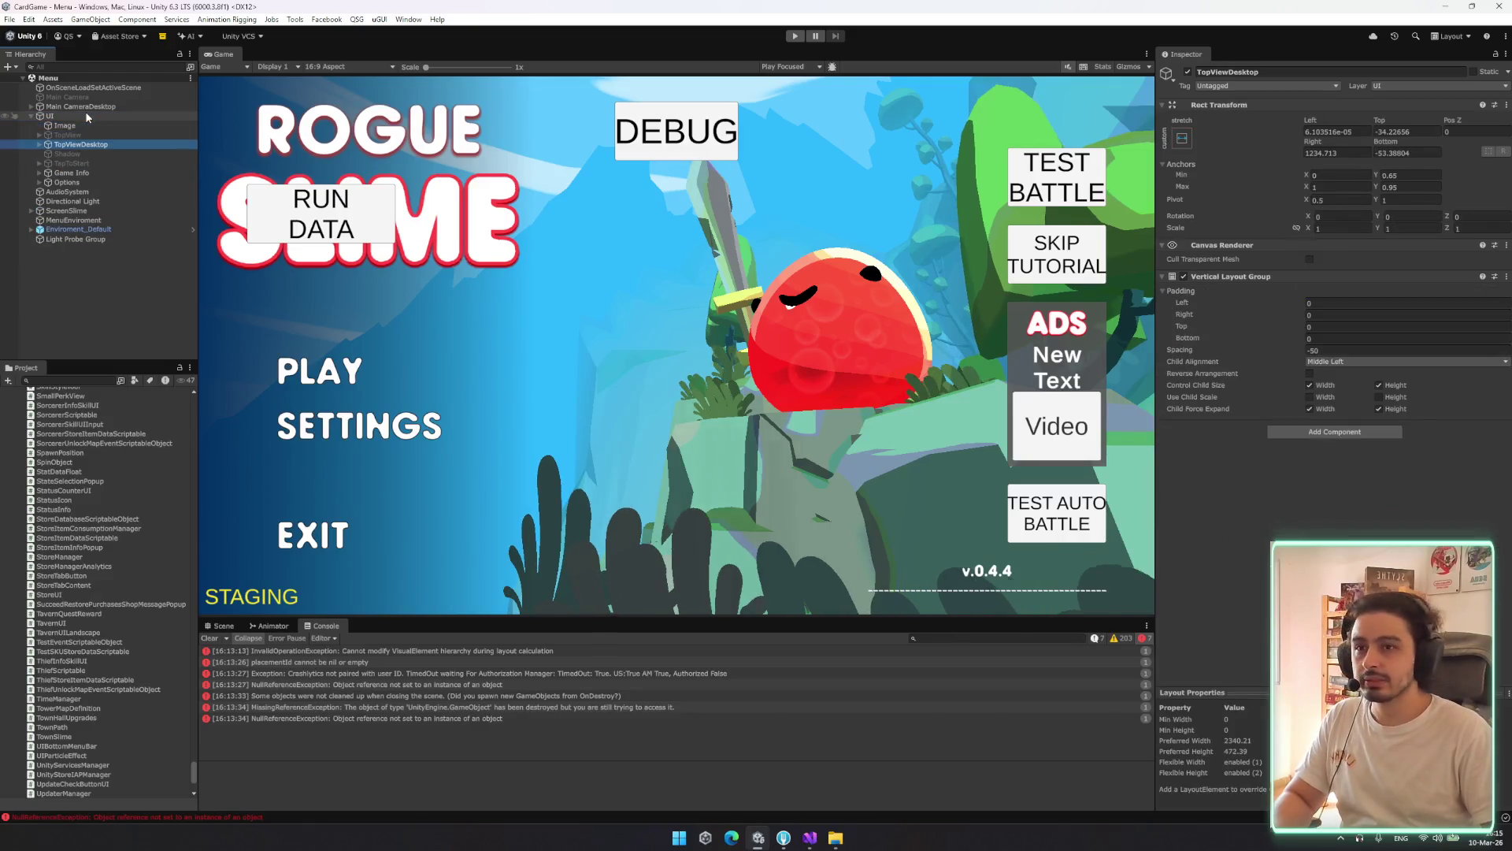
key(Up)
key(Up)
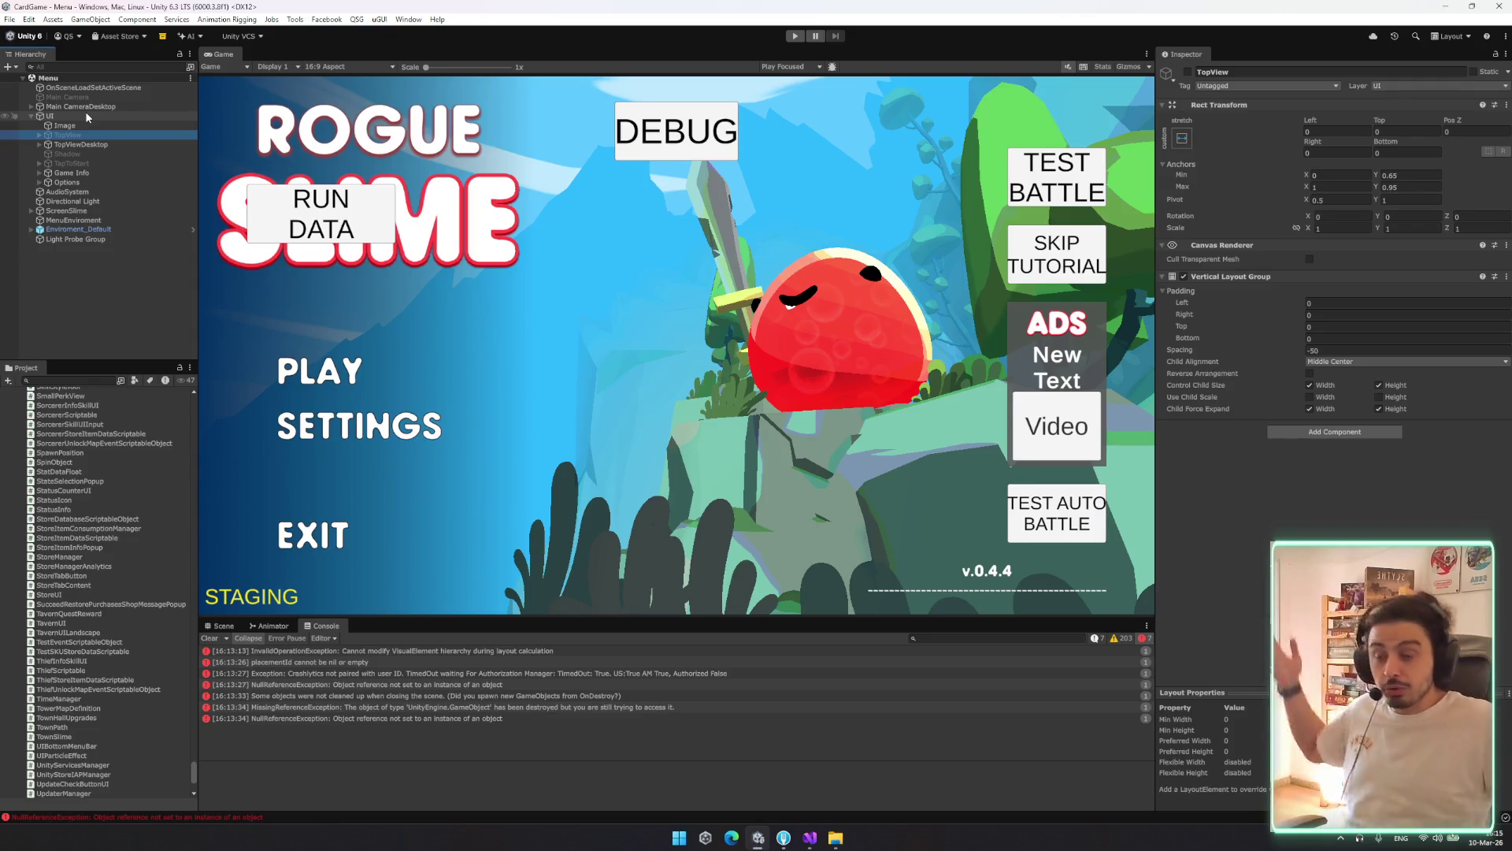
key(Right)
key(Left)
key(Down)
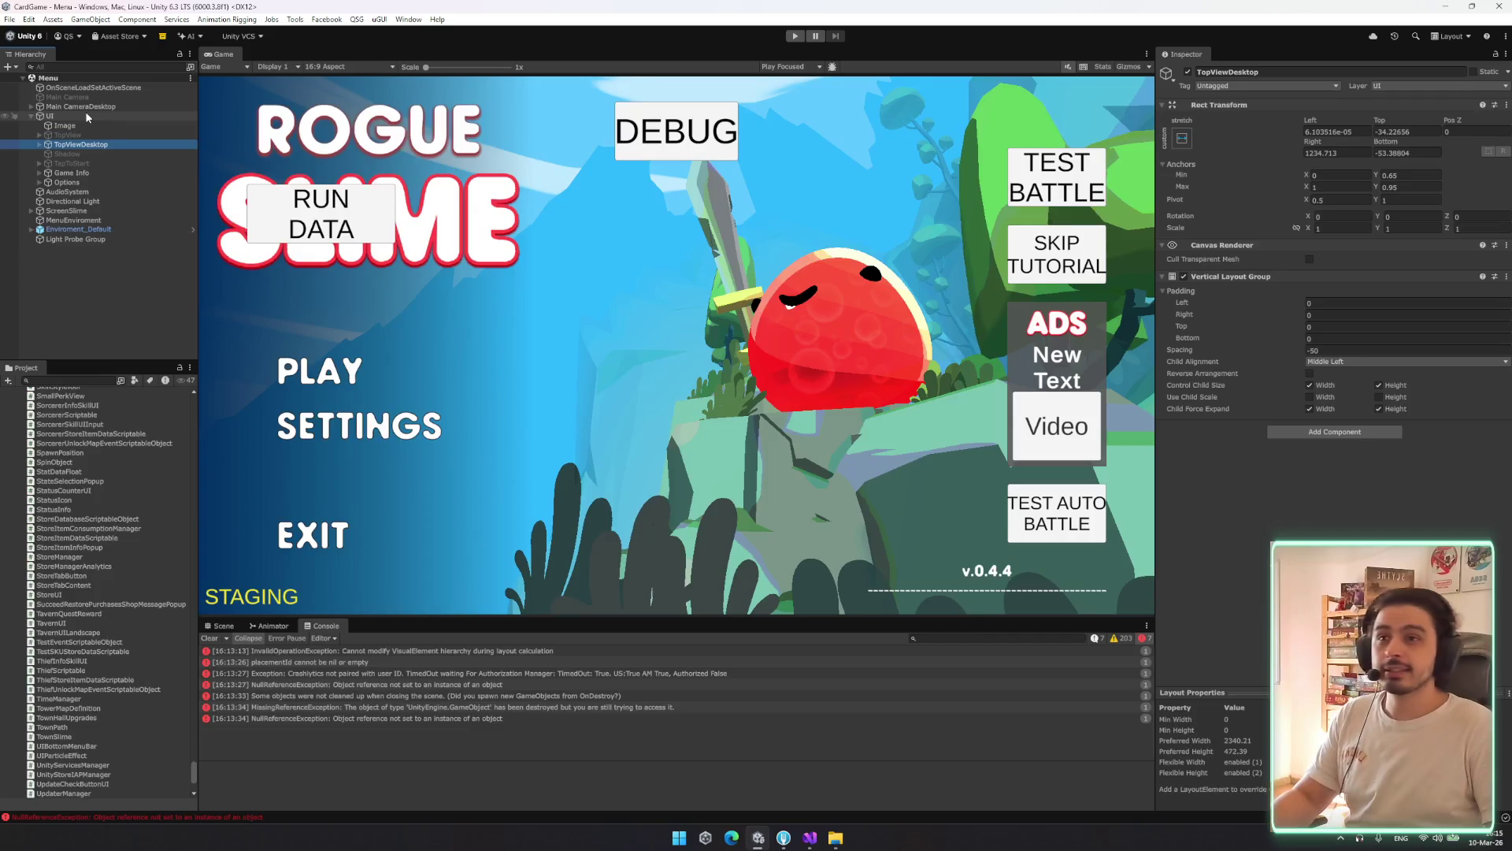
key(Right)
key(Down)
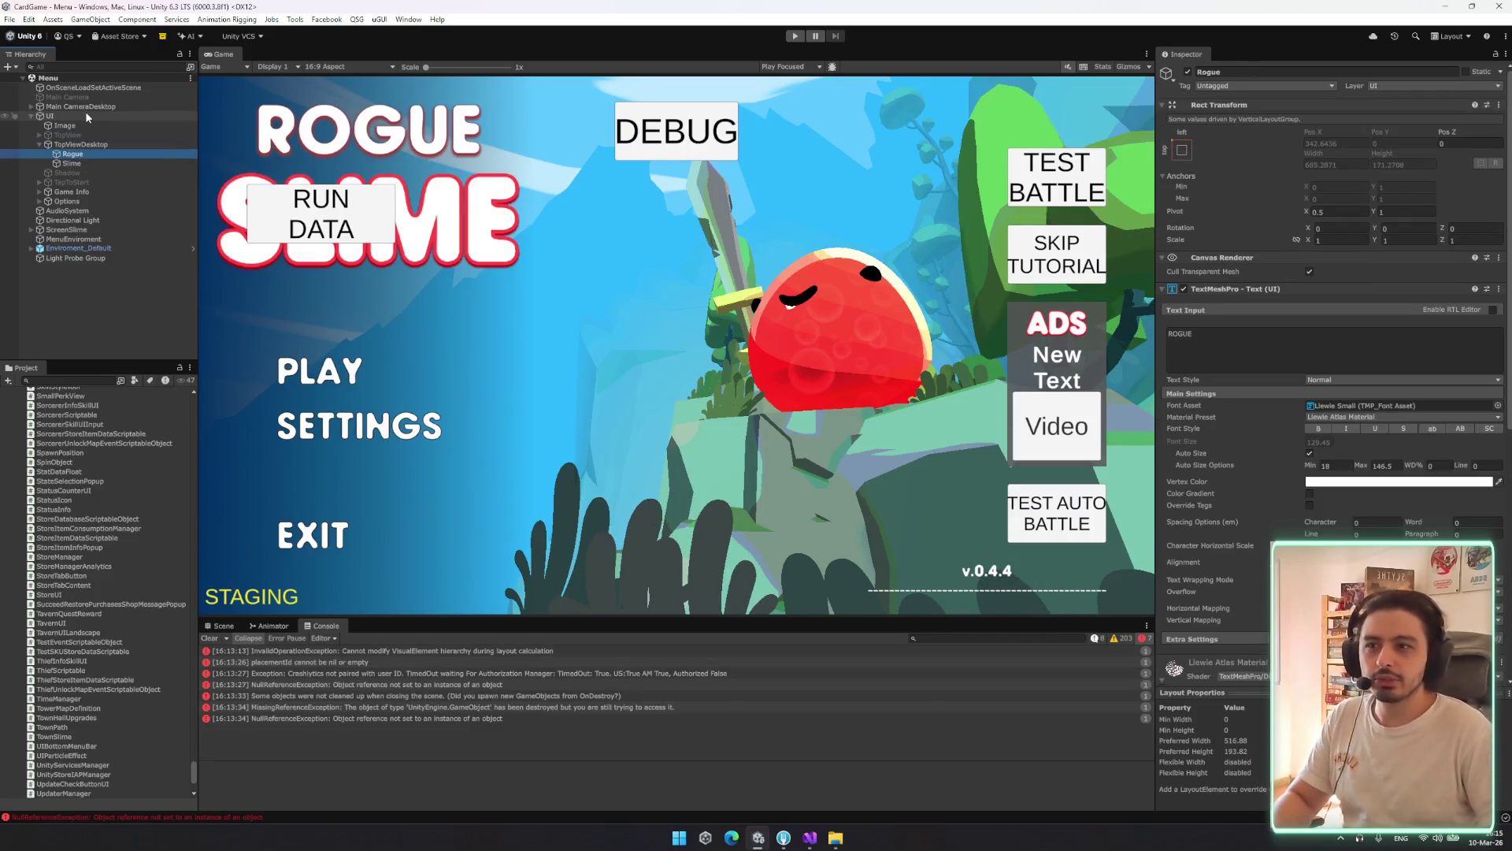
click(79, 144)
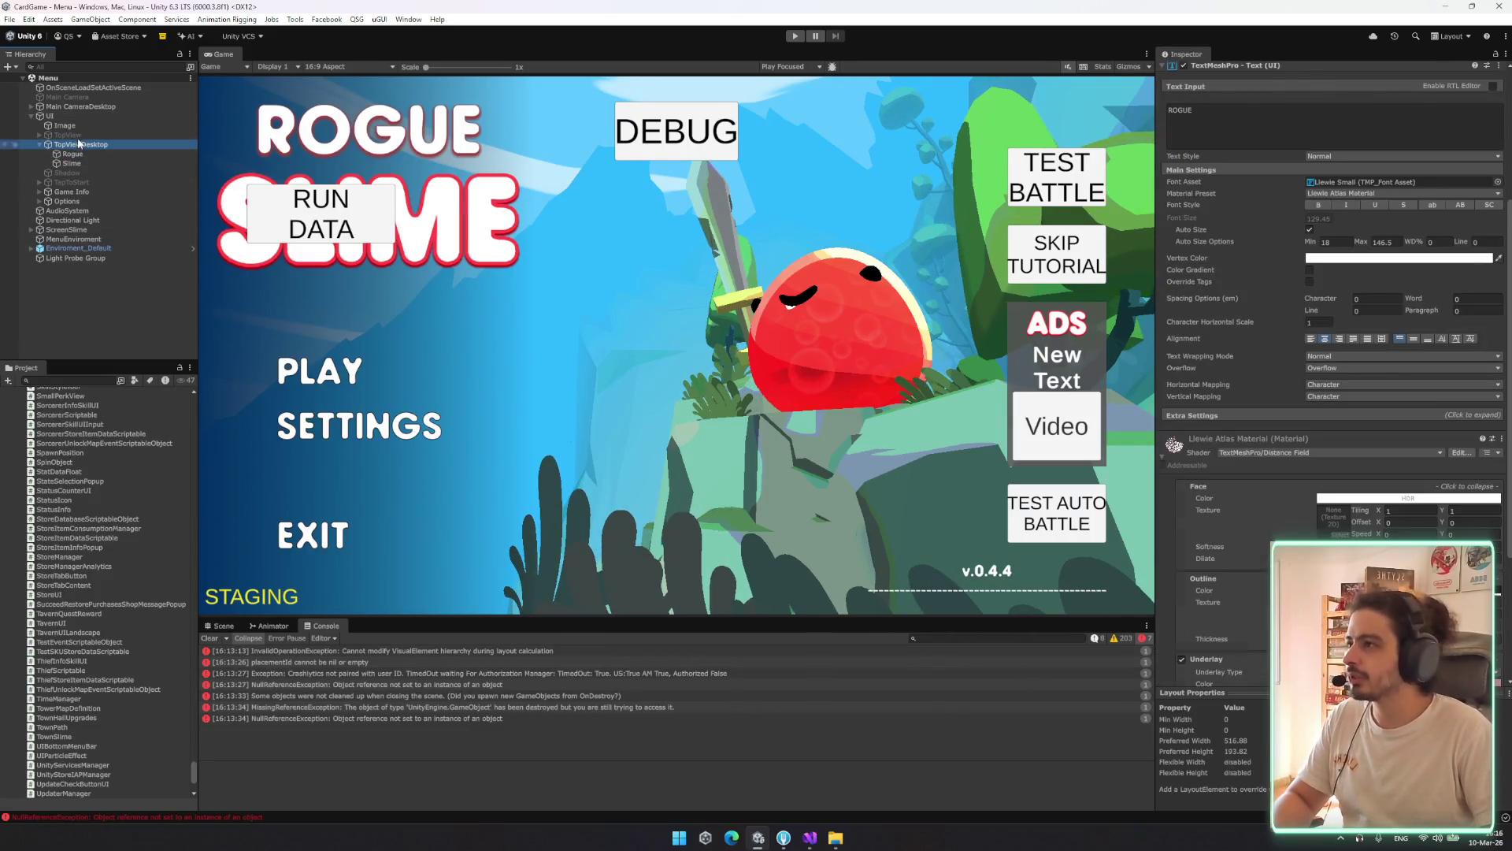
key(Left)
key(Down)
key(Down)
key(Down)
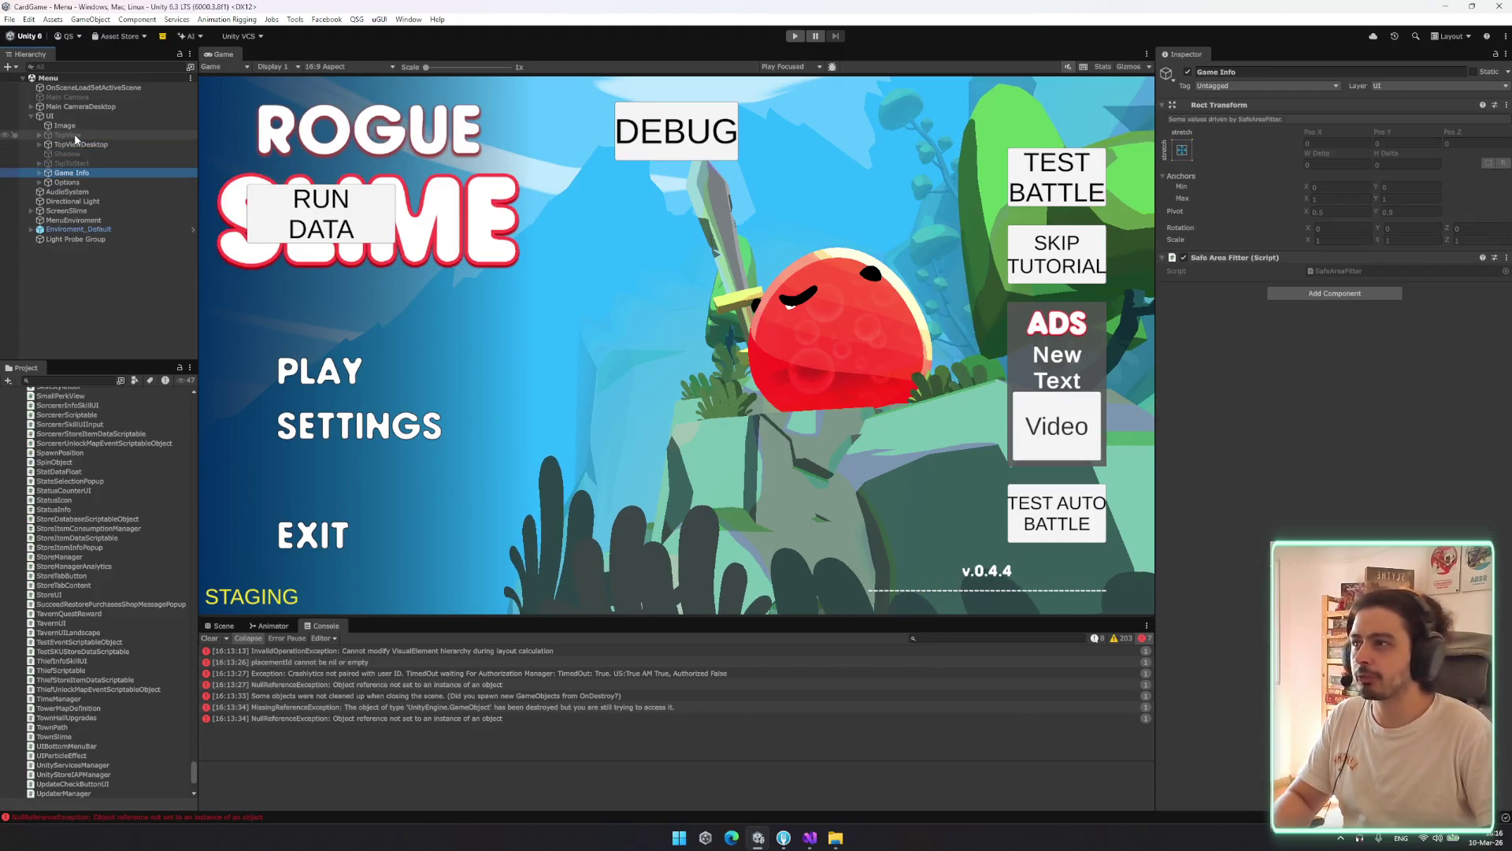
key(Down)
key(Up)
key(Down)
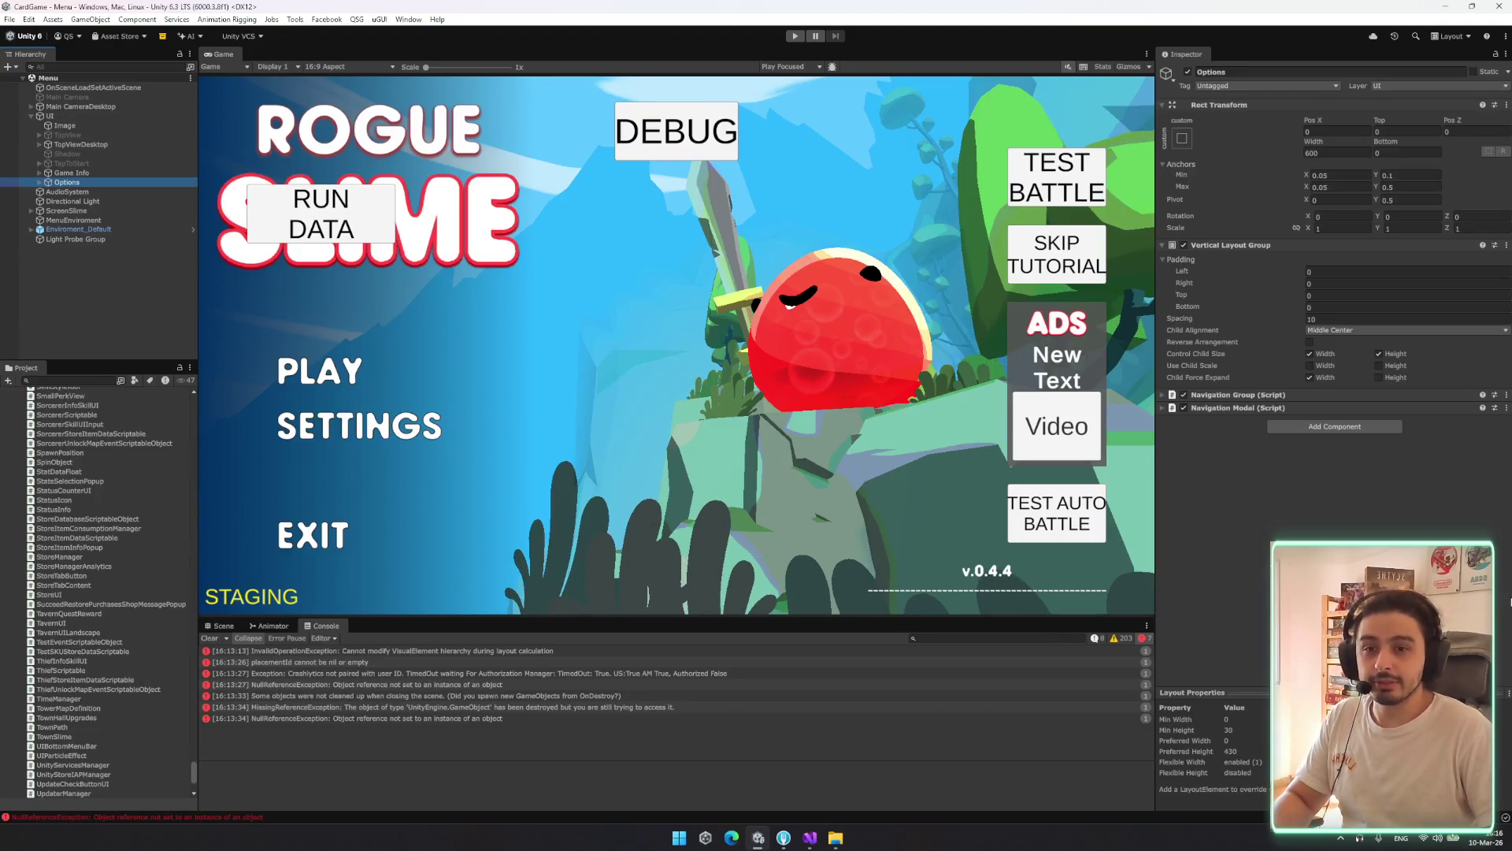
key(alt+Tab)
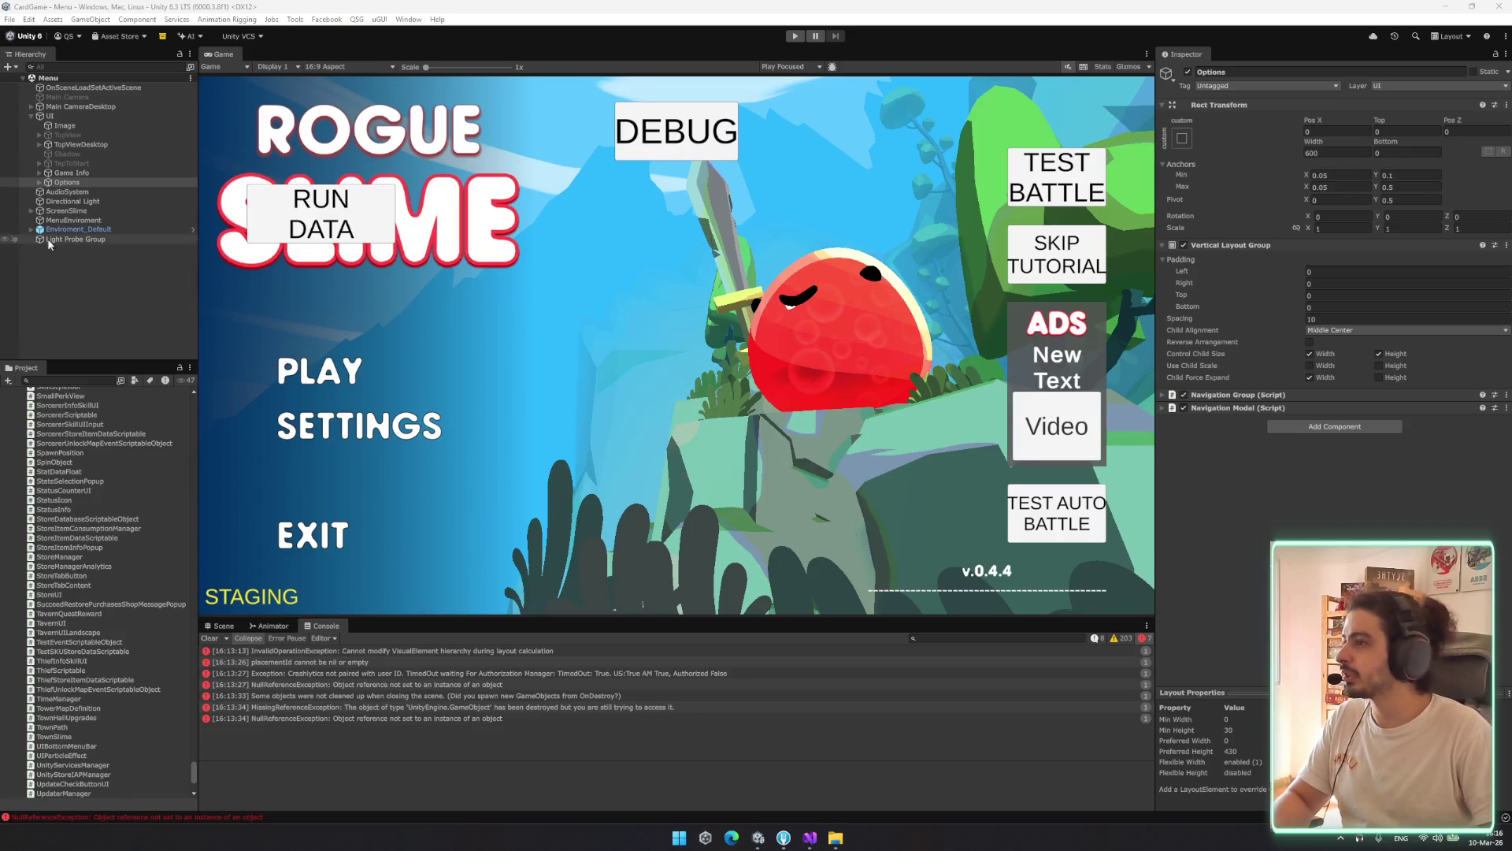
click(80, 144)
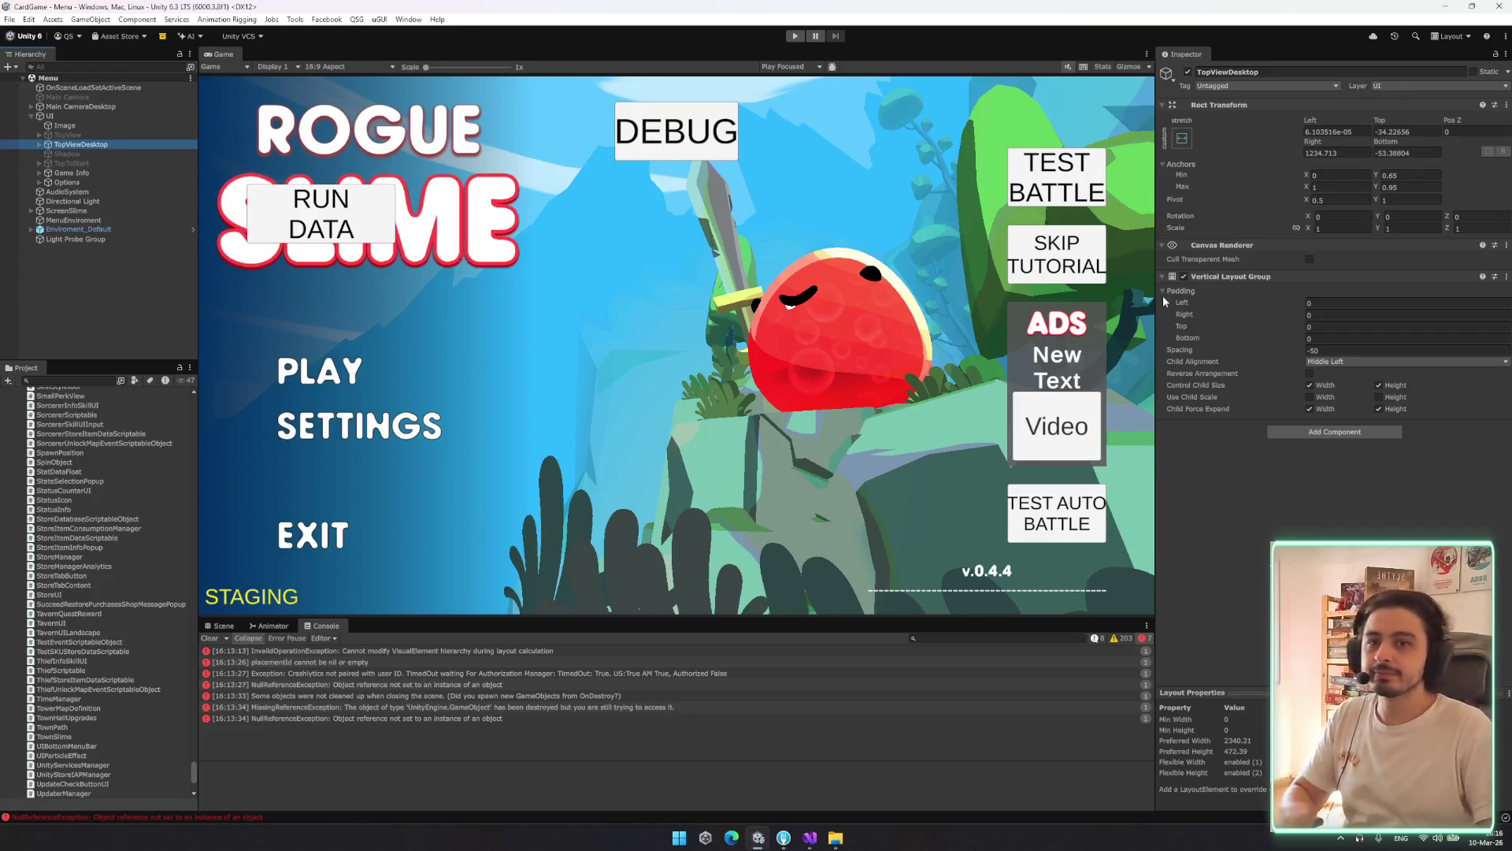
click(78, 136)
click(85, 145)
key(Right)
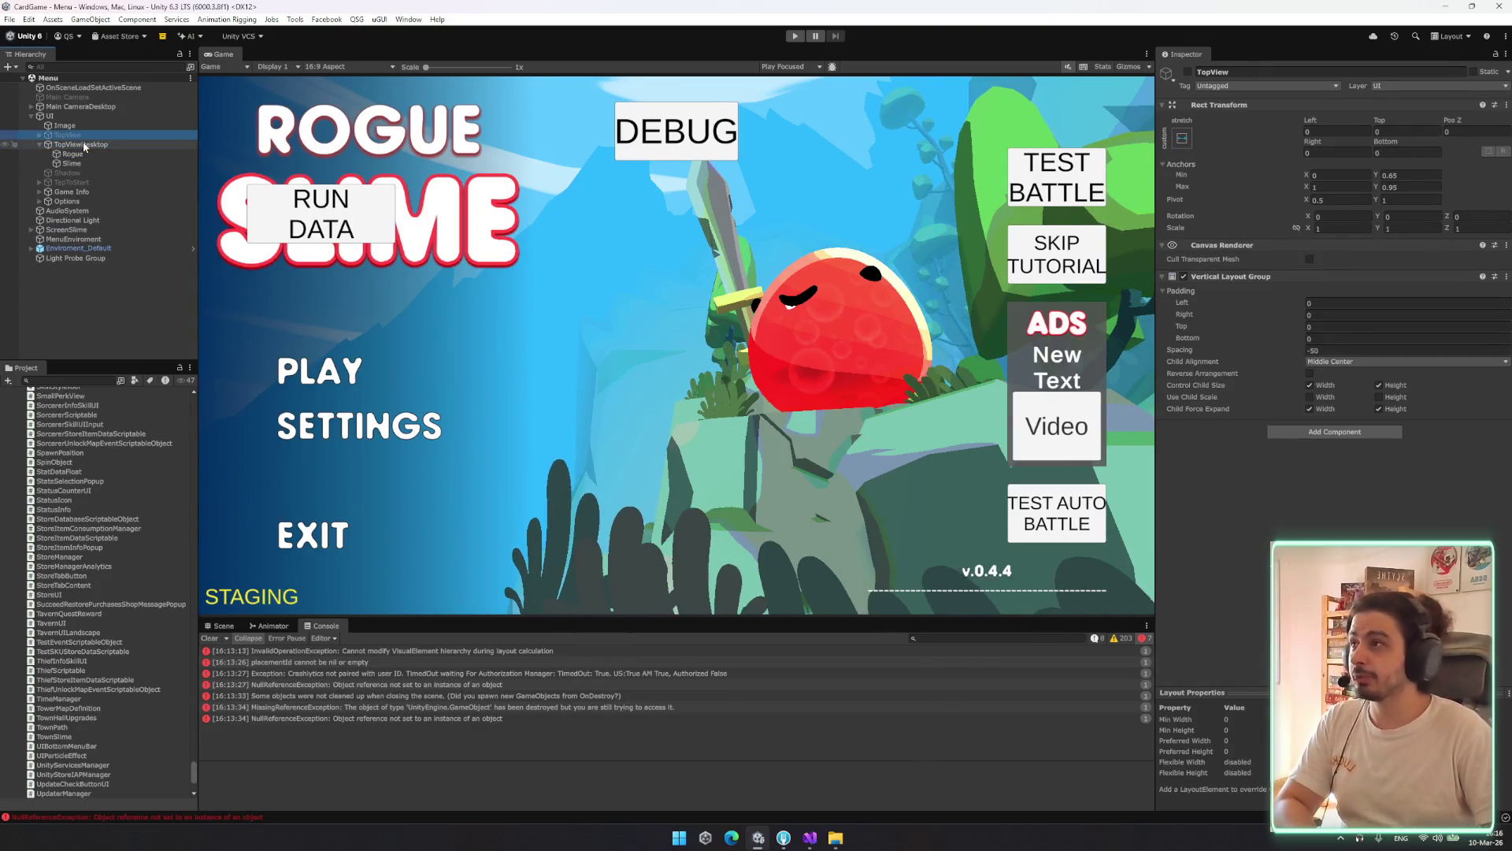
key(Left)
key(Left)
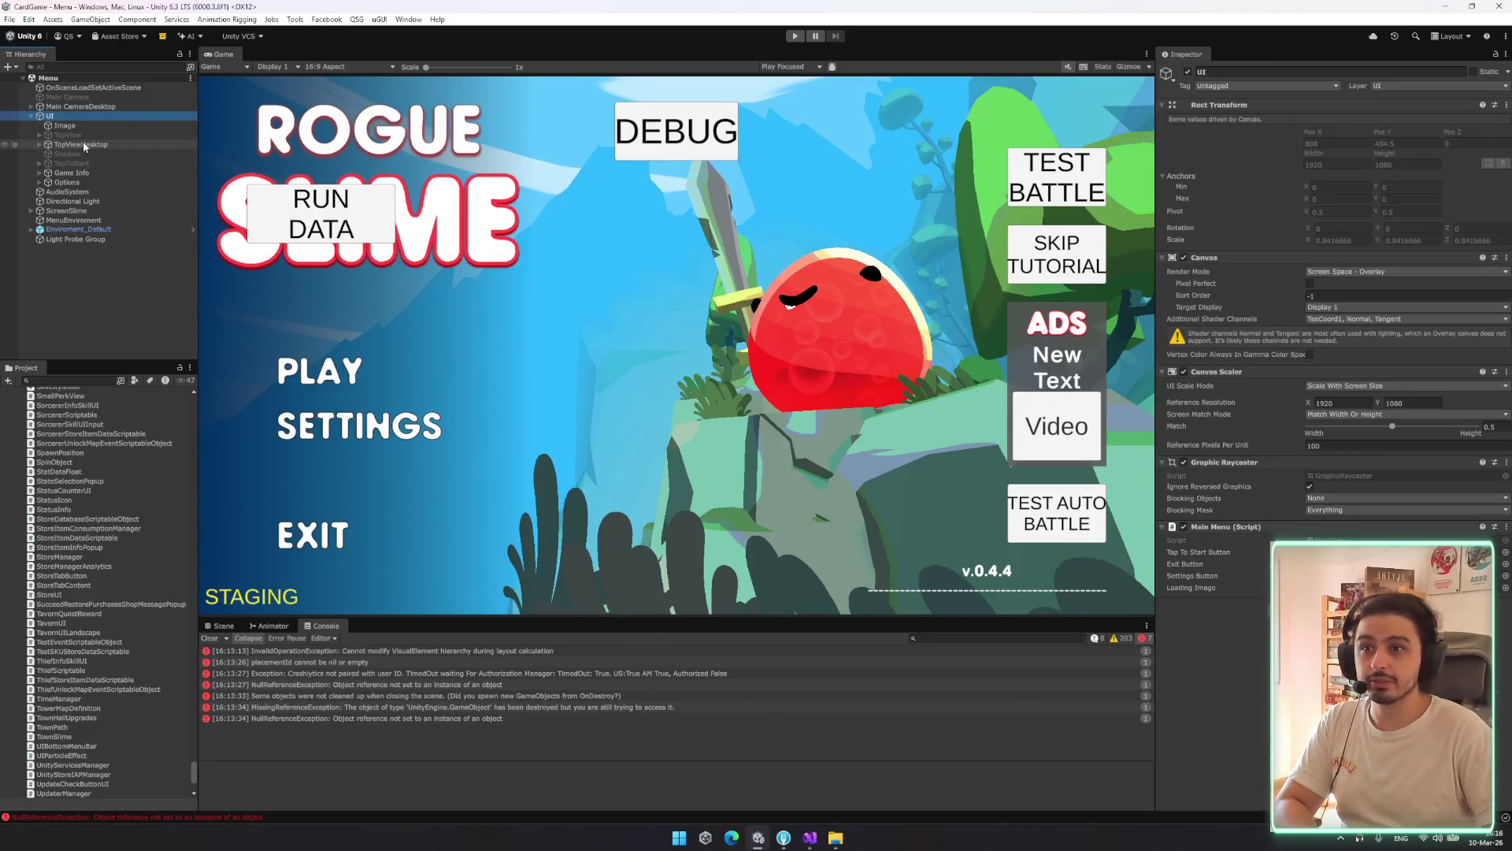
click(71, 69)
text(layu)
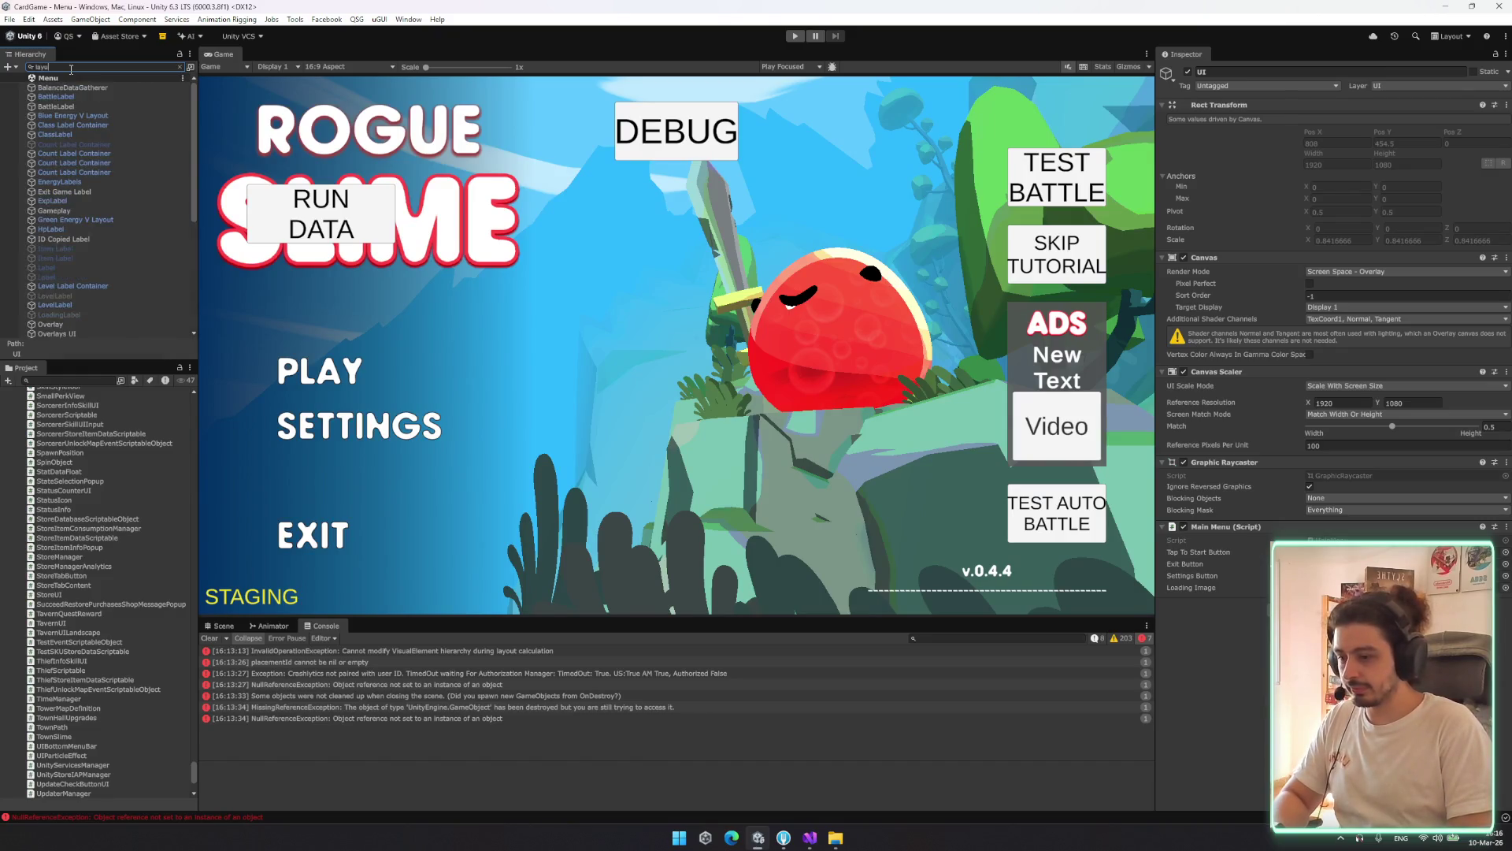
key(BackSpace)
text(layouth)
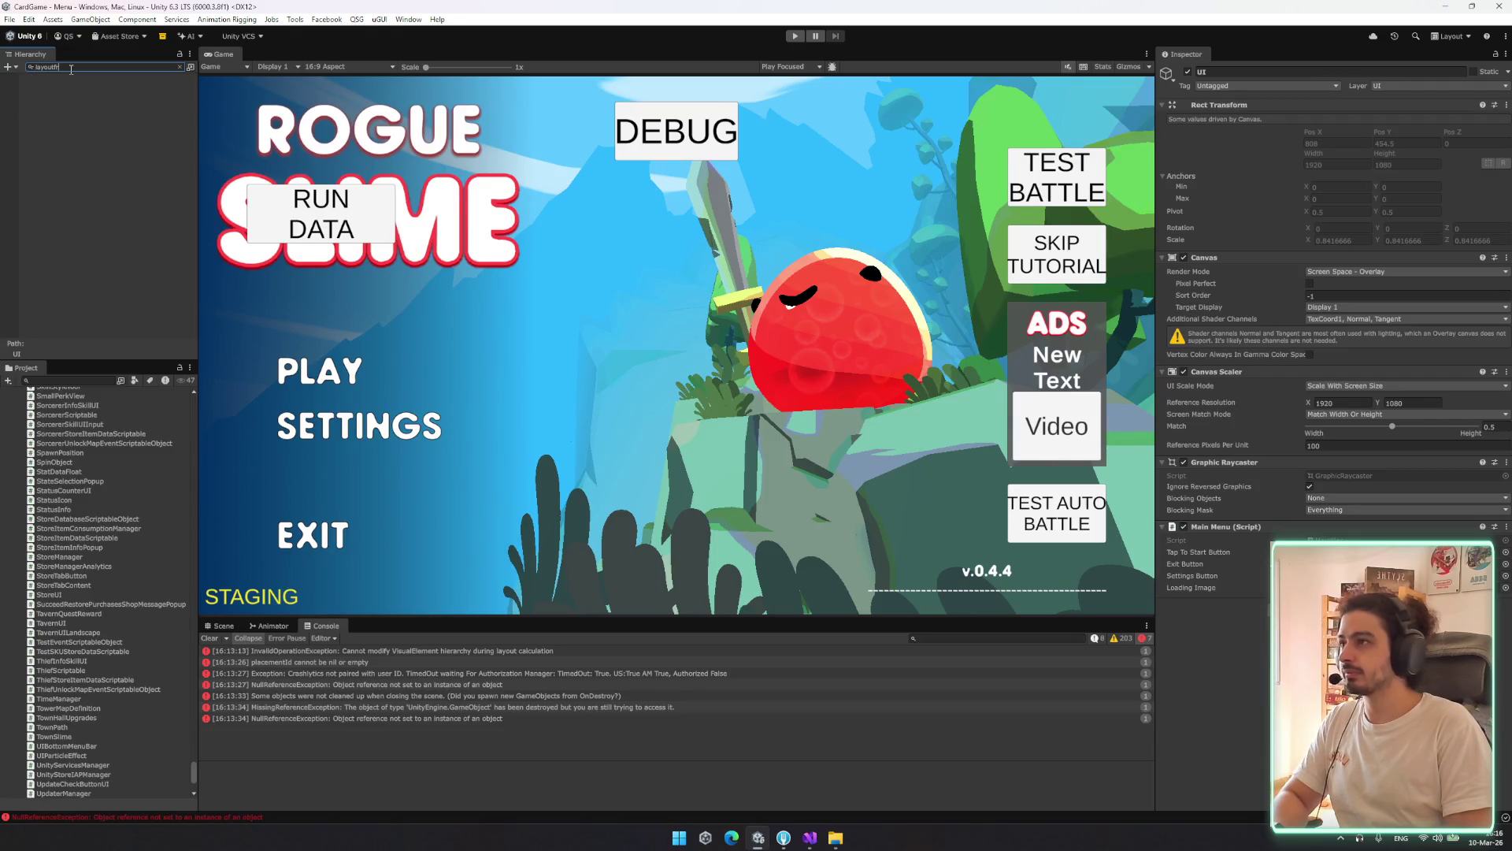
key(BackSpace)
key(BackSpace)
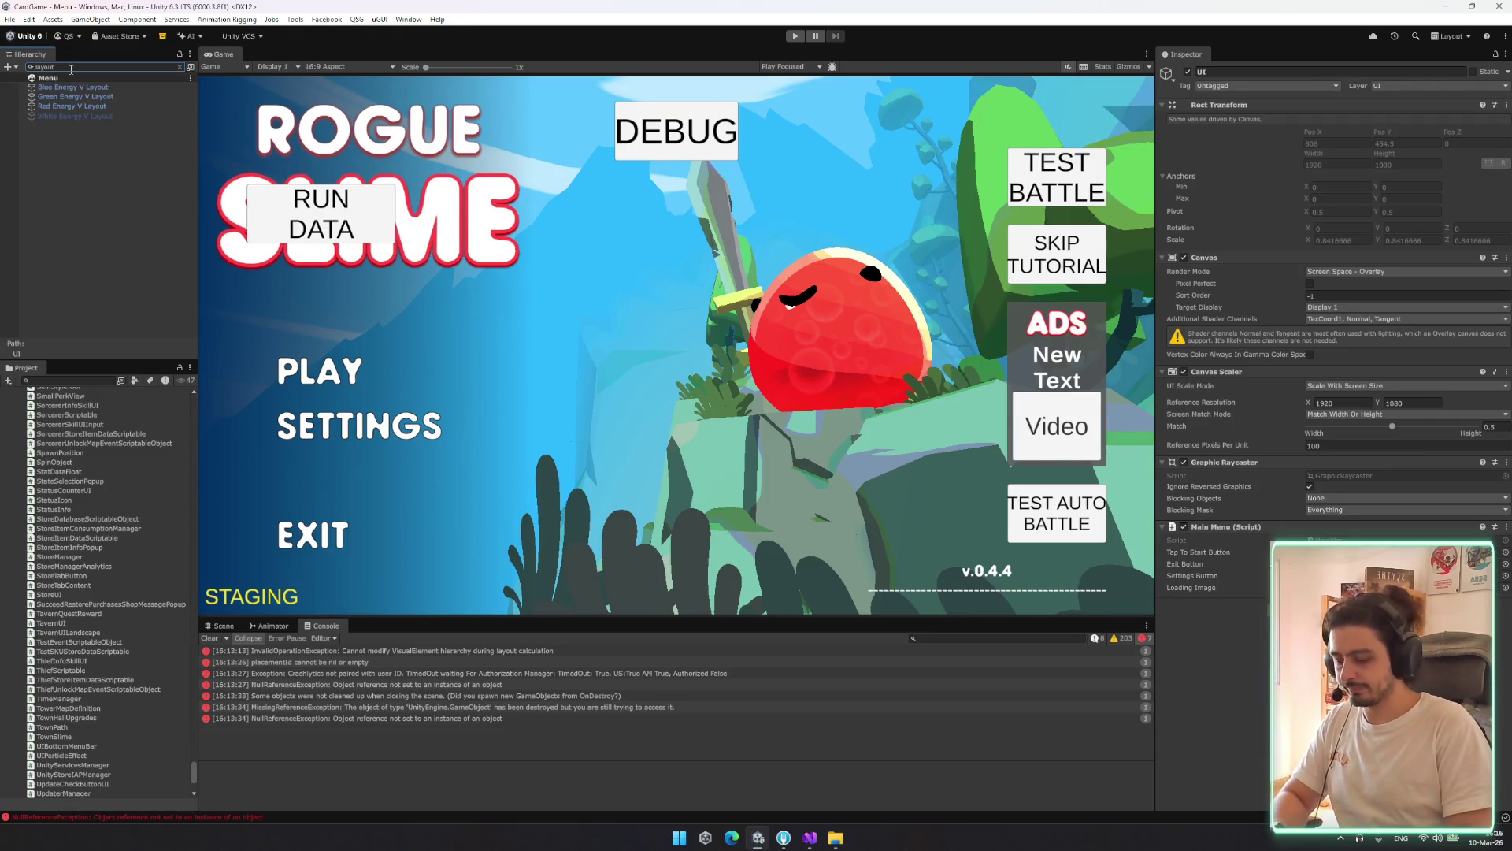
key(ctrl+a)
key(BackSpace)
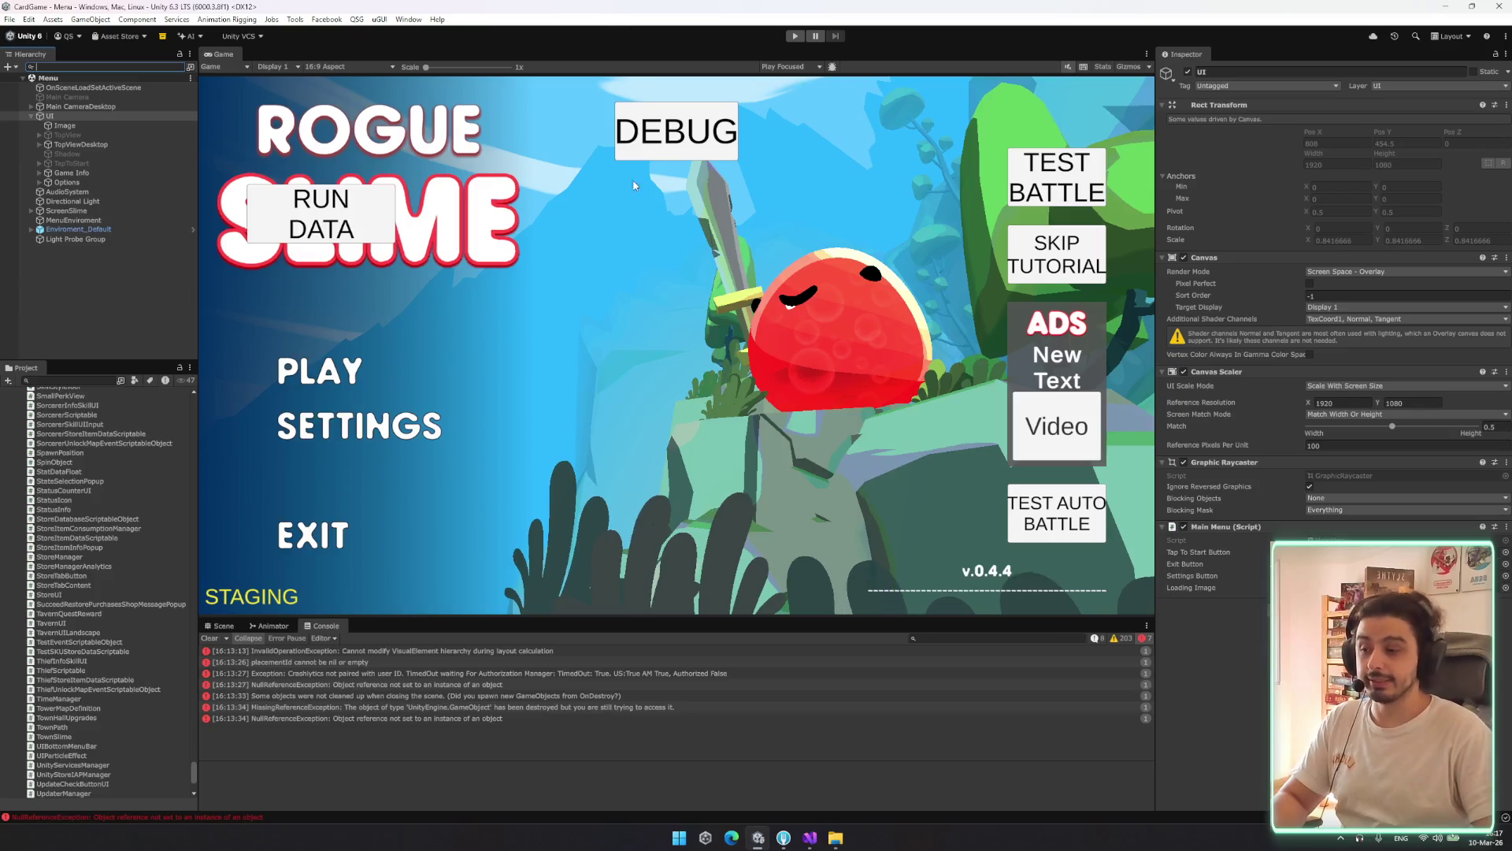
click(142, 296)
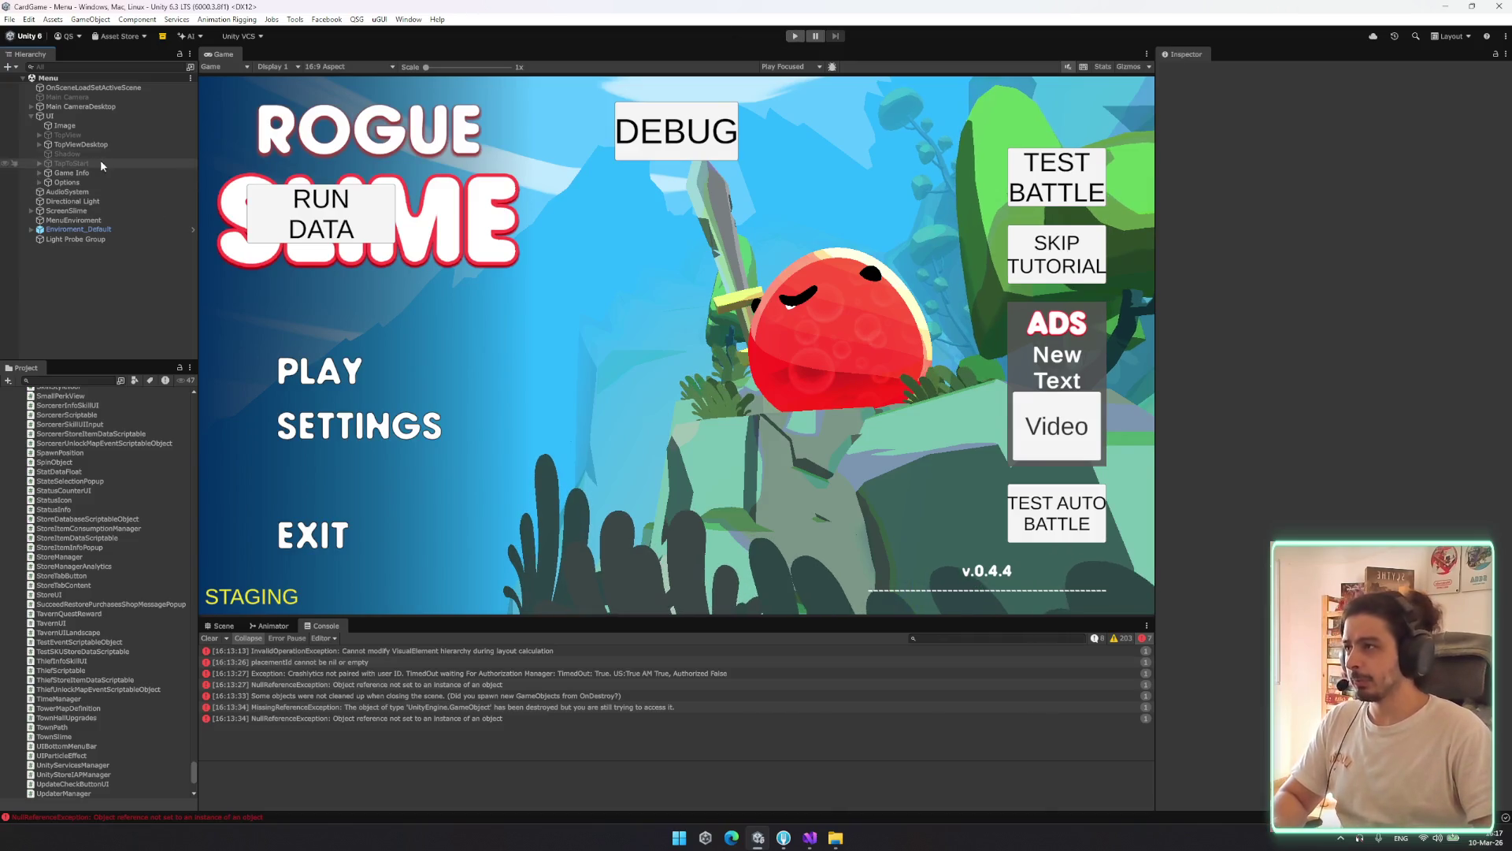
click(100, 116)
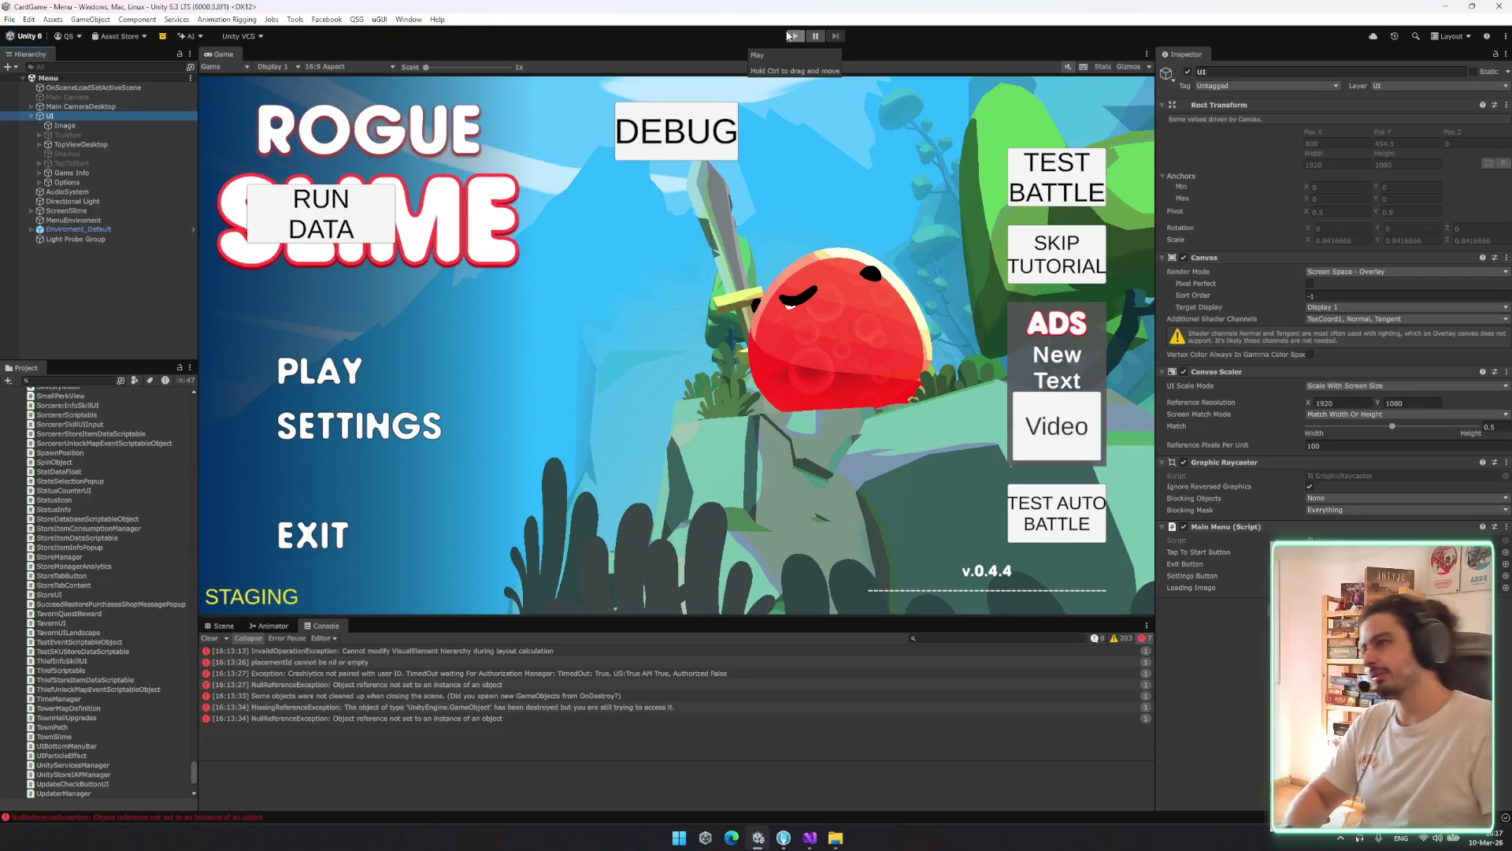
click(93, 135)
key(Left)
click(93, 144)
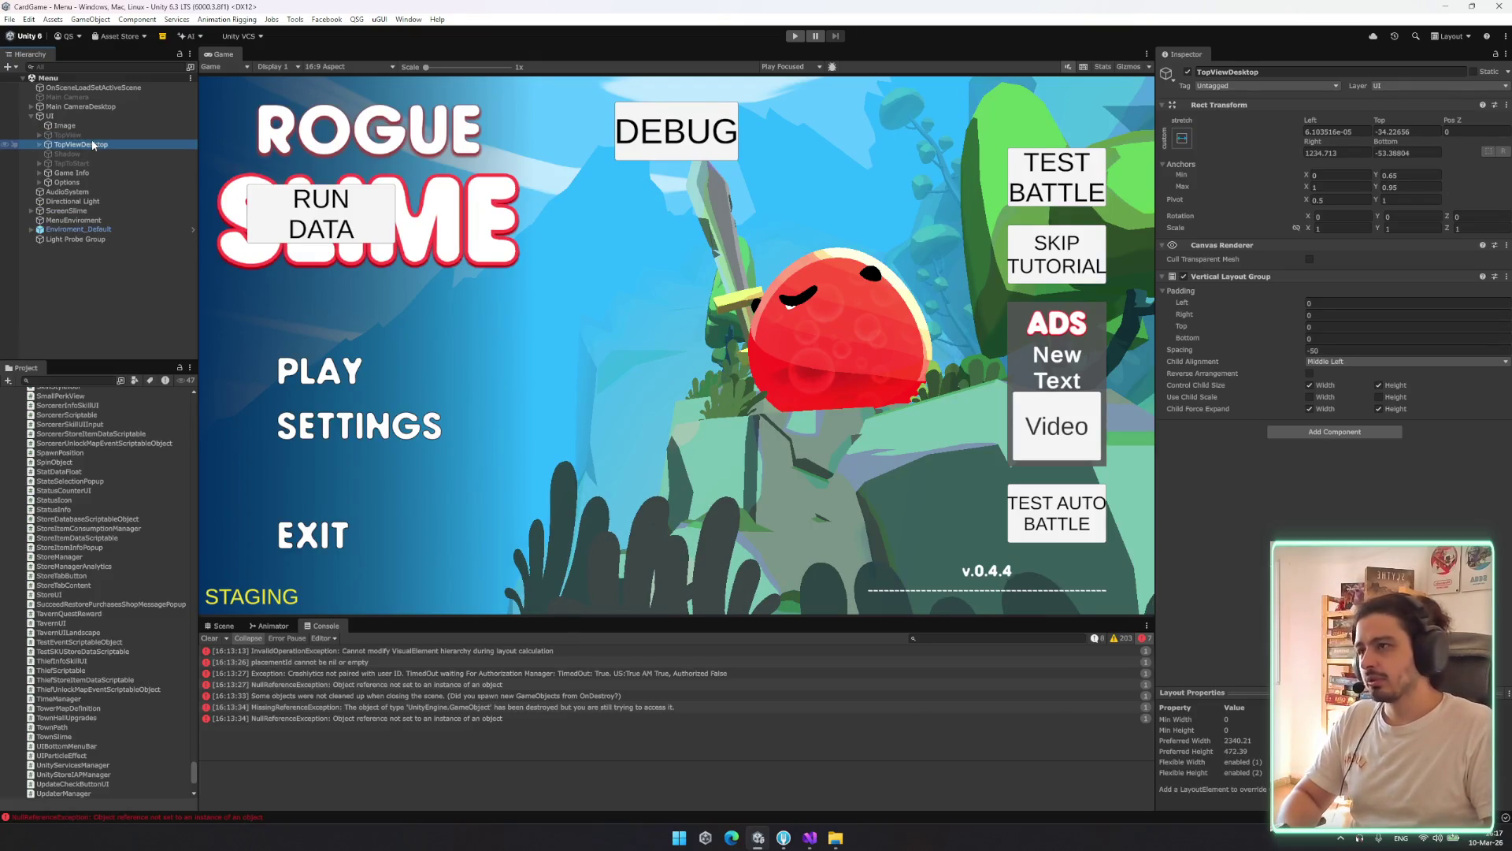
key(Left)
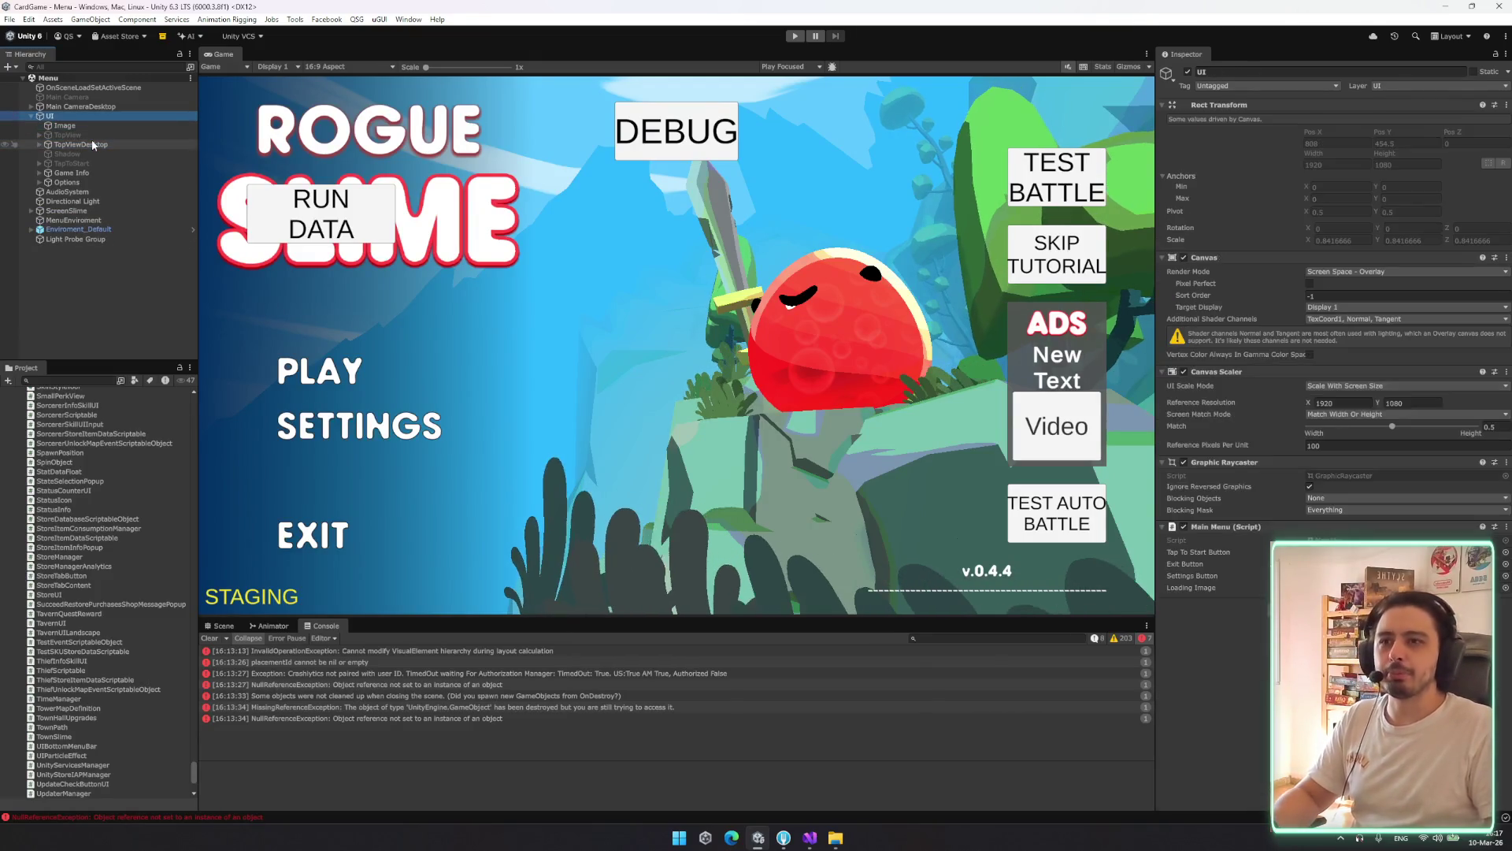
key(Down)
key(Down)
key(Down)
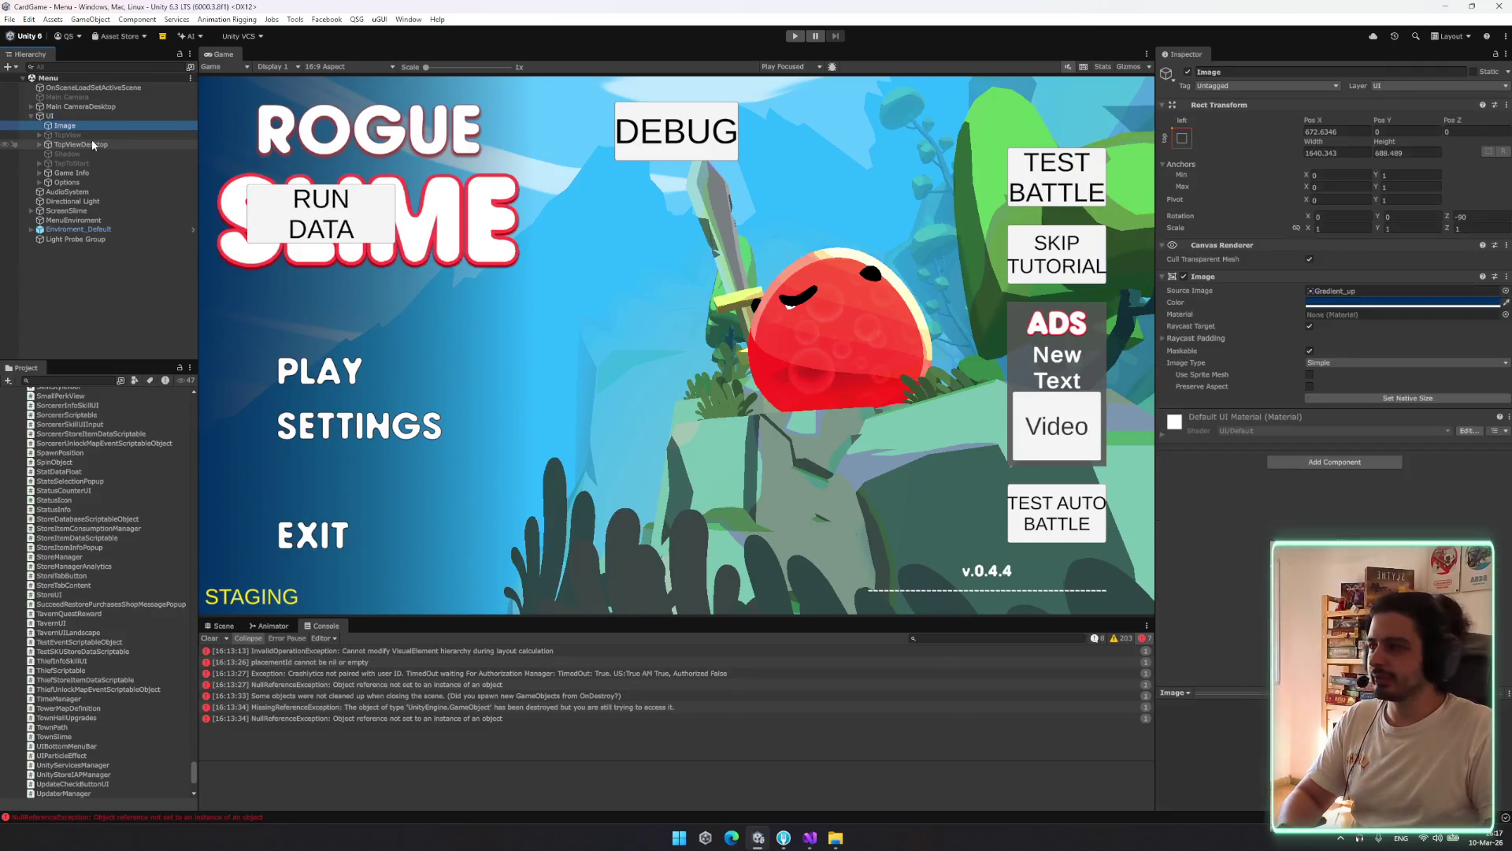
key(Down)
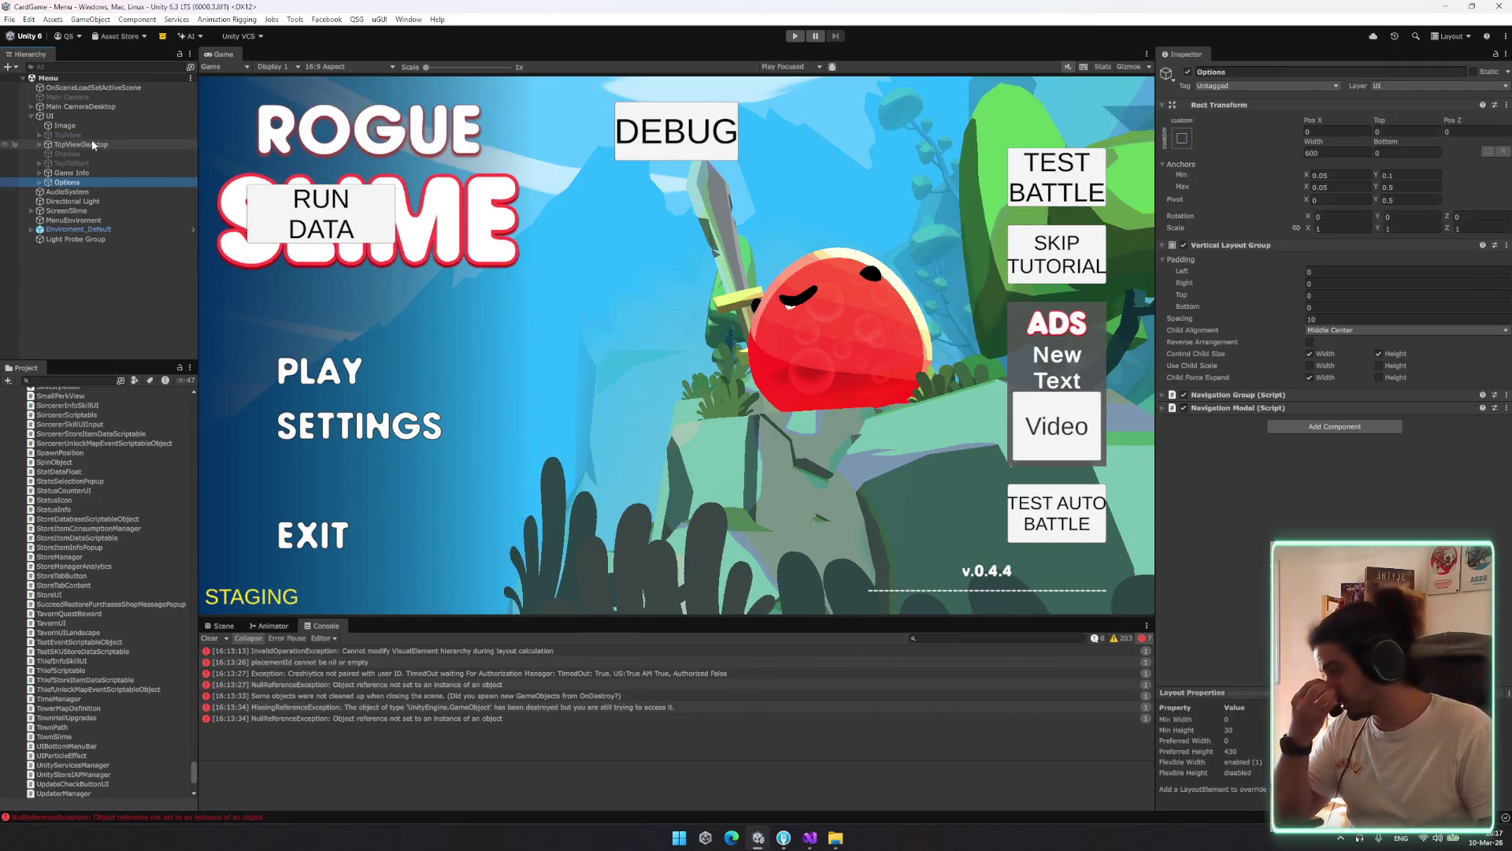
Filter the Hierarchy with the search term 'layoutgroup'
click(112, 67)
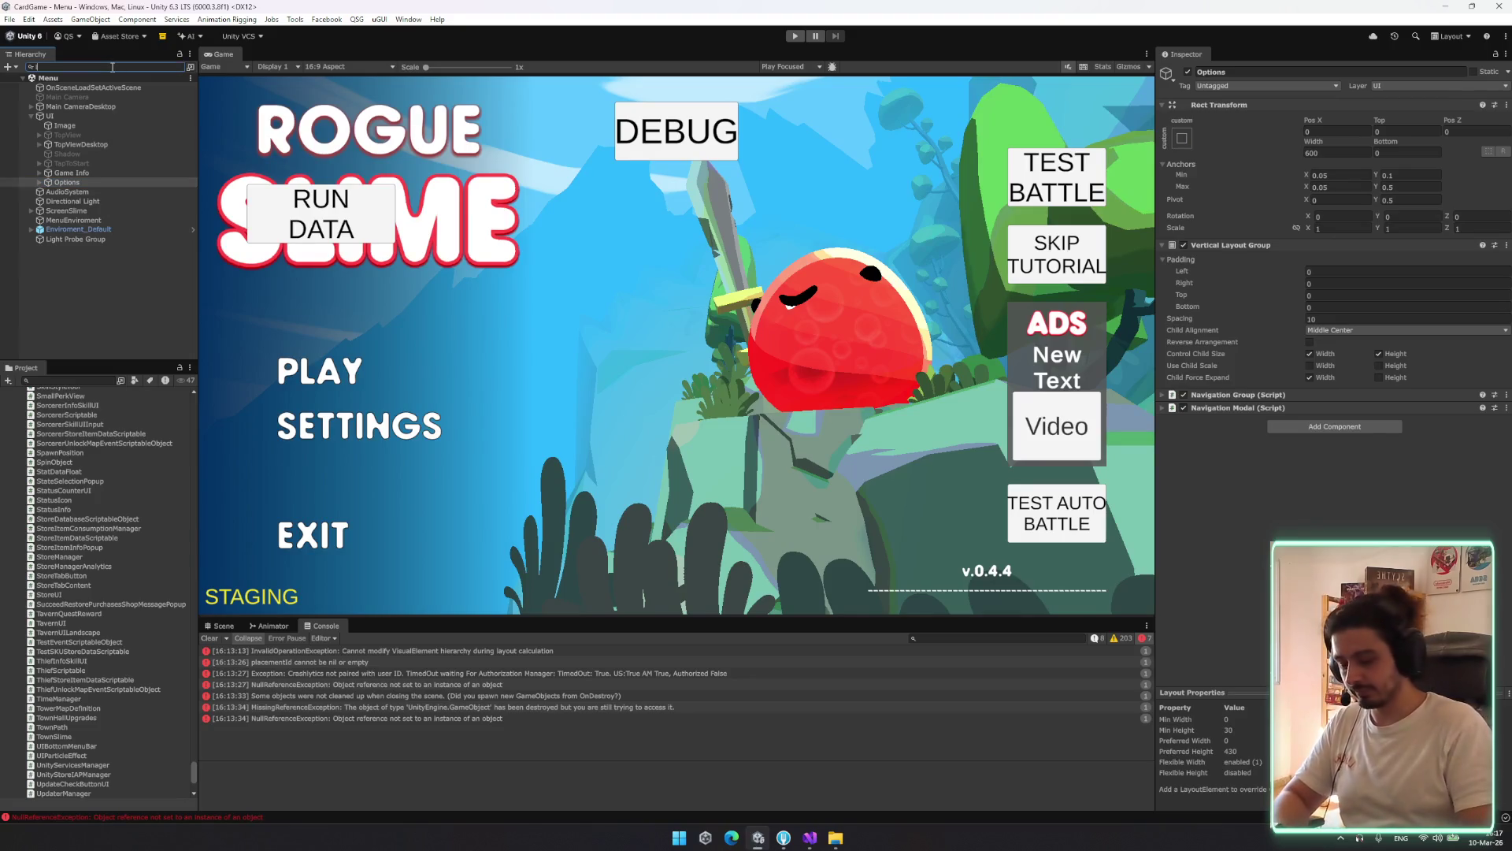
text(layoutgruo)
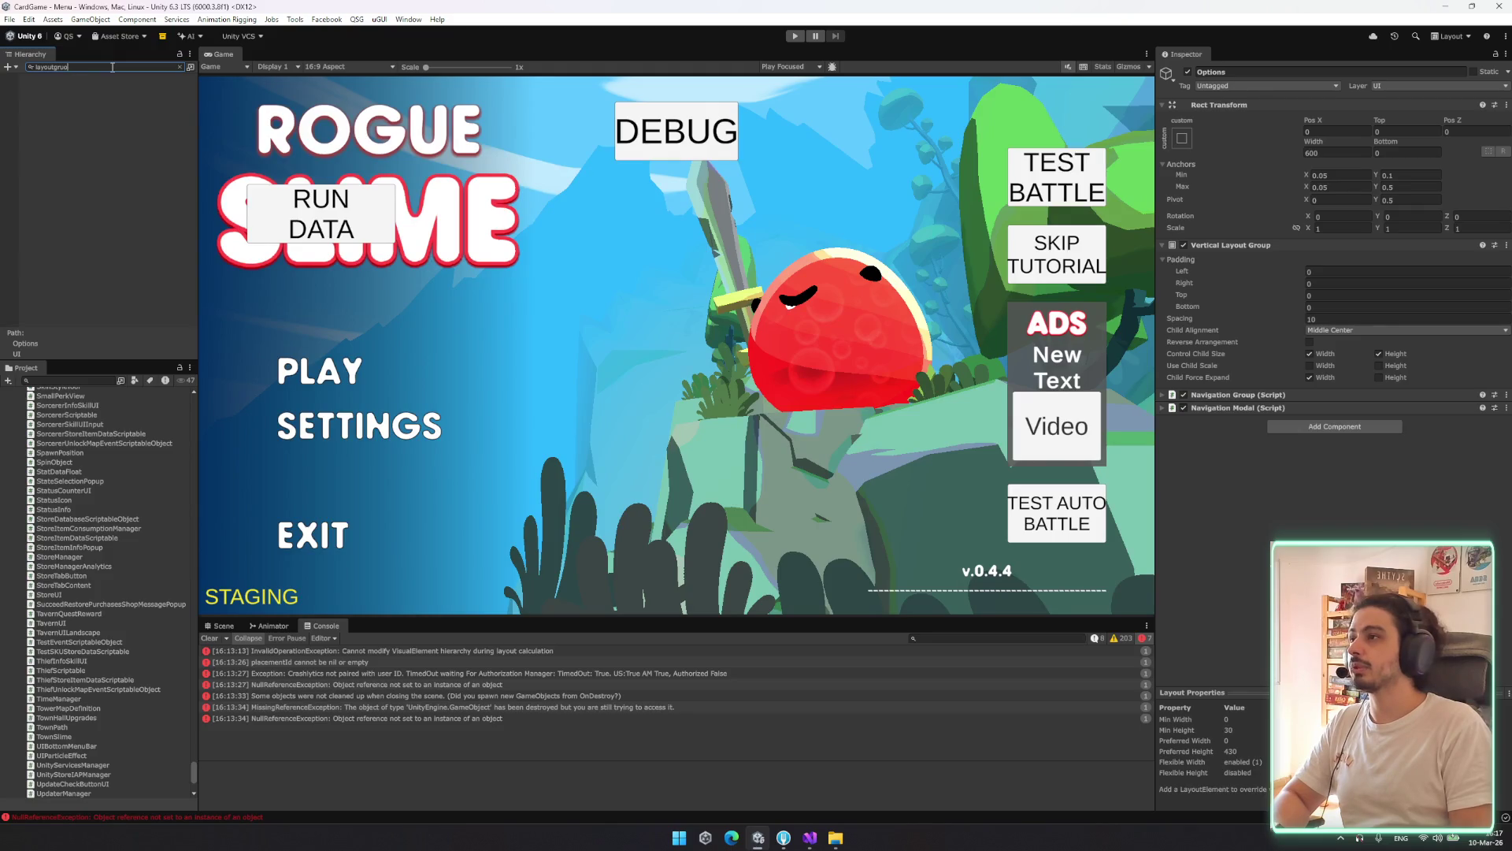
key(BackSpace)
key(BackSpace)
key(BackSpace)
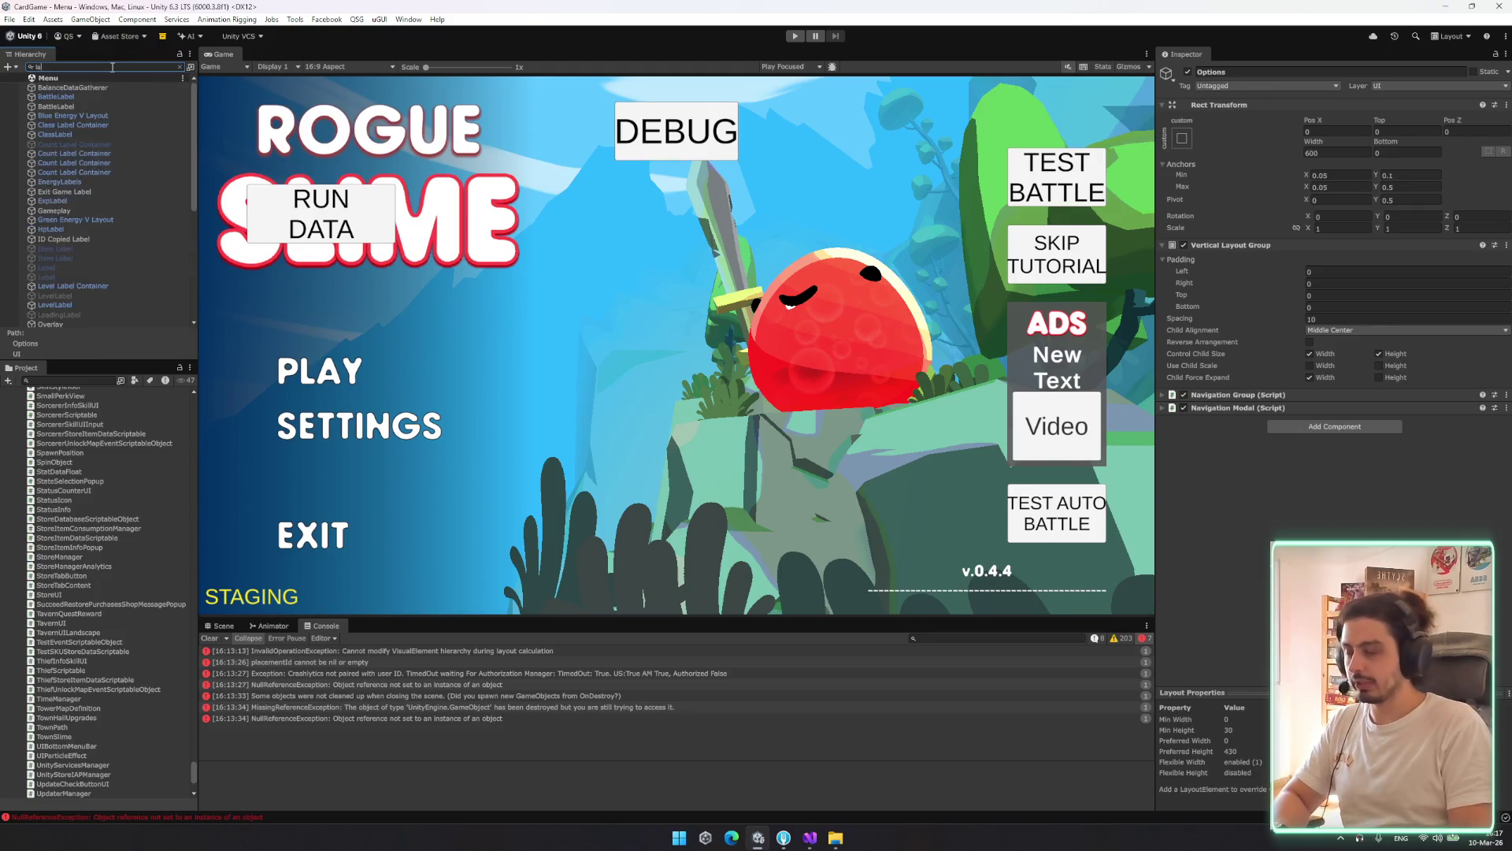
text(youtgr)
text(oup)
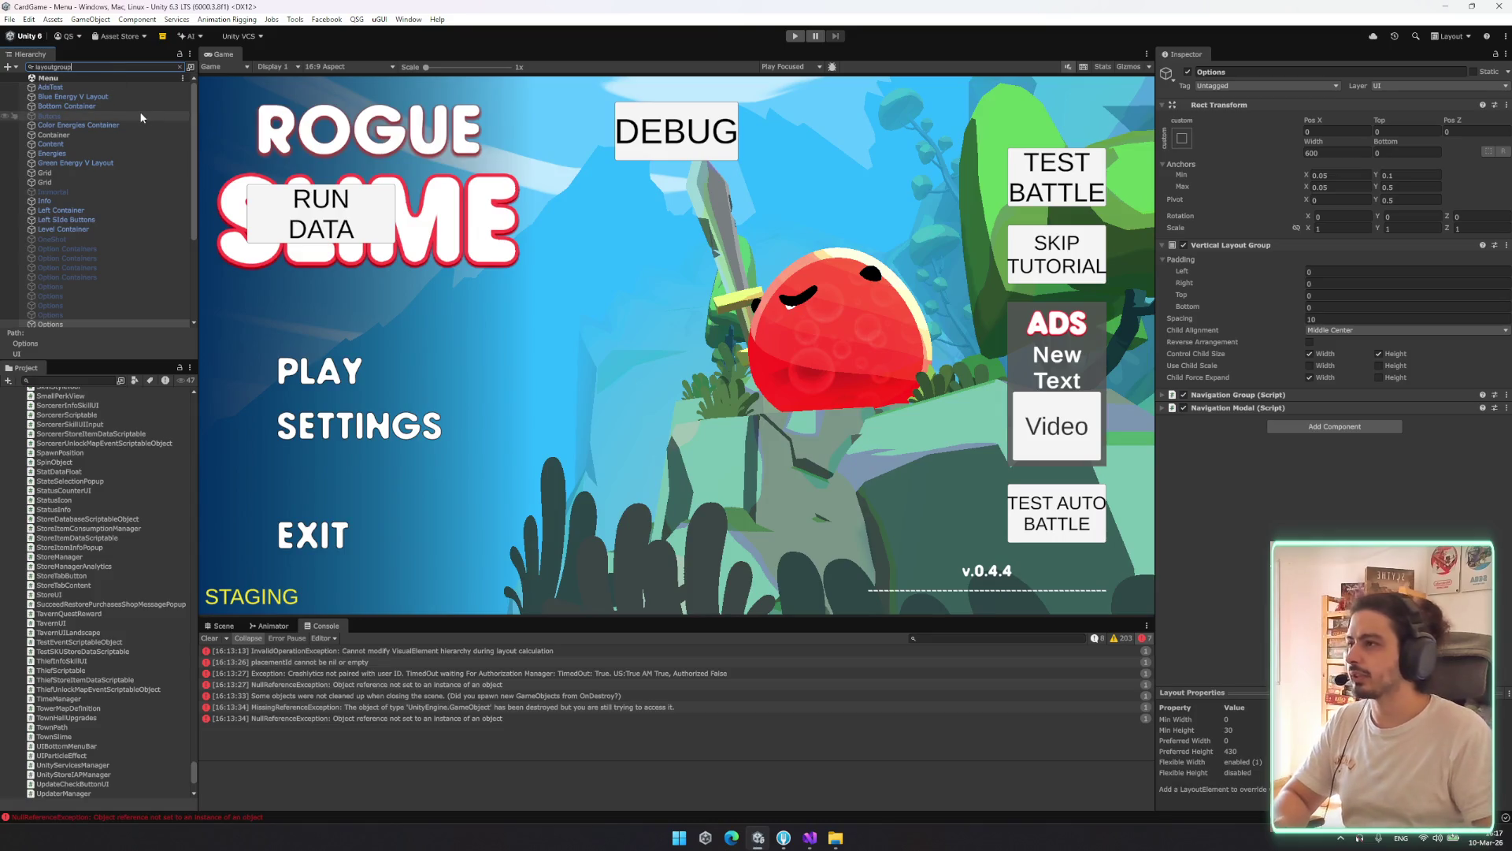
drag(196, 115, 194, 118)
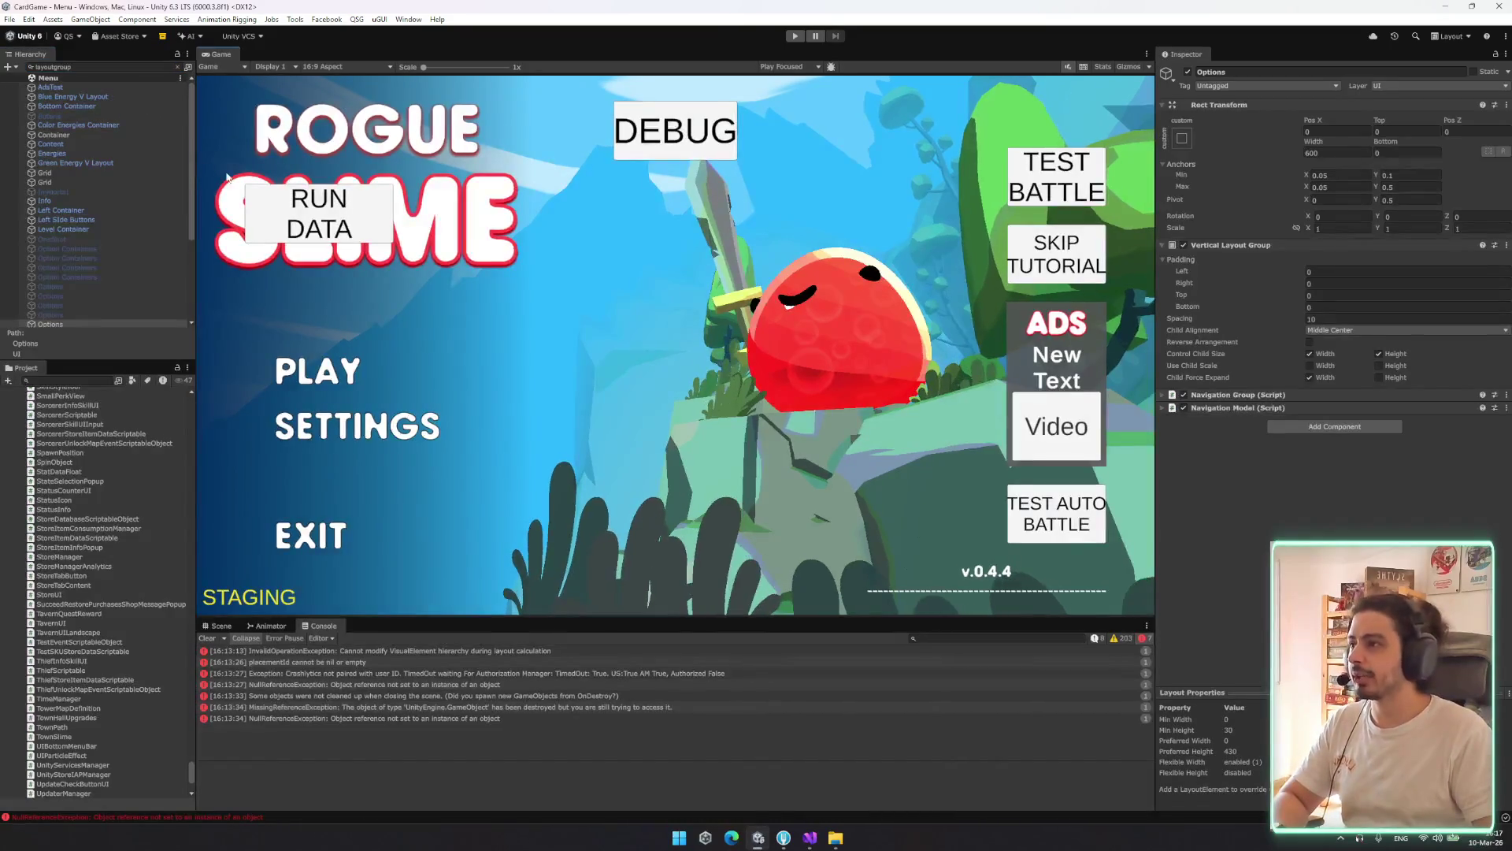
Inspect the matching OneShot, Energies, Blue Energy V Layout, Color Energies Container and Container objects
click(72, 222)
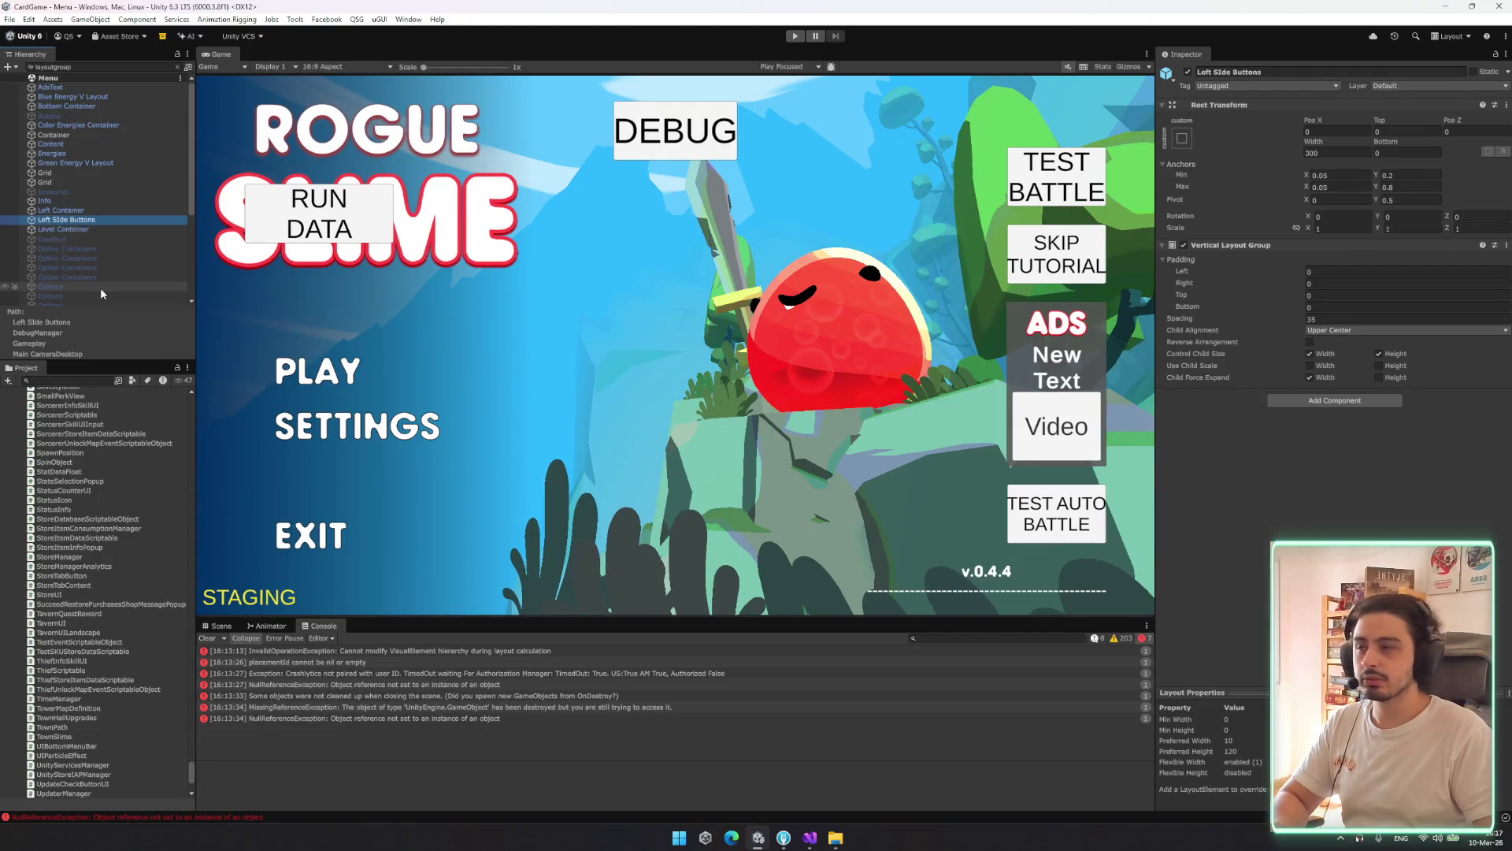
key(Up)
key(Up)
key(Up)
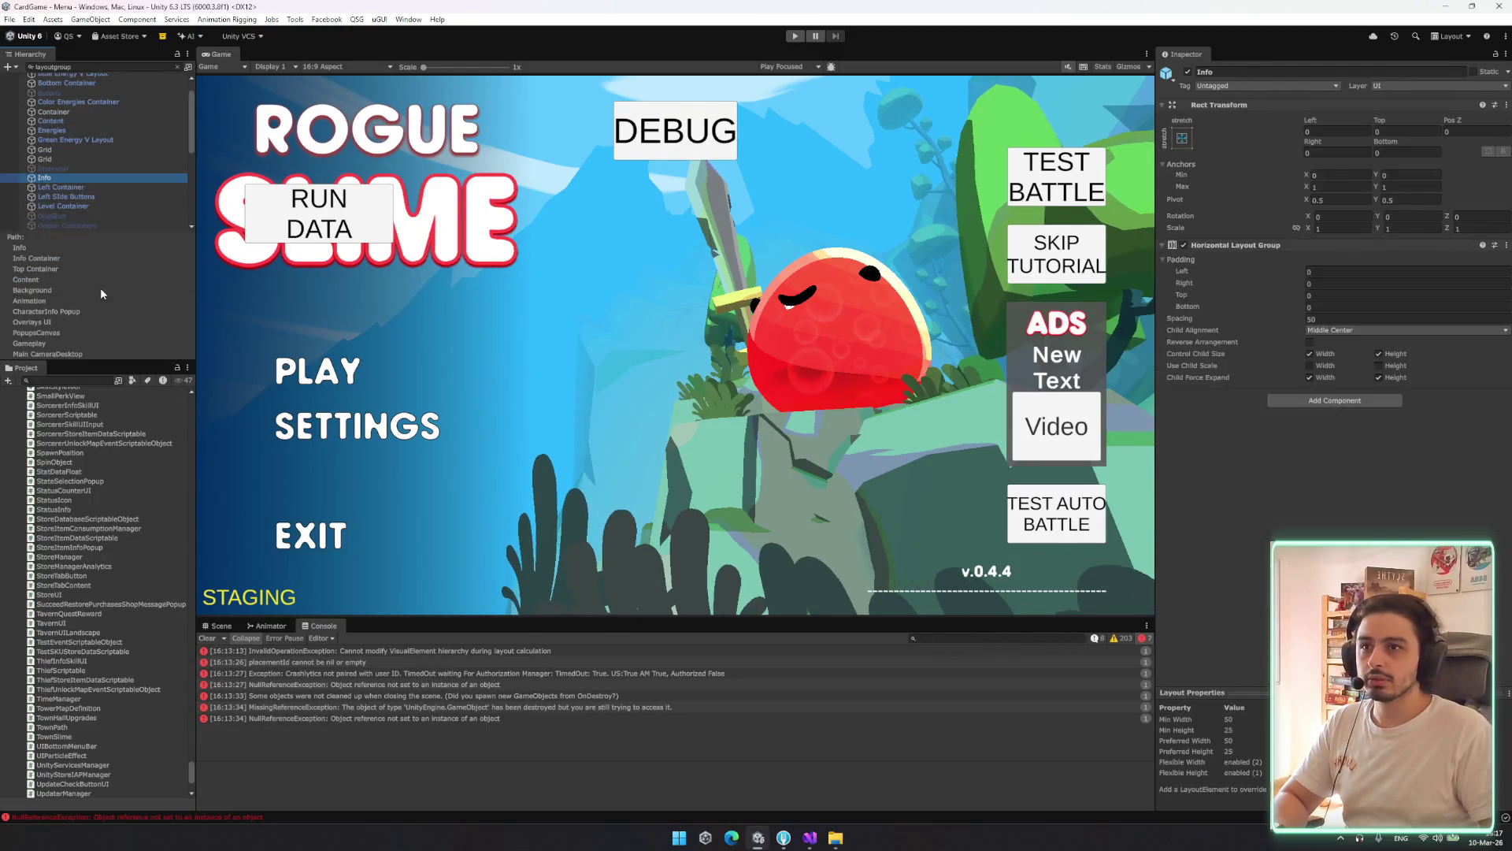
key(Up)
key(Up)
key(Up)
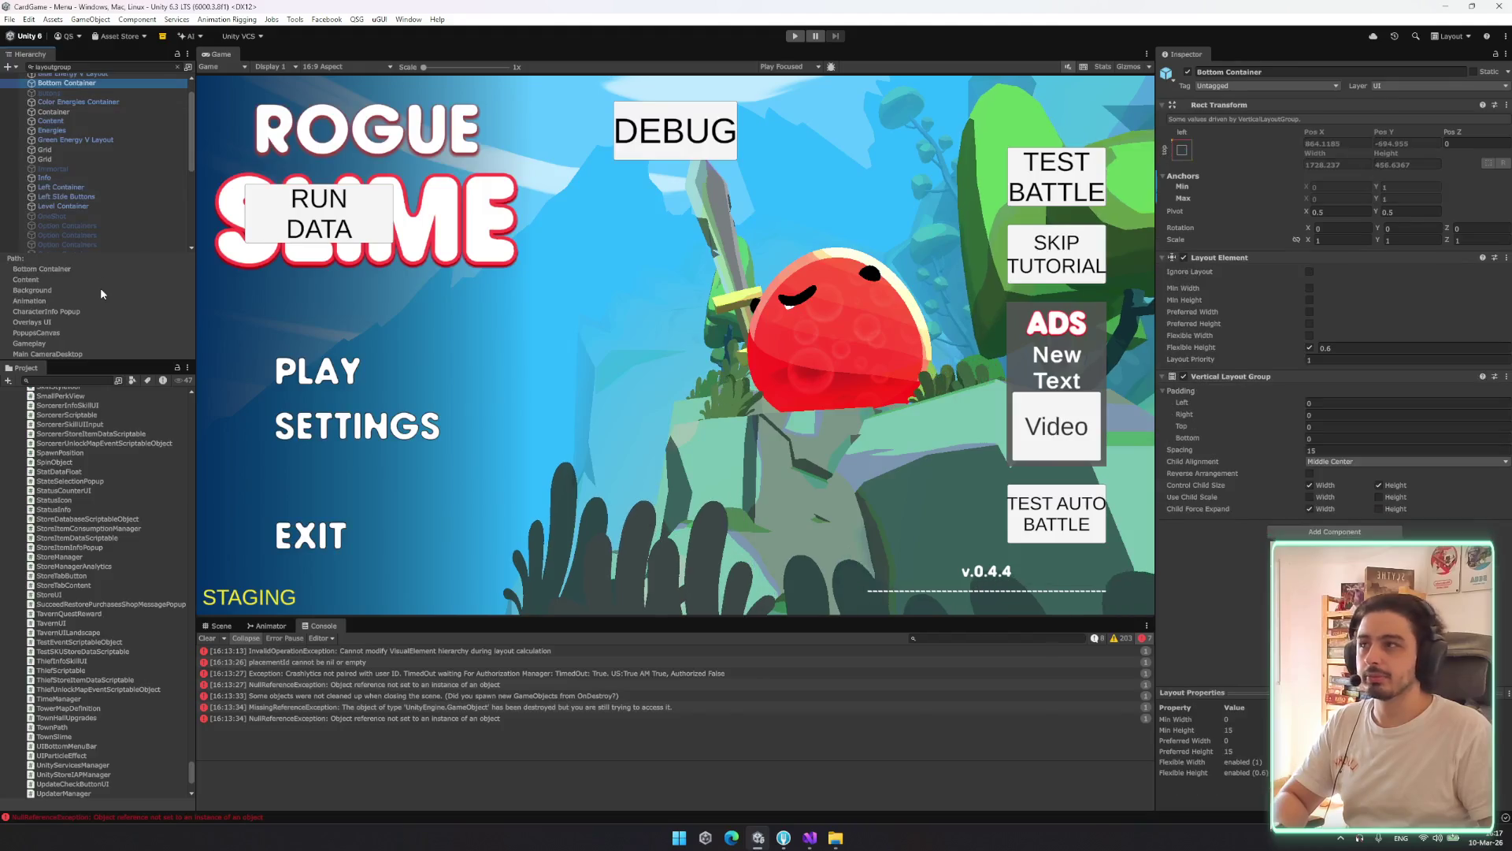
key(Down)
key(Down)
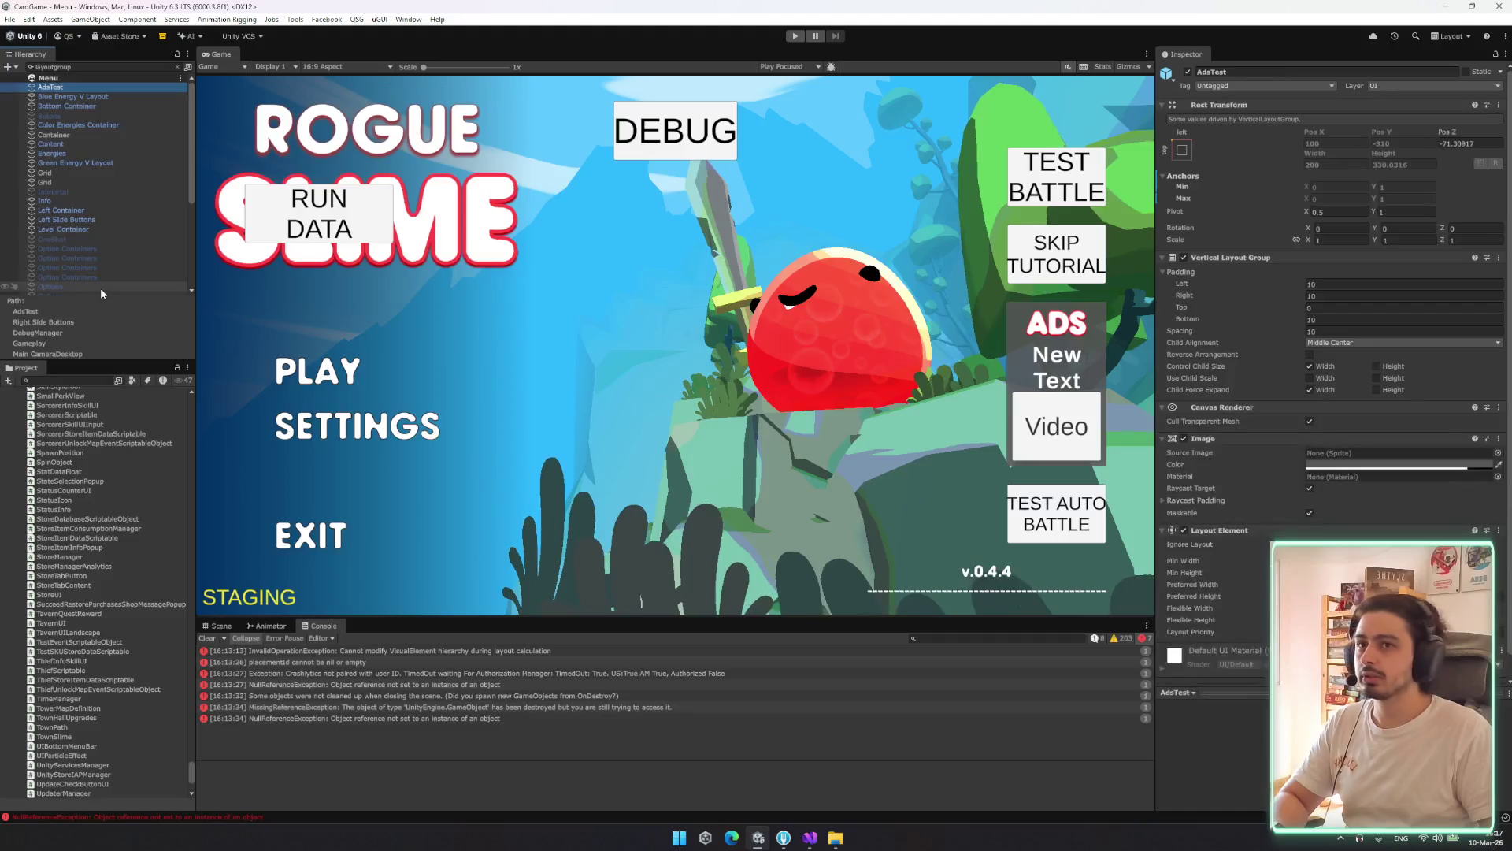
key(Down)
key(Down)
key(Down)
key(Up)
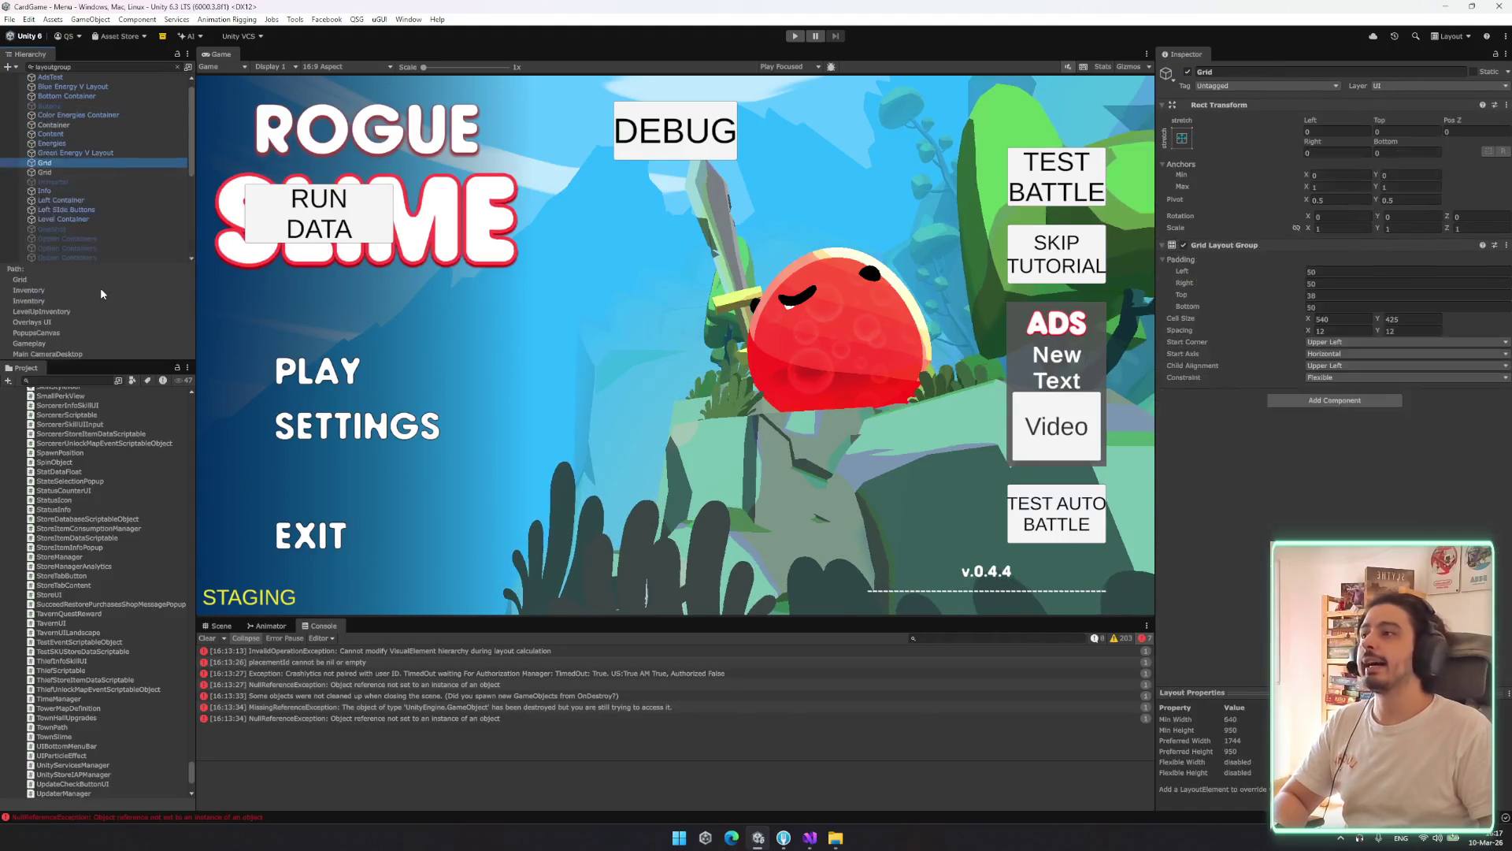
key(Down)
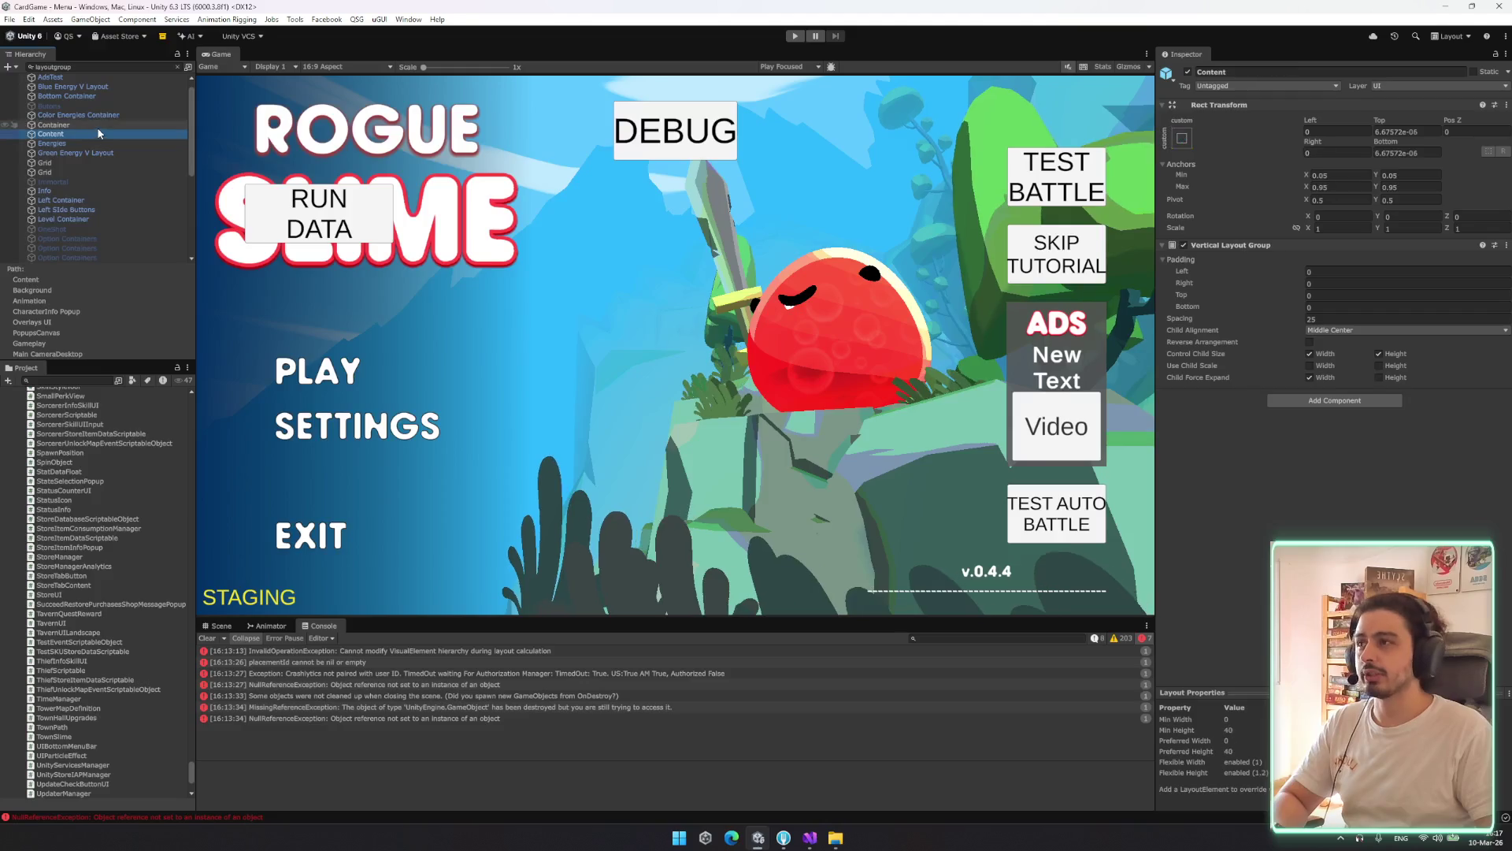
Clear the search and remove the Vertical Layout Group from the Container under Game Info
click(179, 69)
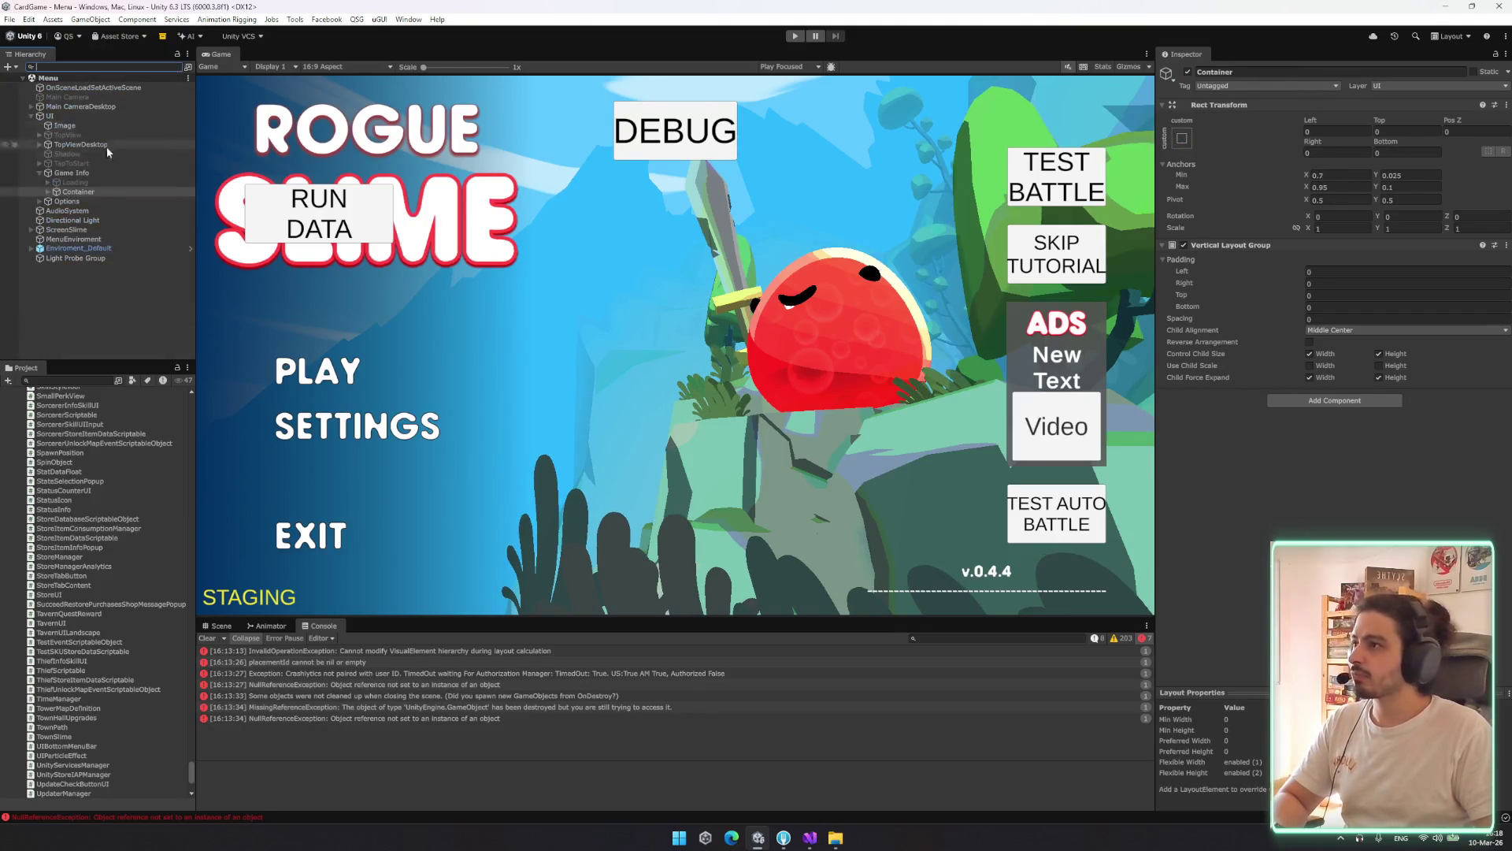
key(Up)
key(Up)
click(115, 190)
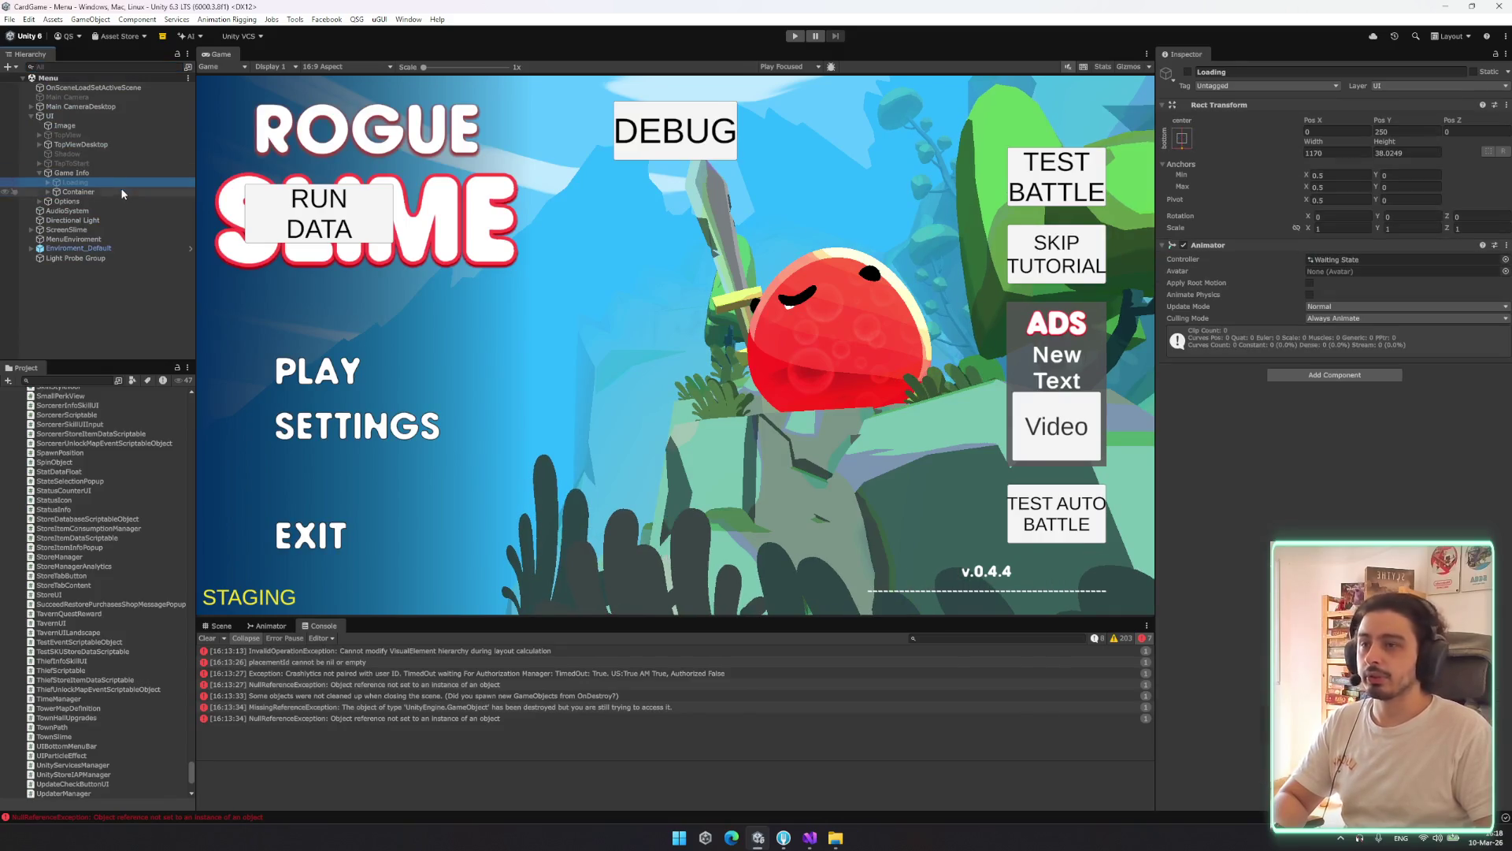
key(Right)
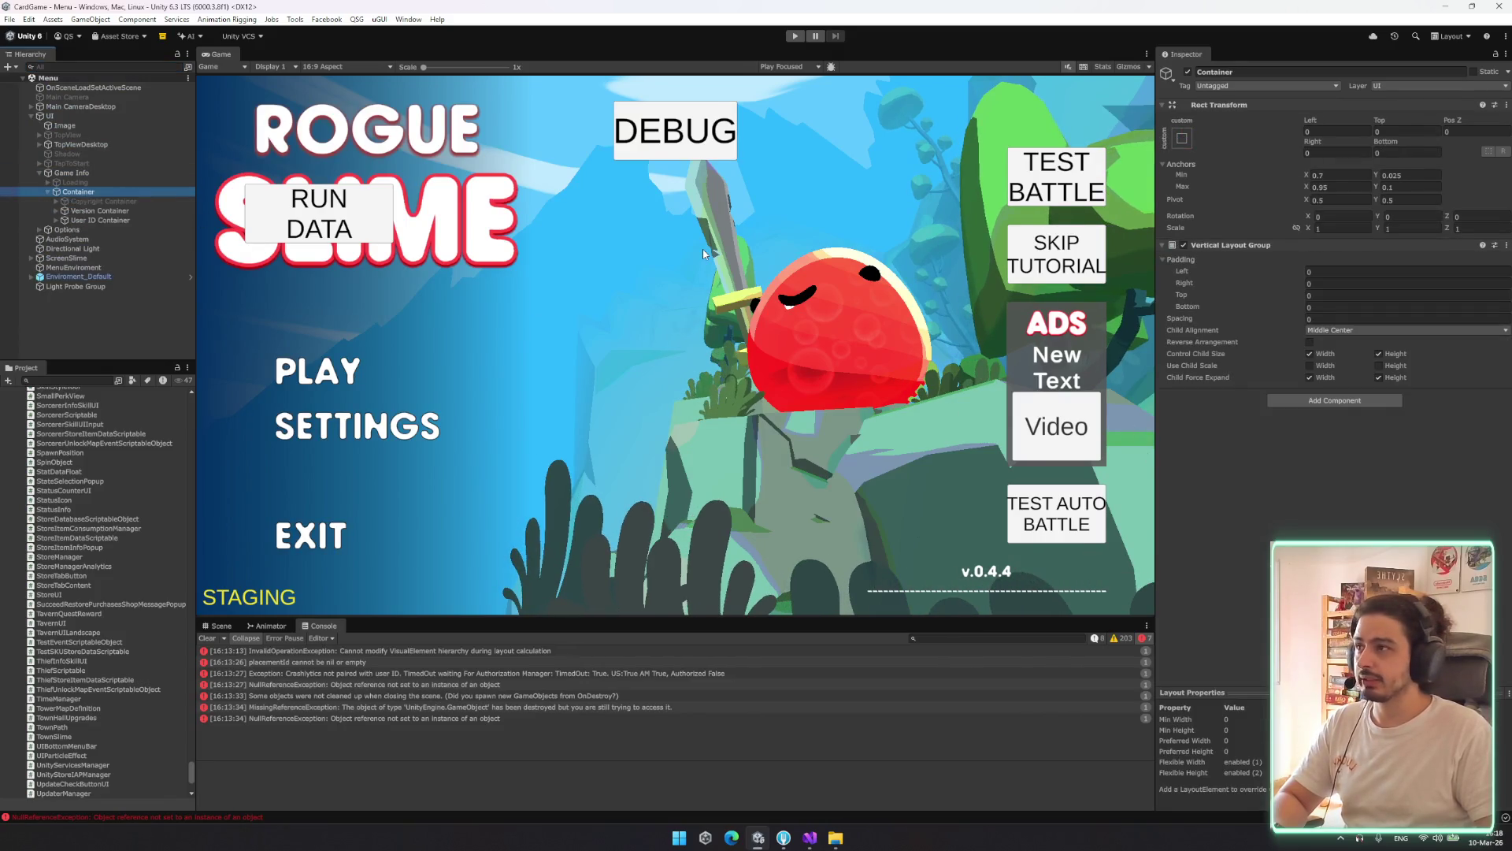
key(Down)
key(Up)
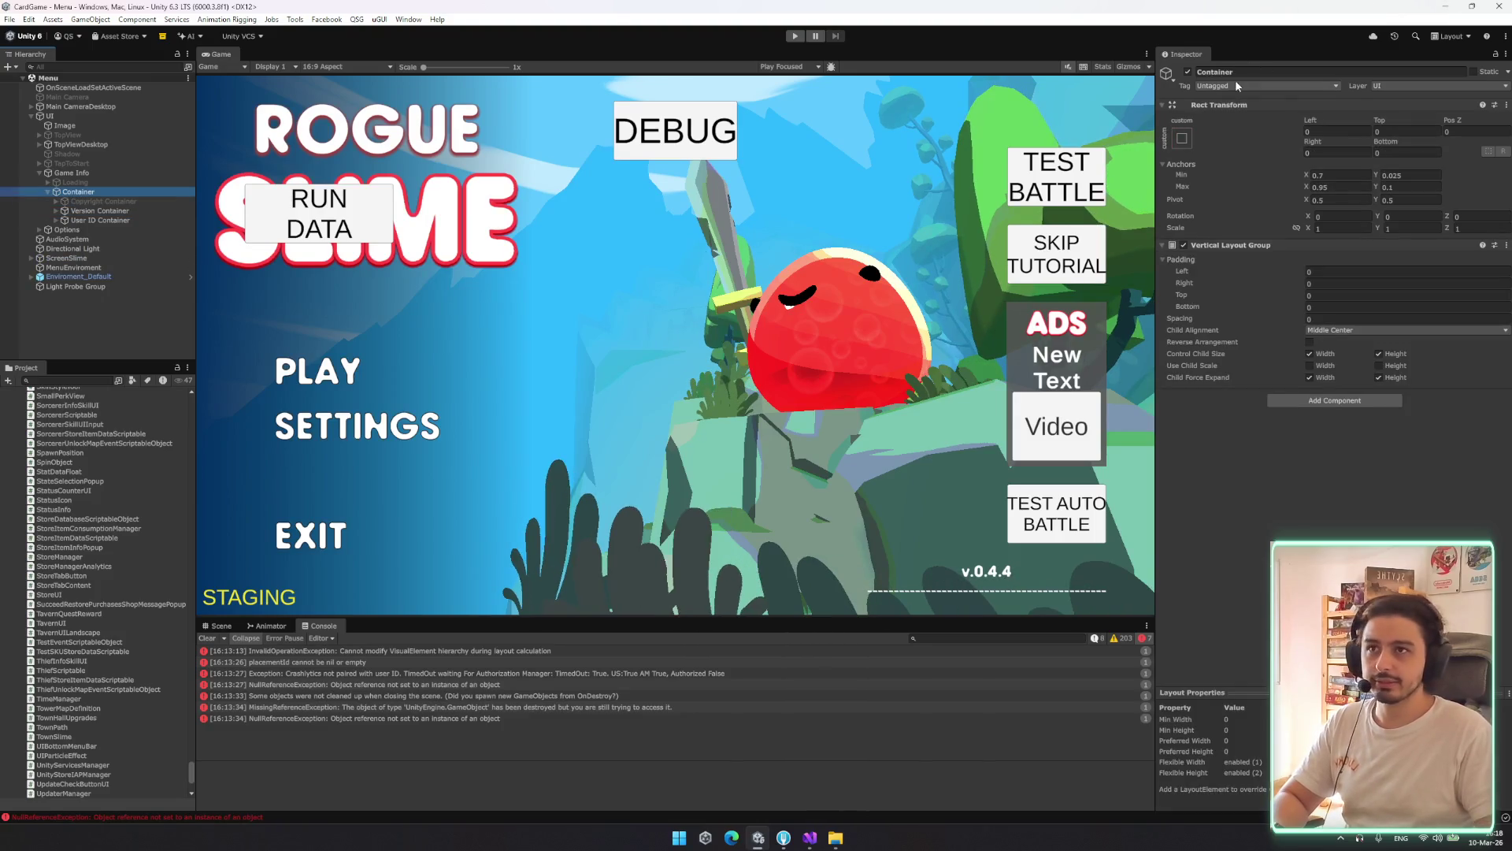
right_click(1304, 248)
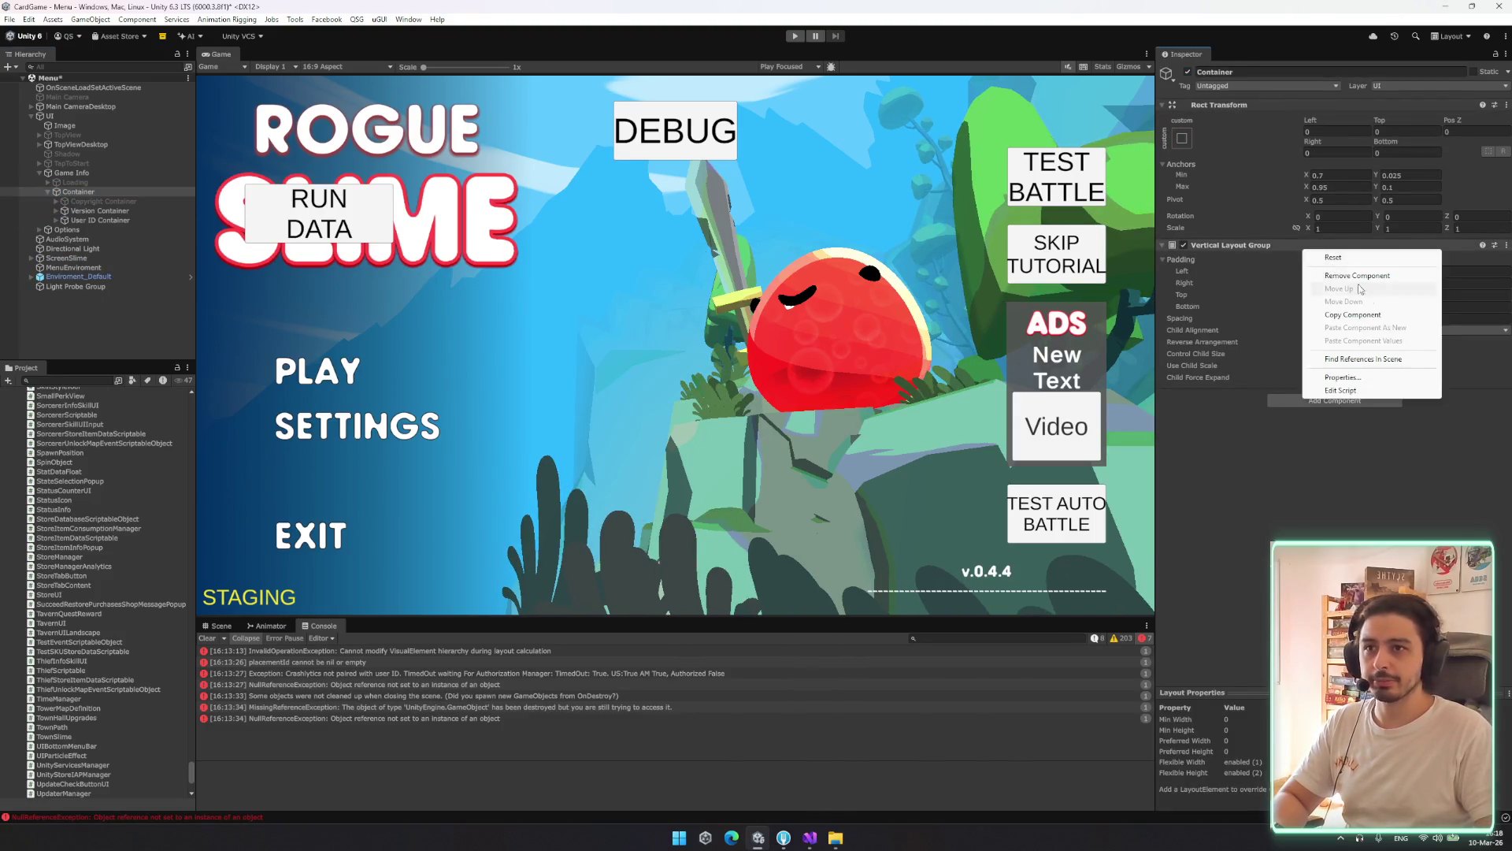
click(1361, 276)
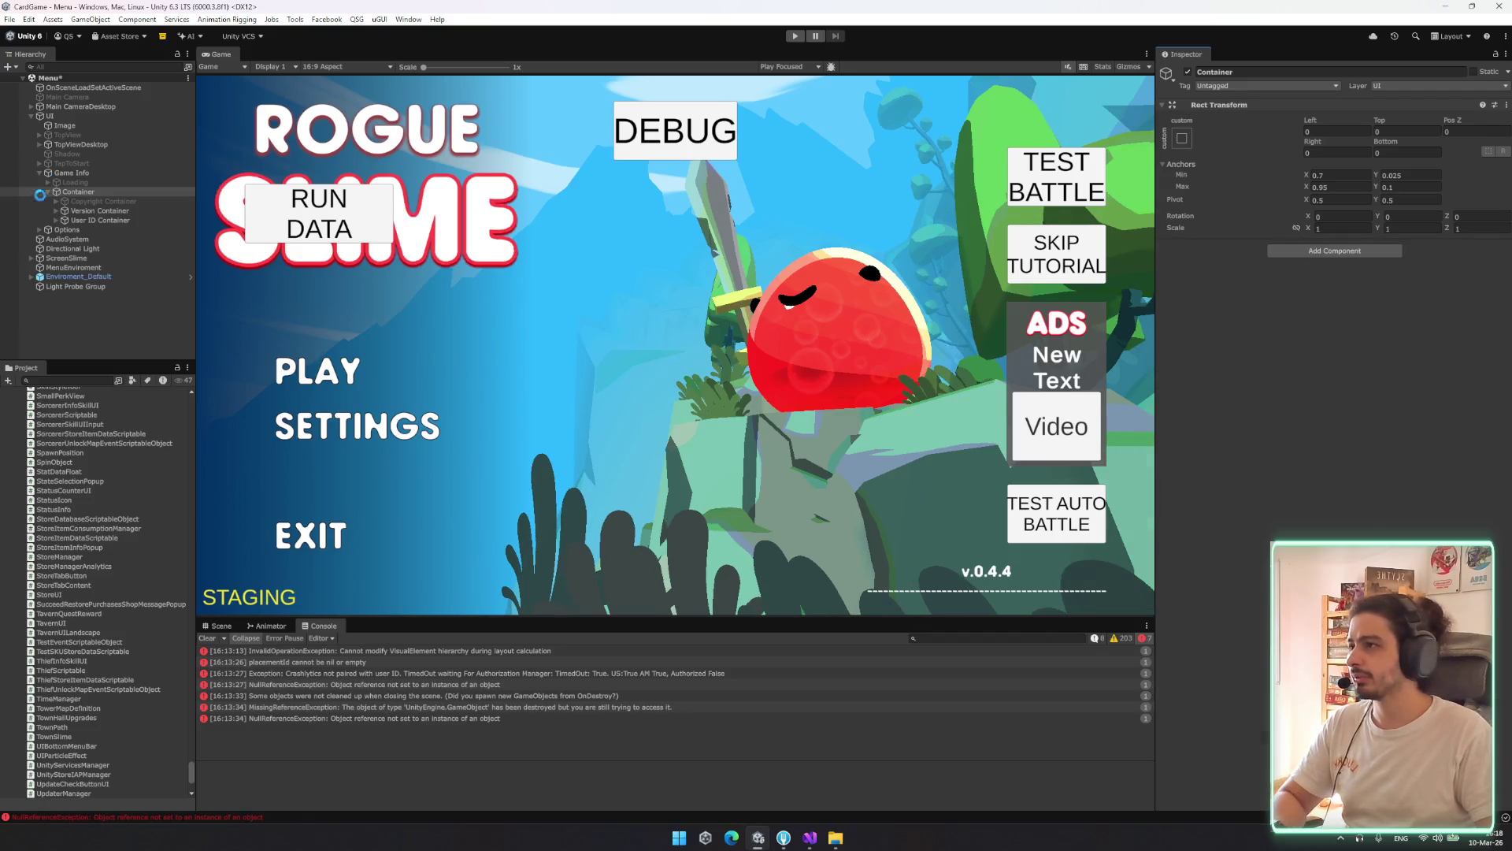
Check the Version text object, then move to TopViewDesktop and bring up its Vertical Layout Group options
click(103, 211)
key(Right)
key(Down)
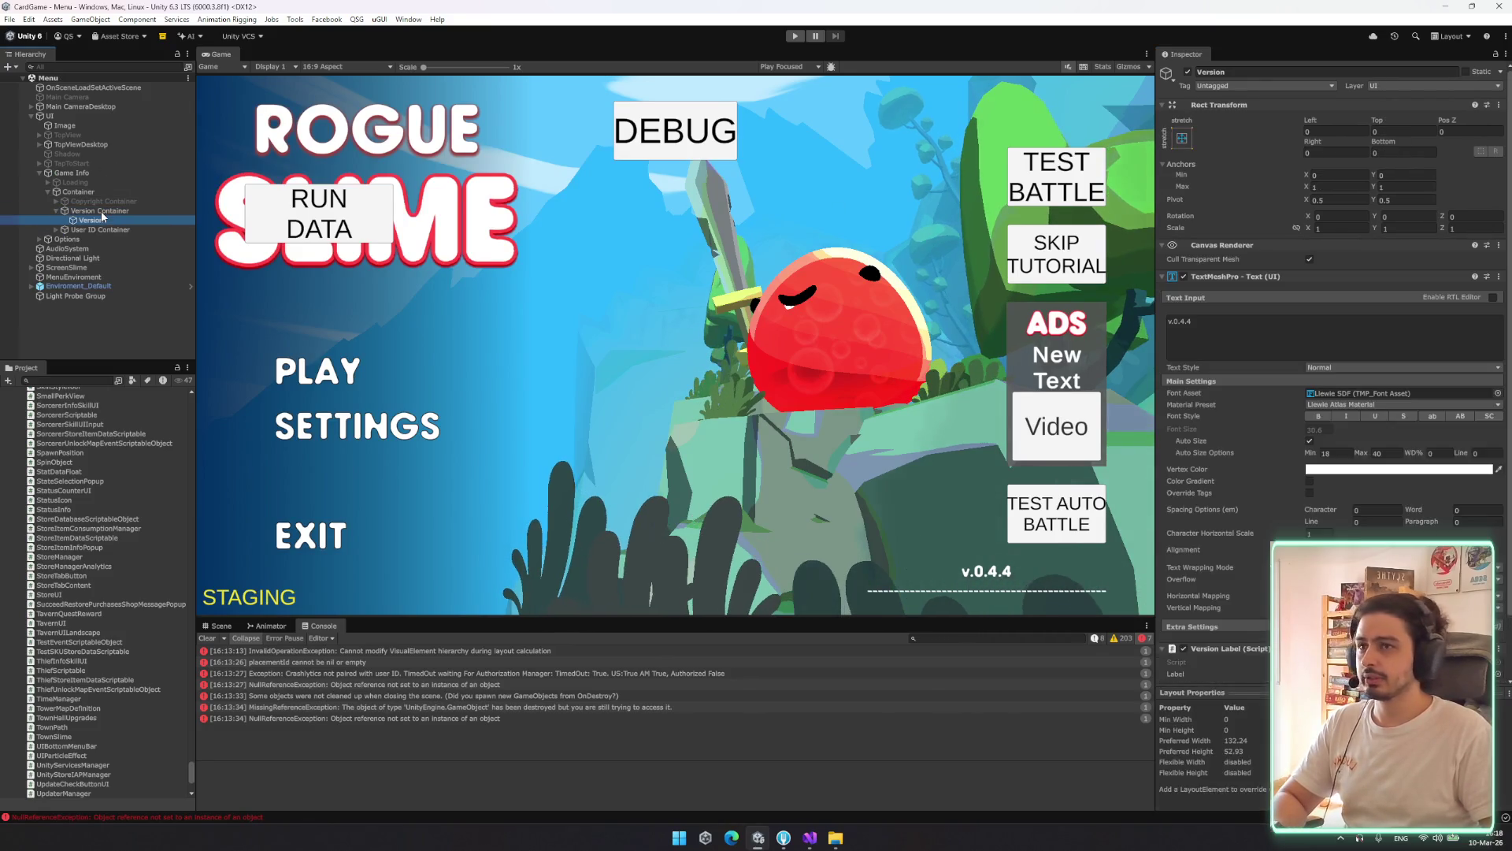
key(Left)
key(Left)
key(Left)
key(Up)
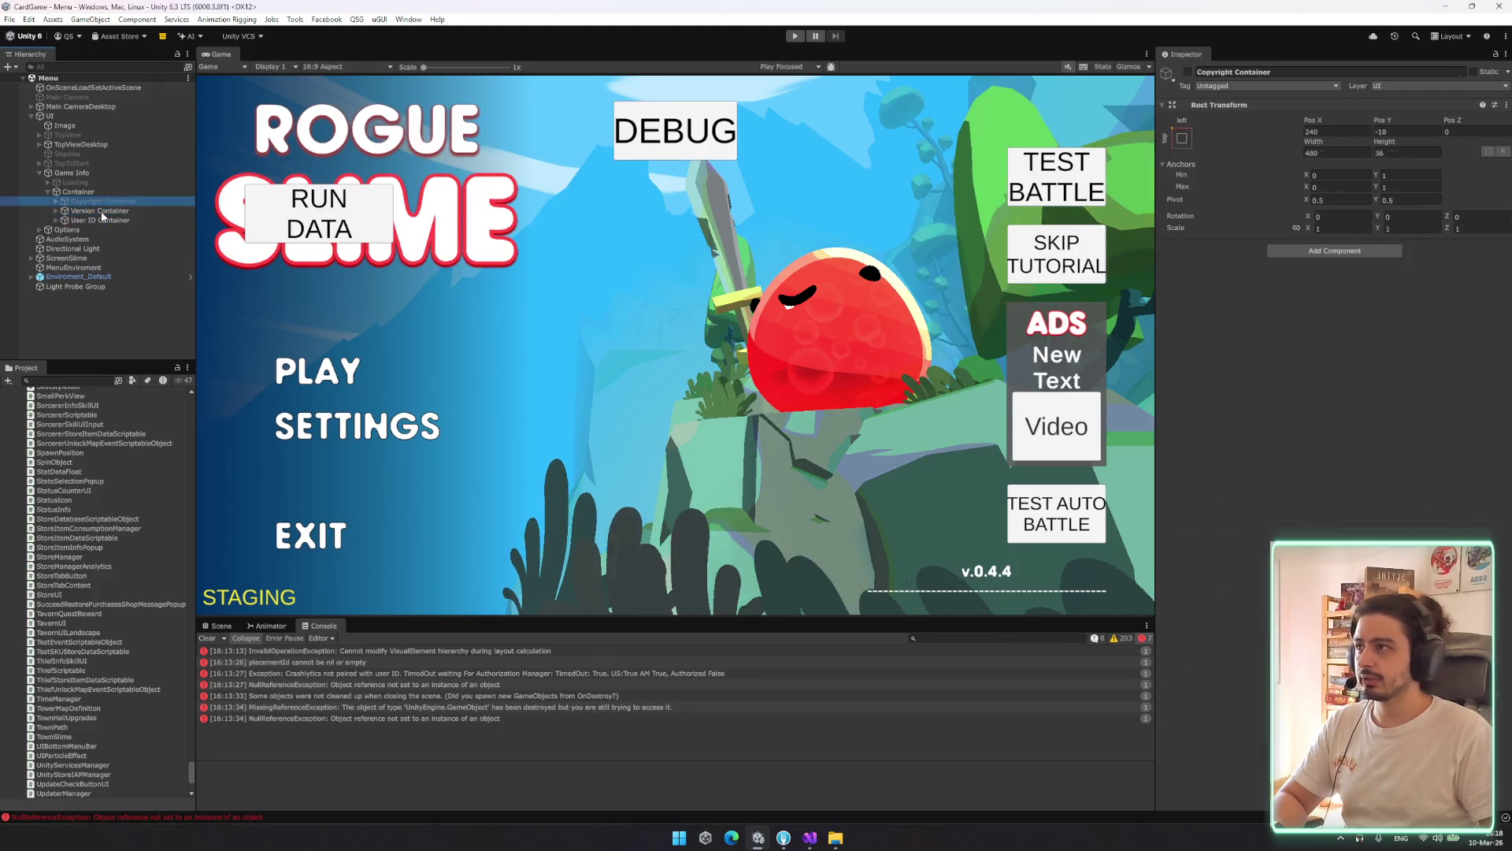
key(Left)
key(Left)
key(Up)
key(Up)
key(Up)
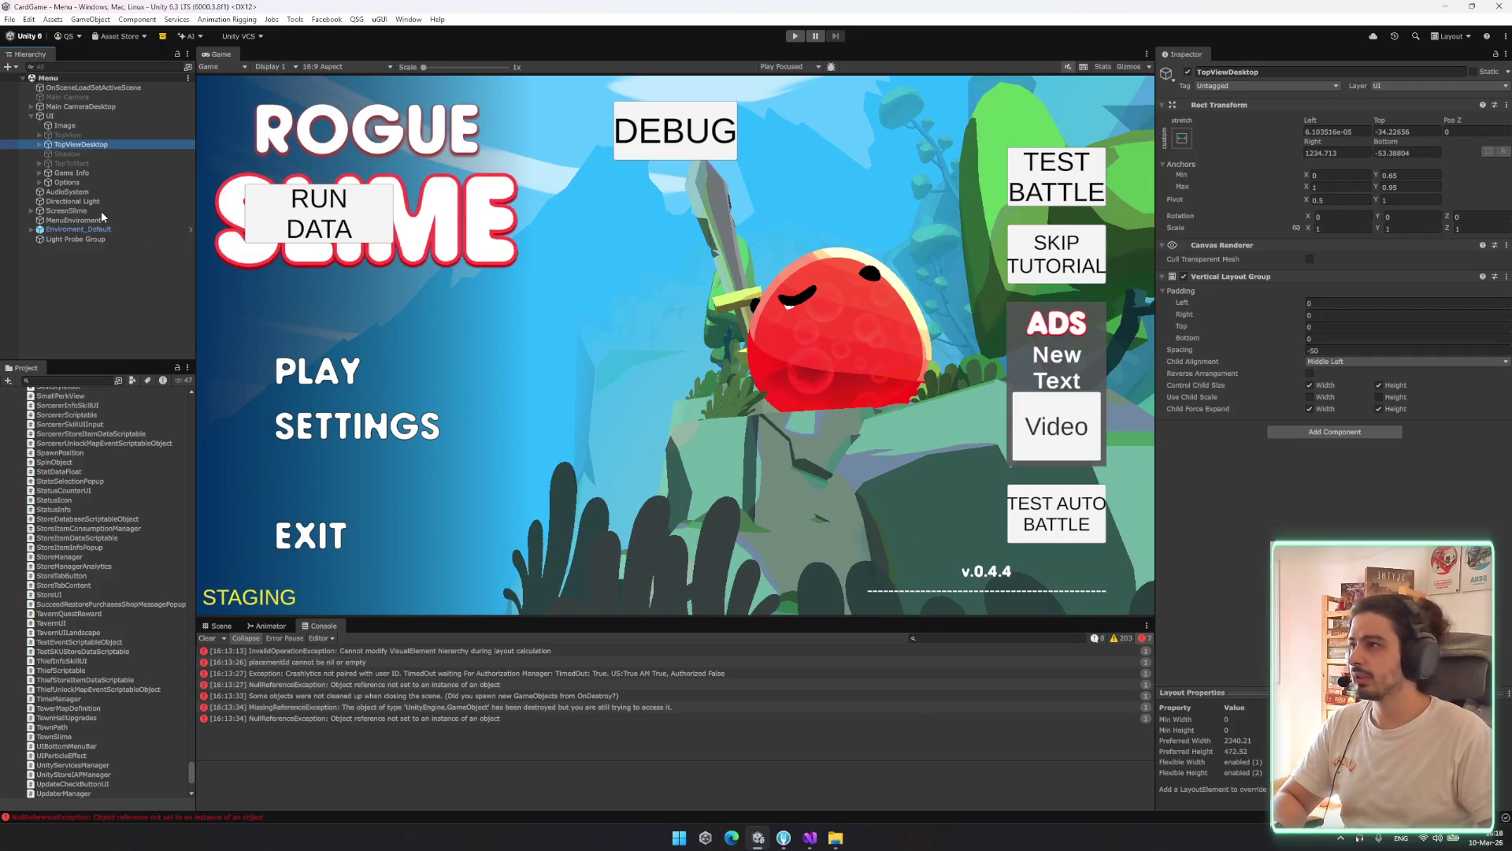
right_click(1253, 276)
Remove TopViewDesktop's Vertical Layout Group, then find DebugManager via a 'debug' search and deactivate it
click(1323, 308)
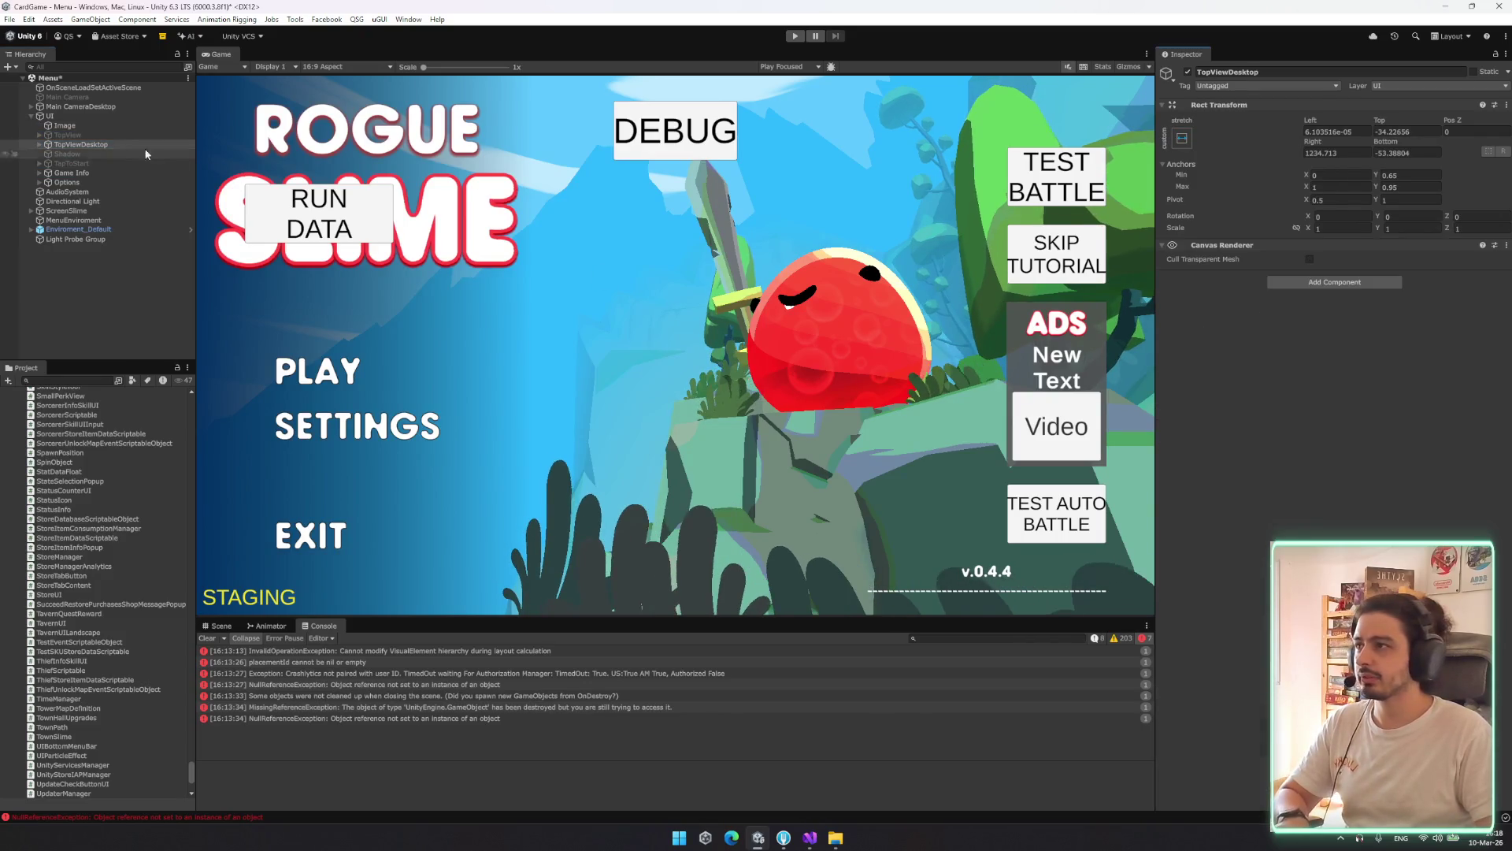
click(117, 115)
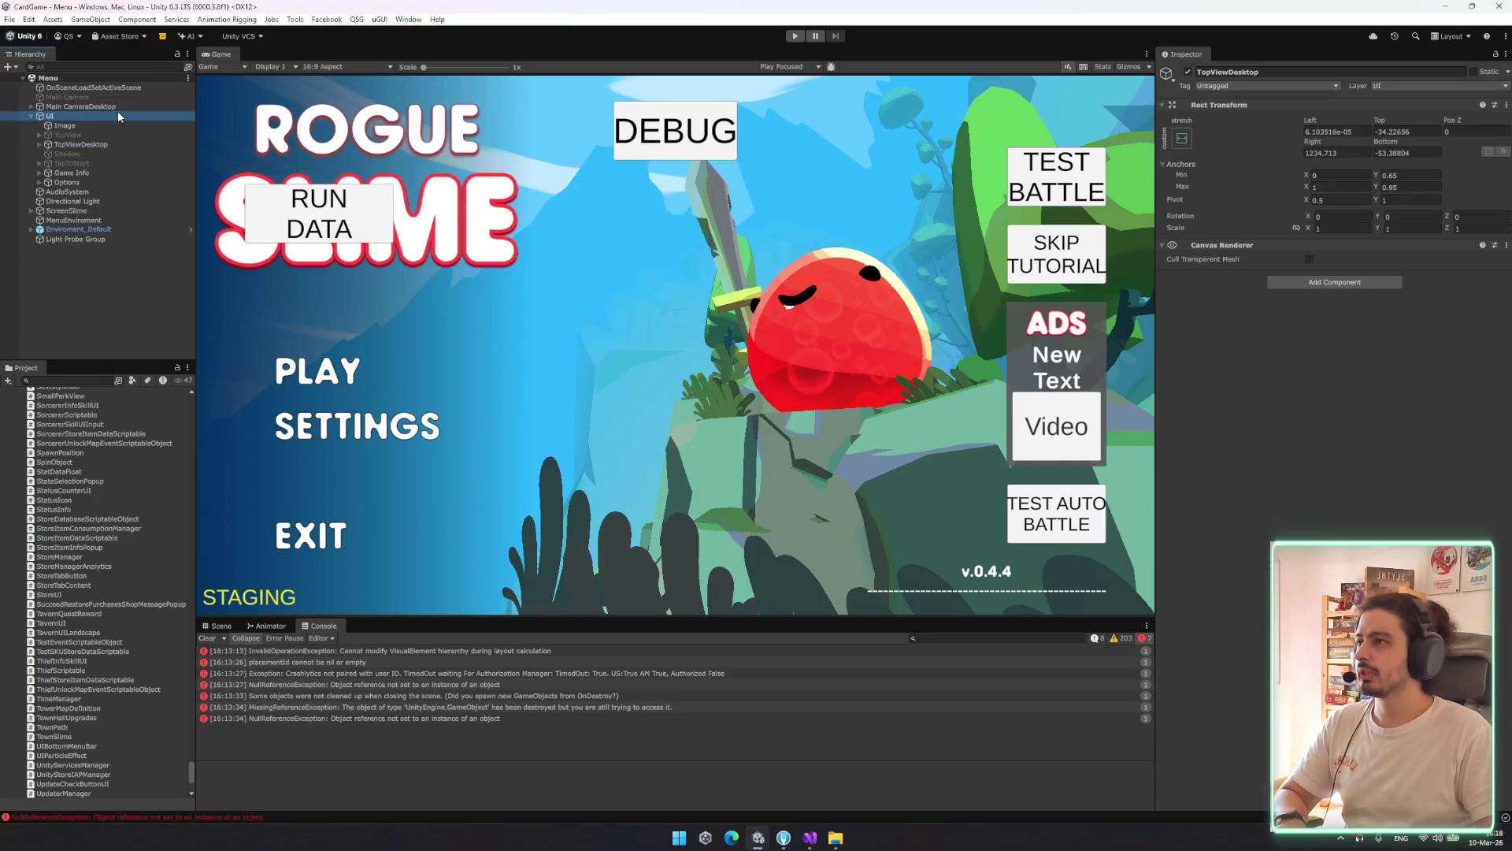
click(107, 66)
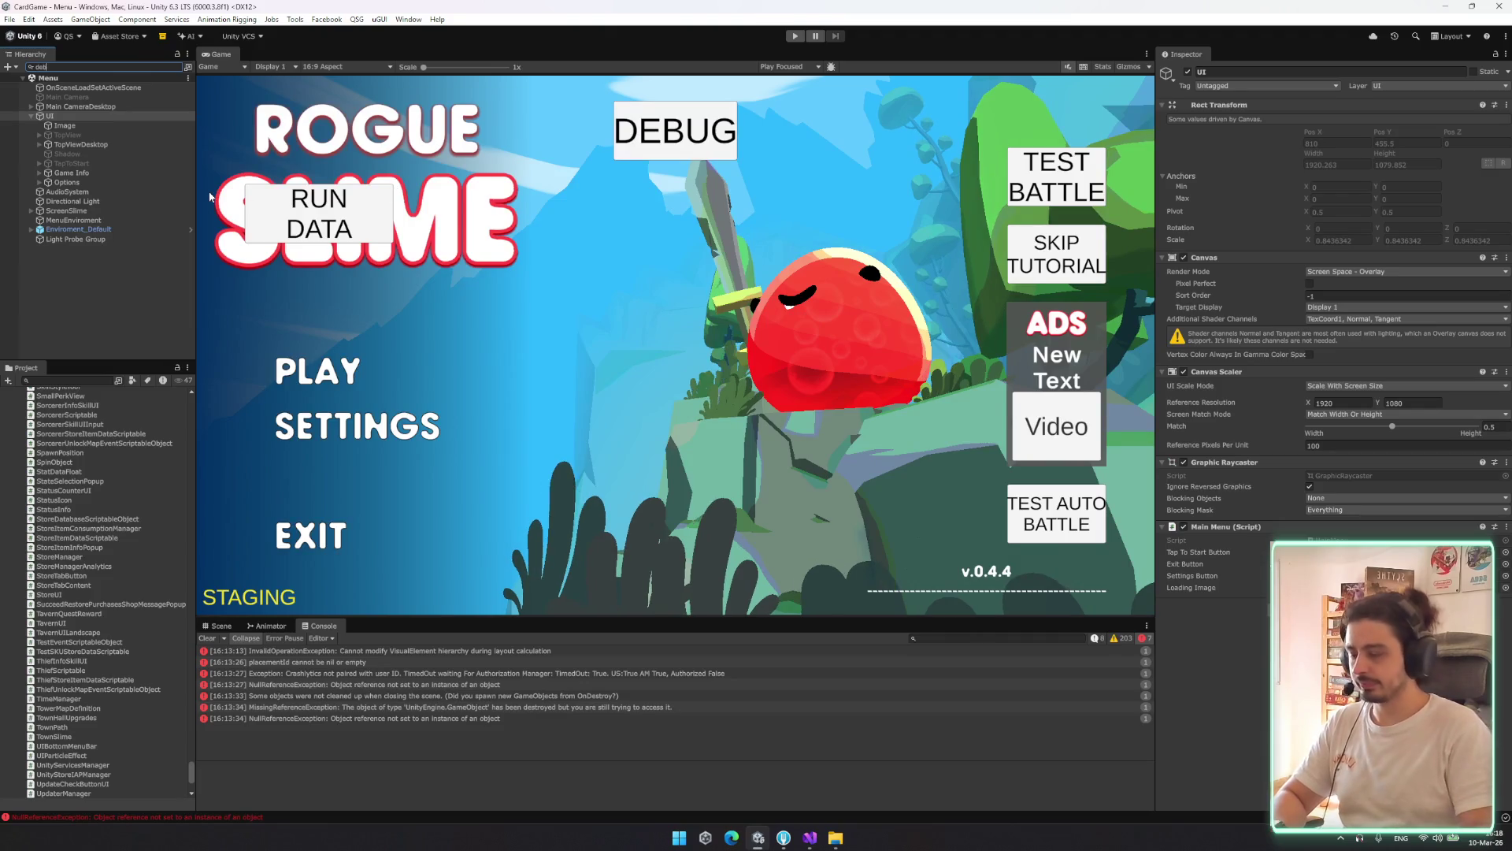
text(debug)
click(63, 86)
click(177, 67)
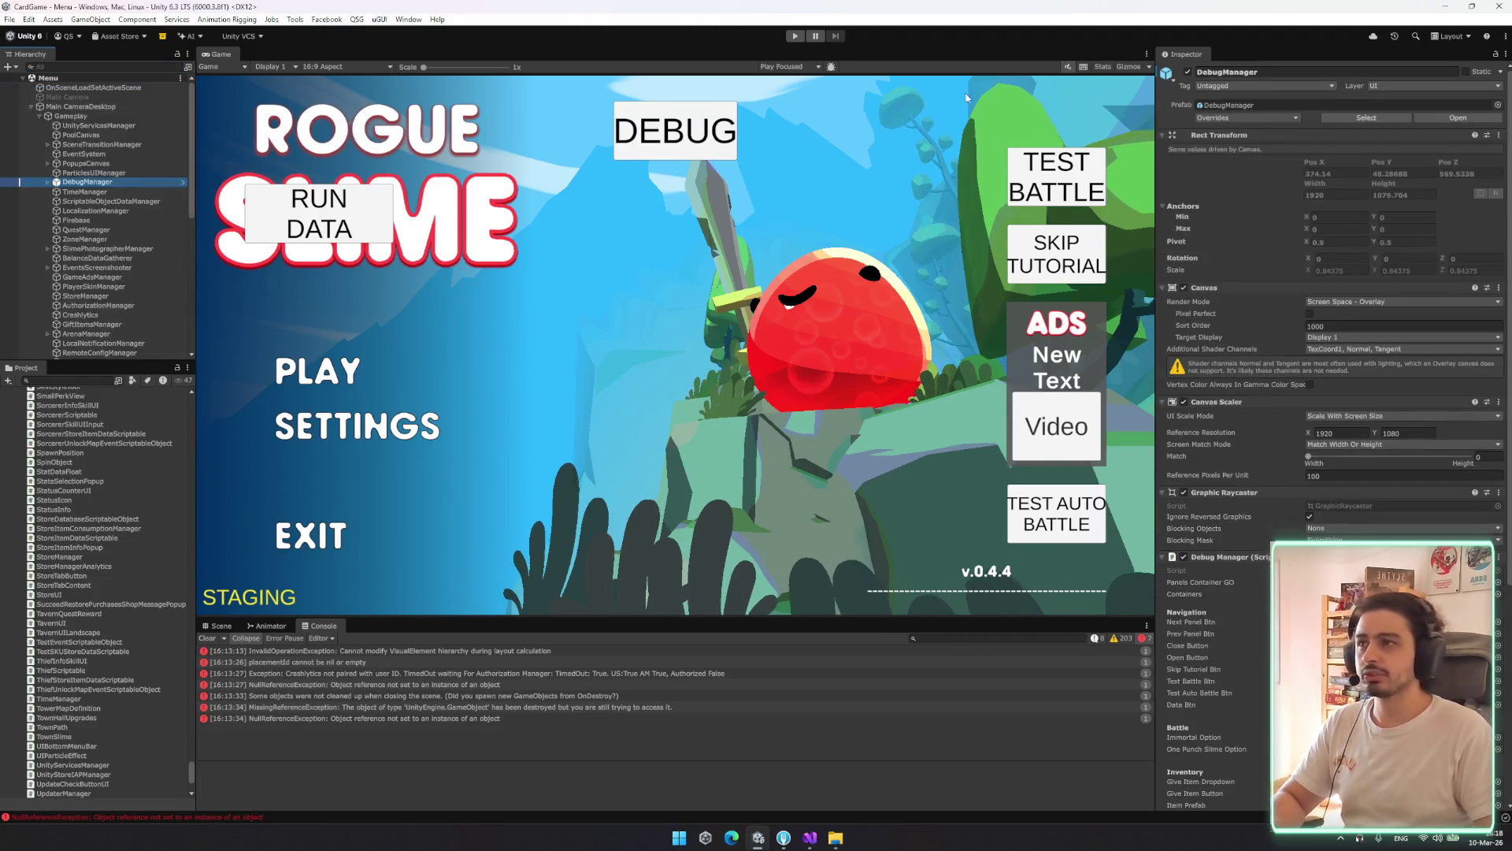
key(alt+shift+a)
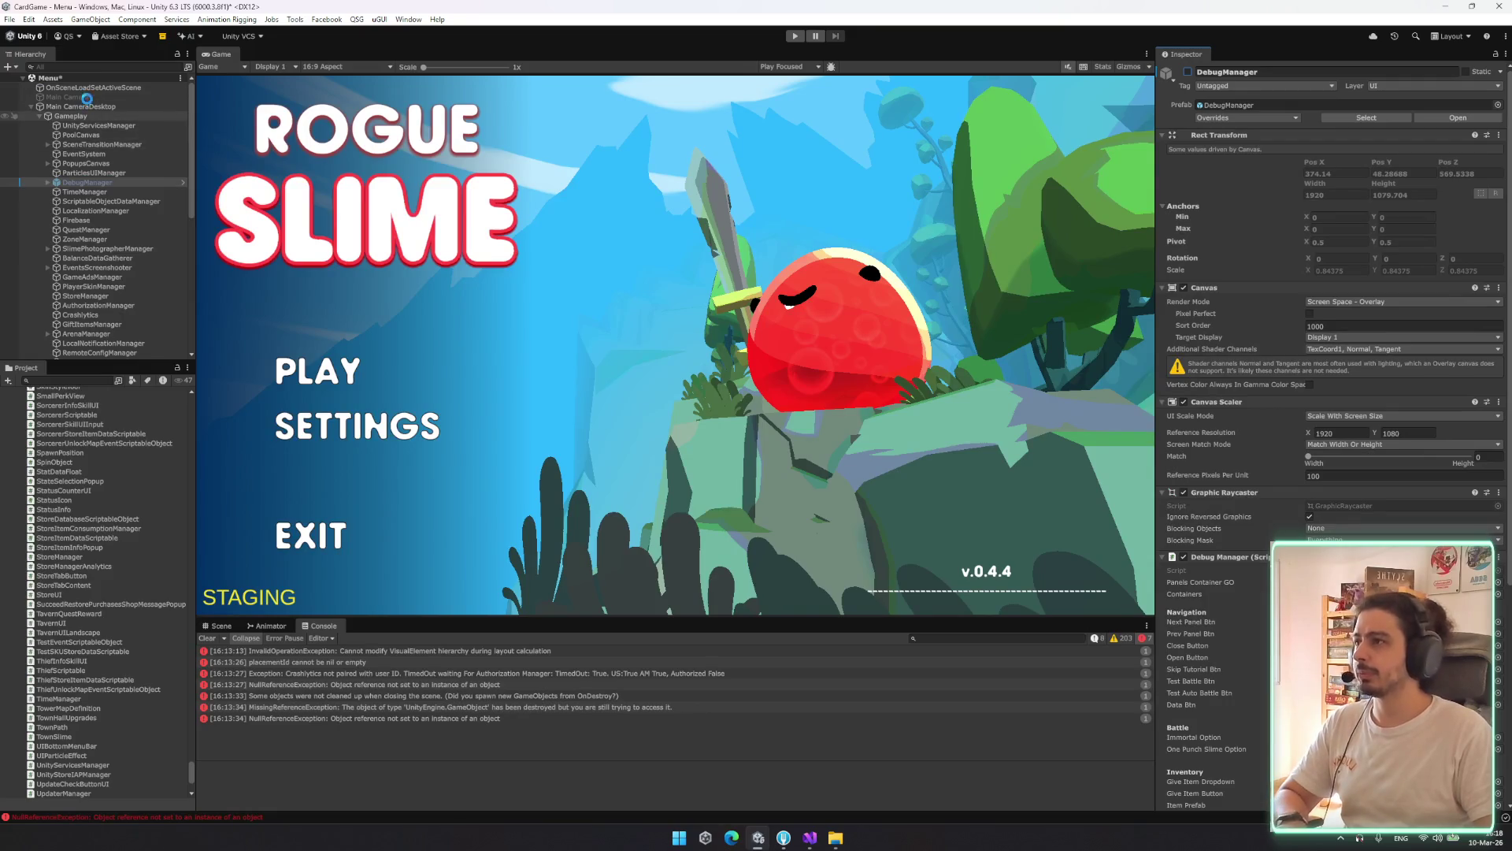
Save the Menu scene with Ctrl+S and start a new Hierarchy search typing 'latutg'
key(ctrl+s)
click(99, 67)
text(l)
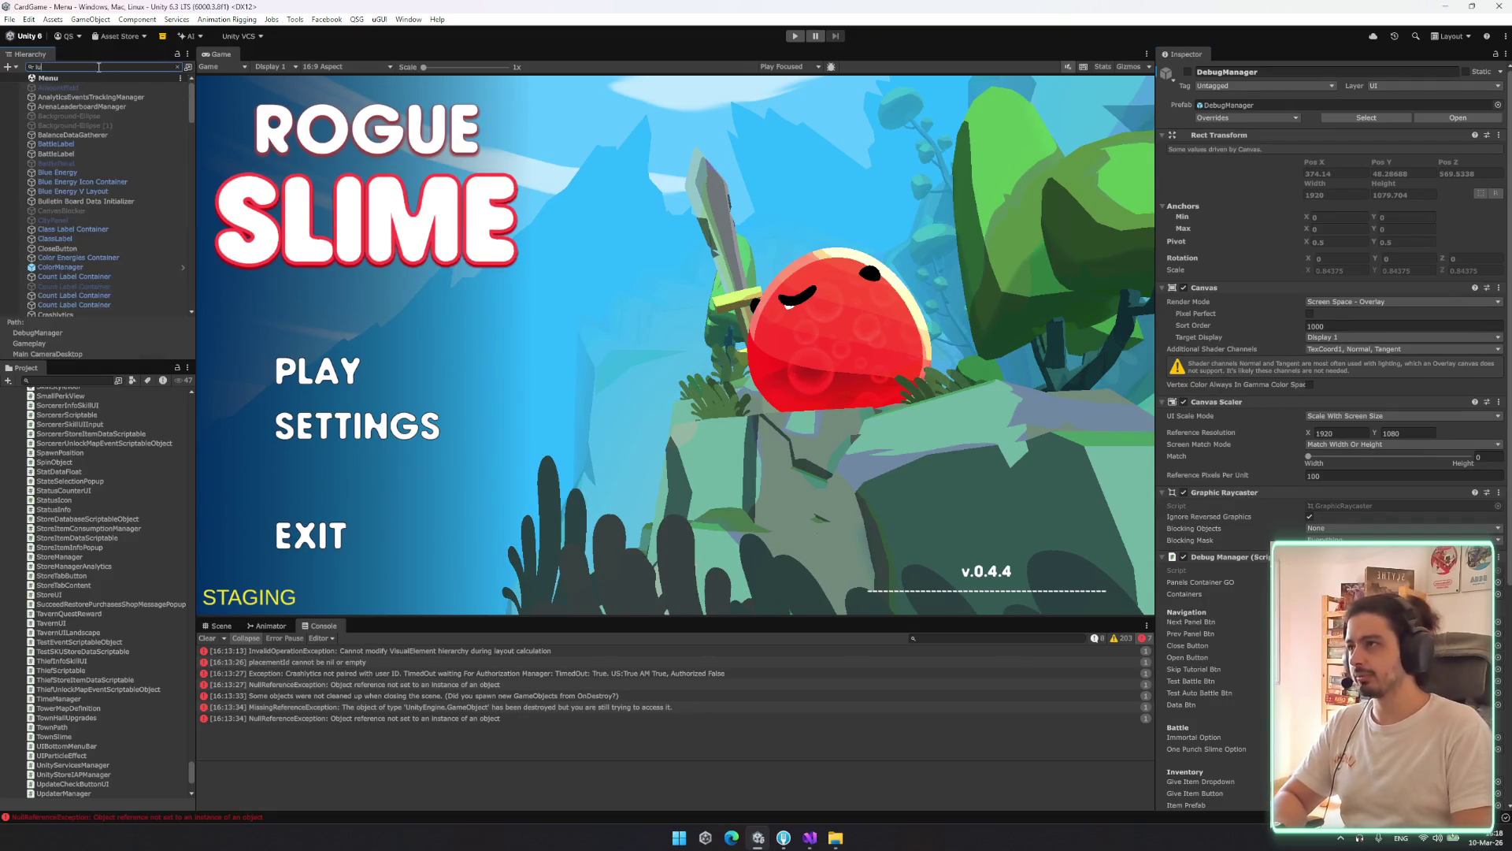
text(atutg)
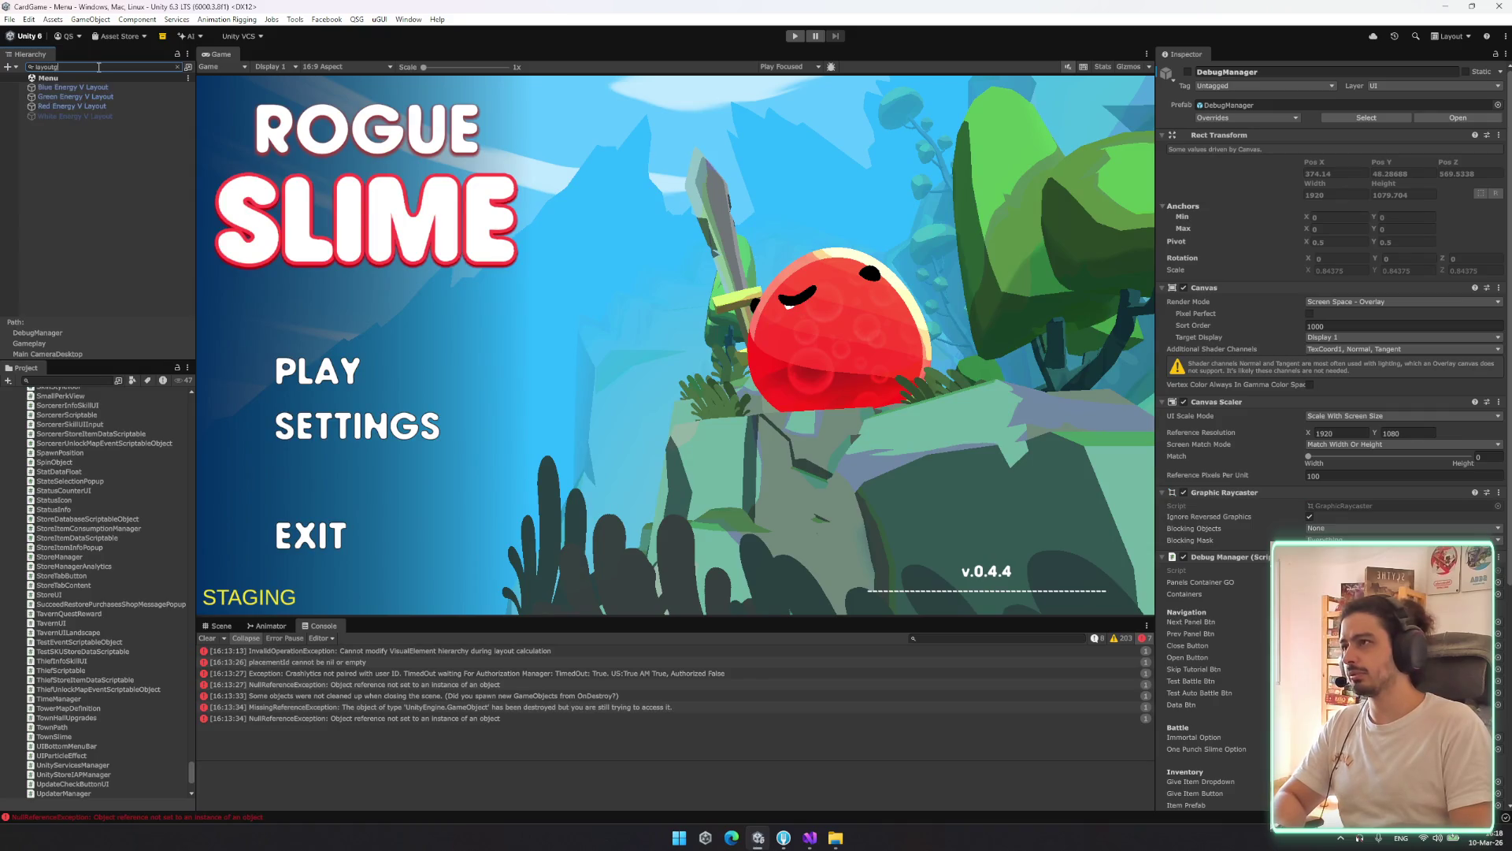
Search the Hierarchy for layout groups, check Blue Energy V Layout and Grid, then select PopupsCanvas
key(BackSpace)
key(BackSpace)
text(p)
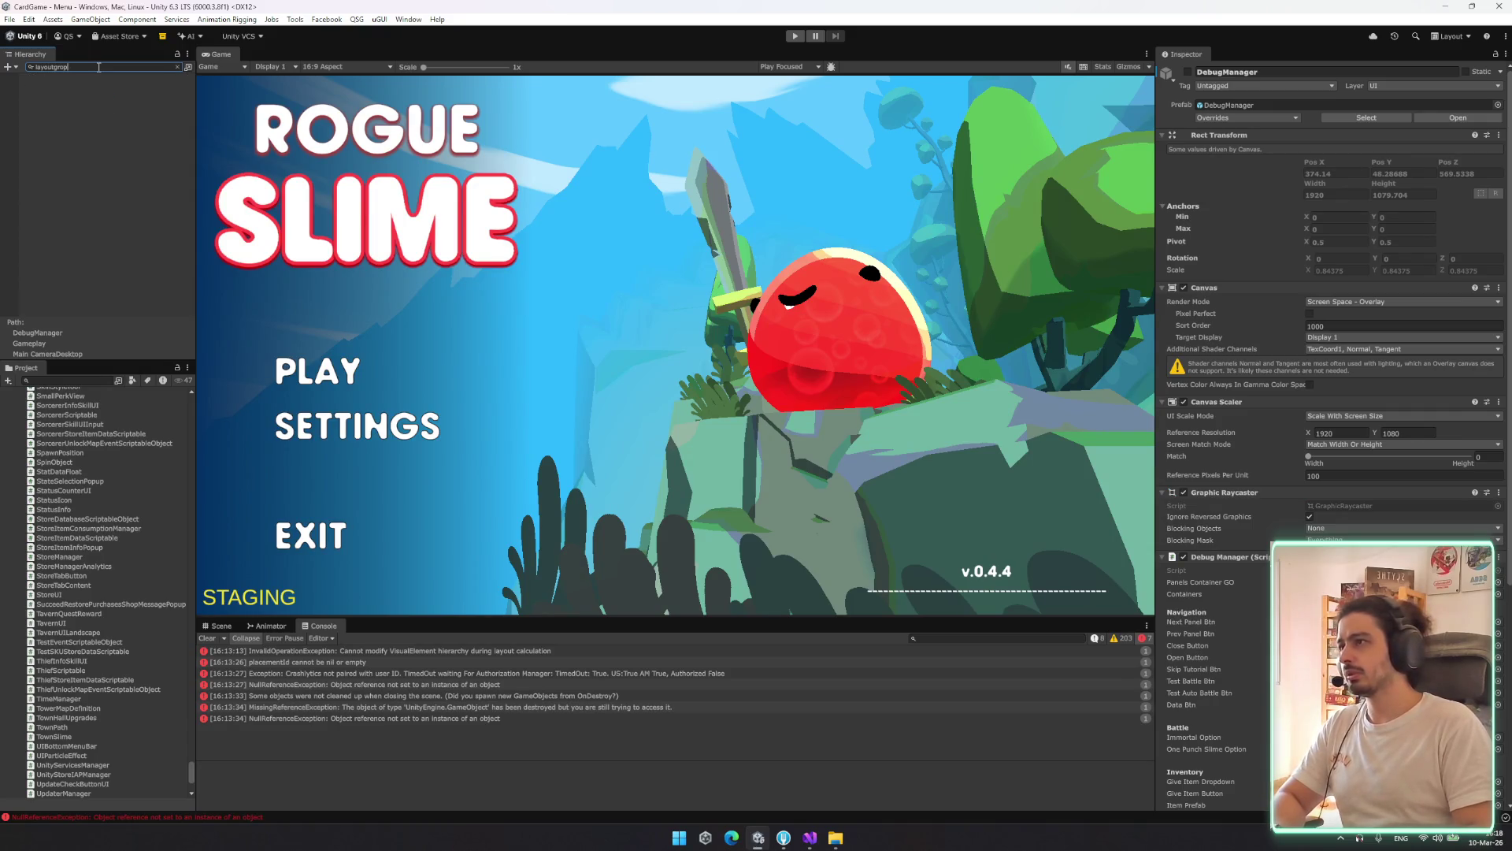
key(BackSpace)
text(up)
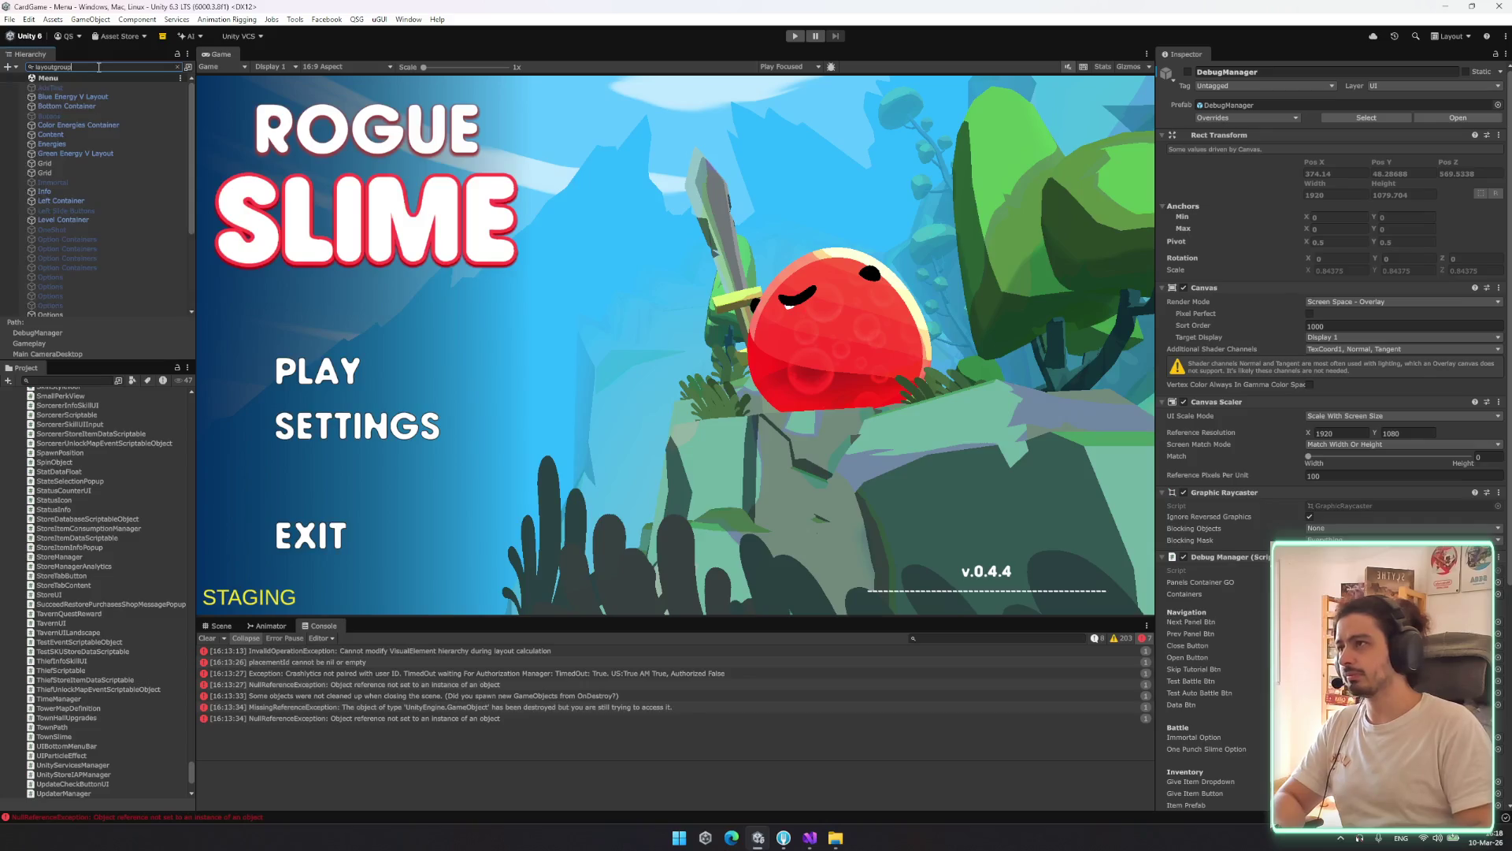
click(74, 96)
click(65, 163)
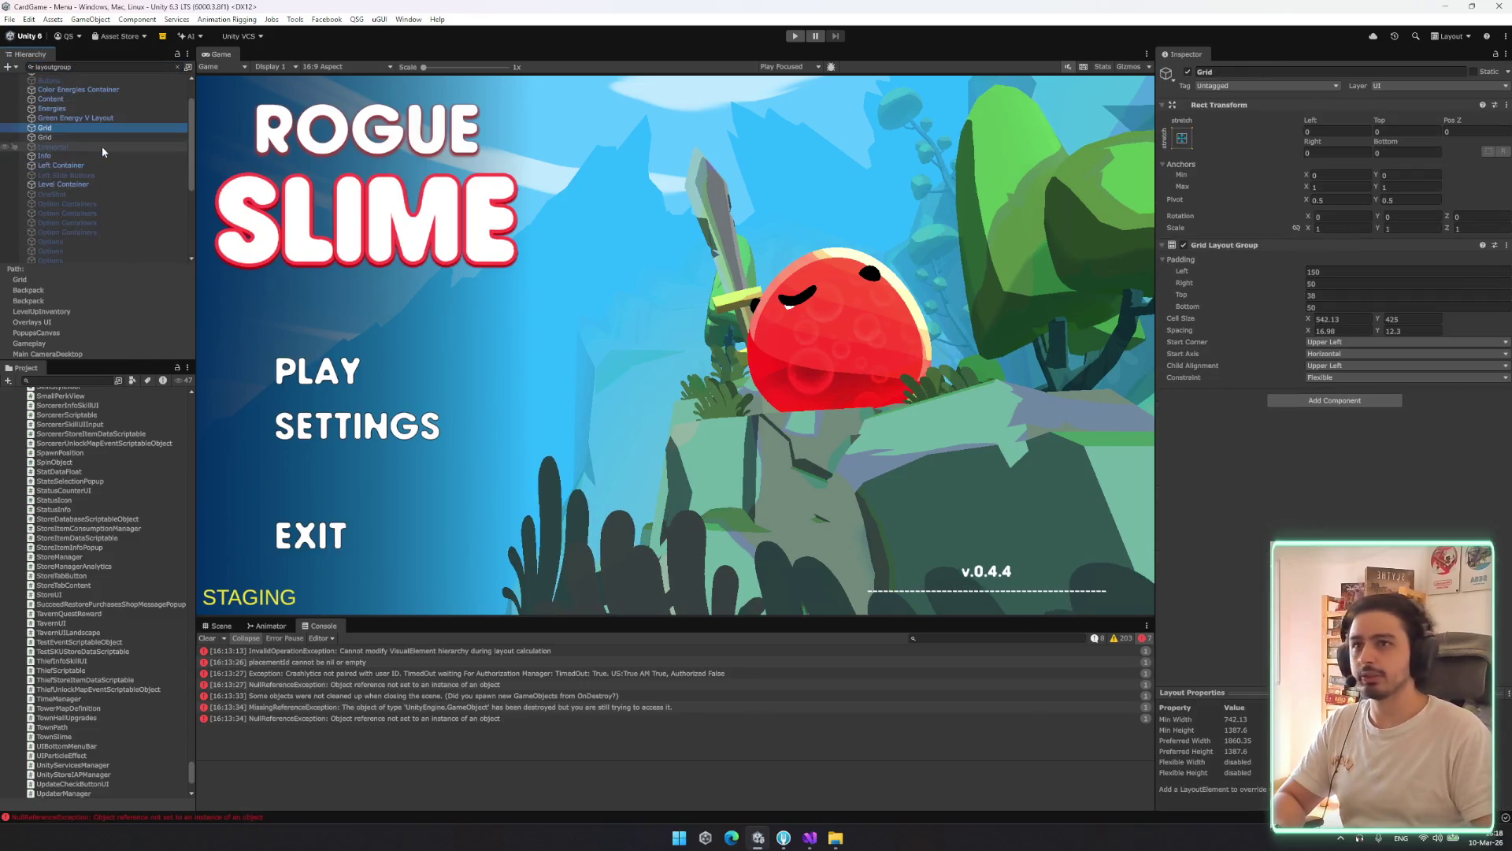
click(178, 67)
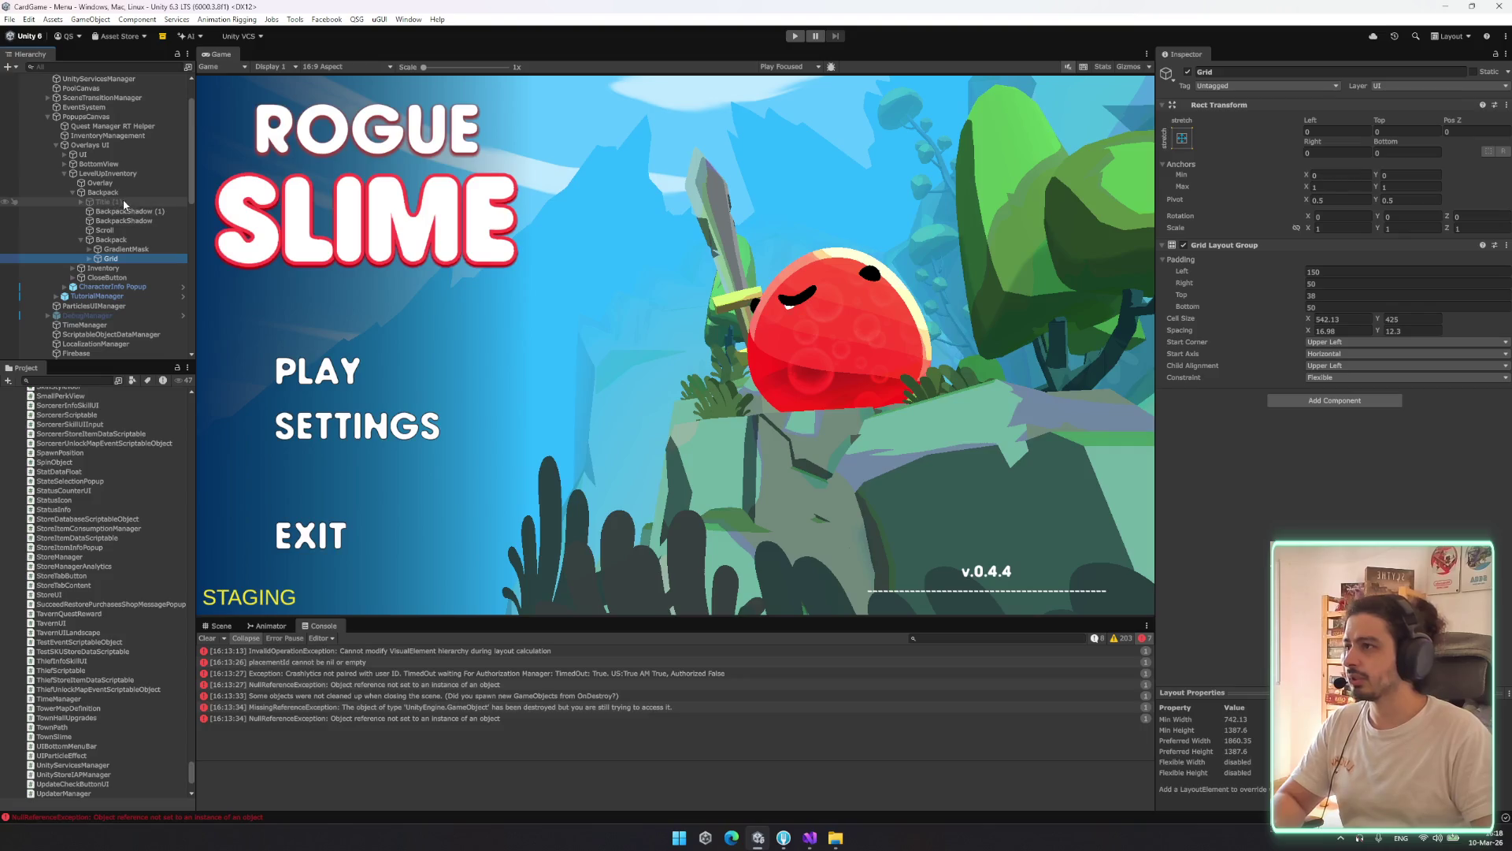
click(86, 116)
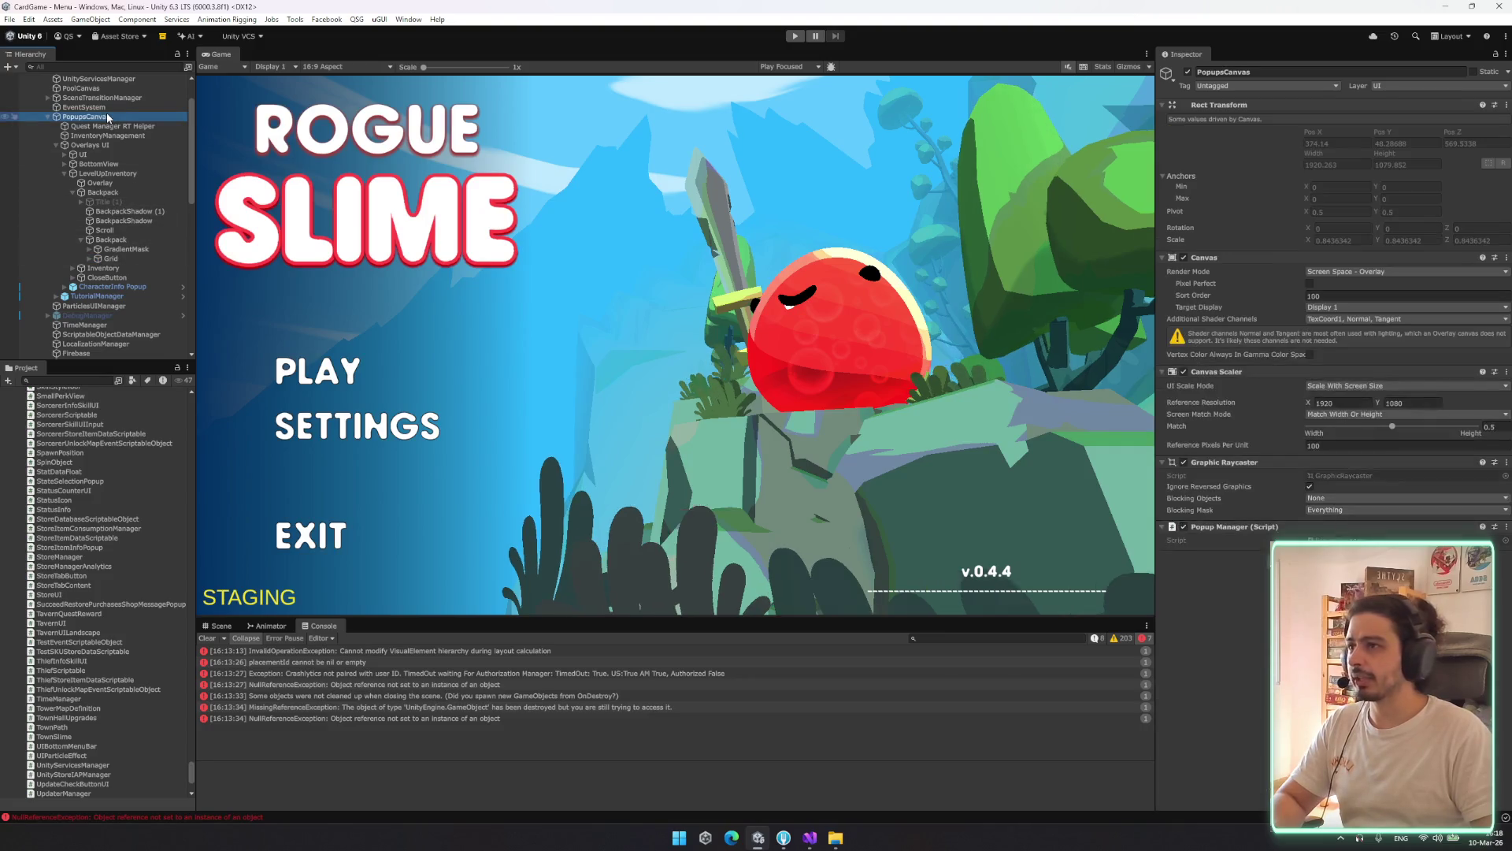
Dock the Scene view beside the Game view, frame PopupsCanvas and walk down to Overlay
drag(217, 625, 272, 77)
double_click(116, 117)
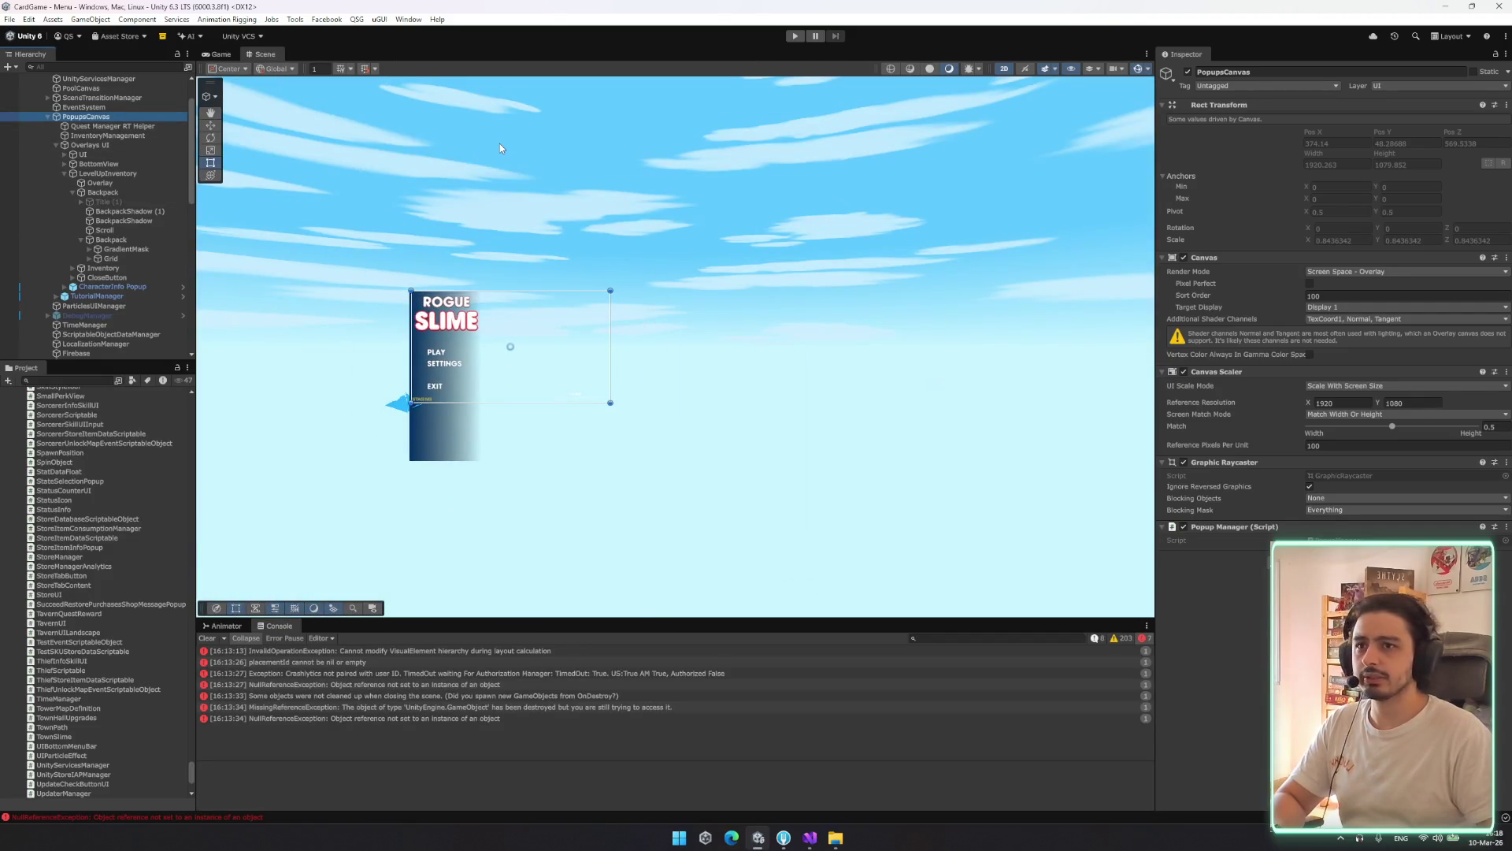
key(Down)
key(Down)
key(Down)
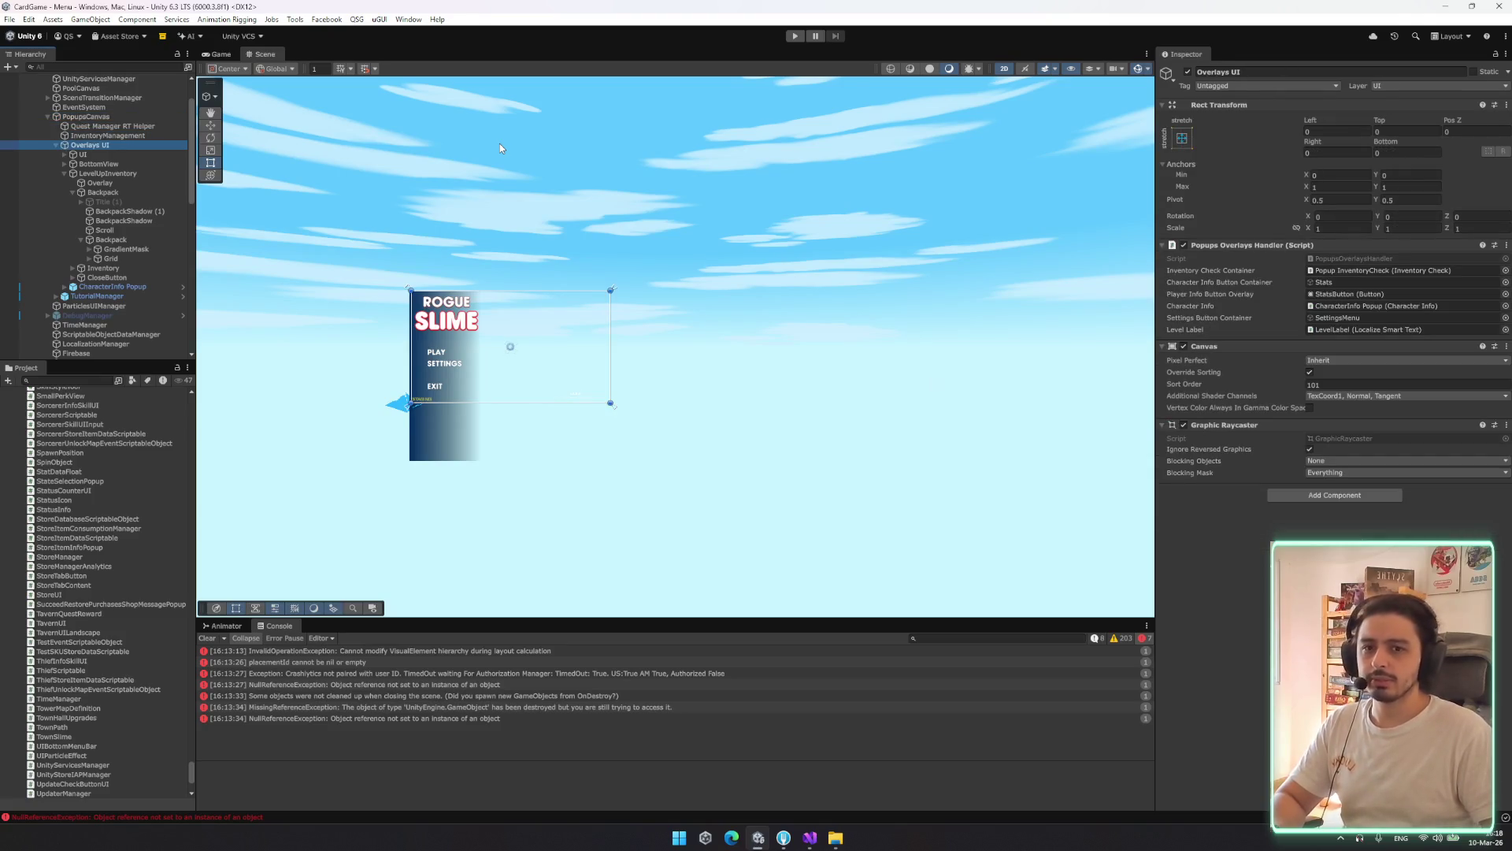
key(Down)
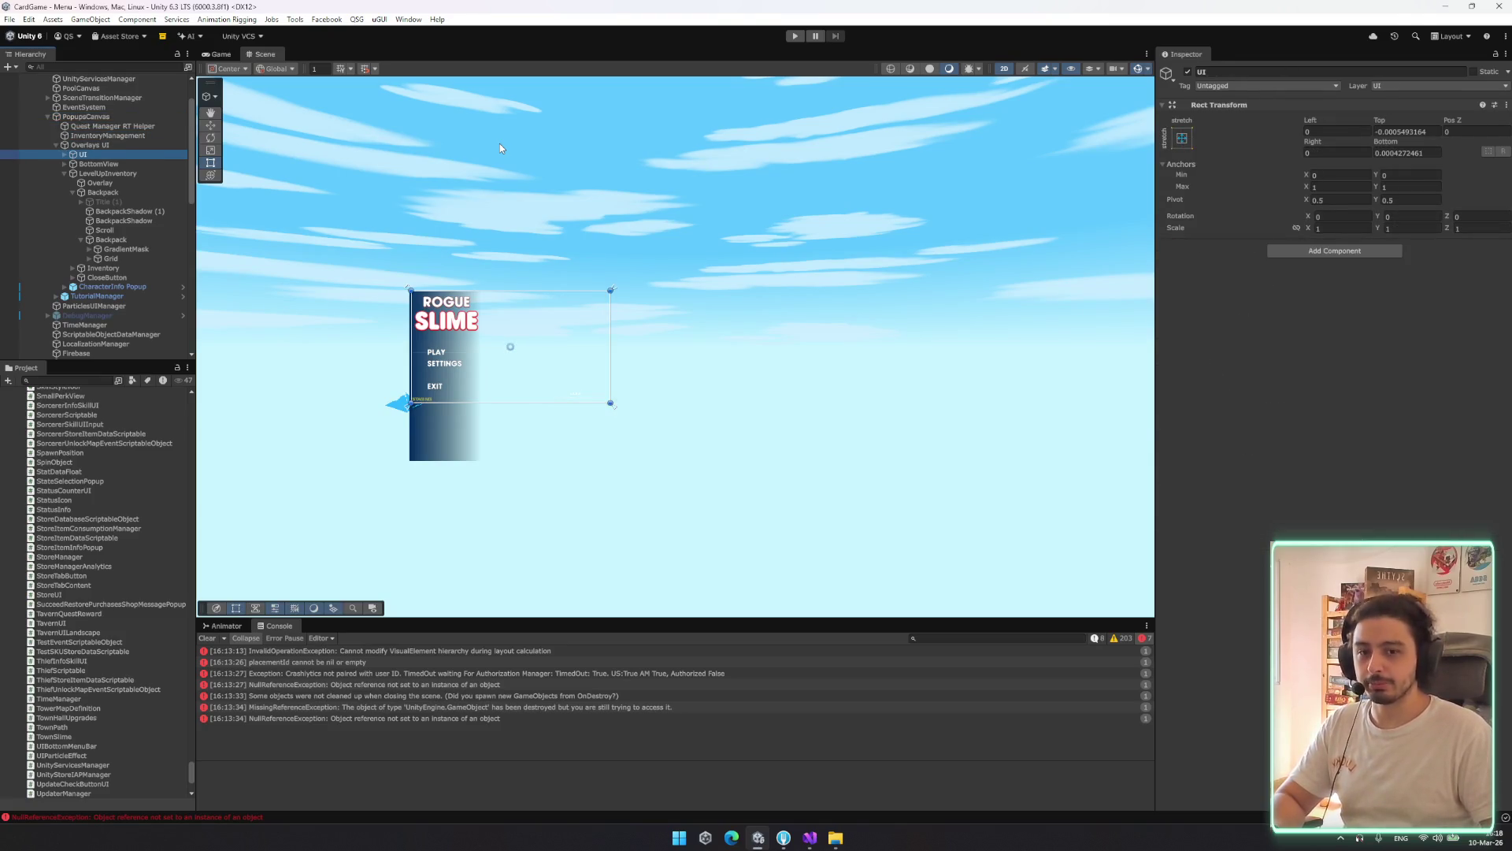
key(Down)
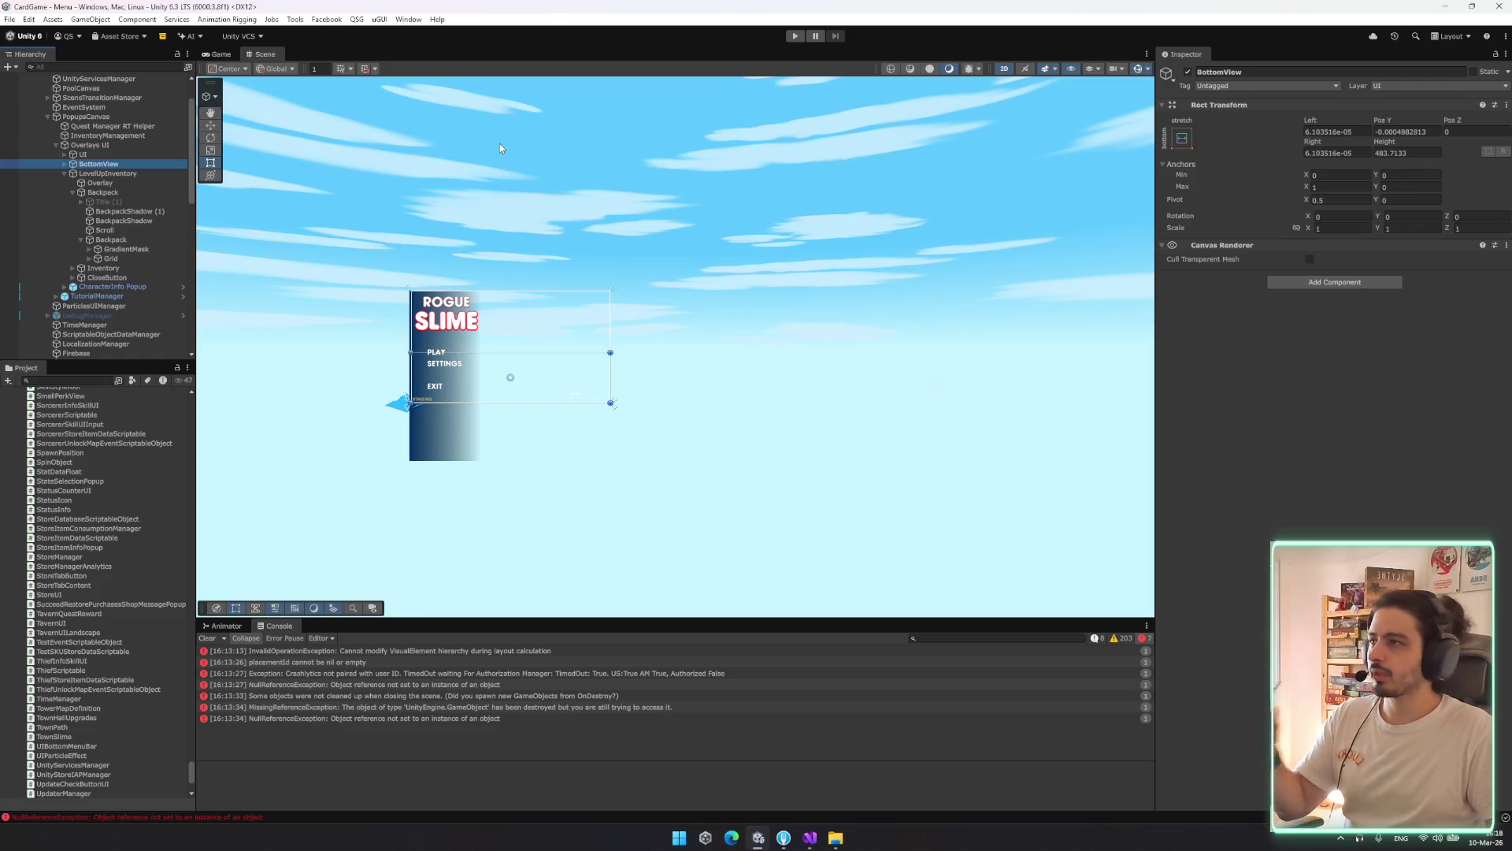
key(Down)
key(Down)
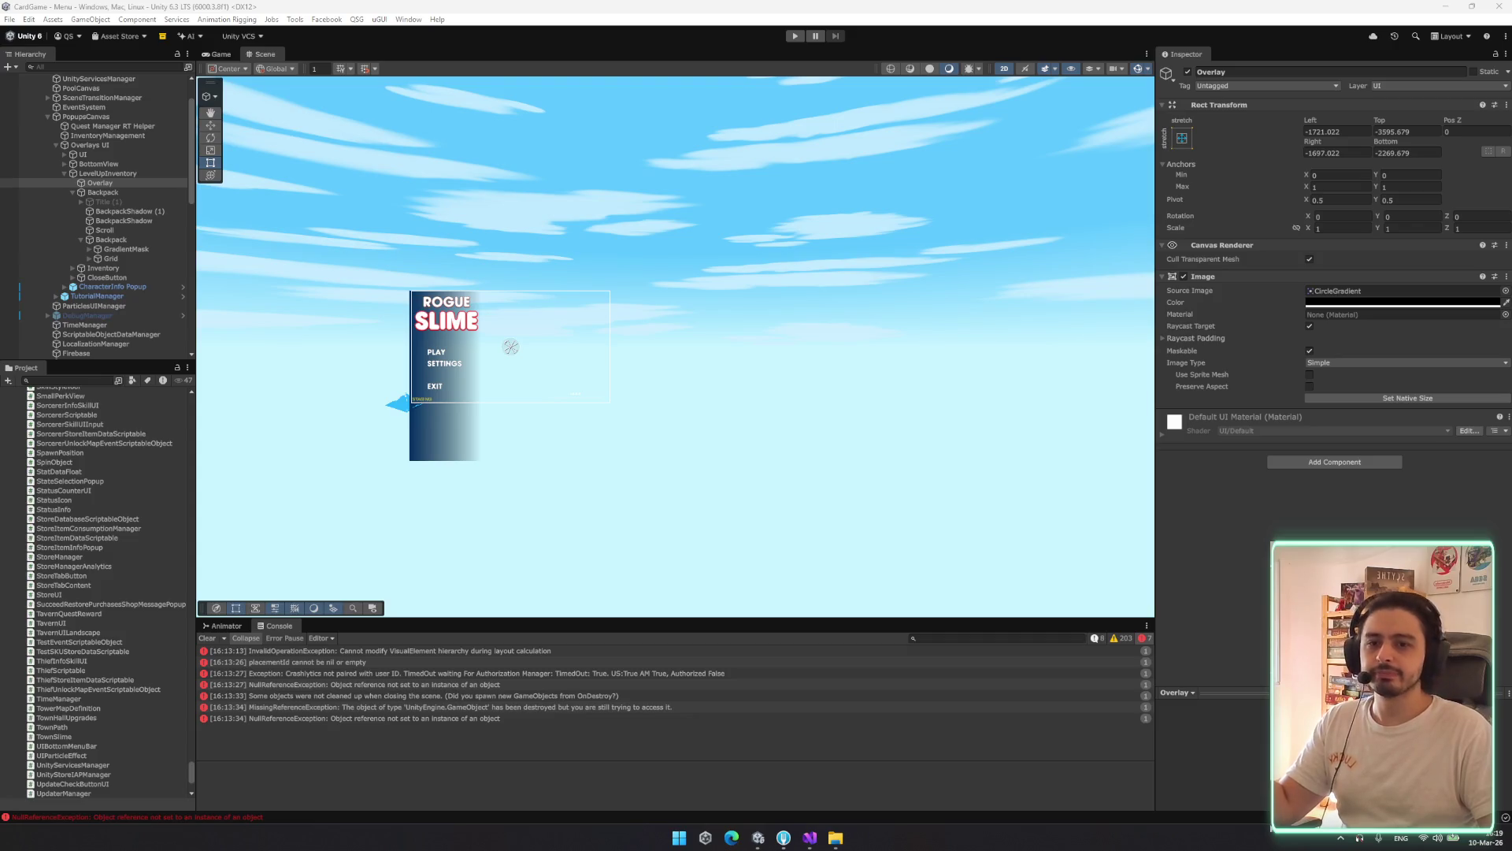
Inspect Backpack down to Grid, then collapse Grid, Backpack and LevelUpInventory to the root objects
click(120, 189)
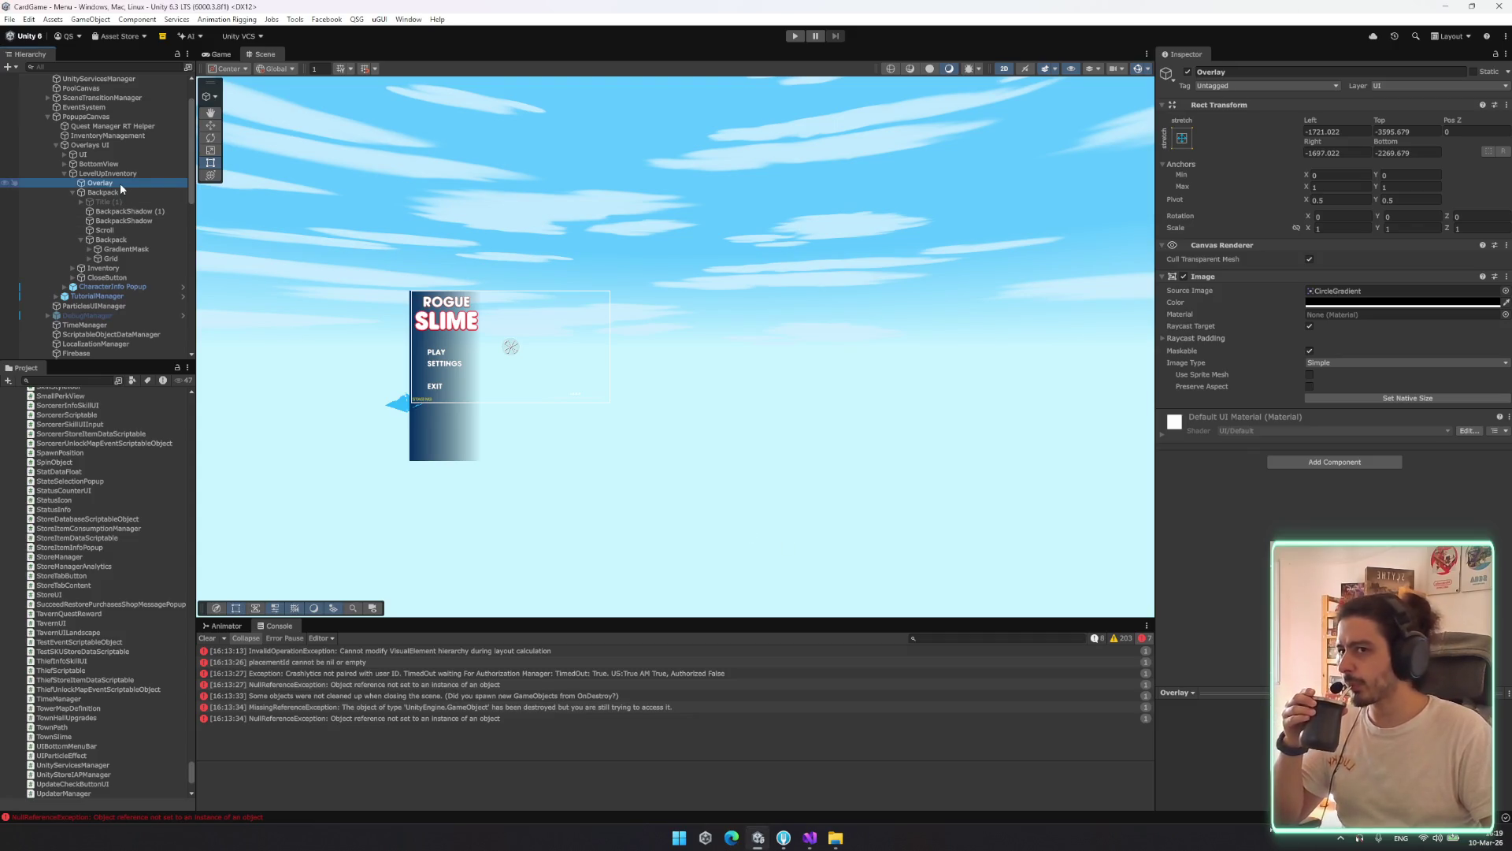
key(Down)
key(Down)
key(Down)
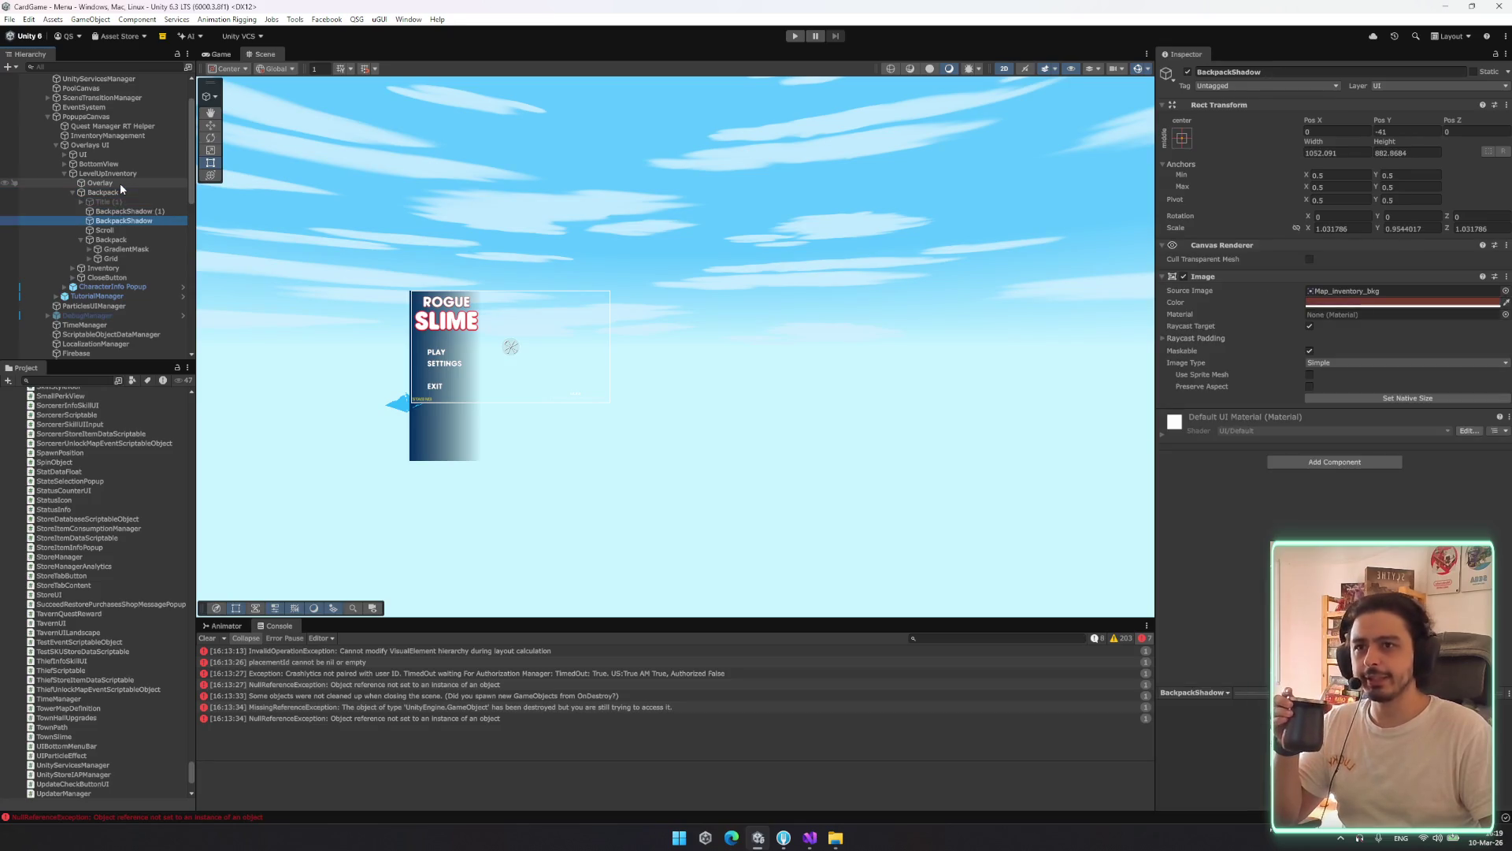
key(Down)
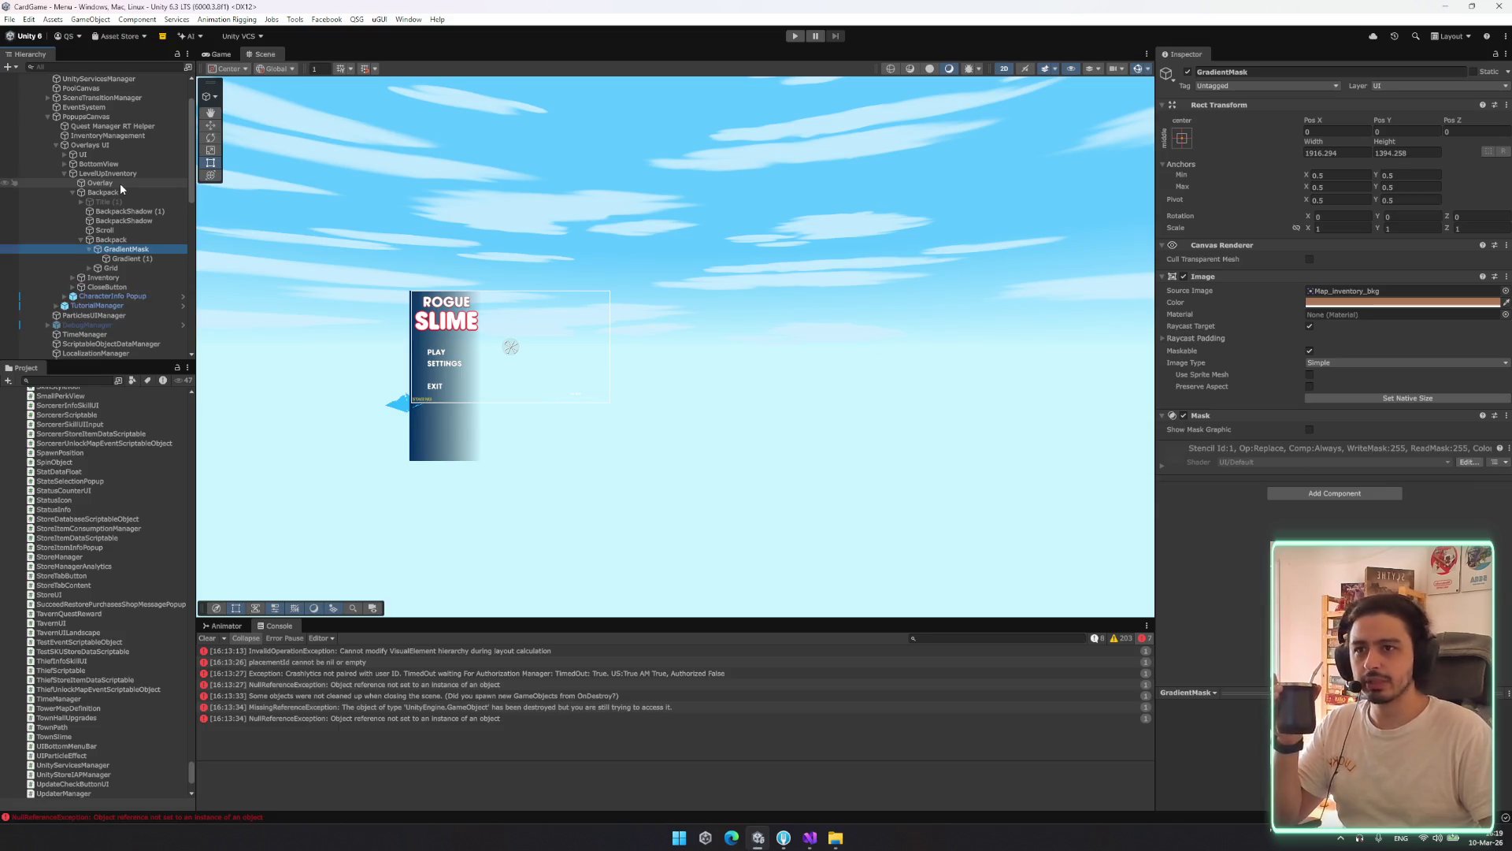
key(Down)
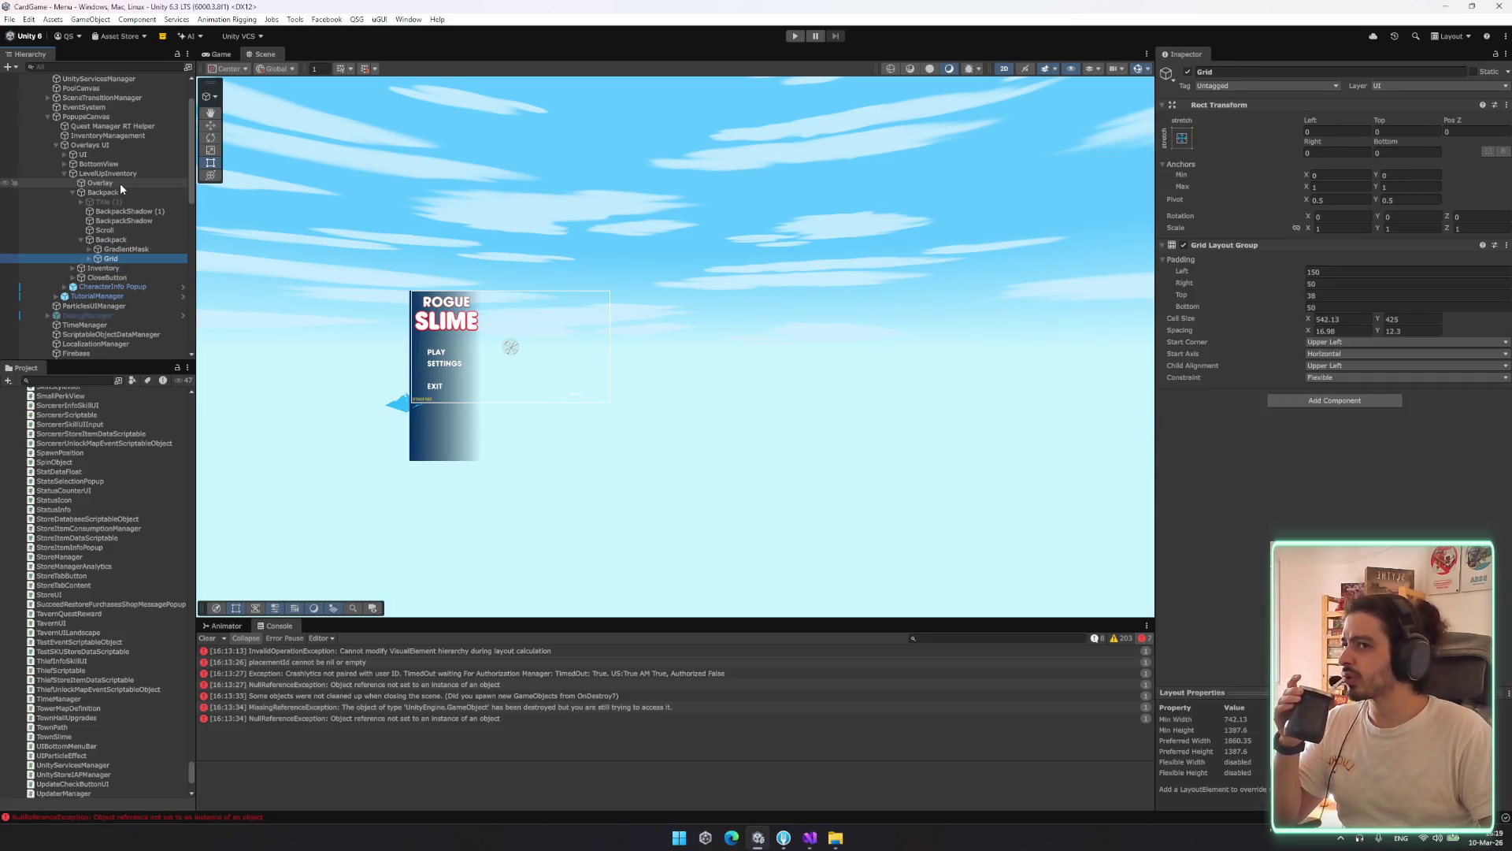
key(Right)
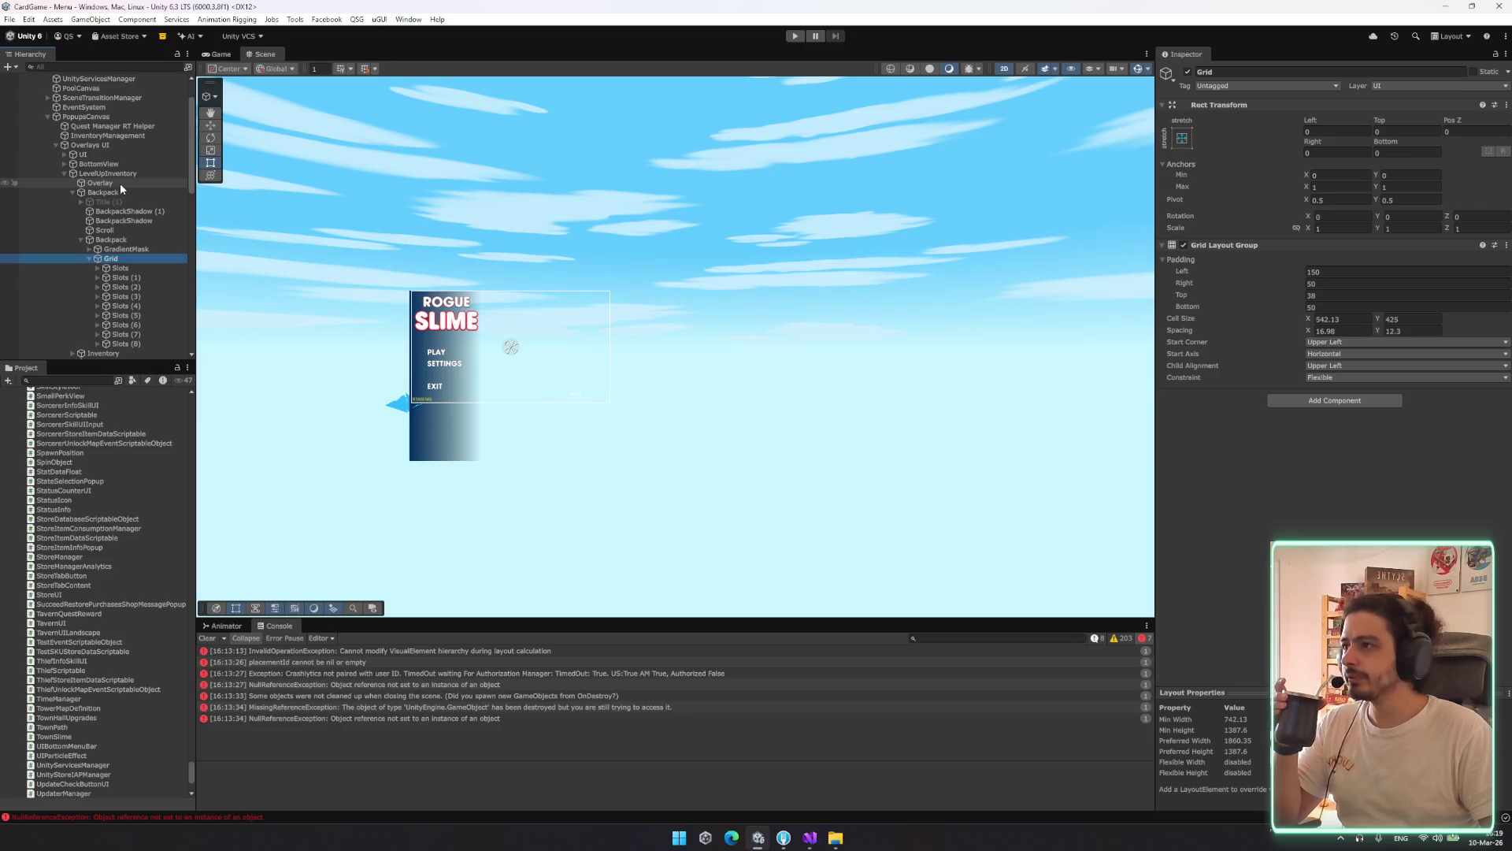
key(Left)
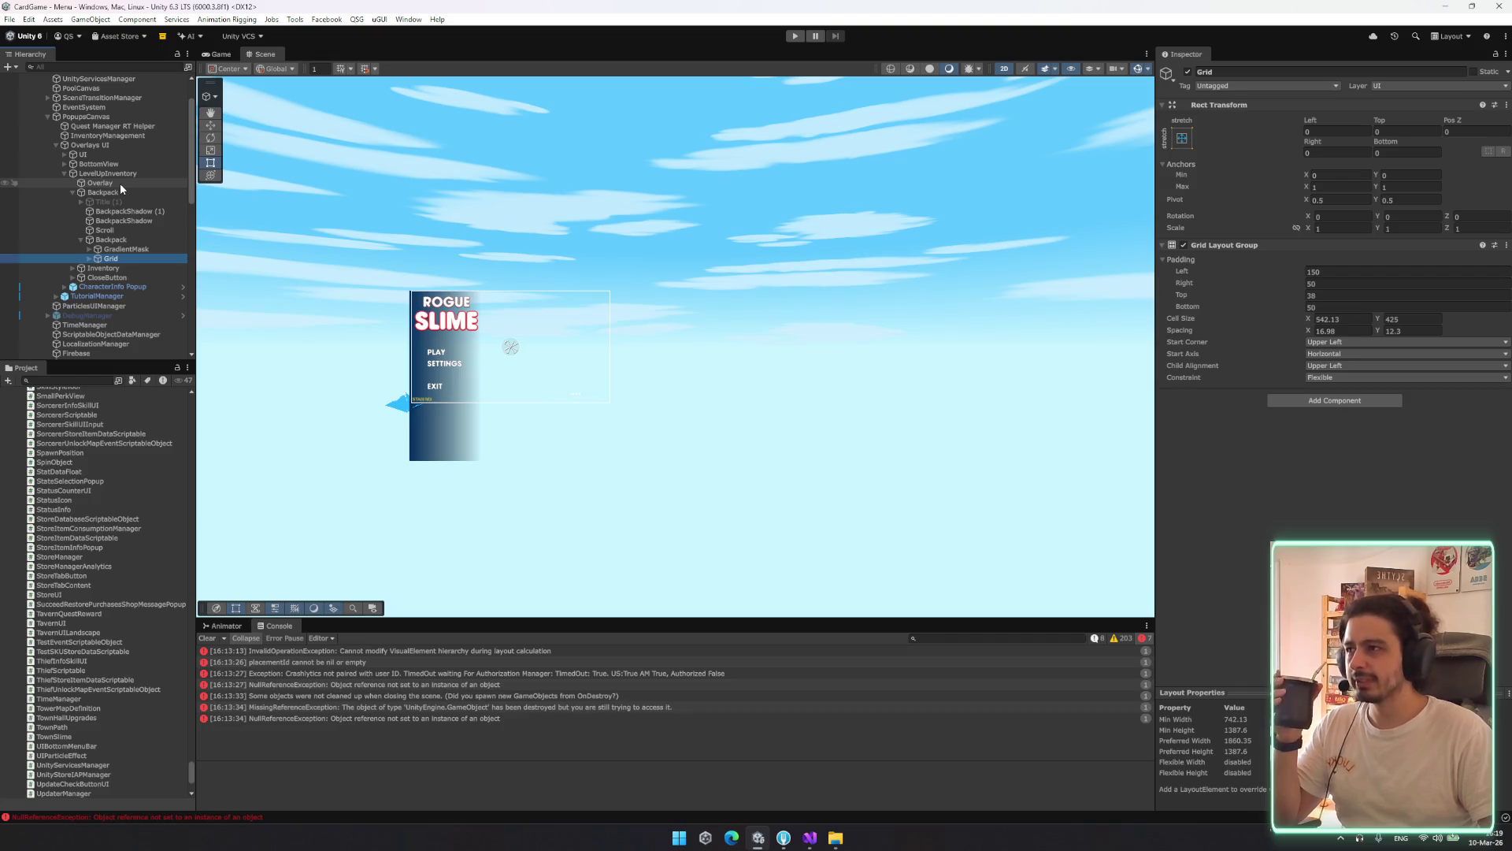
key(Left)
key(Left)
key(Left)
key(Down)
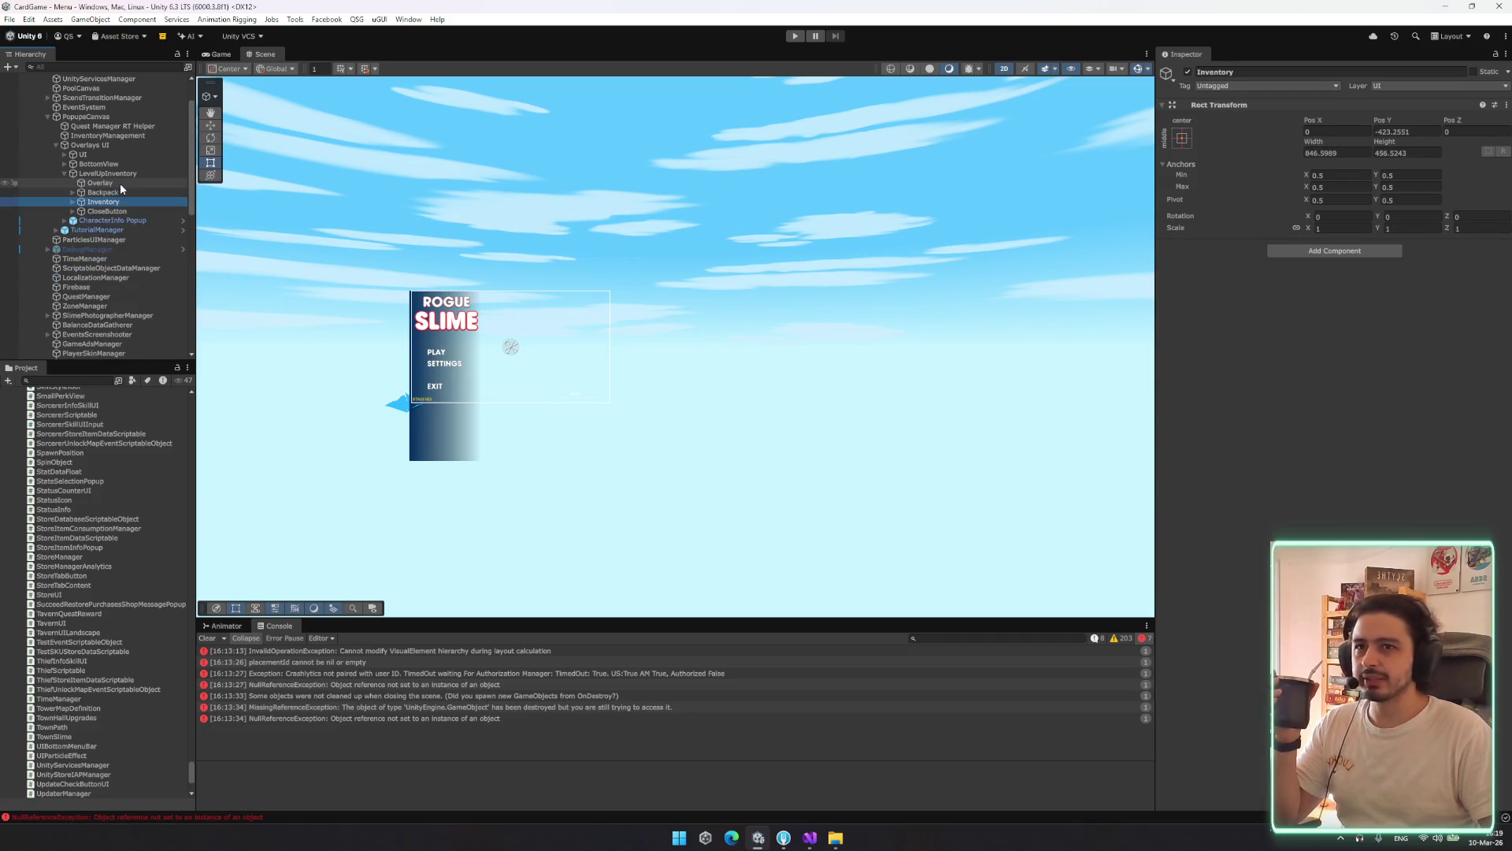
click(100, 175)
key(Left)
key(Left)
key(Left)
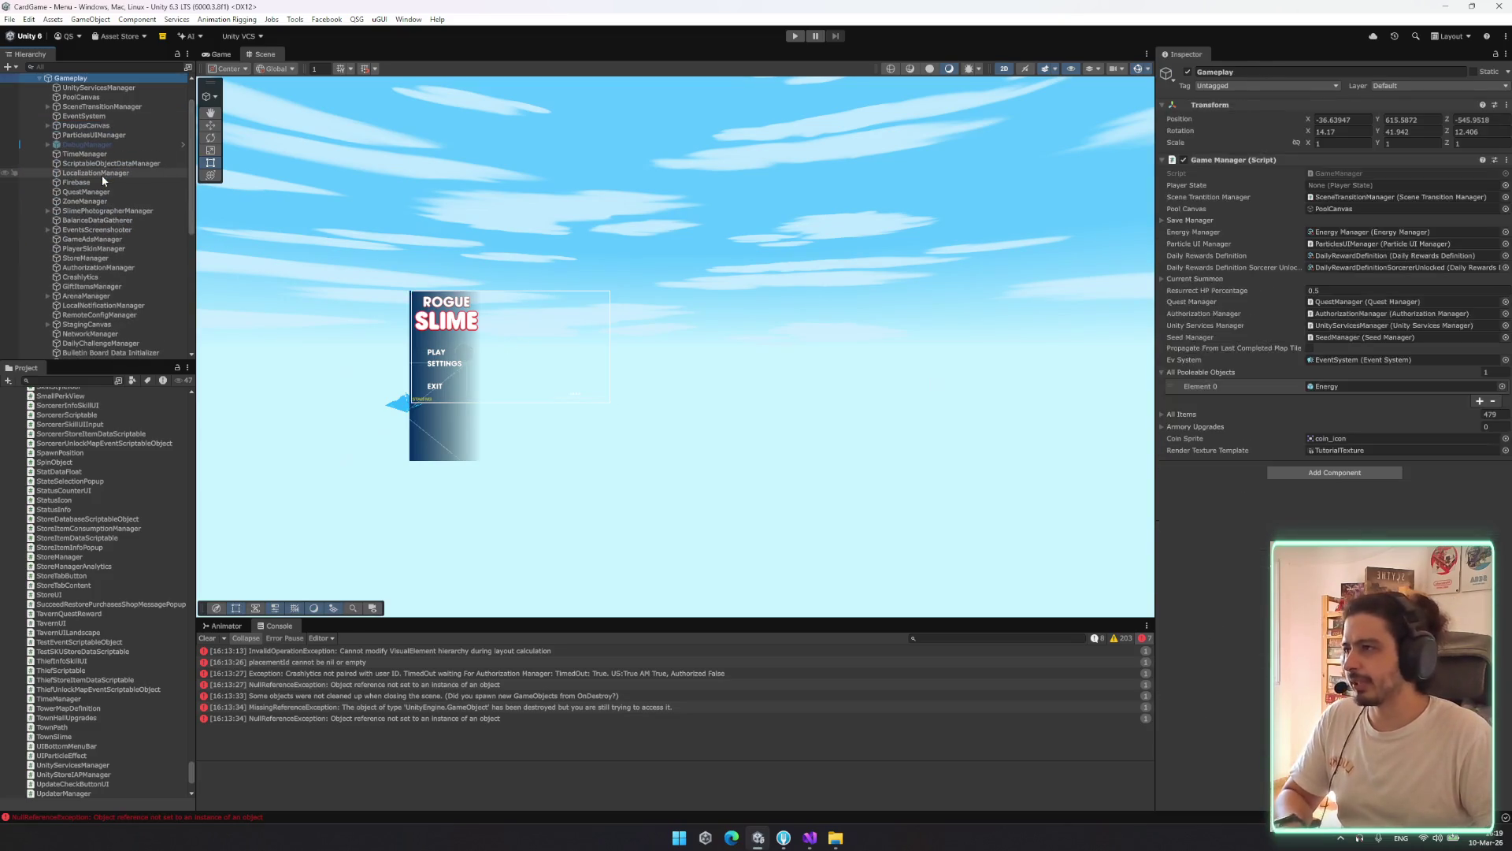
click(357, 19)
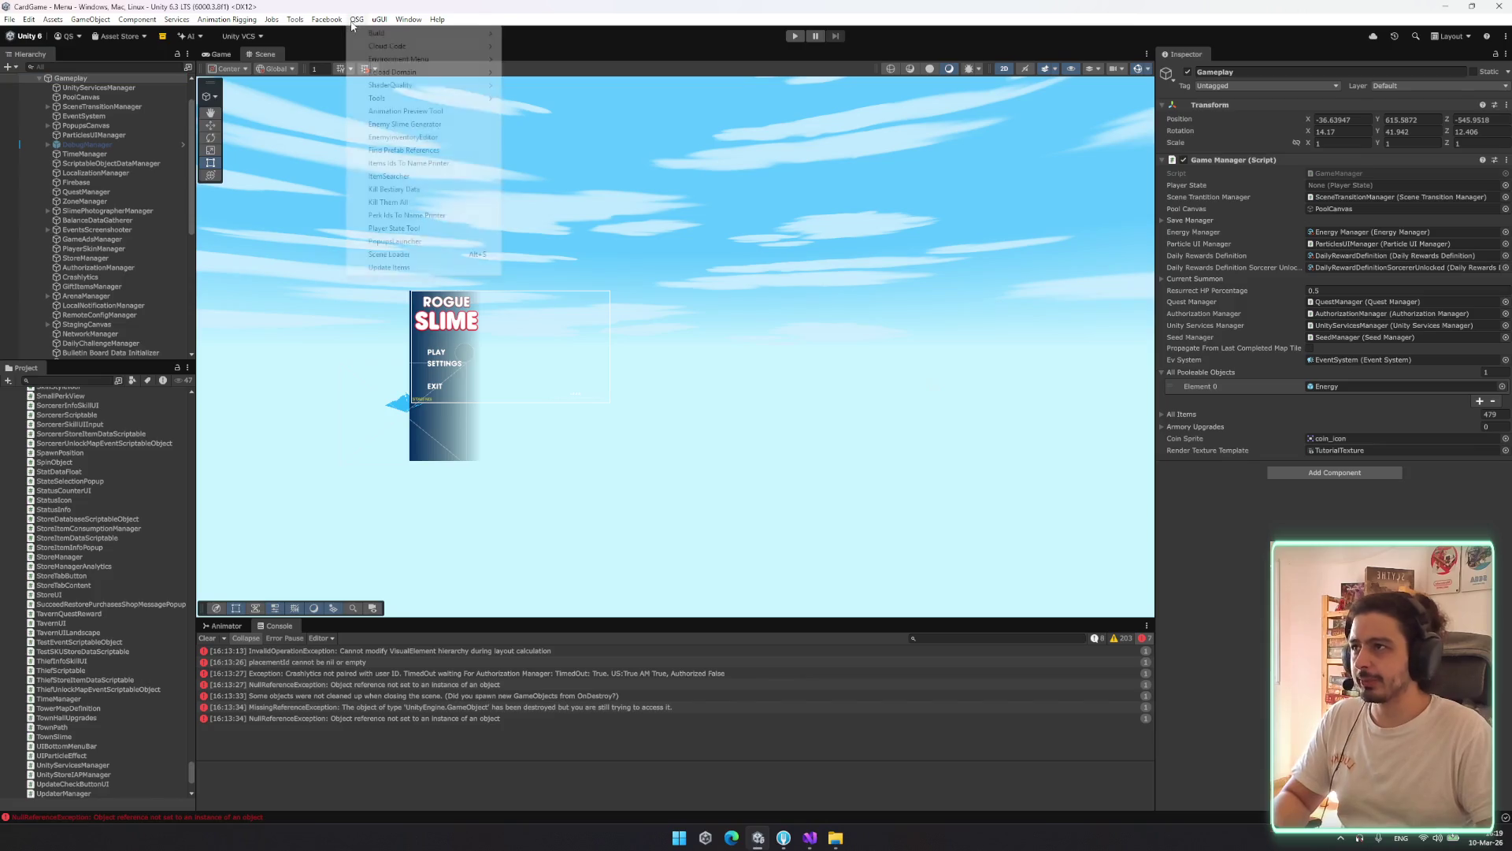
Open the Profiler with Ctrl+7, browse its CPU frames and move the window aside
click(731, 52)
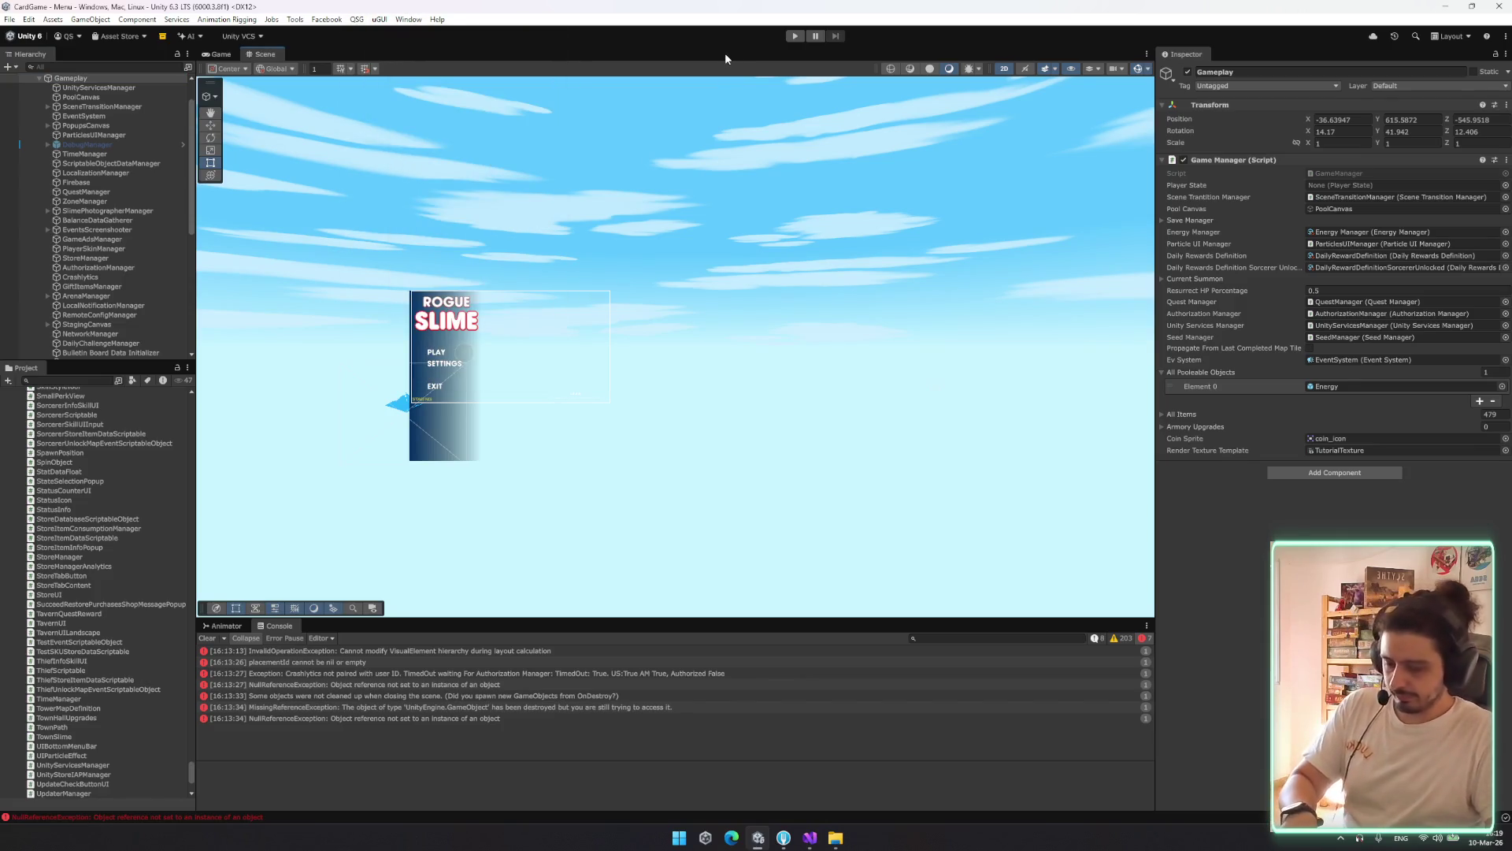
key(ctrl+7)
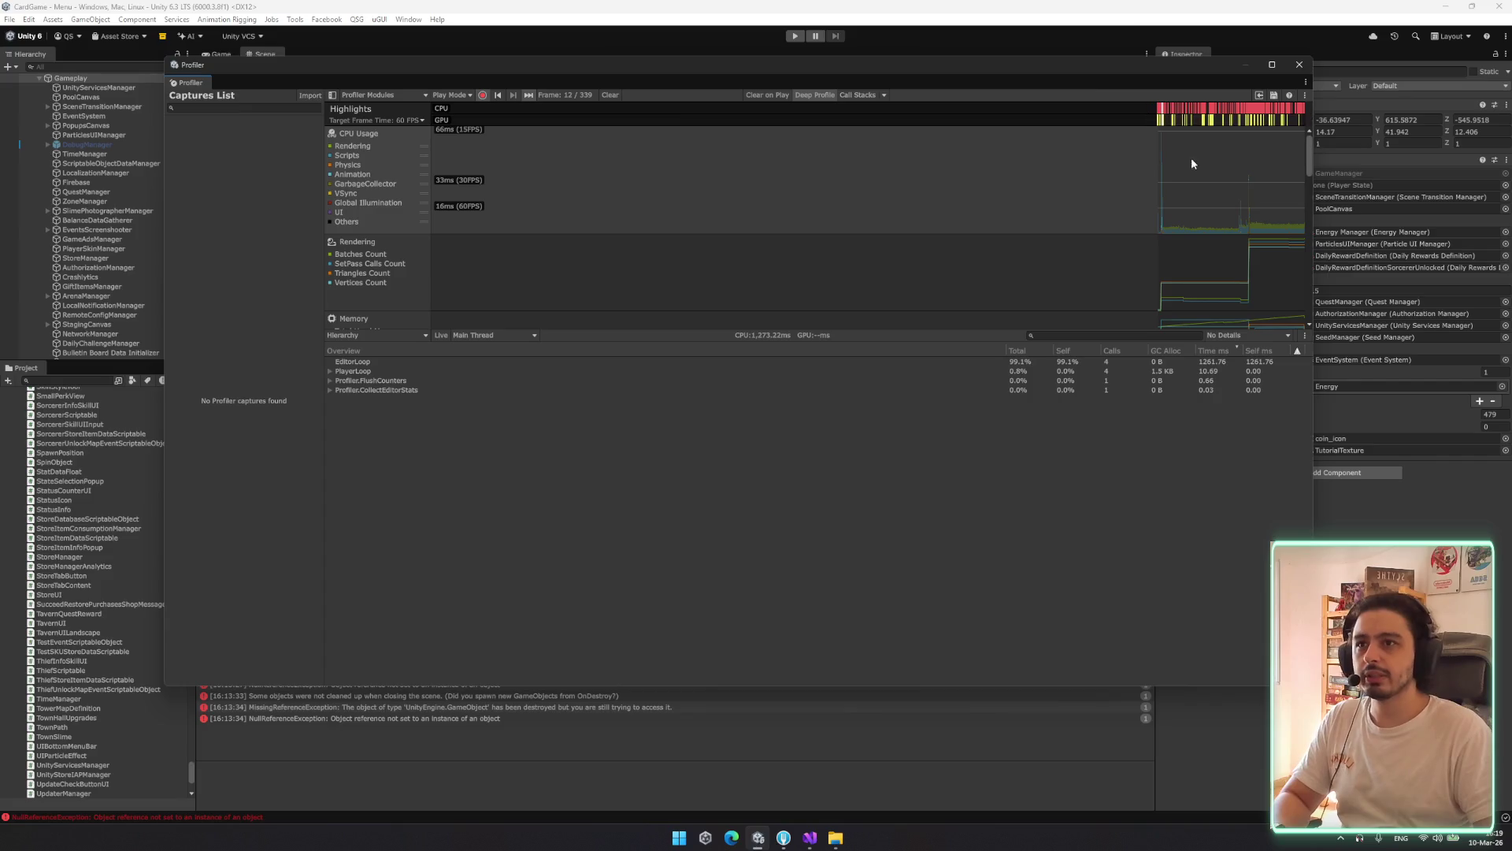
click(1161, 178)
click(1162, 181)
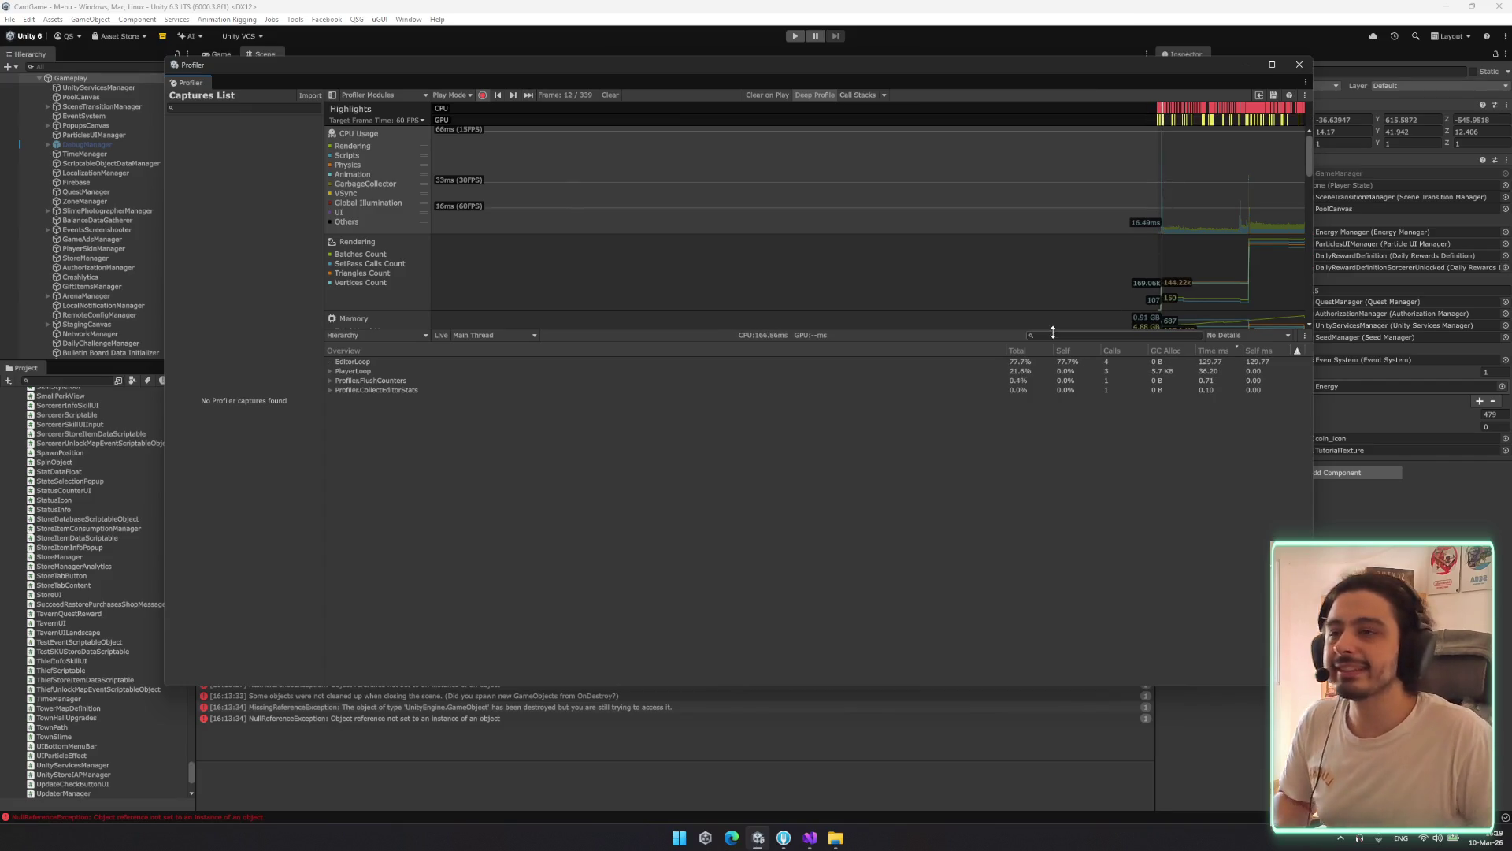
drag(1060, 329, 1082, 393)
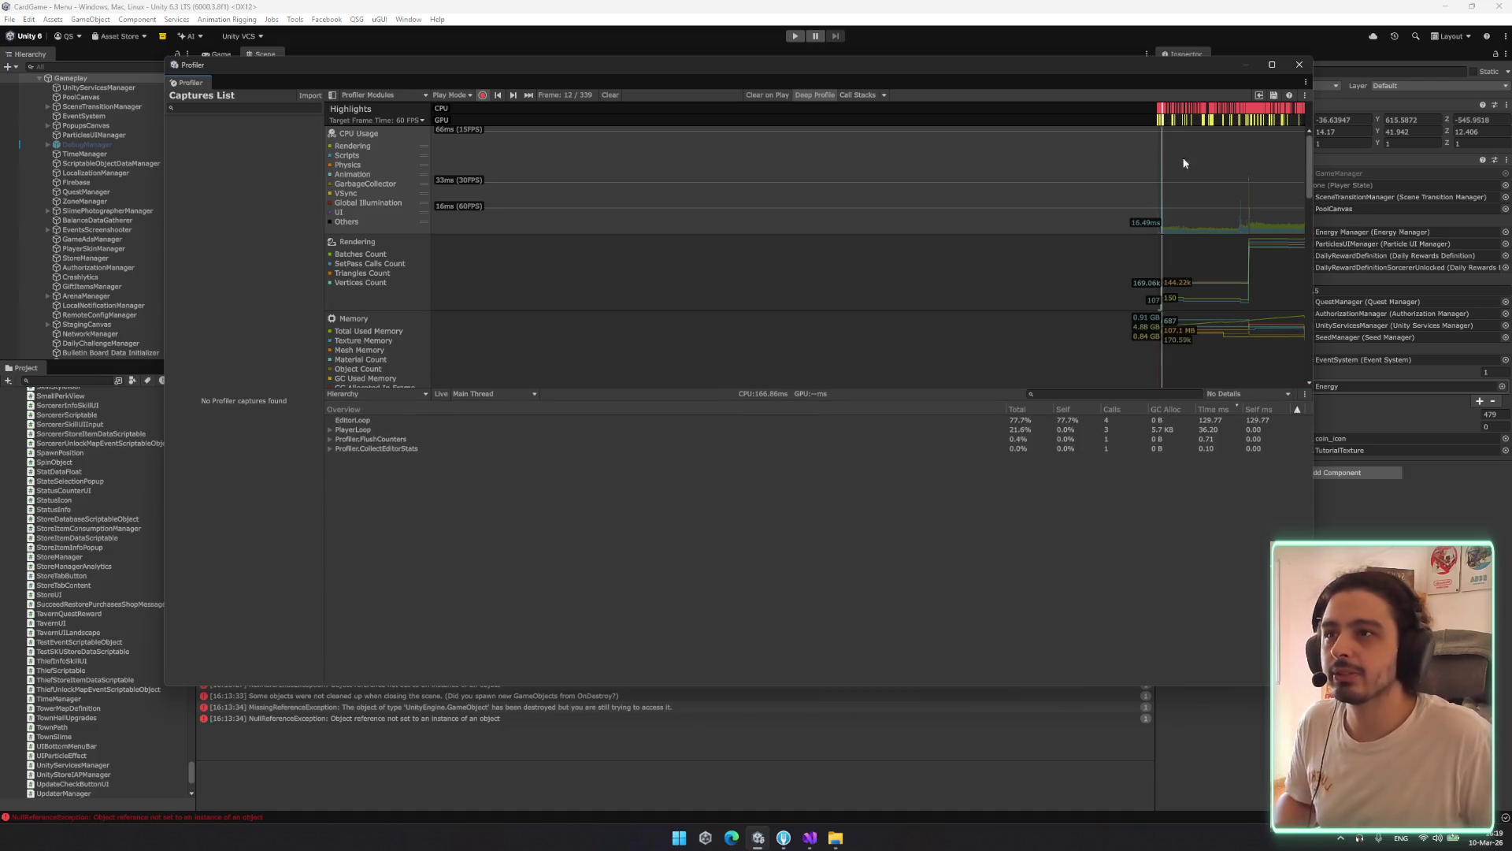
drag(1164, 68, 920, 206)
mouse_move(939, 305)
mouse_down()
mouse_move(922, 380)
mouse_move(920, 293)
mouse_up()
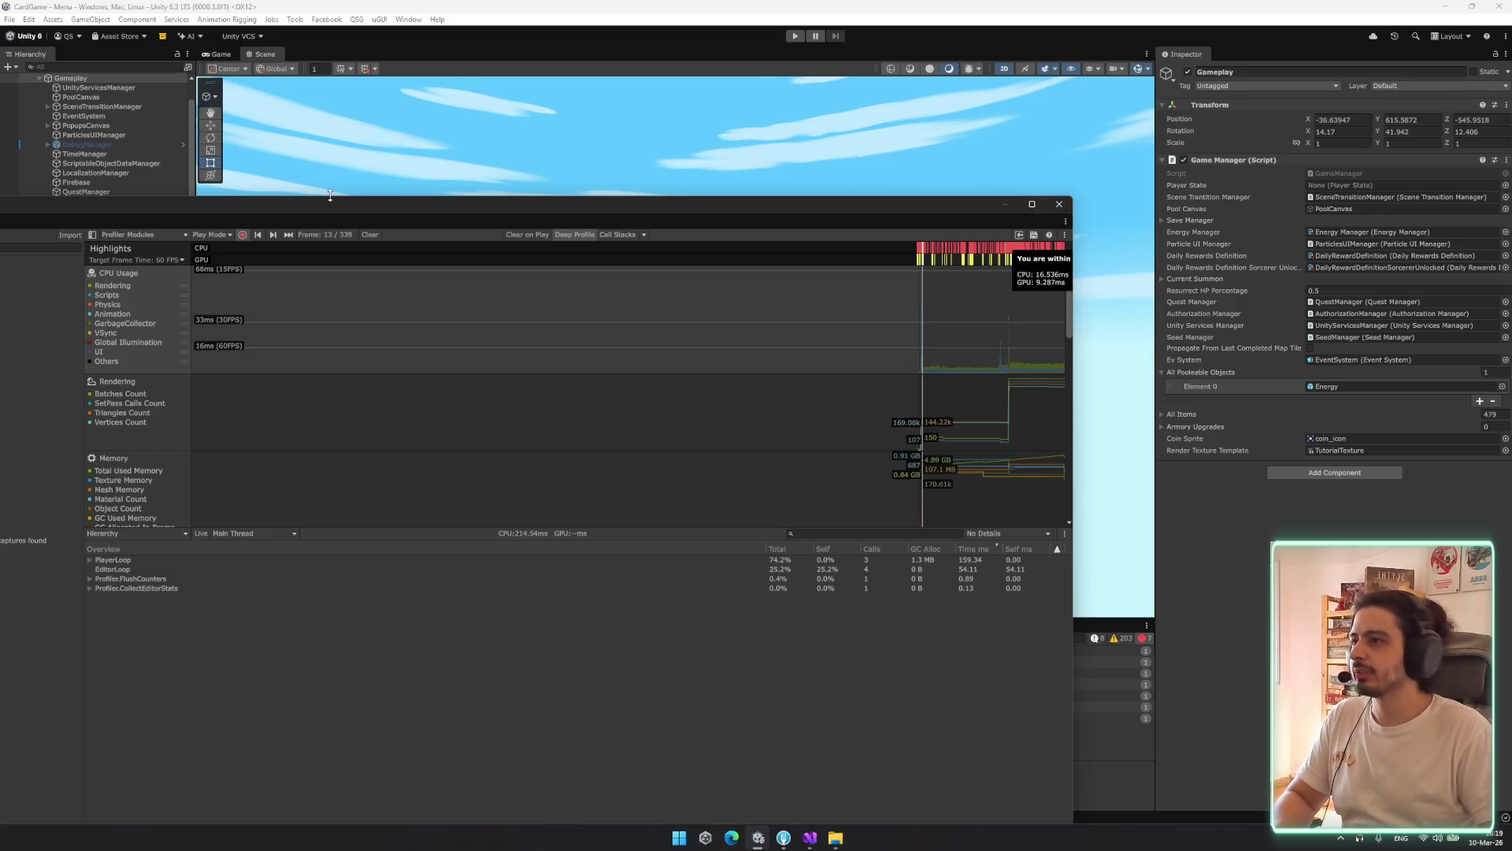
Record a play-mode session of the Menu scene and pick a frame from the new capture
click(795, 36)
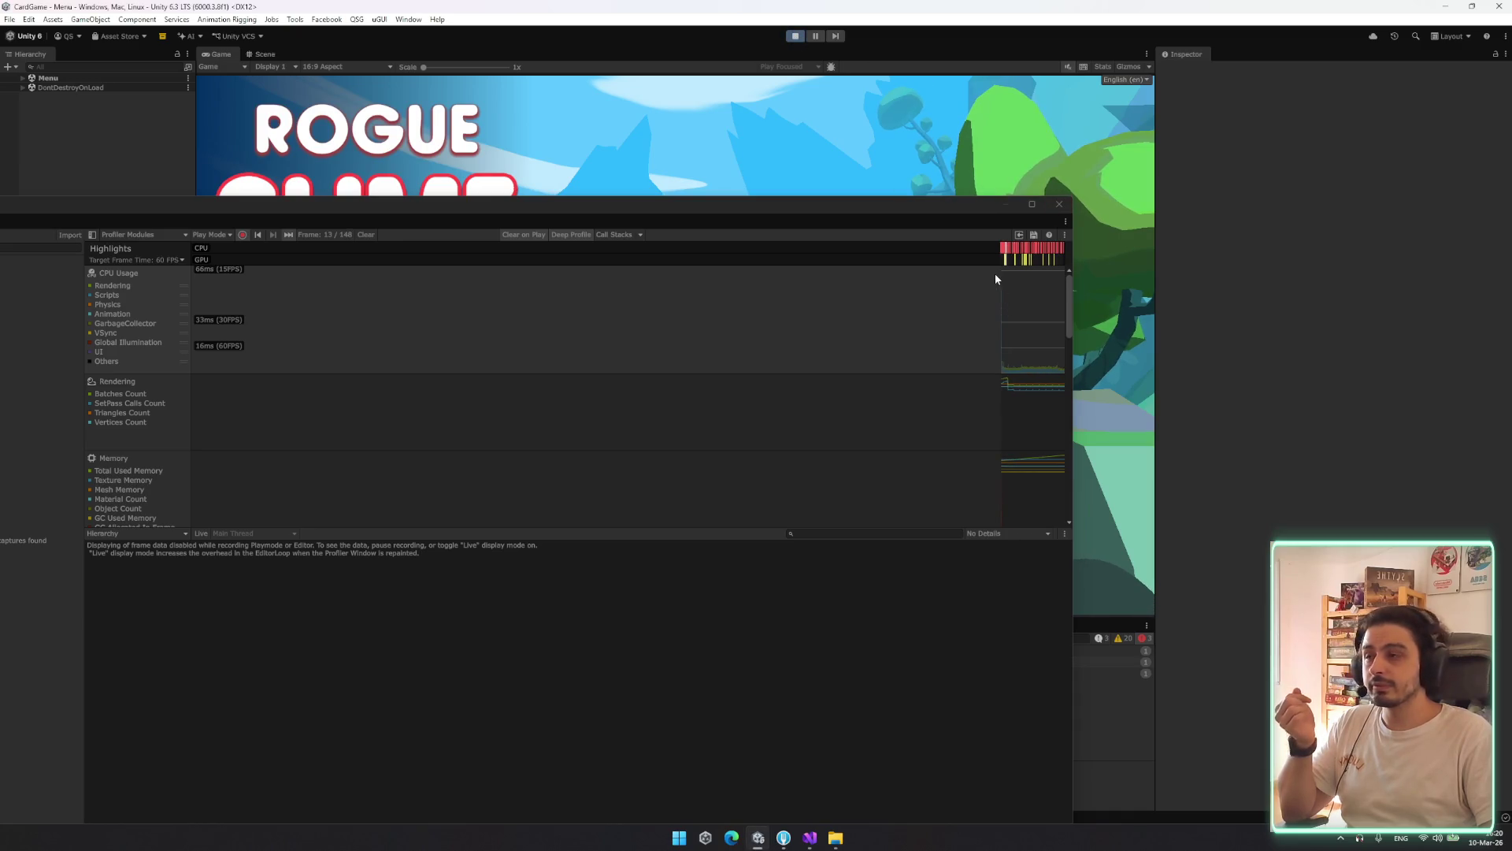
key(ctrl+p)
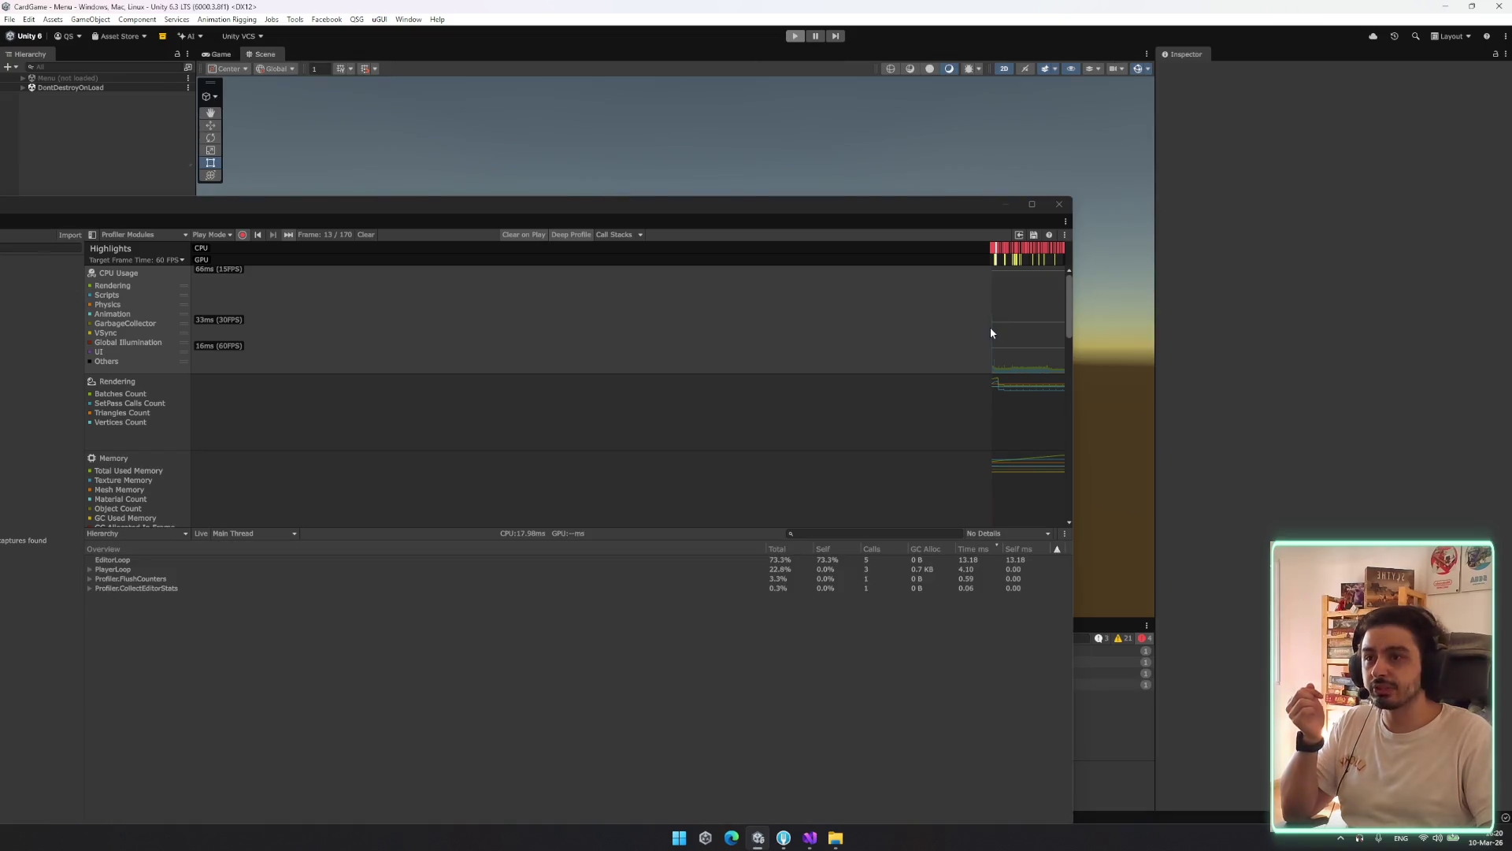
click(992, 330)
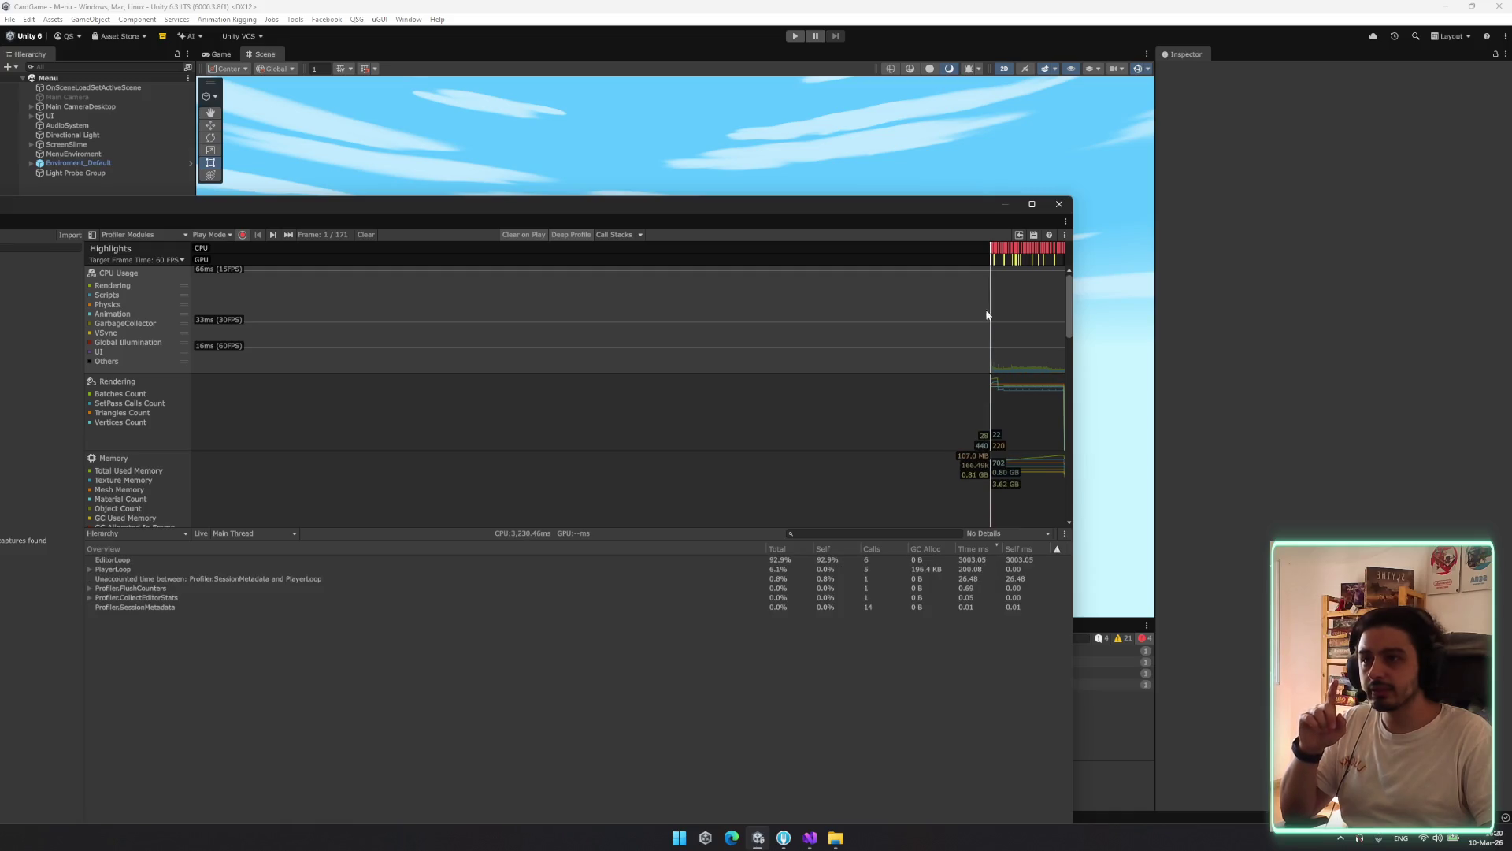
double_click(904, 207)
mouse_move(1405, 85)
mouse_down()
mouse_move(1468, 121)
mouse_move(1401, 104)
mouse_up()
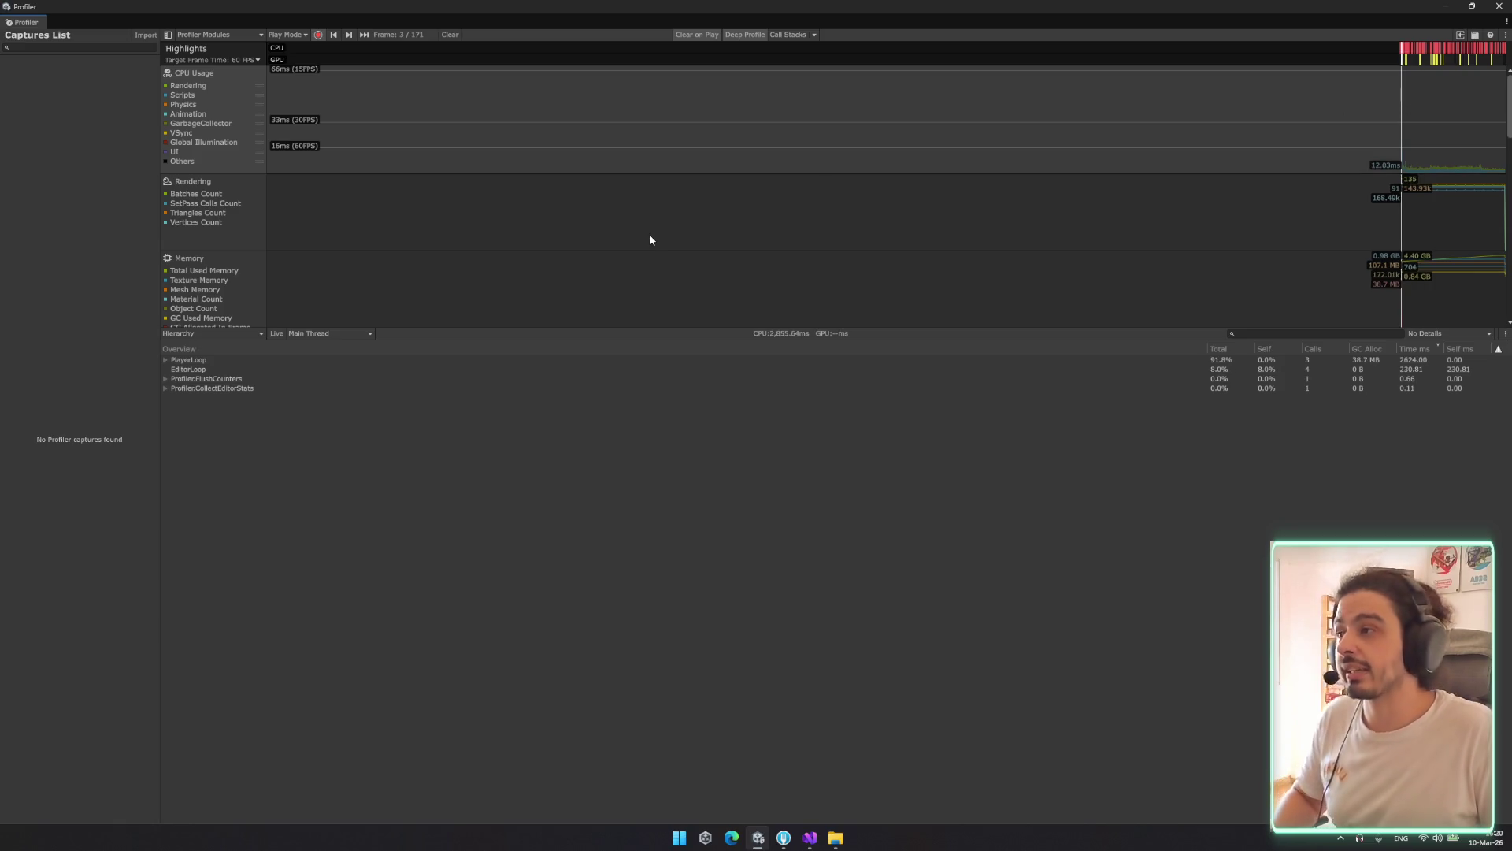
click(326, 362)
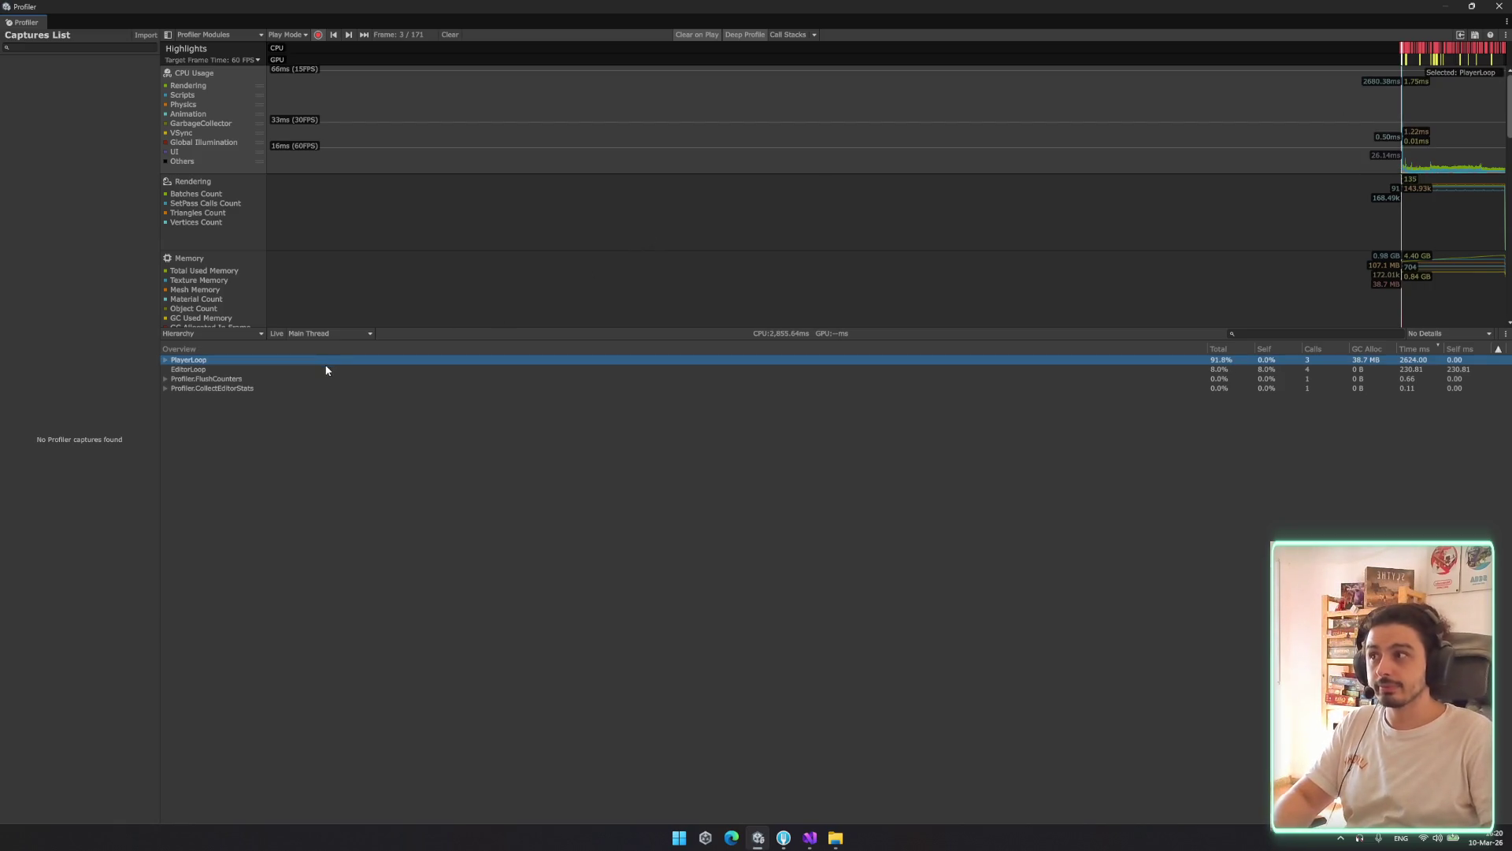
key(Right)
click(326, 369)
key(Right)
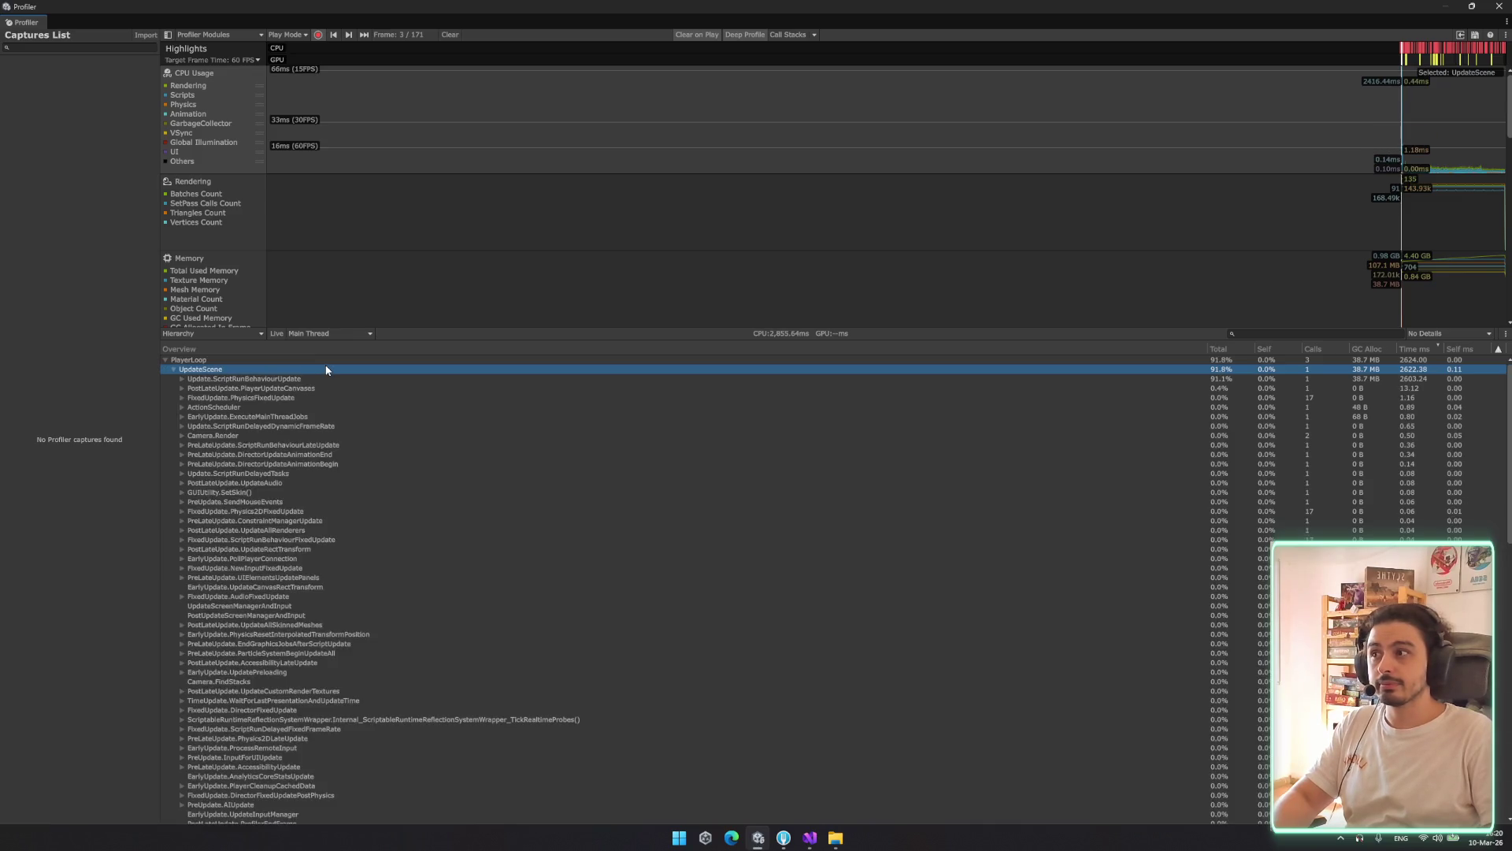
key(Left)
key(Right)
key(Down)
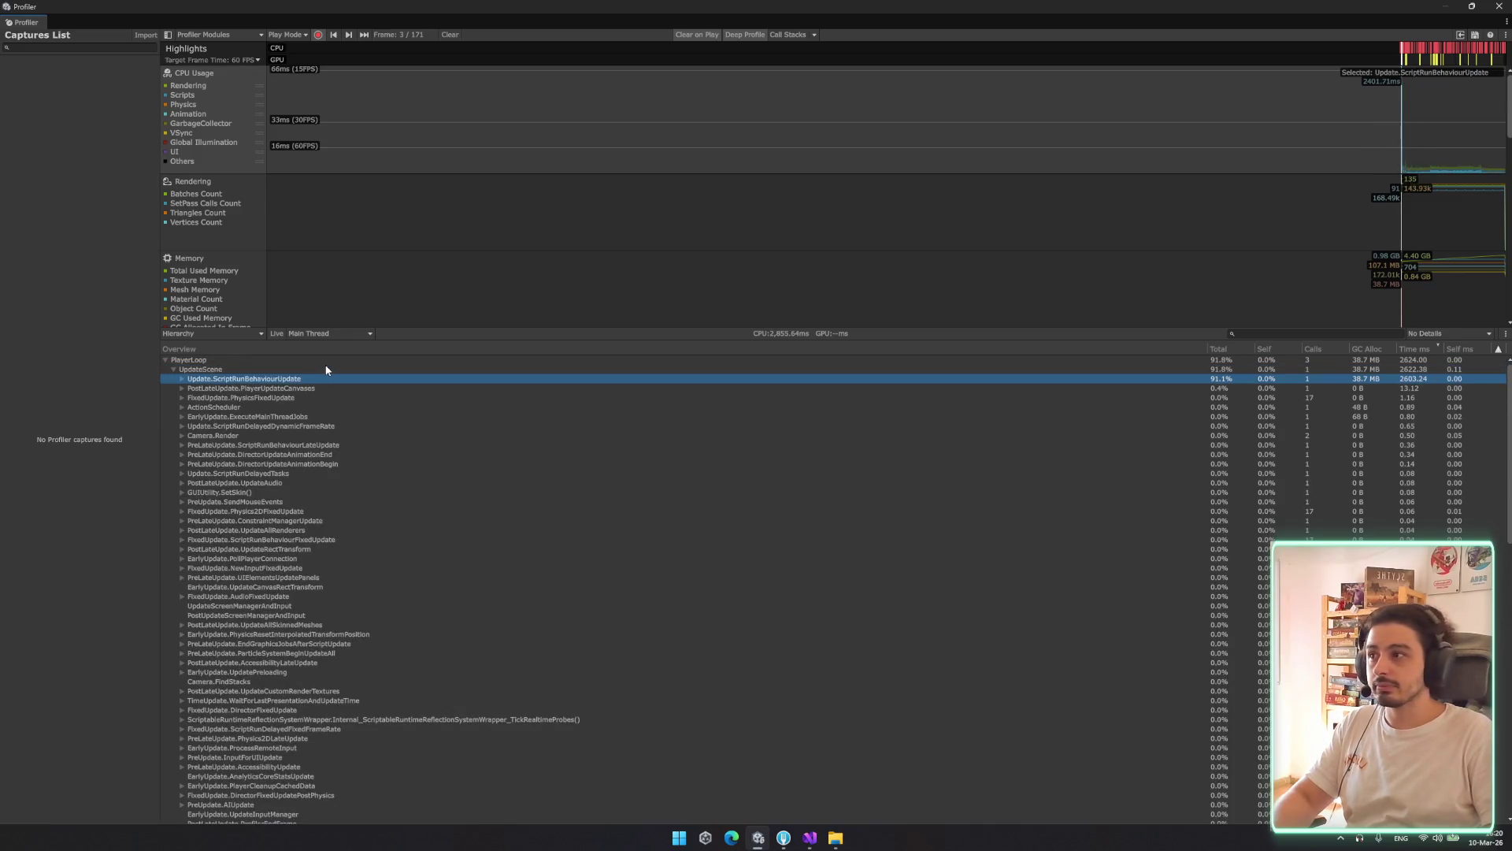
key(Right)
key(Down)
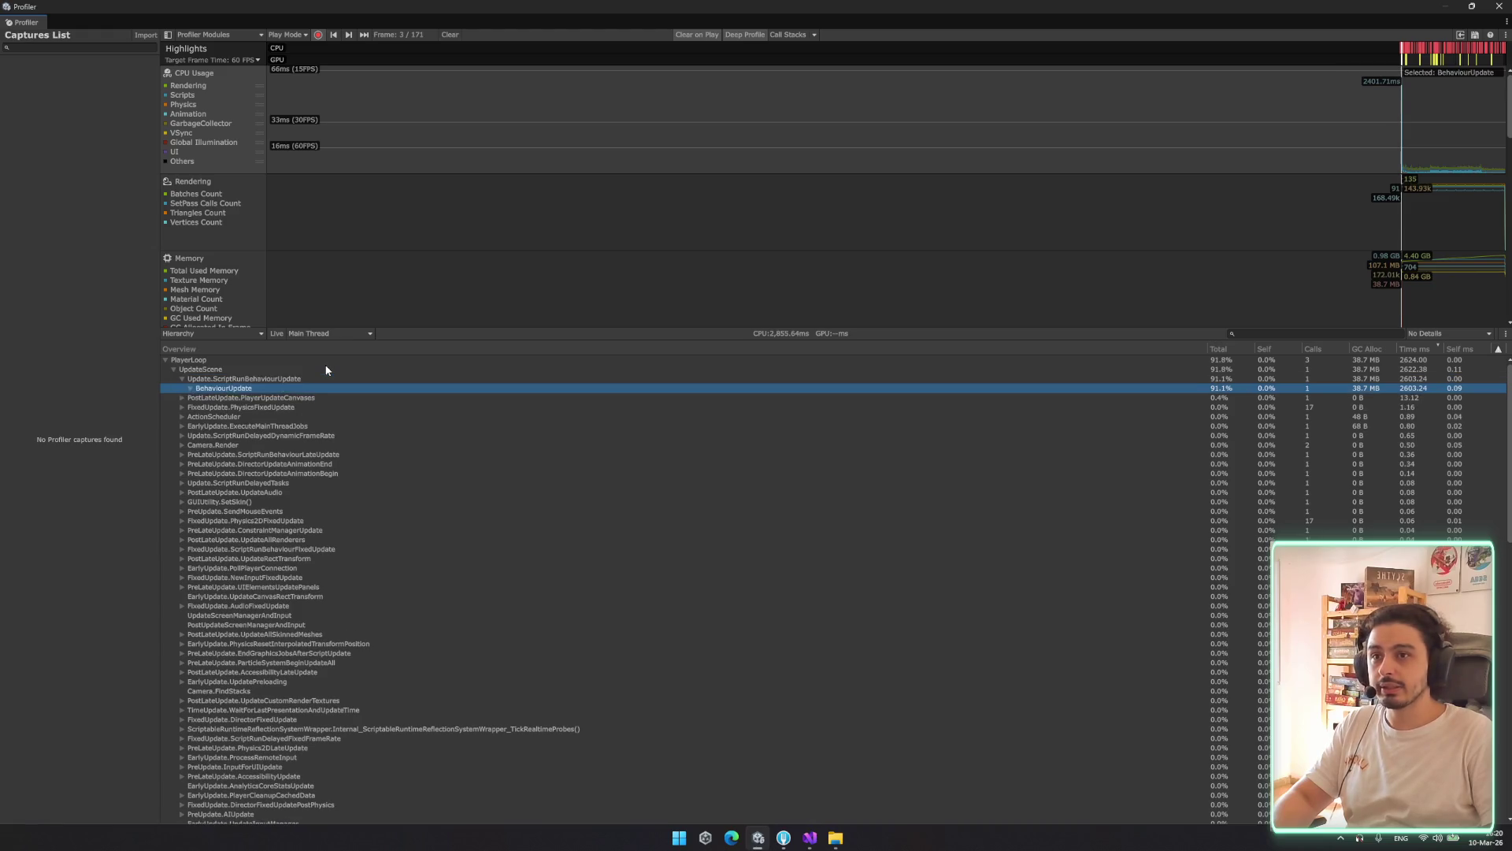
key(Right)
key(Down)
key(Right)
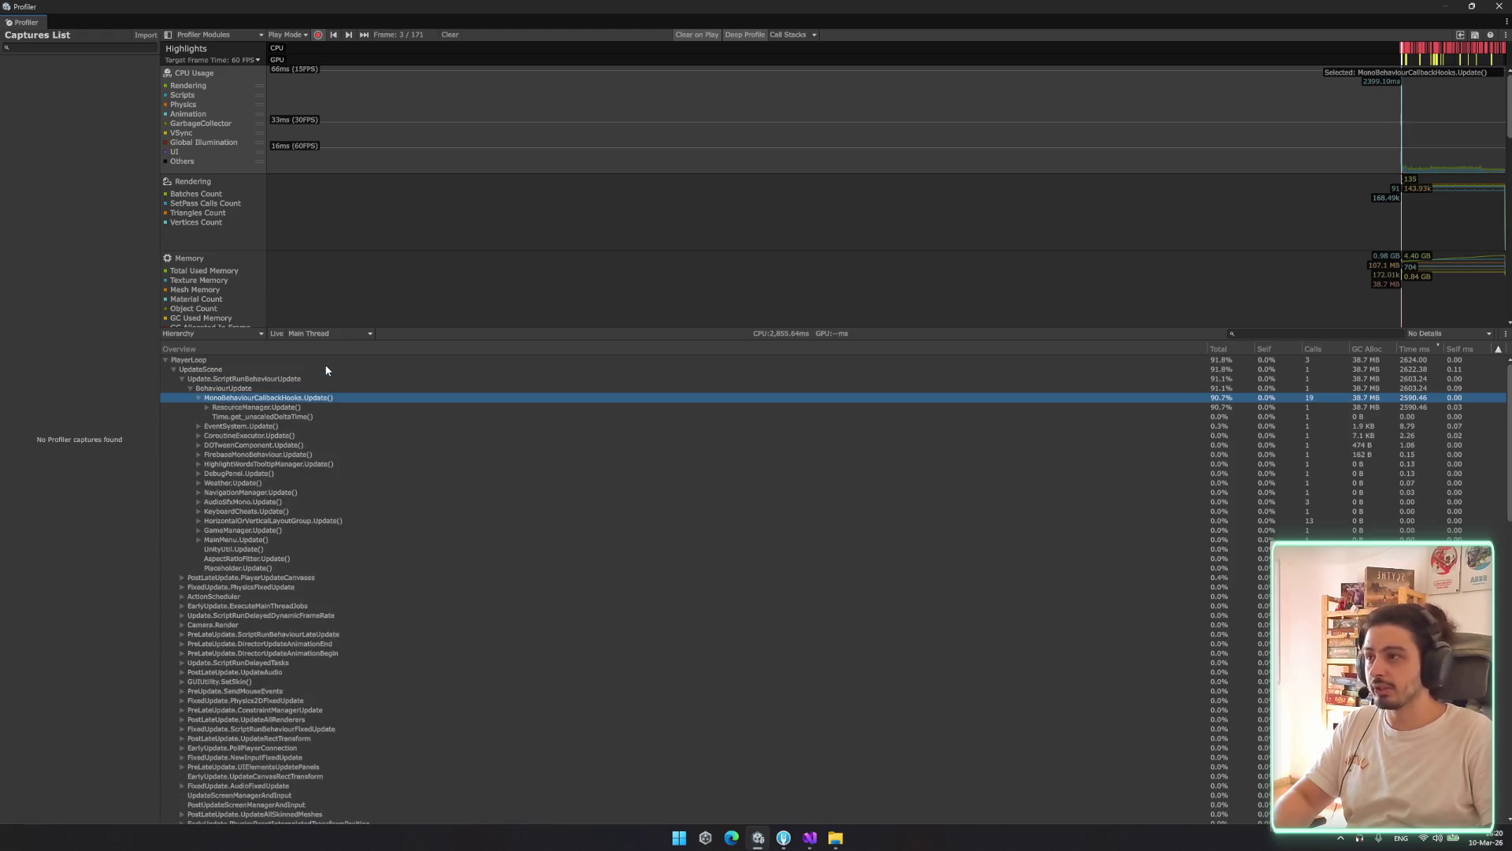
key(Left)
key(Left)
key(Left)
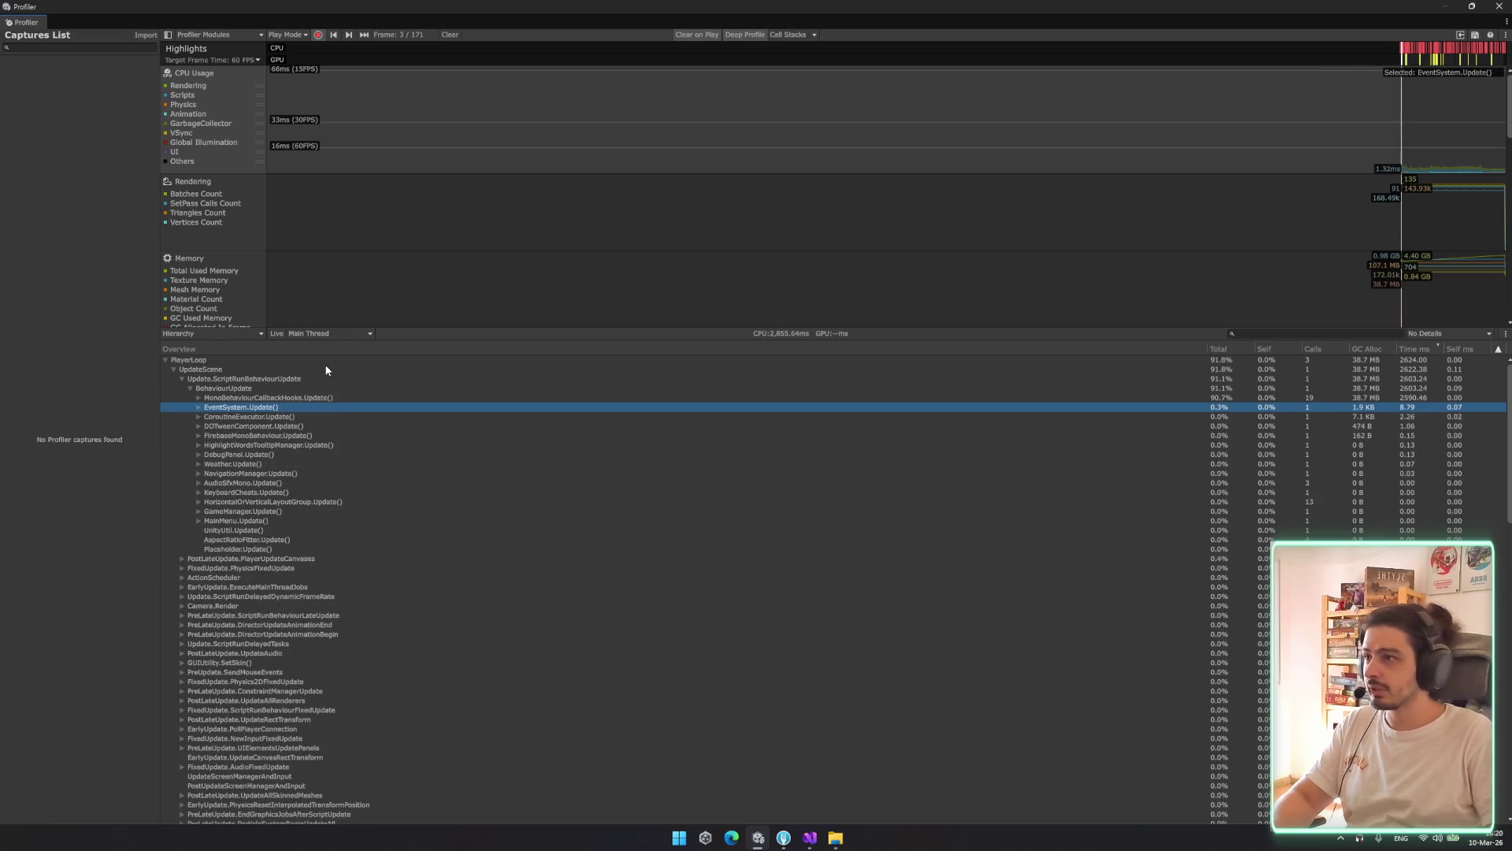
key(Left)
key(Left)
key(Left)
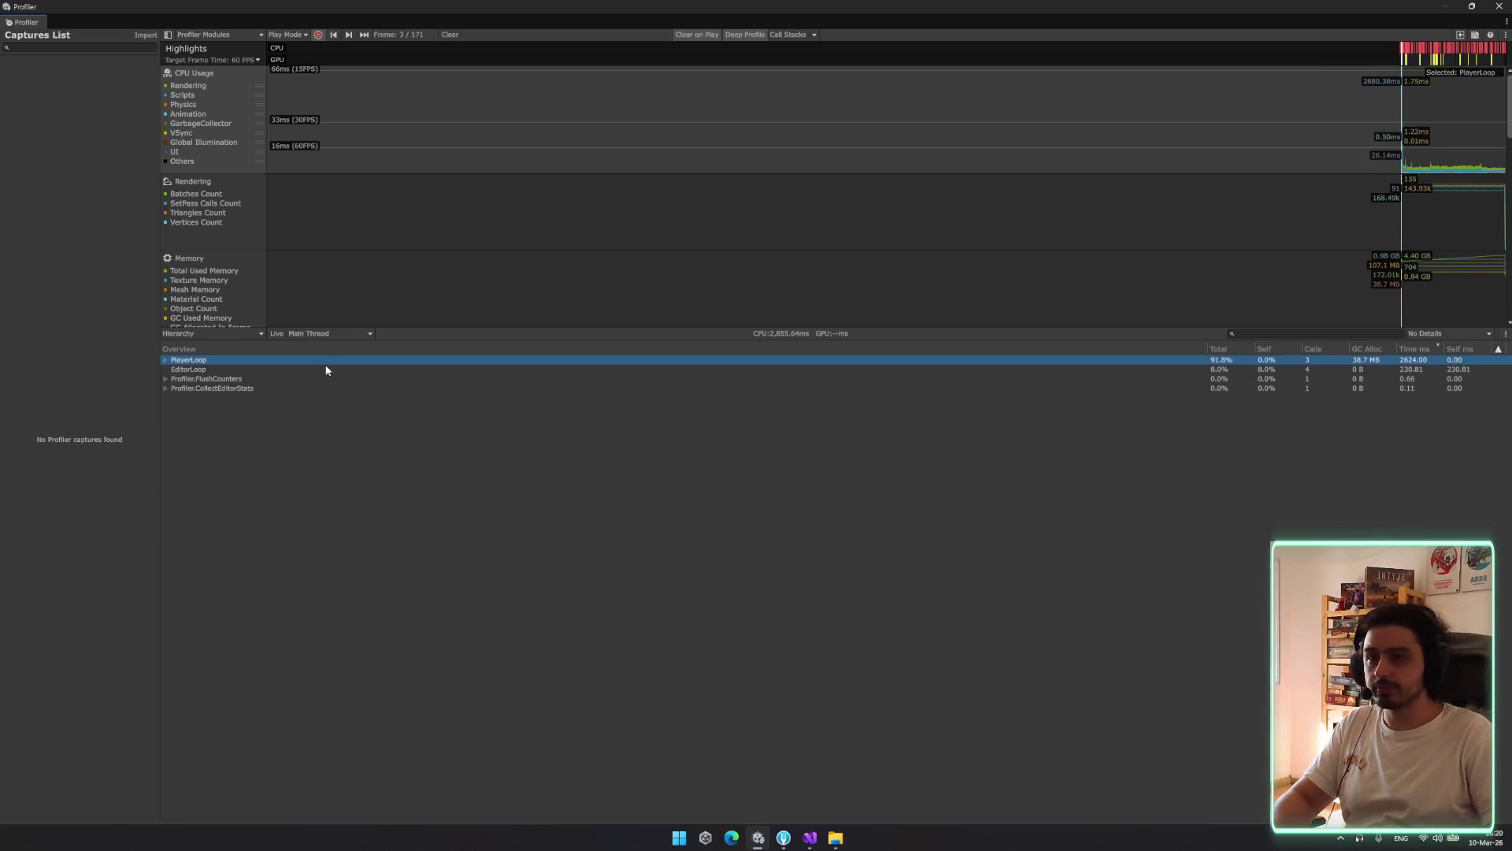
drag(1408, 126, 1400, 127)
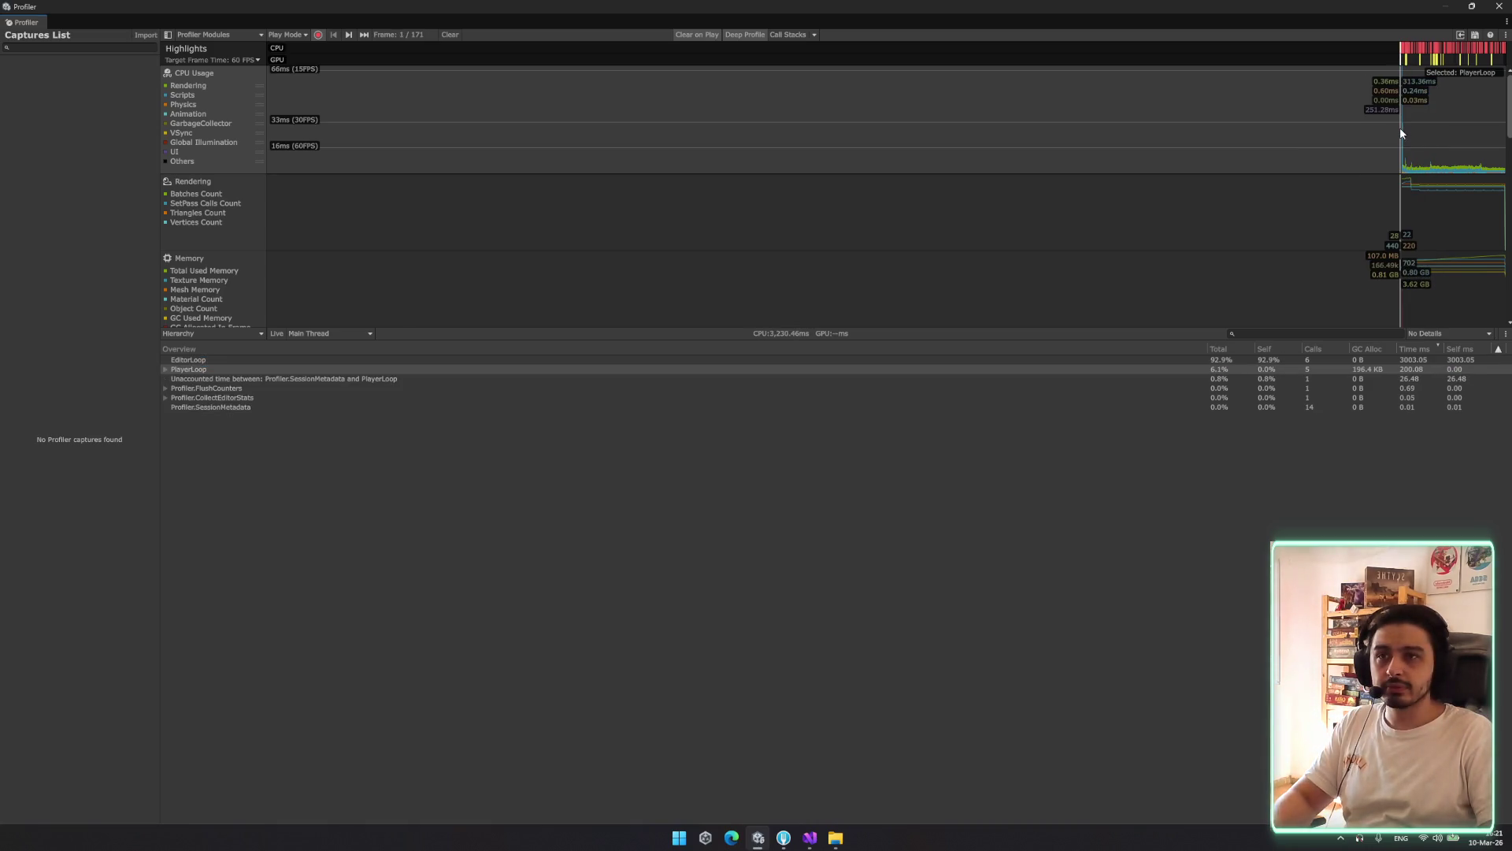
drag(1400, 131, 1399, 138)
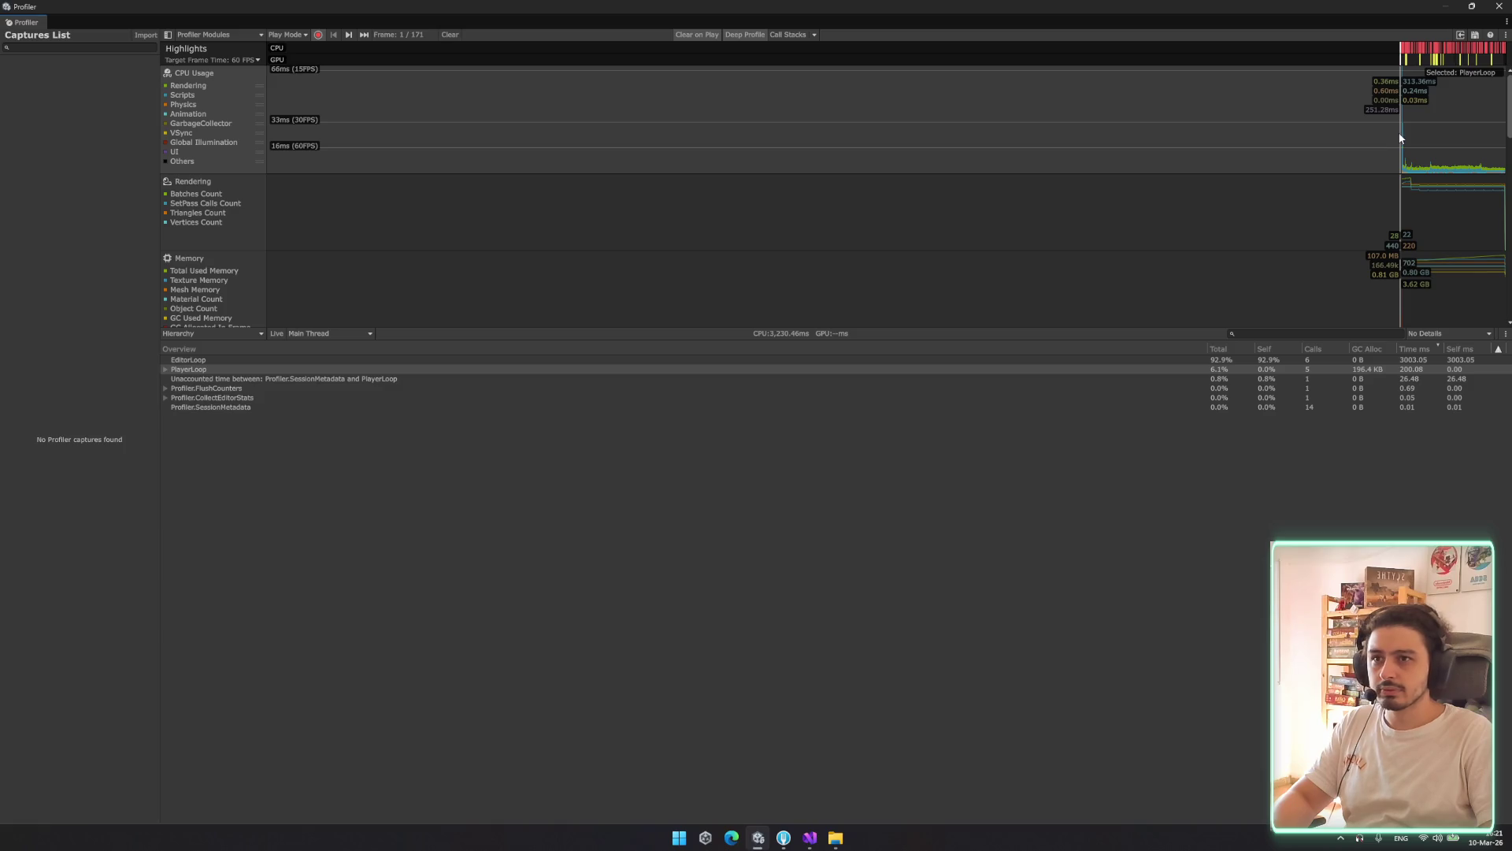
click(329, 362)
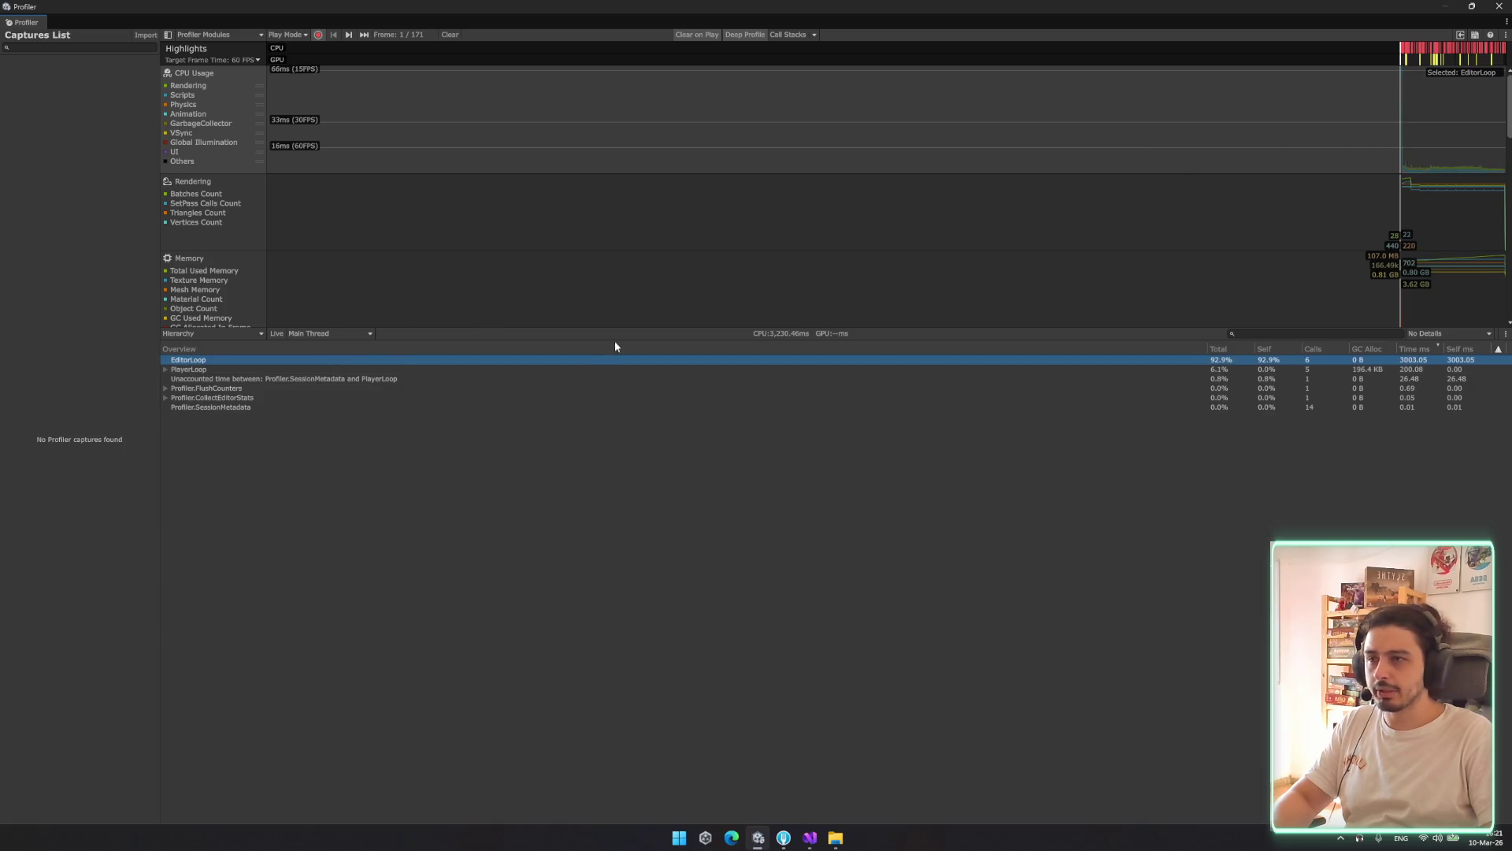
click(1407, 130)
click(1402, 159)
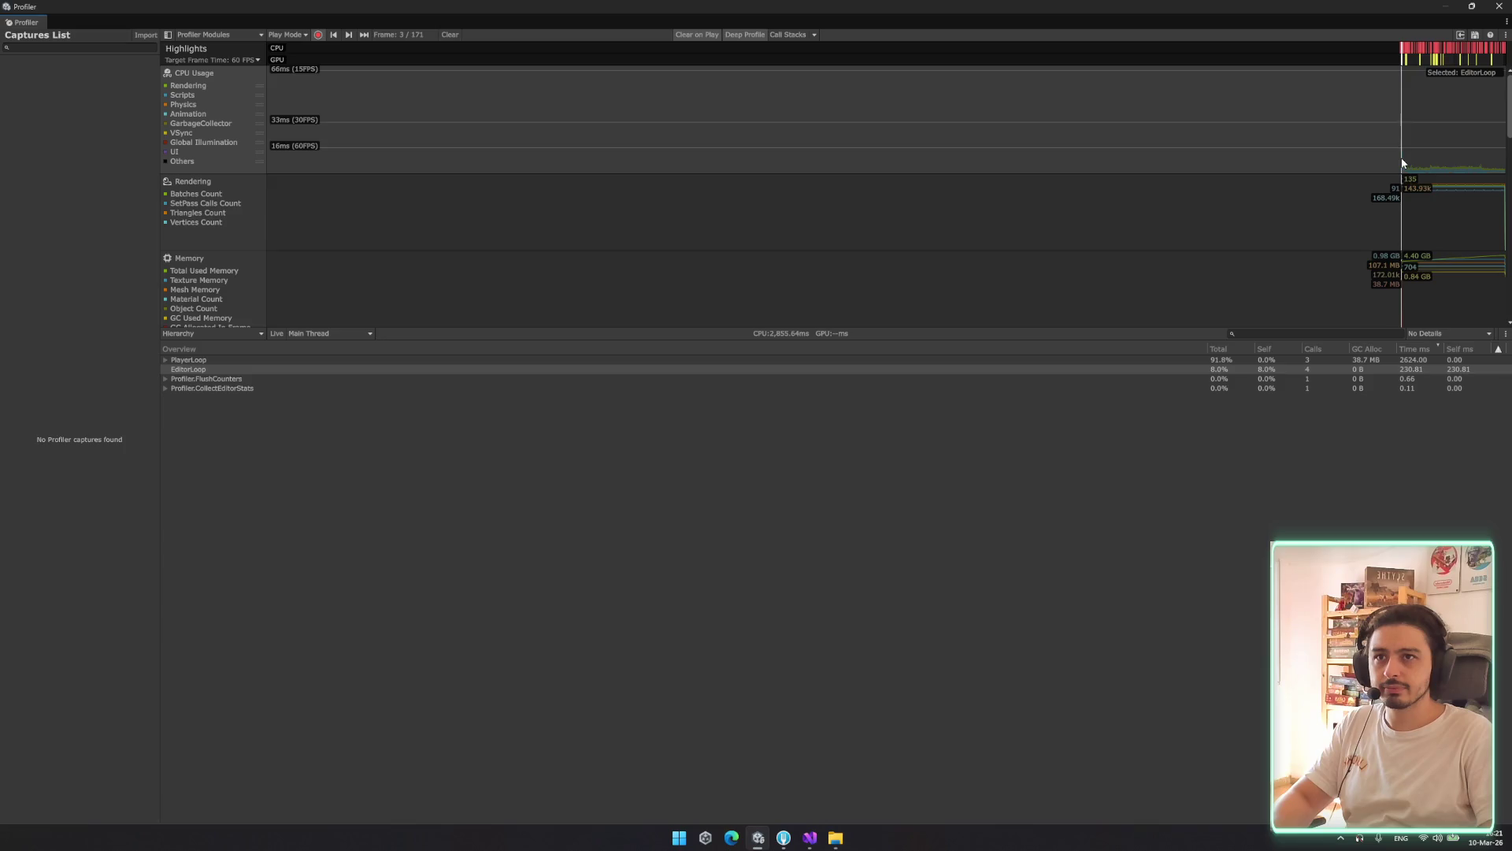
drag(1402, 162, 1398, 162)
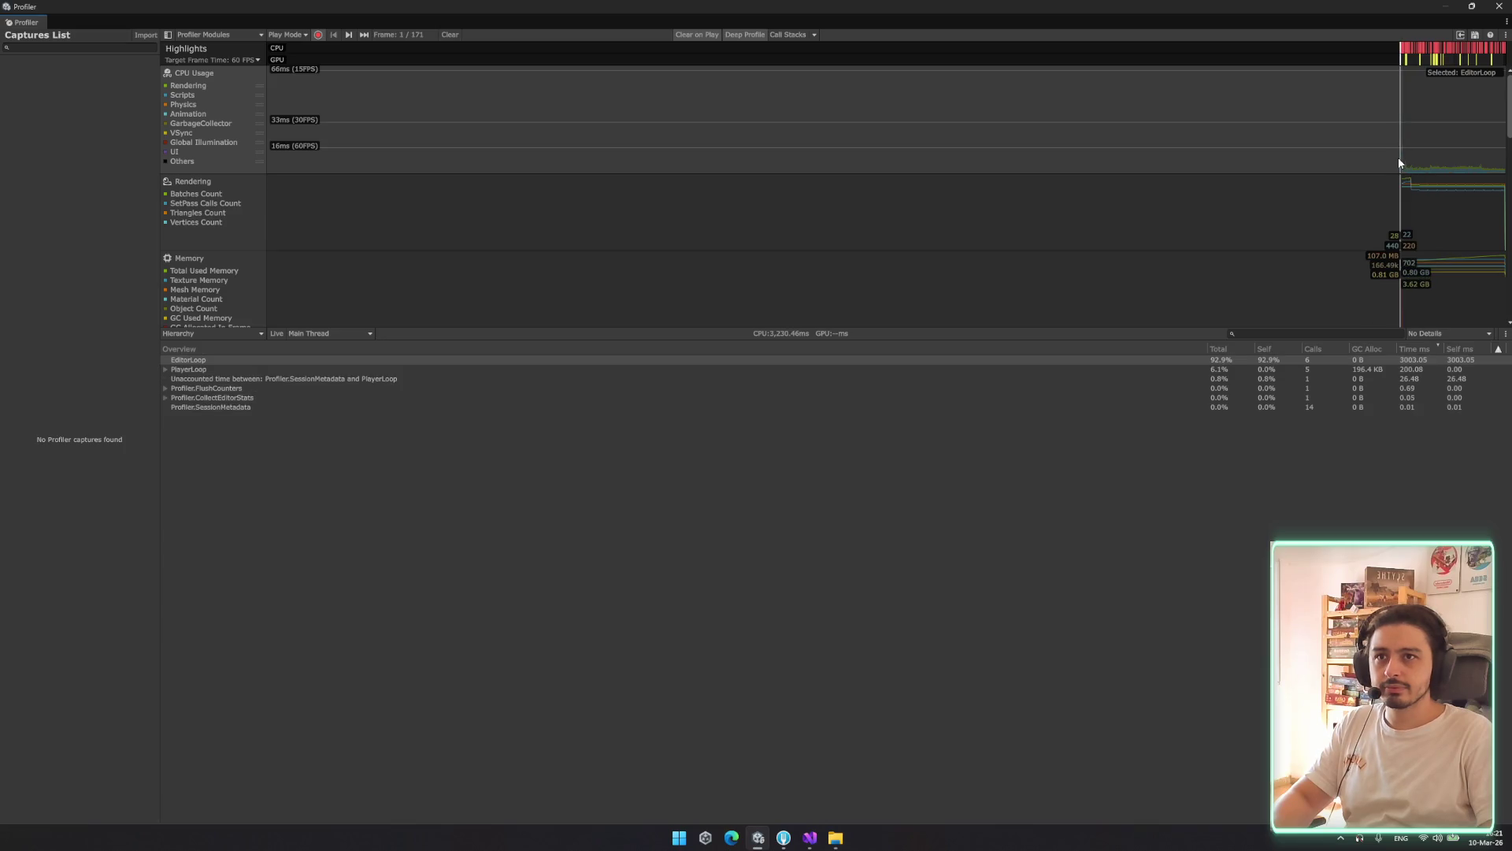
click(1401, 105)
double_click(1284, 27)
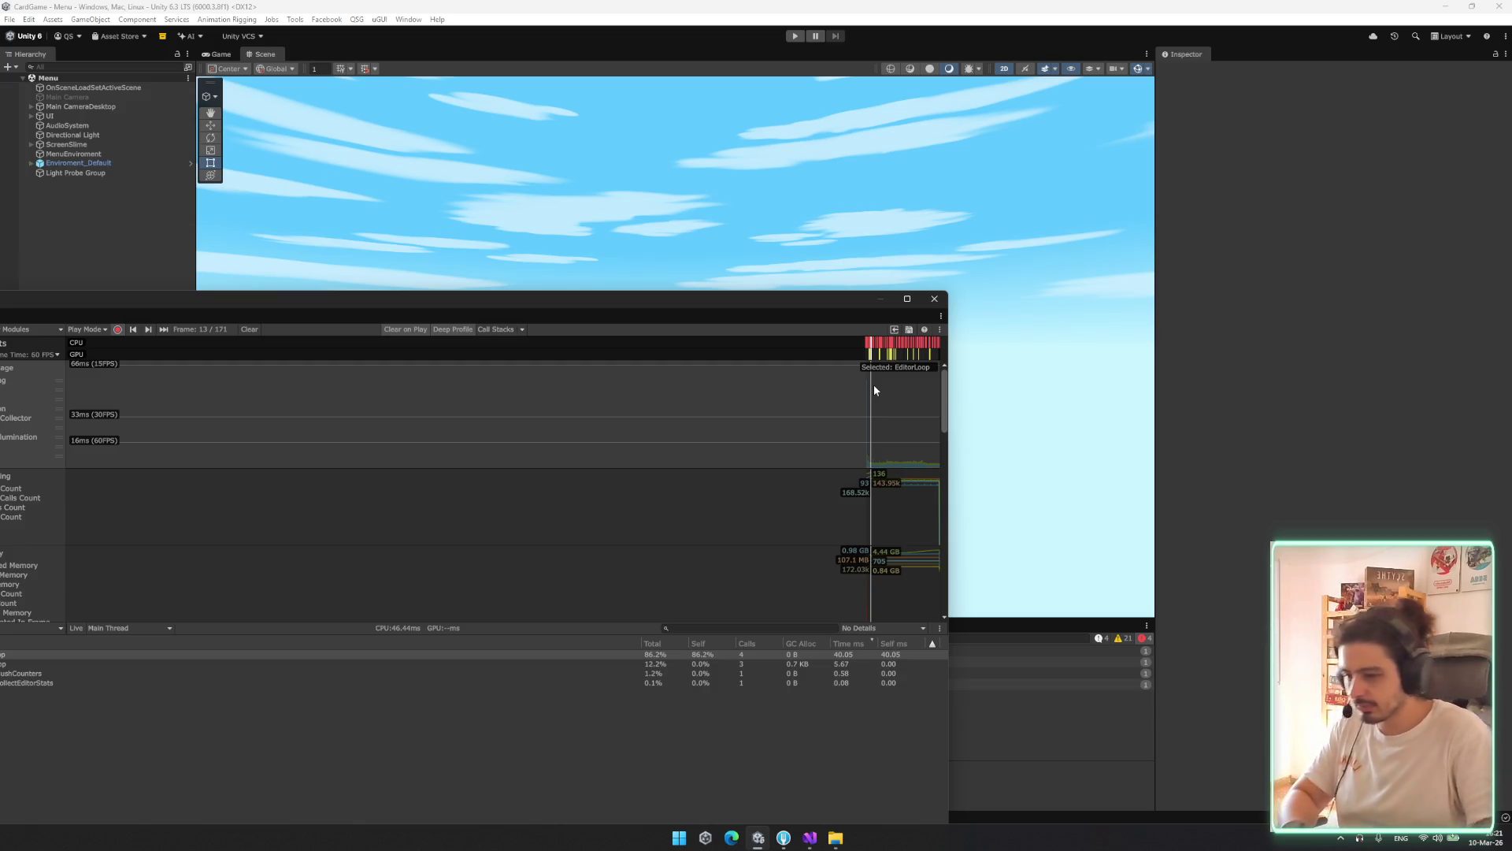
Close the Profiler, stop Play mode and start Play again to profile the Rogue Slime menu
click(934, 299)
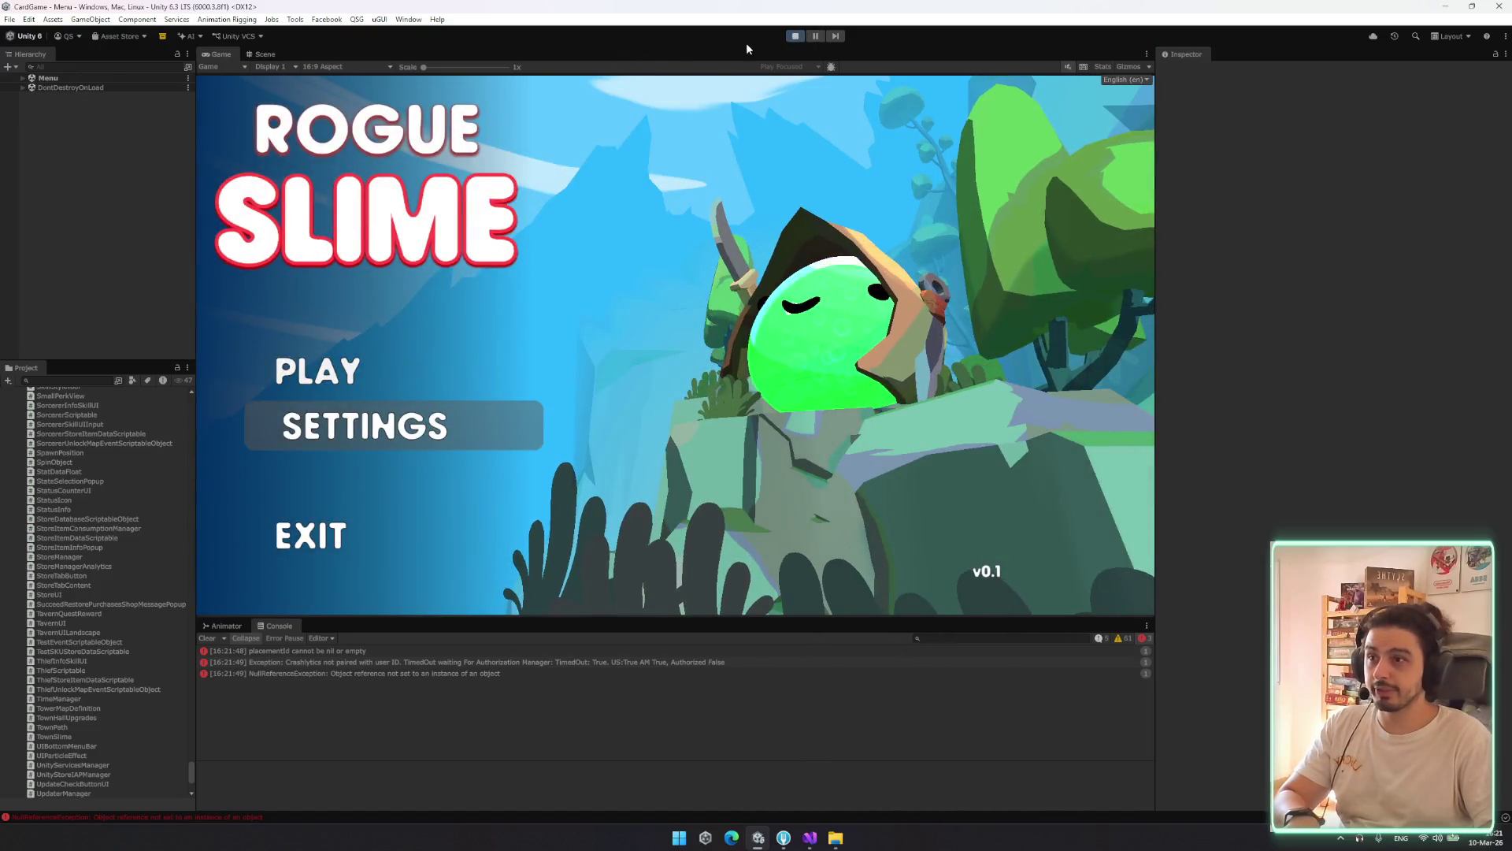
key(ctrl+p)
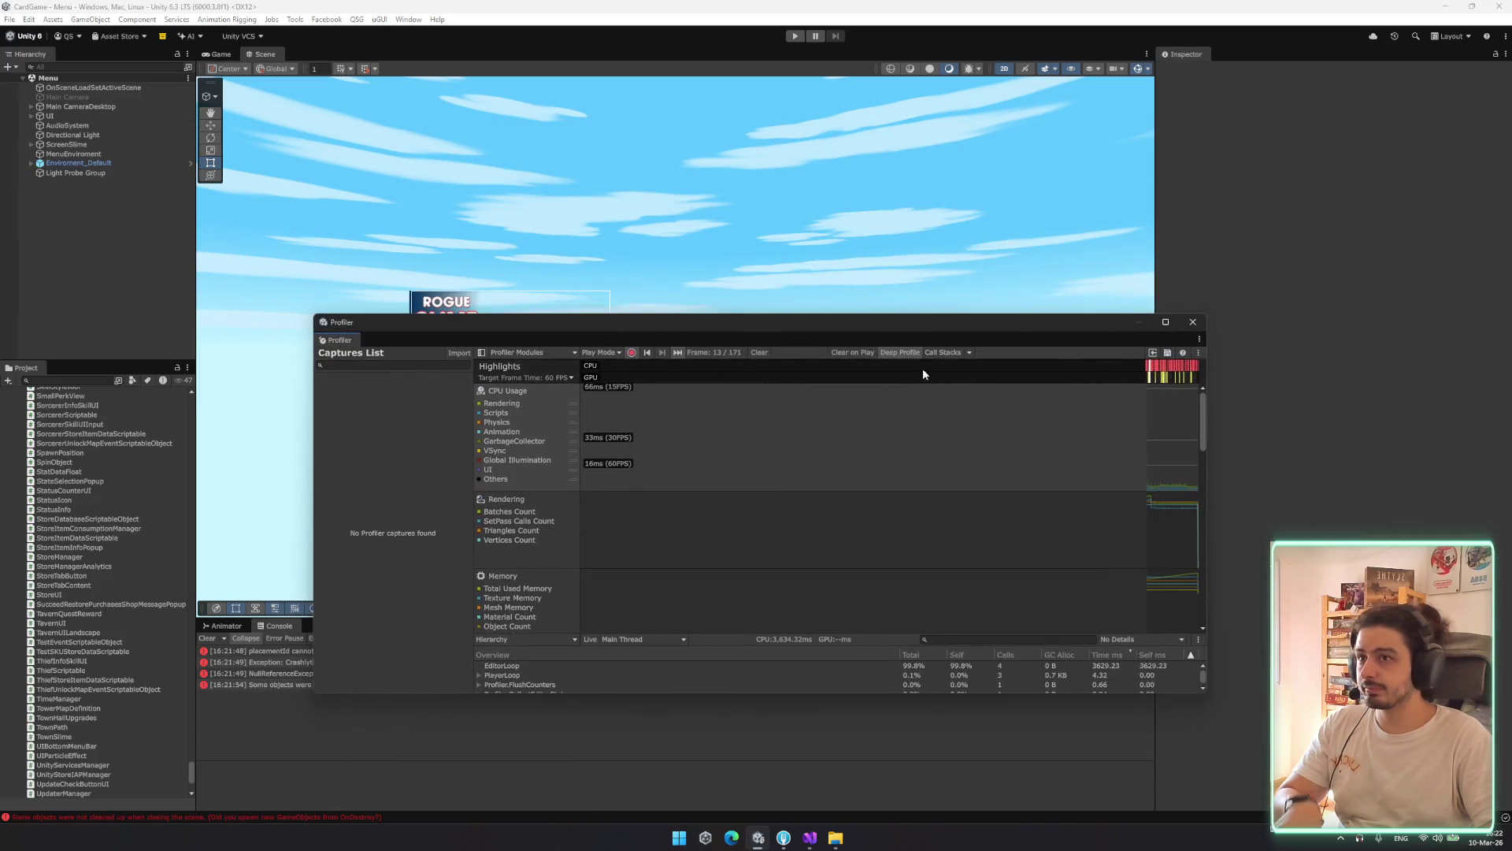
click(795, 36)
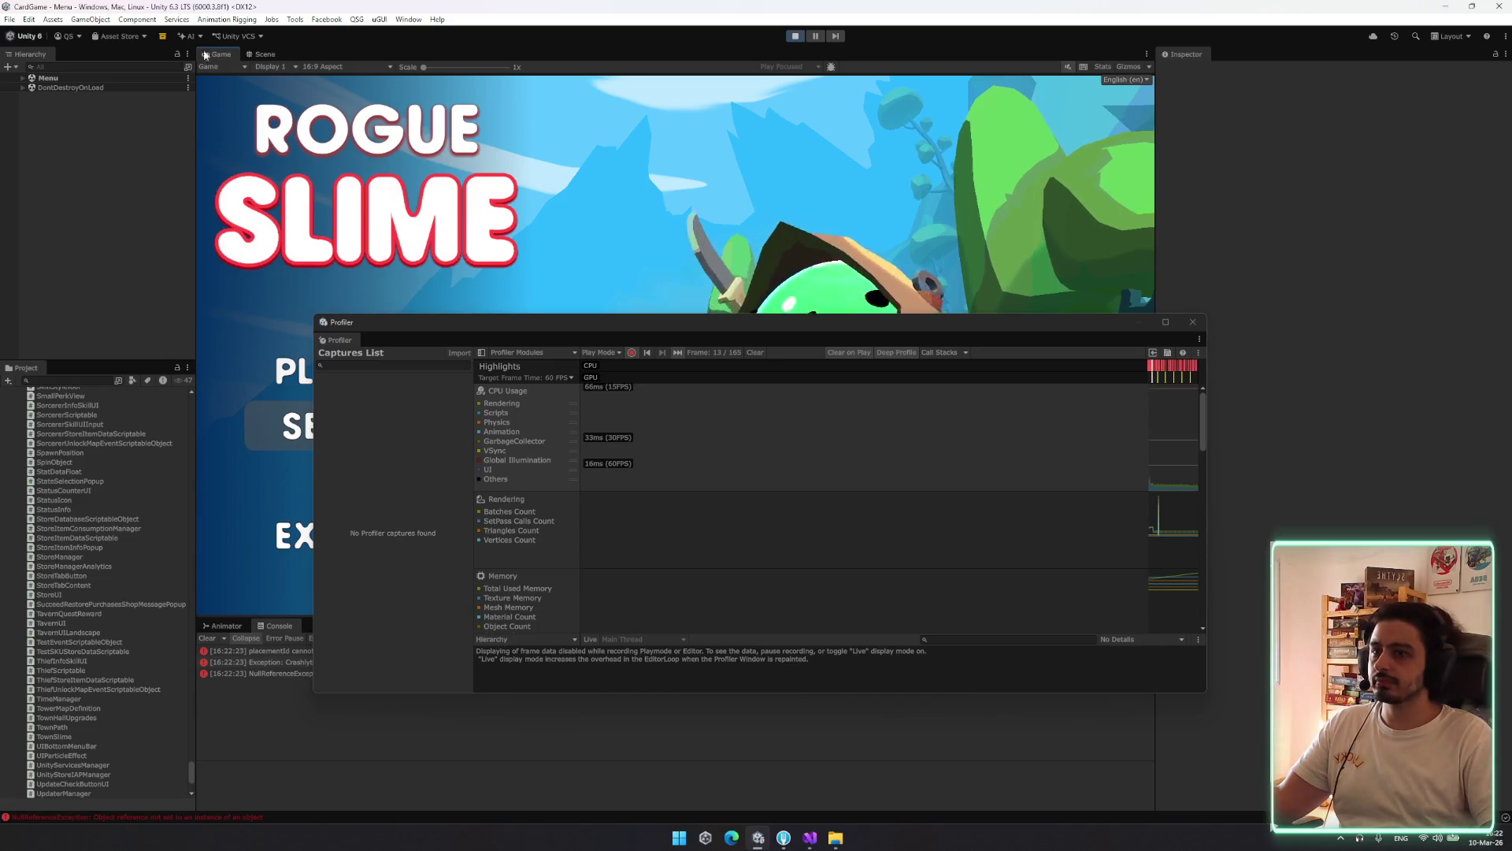
Filter the Hierarchy by 'debug' and set the DebugManager object active
click(73, 67)
text(debug)
click(59, 87)
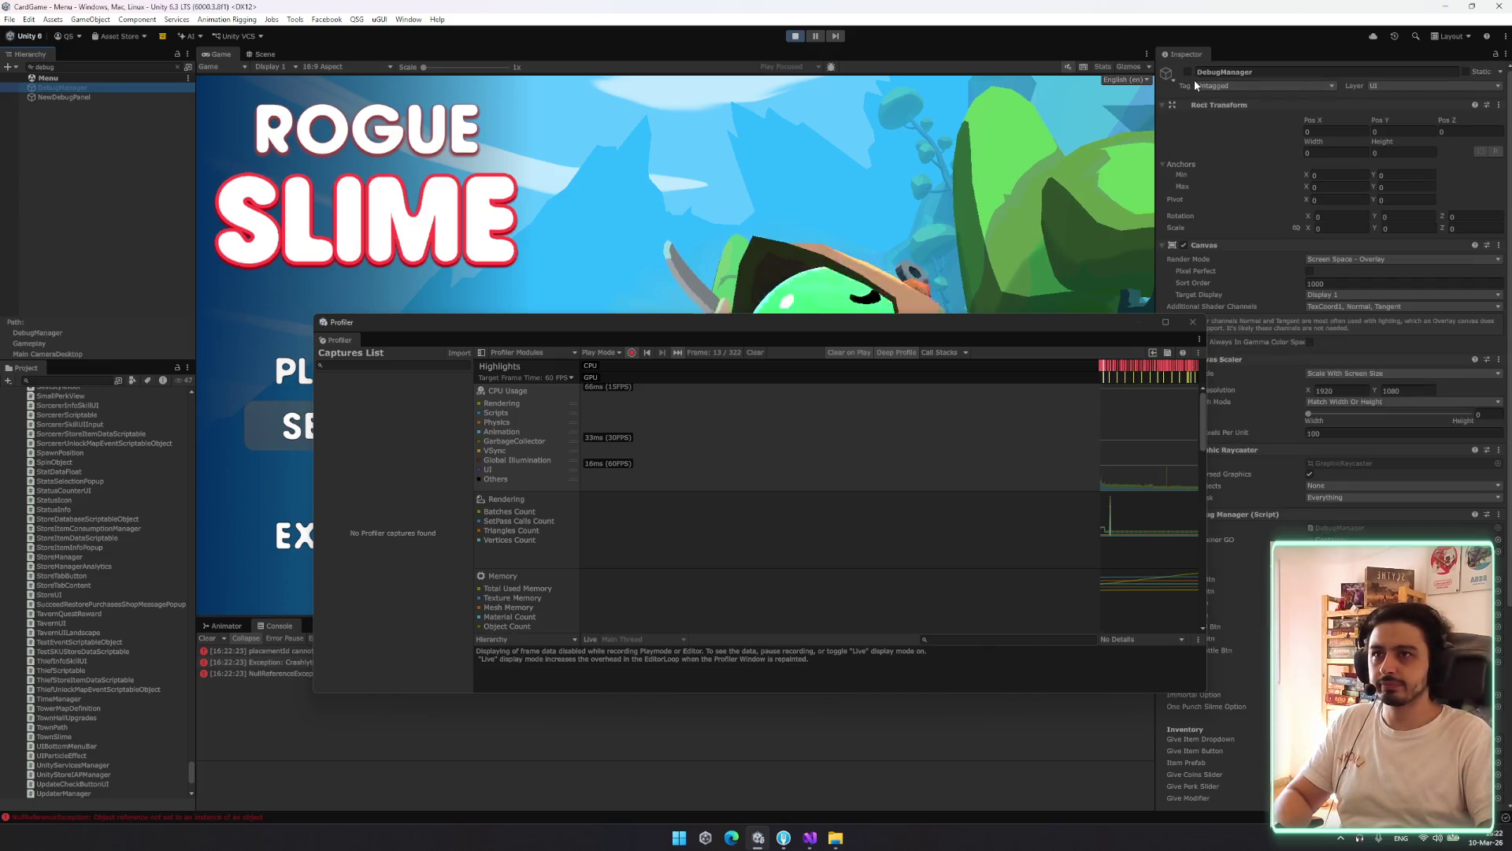
click(1187, 71)
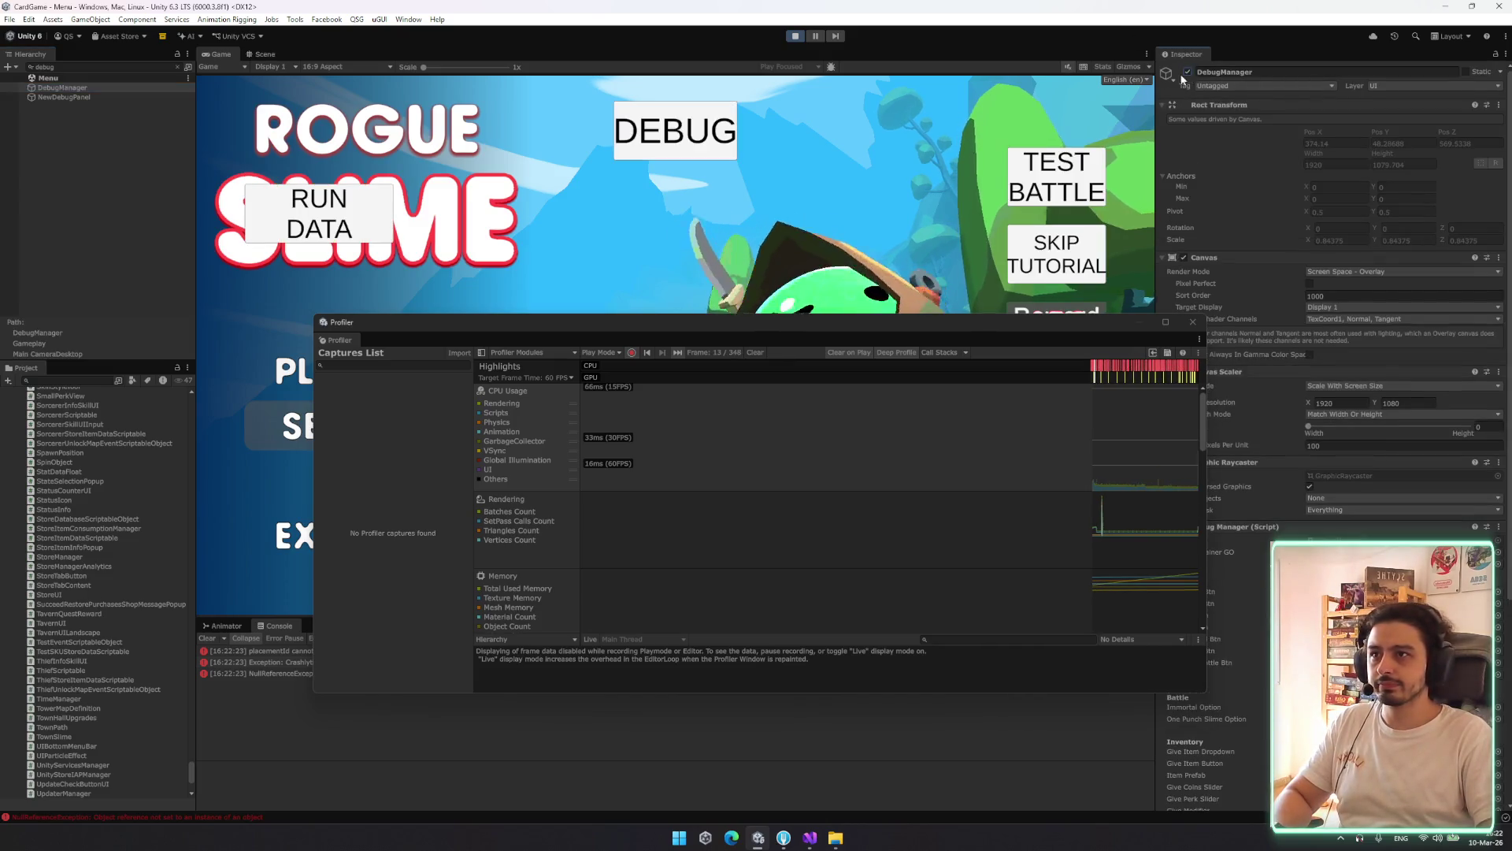
Launch a TEST BATTLE from the debug menu, then stop play mode
click(1068, 167)
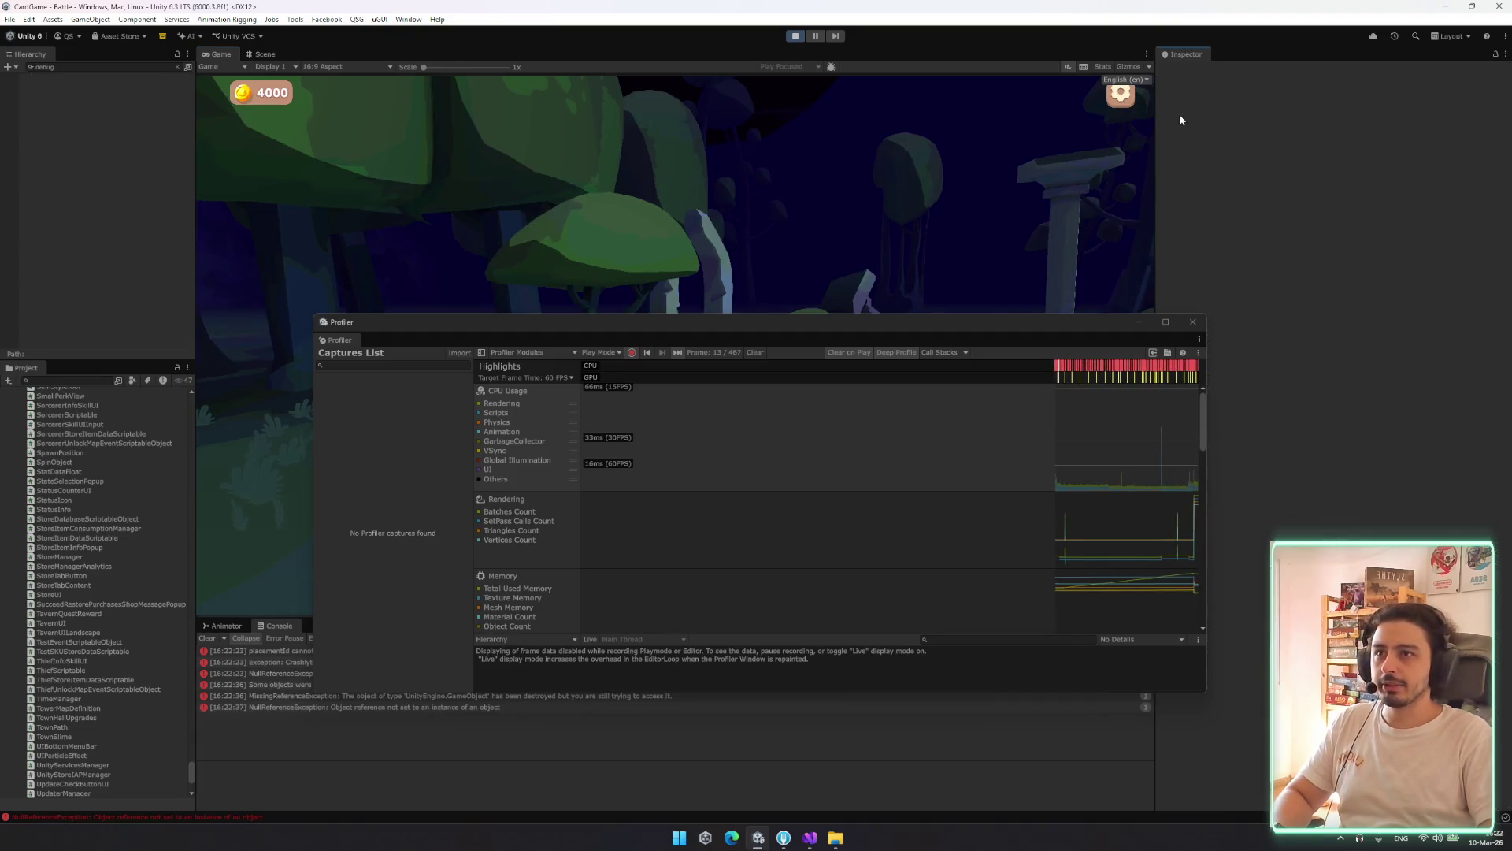
drag(712, 322, 747, 183)
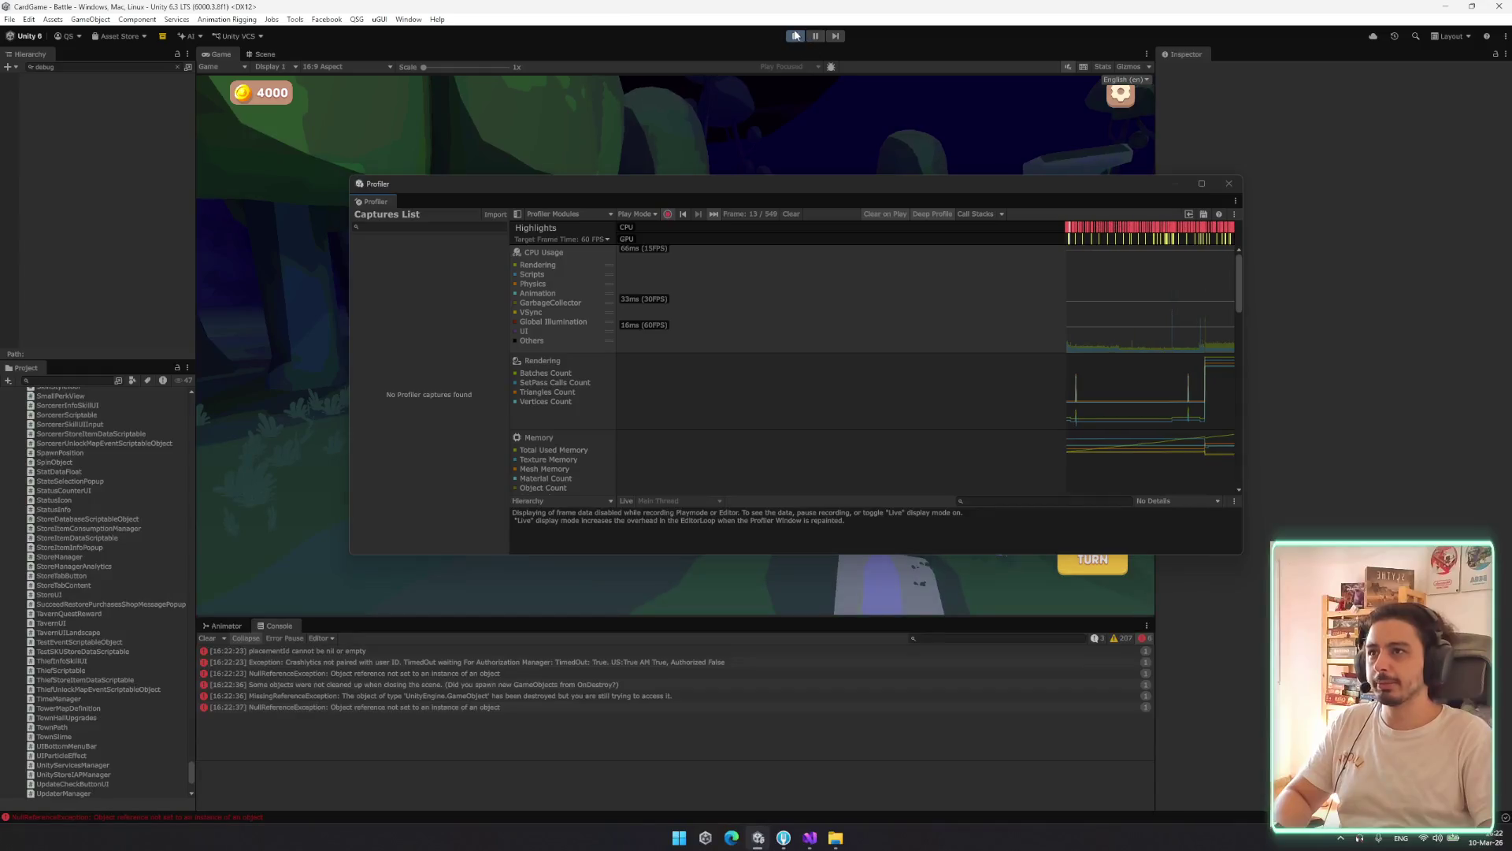
key(ctrl+p)
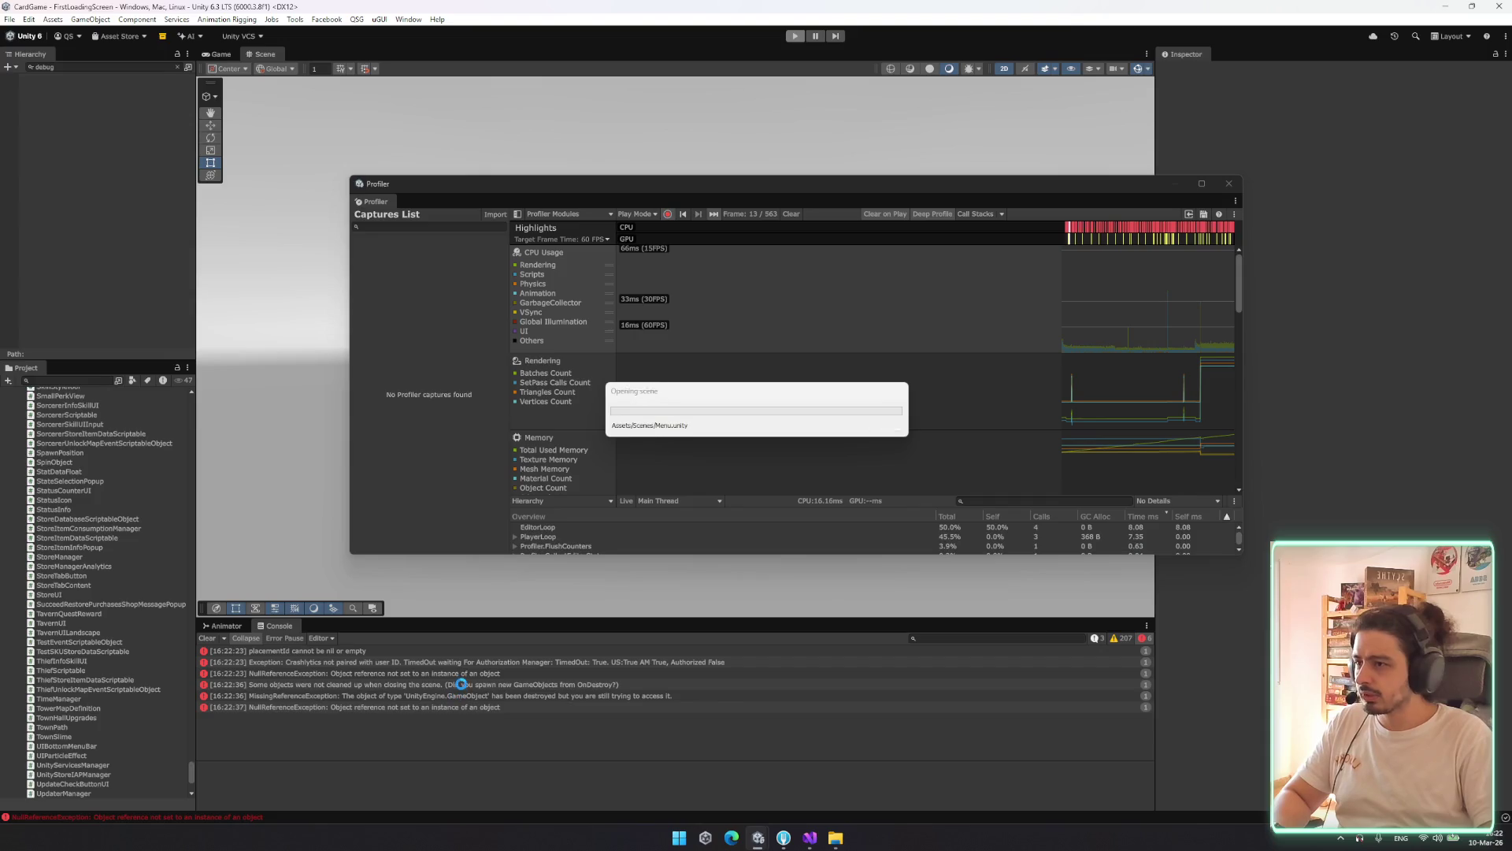
Read the stack traces of the NullReference and MissingReference exceptions in the Console
click(385, 674)
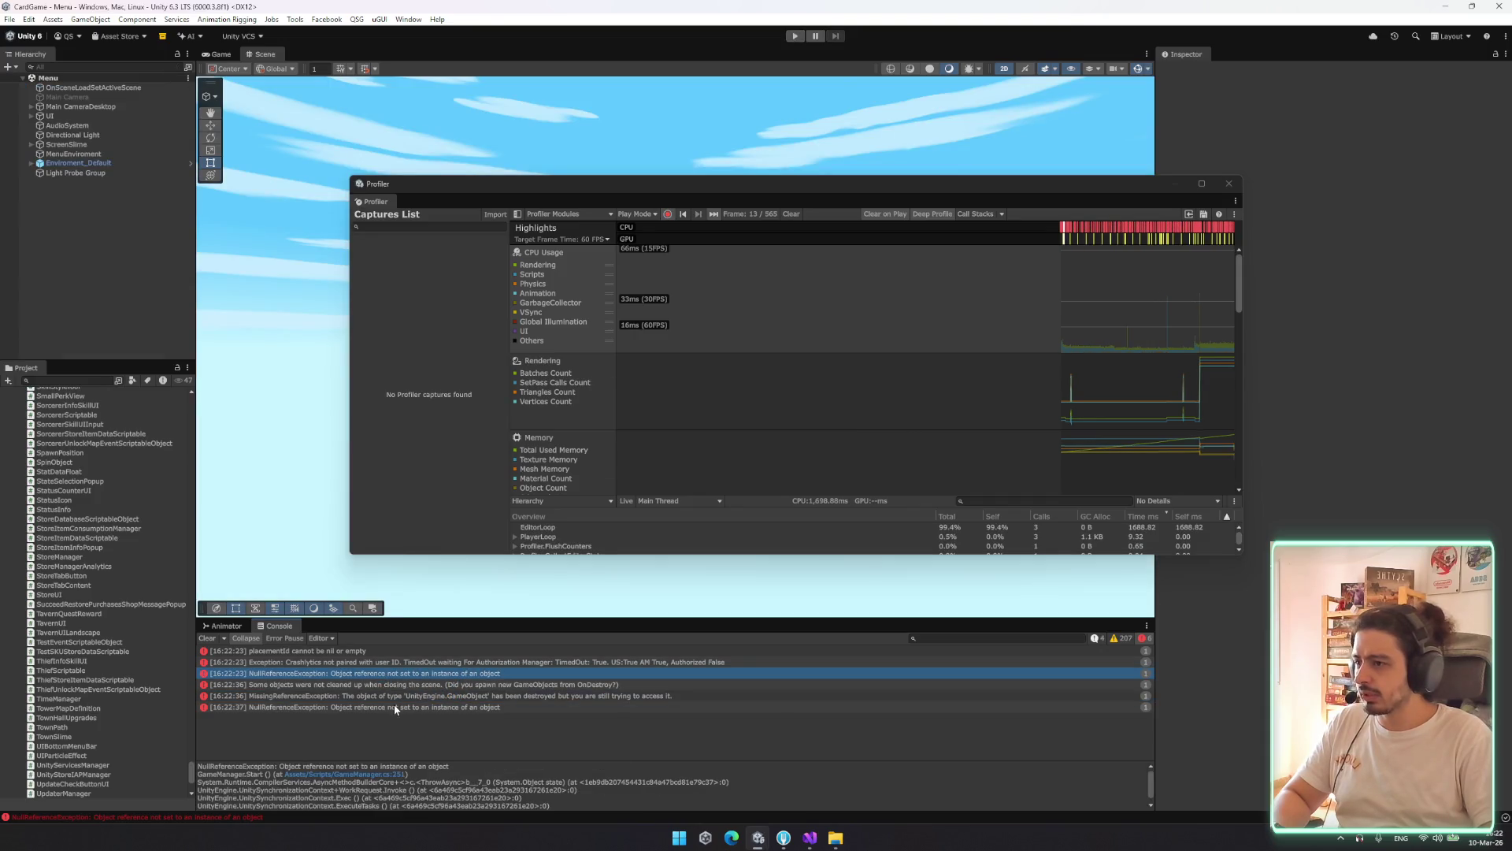
click(395, 707)
click(401, 697)
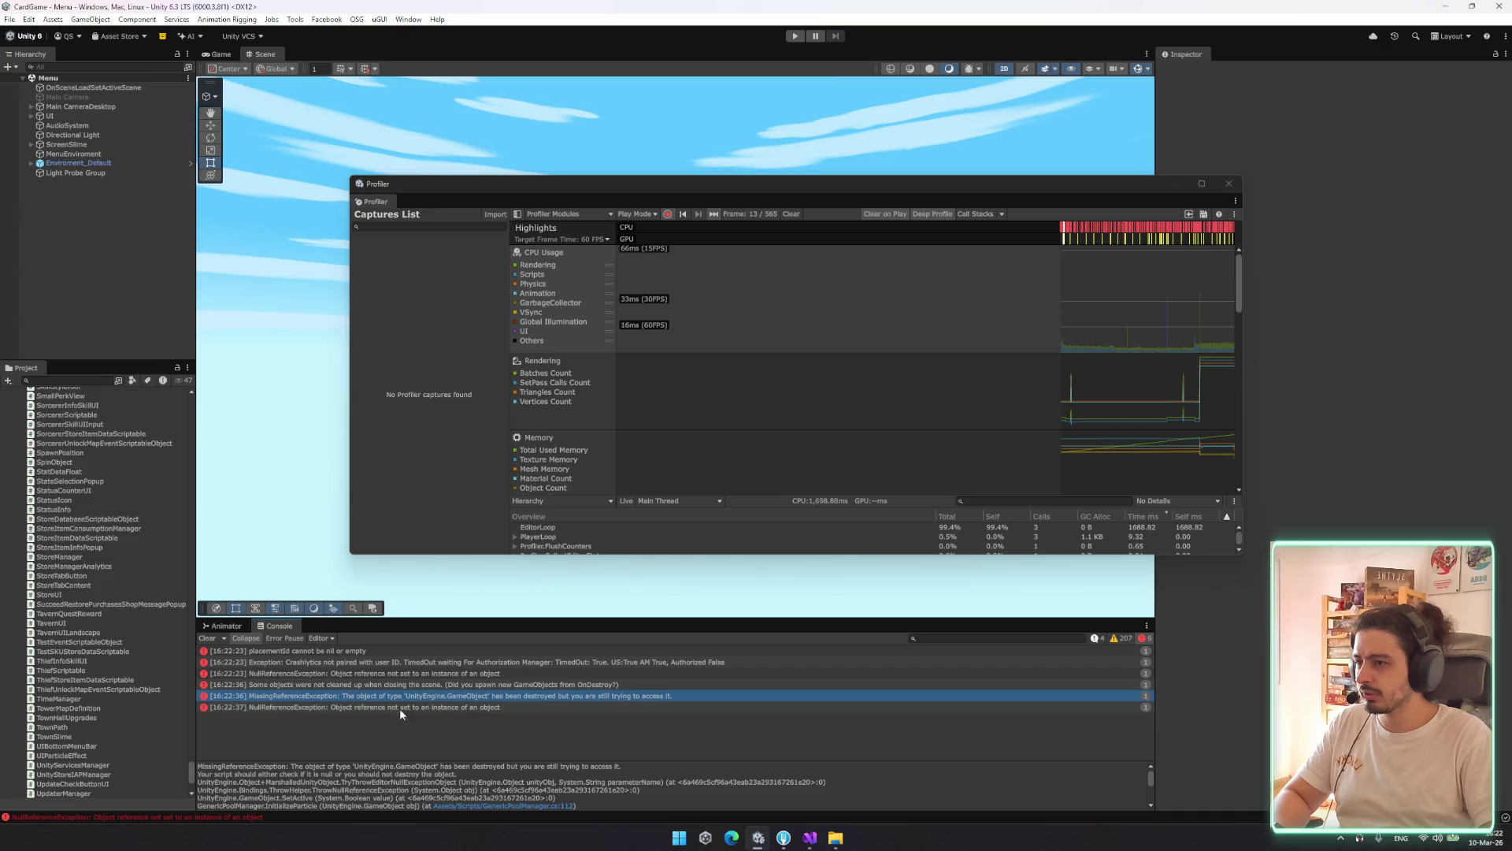
Expand Main CameraDesktop and Gameplay in the Hierarchy to reveal the manager objects
click(48, 117)
click(30, 116)
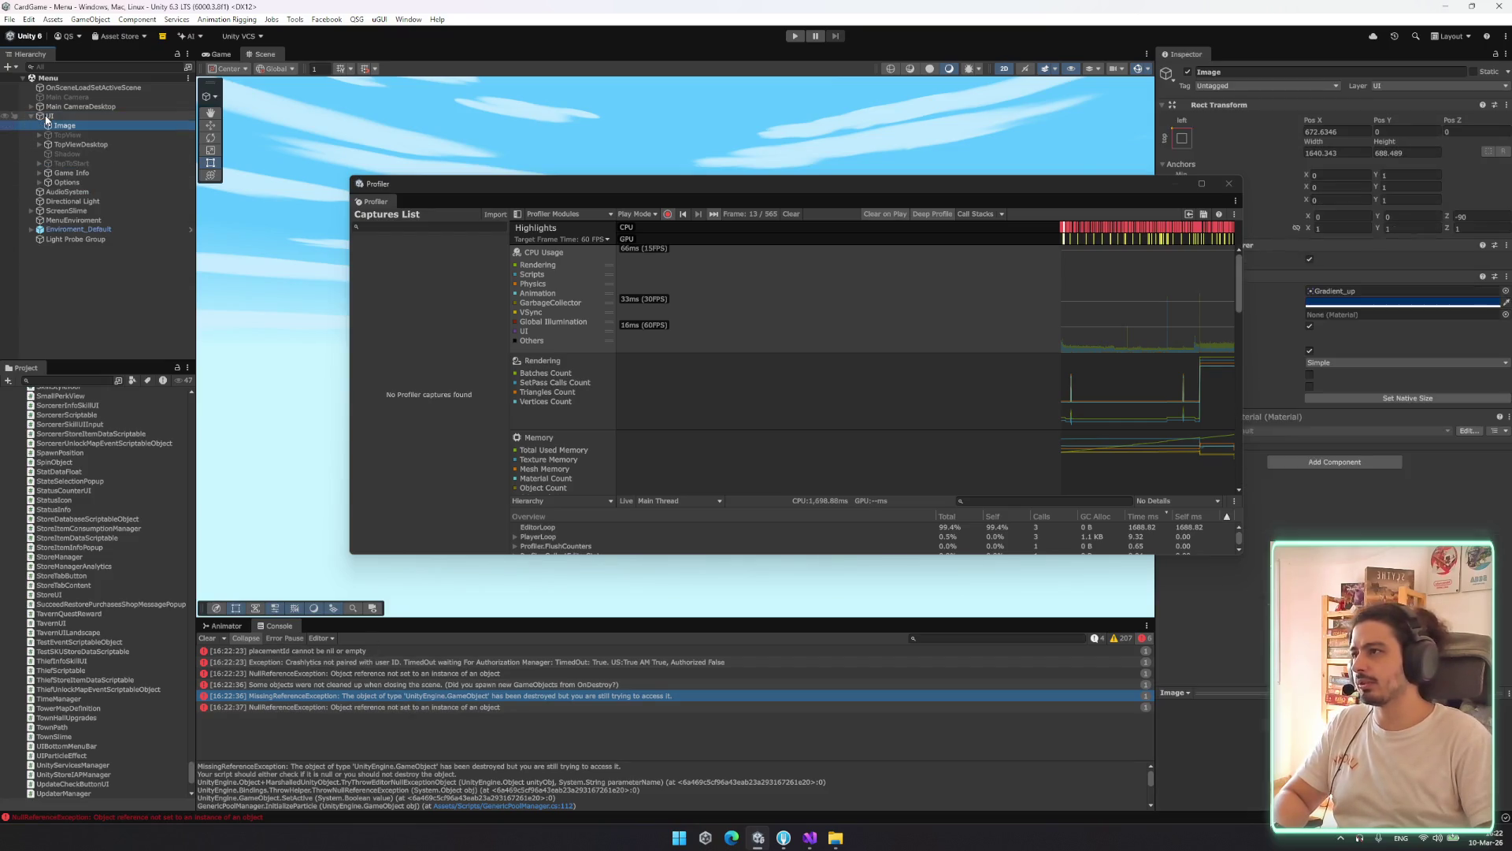
key(Left)
key(Down)
key(Down)
key(Down)
key(Right)
key(Left)
key(Up)
key(Up)
key(Up)
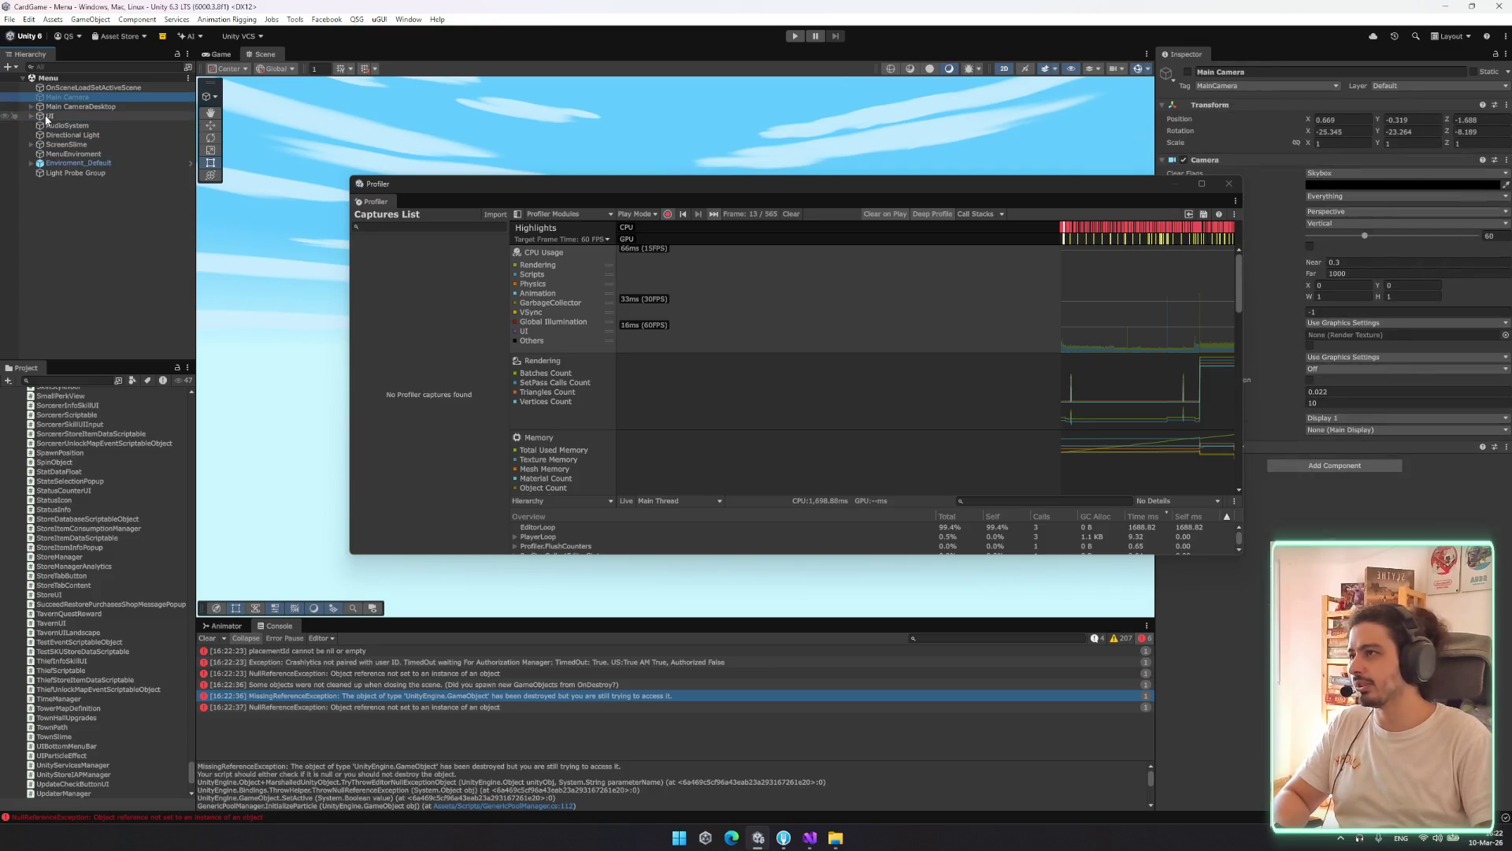
key(Right)
key(Down)
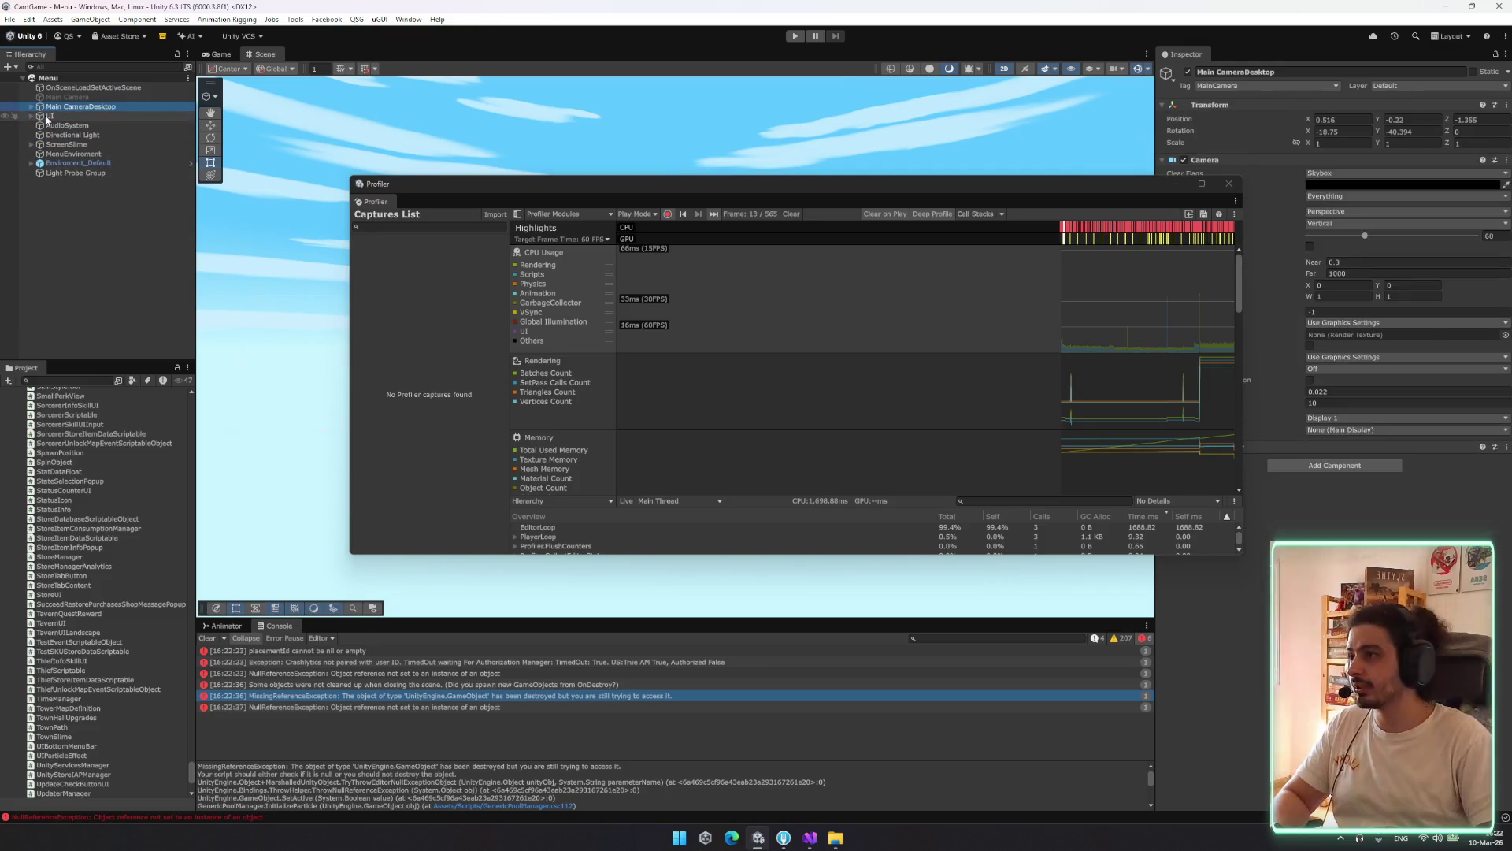
key(Right)
key(Down)
Select PetsManager through ReportManager and set them all active
scroll(118, 236, down, 5)
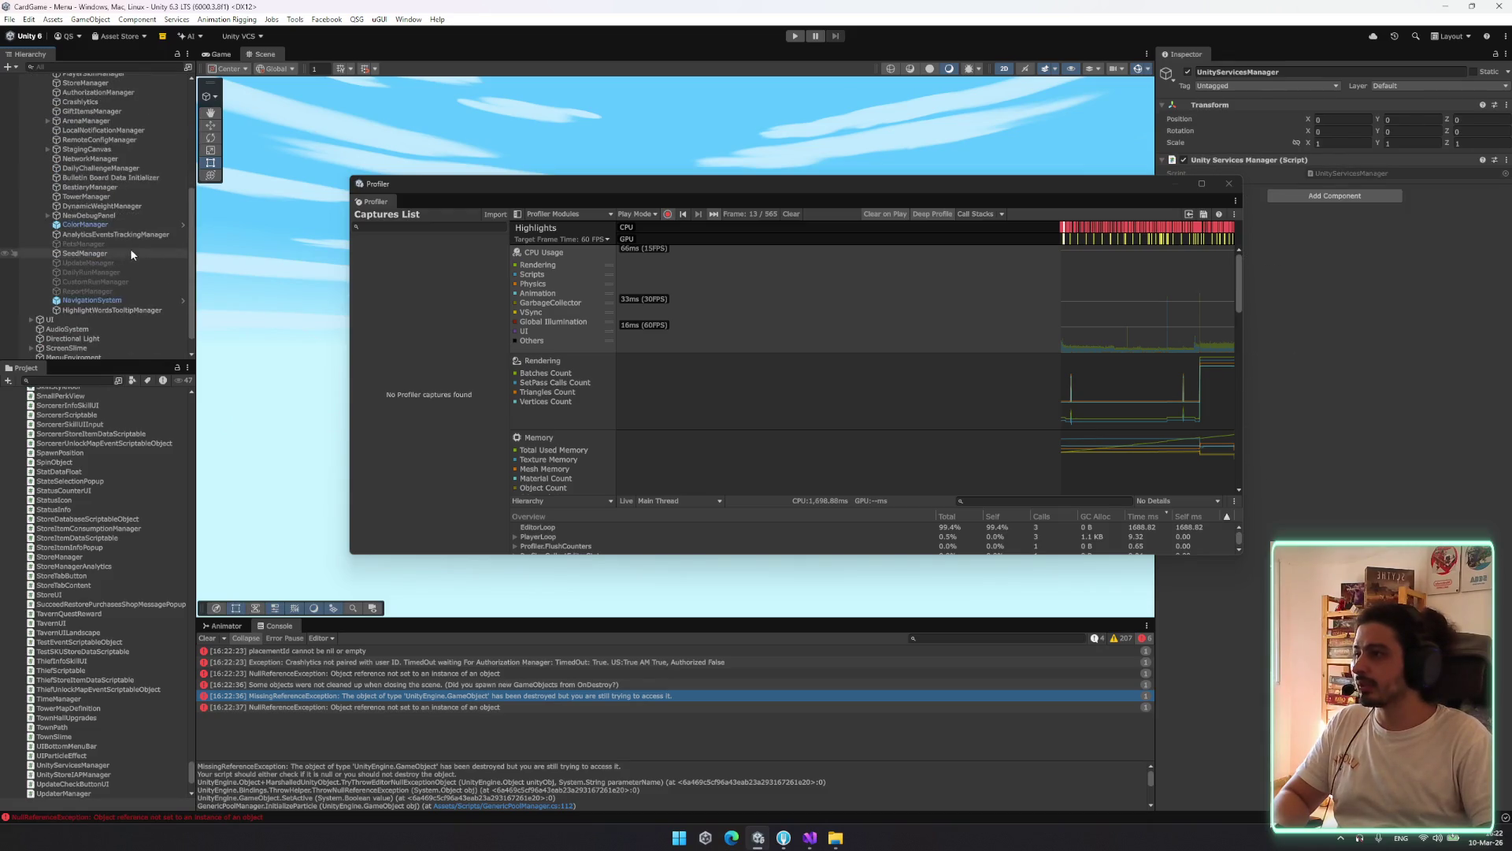
drag(115, 247, 114, 297)
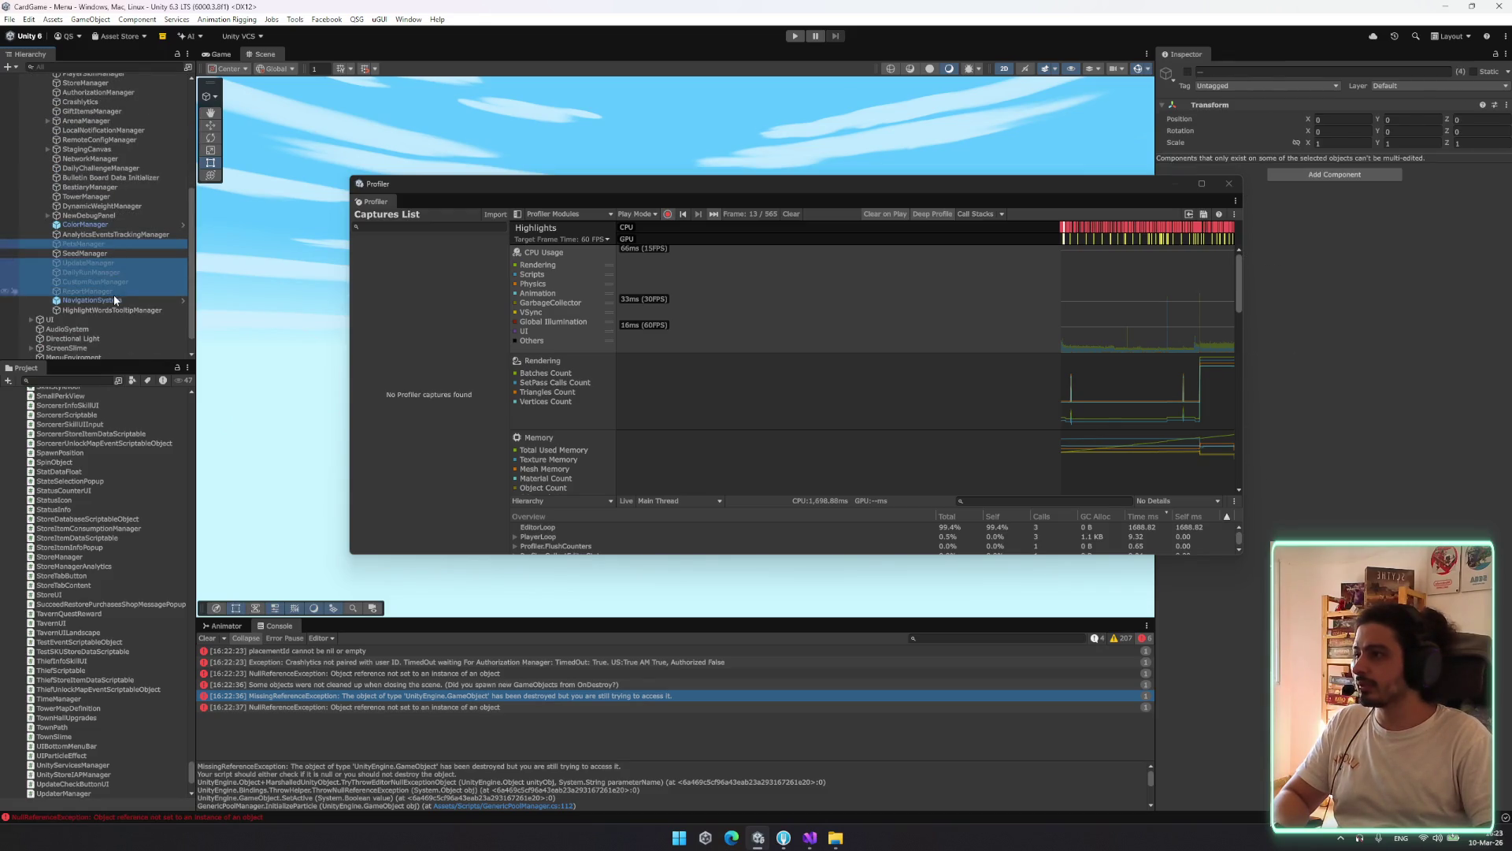
click(1188, 72)
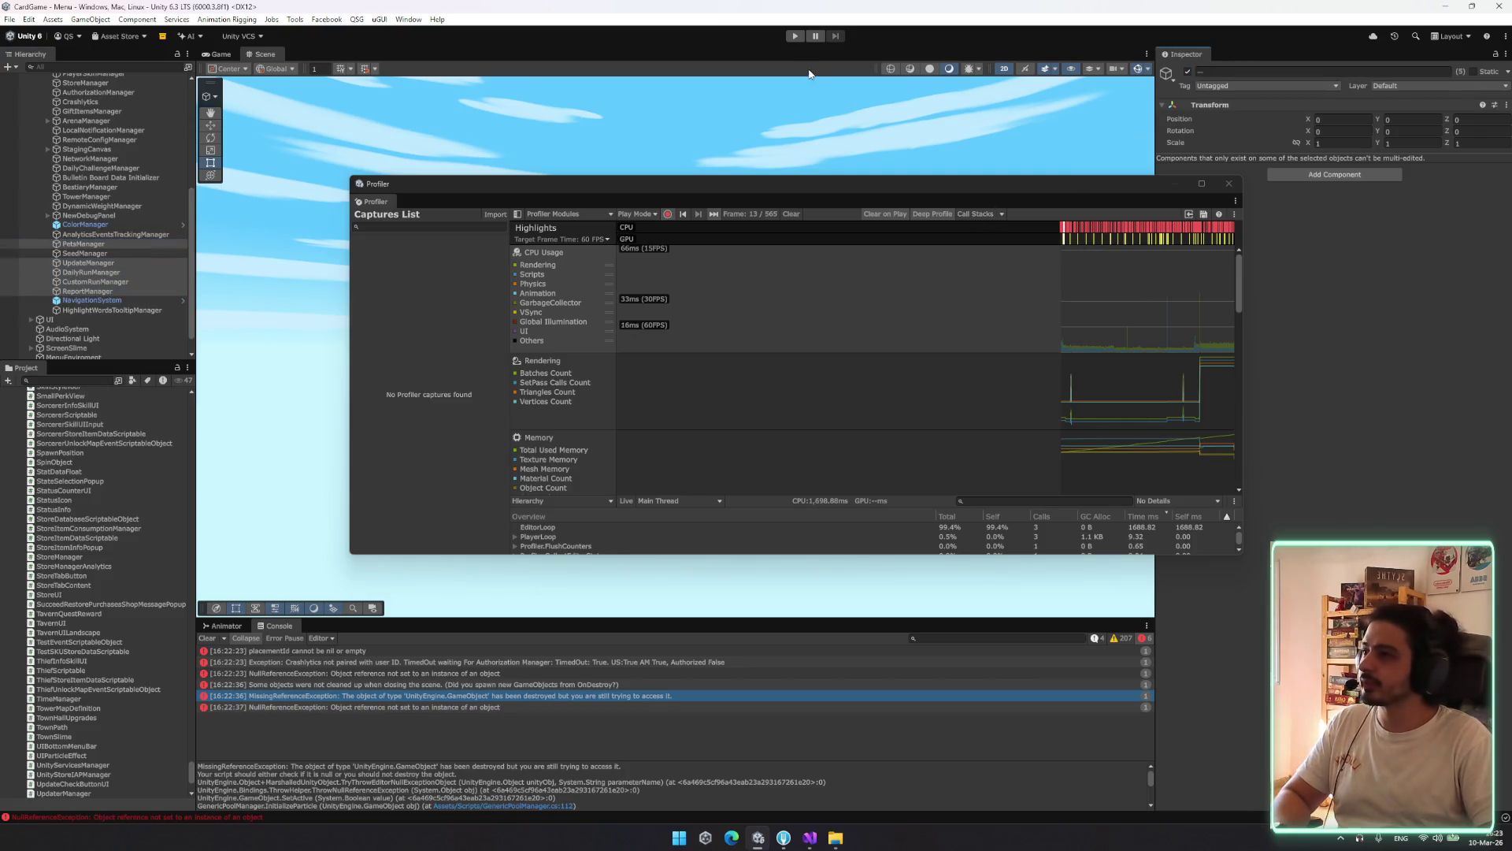
drag(770, 183, 636, 193)
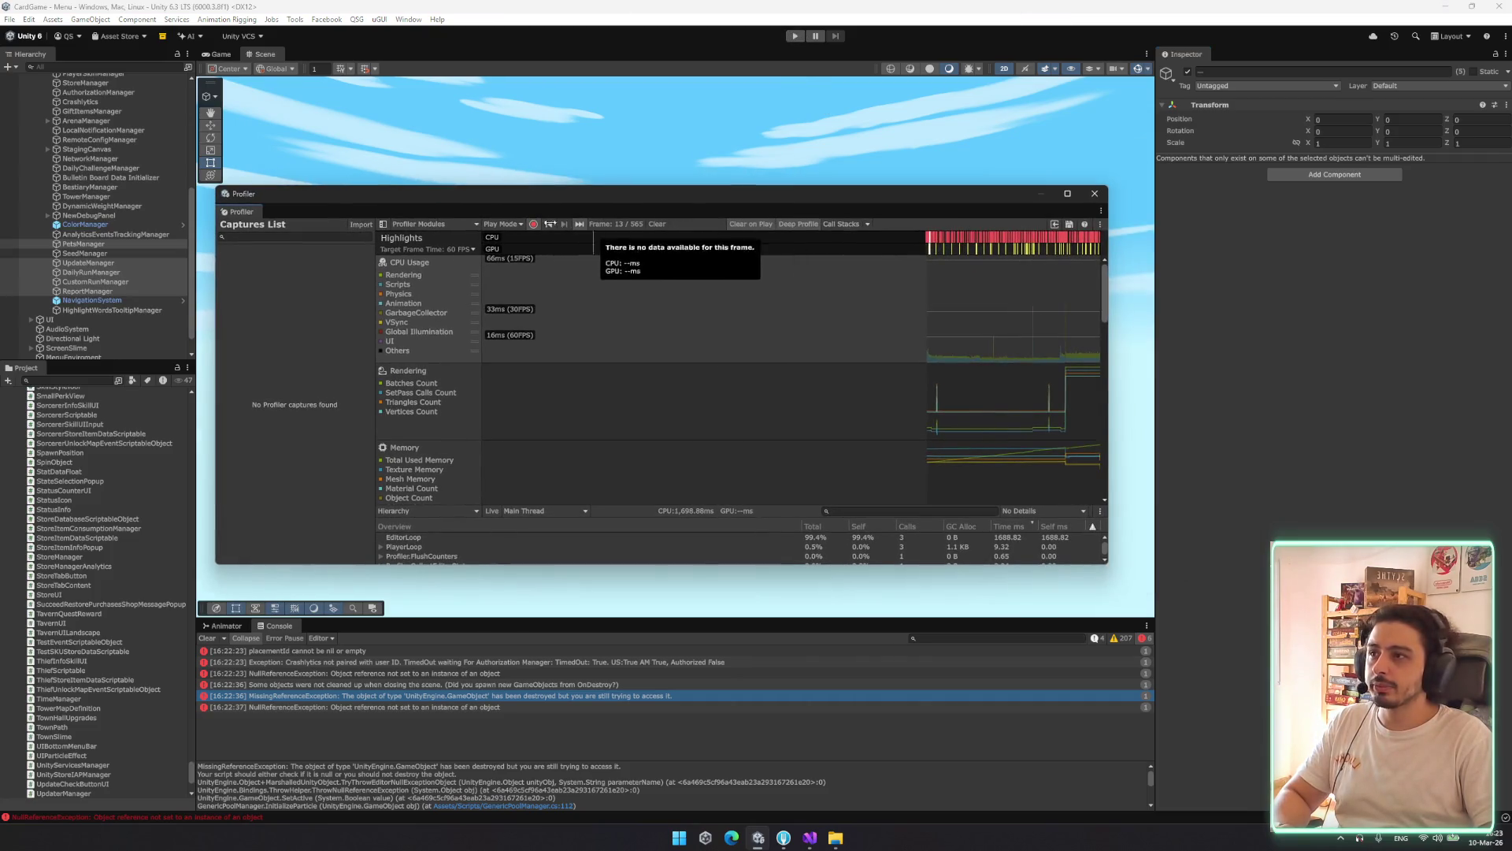
Enter play mode and select DebugManager by filtering the Hierarchy for 'debug'
click(794, 37)
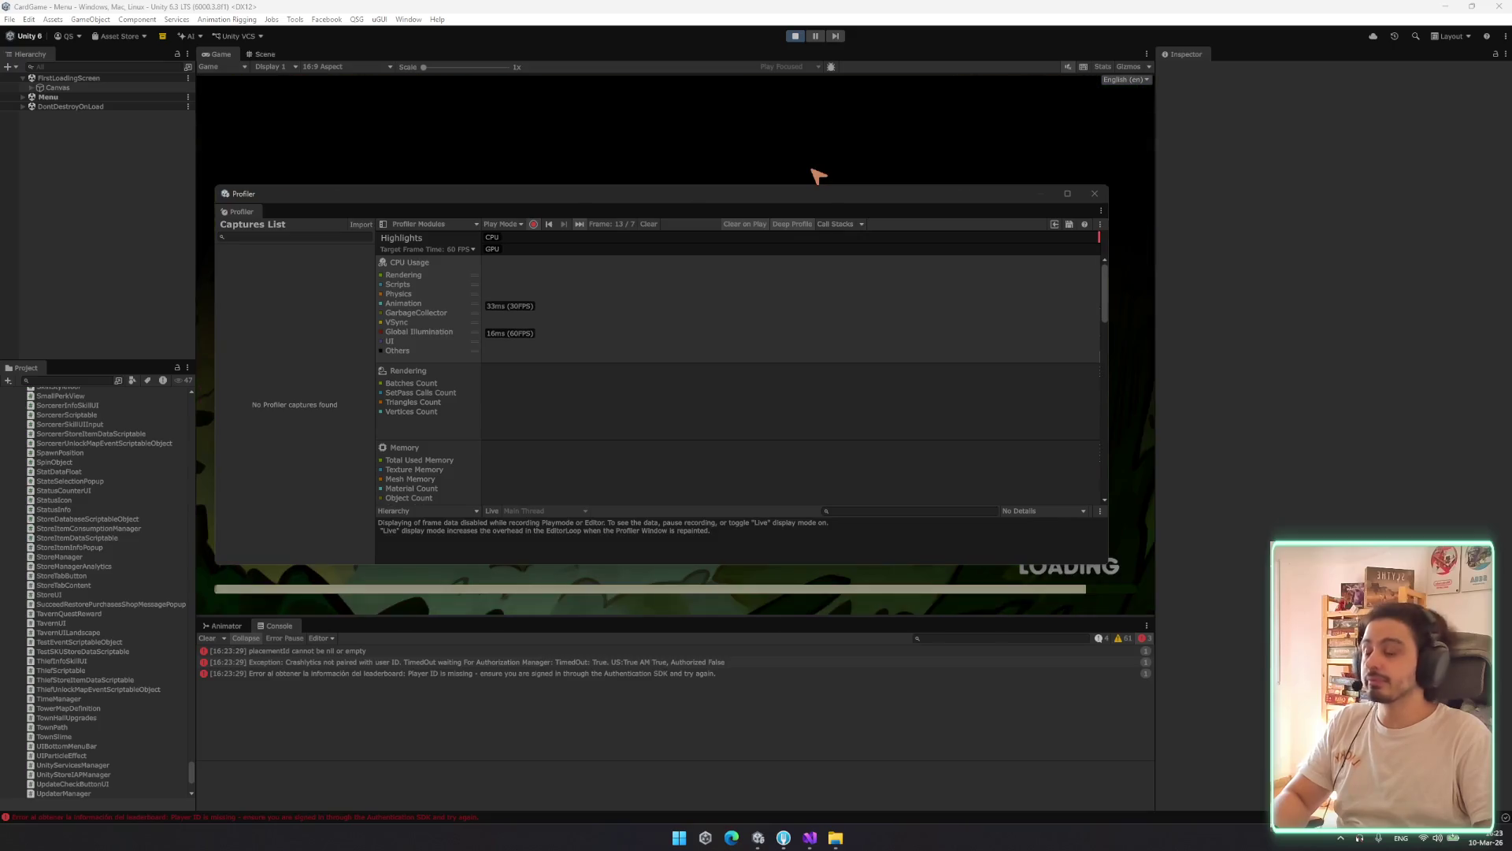
mouse_move(631, 202)
mouse_down()
mouse_move(635, 267)
mouse_move(885, 319)
mouse_move(750, 291)
mouse_up()
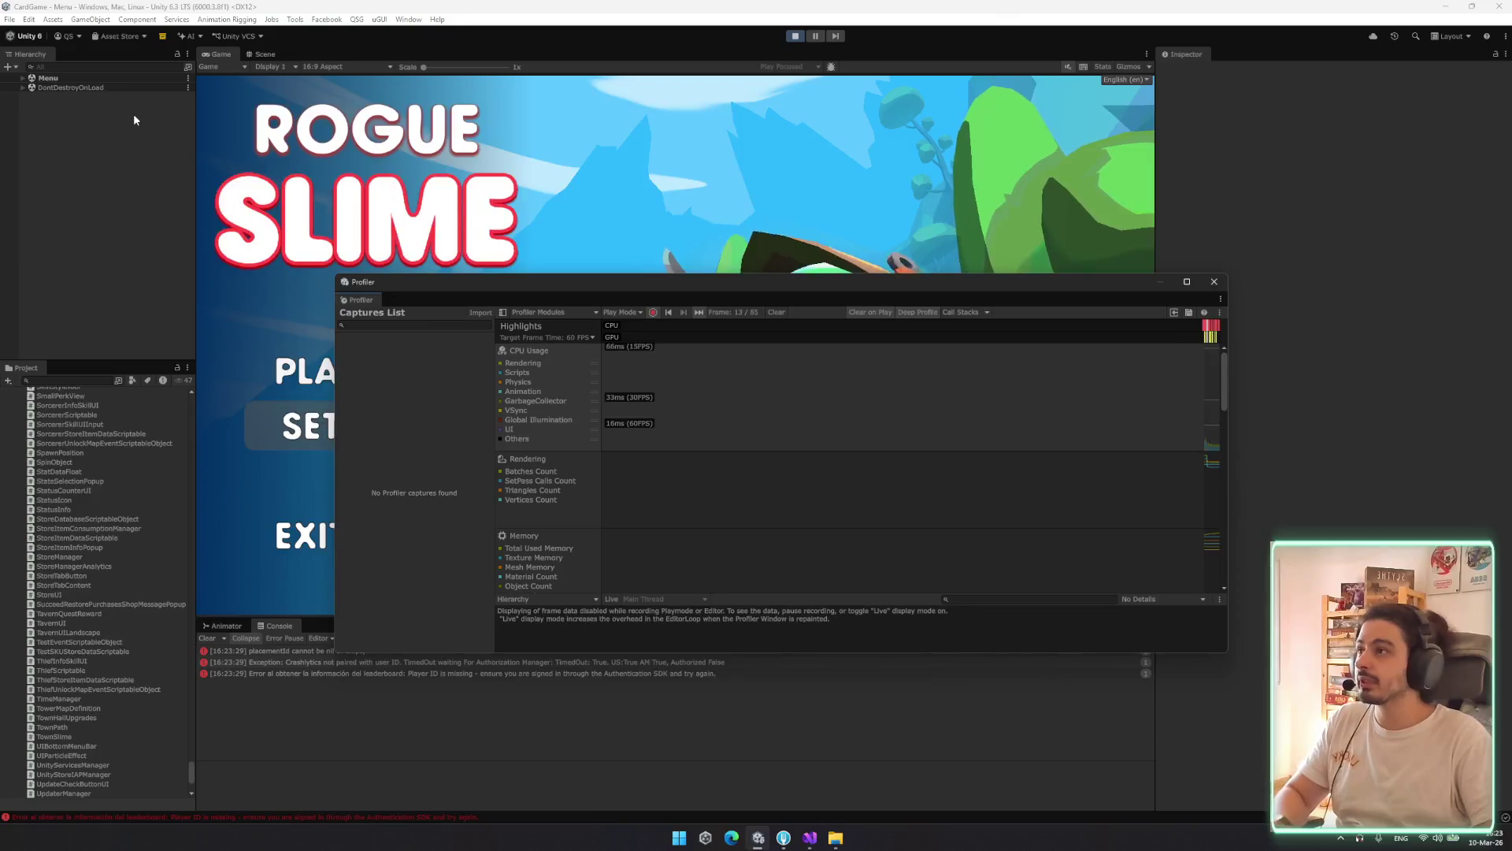
click(111, 67)
text(debug)
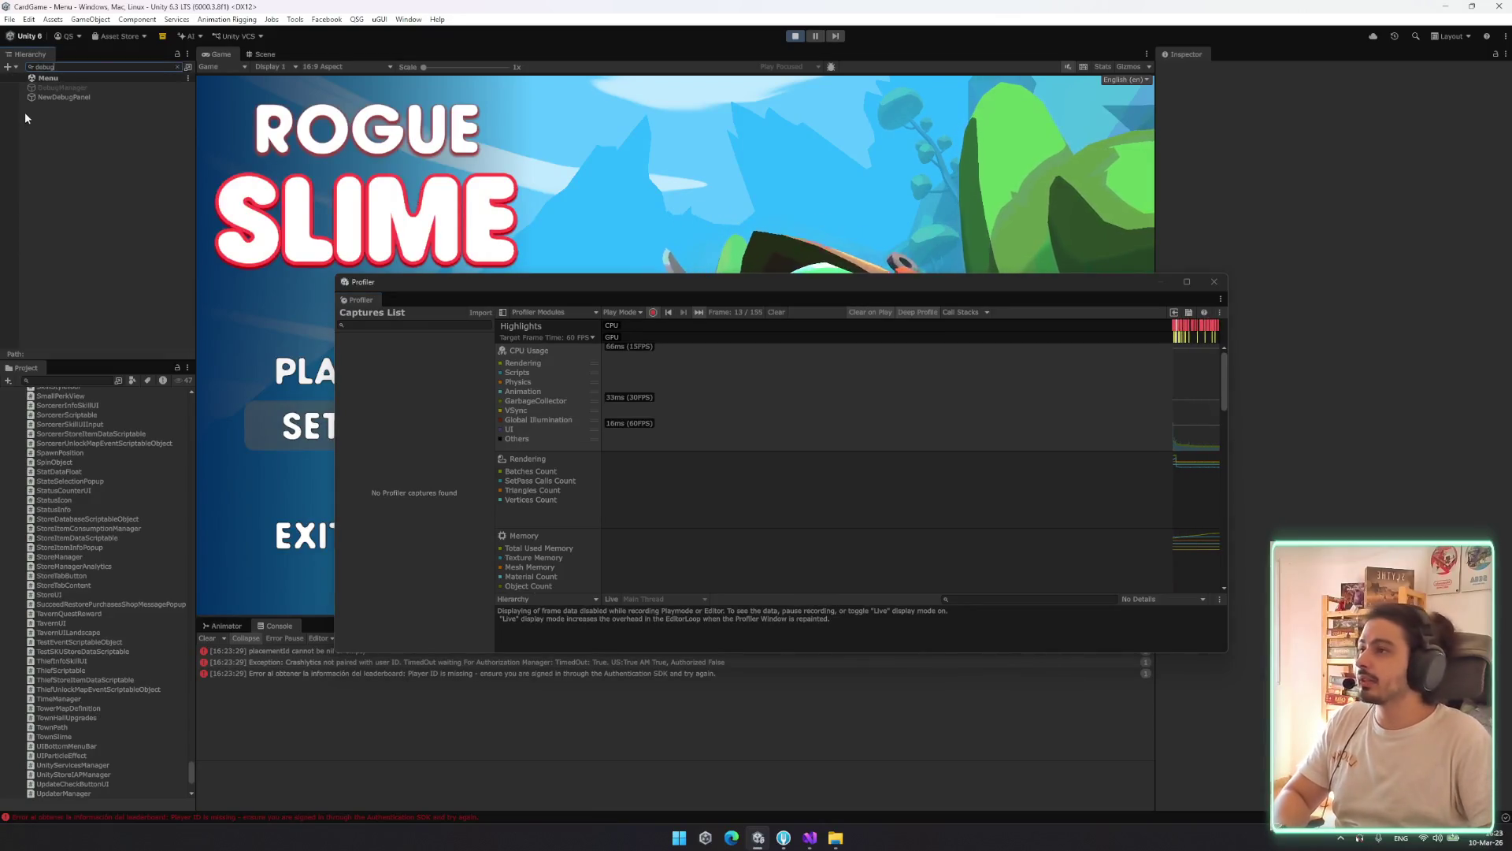
click(60, 87)
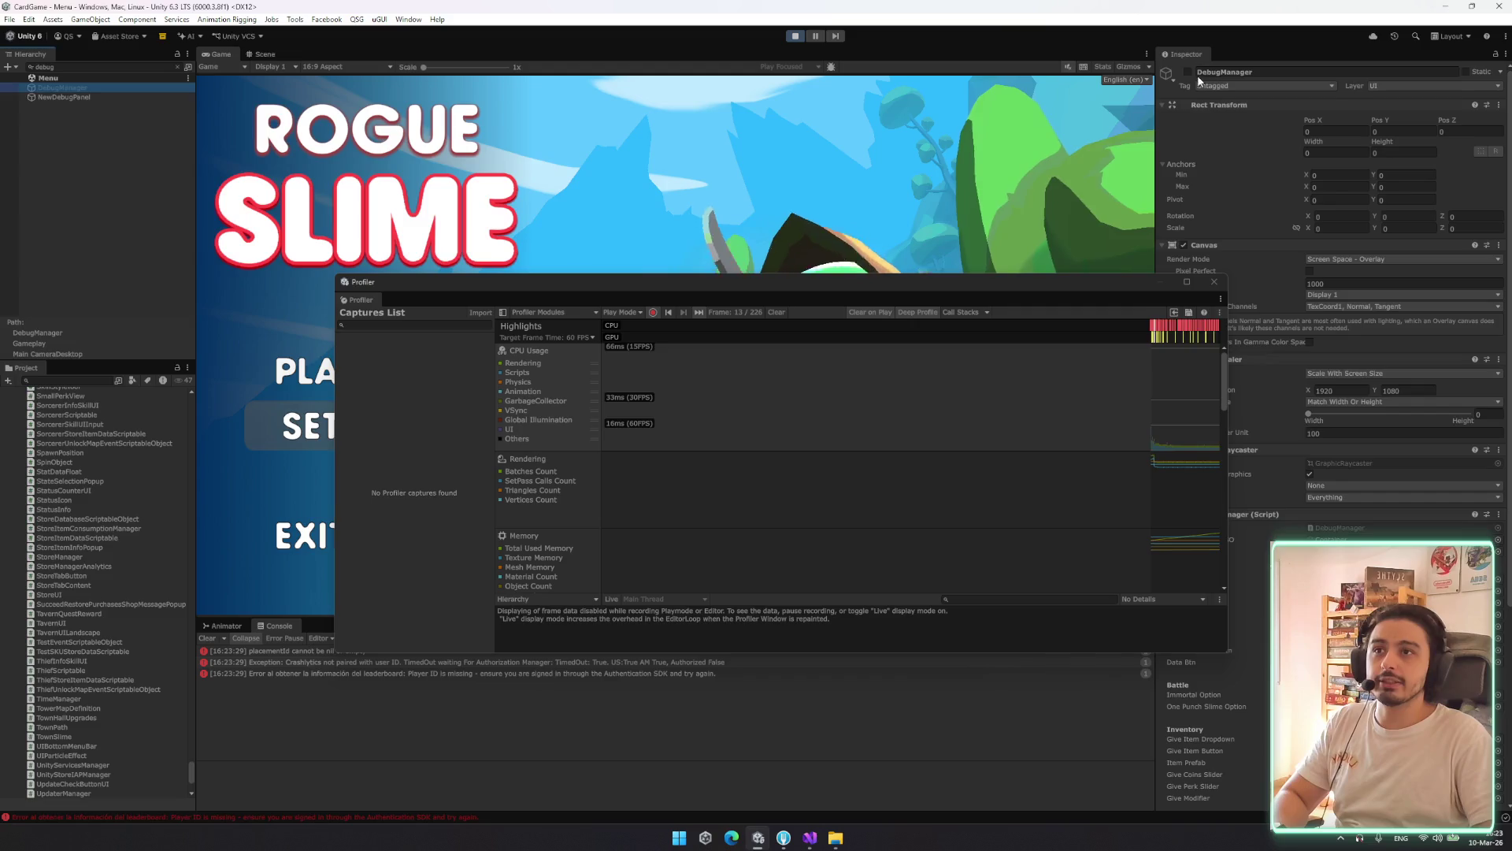
Set DebugManager active, then stop play mode once the game scene has loaded
click(1186, 72)
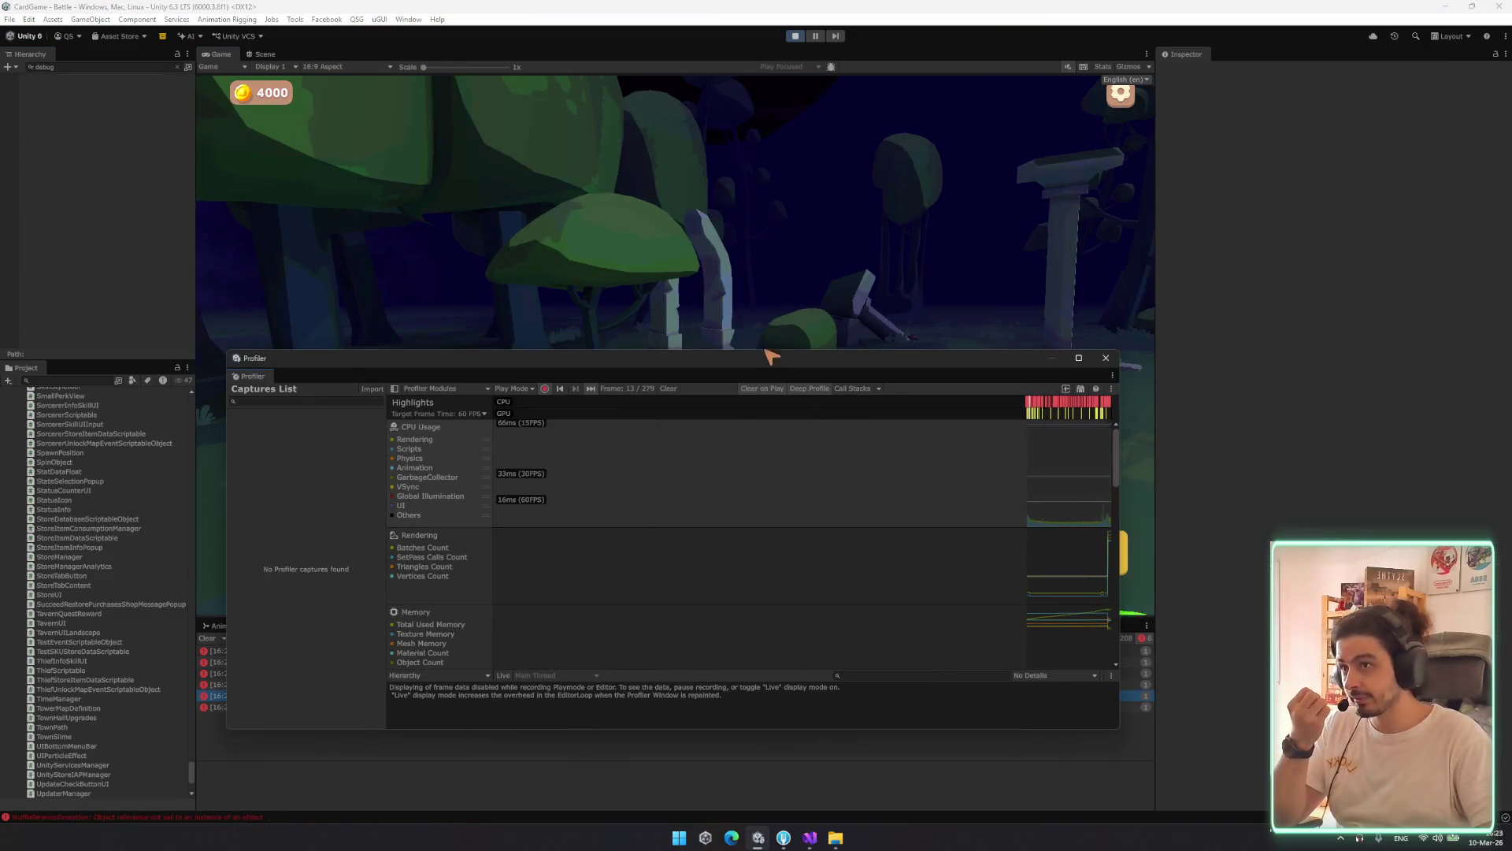
drag(773, 351, 929, 124)
click(796, 37)
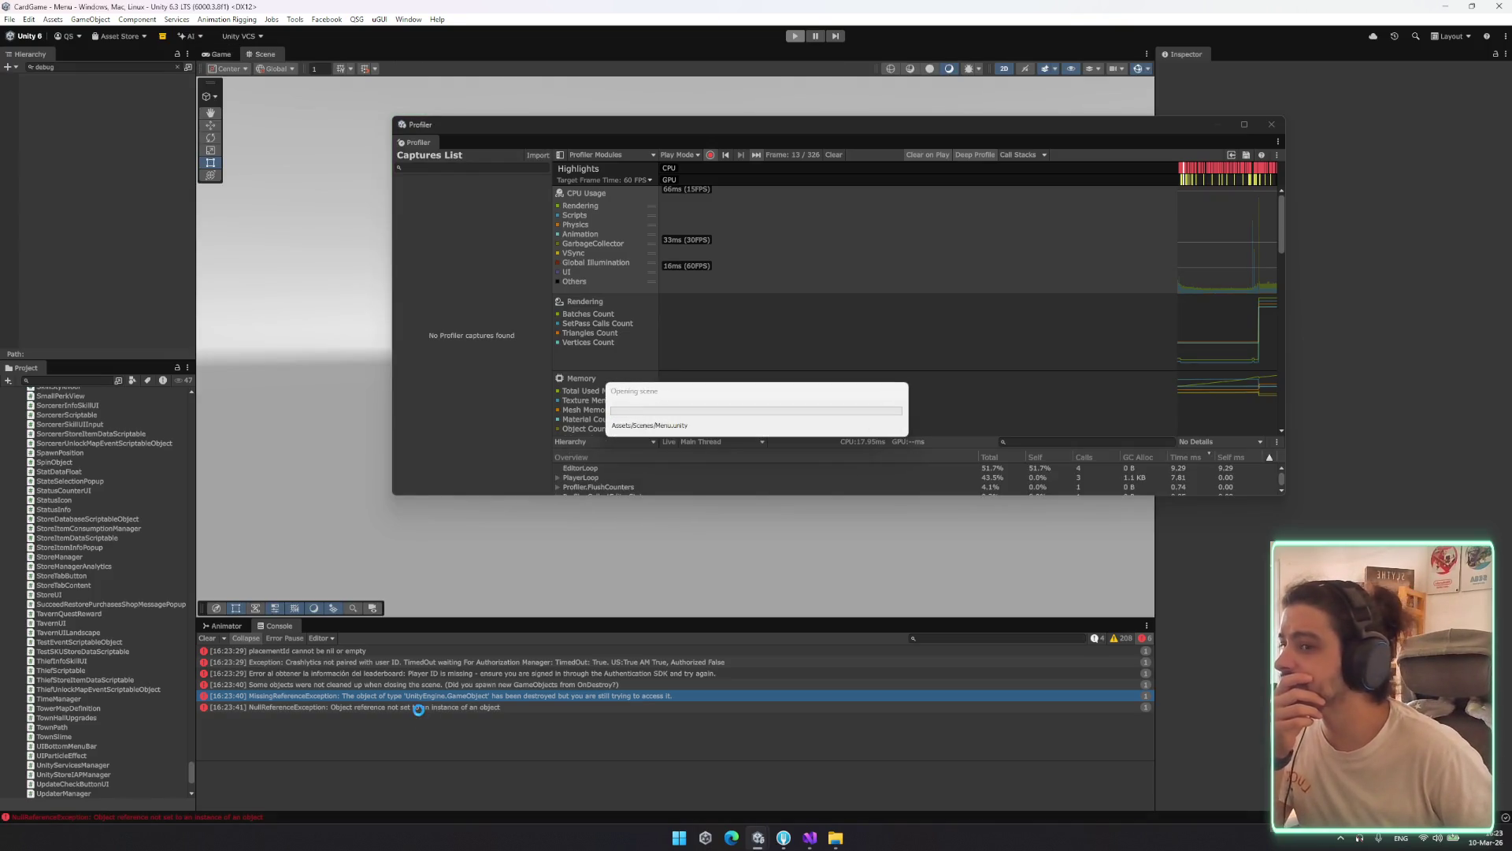
Follow the NullReferenceException's GameManager.cs:745 link into Visual Studio, then return to Unity
click(430, 706)
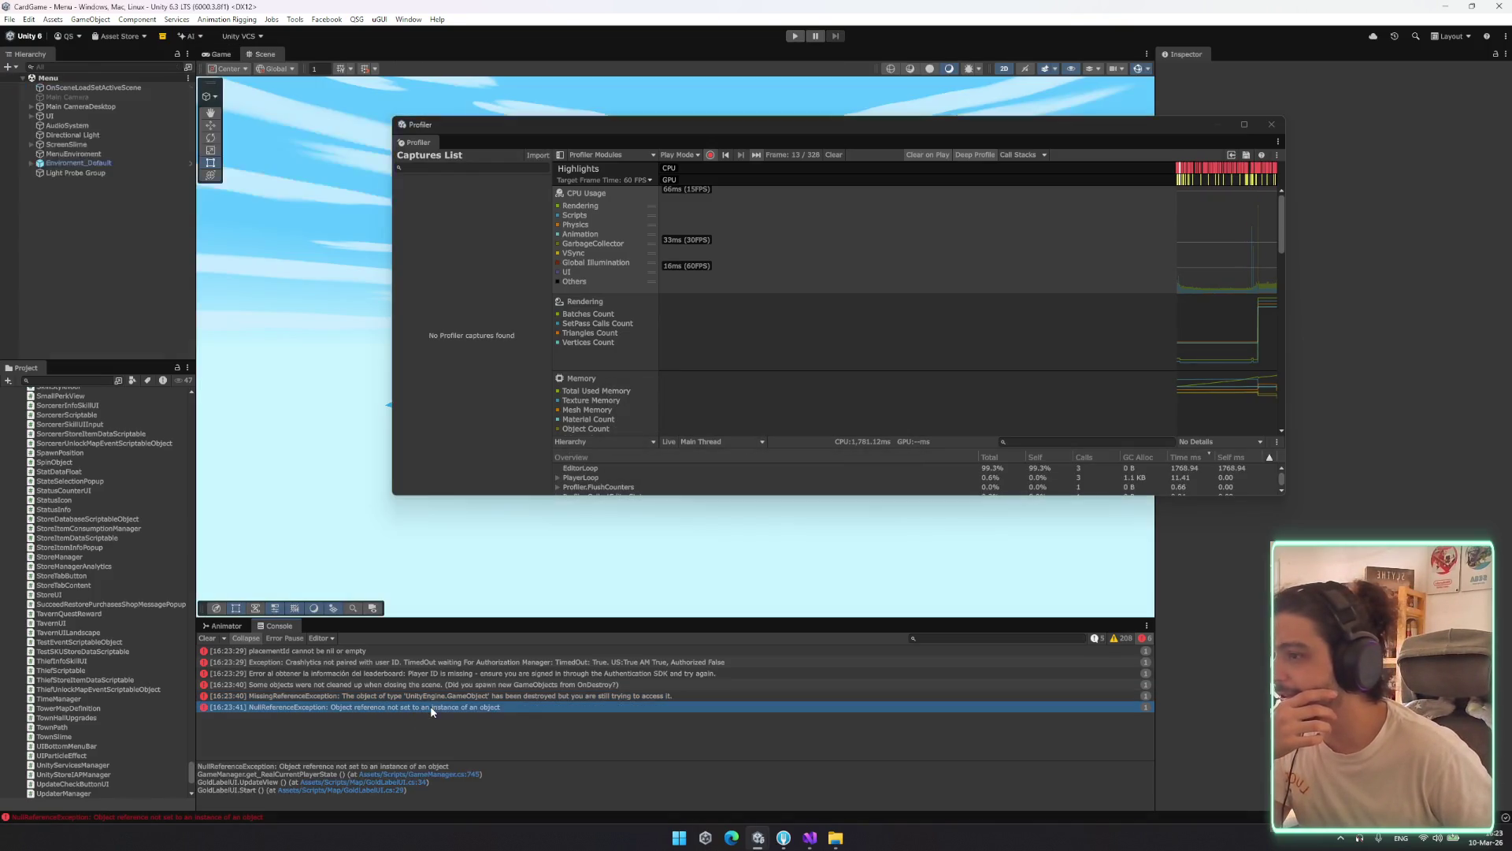
click(468, 774)
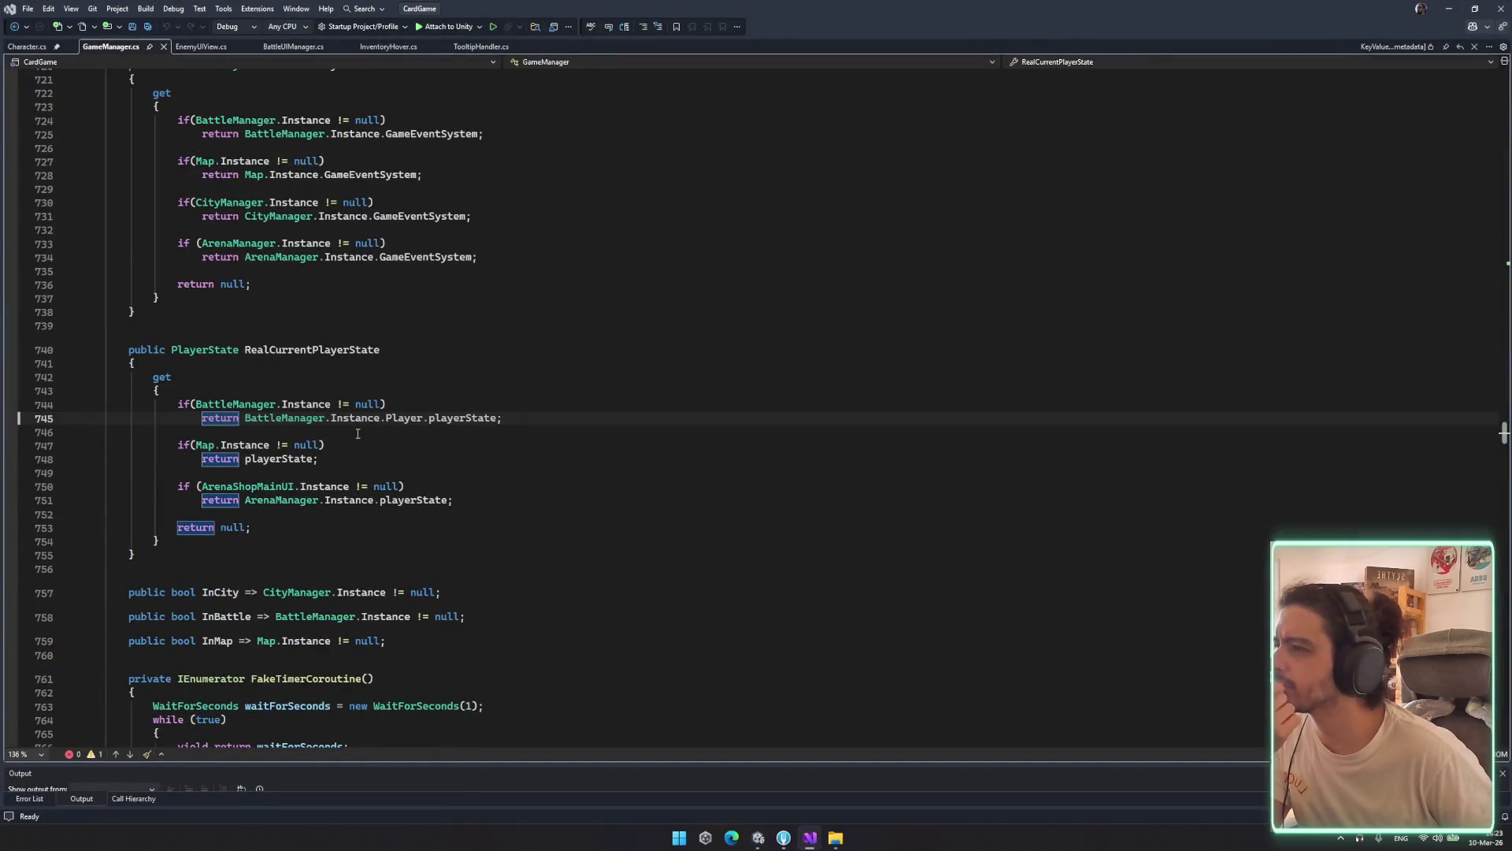
click(357, 434)
click(757, 837)
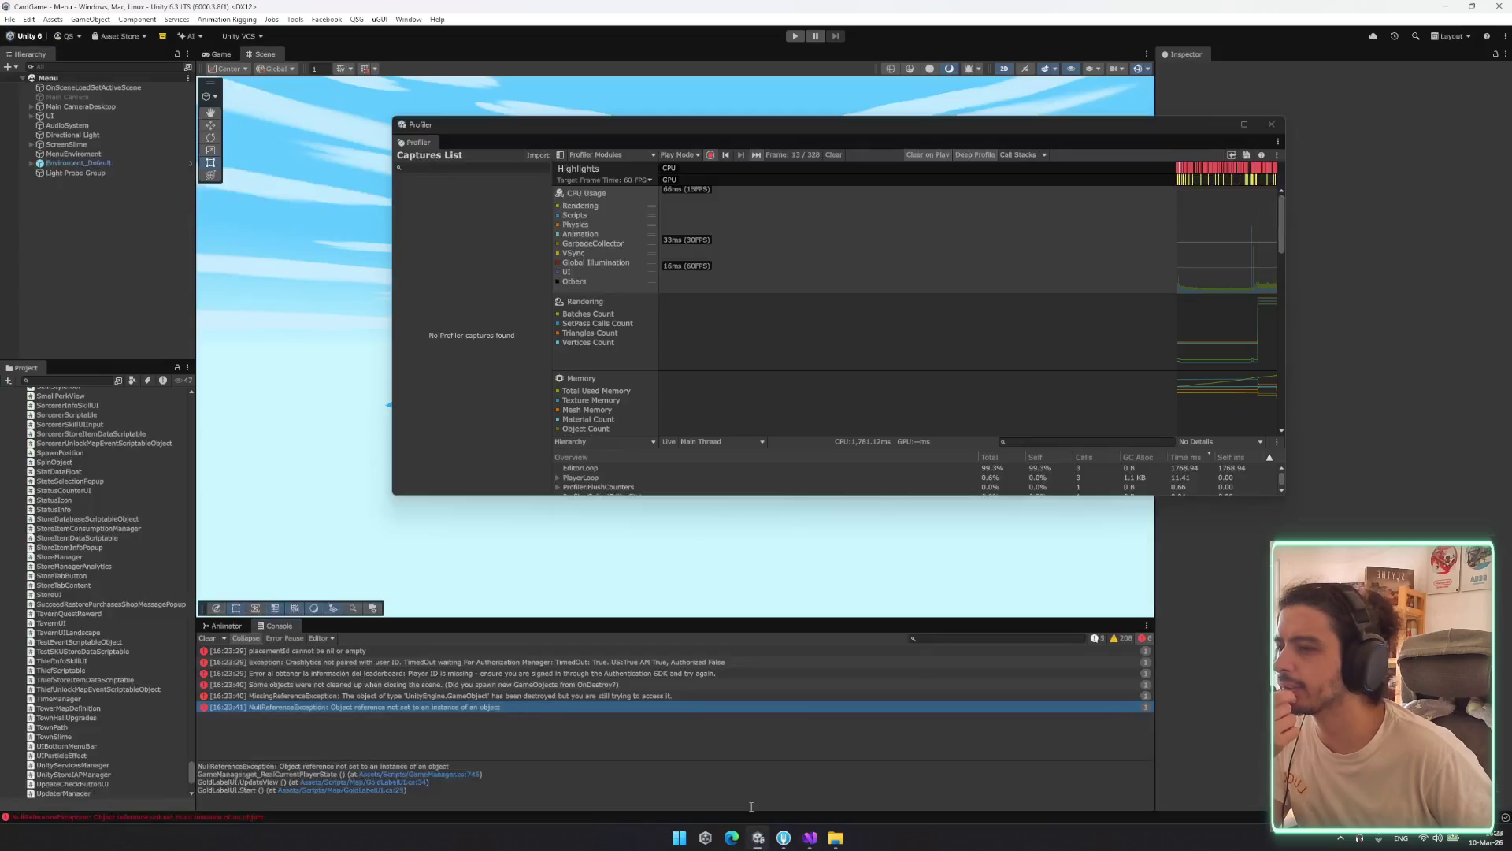
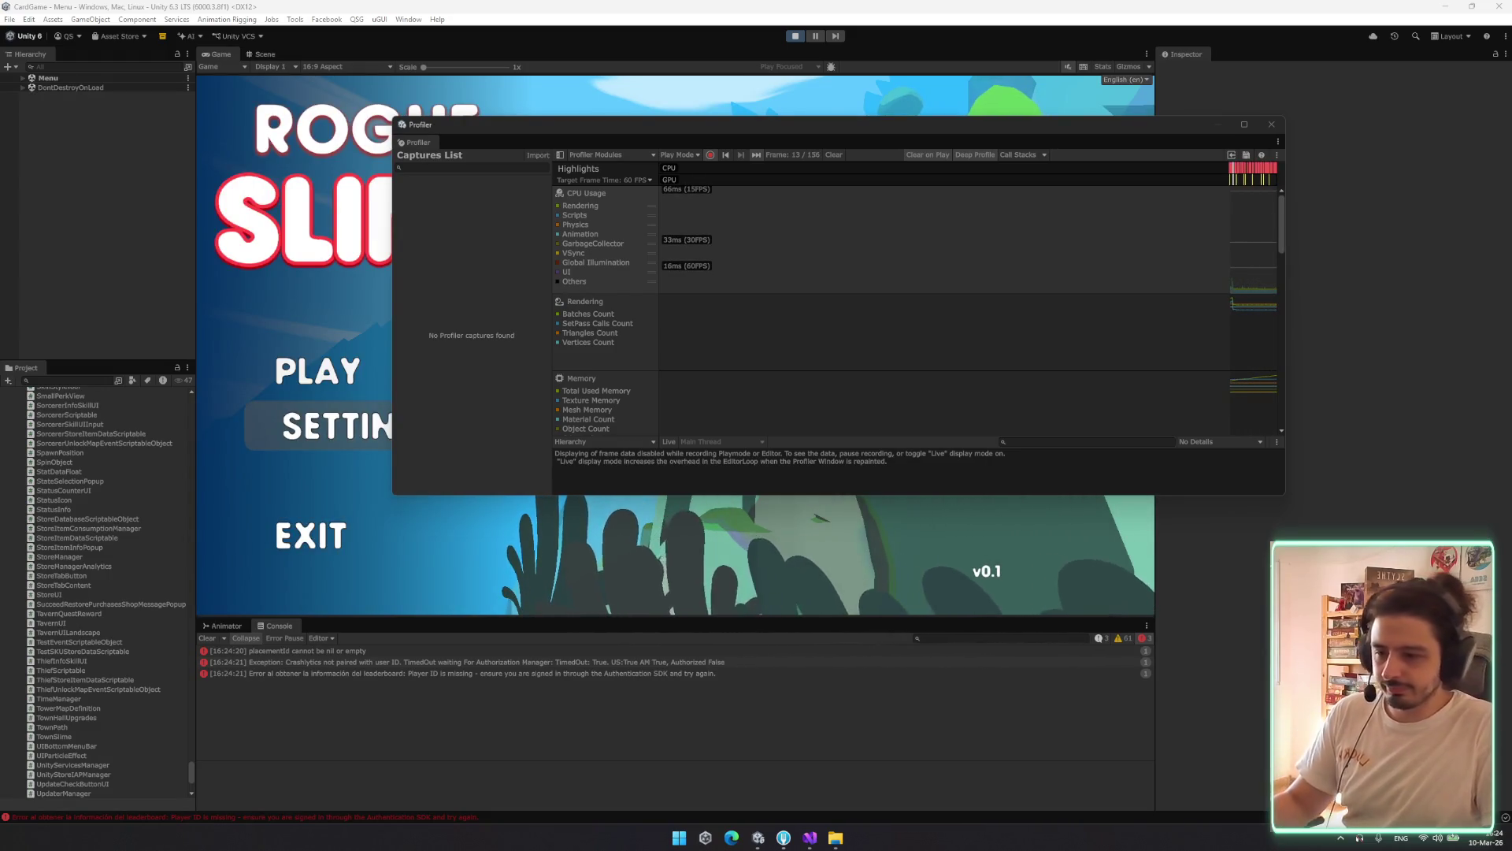
Start a run from the main menu and resize the Profiler window so the game shows
click(337, 388)
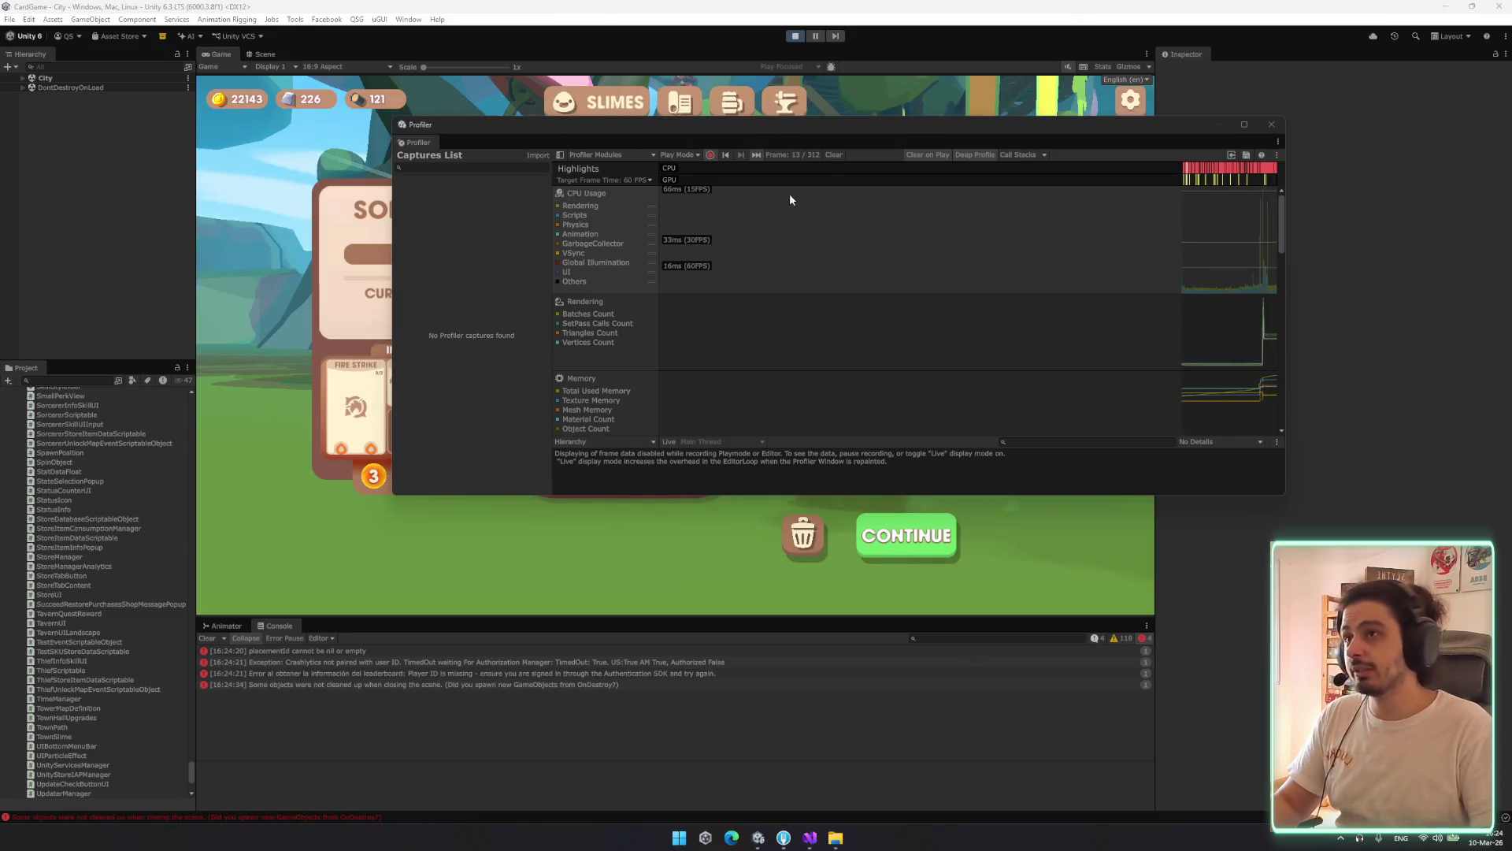
mouse_move(820, 131)
mouse_down()
mouse_move(911, 675)
mouse_move(918, 552)
mouse_move(737, 378)
mouse_move(736, 255)
mouse_up()
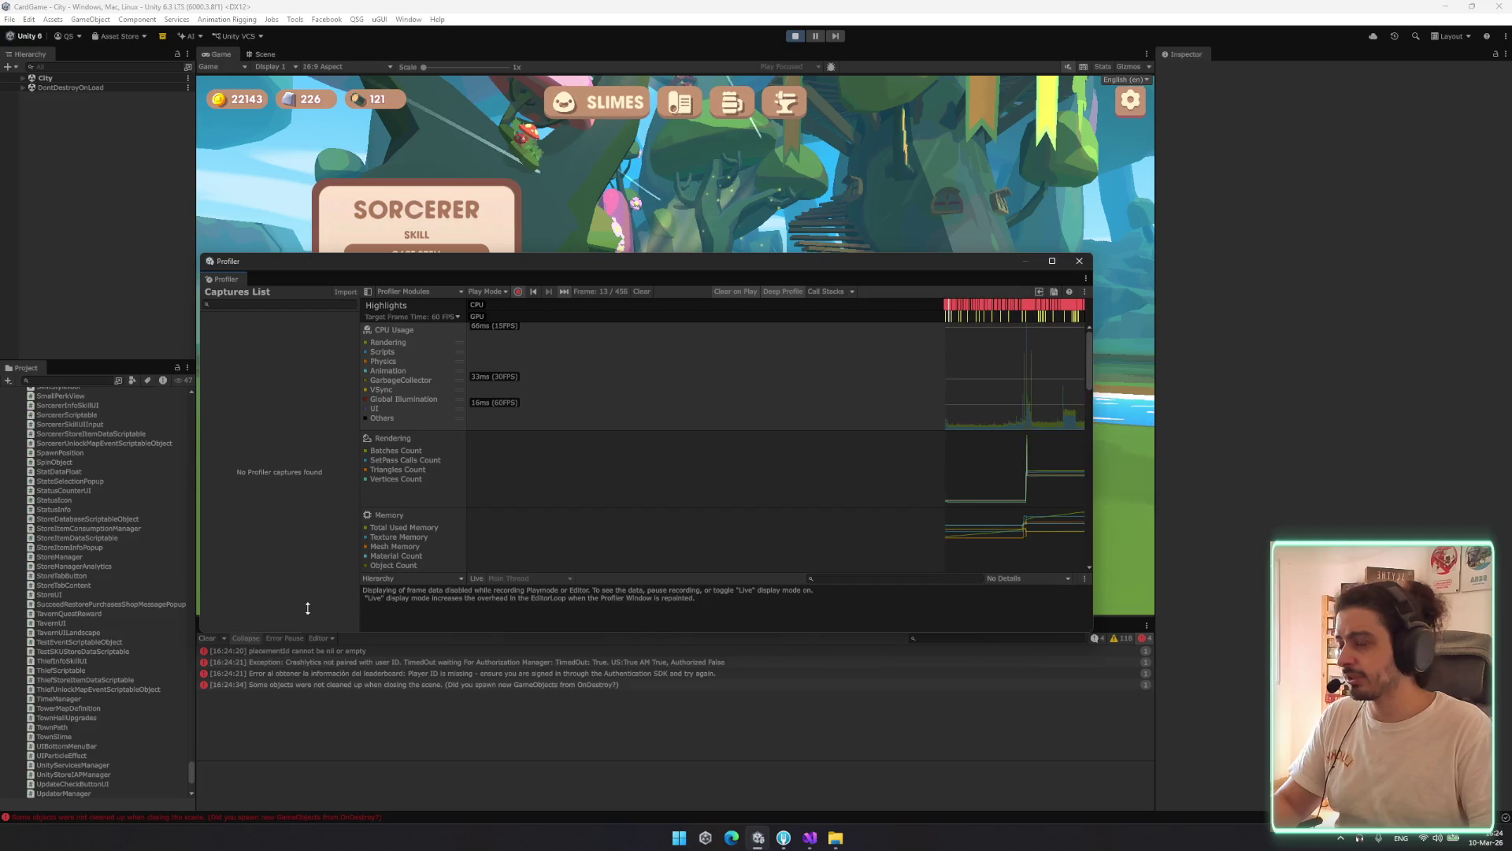
drag(628, 256, 688, 115)
mouse_move(688, 303)
mouse_down()
mouse_move(665, 306)
mouse_move(657, 129)
mouse_up()
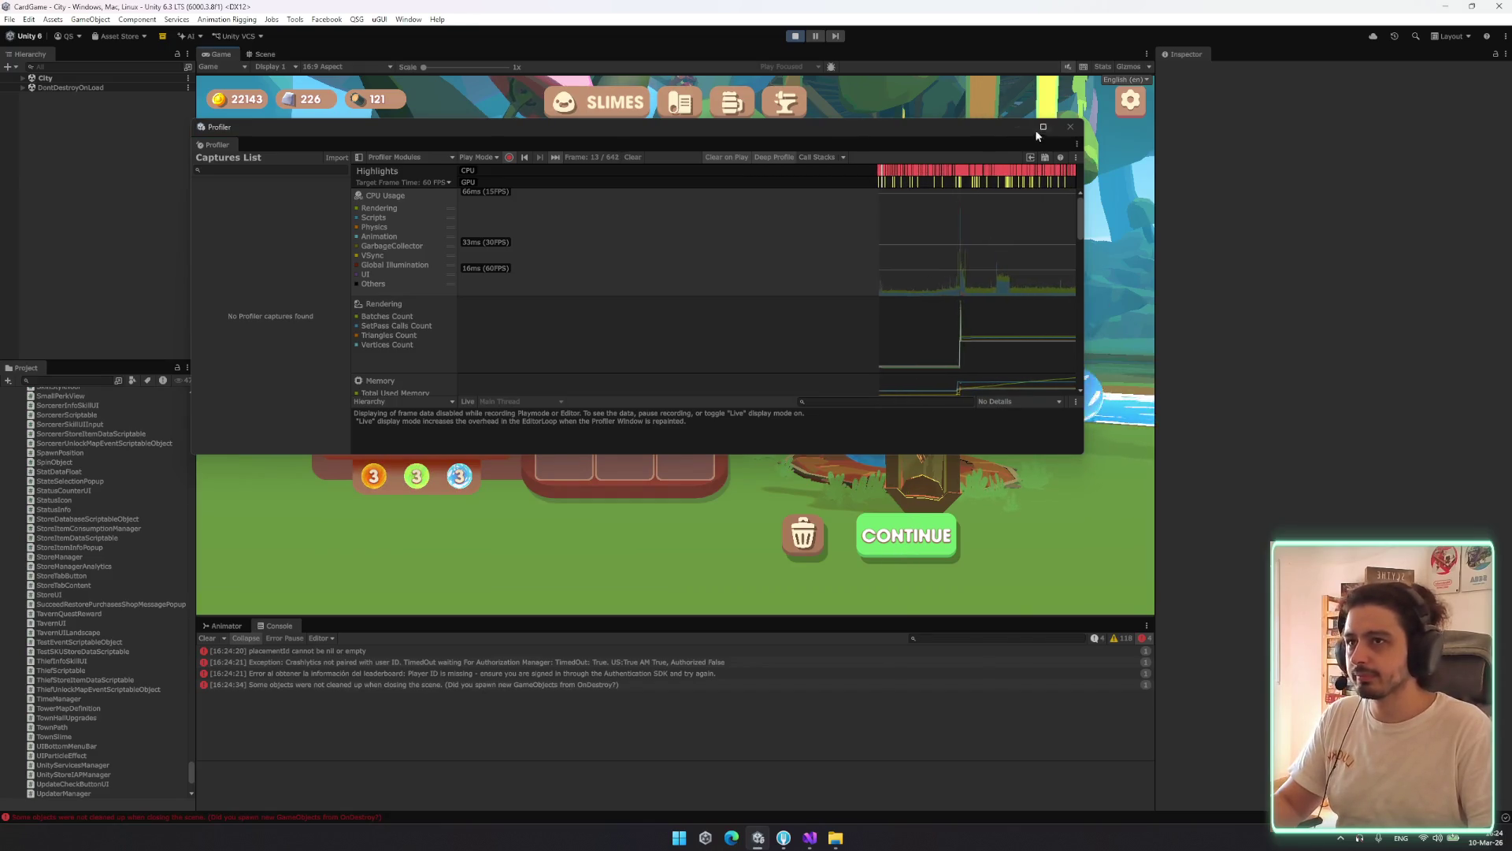
Check the leaderboard and placementId errors' stack traces, clear the Console, and stop play mode
click(541, 673)
click(543, 664)
click(233, 652)
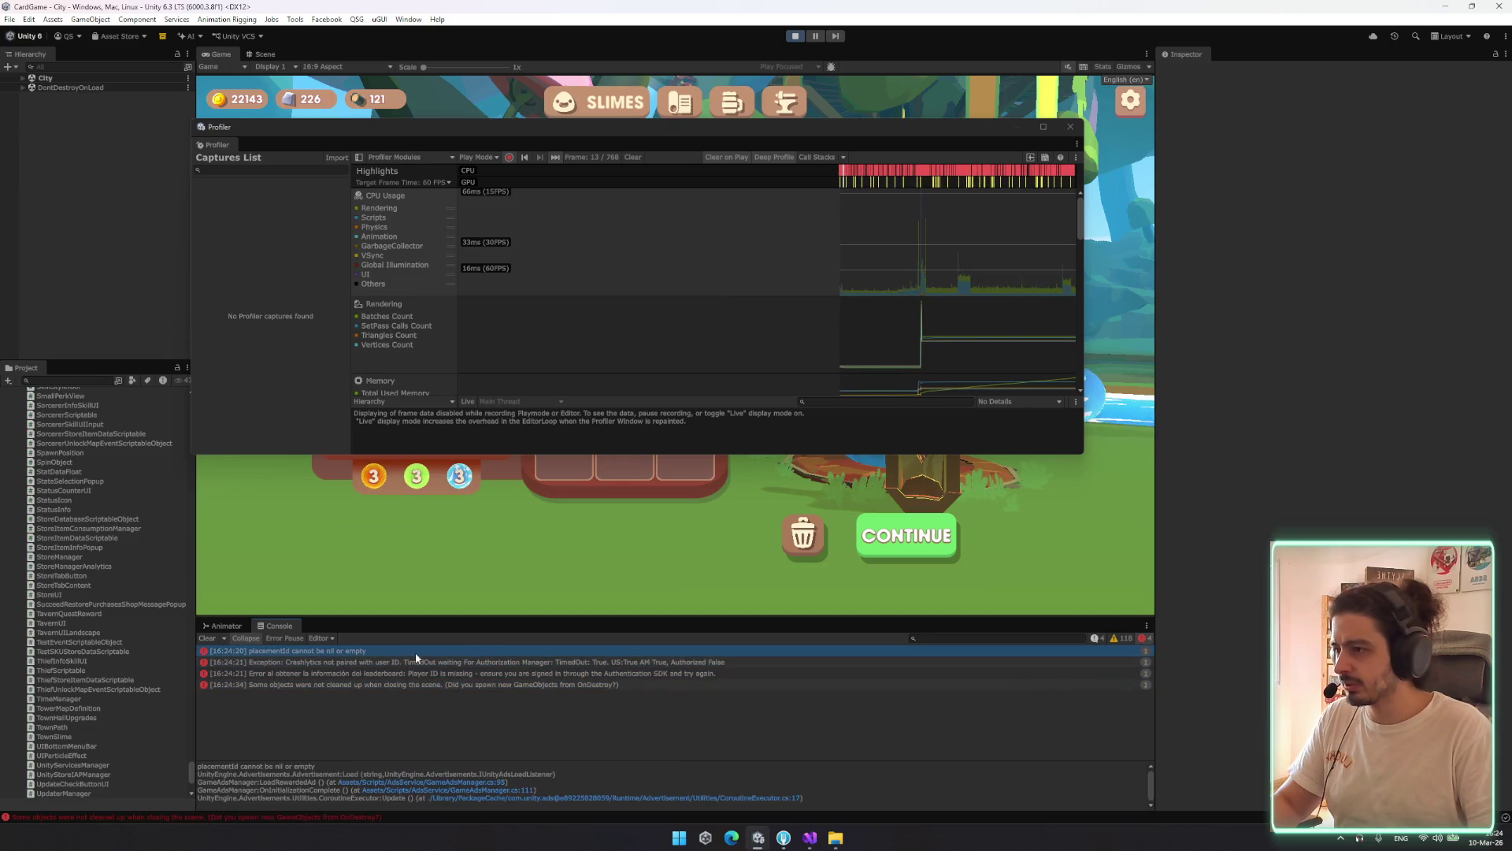
click(211, 638)
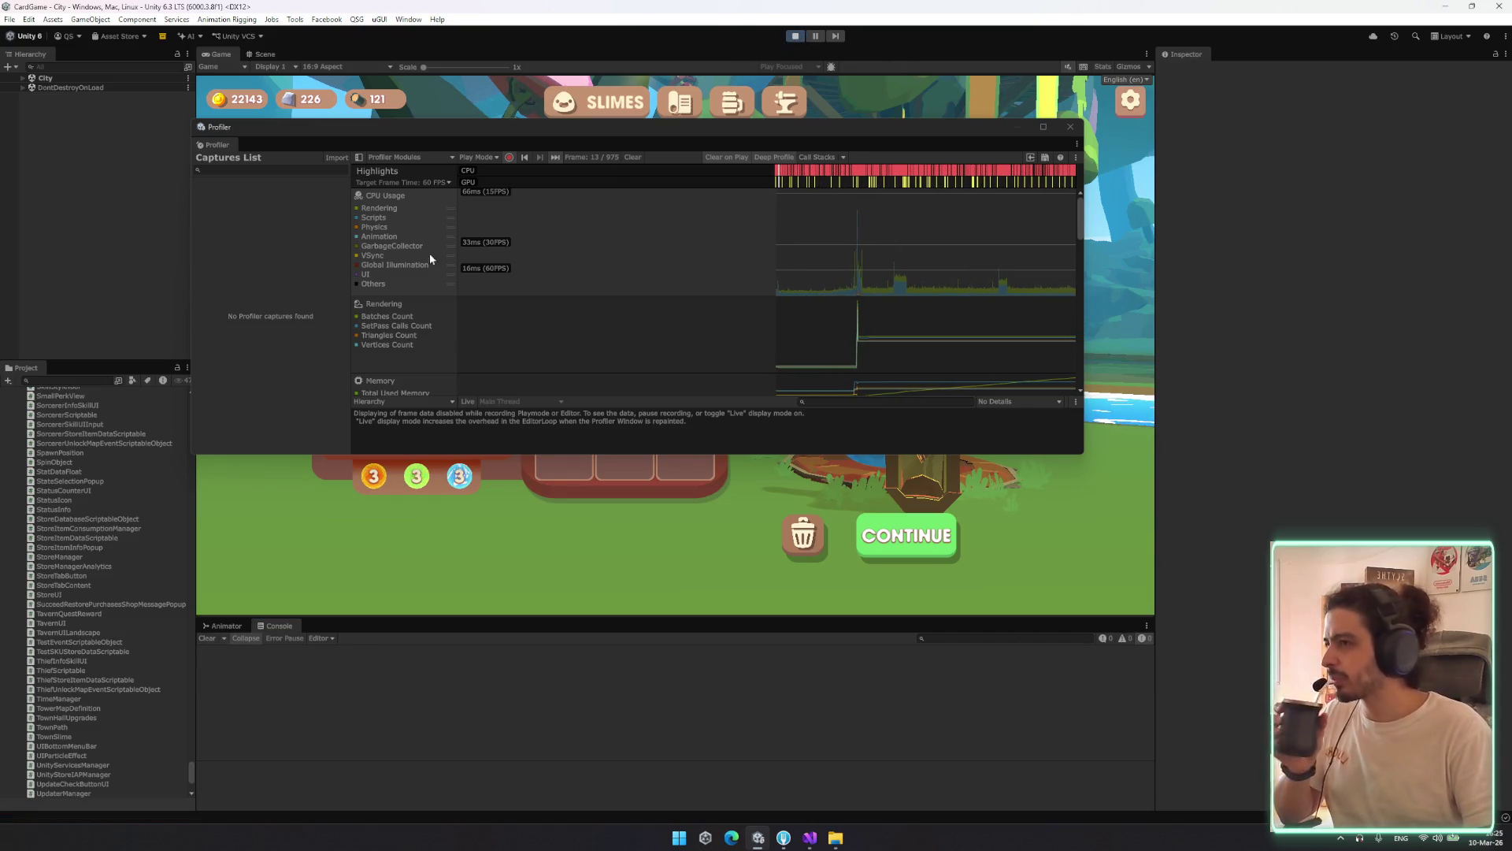
key(ctrl+p)
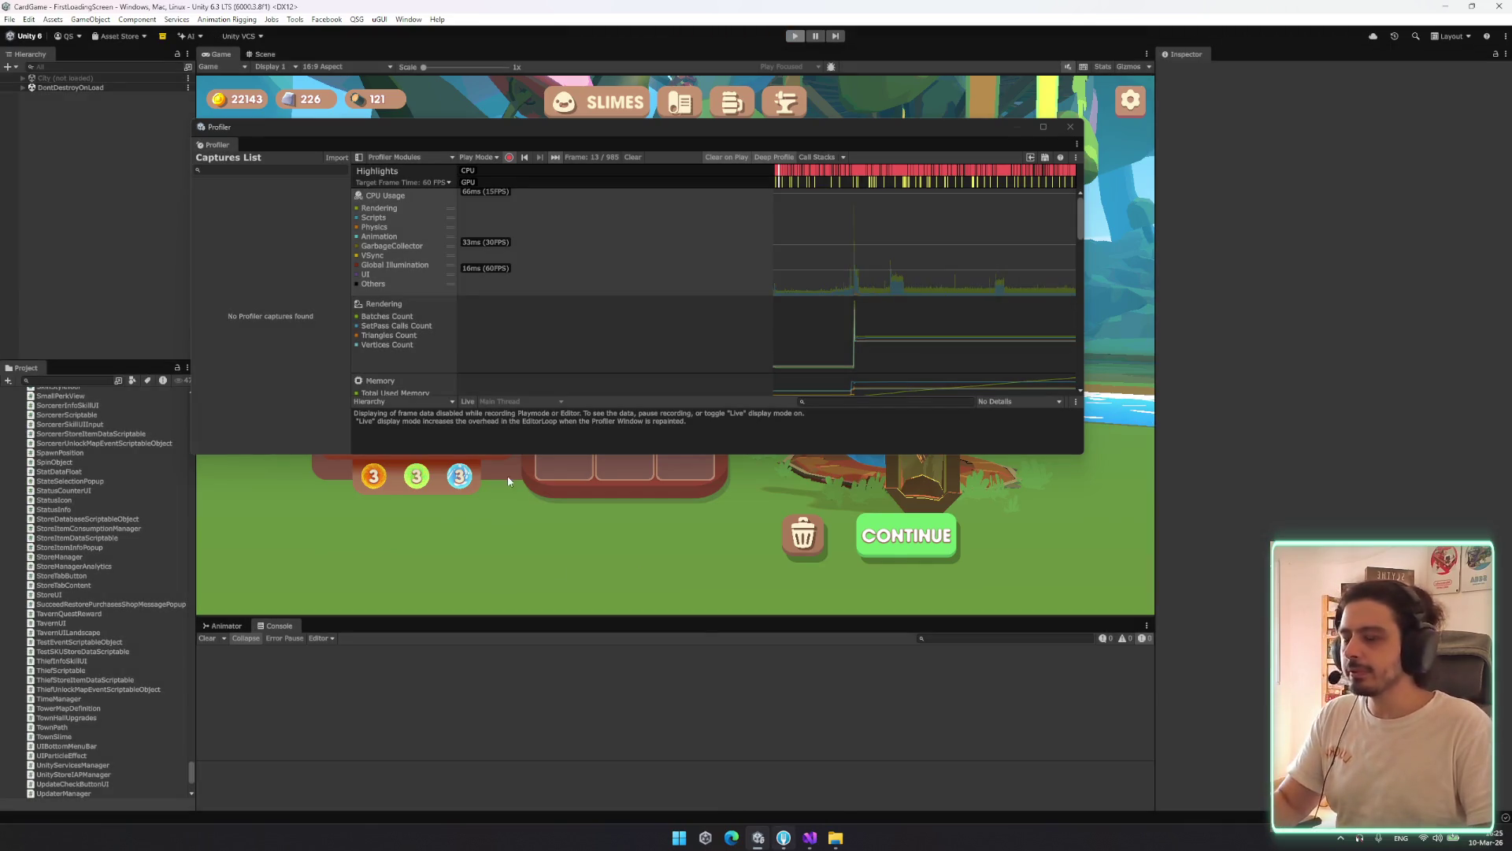
Review the CardGame repository's 56 unstaged changes on main_steam in Fork
click(784, 776)
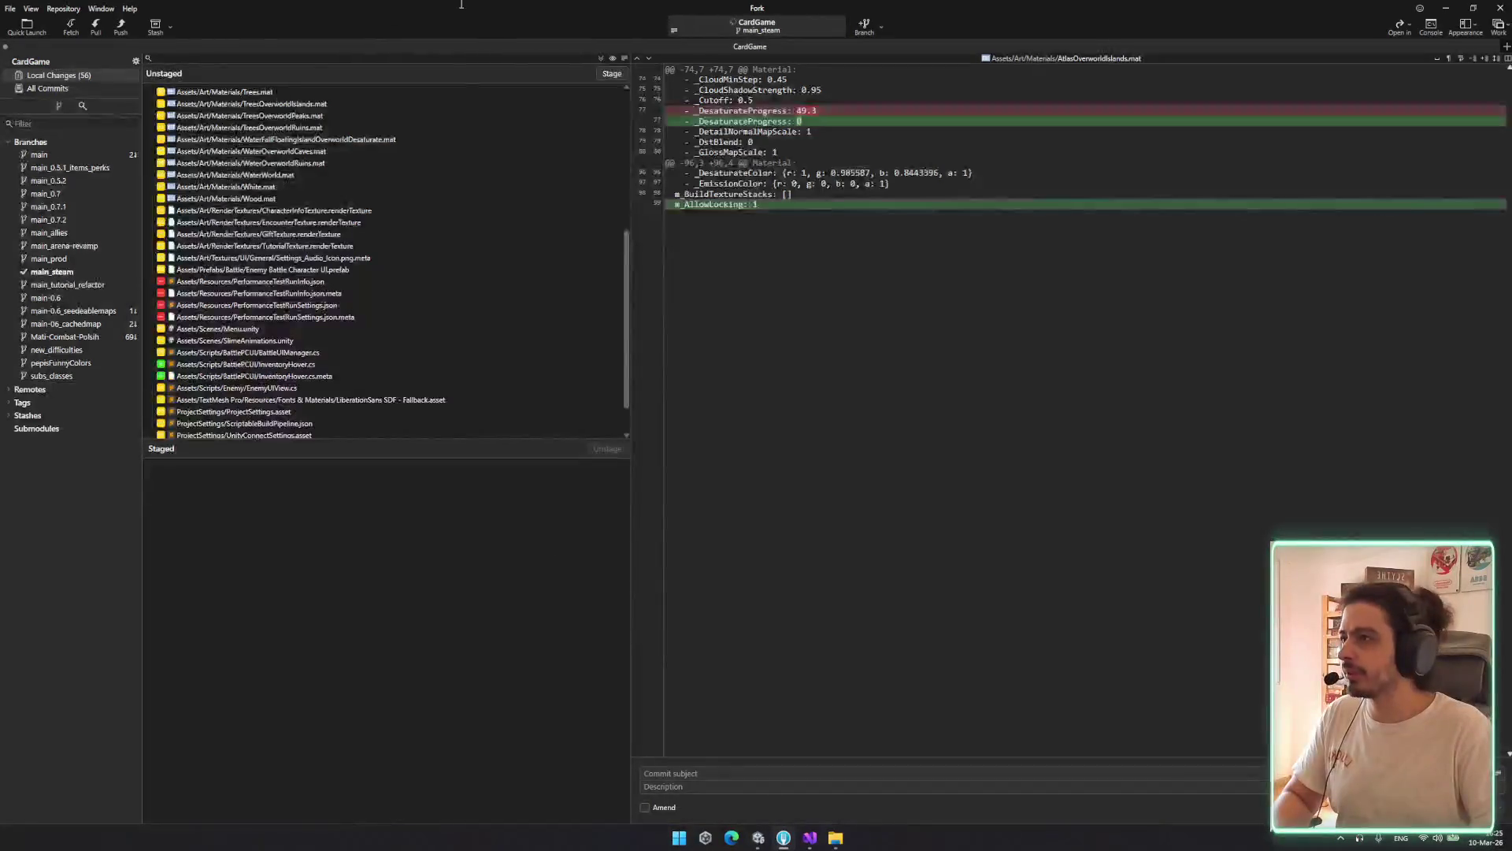
click(783, 838)
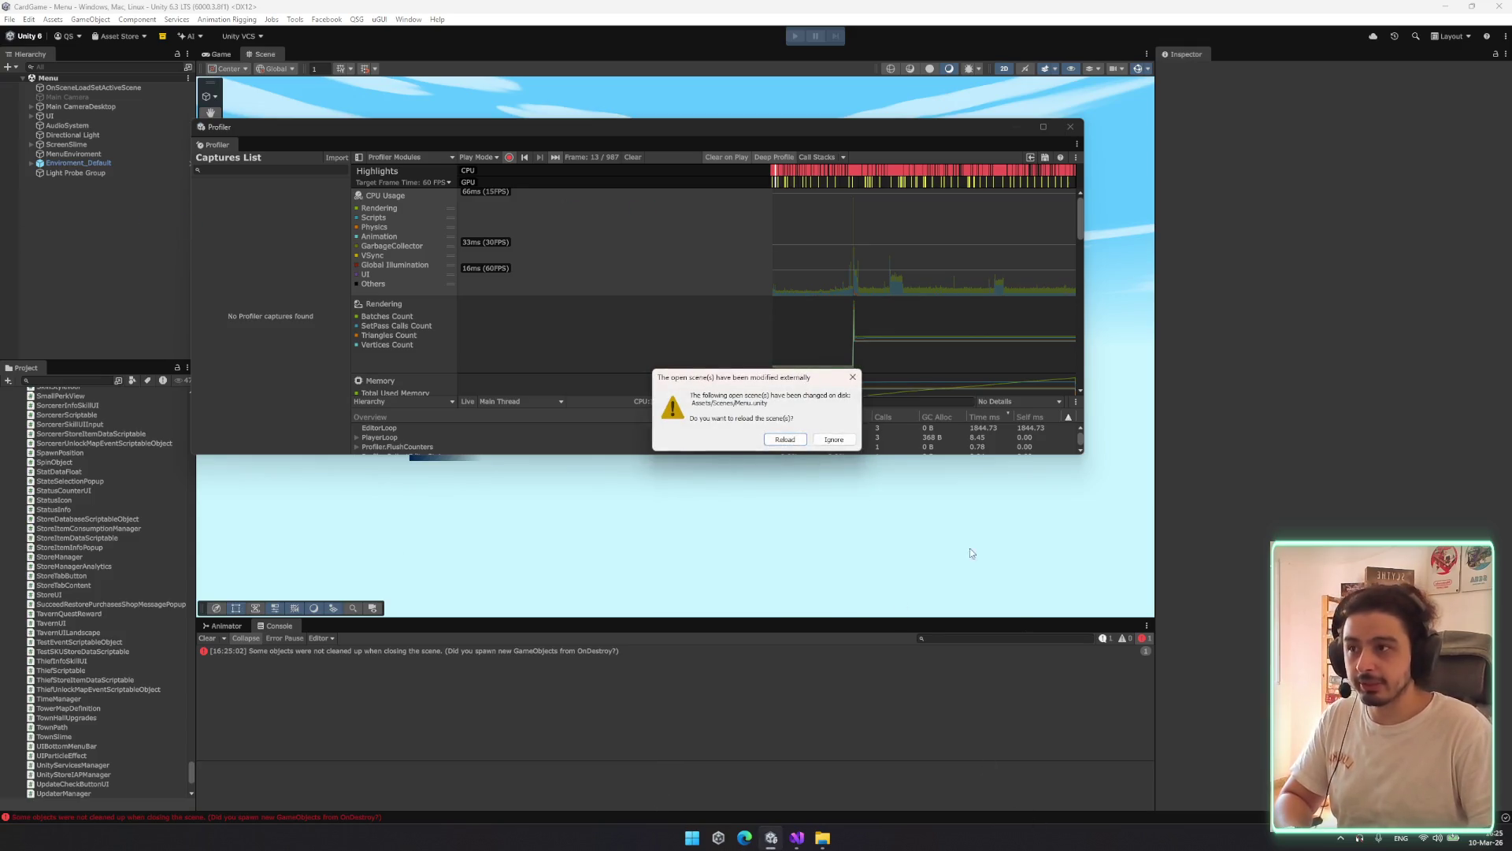
Reload the externally modified Menu scene from disk and enter play mode again
click(788, 438)
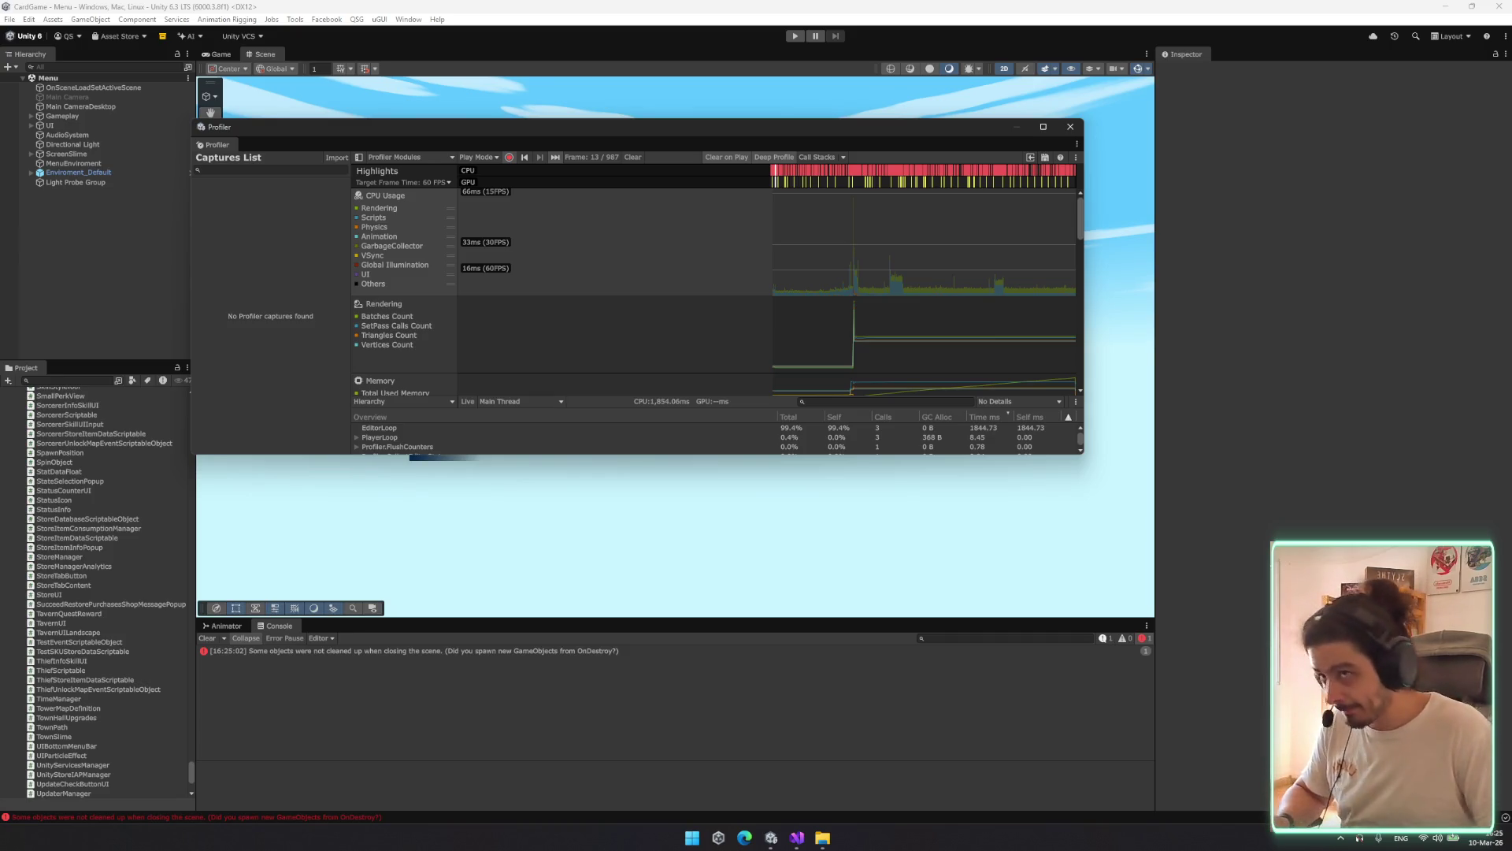
click(794, 36)
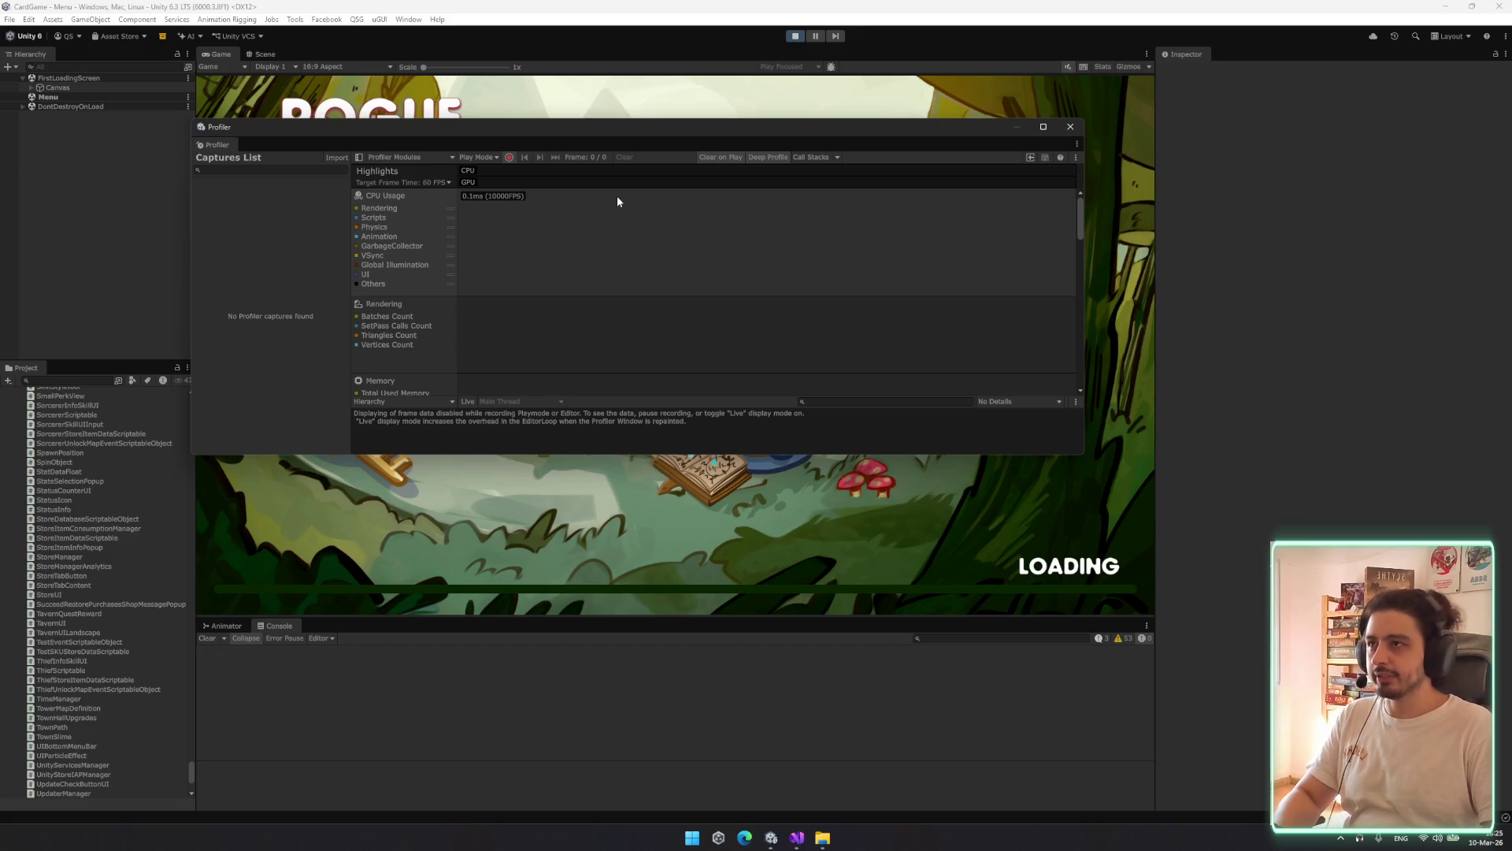
Filter the Hierarchy for 'deb', launch TEST BATTLE from DebugManager, then deactivate DebugManager
drag(697, 126, 725, 281)
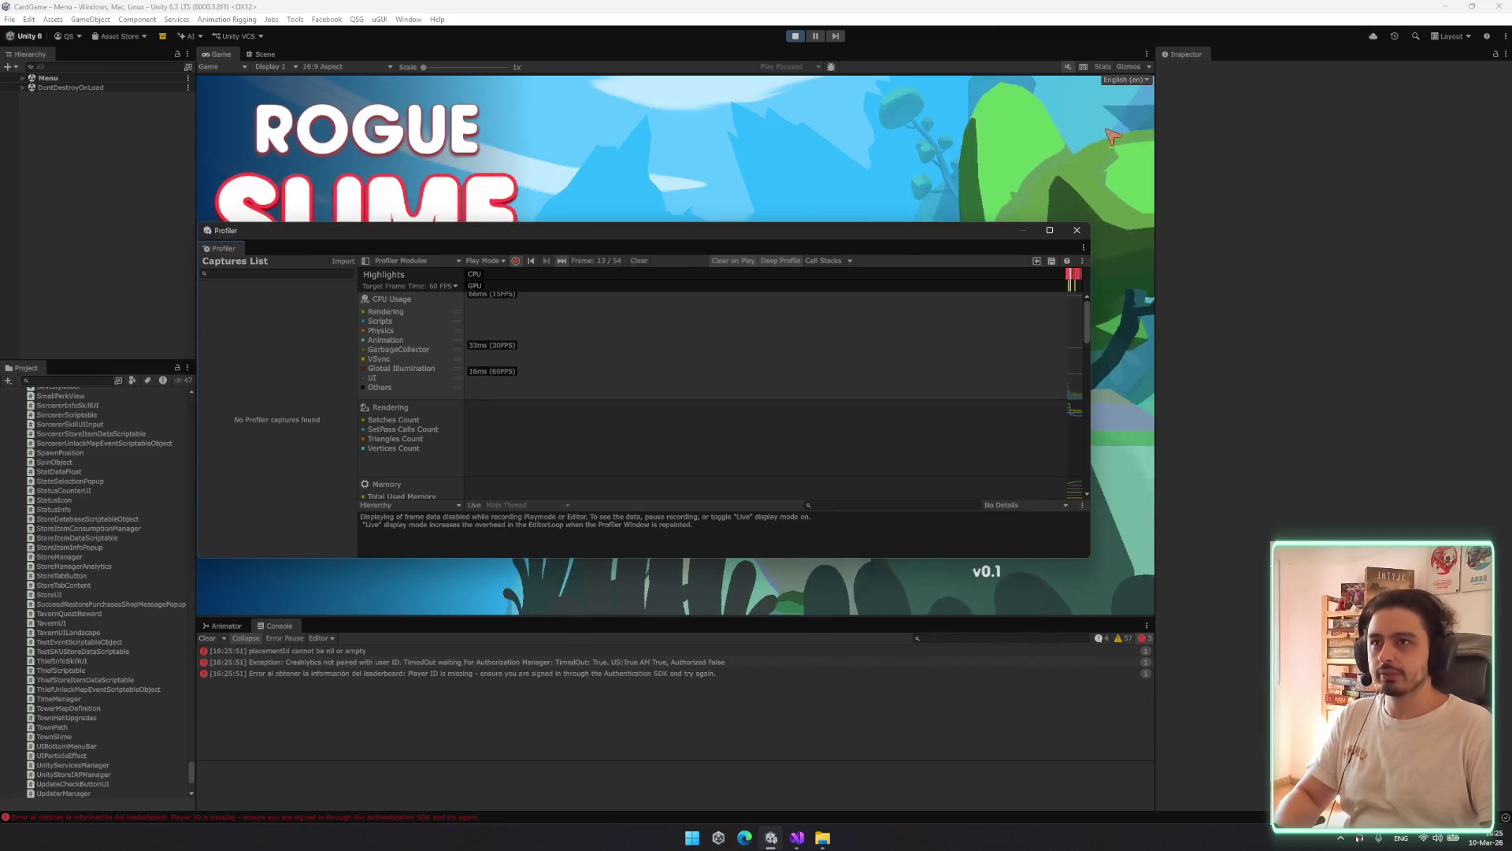
key(ctrl+f)
text(deb)
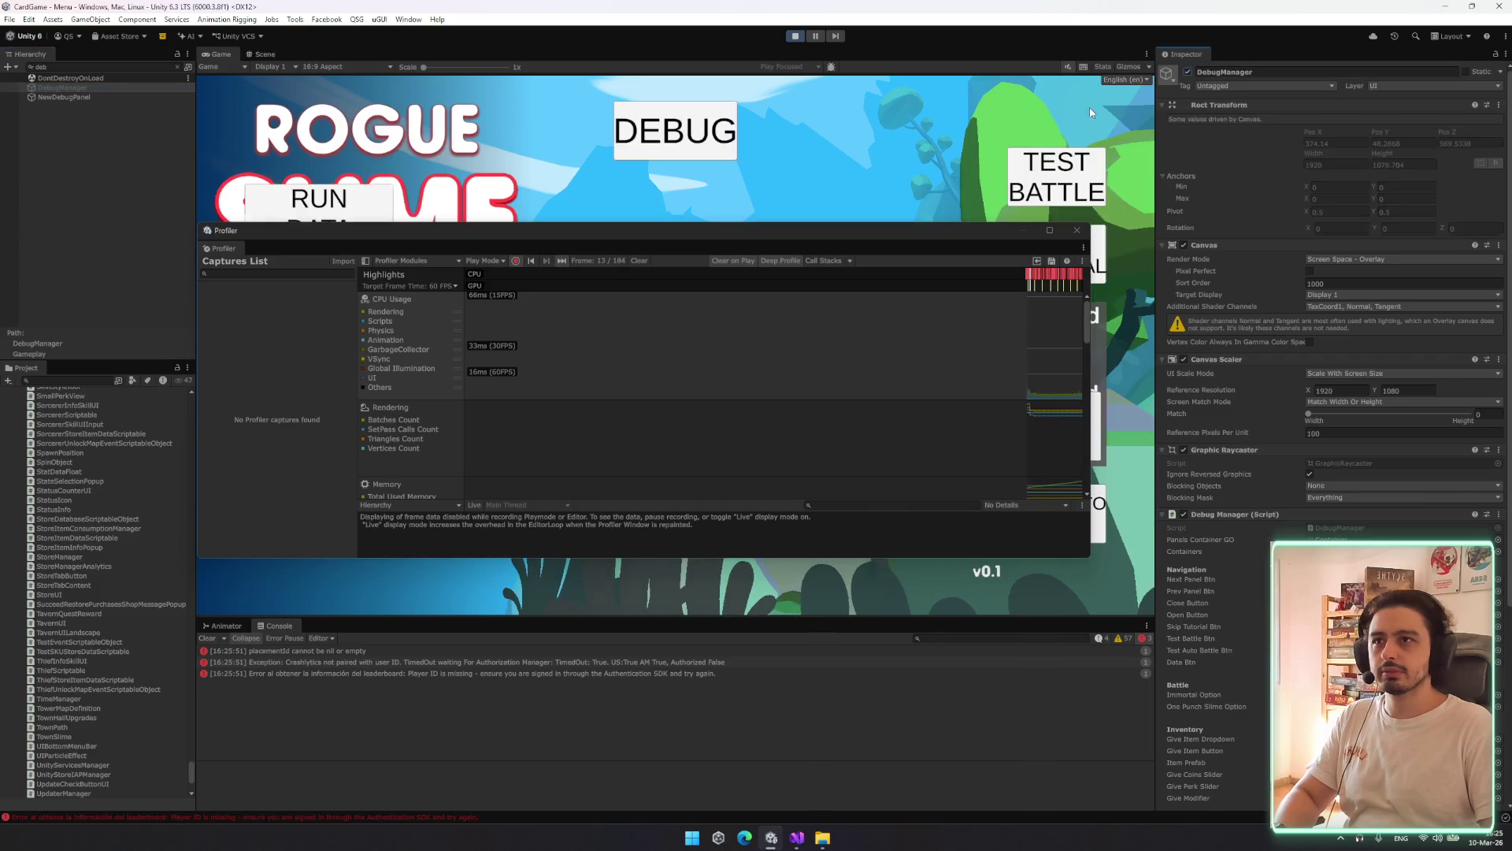
click(1080, 174)
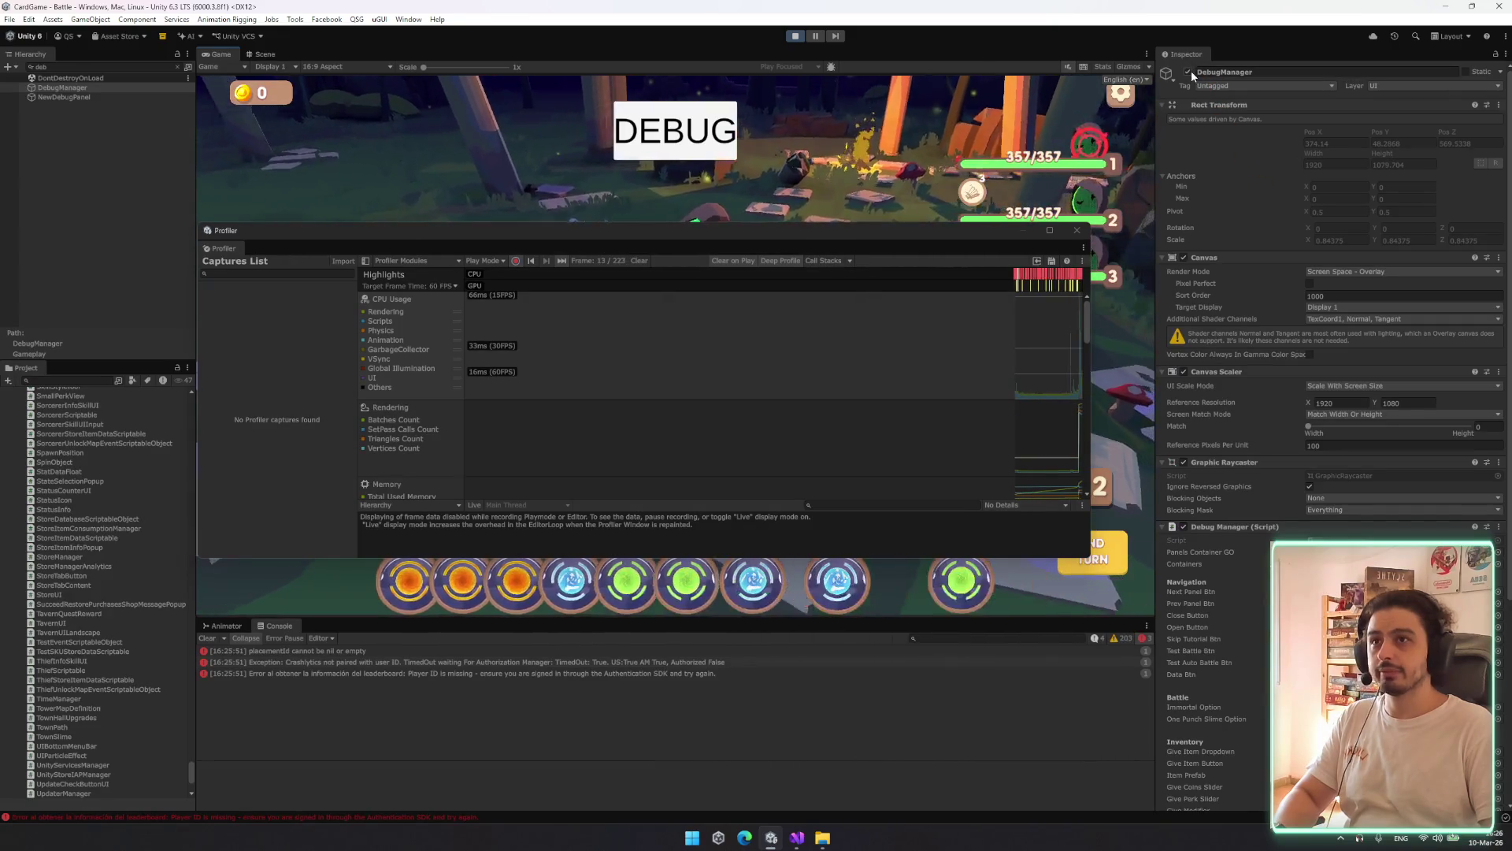
click(1188, 71)
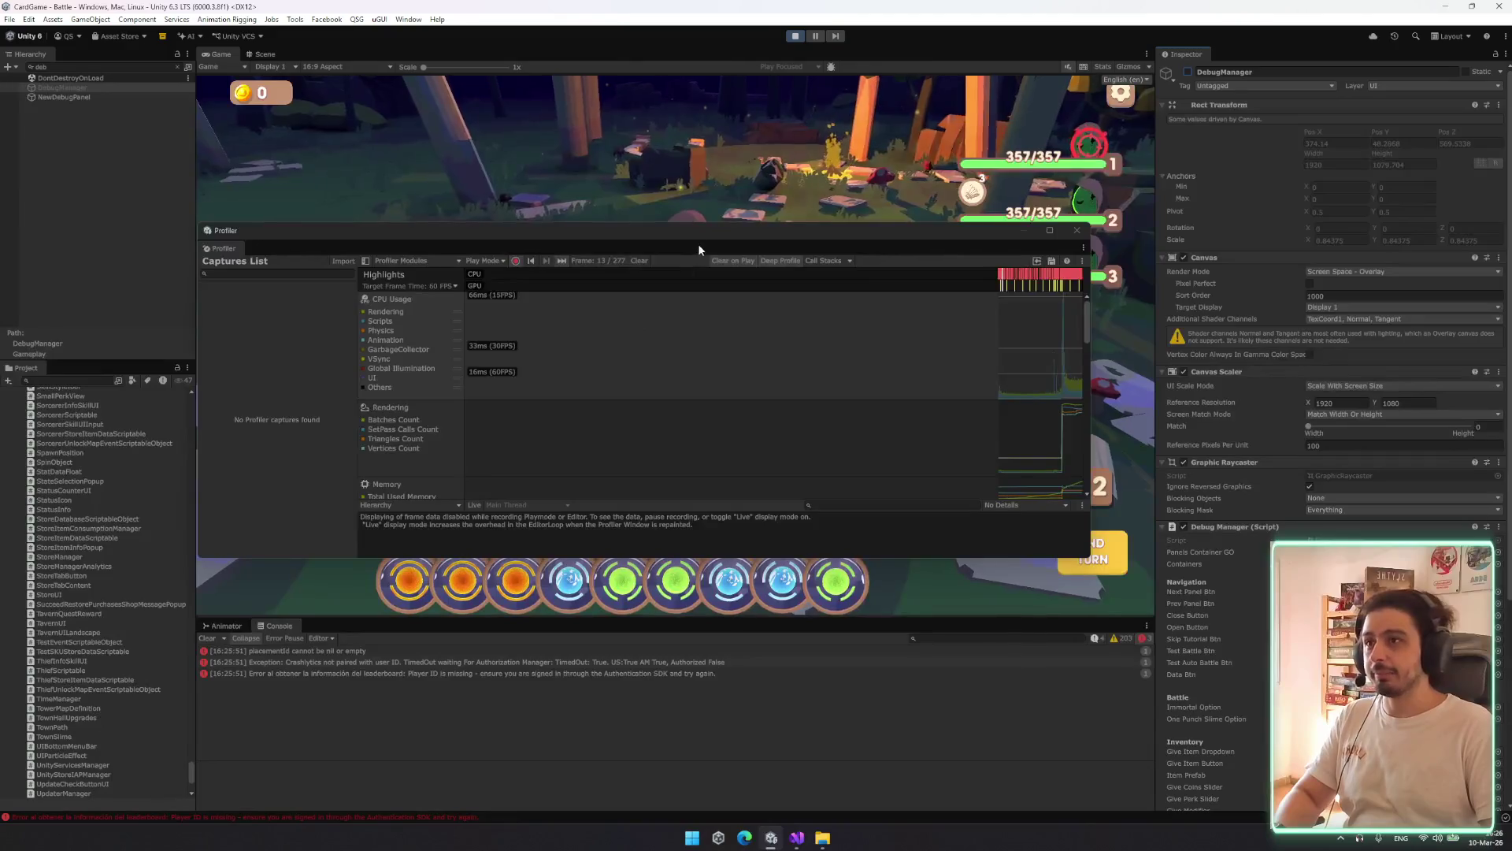
drag(737, 230, 574, 198)
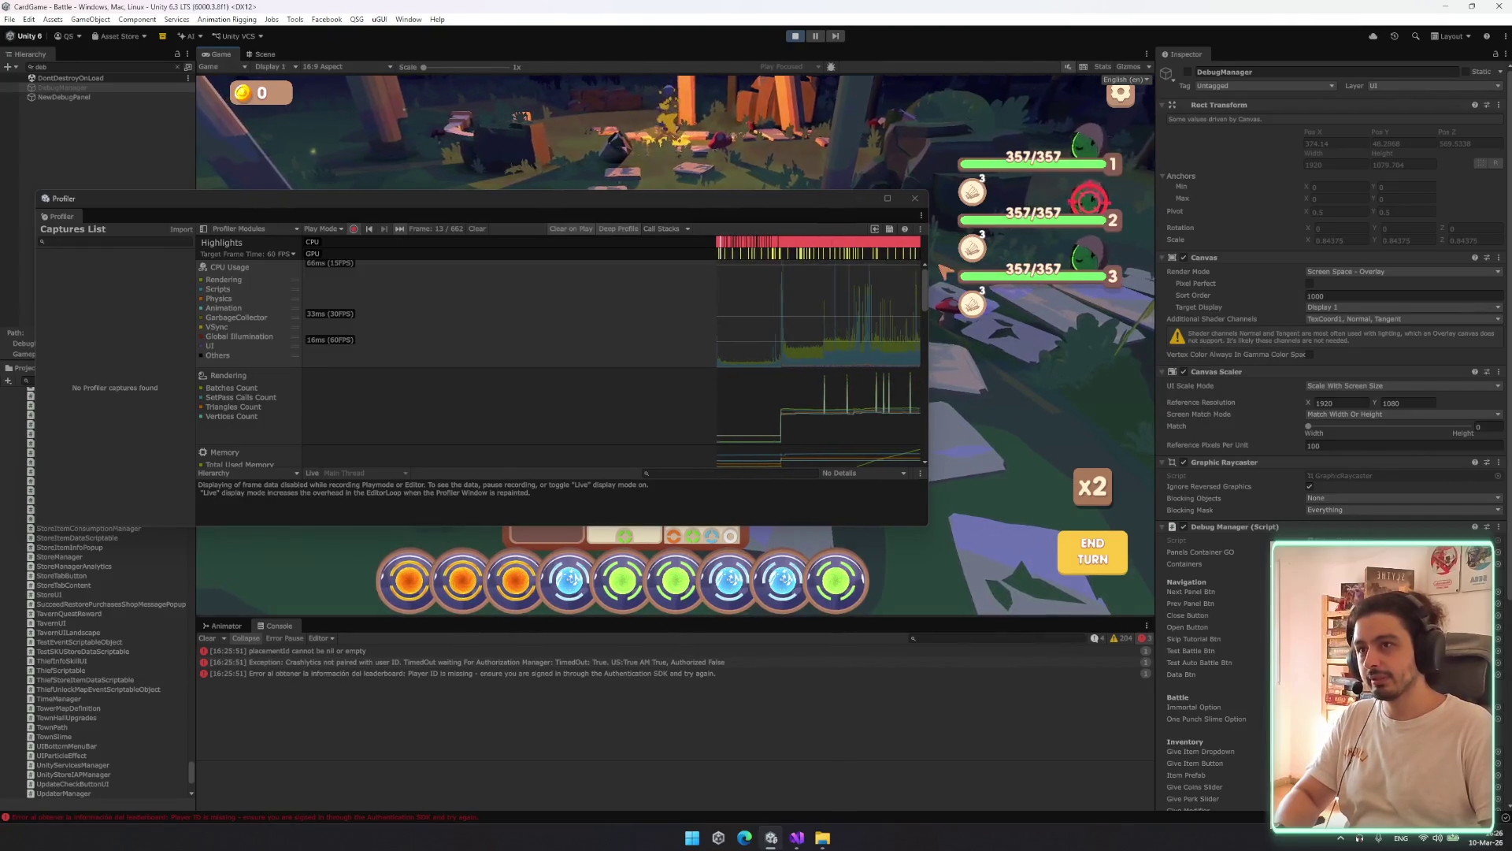
Move the Profiler aside and bring up the Curved Sword and Katars card tooltips
drag(579, 197, 331, 165)
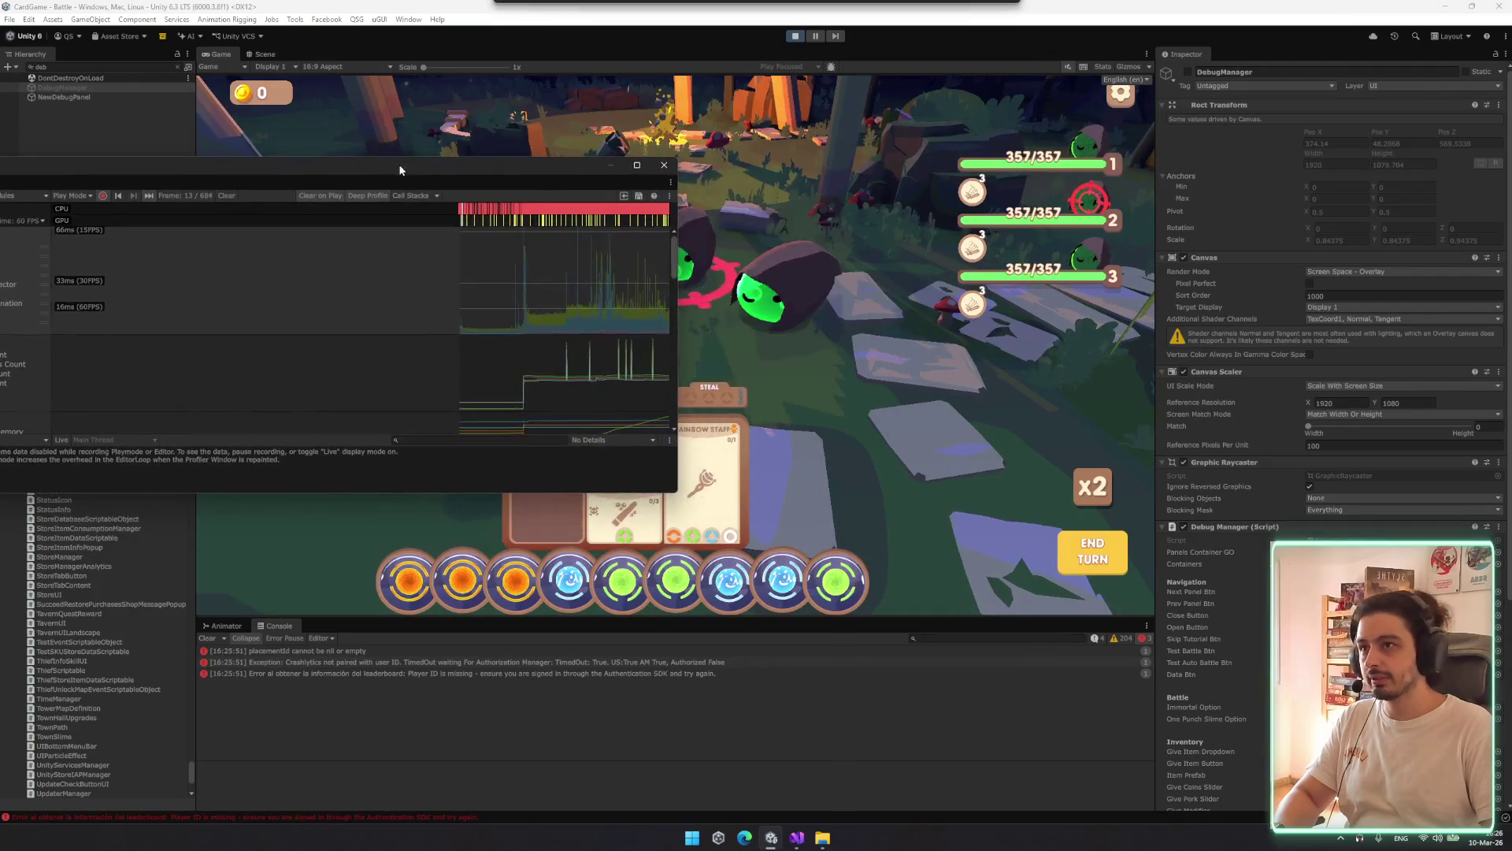
mouse_move(1097, 275)
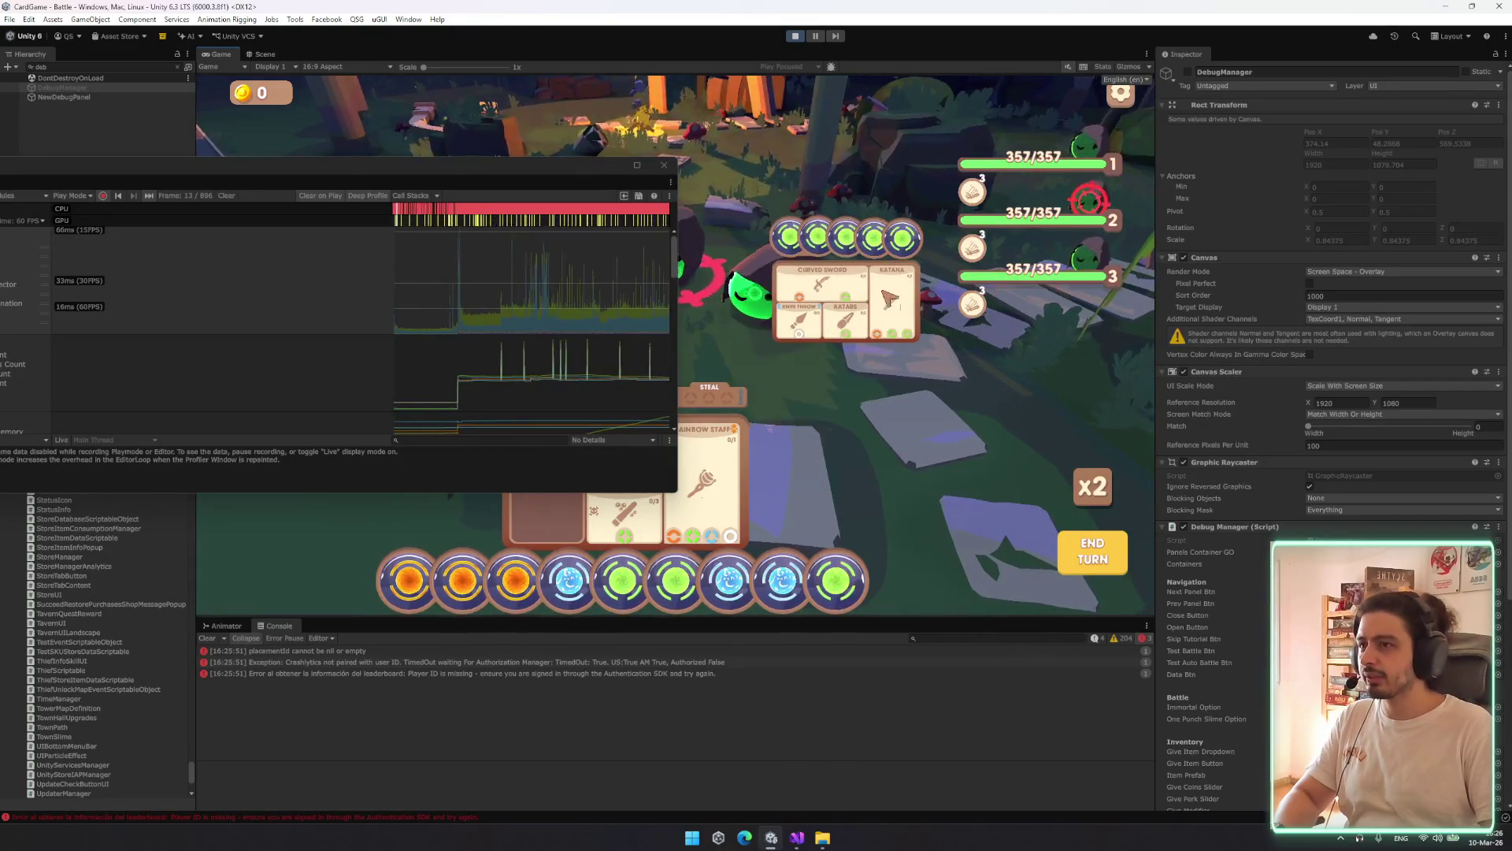
mouse_move(869, 296)
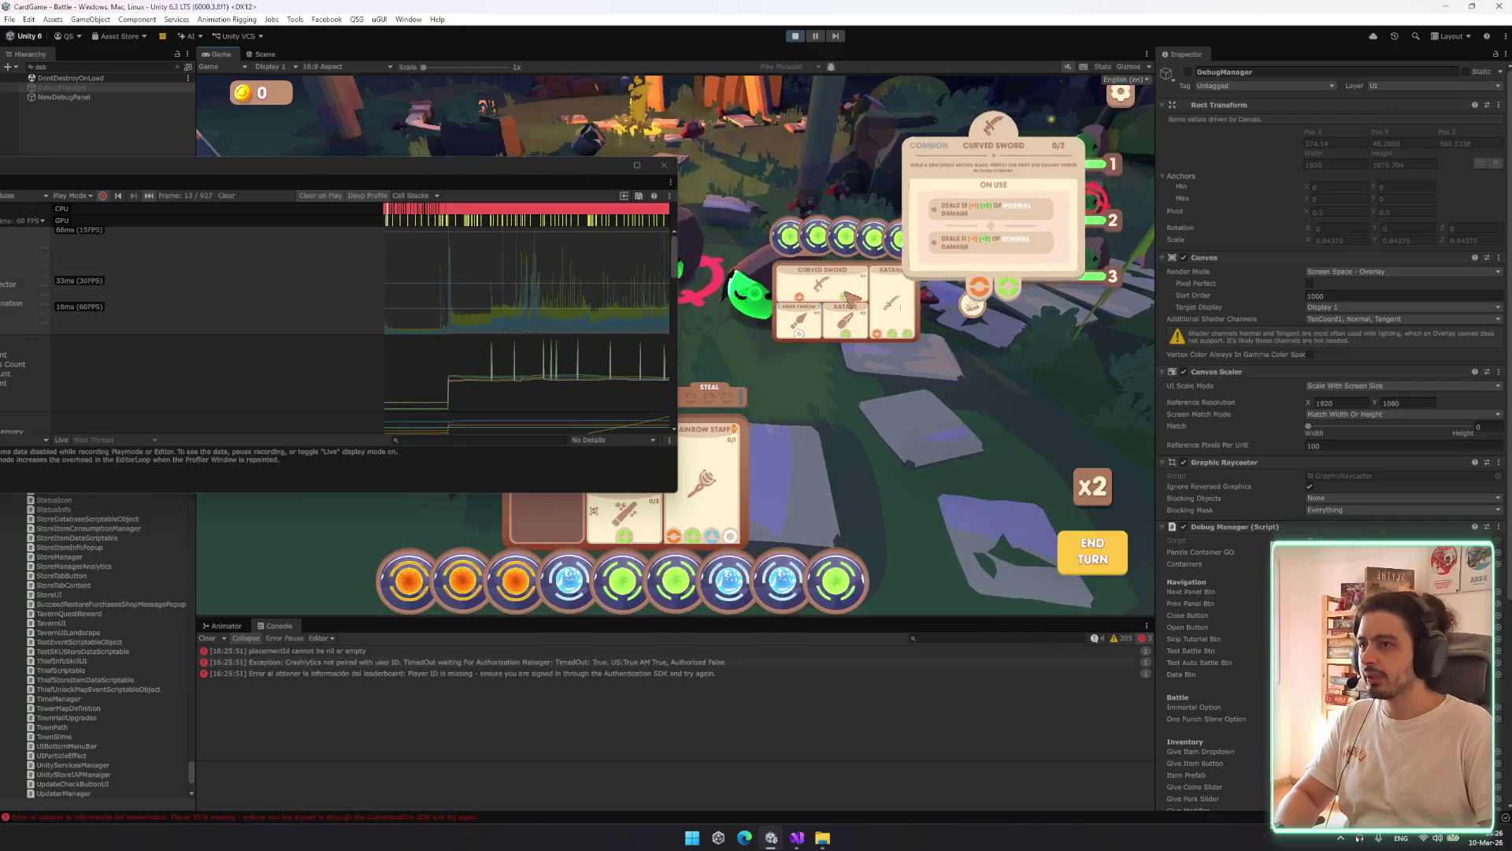
mouse_move(846, 338)
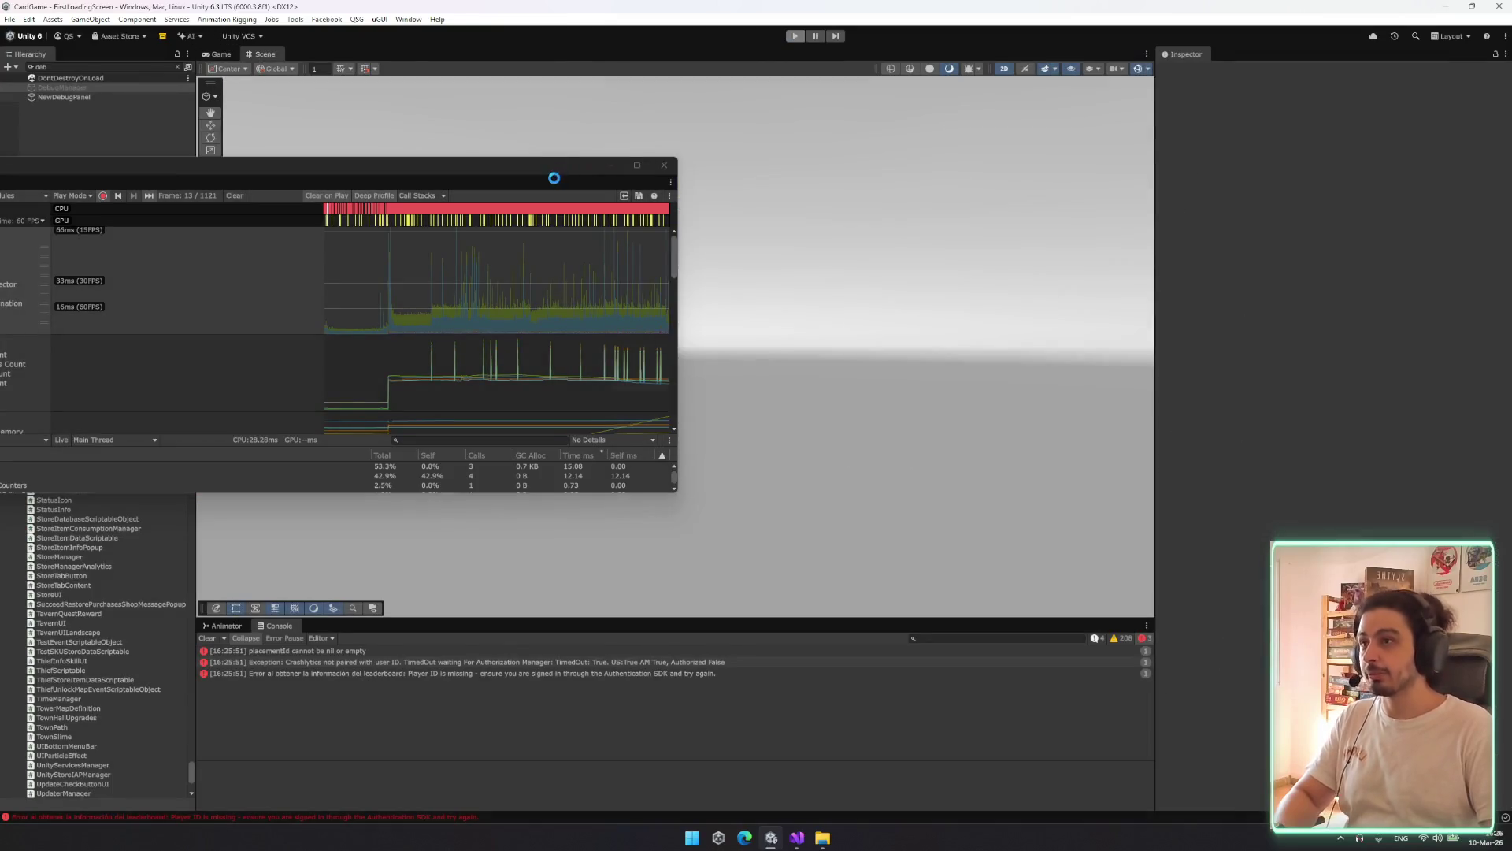
Maximize the Profiler and show Selection Highlights for frames 888–934 in an enlarged panel
click(816, 226)
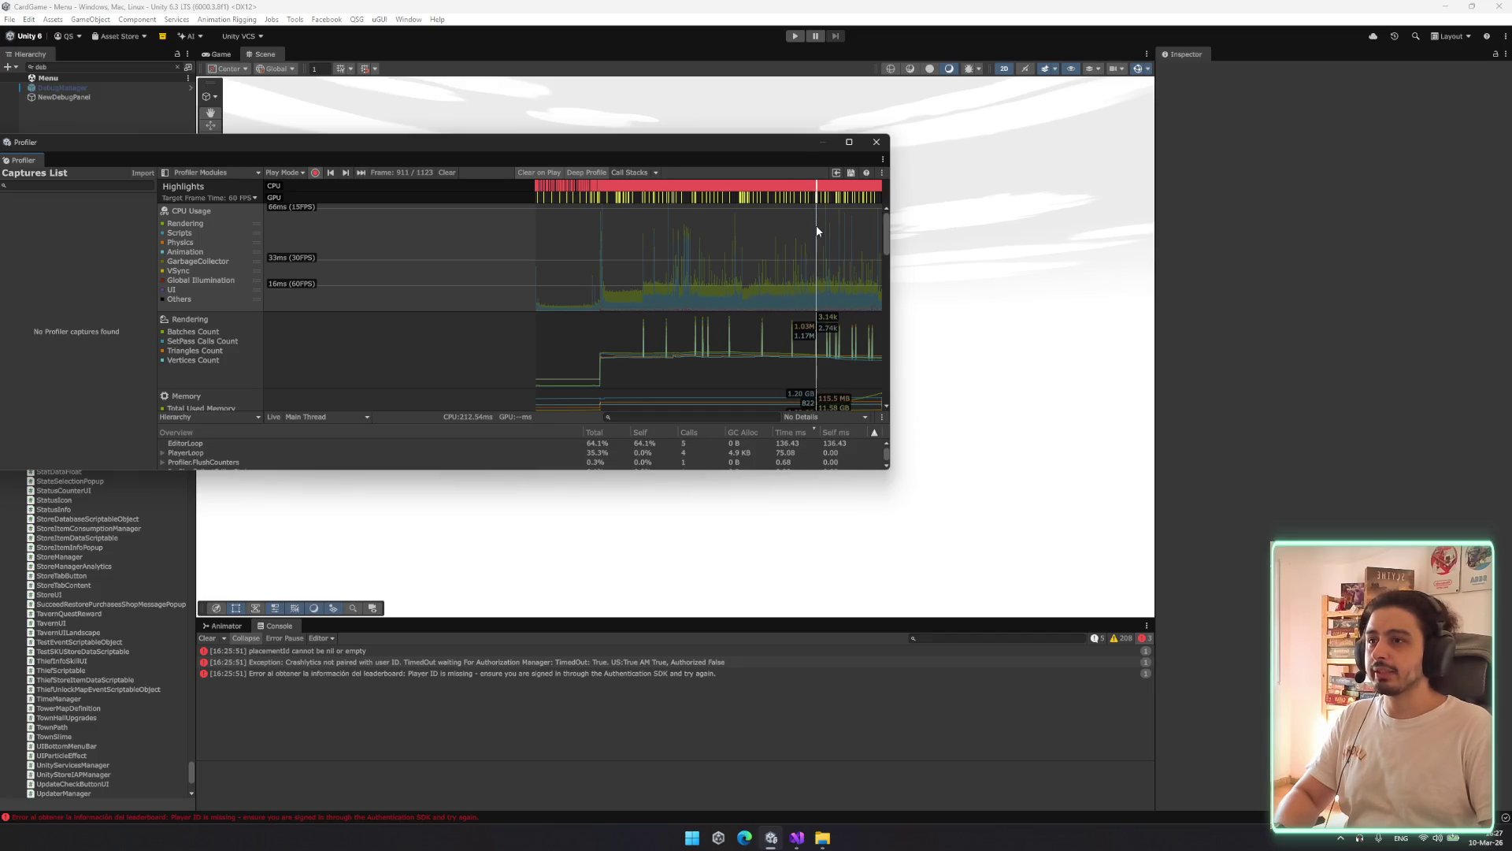
double_click(692, 145)
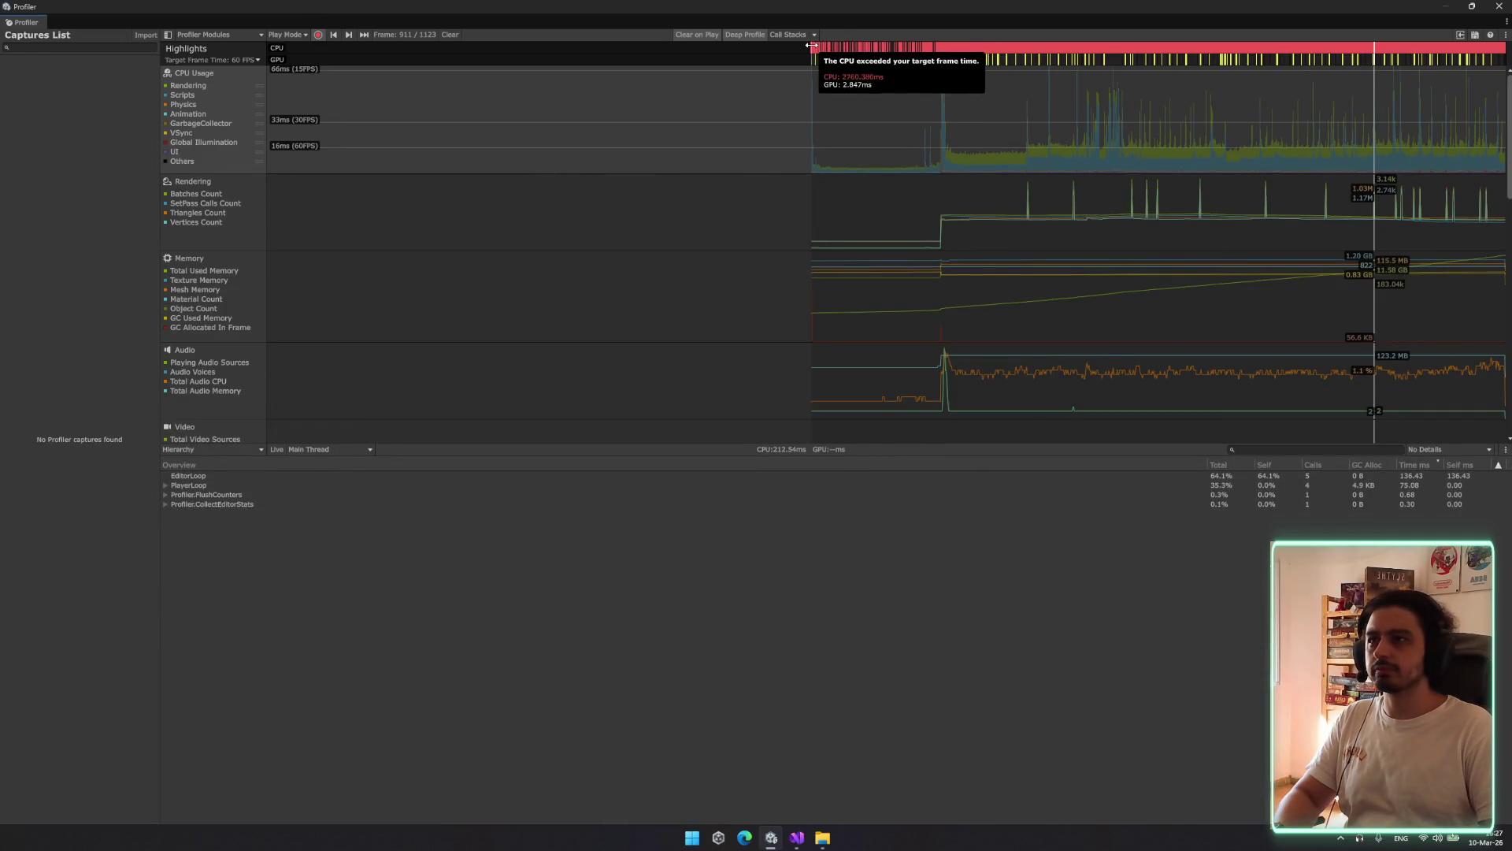
click(650, 51)
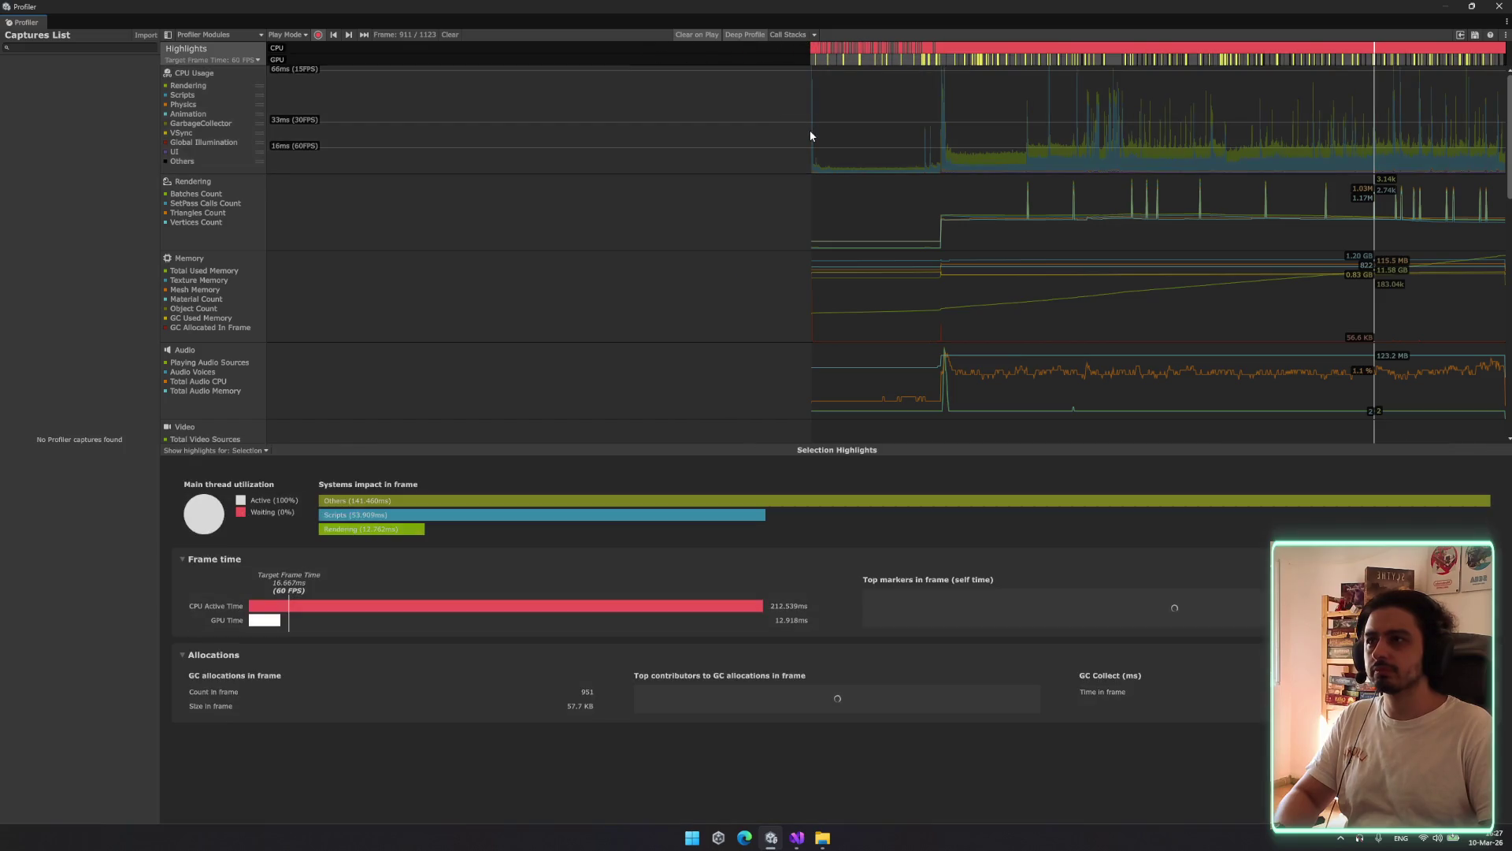
drag(1188, 60, 1229, 59)
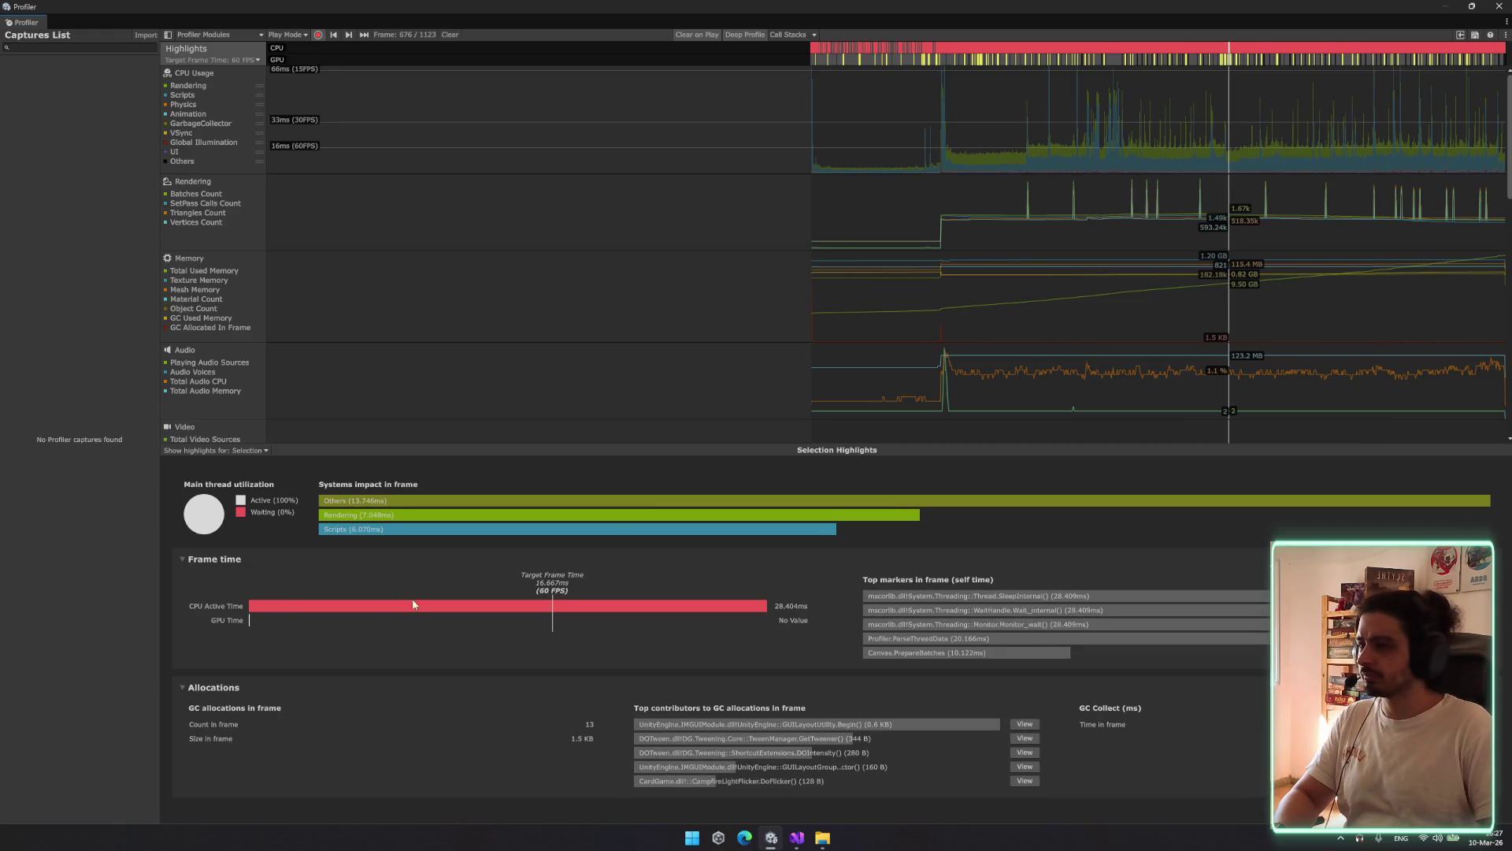
click(1369, 53)
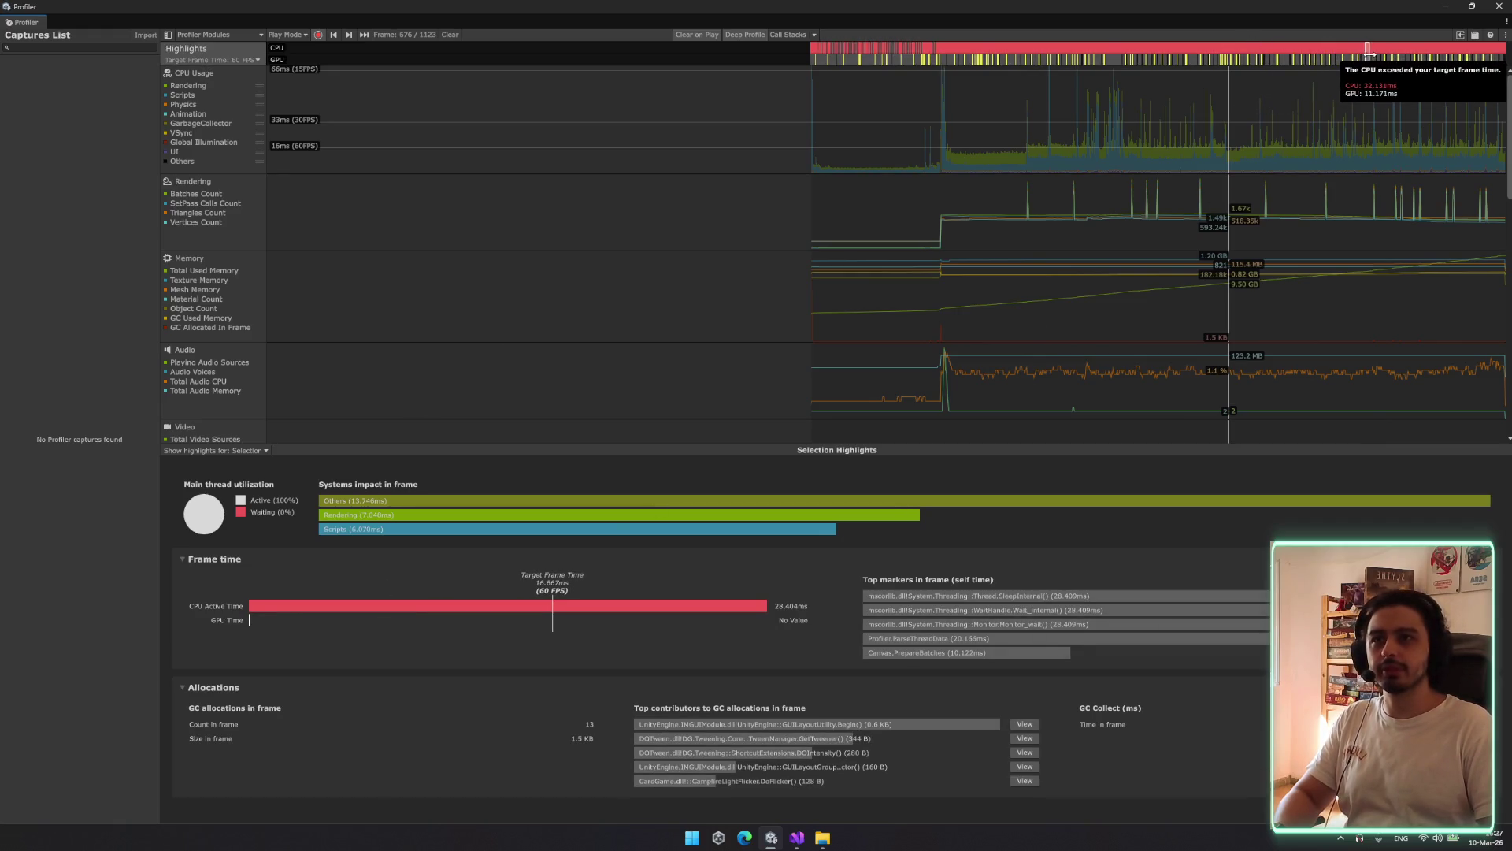
drag(1361, 54, 1389, 55)
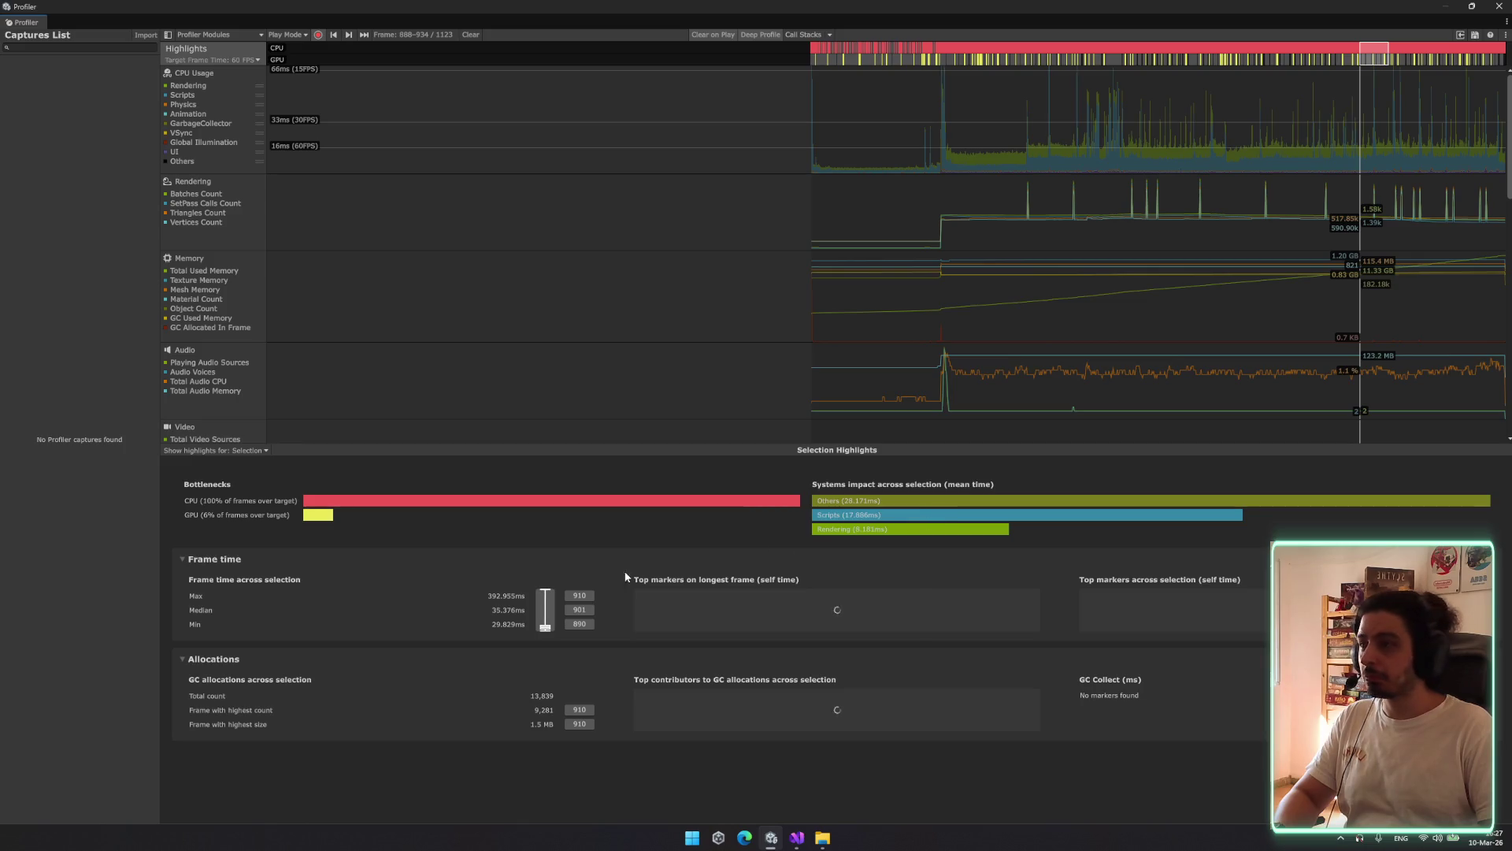
drag(403, 443, 468, 370)
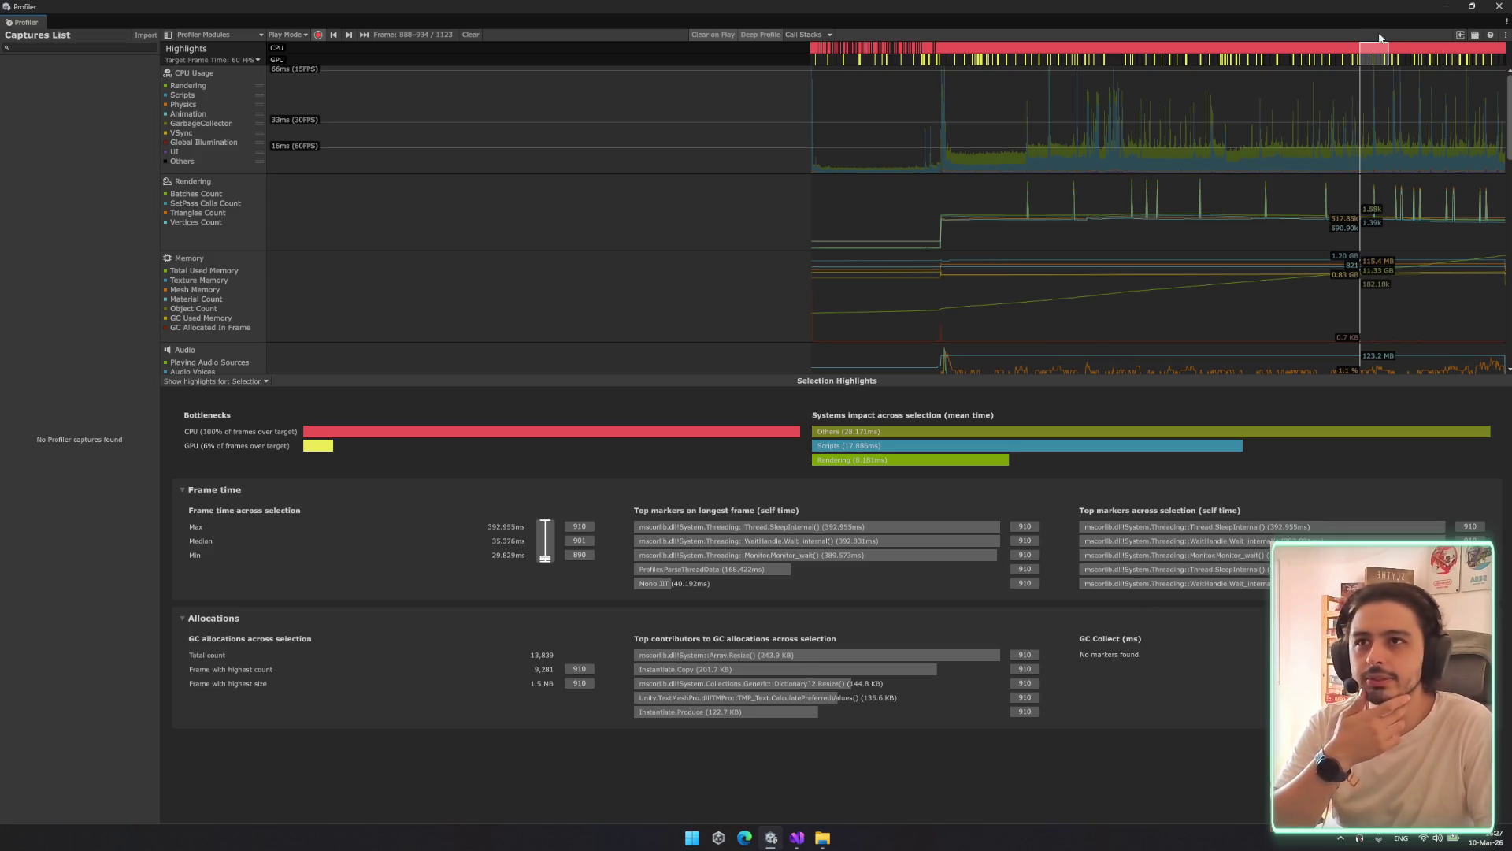
click(1374, 77)
Show frame 911's hierarchy and expand PlayerLoop down to UpdateScene
click(1375, 83)
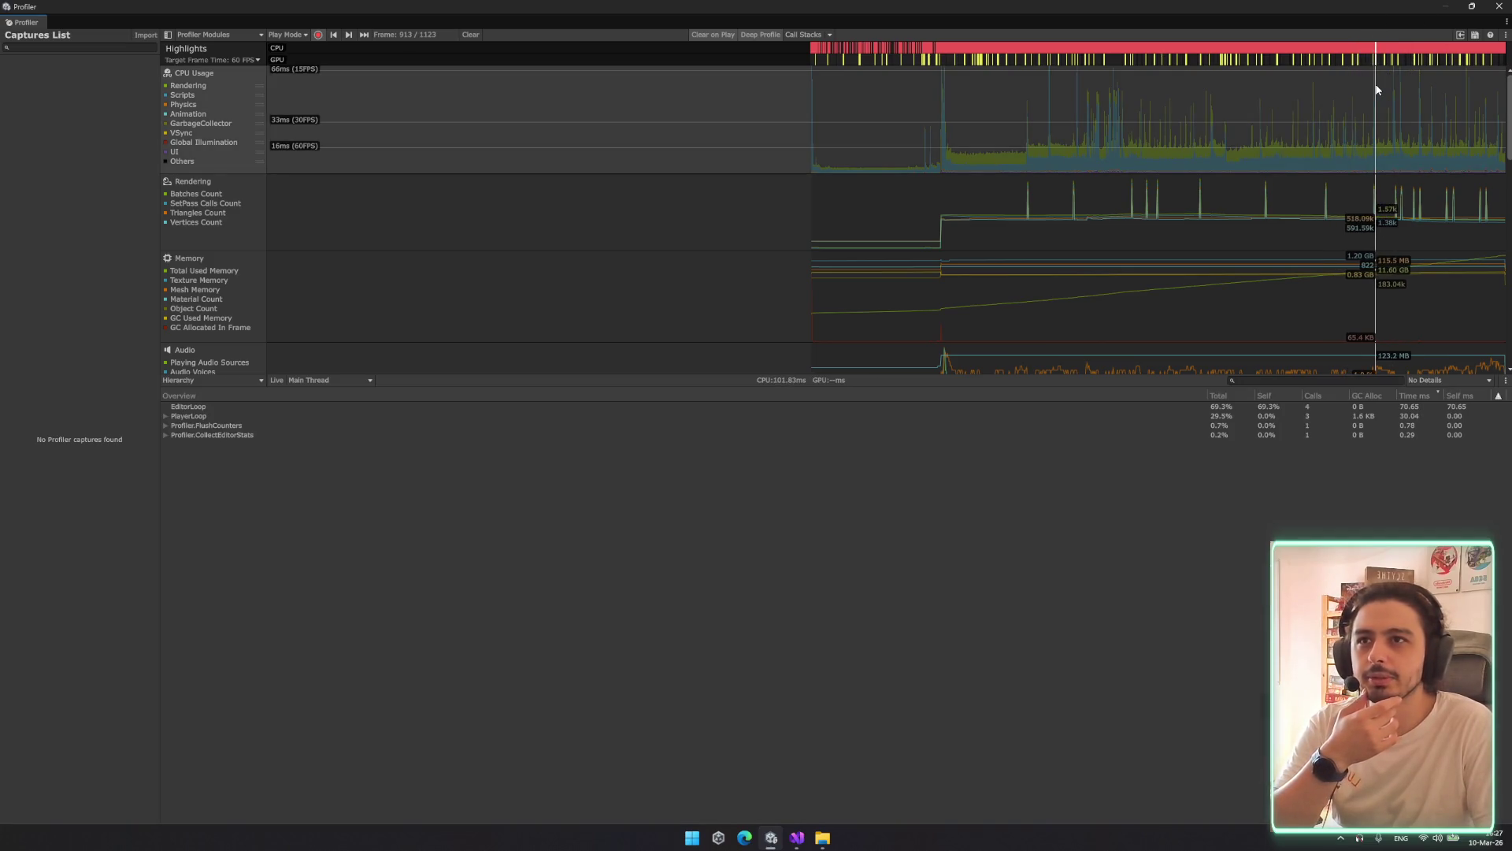
click(1375, 90)
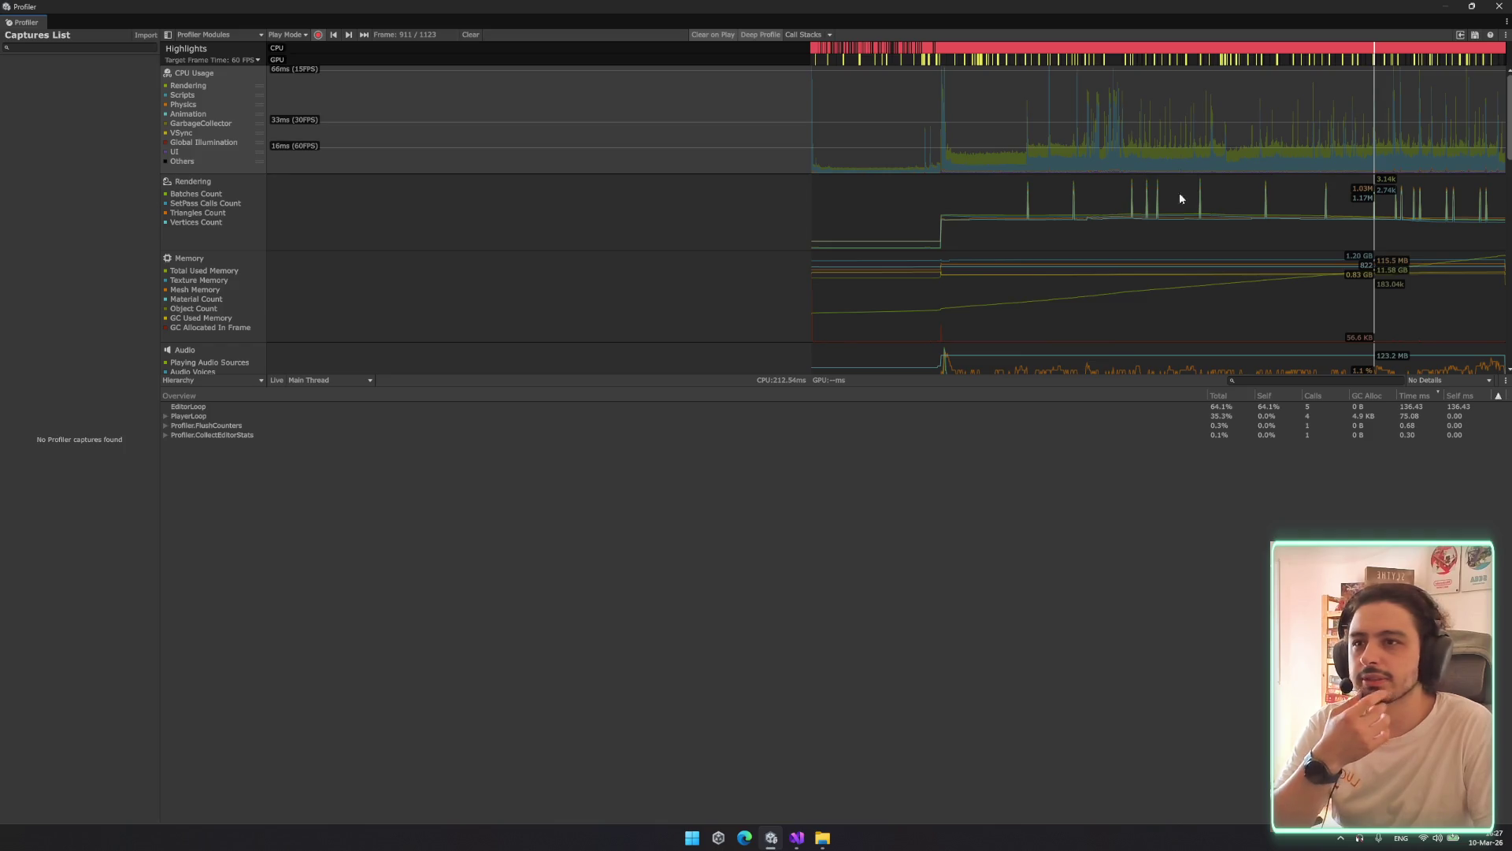
click(165, 416)
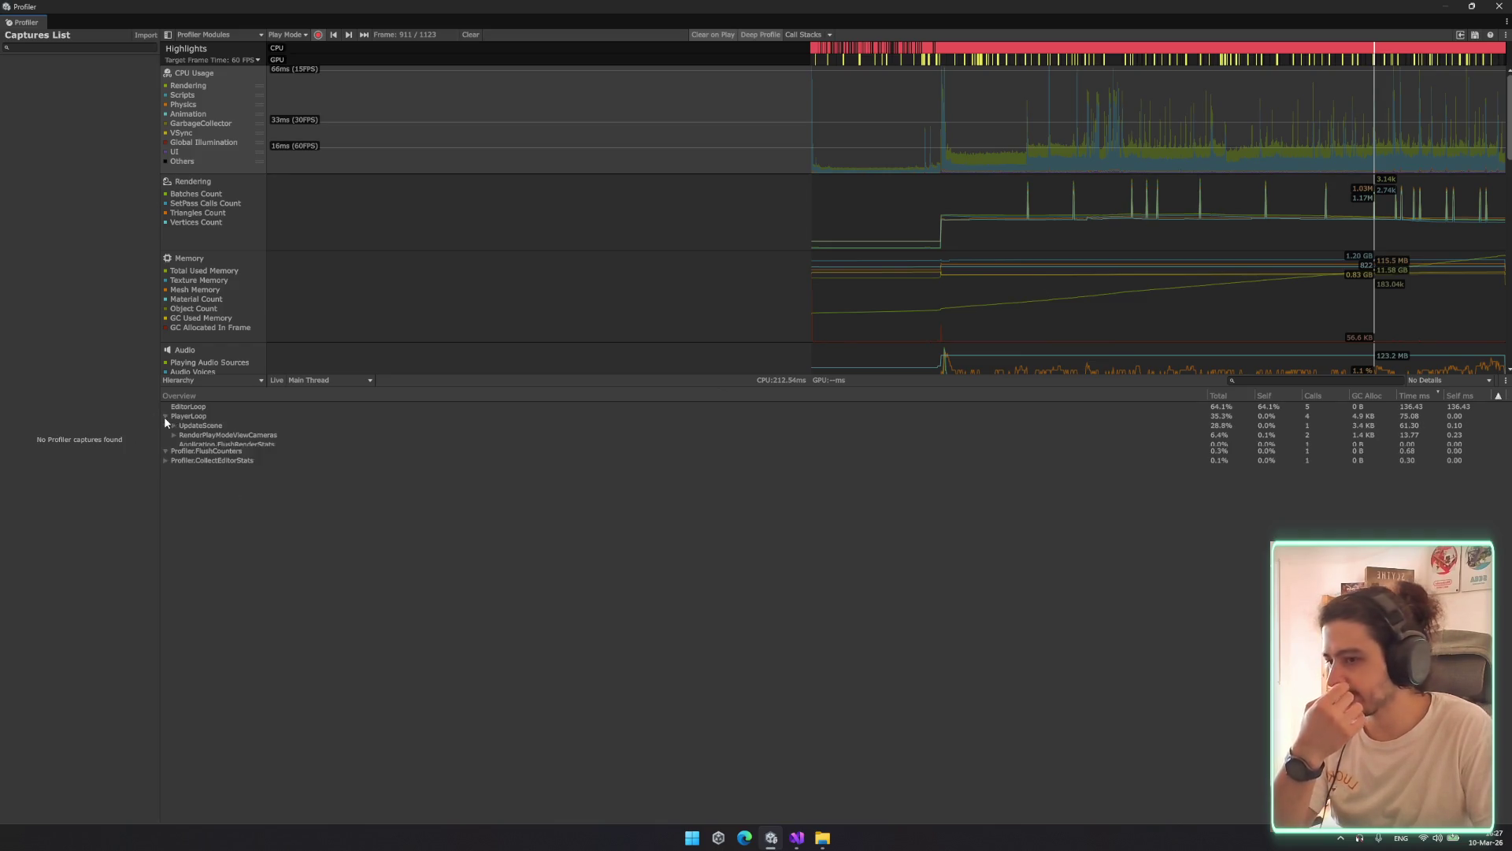
click(253, 426)
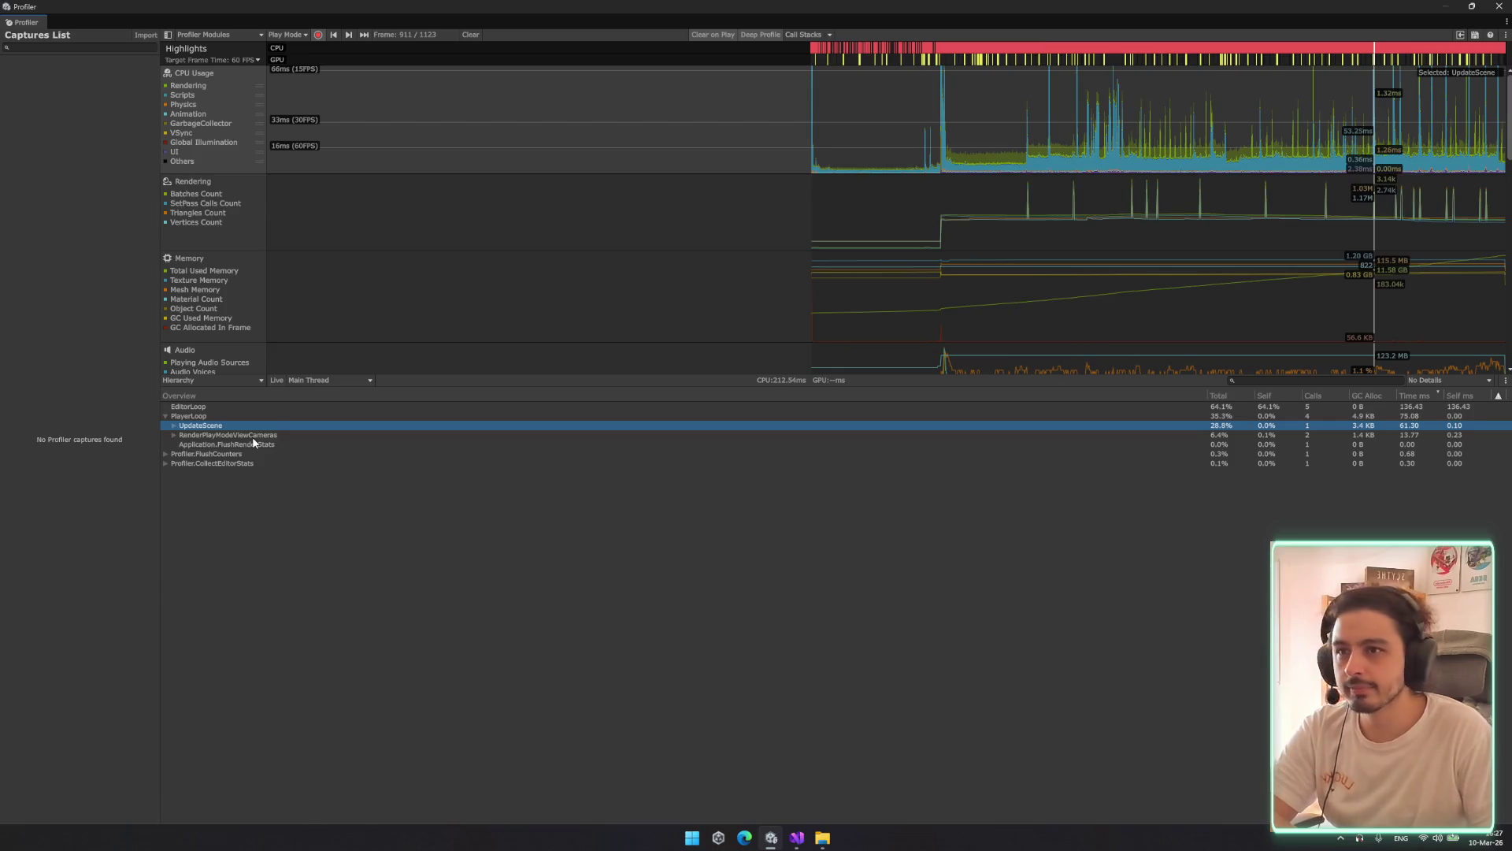
key(Right)
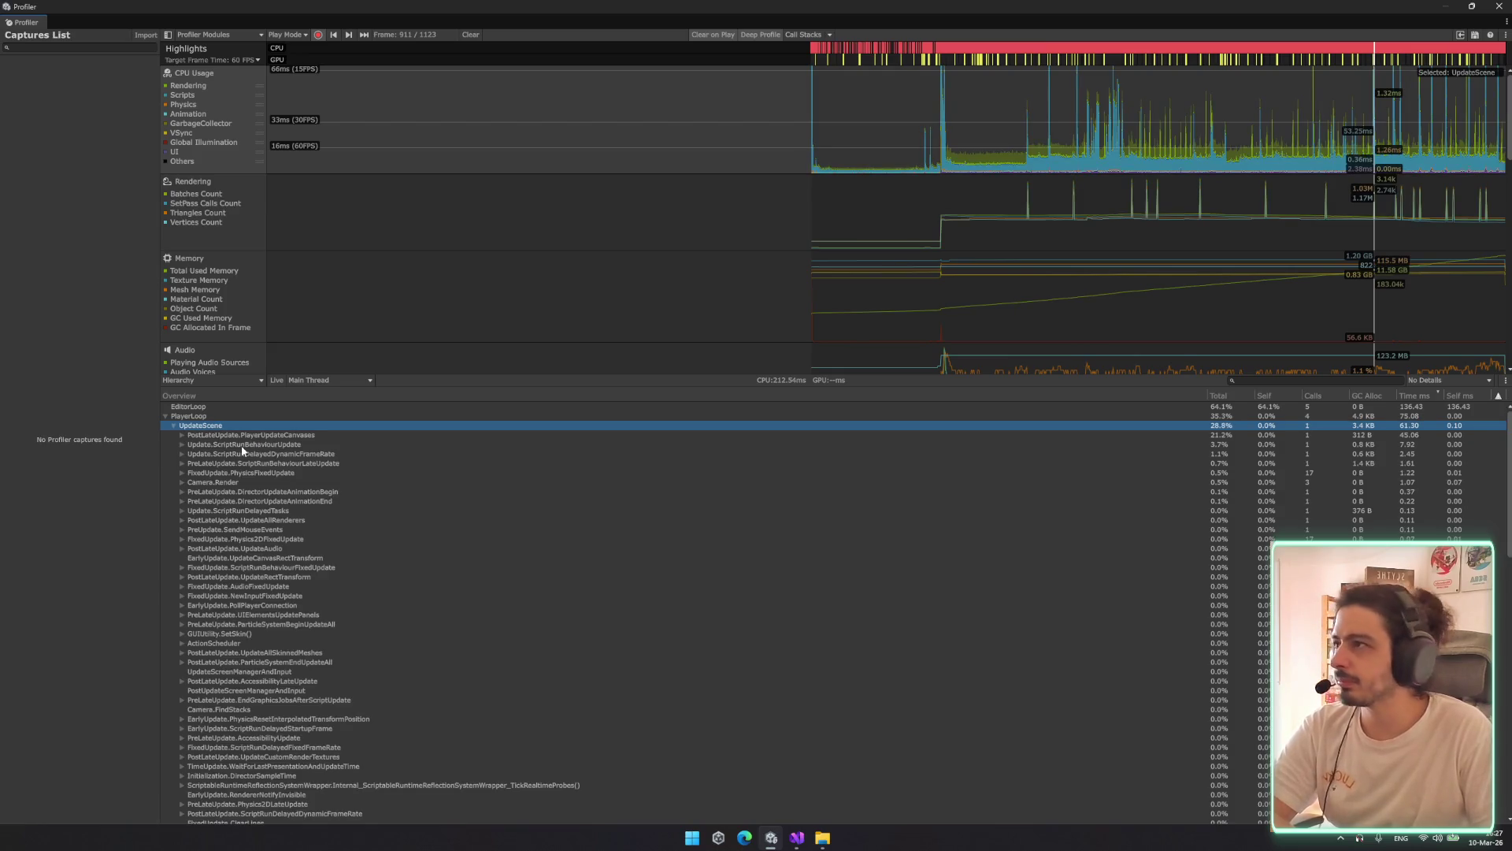
Hide the Physics, Animation, VSync and Global Illumination categories, then move to spike frame 910
click(182, 104)
click(187, 114)
click(189, 134)
click(189, 145)
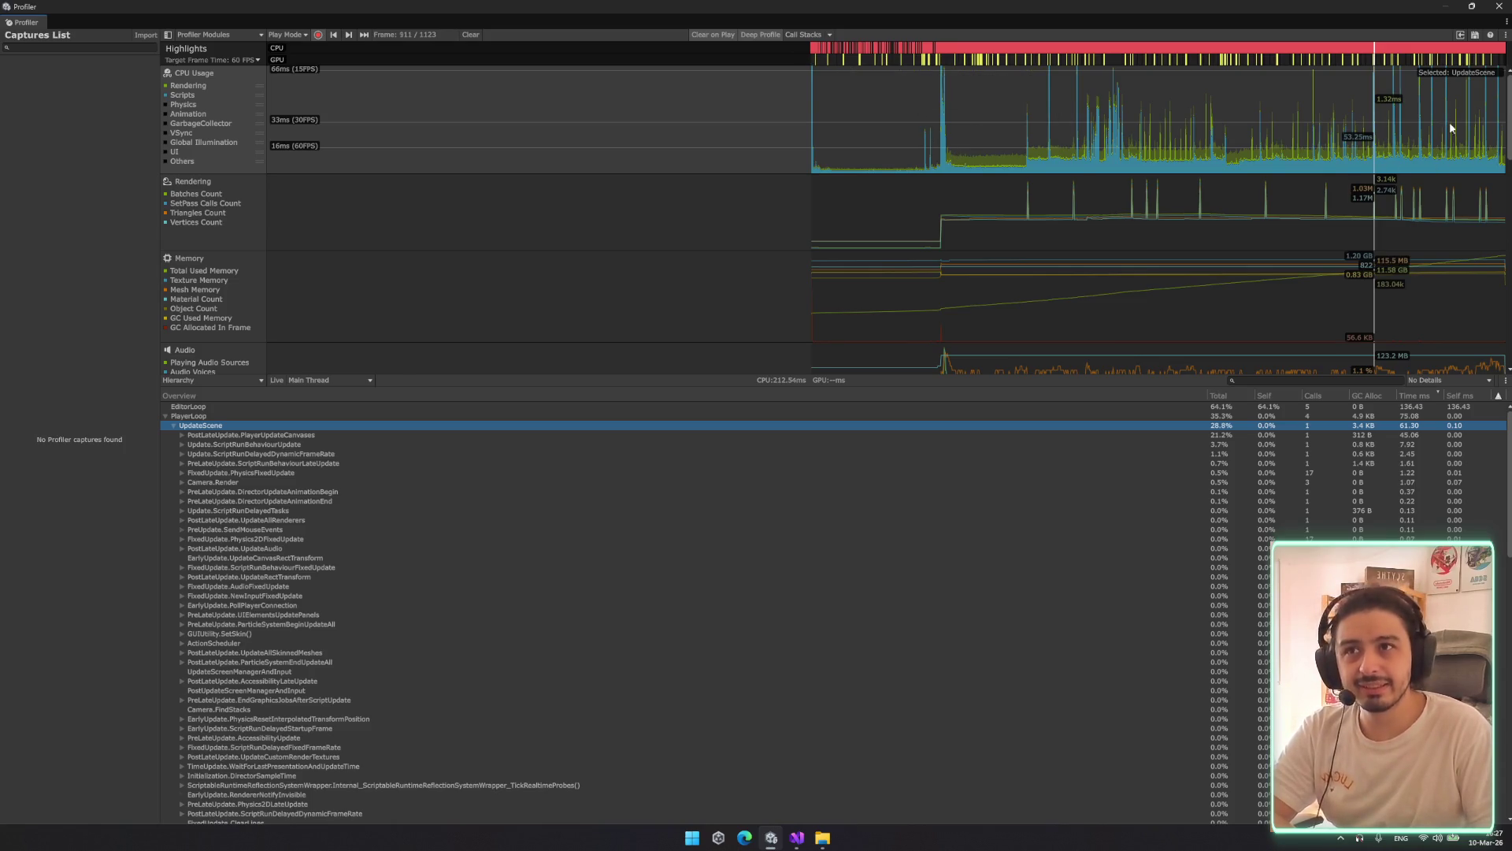
key(Left)
key(Left)
key(Left)
click(1375, 140)
key(Right)
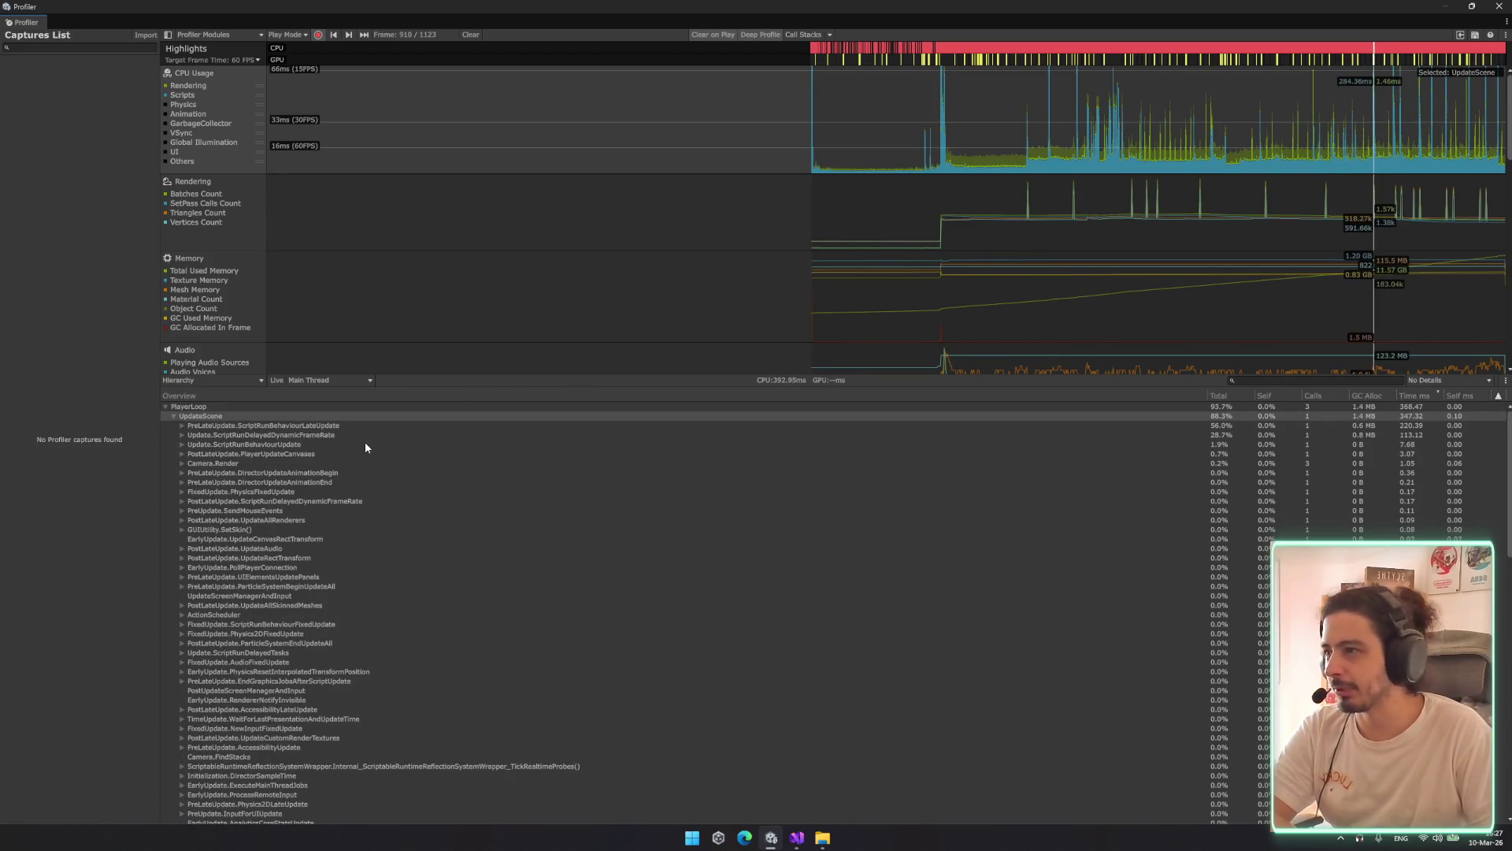
Explore Update.ScriptRunDelayedDynamicFrameRate and CoroutinesDelayedCalls down to the MoveAlongPath coroutine
click(375, 435)
key(Up)
key(Right)
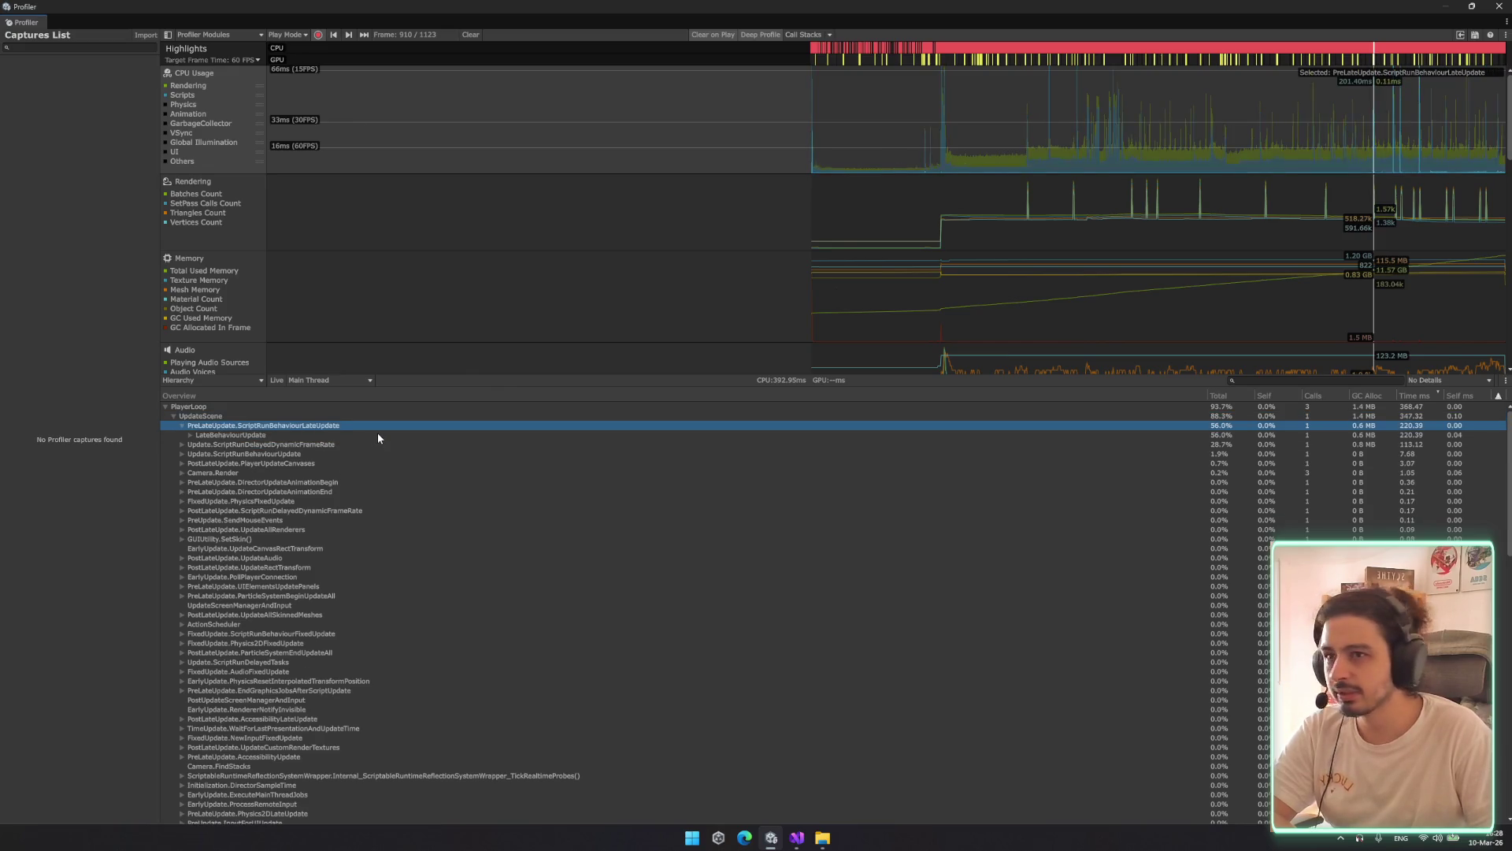
key(Left)
key(Left)
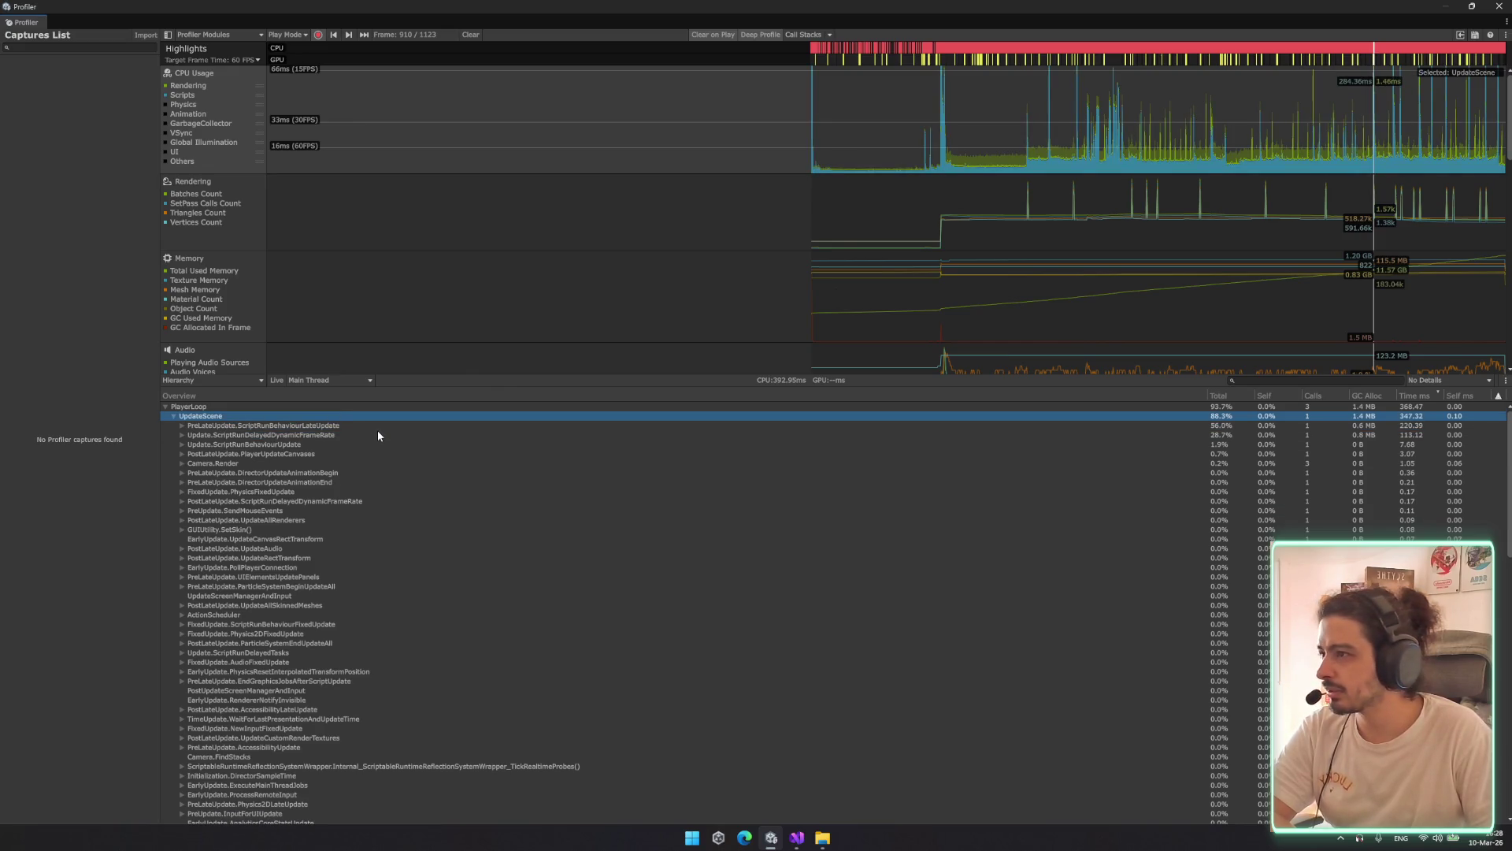
key(Down)
key(Down)
key(Right)
key(Down)
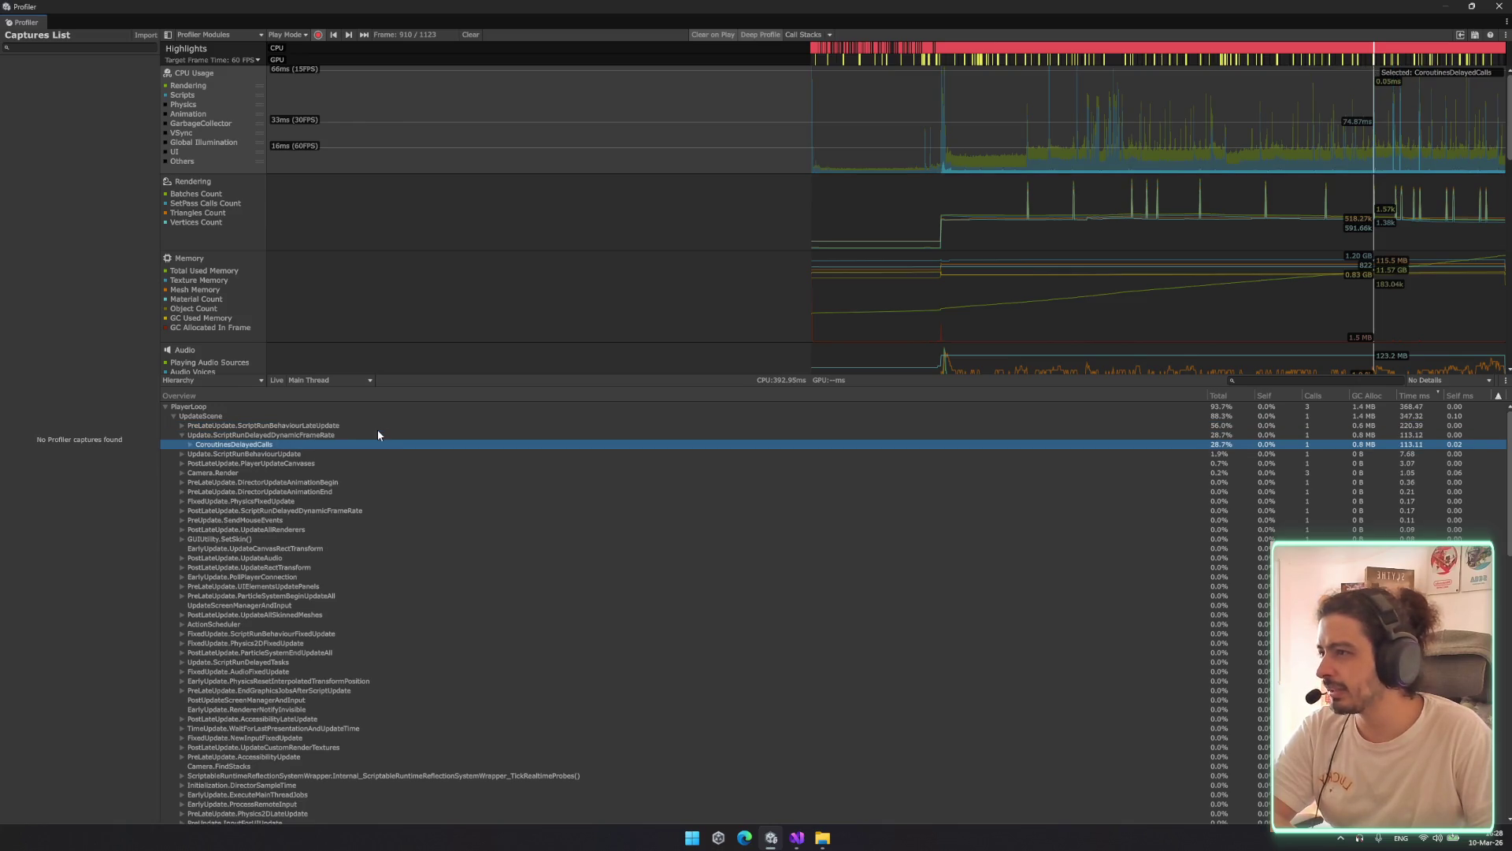
key(Right)
key(Down)
key(Down)
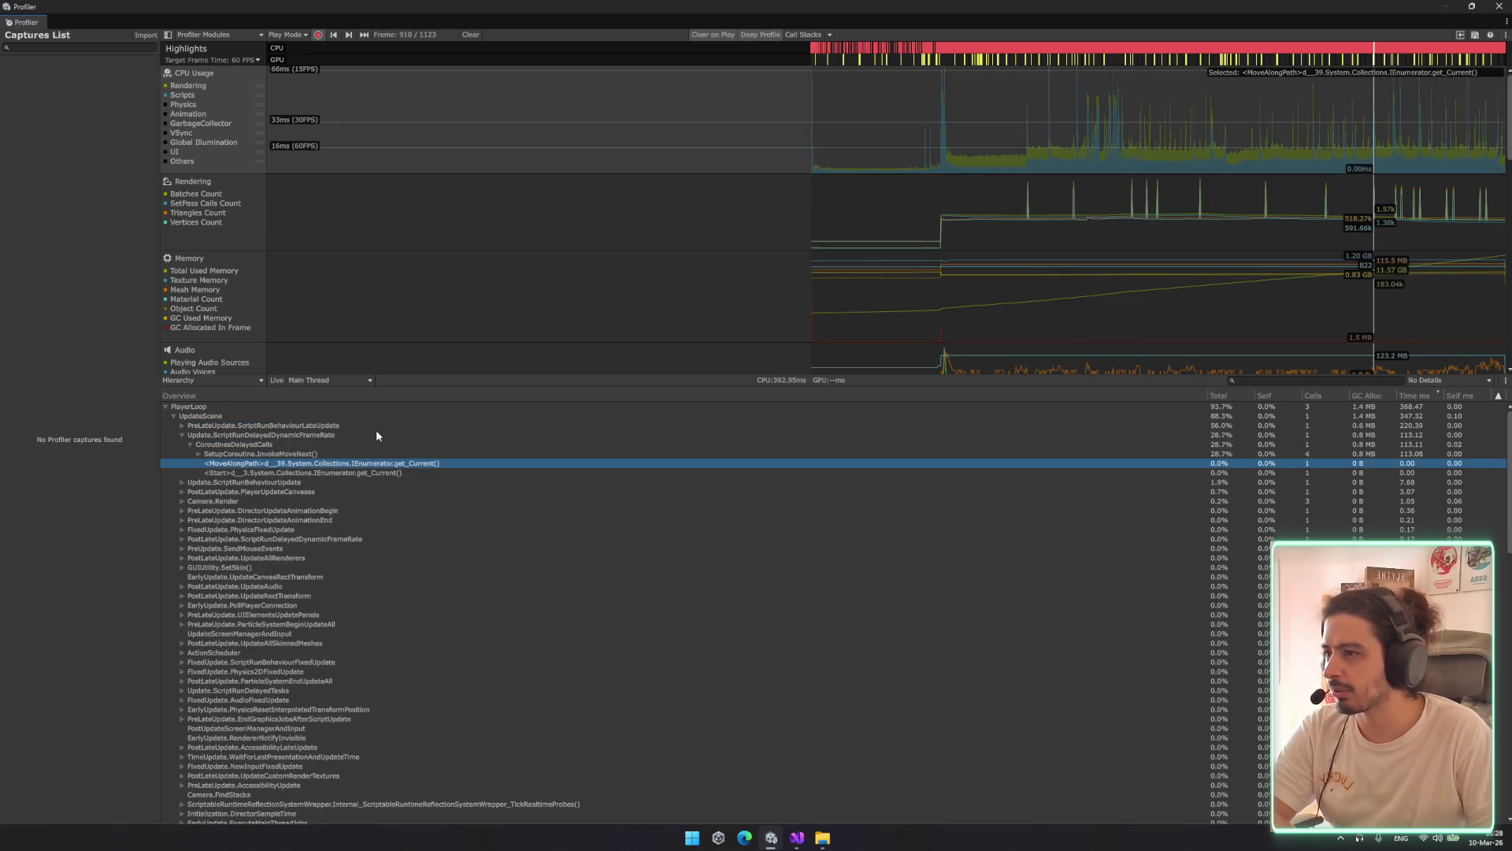
key(Up)
key(Up)
key(Up)
key(Up)
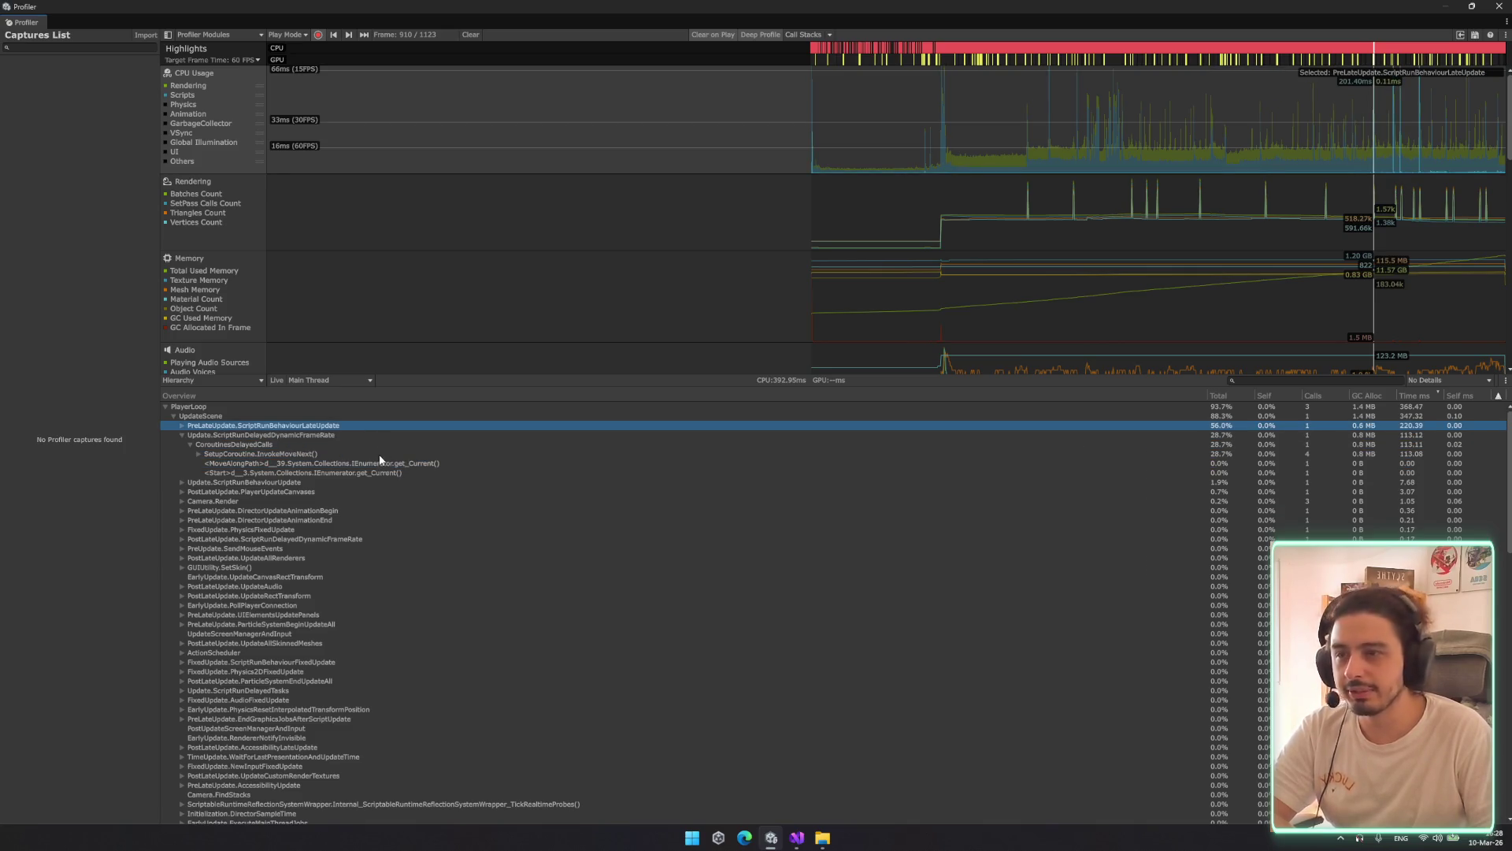
Expand PreLateUpdate through LateBehaviourUpdate to ScrollRect.LateUpdate()'s calls
key(Right)
key(Down)
key(Right)
key(Down)
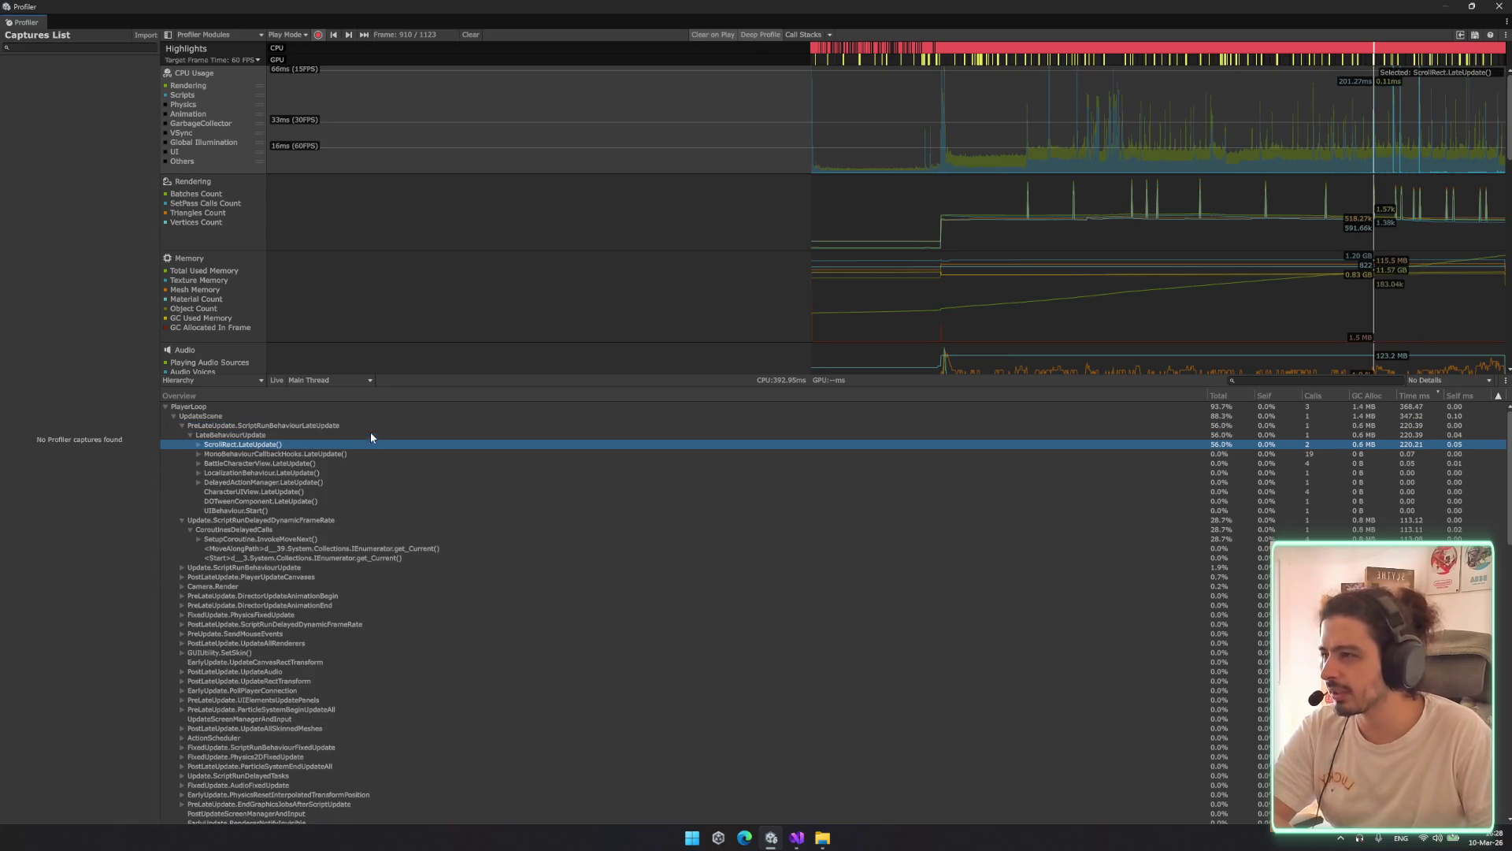
key(Right)
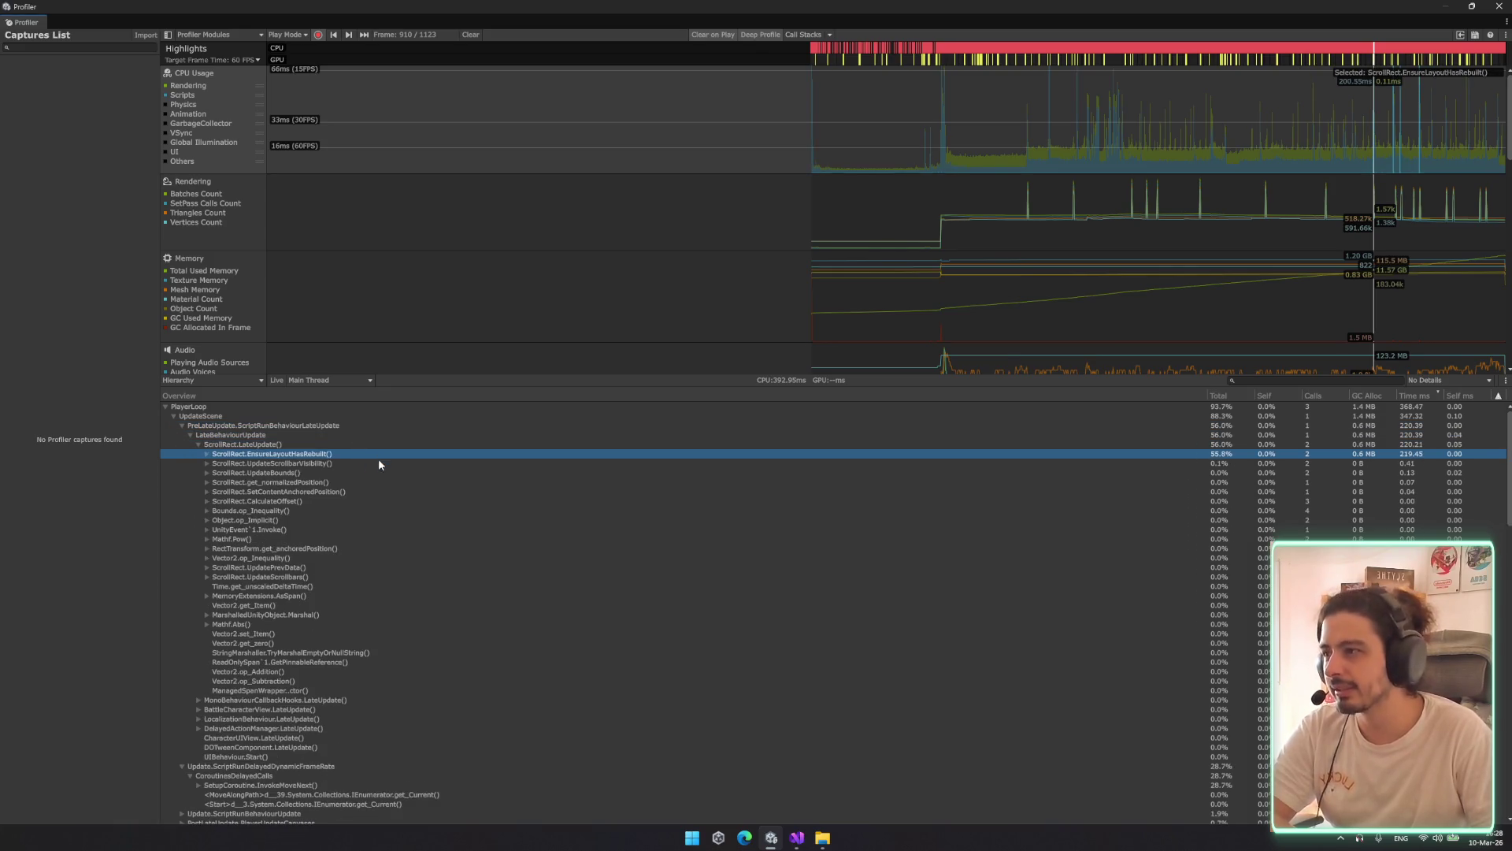
key(Left)
key(Right)
Expand ScrollRect.EnsureLayoutHasRebuilt() into Canvas.ForceUpdateCanvases(), then close the Profiler
key(Down)
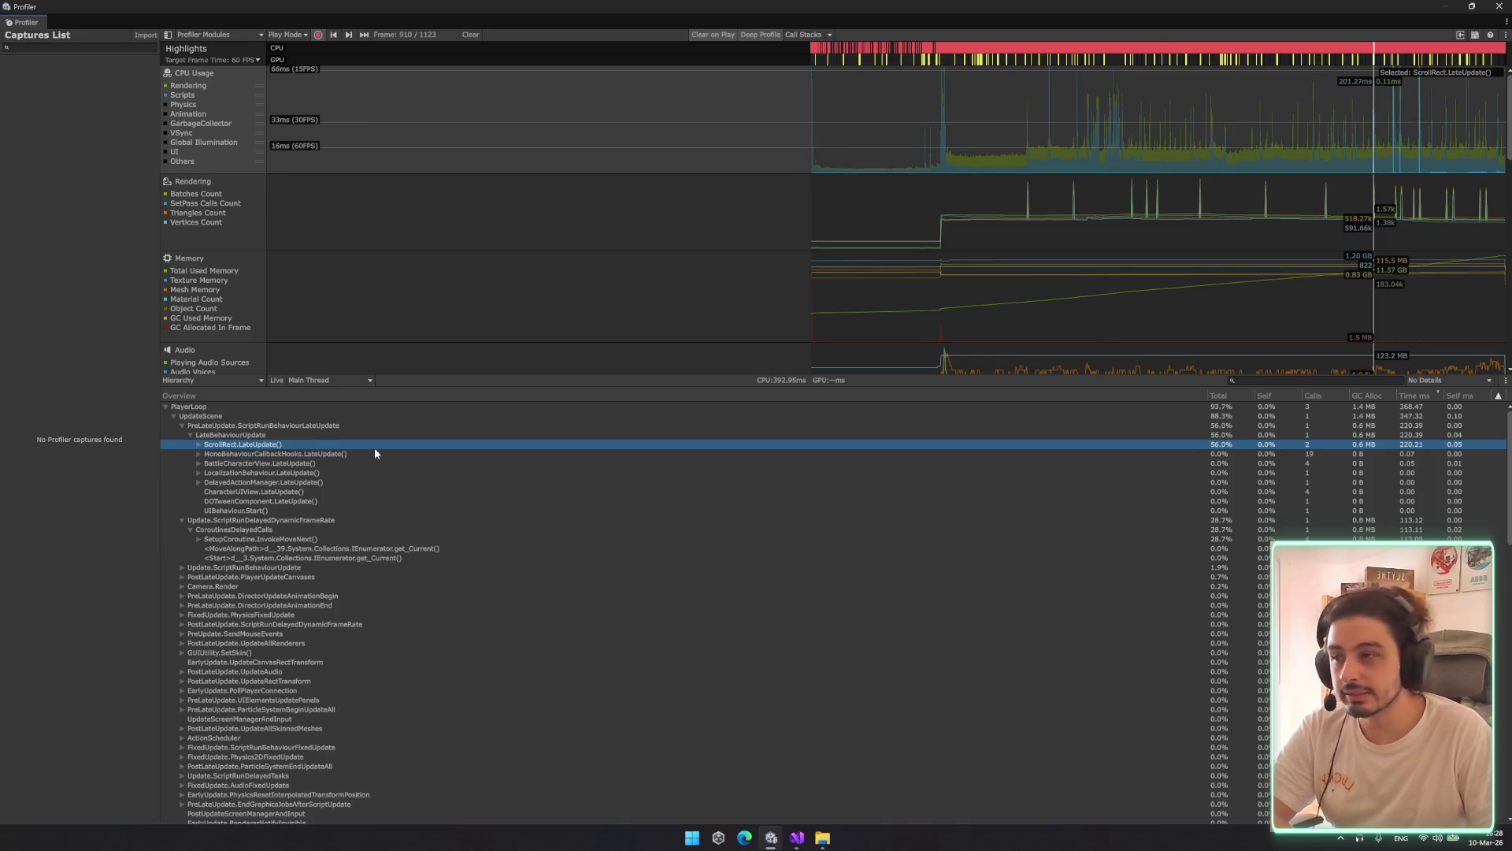
key(Right)
key(Down)
key(Right)
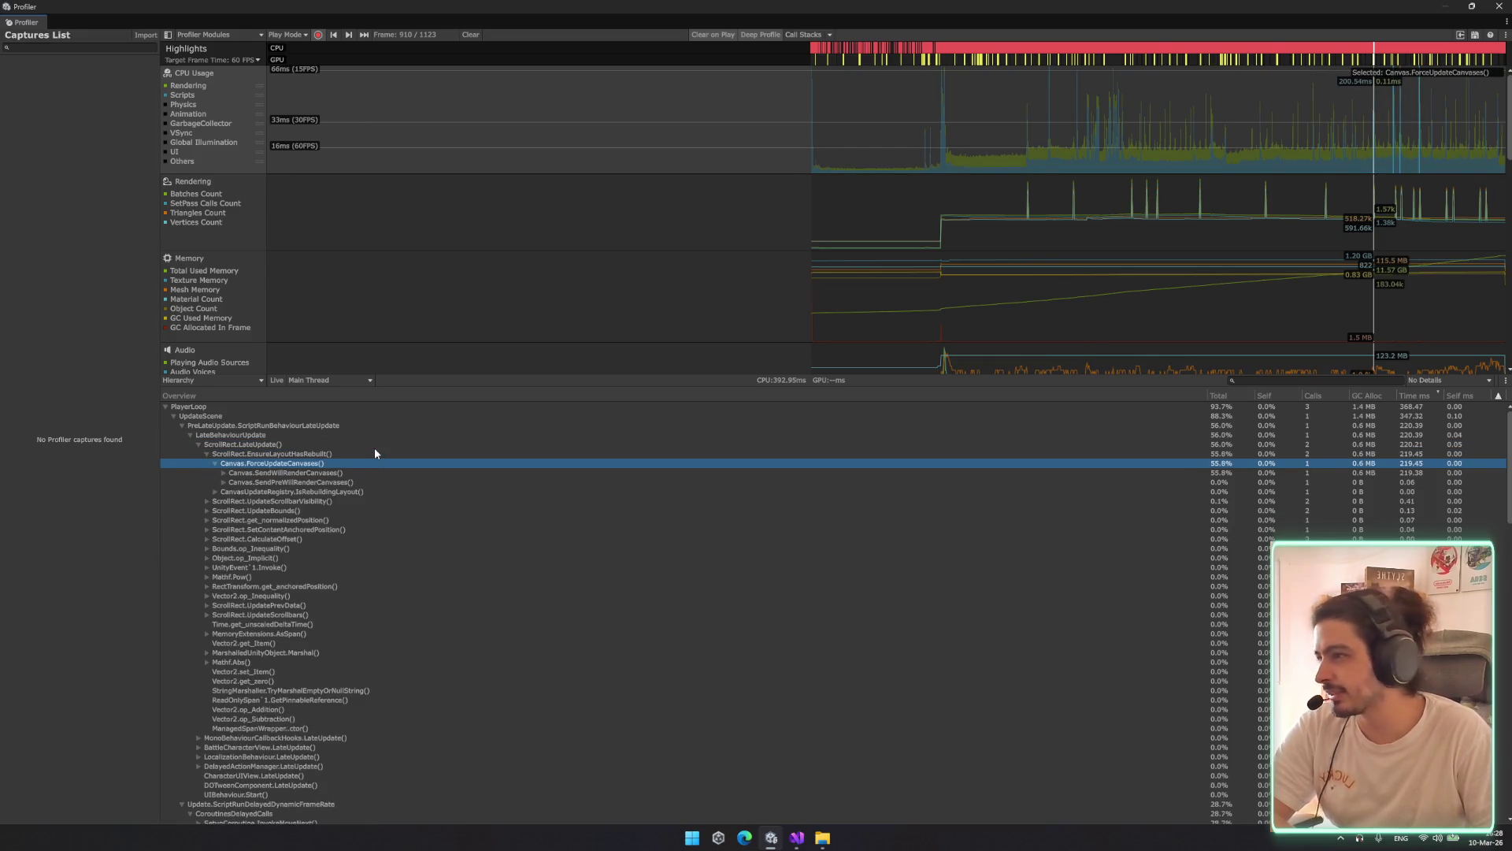
key(Down)
key(Left)
key(Left)
key(Left)
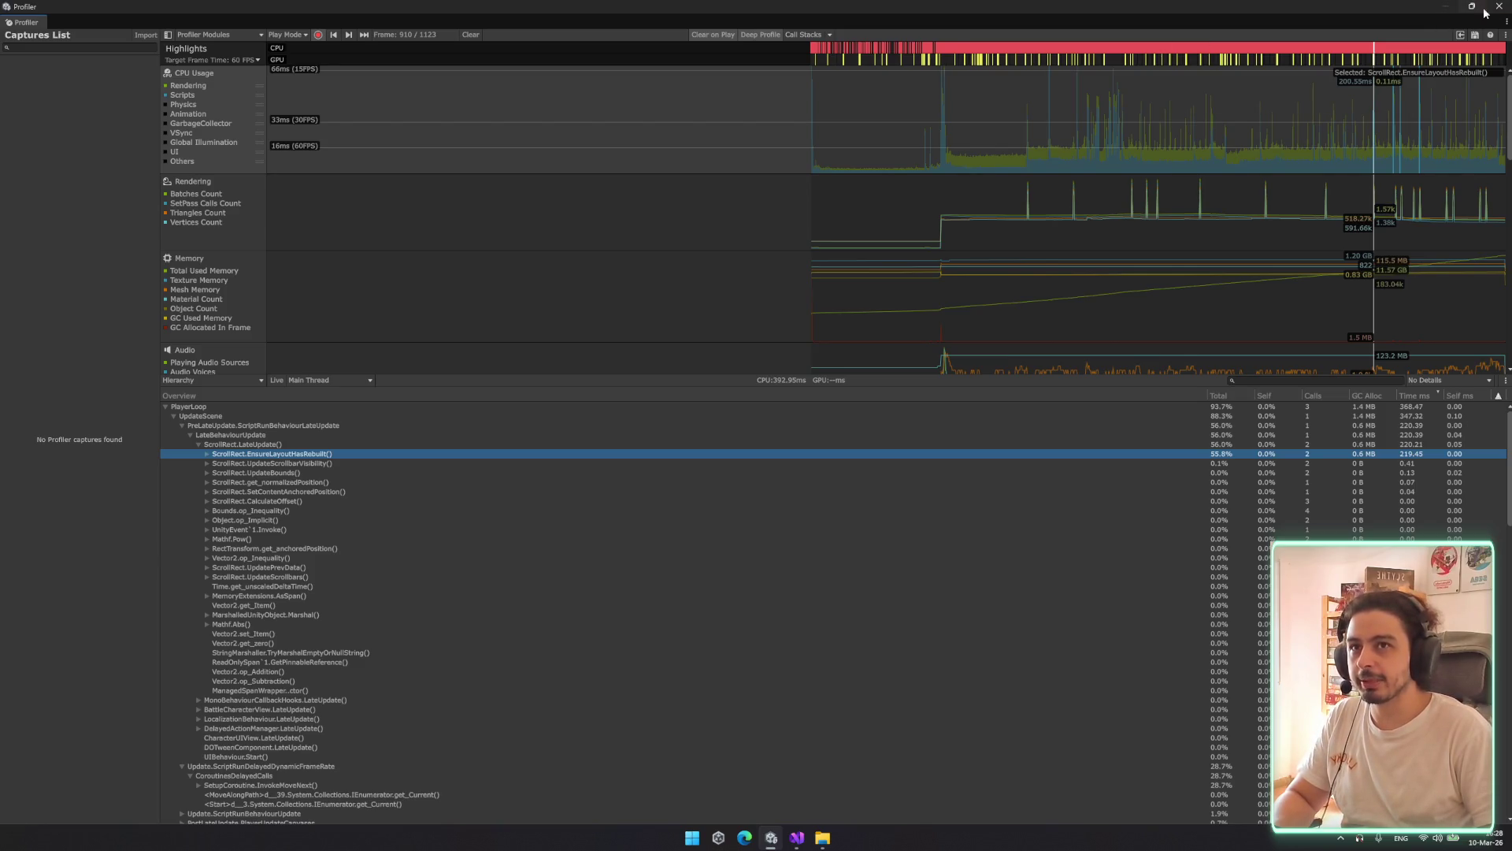
click(1497, 7)
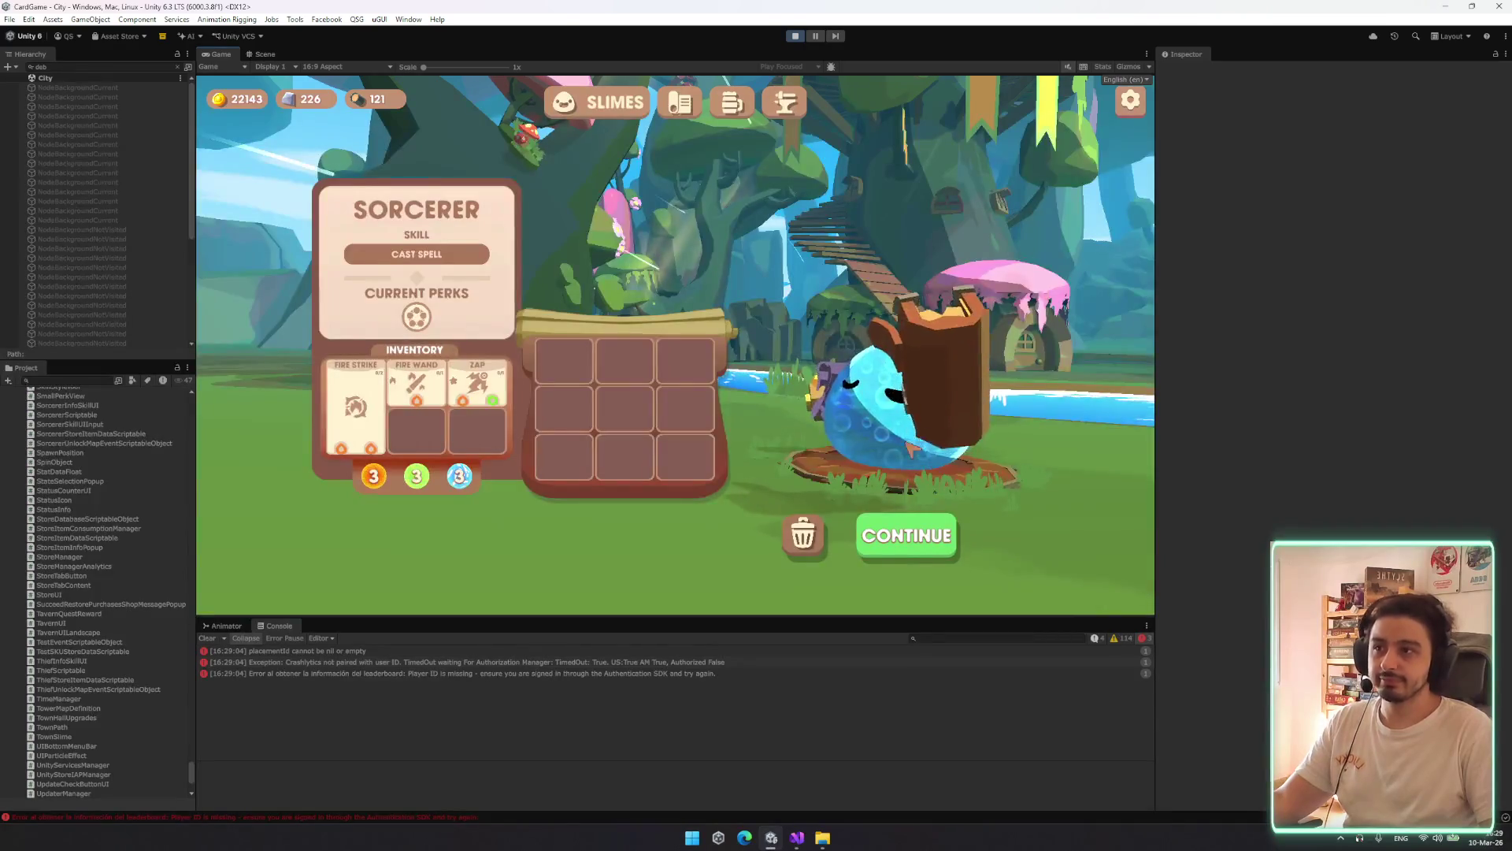
Quit the current game run from the in-game settings, confirming the exit
key(Escape)
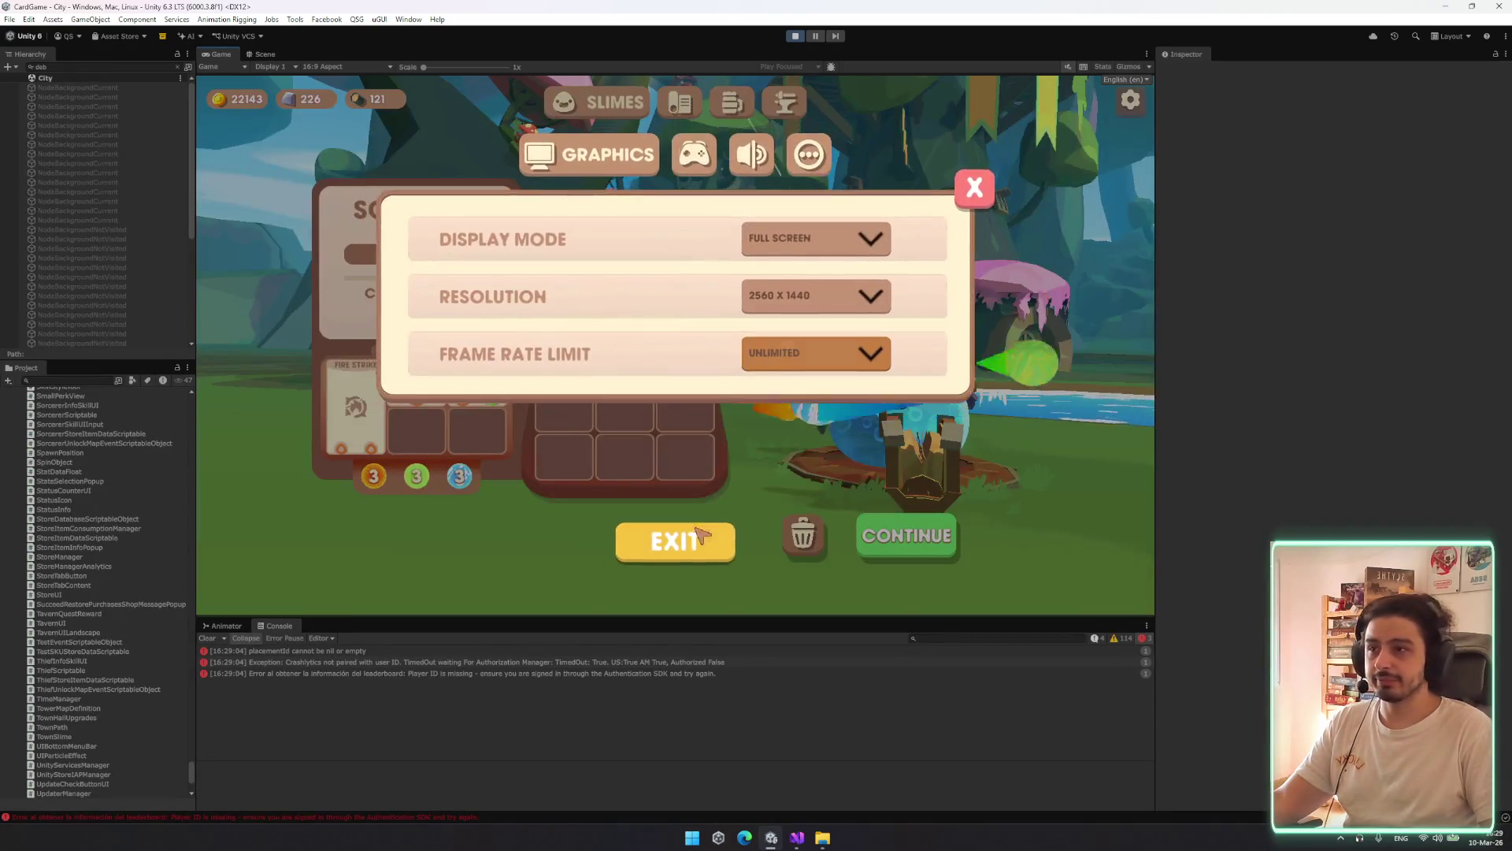
key(Escape)
click(720, 404)
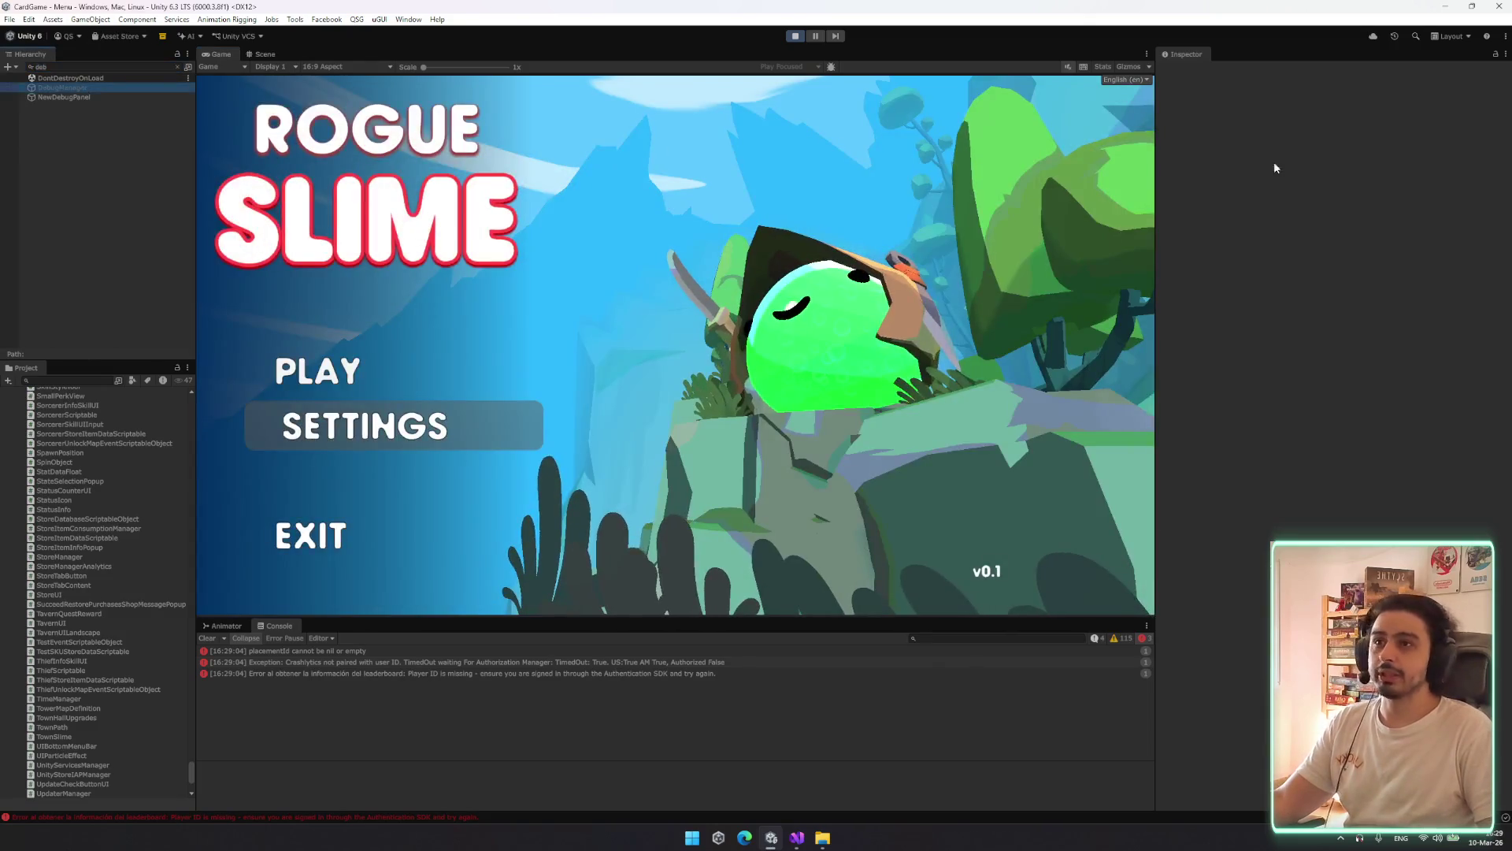
Deactivate the DebugManager object as the new battle loads
click(1057, 175)
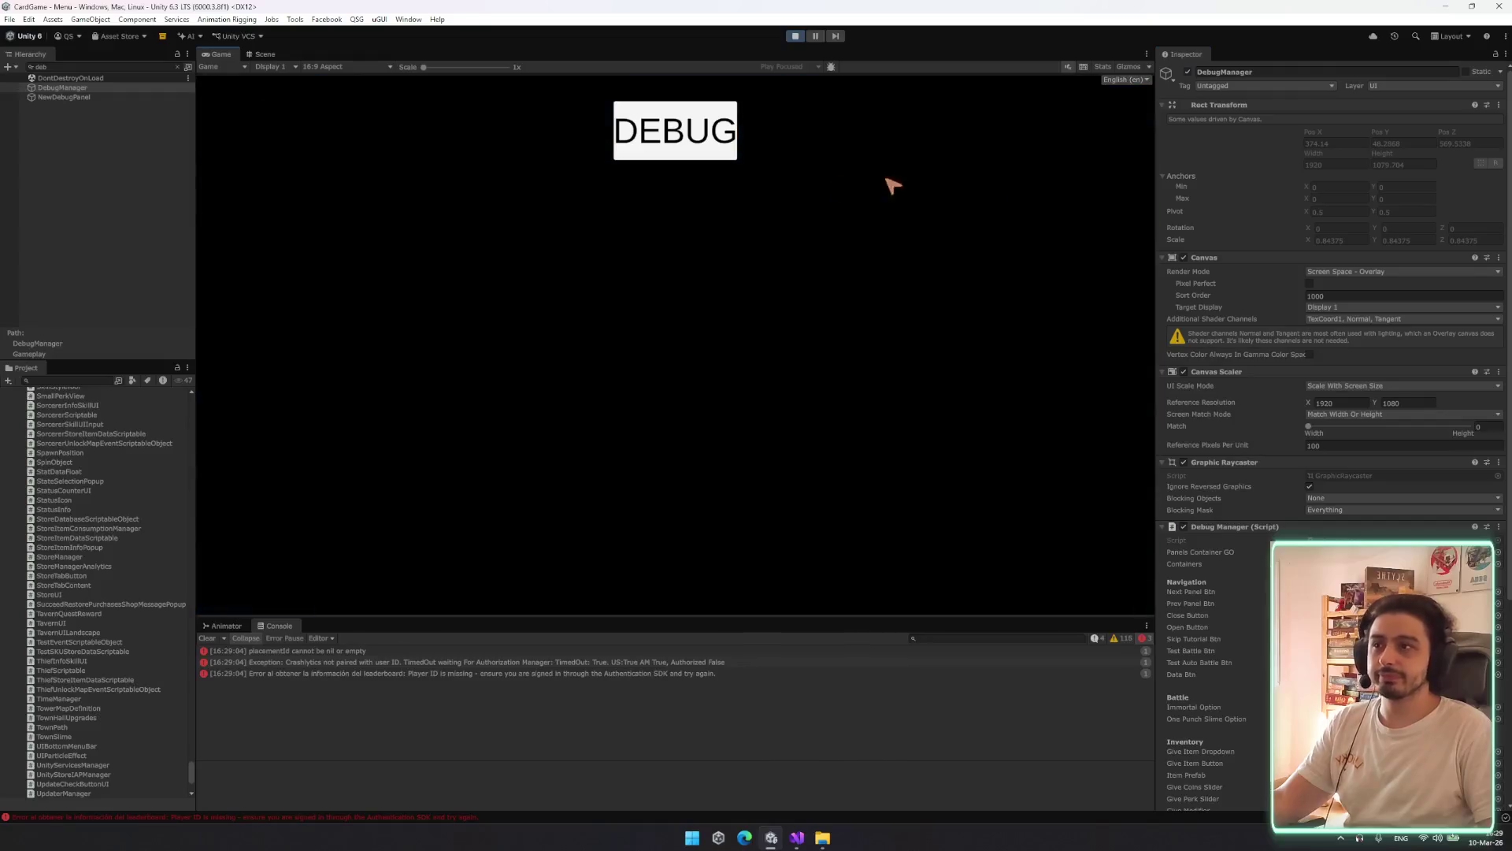
click(1187, 71)
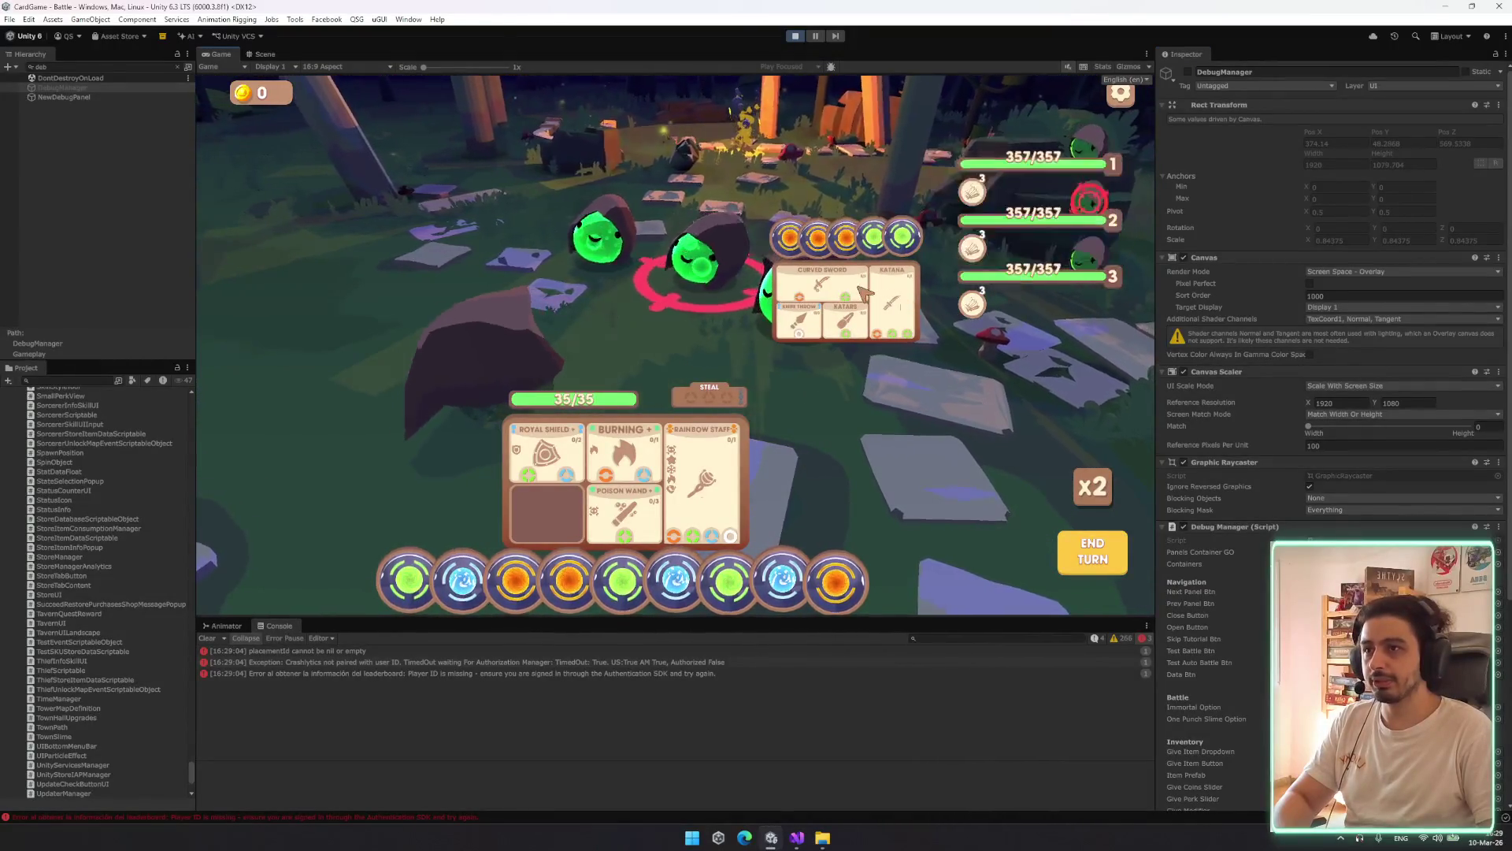
mouse_move(788, 325)
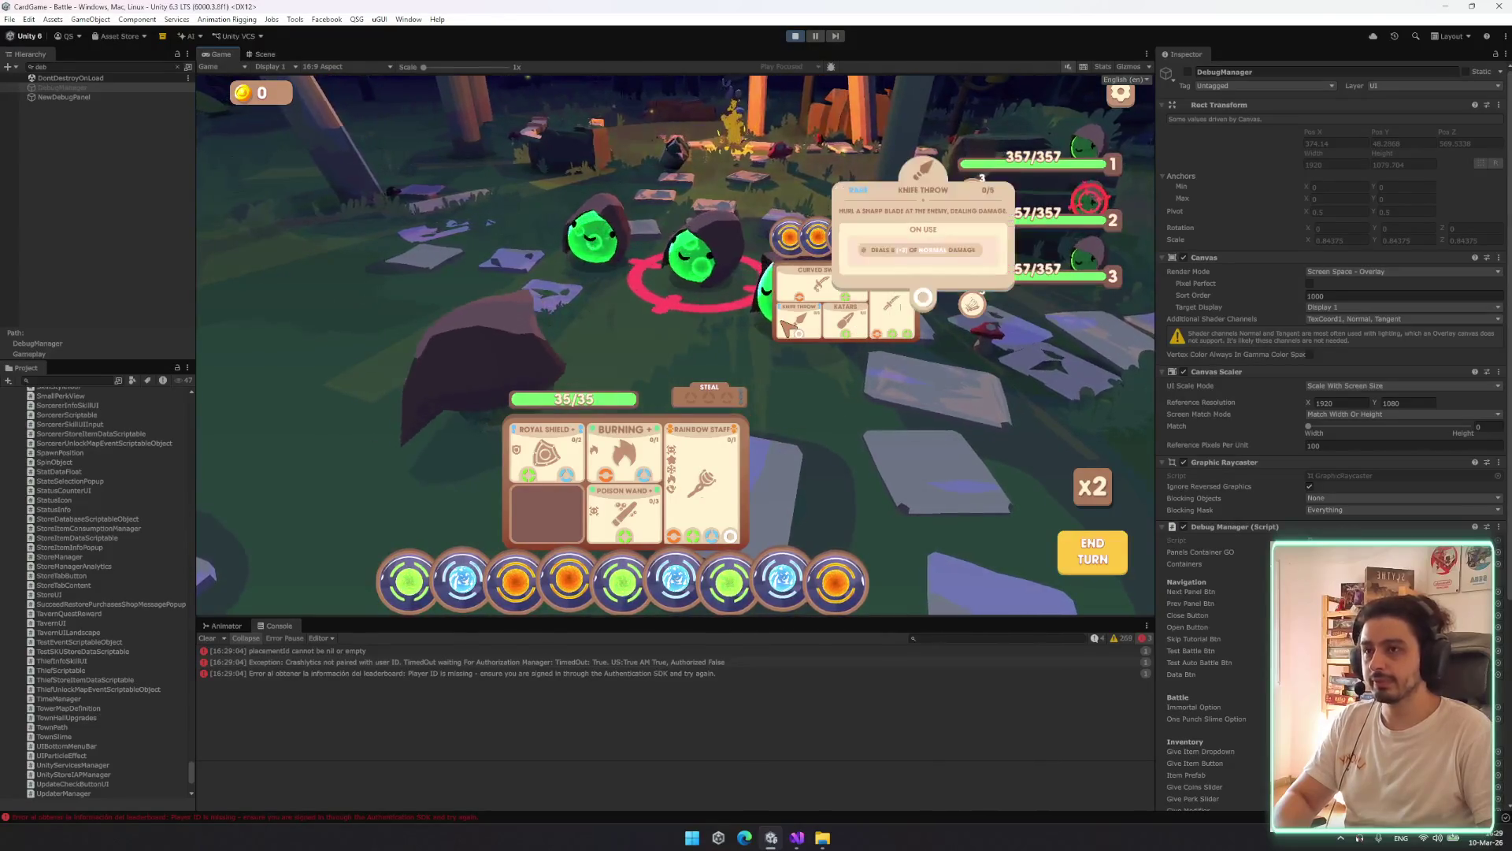
click(99, 66)
Search the Hierarchy for 'layoutgroup' and browse the ActionDescription and Action(Clone) results
text(layo)
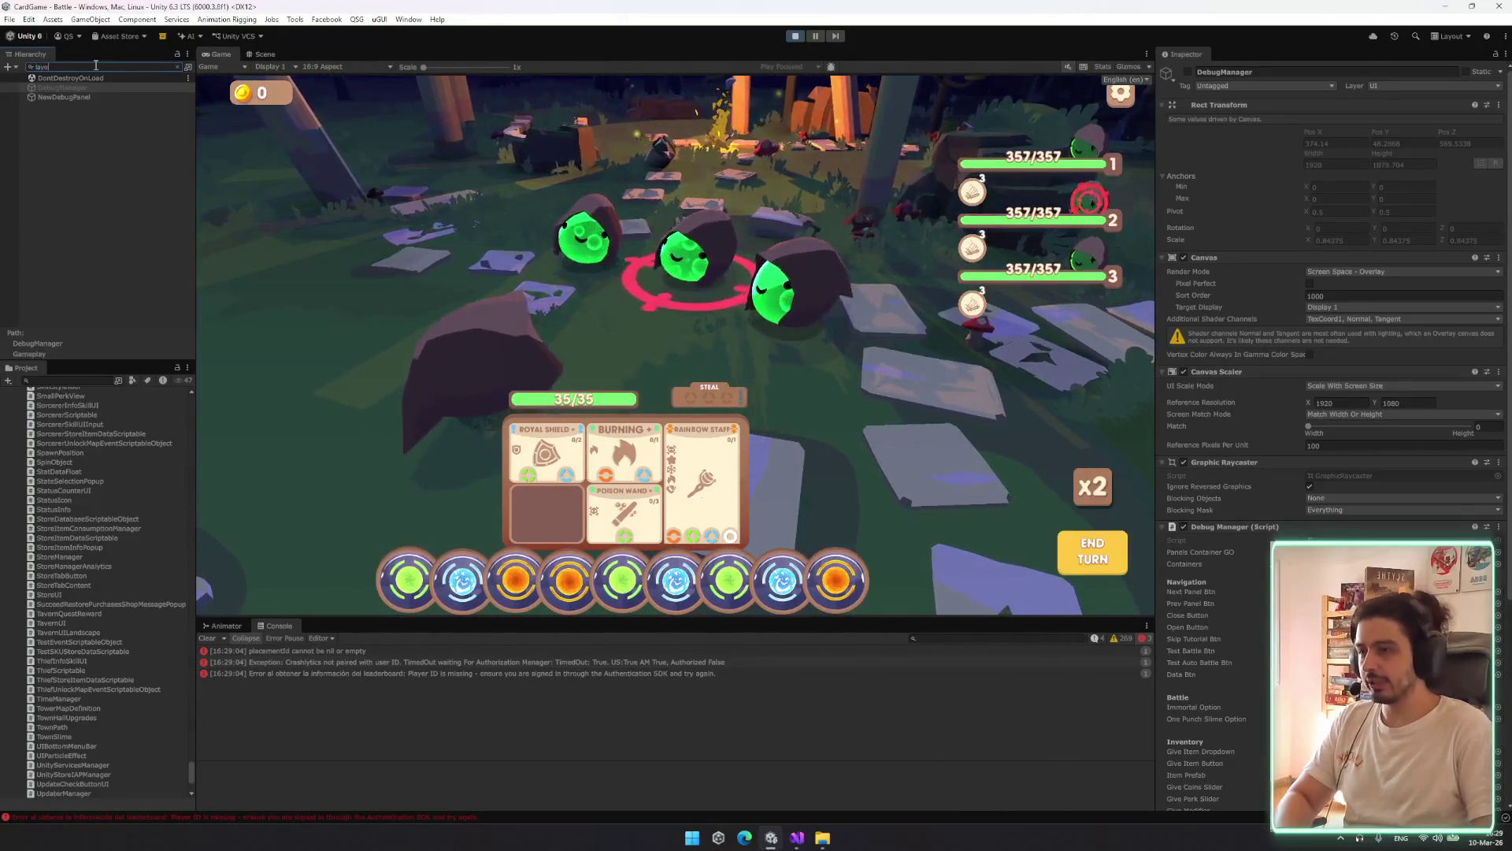
text(utgroup)
click(65, 201)
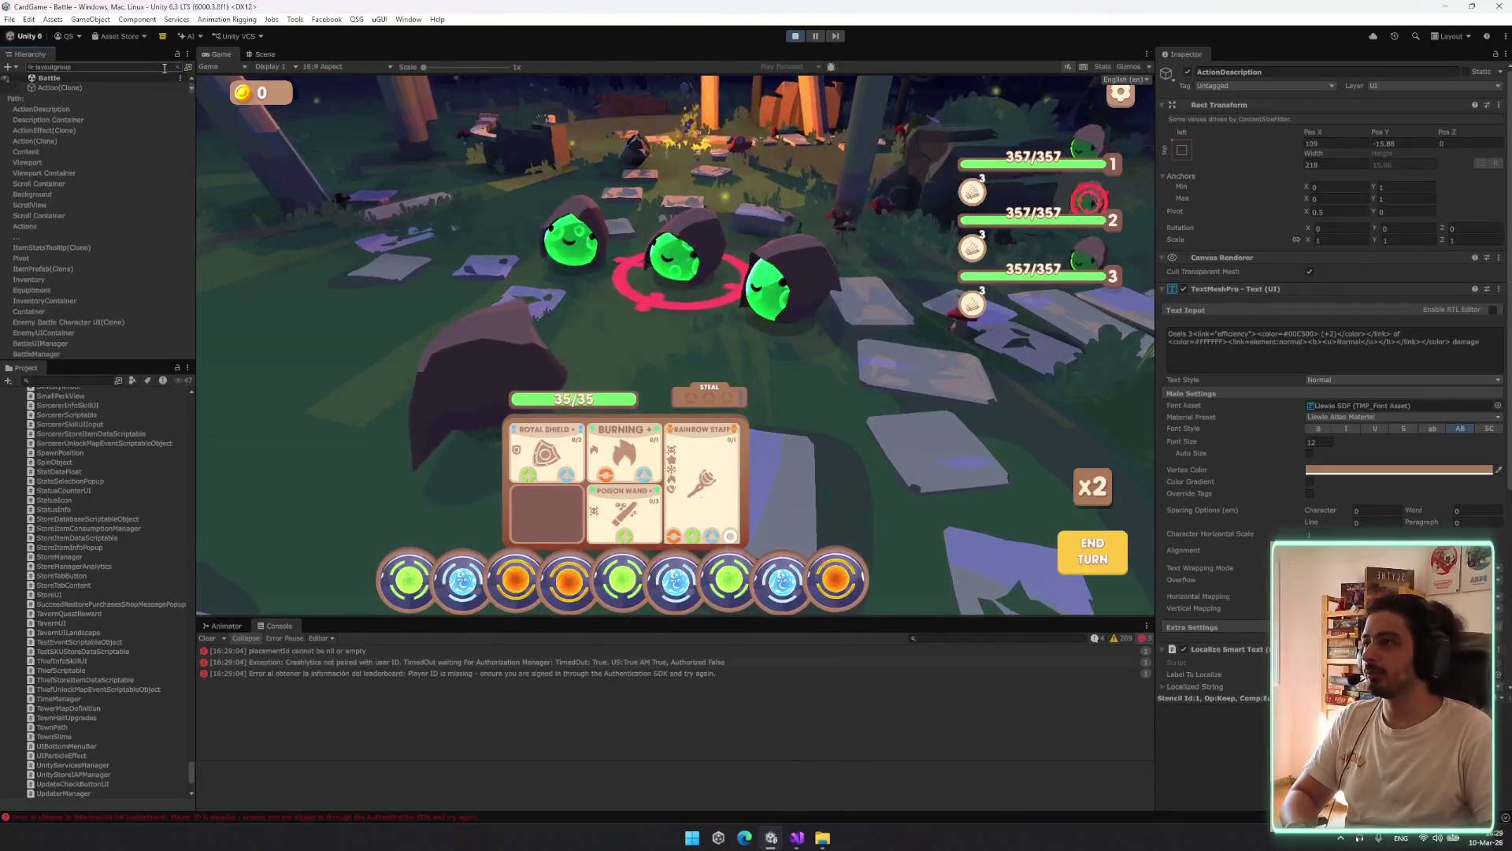
click(120, 87)
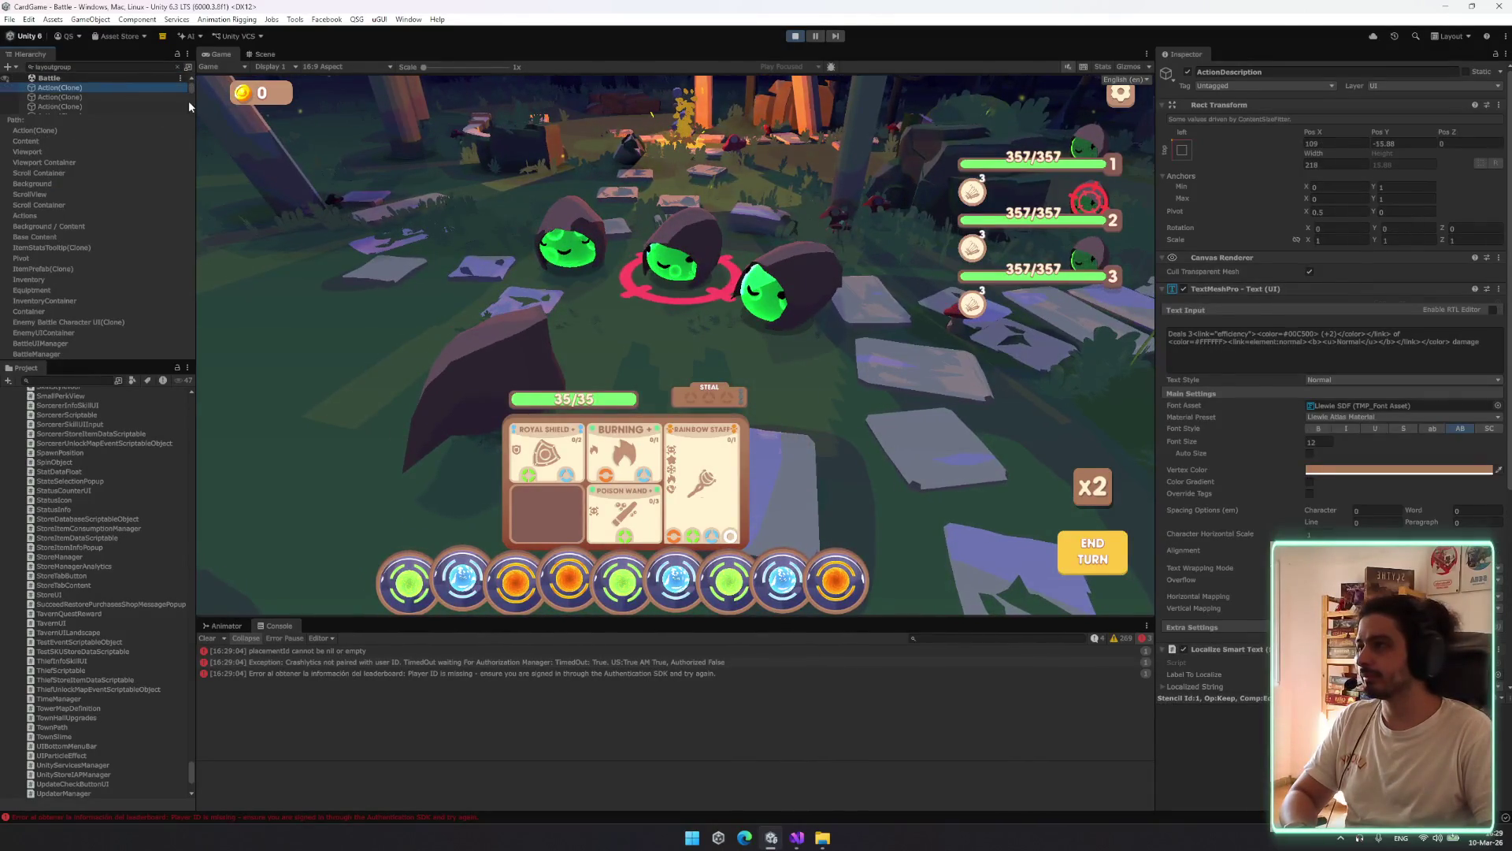
key(ctrl+a)
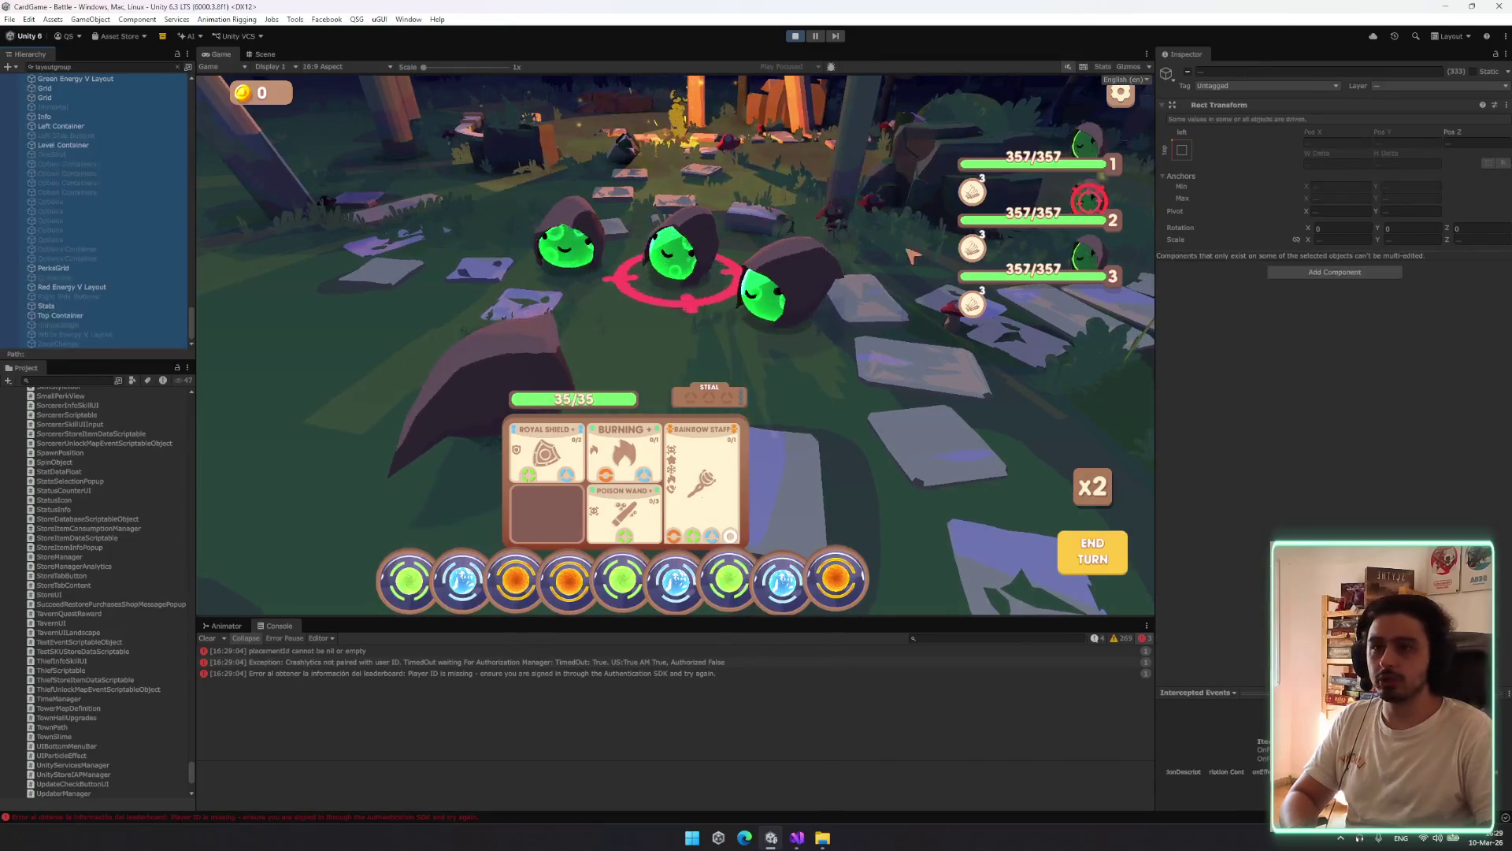
scroll(110, 129, up, 10)
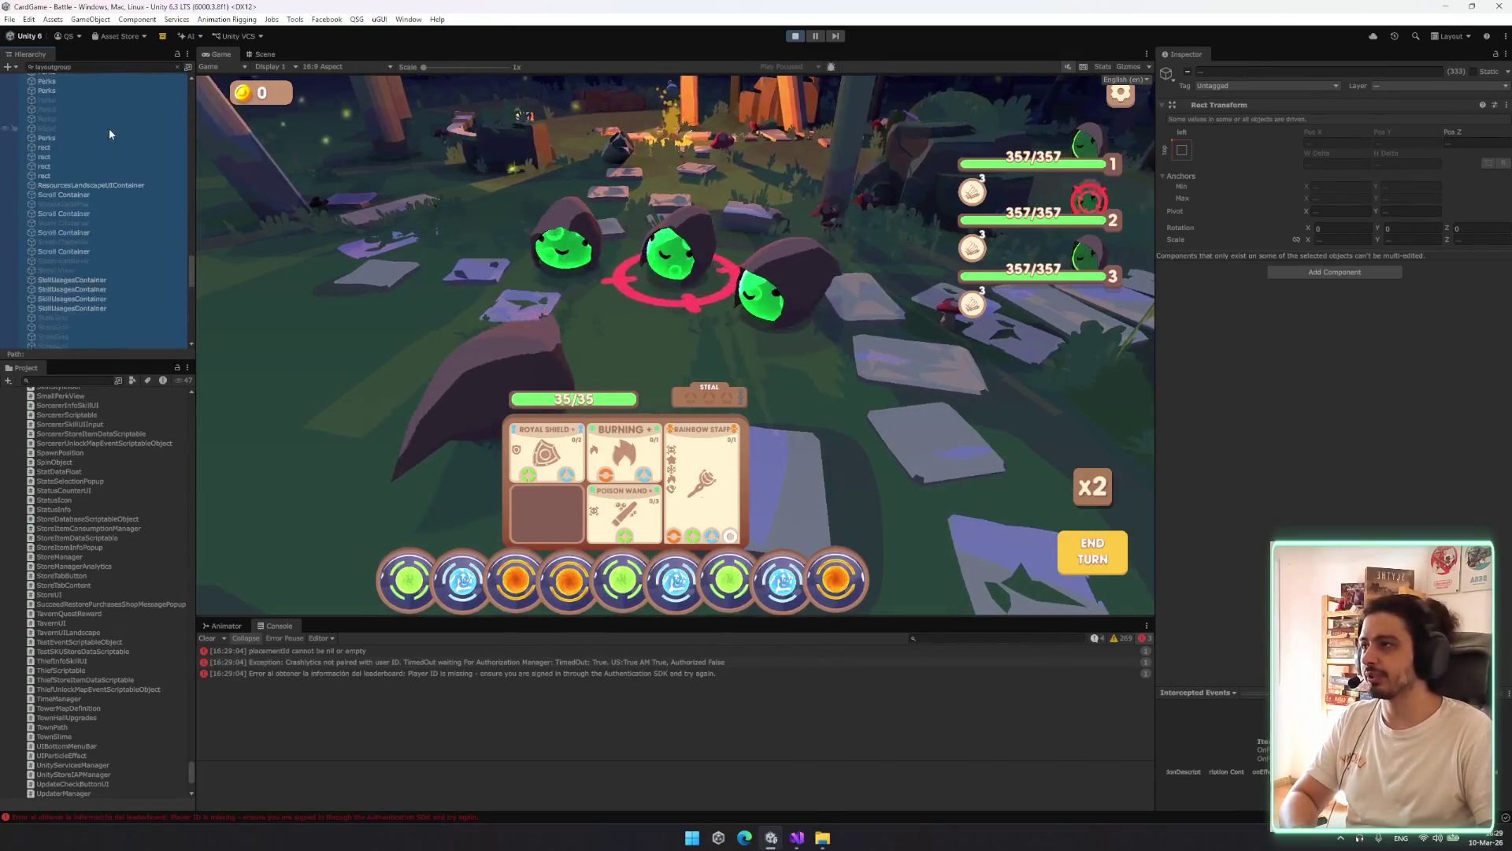
scroll(173, 182, up, 10)
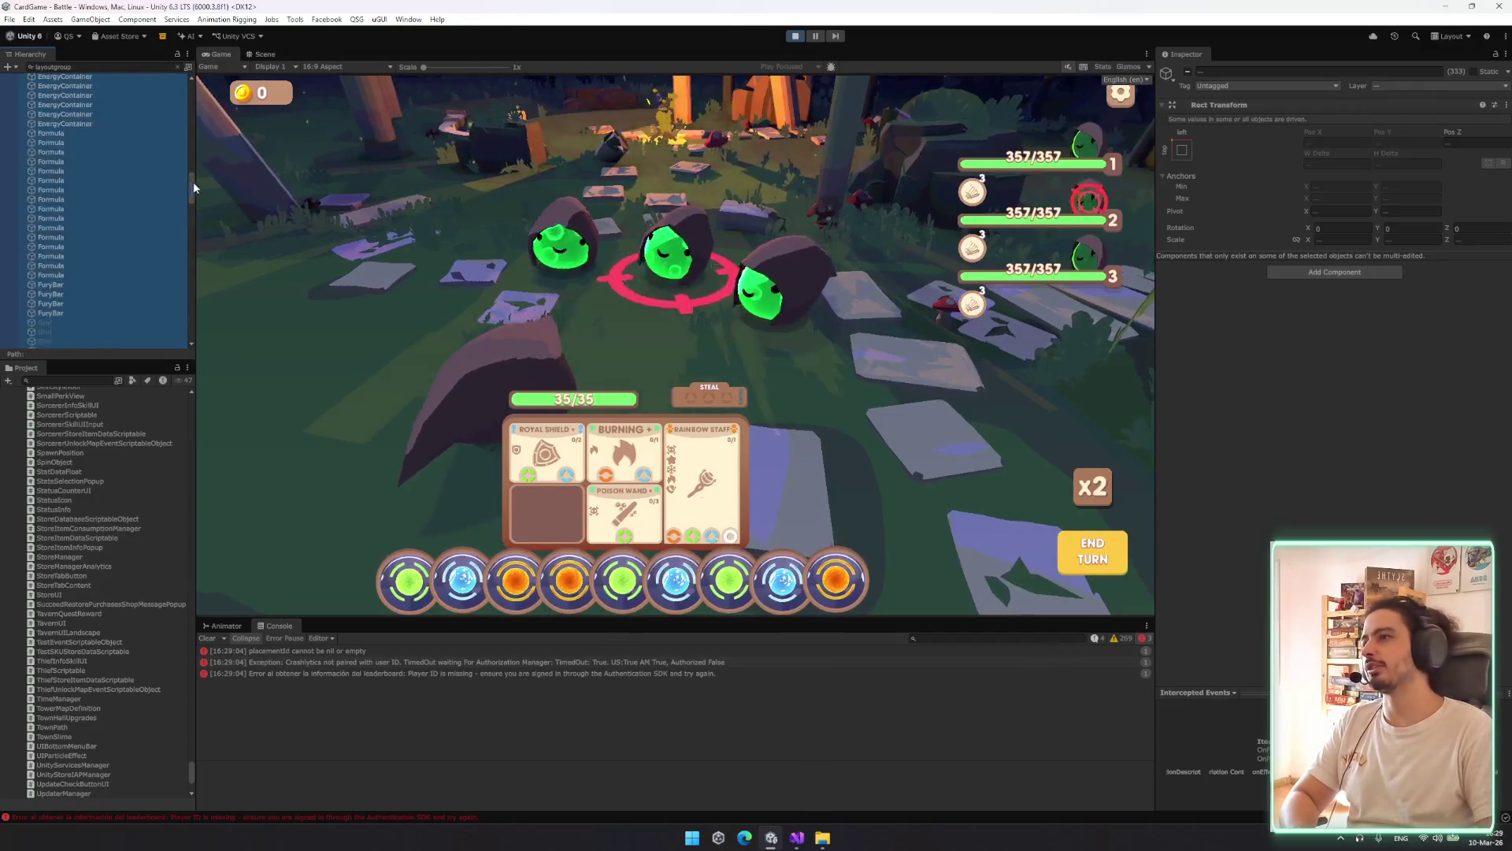
drag(196, 149, 195, 97)
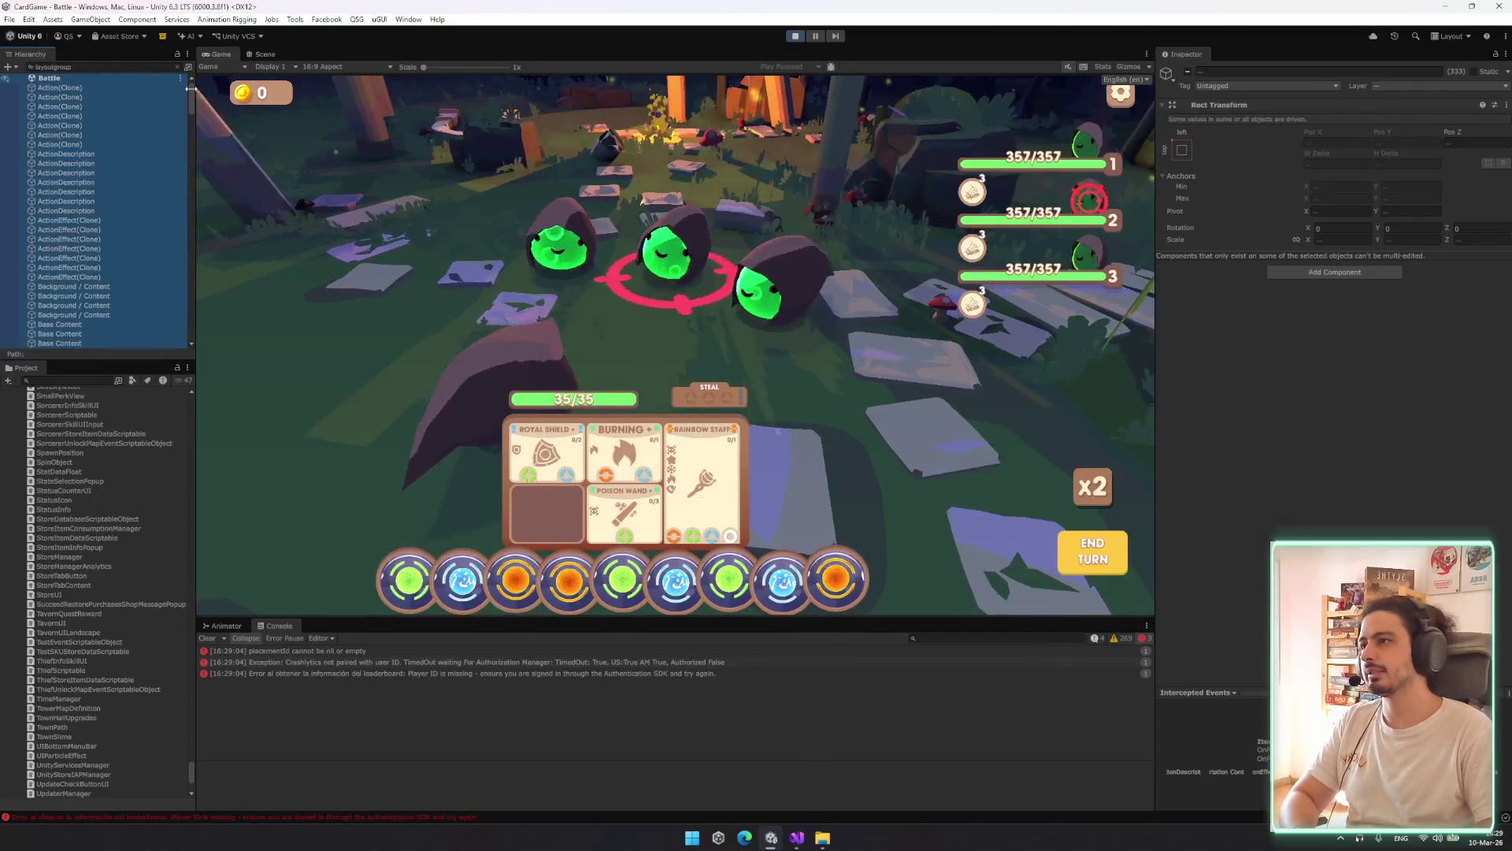
Inspect an Action(Clone) tooltip object's layout components and make the Hierarchy list taller
click(135, 93)
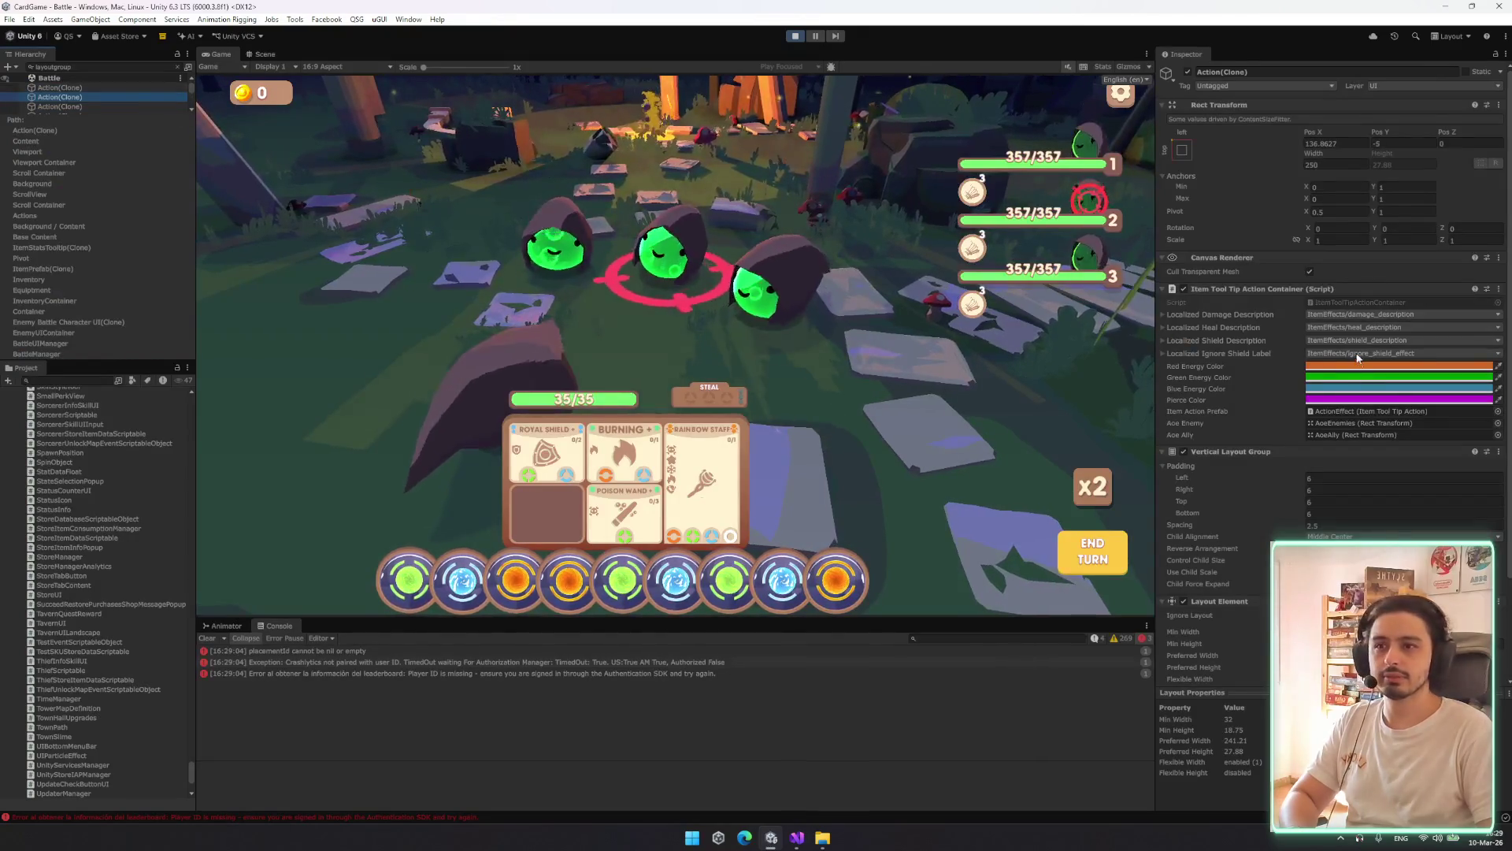
scroll(1352, 357, down, 3)
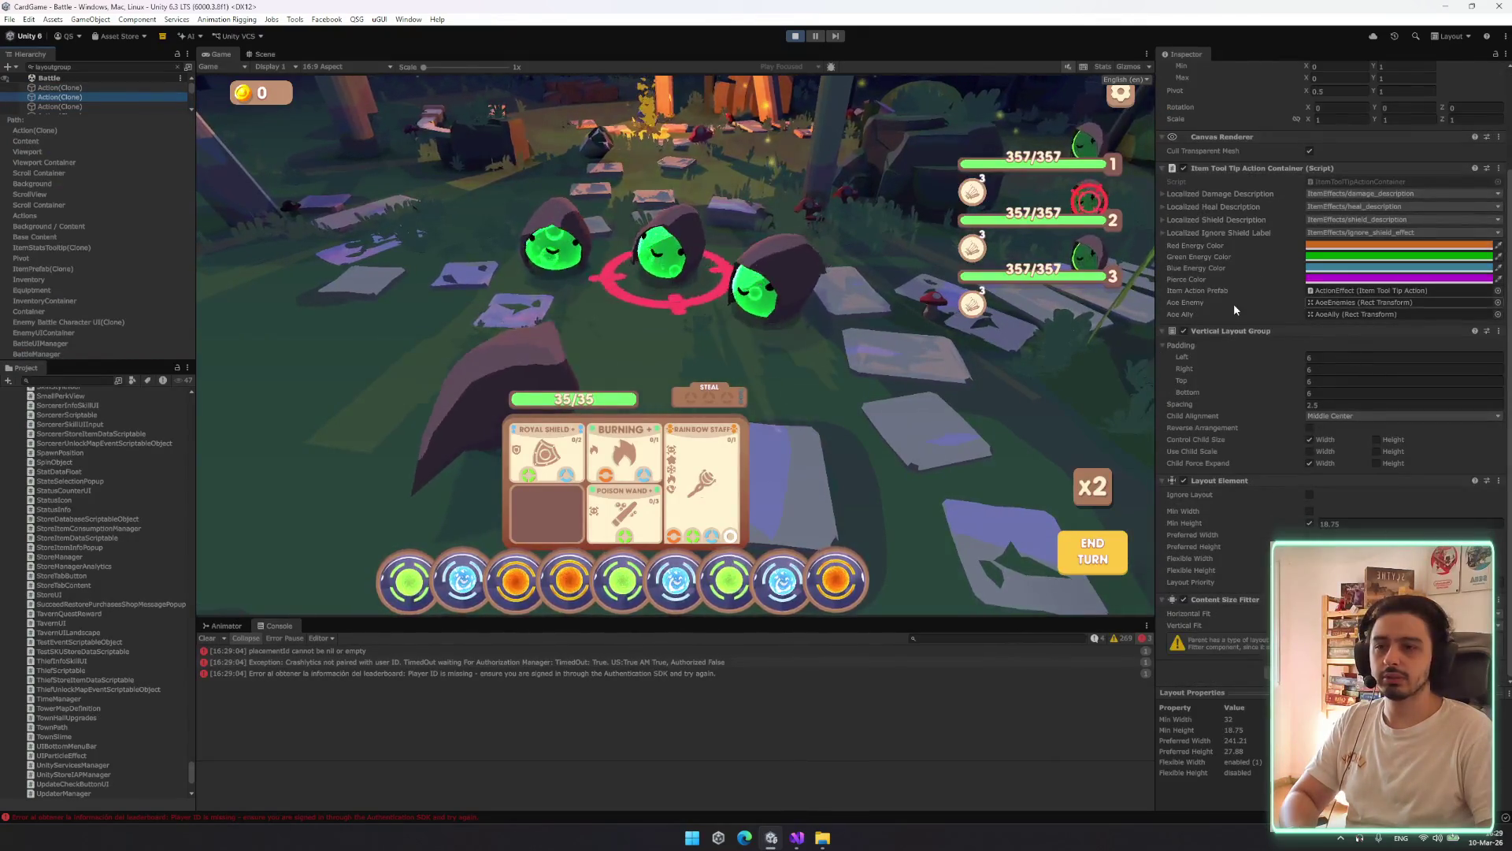
scroll(97, 78, down, 2)
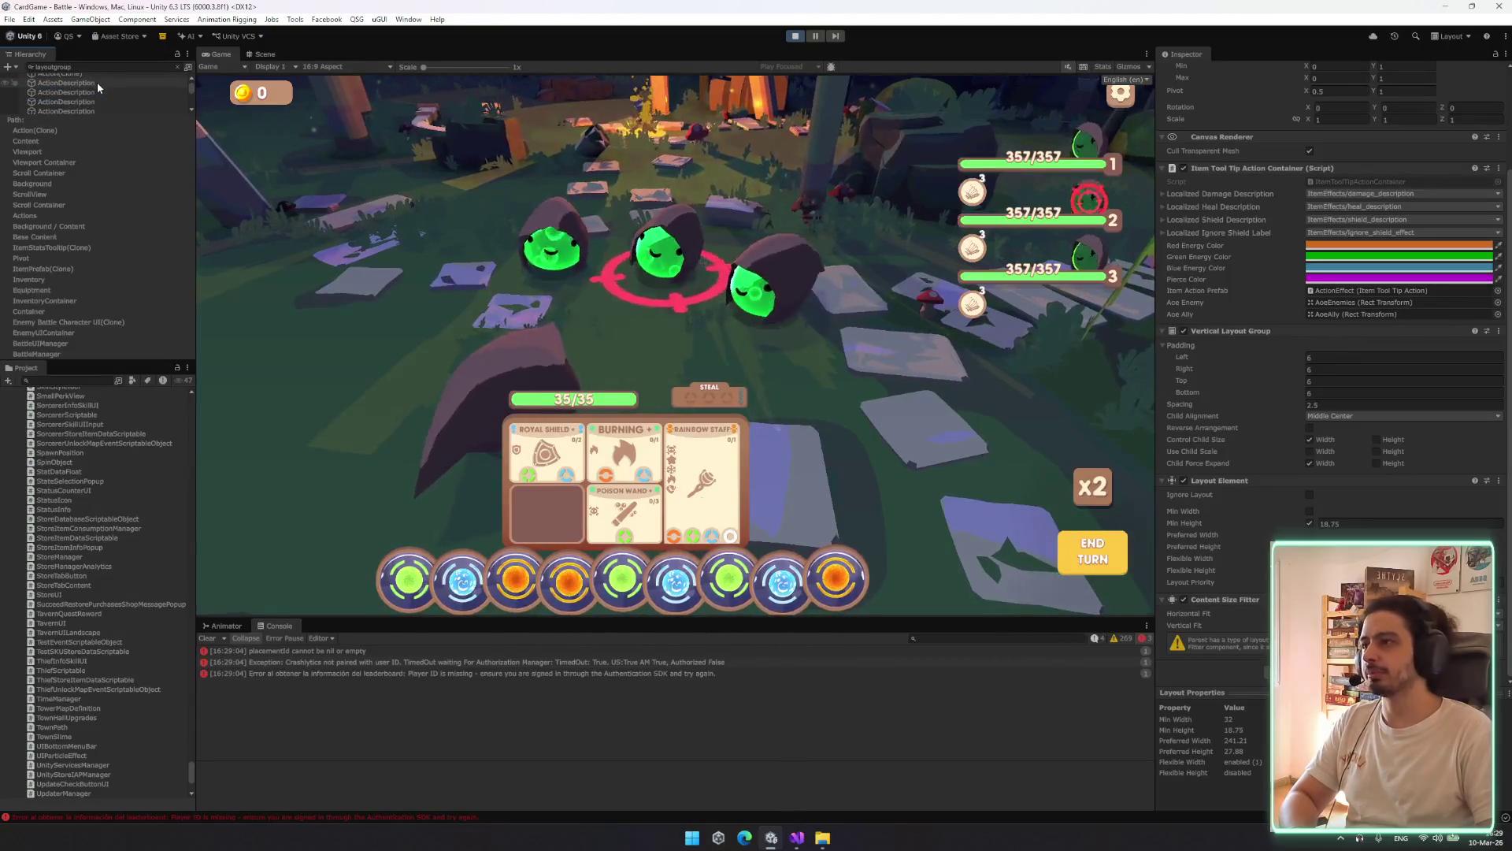
click(96, 82)
scroll(96, 82, up, 2)
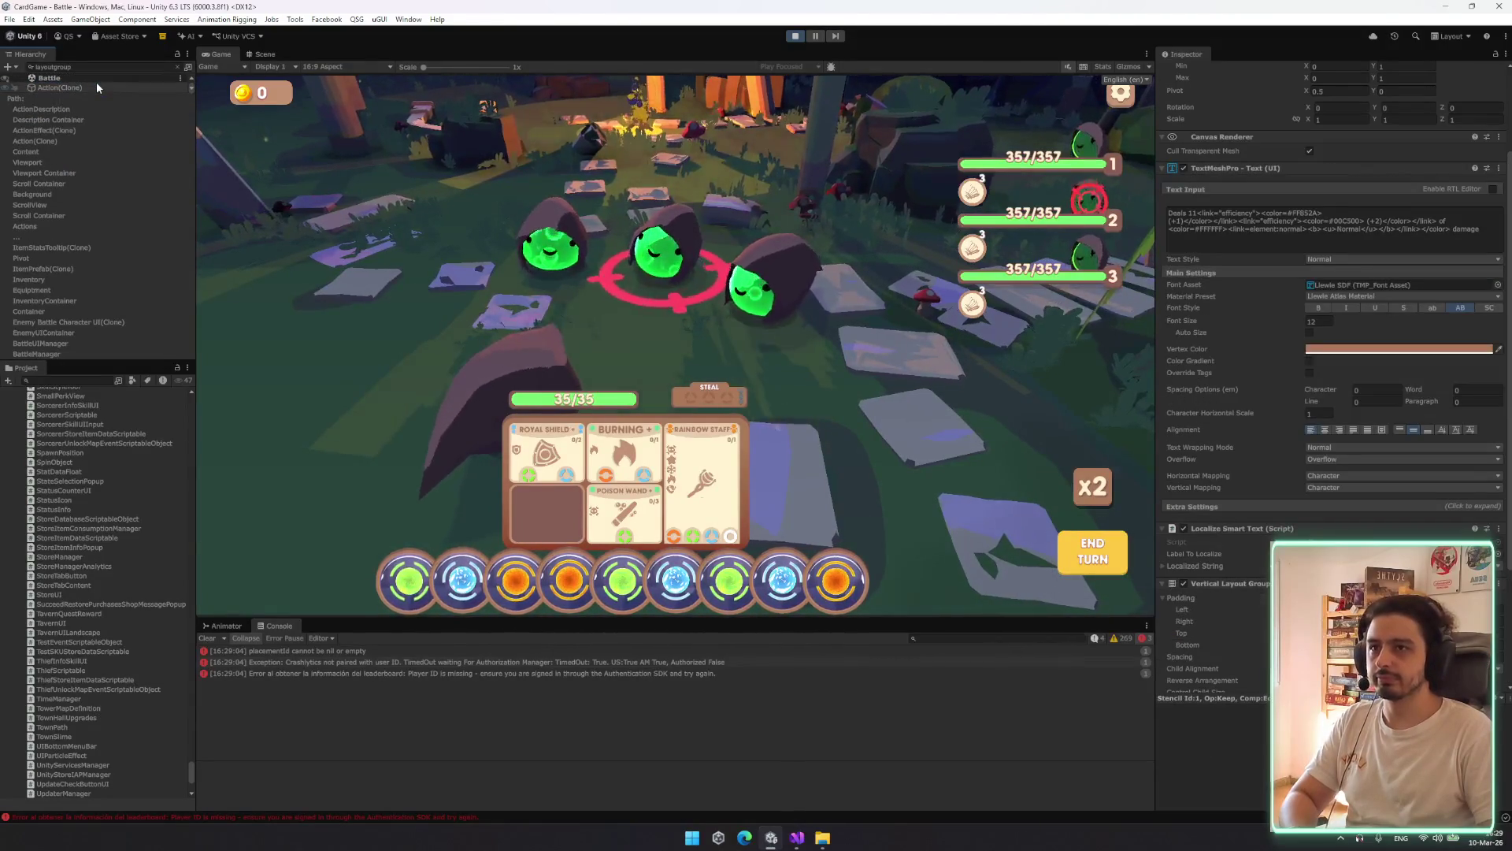
click(93, 87)
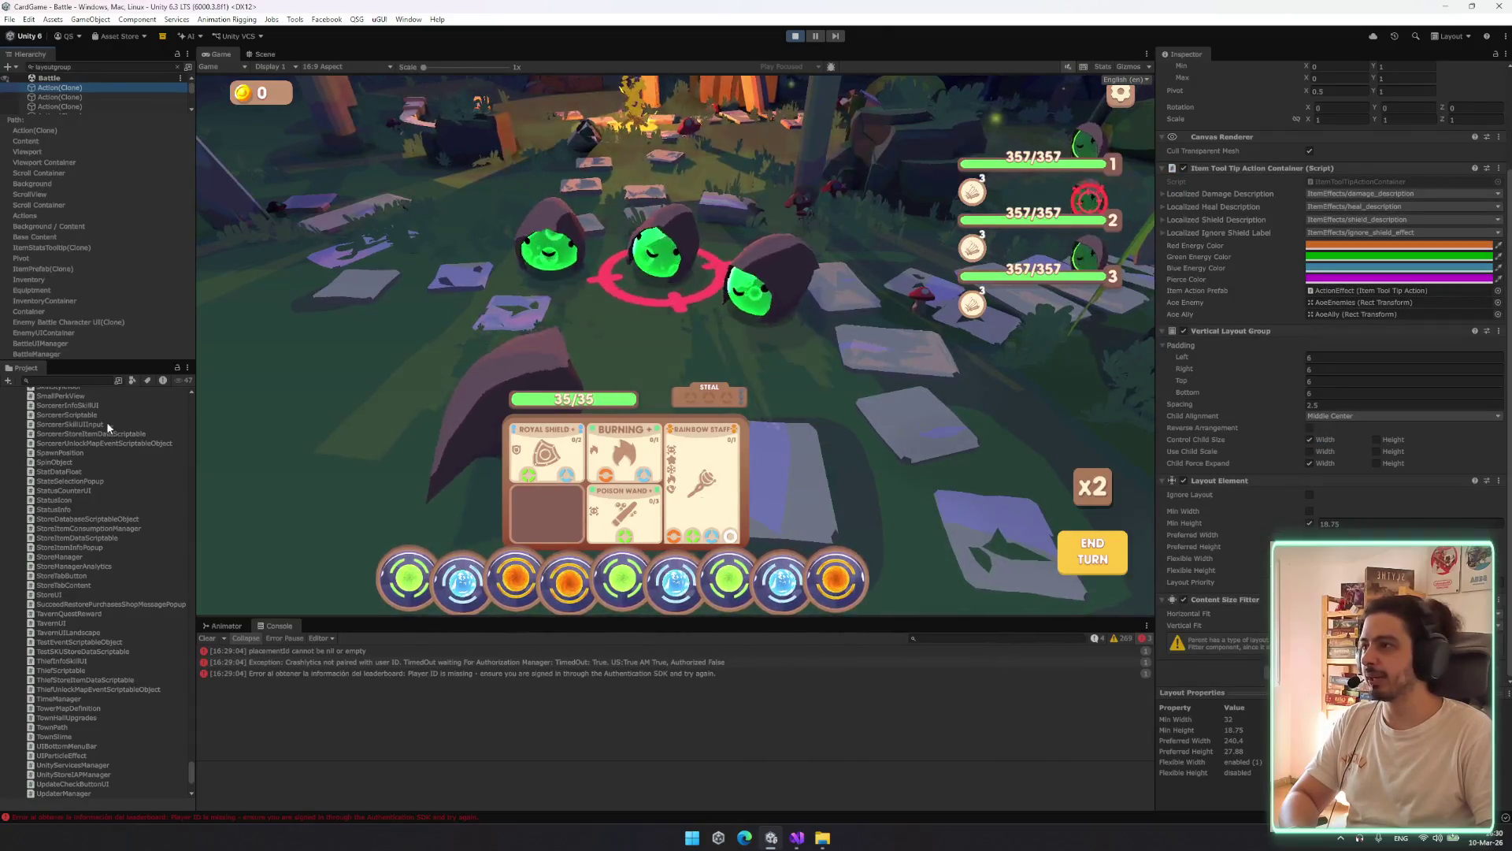
drag(66, 361, 66, 654)
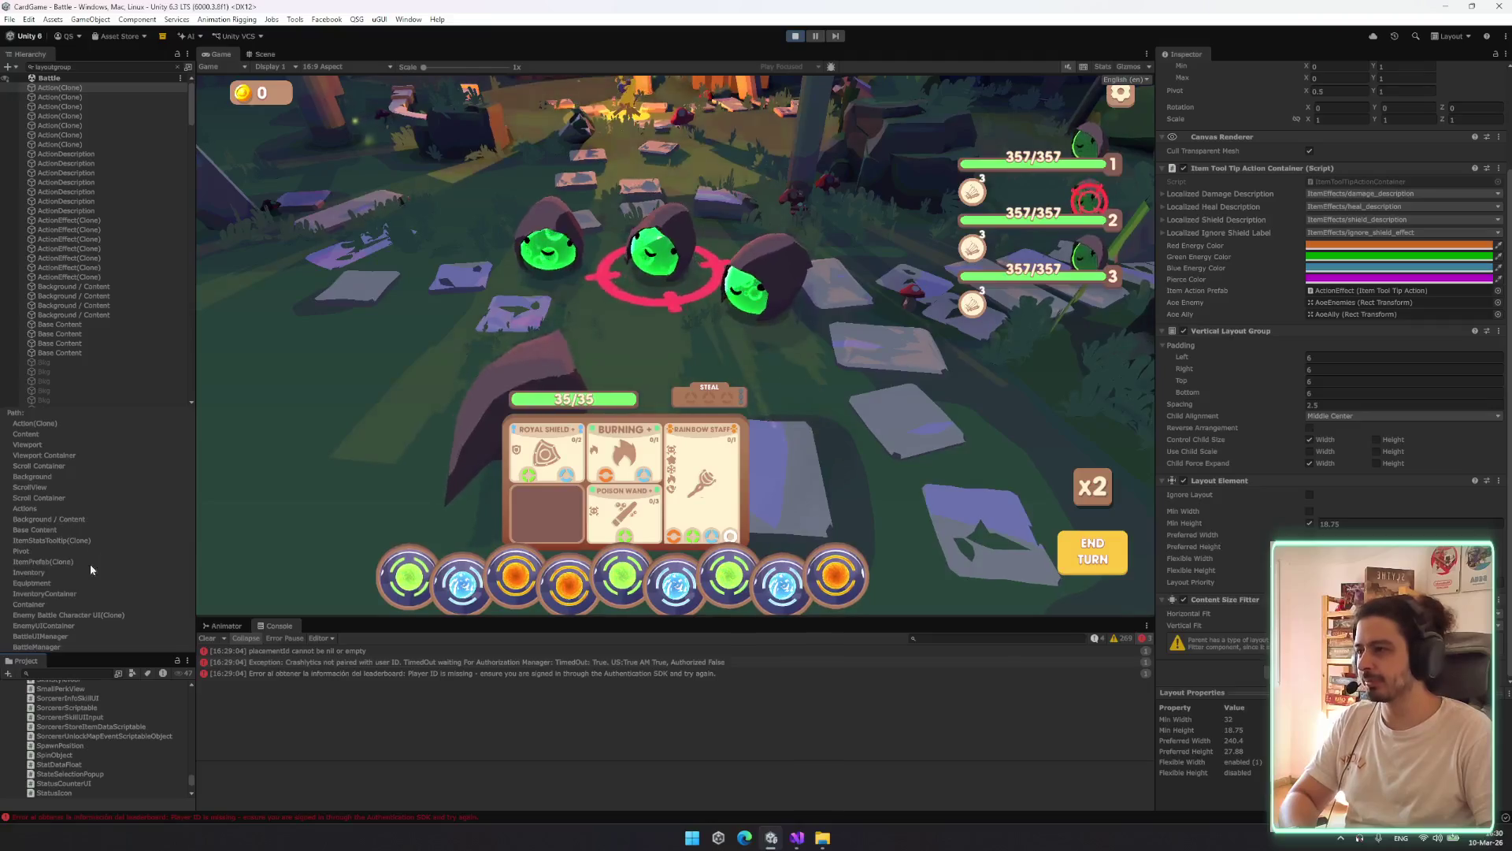
Clear the Hierarchy search, widen the panel, and select PlusItemToolTip(Clone)
click(177, 67)
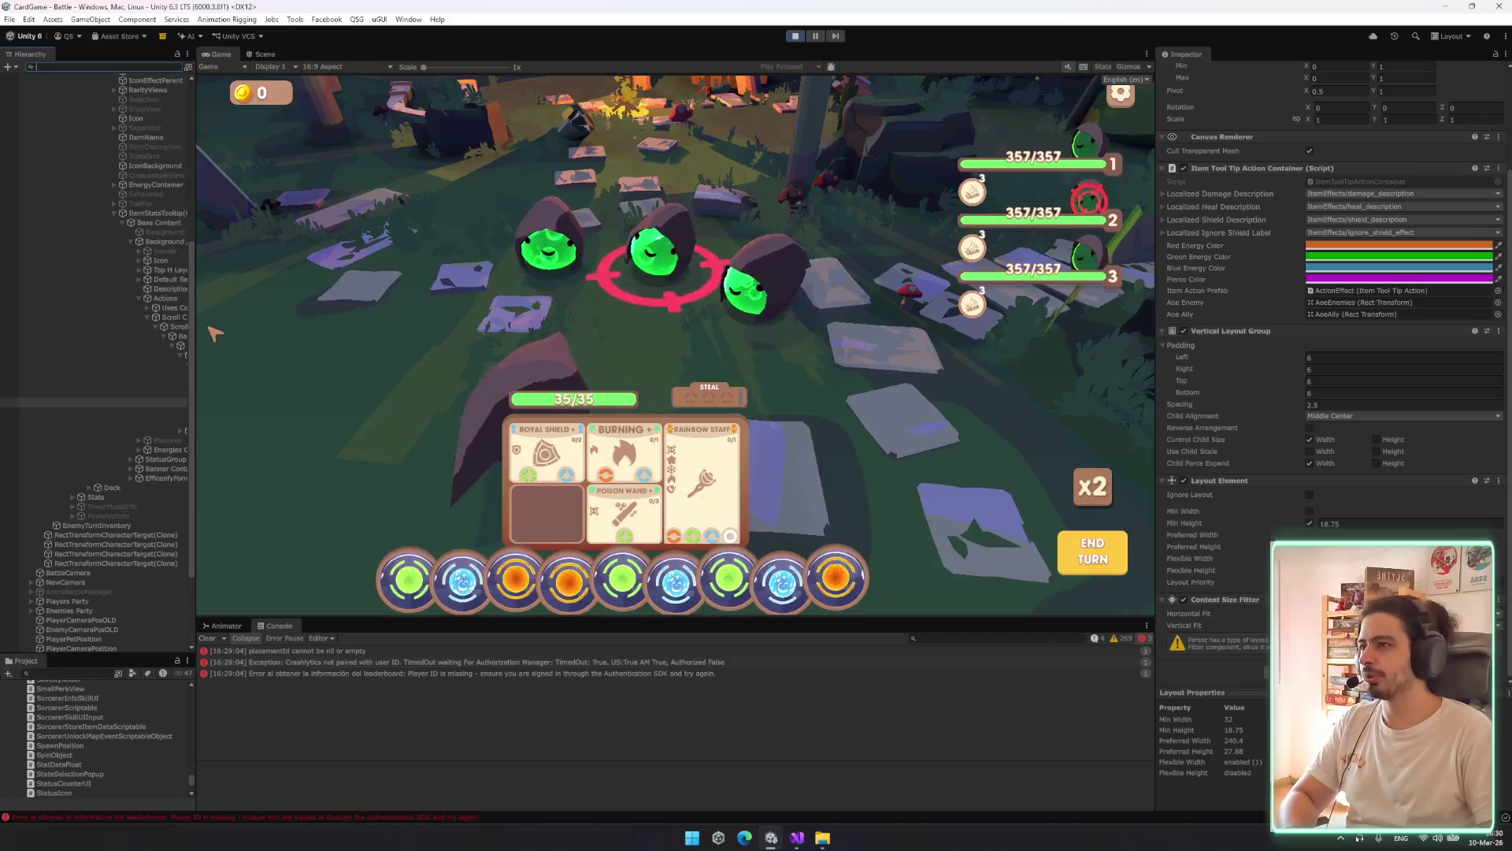
drag(190, 317, 426, 323)
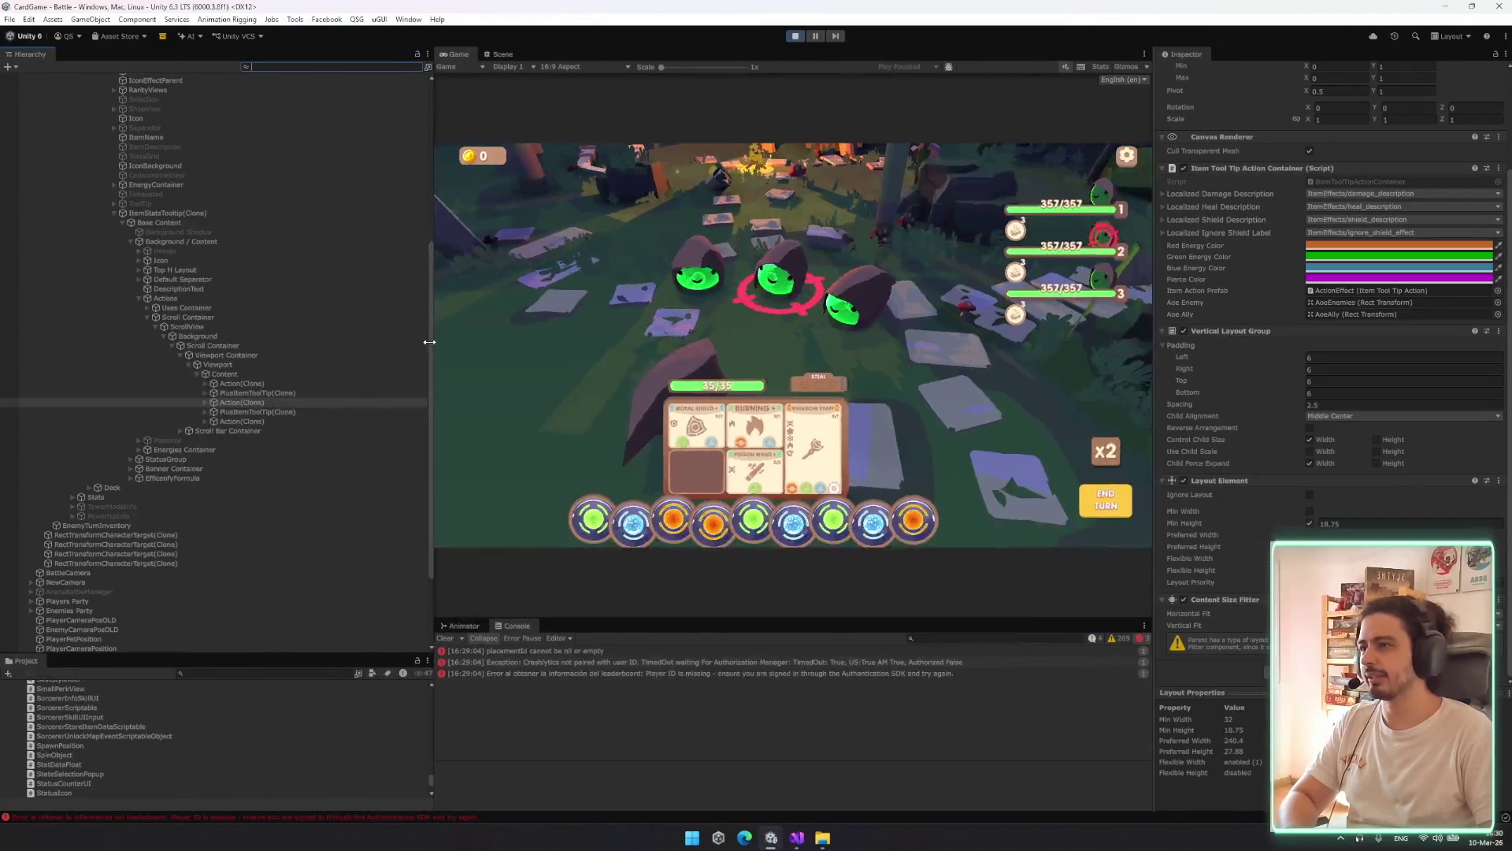
click(290, 392)
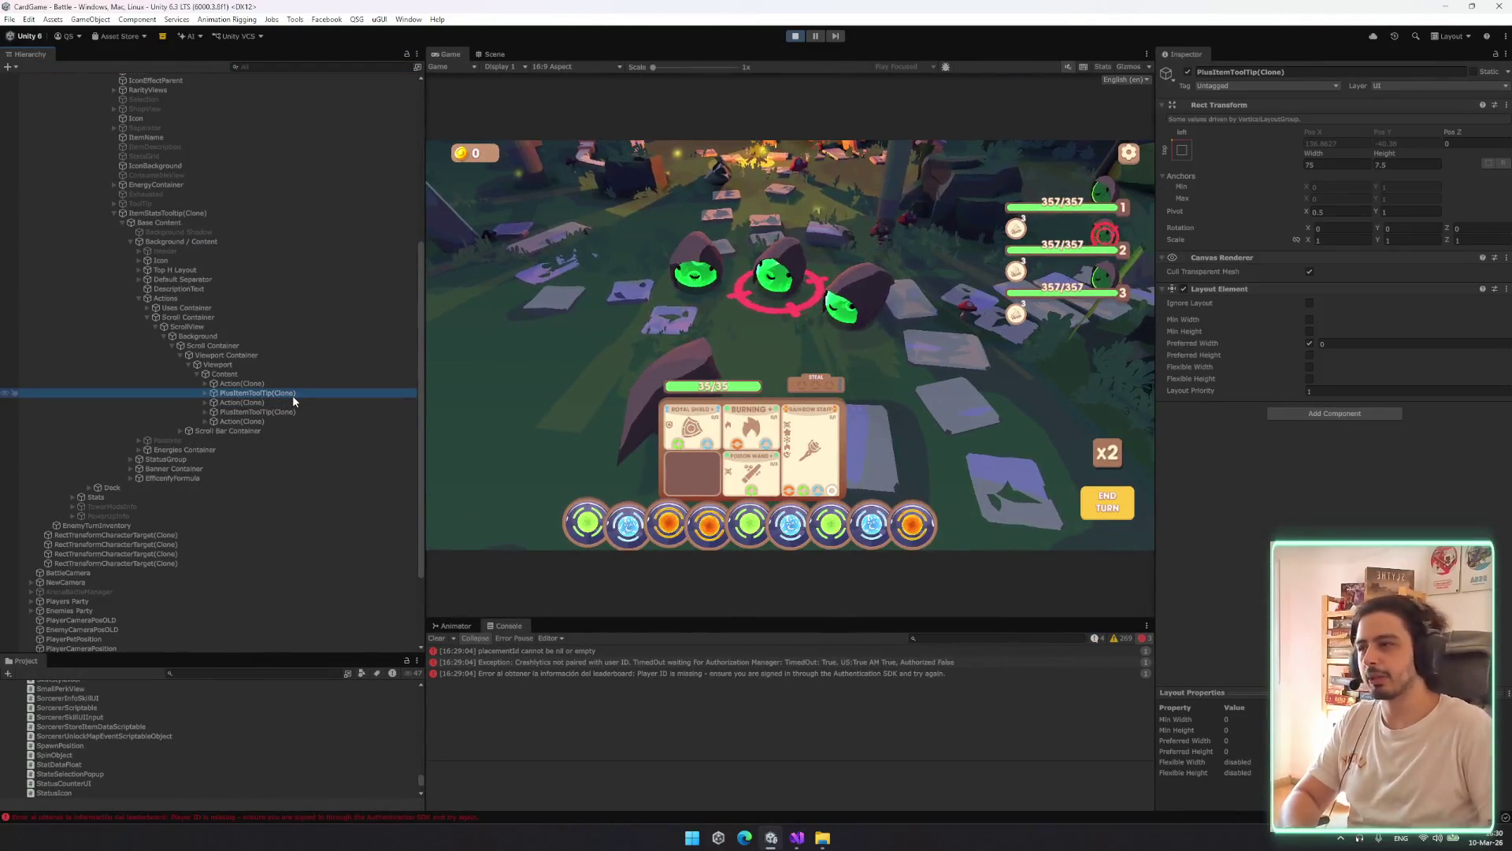
Walk up through Content, Viewport, Scroll Container, ScrollView, Actions and DescriptionText checking layout components
key(Up)
key(Up)
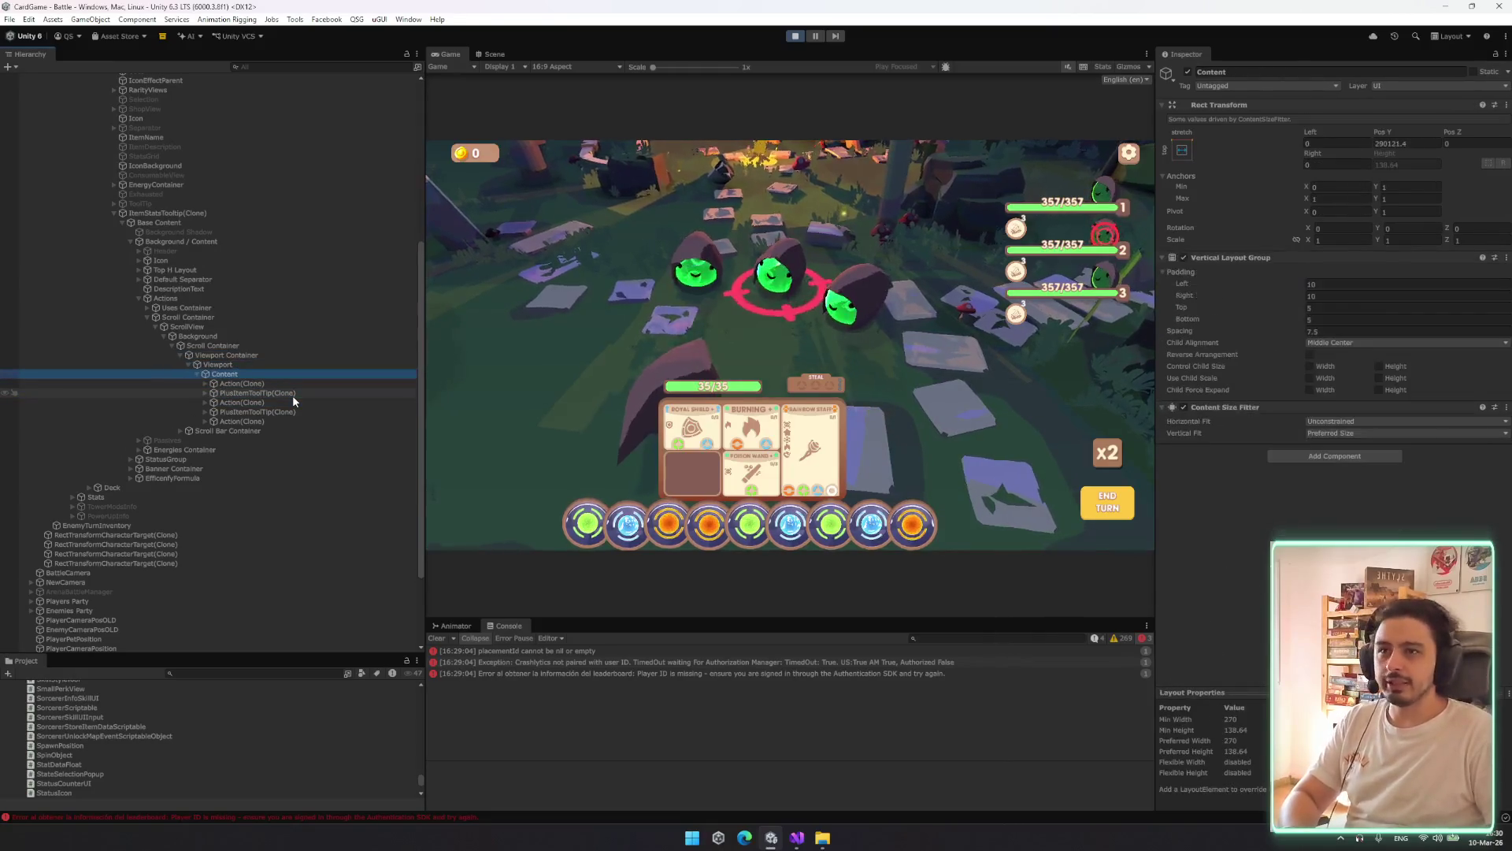
key(Left)
key(Left)
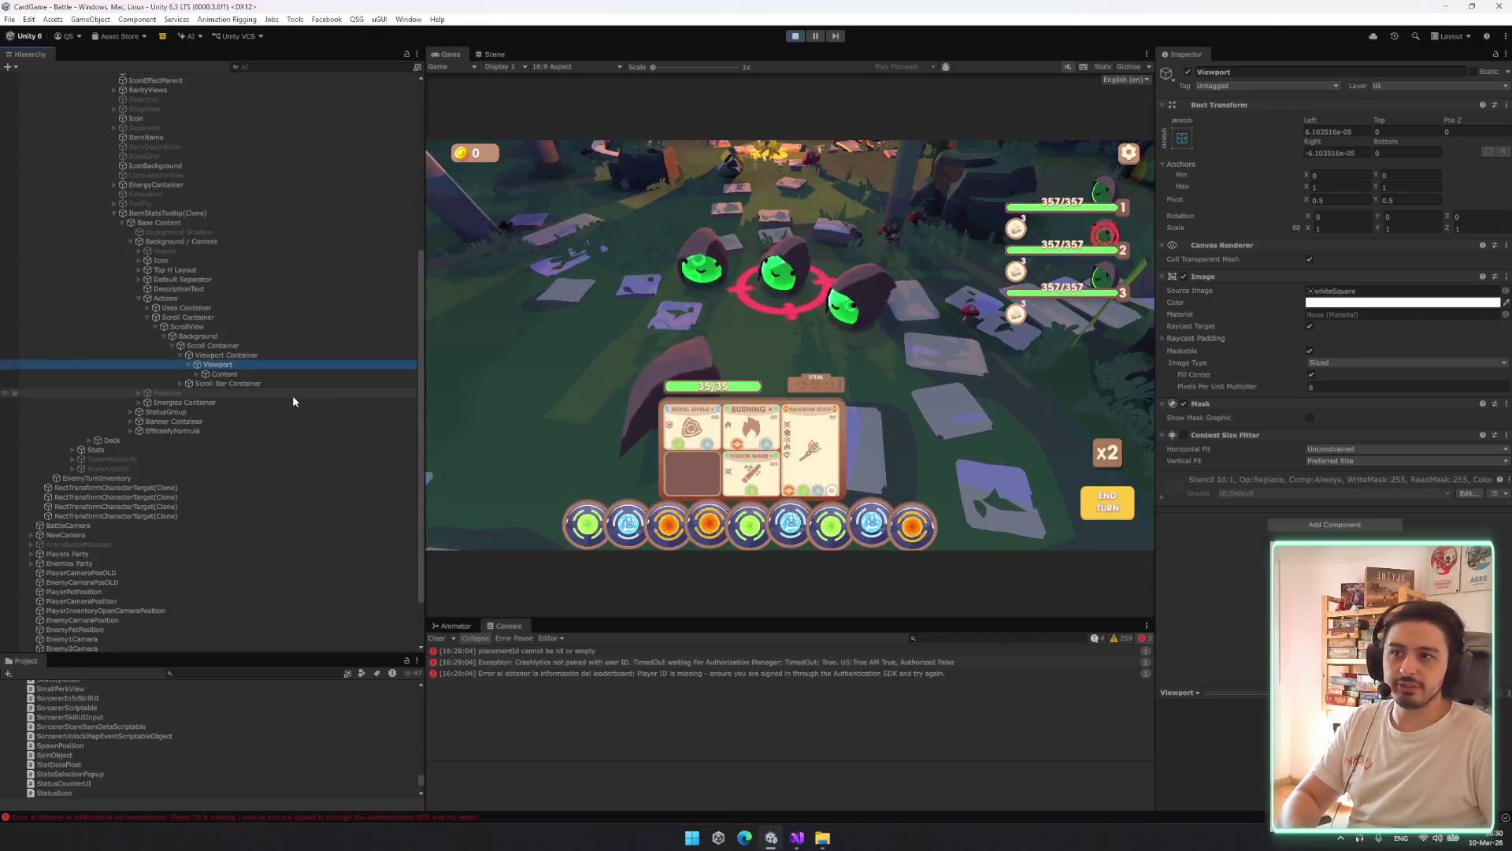
key(Up)
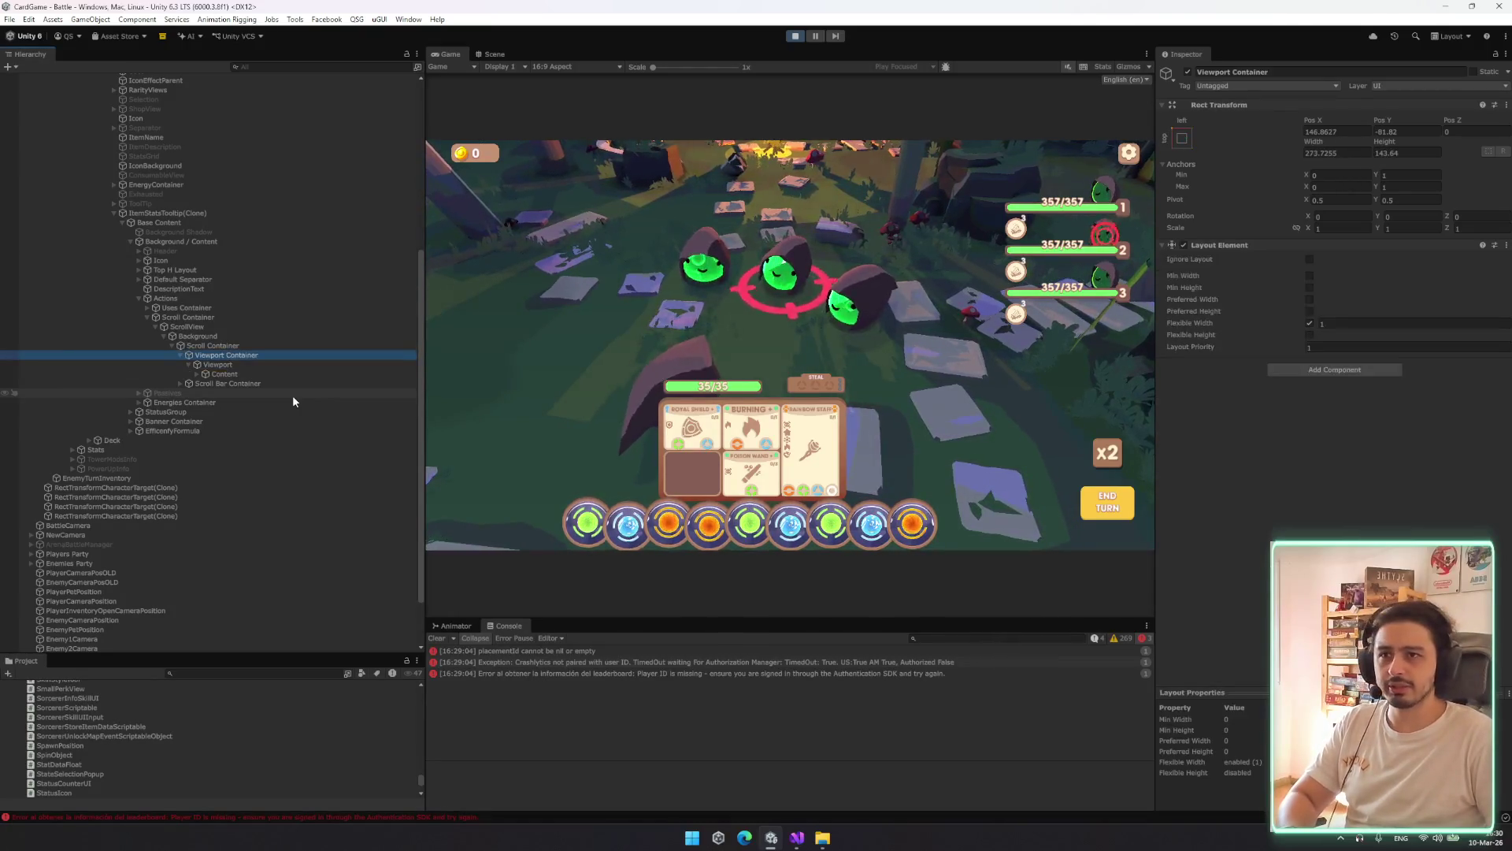
key(Up)
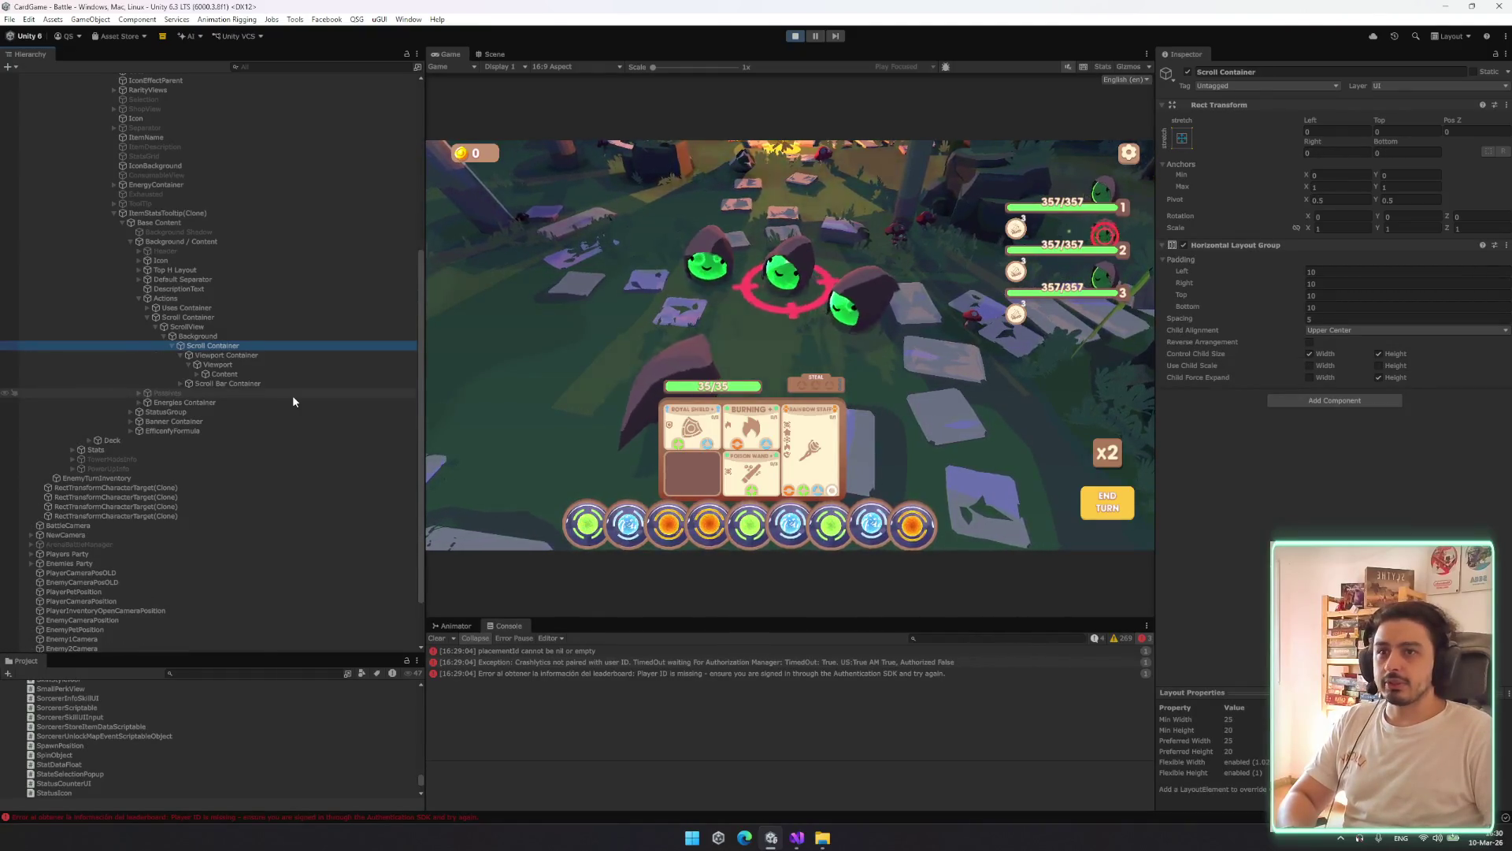
key(Up)
key(Up)
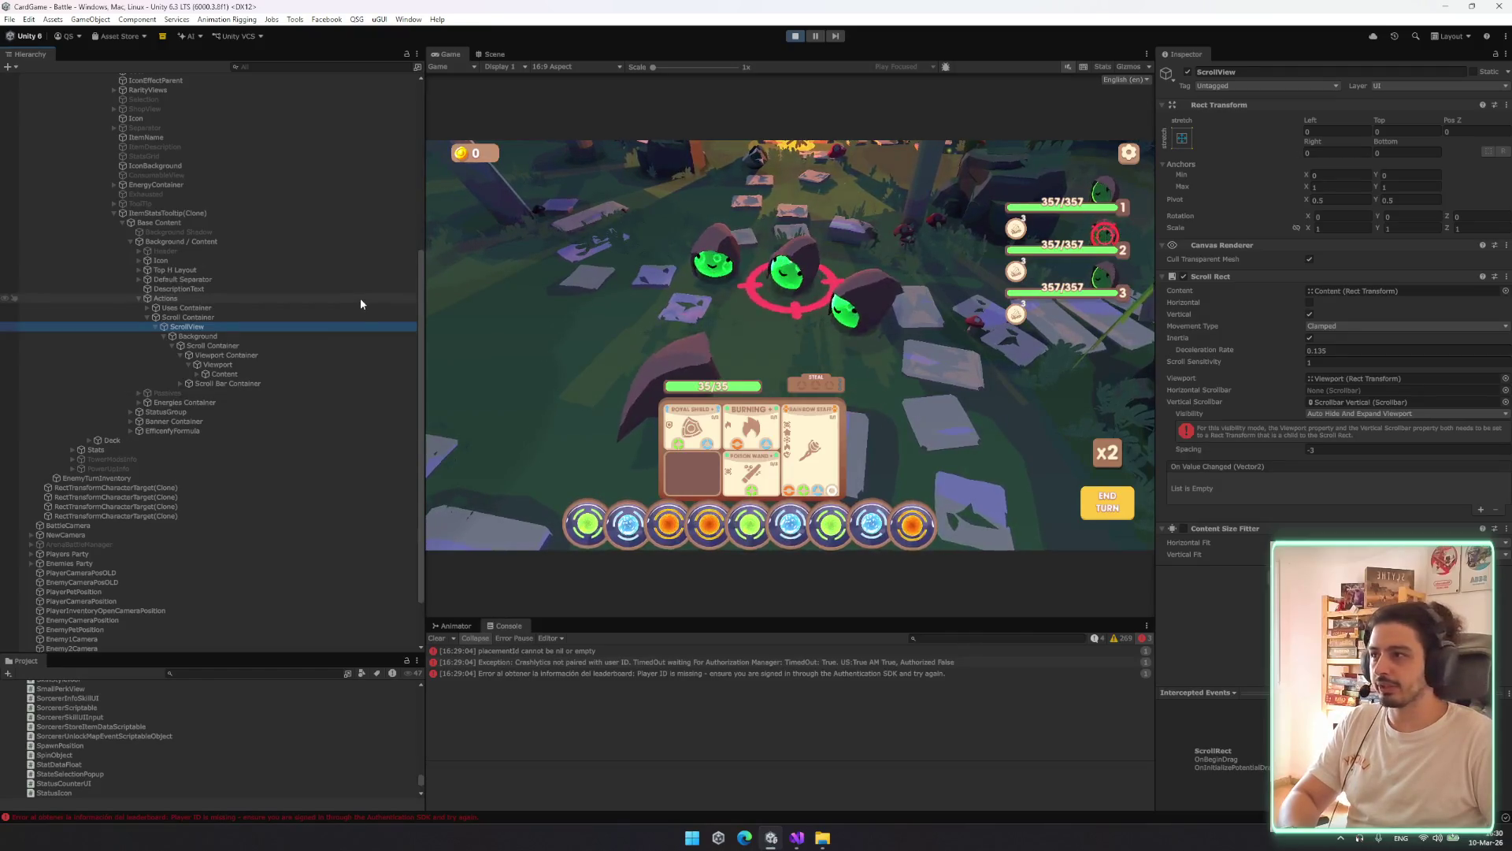
key(Up)
key(Up)
key(Up)
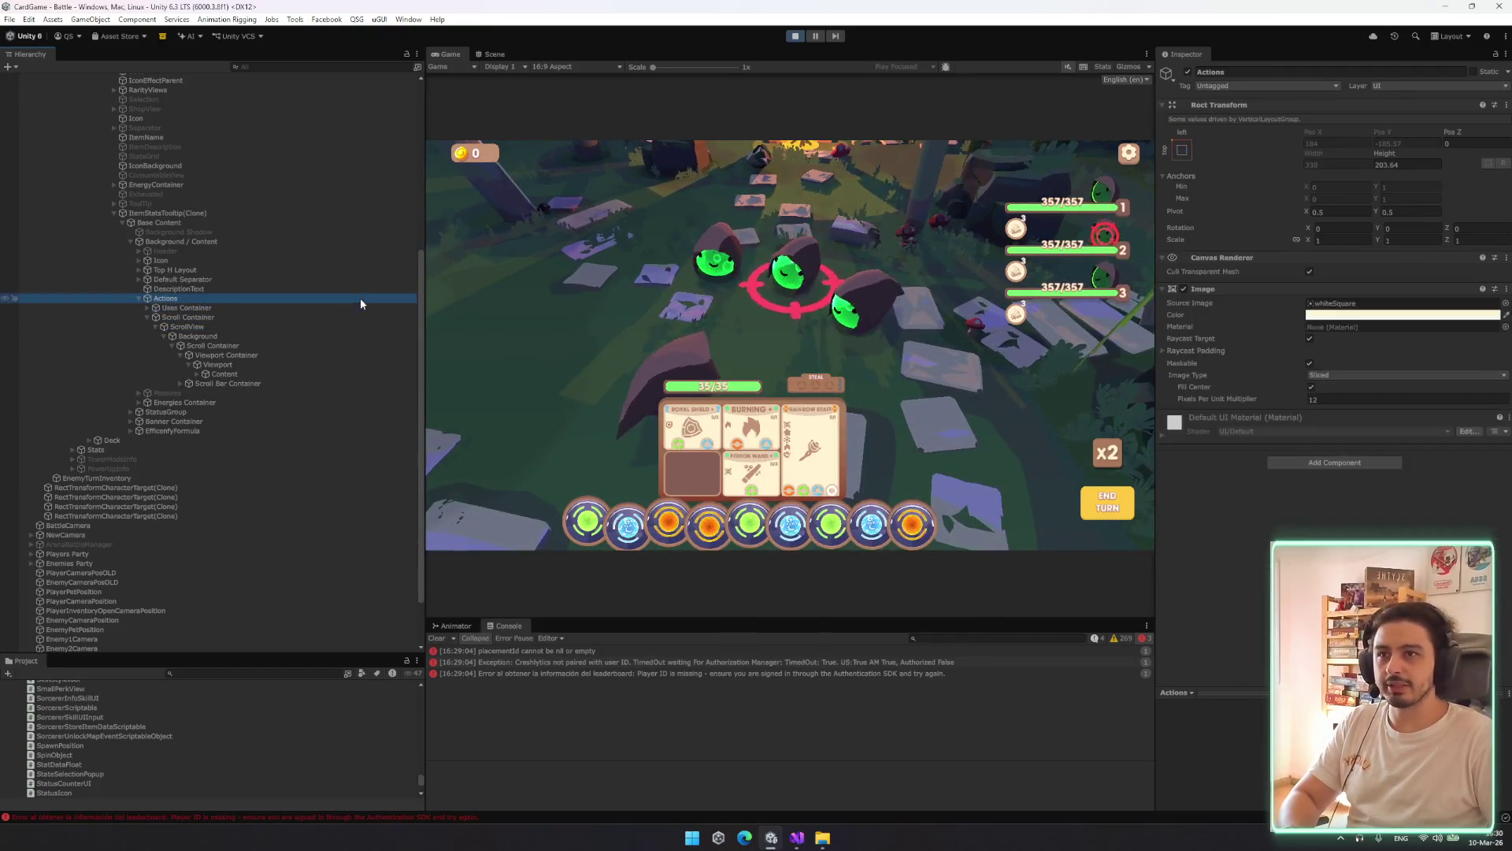
key(Up)
key(Up)
key(Up)
key(Up)
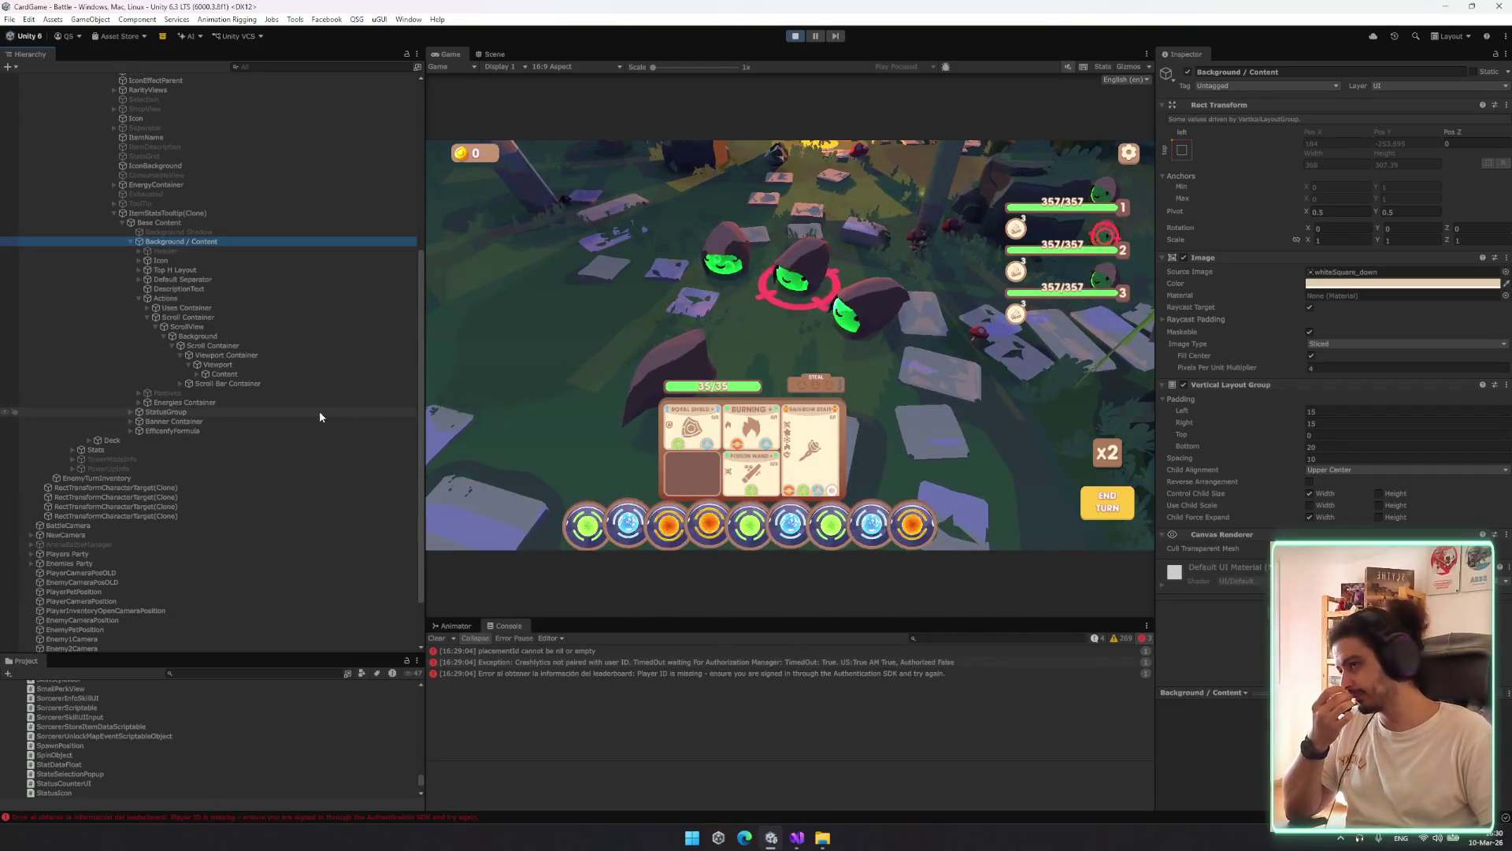
Filter the Hierarchy by 'verticallayoutgroup' to list objects with a Vertical Layout Group
click(267, 67)
text(vertical)
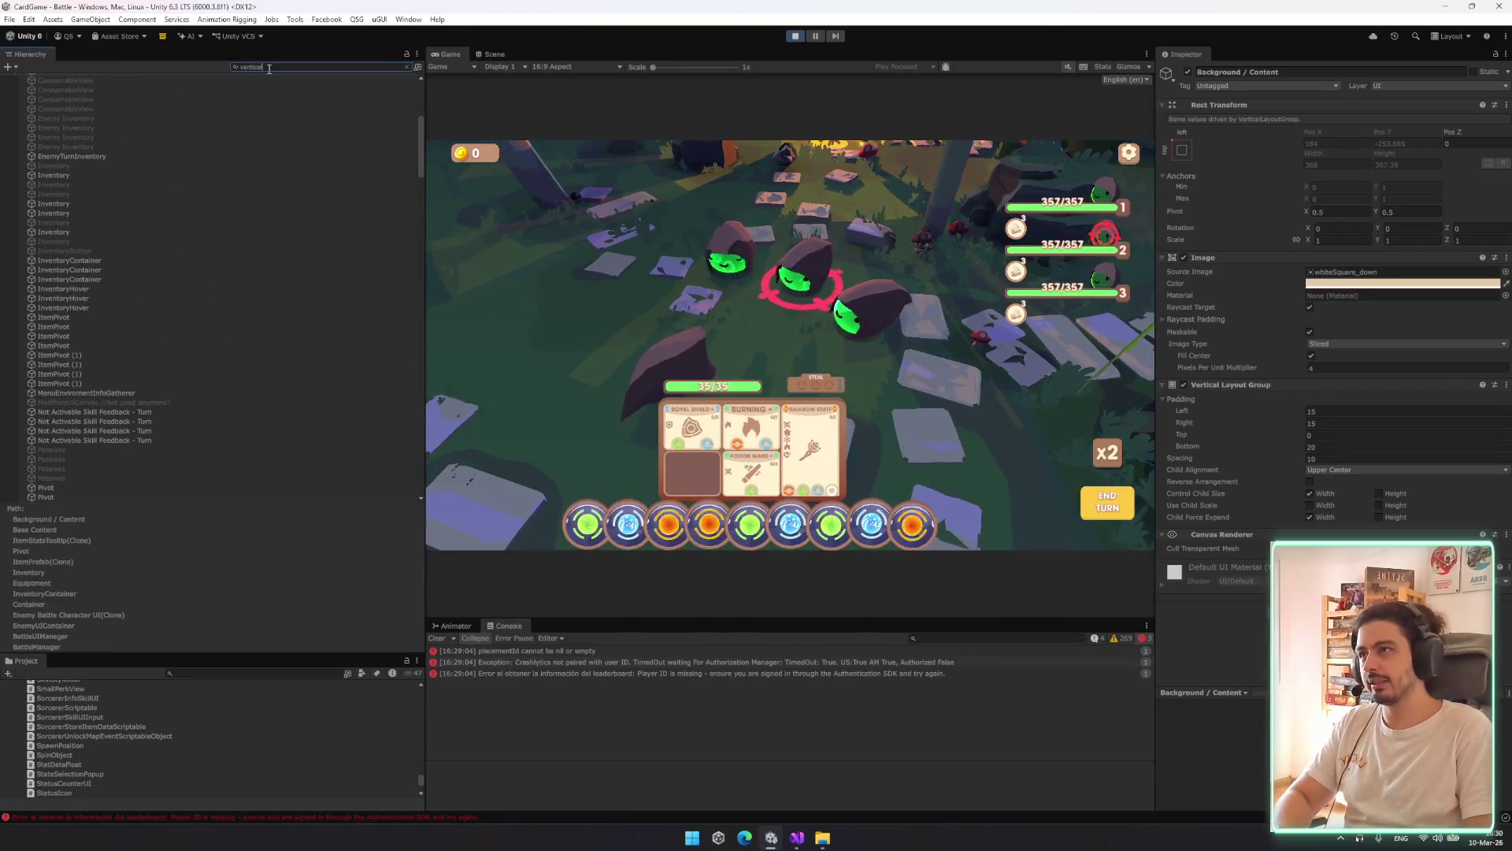
text(Layout)
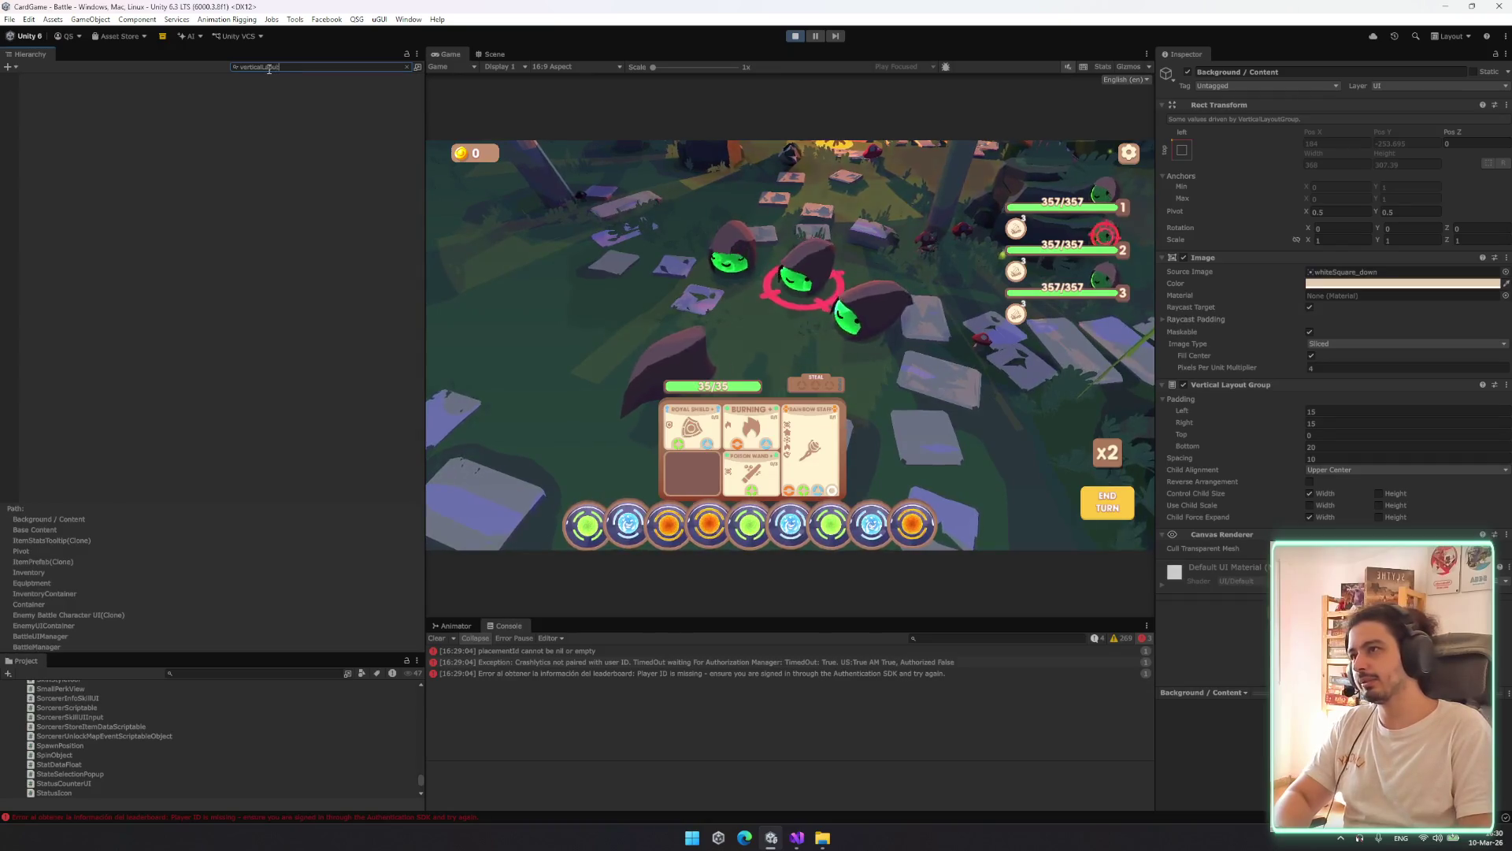
text(Group)
key(BackSpace)
key(BackSpace)
key(BackSpace)
text(oup)
key(BackSpace)
key(BackSpace)
key(BackSpace)
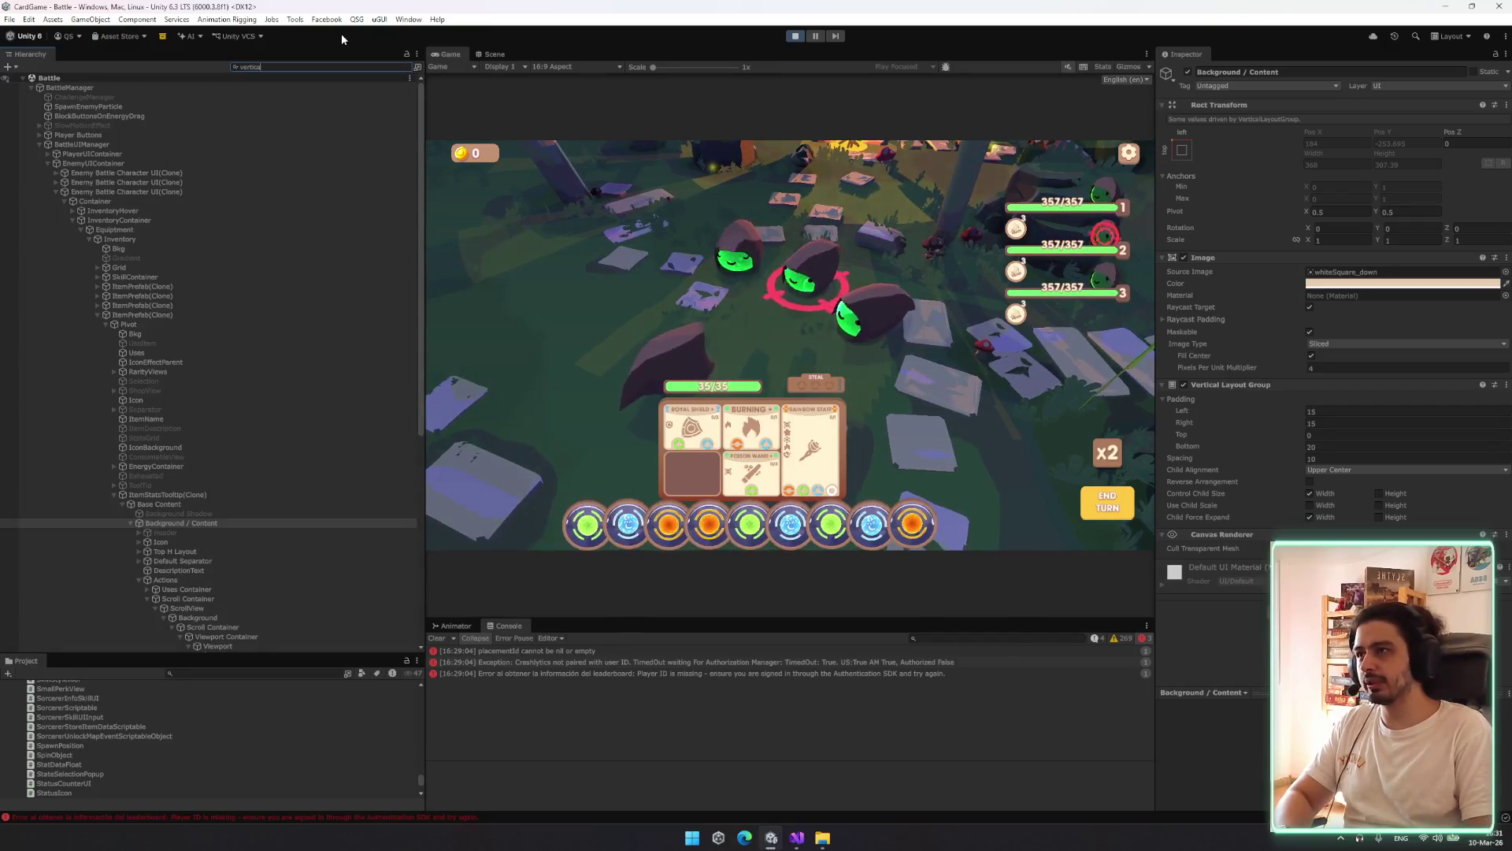
text(llayoutgroup)
Select all filtered objects, from Action(Clone) down, and remove their Vertical Layout Group
click(210, 105)
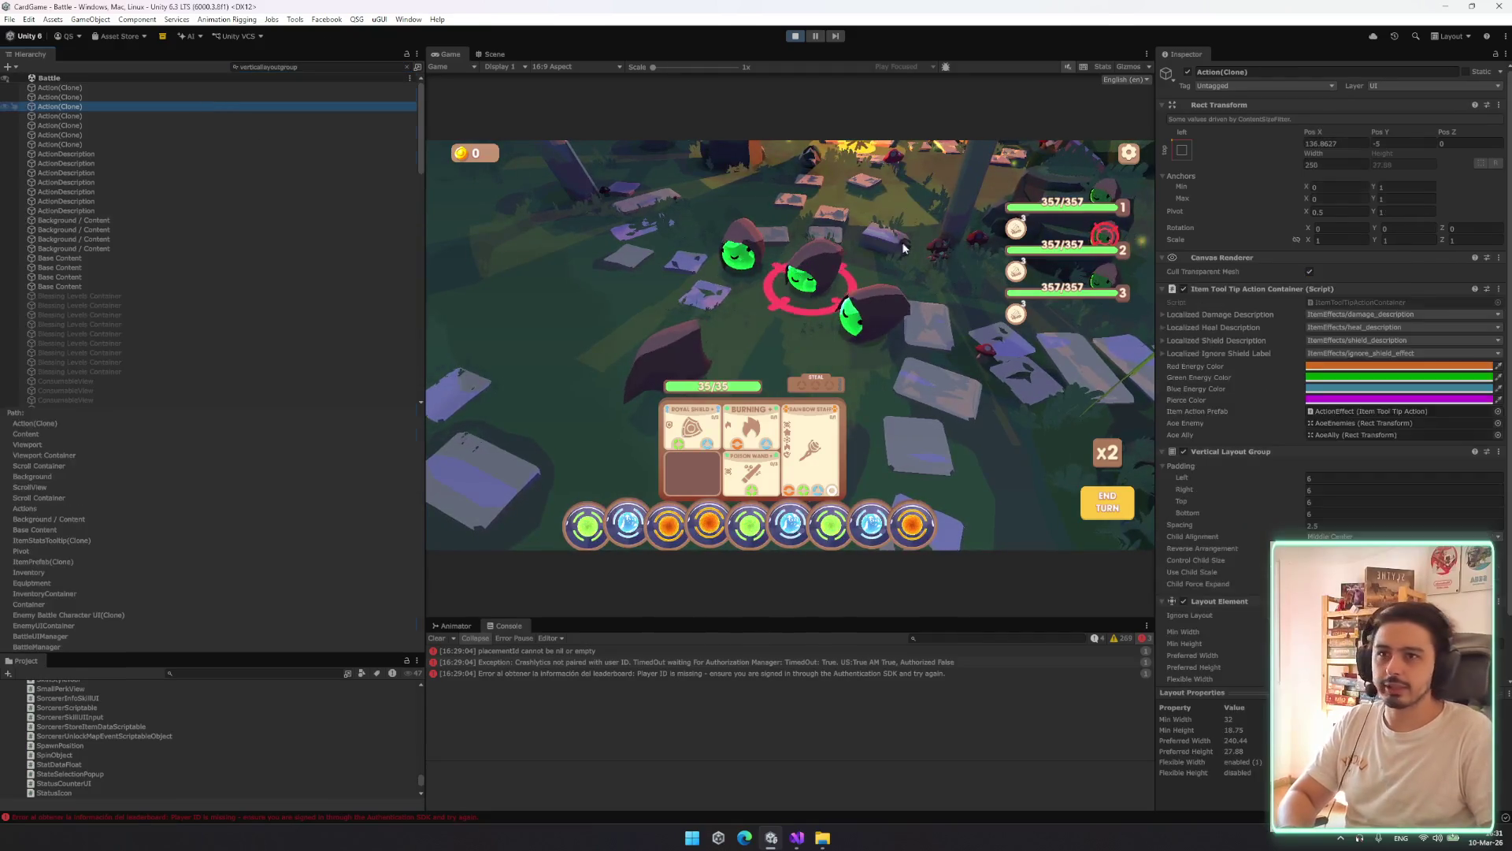
key(ctrl+a)
right_click(1272, 259)
click(1311, 287)
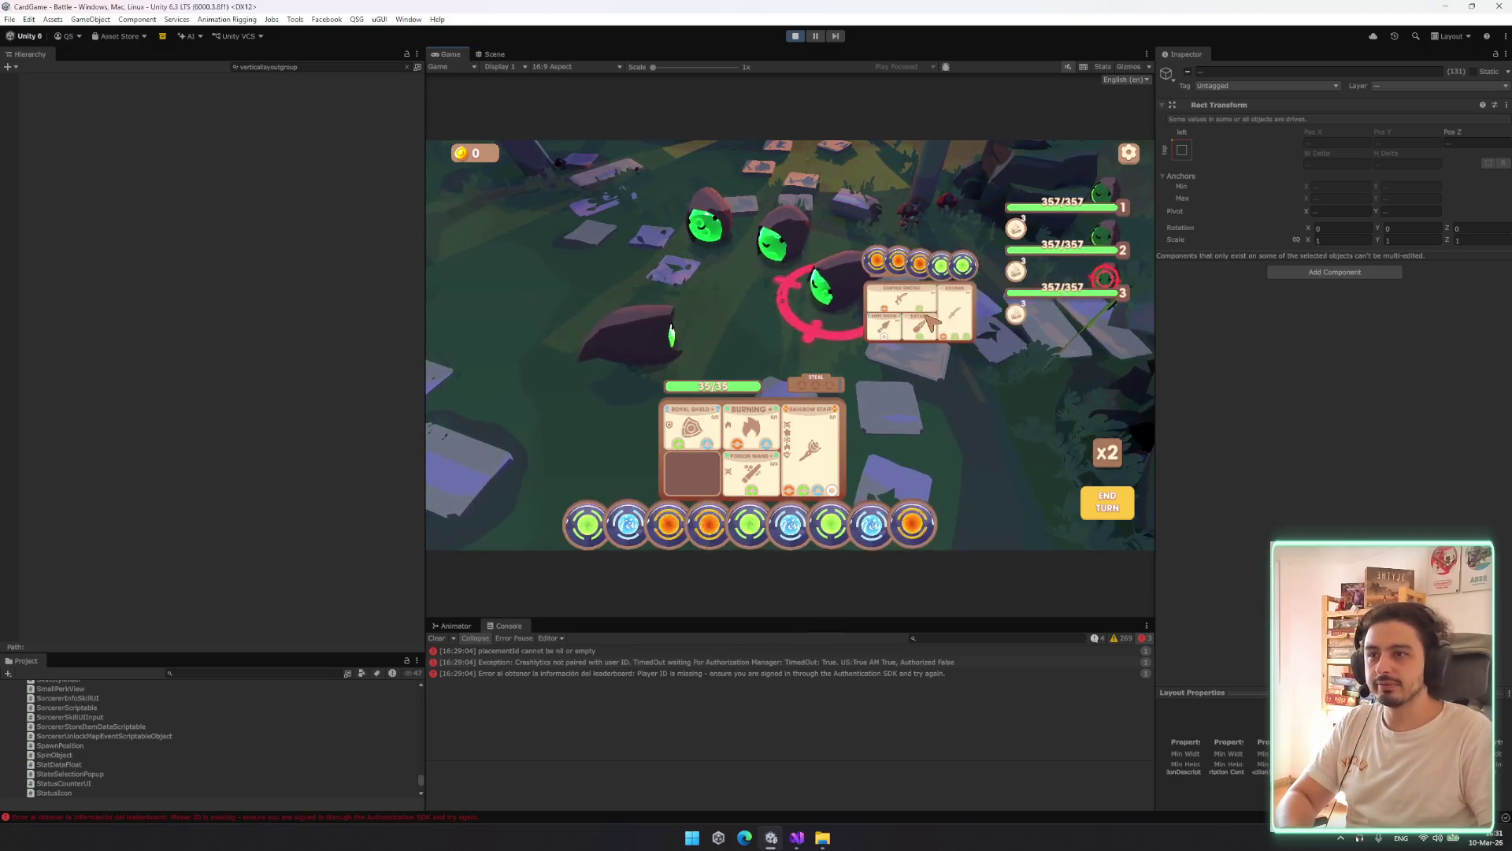
mouse_move(923, 303)
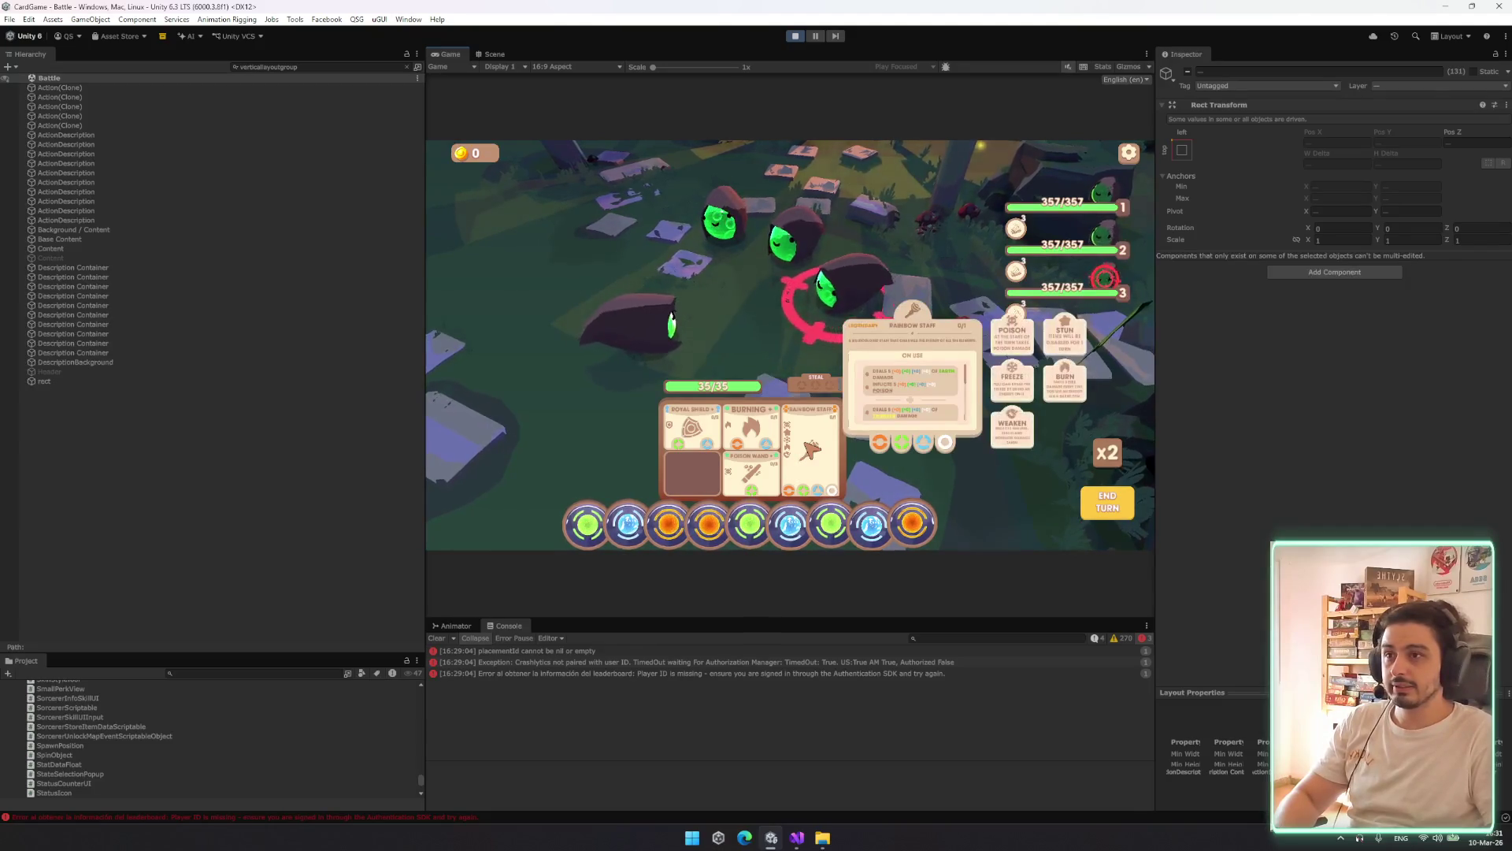
mouse_move(754, 428)
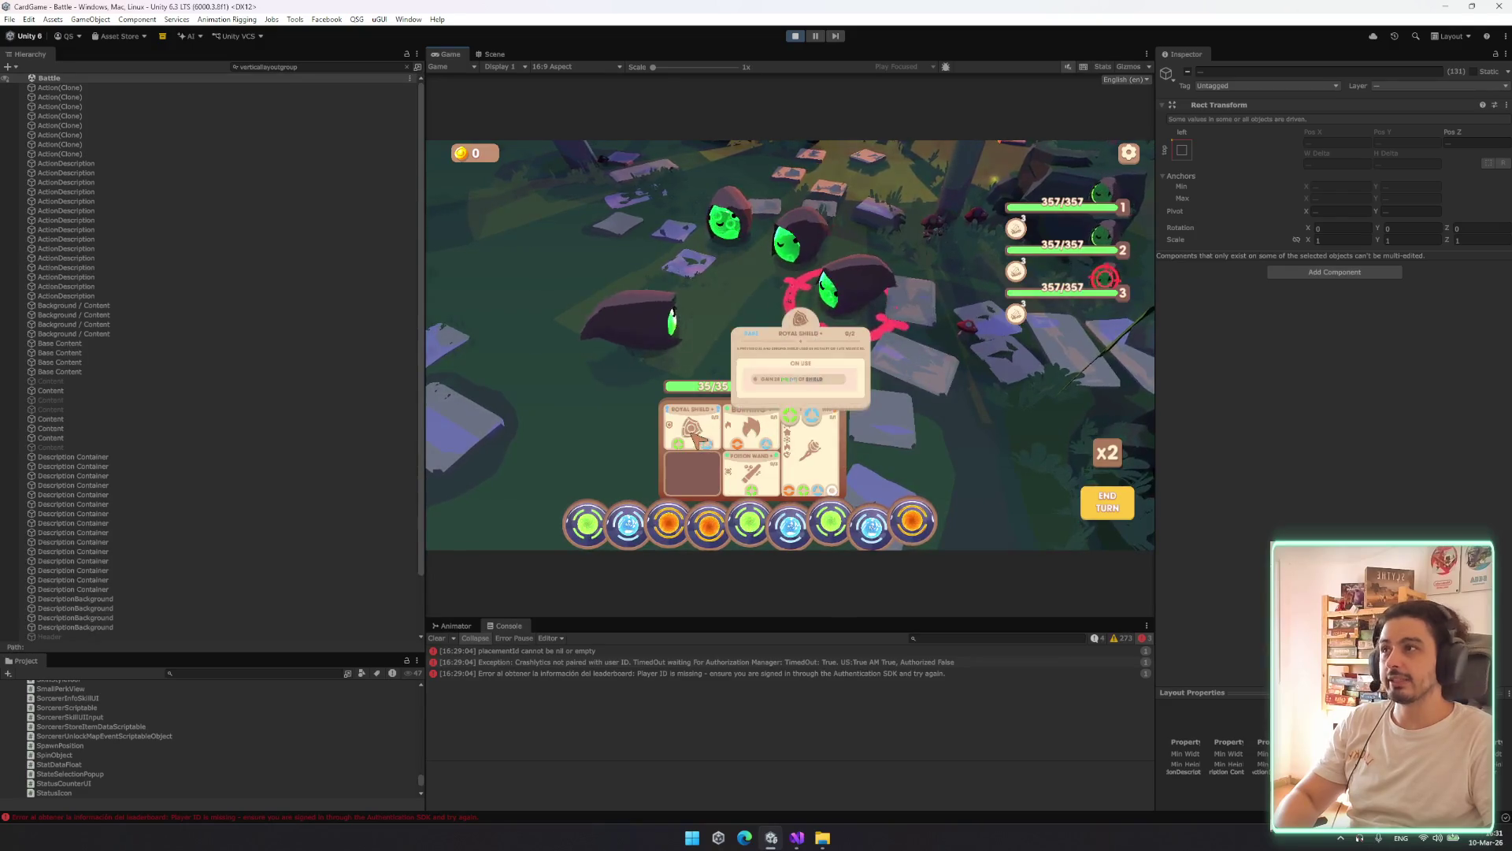
Select all 66 newly listed objects and remove their Vertical Layout Group
click(111, 192)
key(ctrl+a)
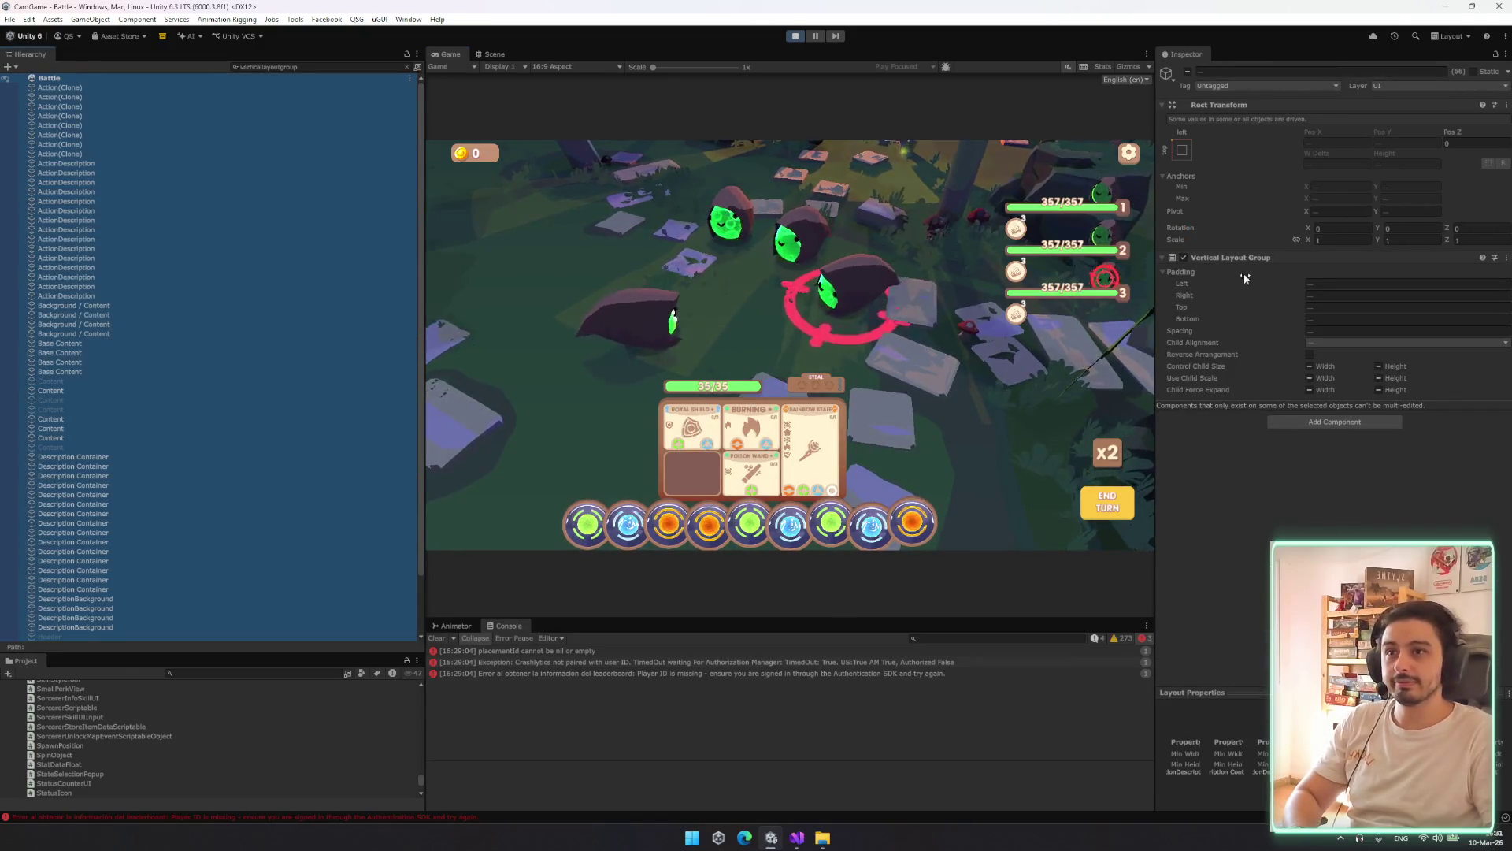
right_click(1244, 257)
click(1291, 286)
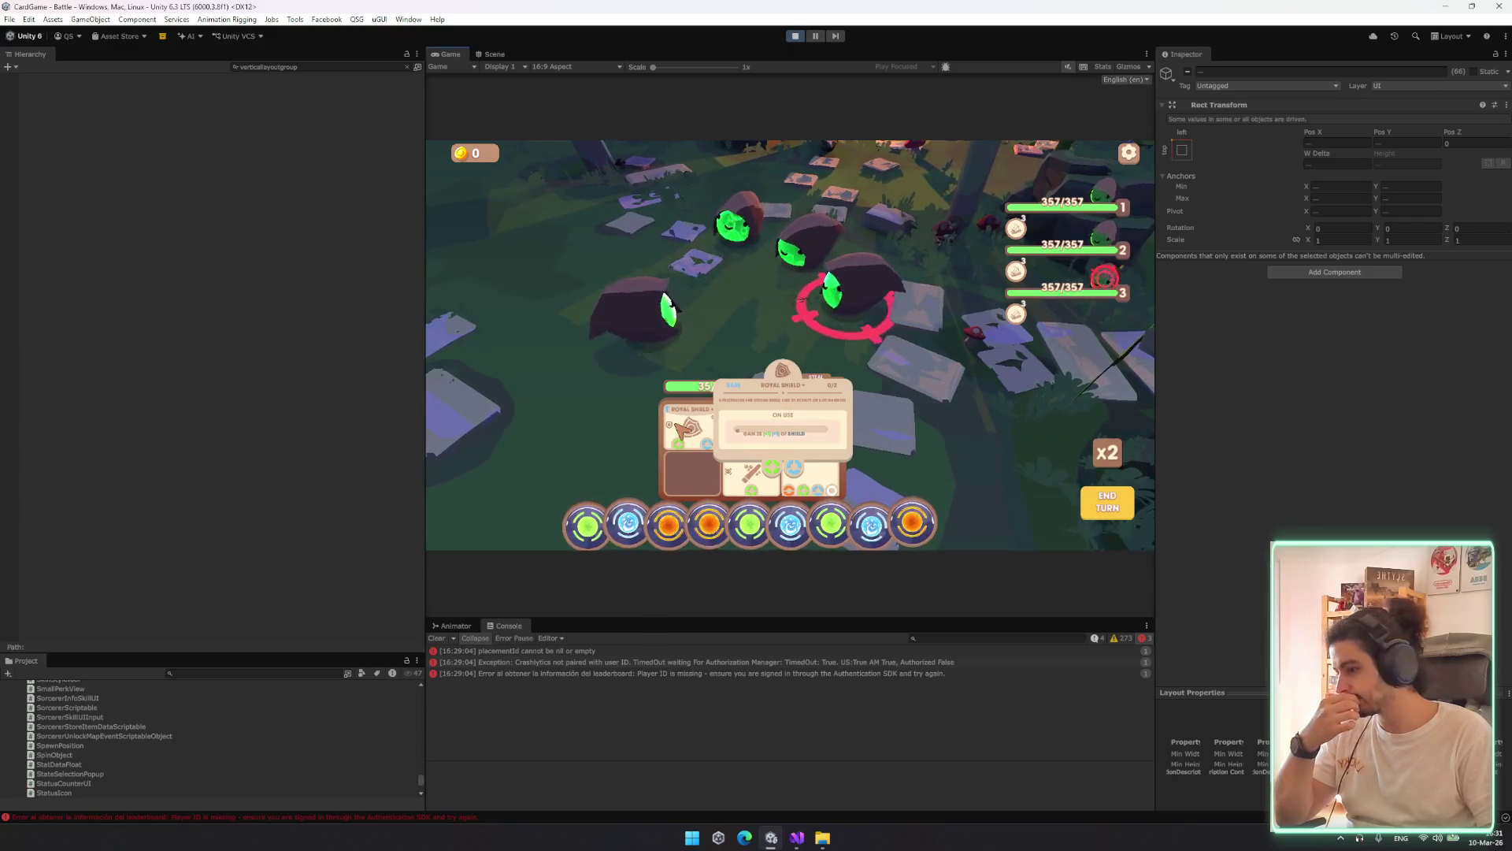
mouse_move(794, 455)
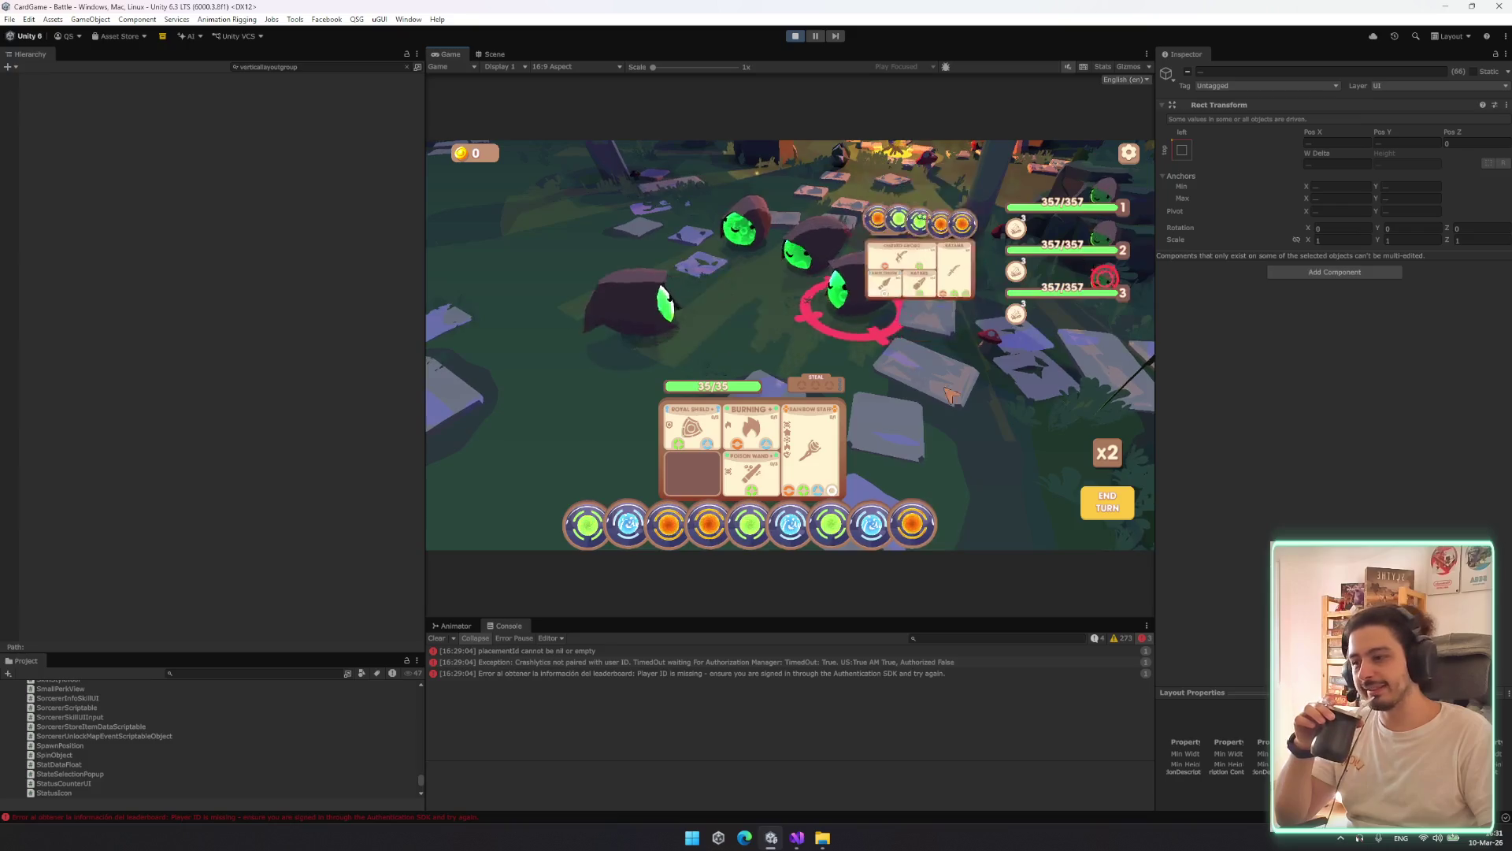
mouse_move(1045, 297)
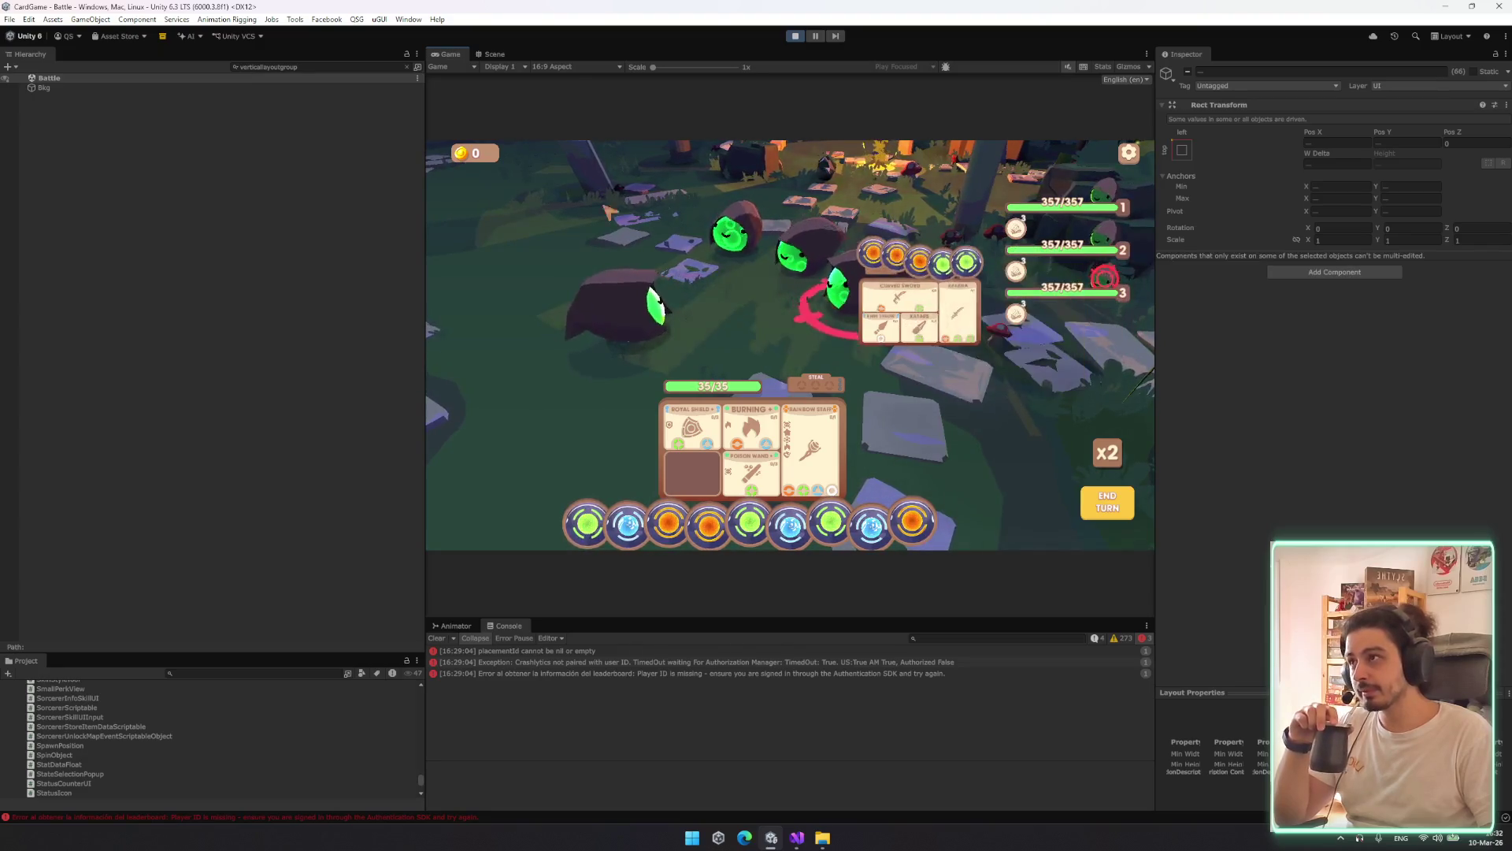
Clear the Hierarchy filter and start a new search for 'verti'
click(411, 67)
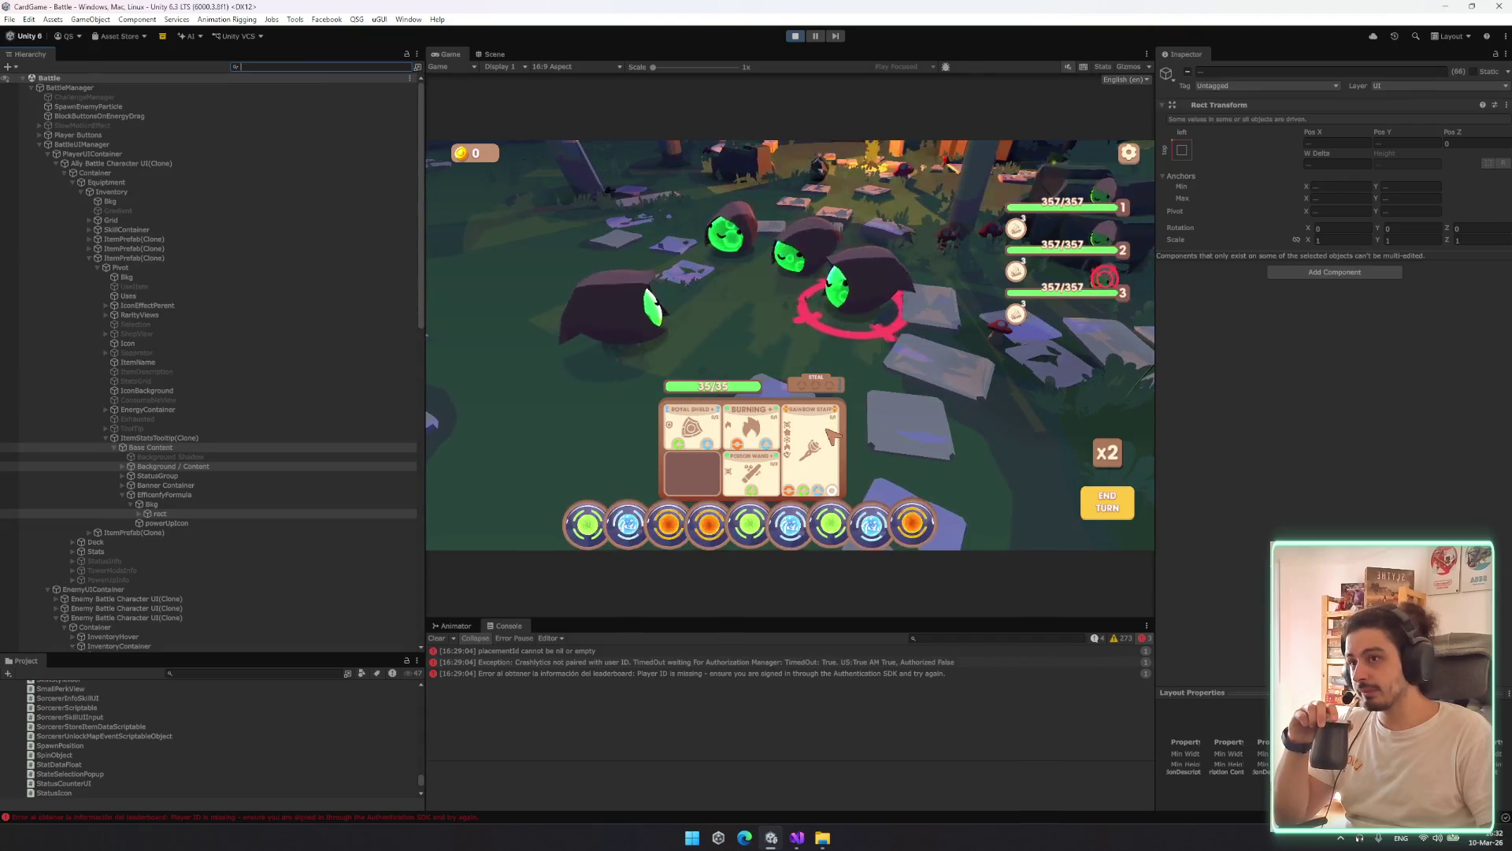
click(819, 451)
mouse_move(824, 425)
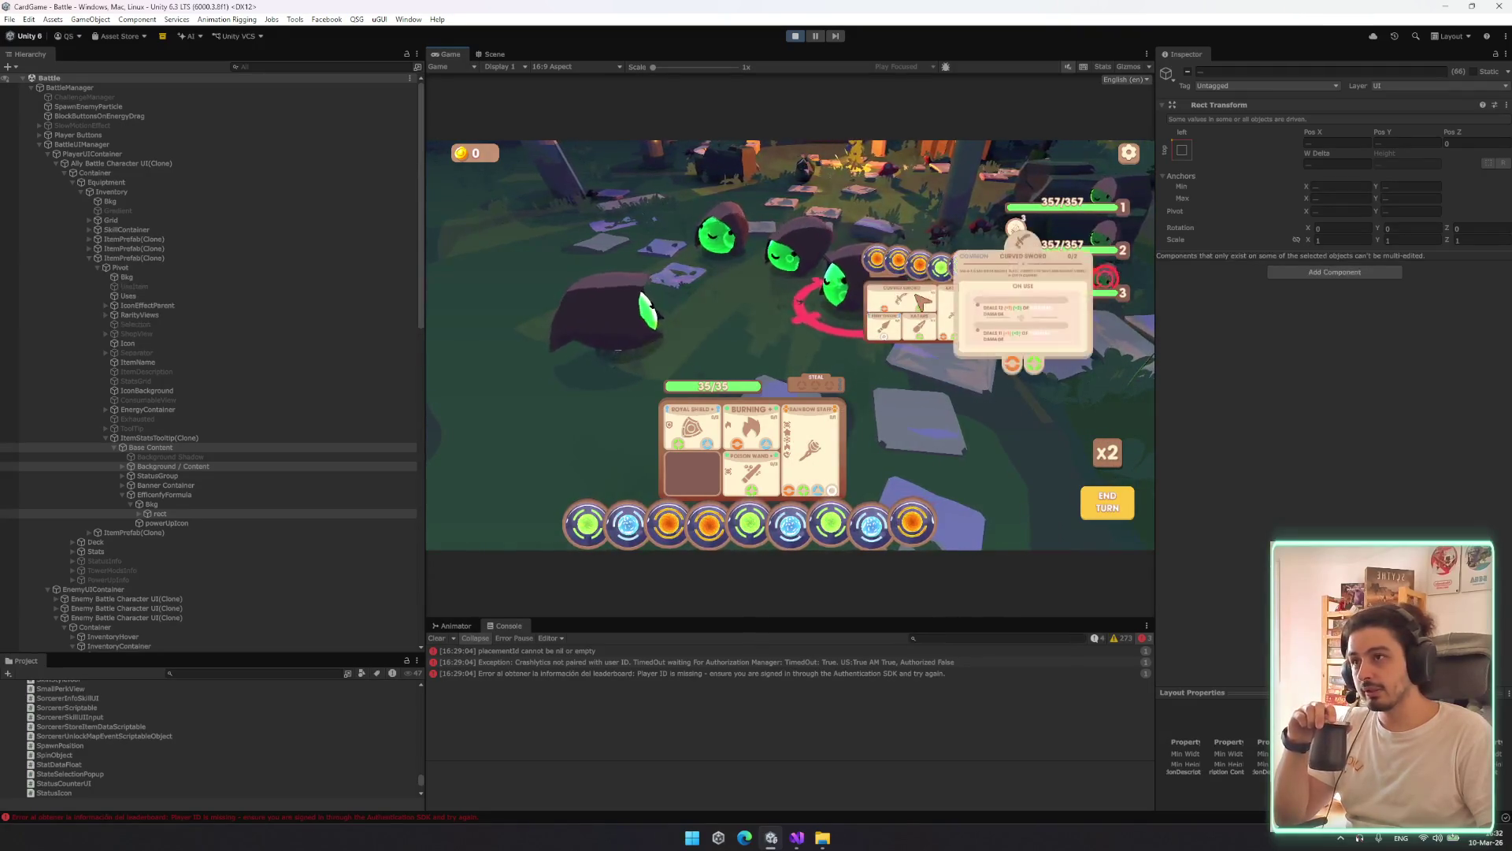
click(299, 67)
text(verticalla)
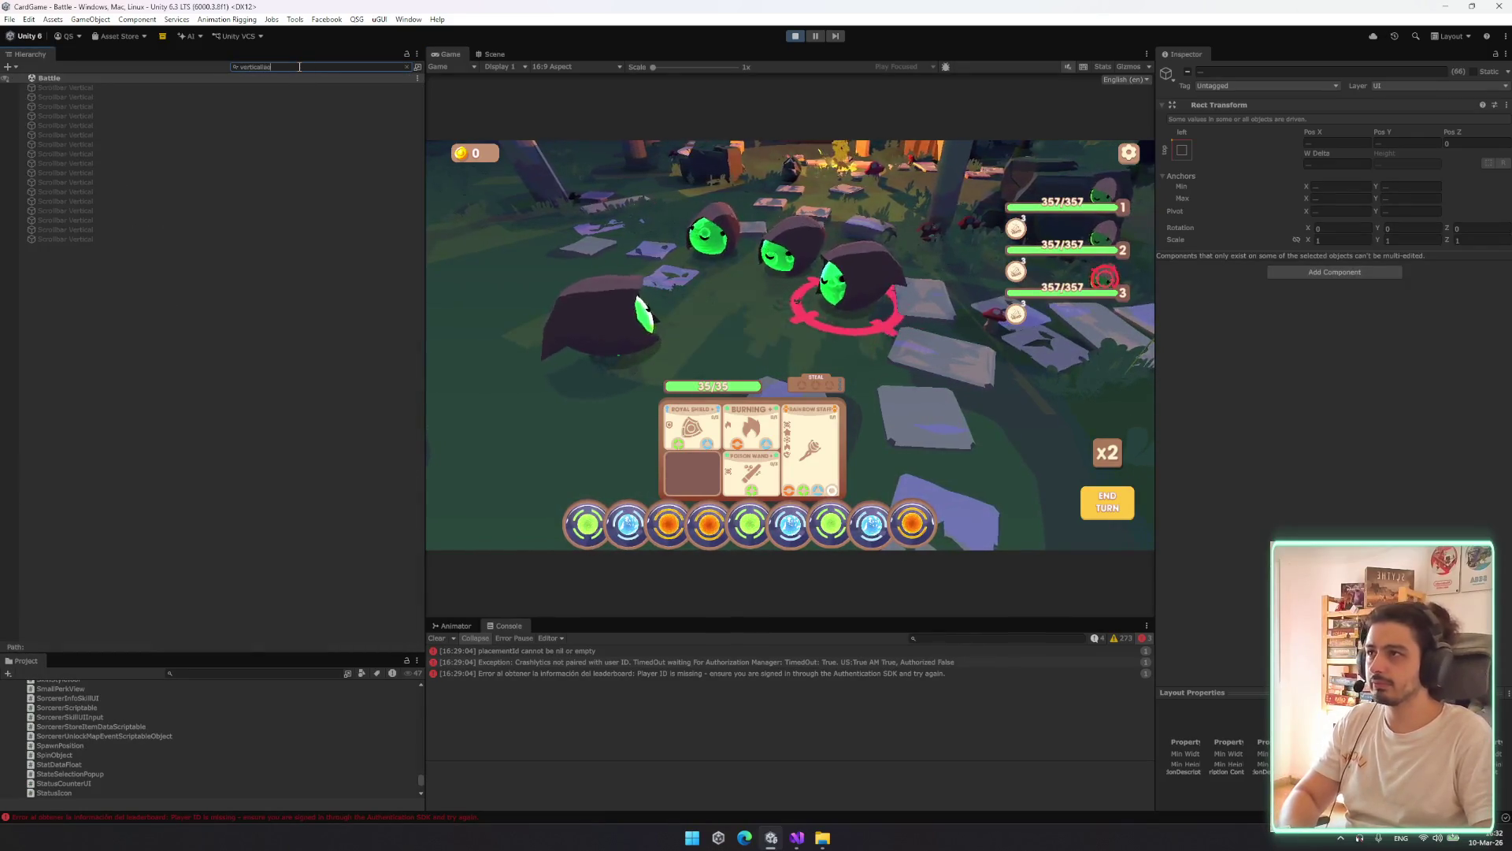
Re-filter by 'verticallayoutgroup' and remove the Vertical Layout Group from Bkg
key(BackSpace)
key(BackSpace)
key(BackSpace)
text(rtic)
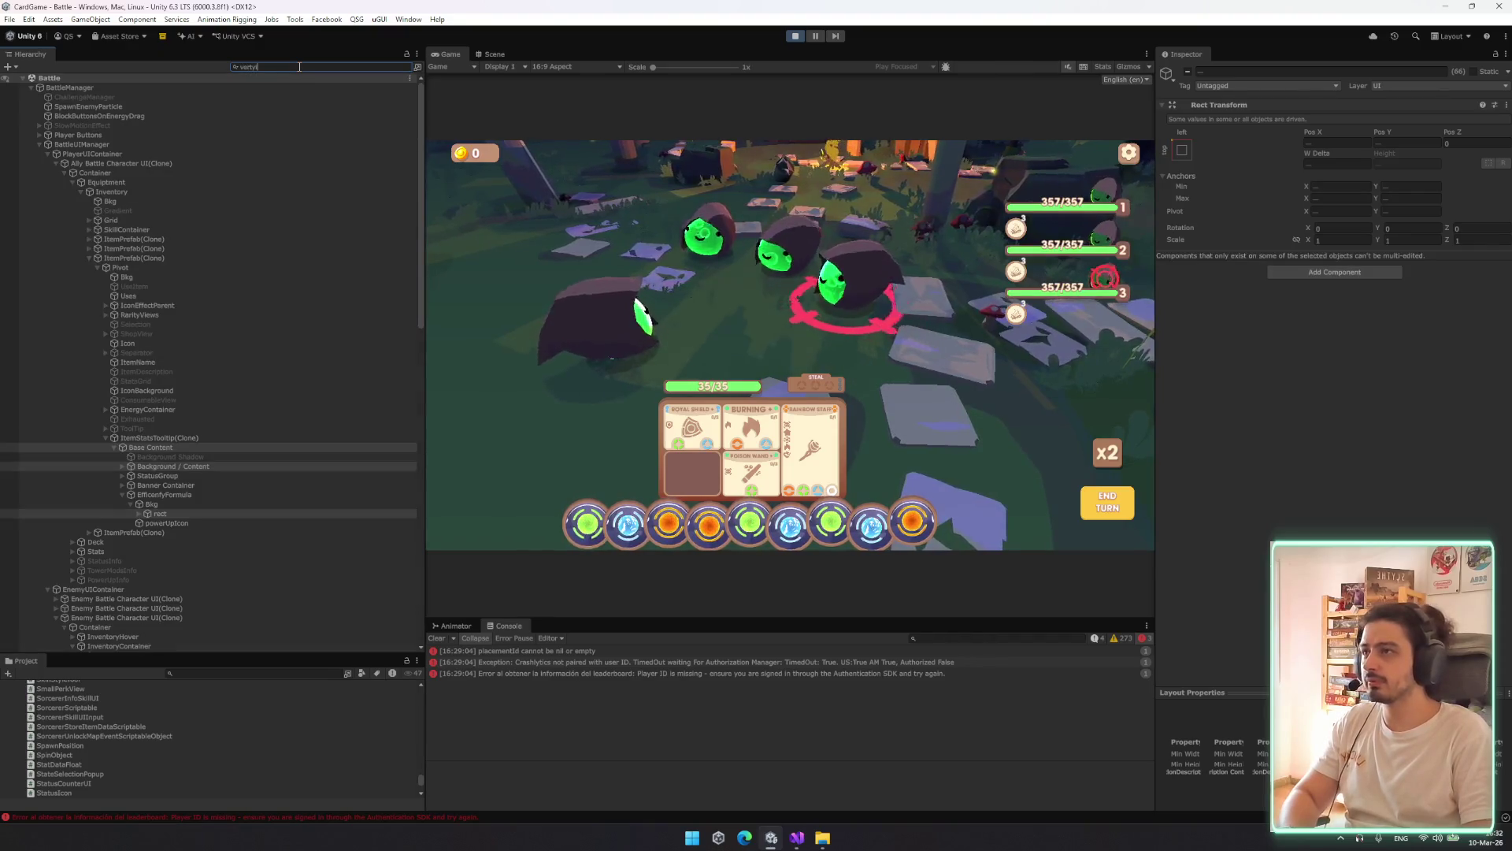
text(verti)
text(layoutgrup)
key(ctrl+BackSpace)
text(verticallay)
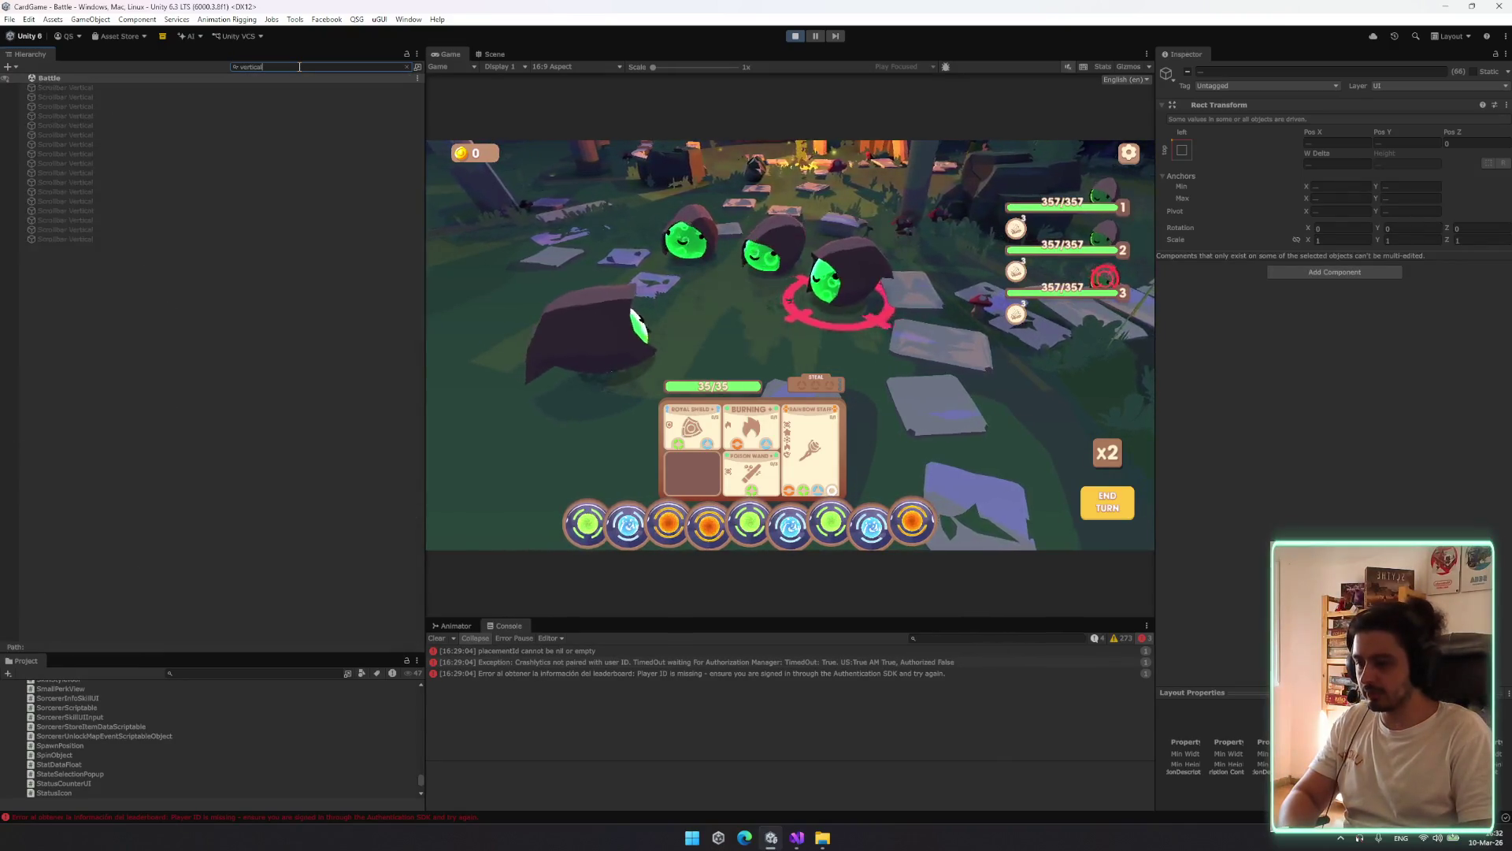
text(outgro)
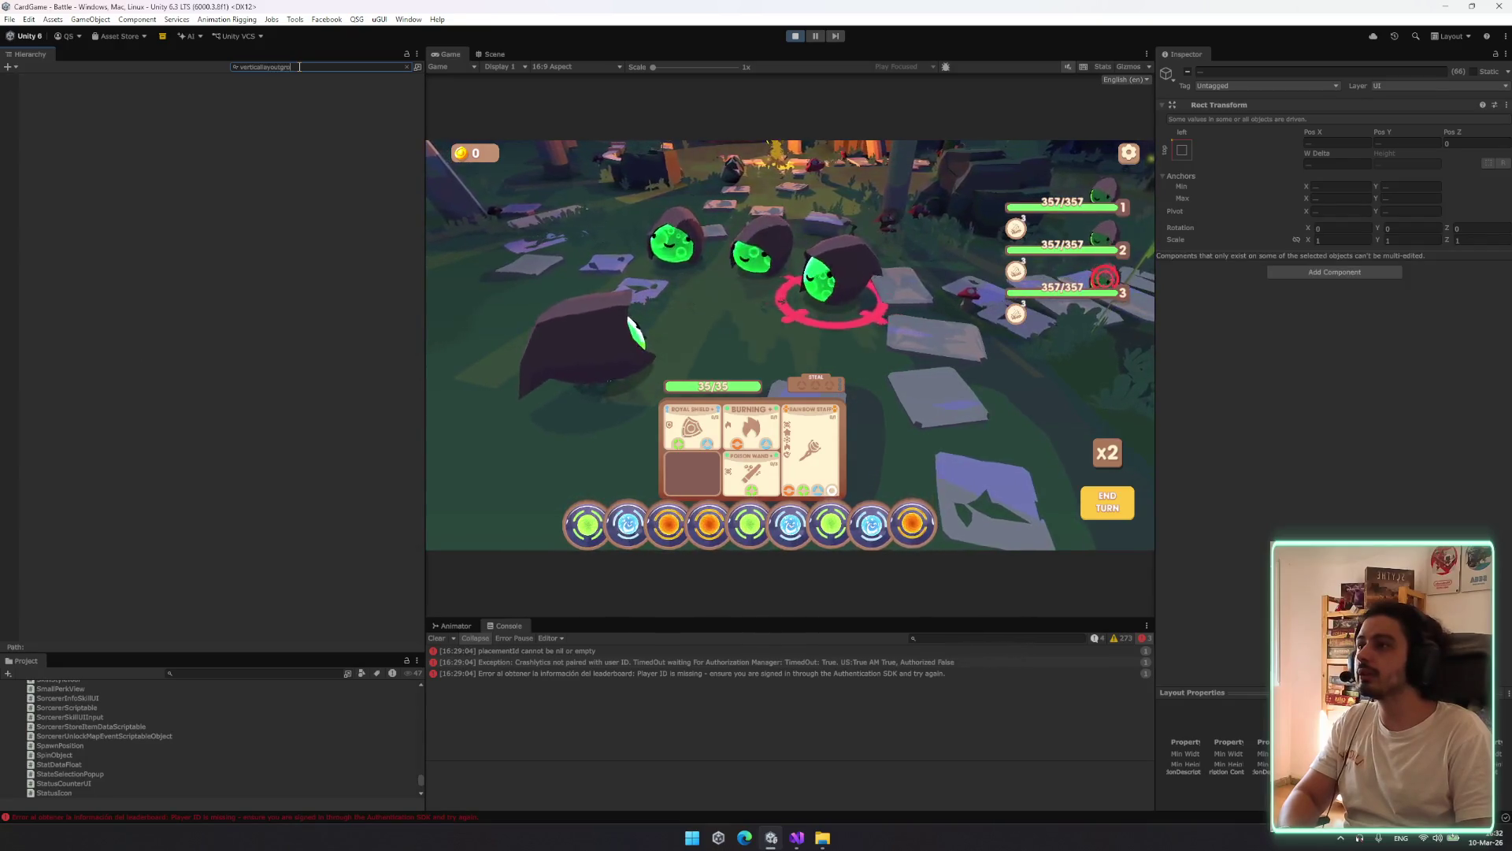
text(up)
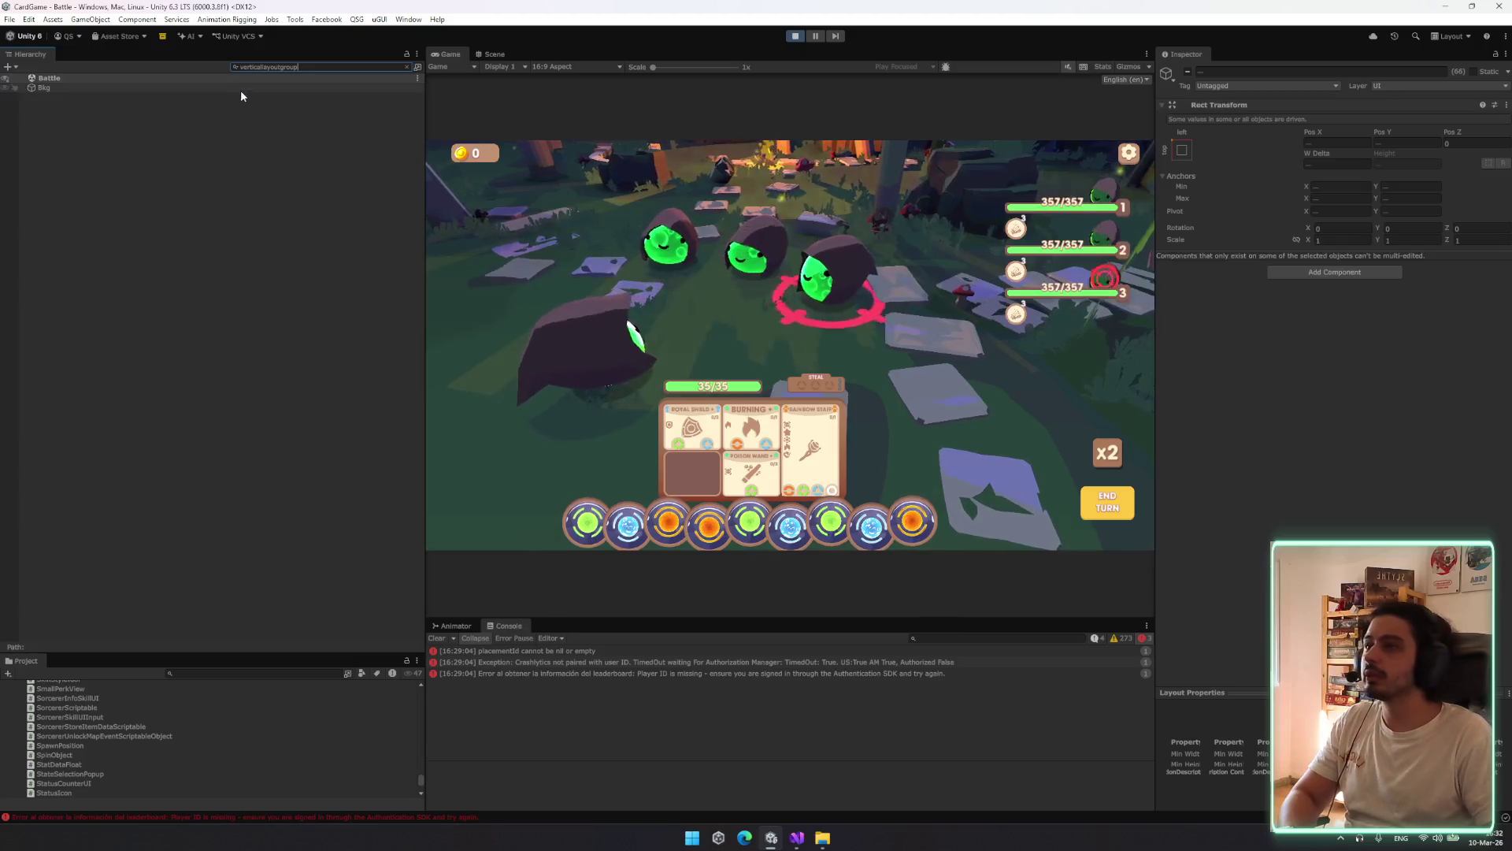
click(245, 87)
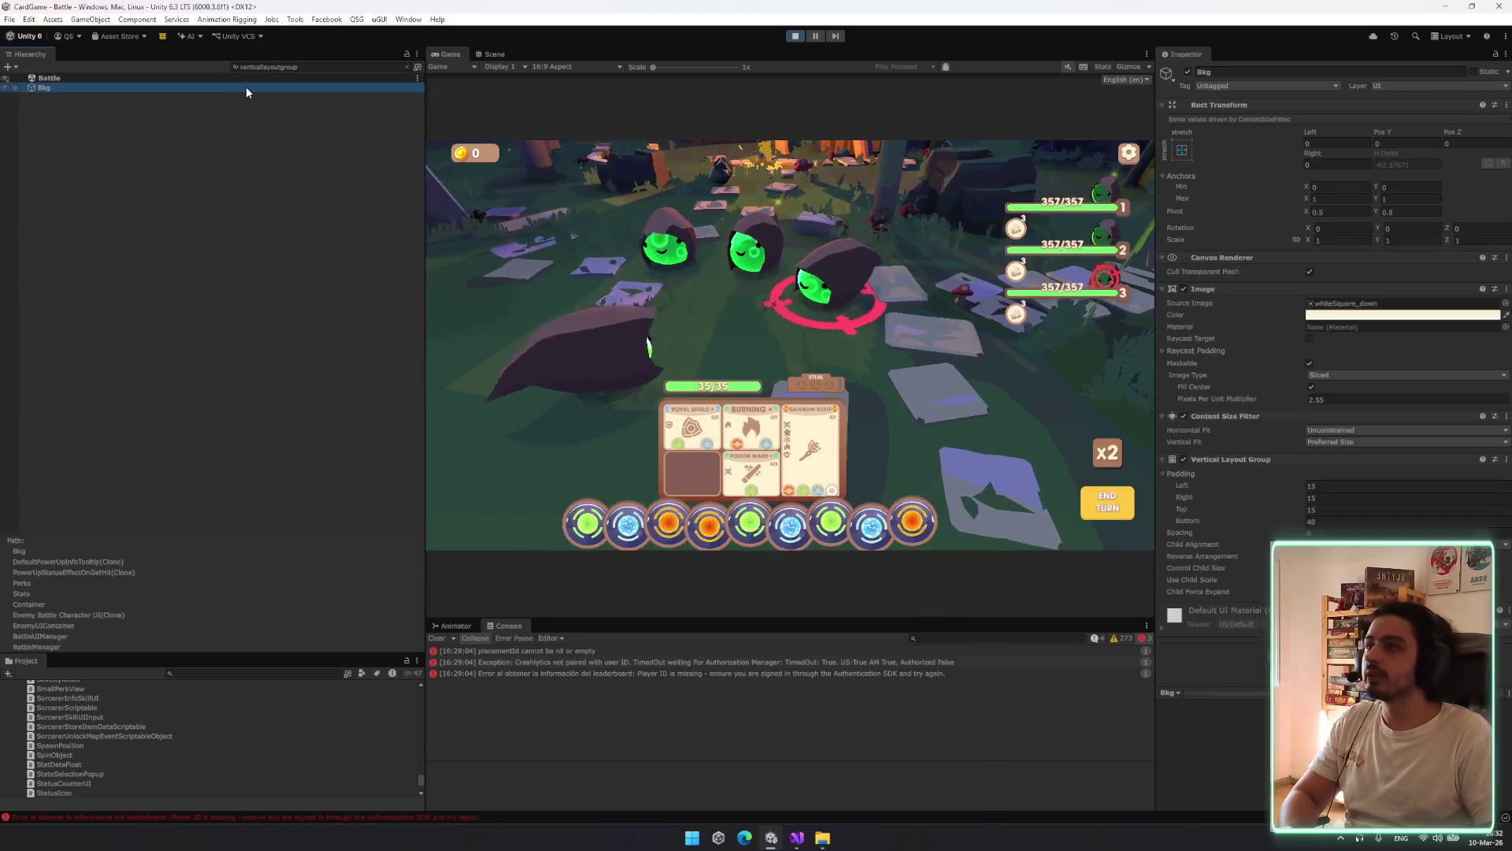
right_click(1223, 459)
click(1308, 503)
Search the Hierarchy for Content Size Fitter objects and select one result
click(326, 69)
text(contentfitter)
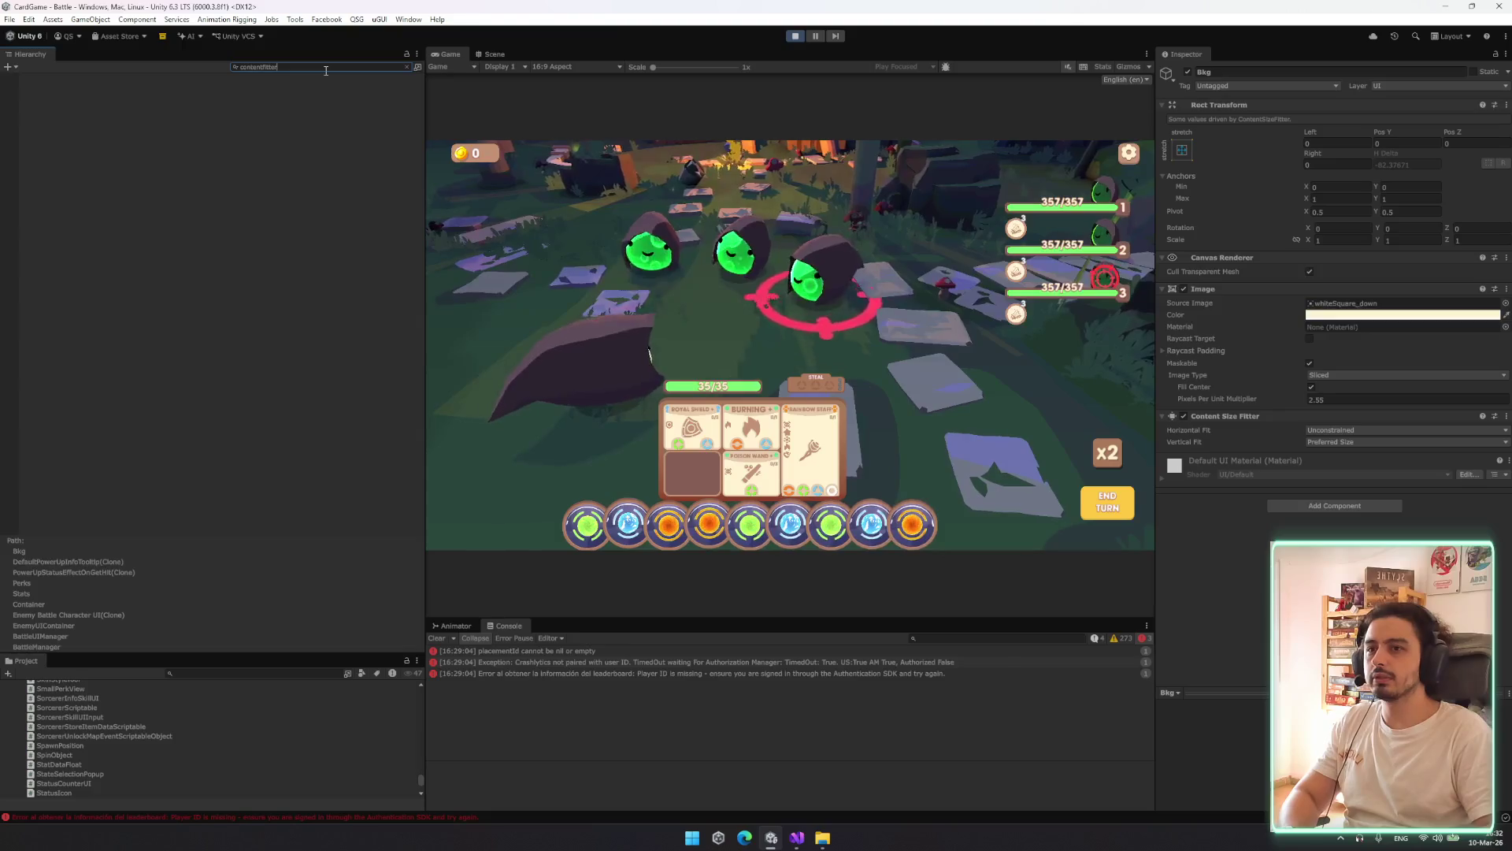
key(ctrl+a)
key(BackSpace)
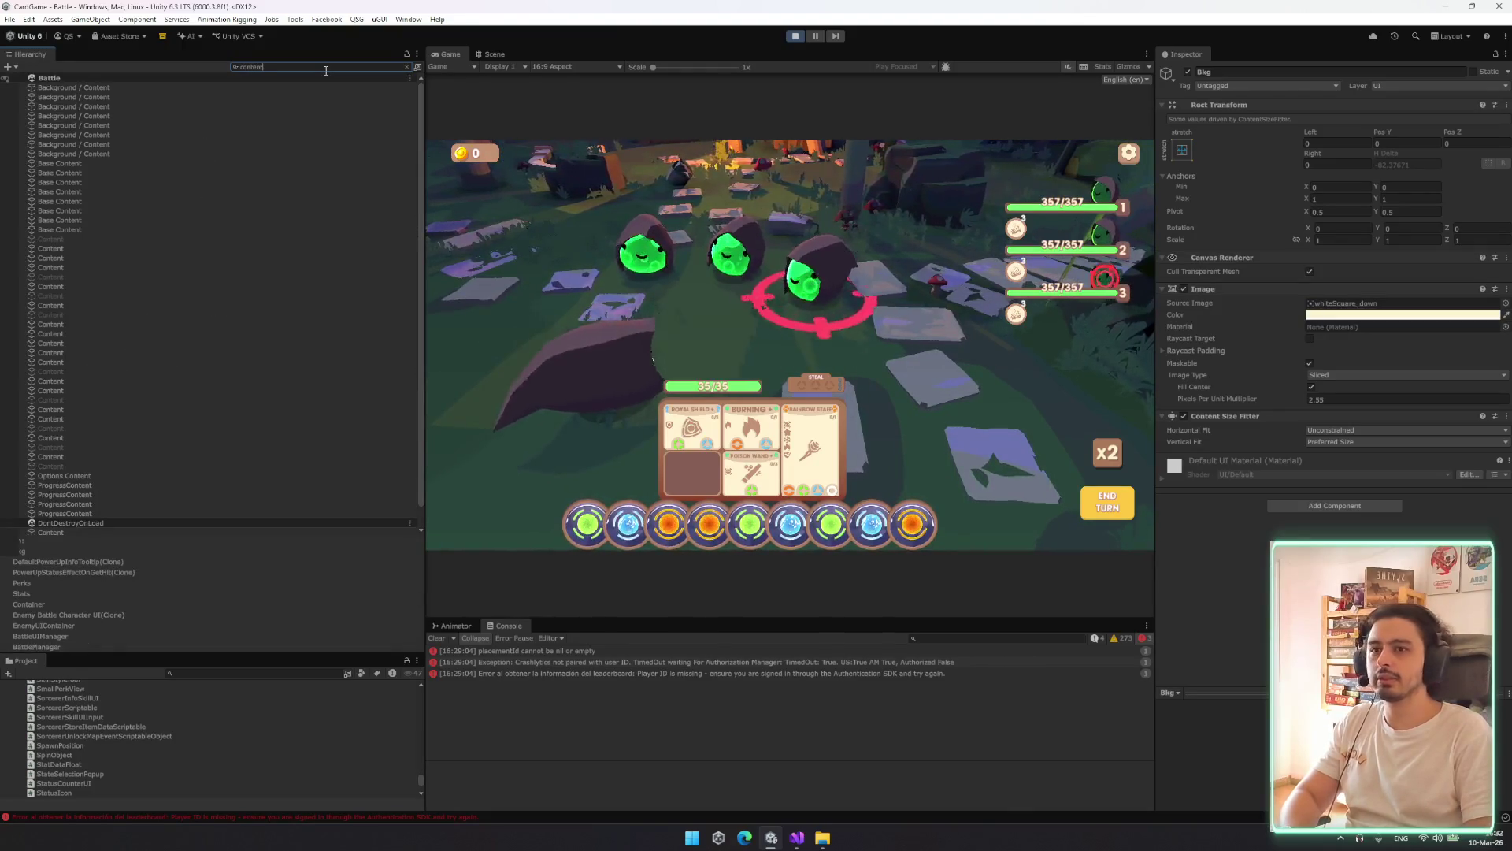
text(size)
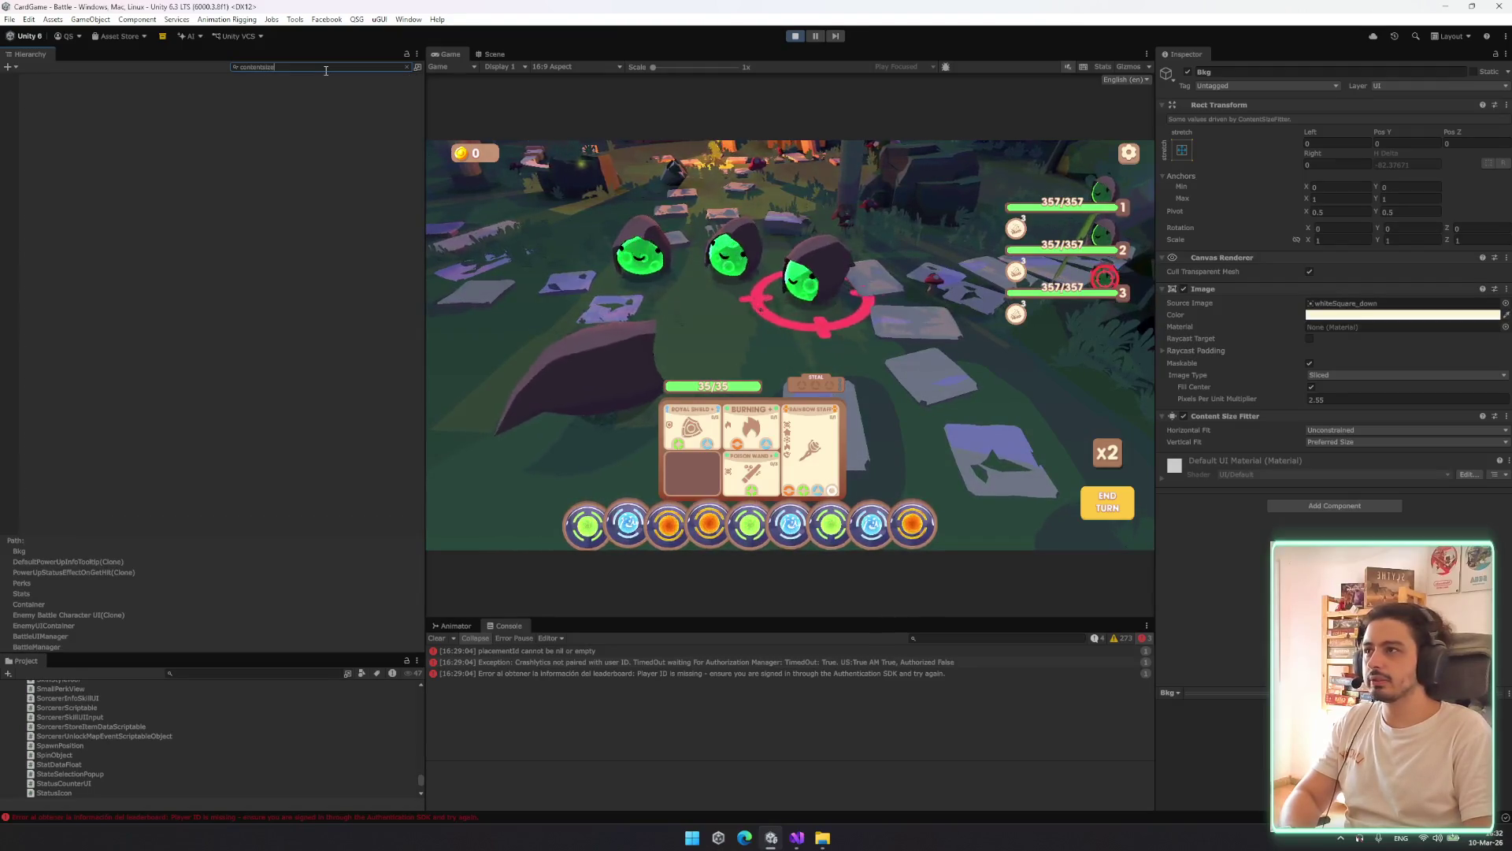
text(r)
click(206, 96)
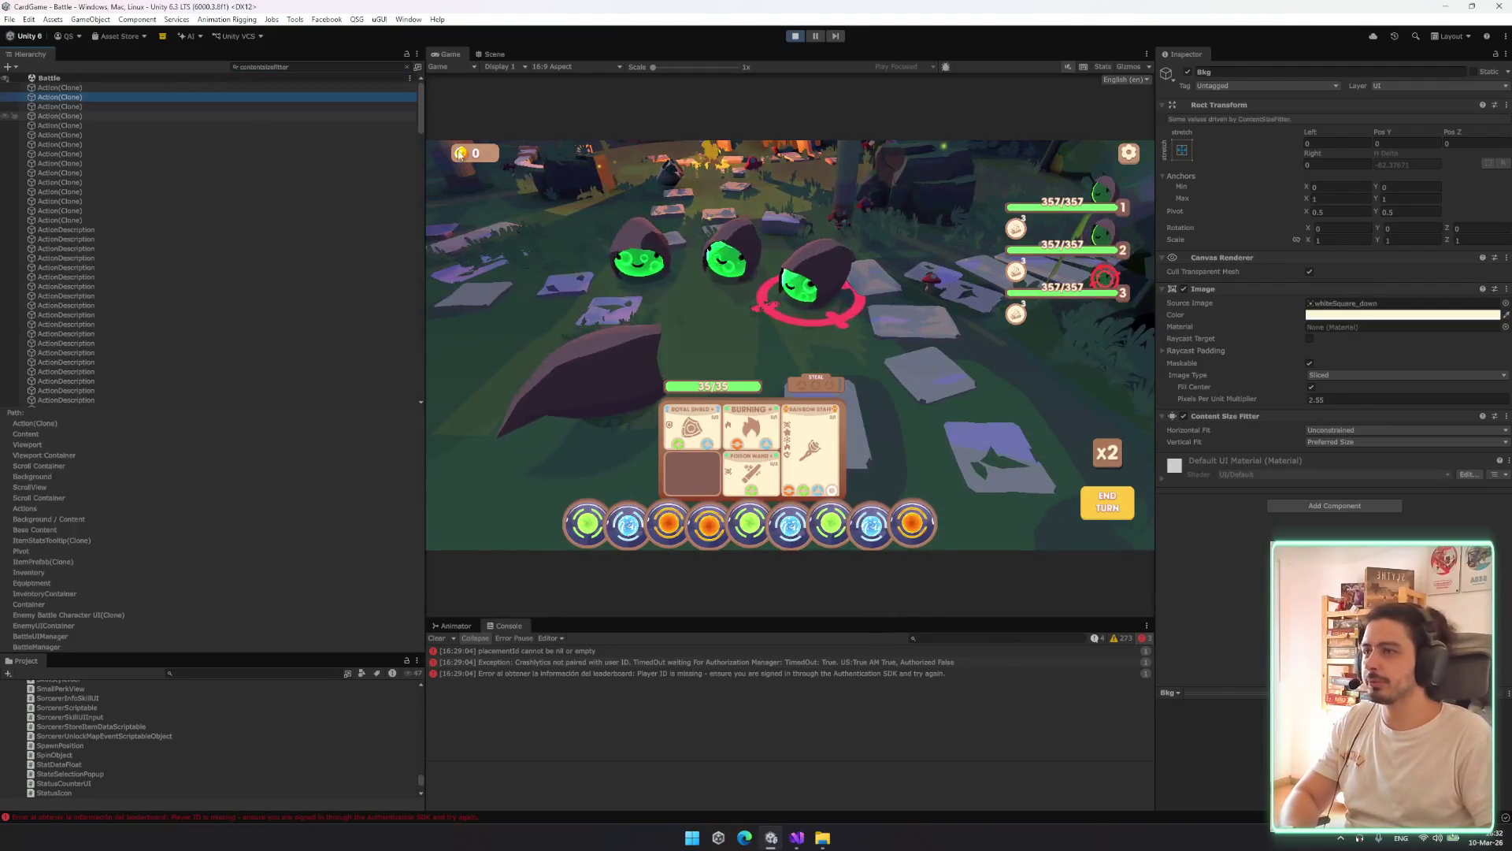
Remove the Content Size Fitter from all 264 selected objects
key(ctrl+a)
right_click(1262, 257)
click(1307, 282)
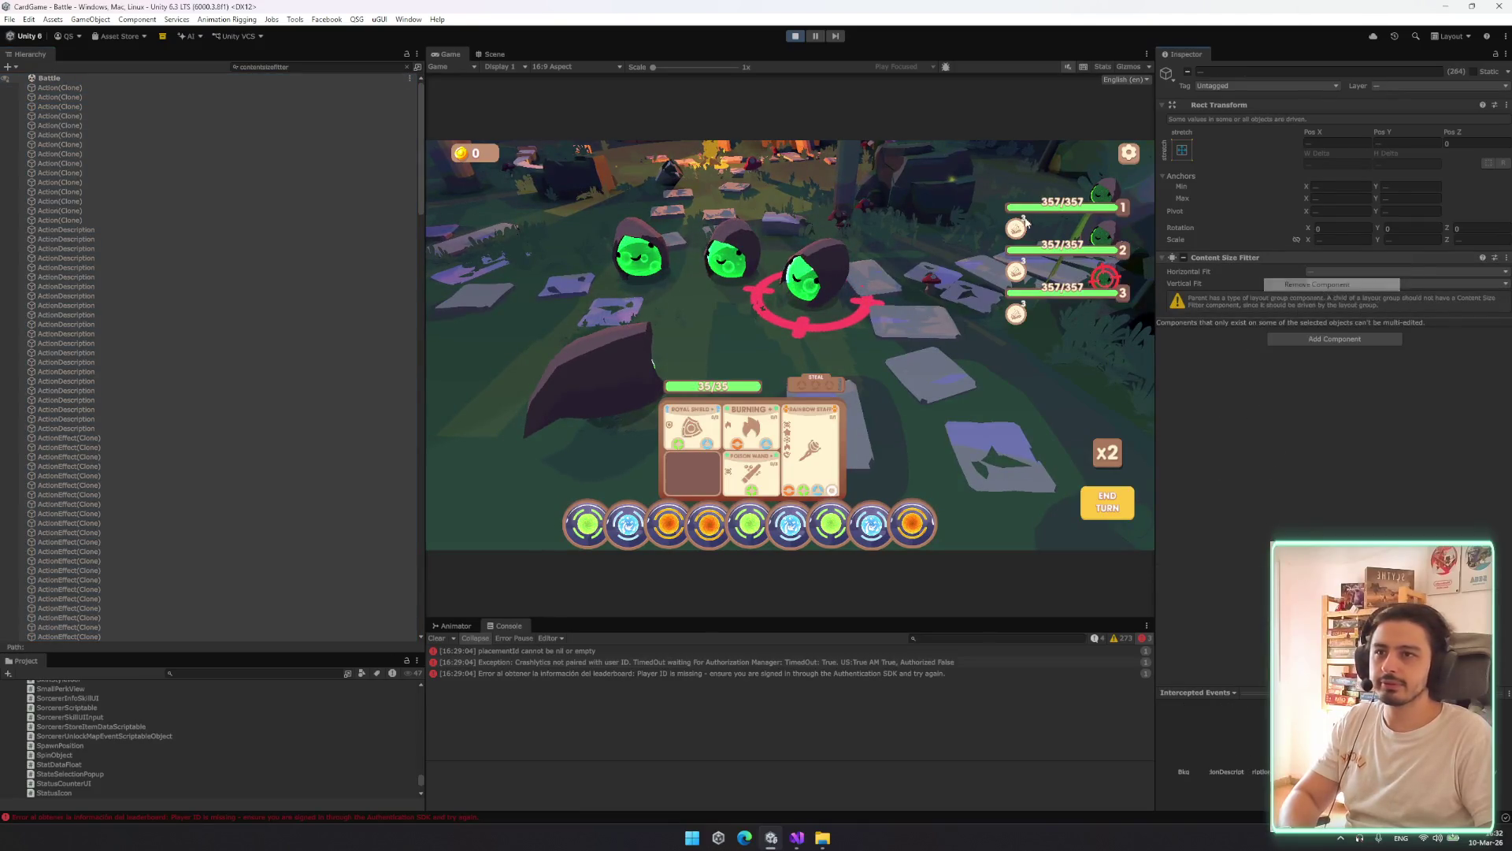
Find all 100 Grid Layout Group objects and remove that component from them
click(287, 67)
text(crid)
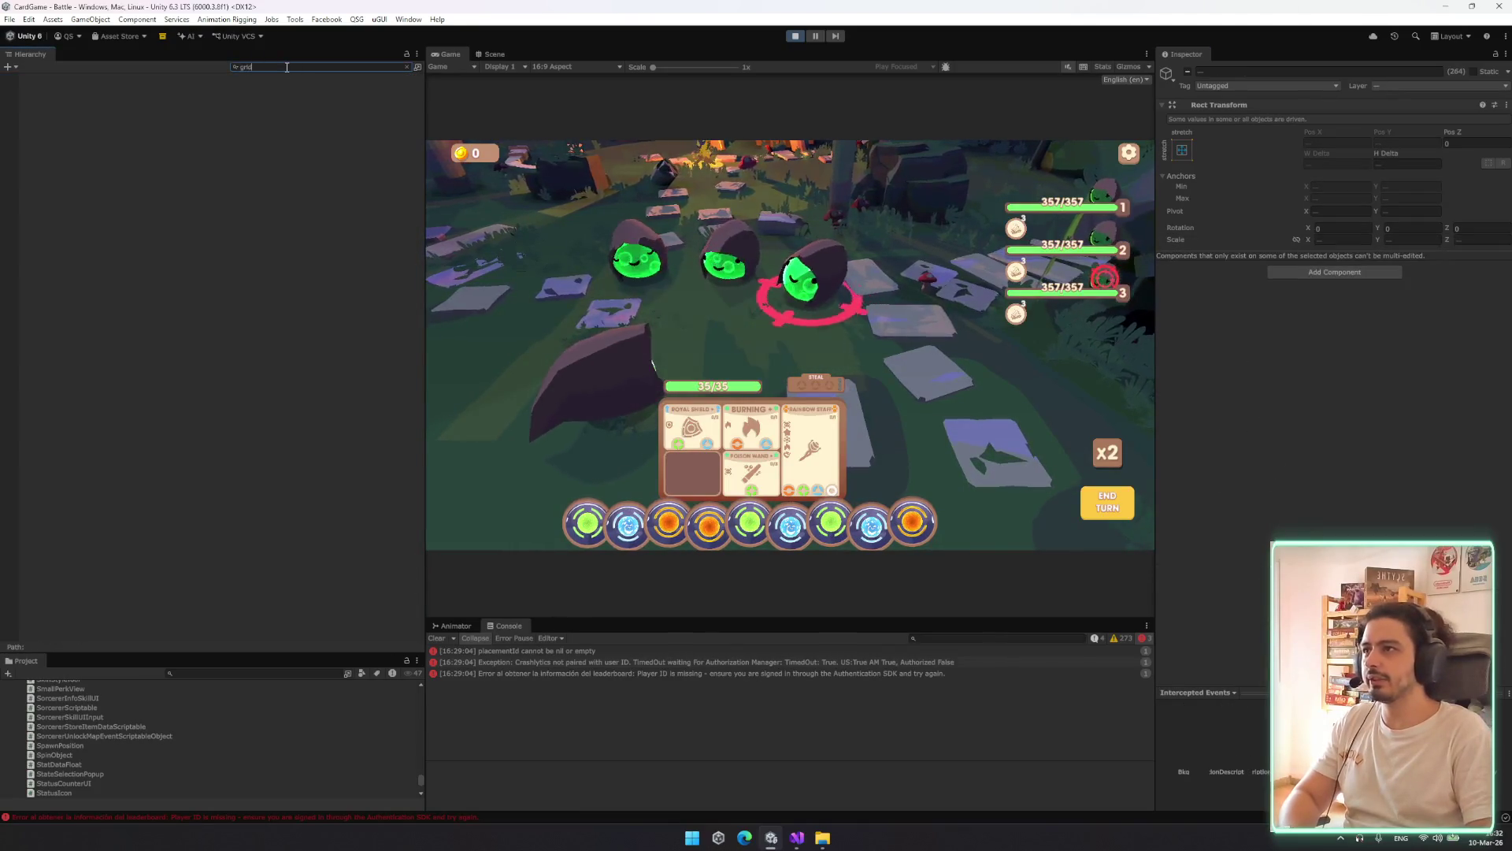
key(BackSpace)
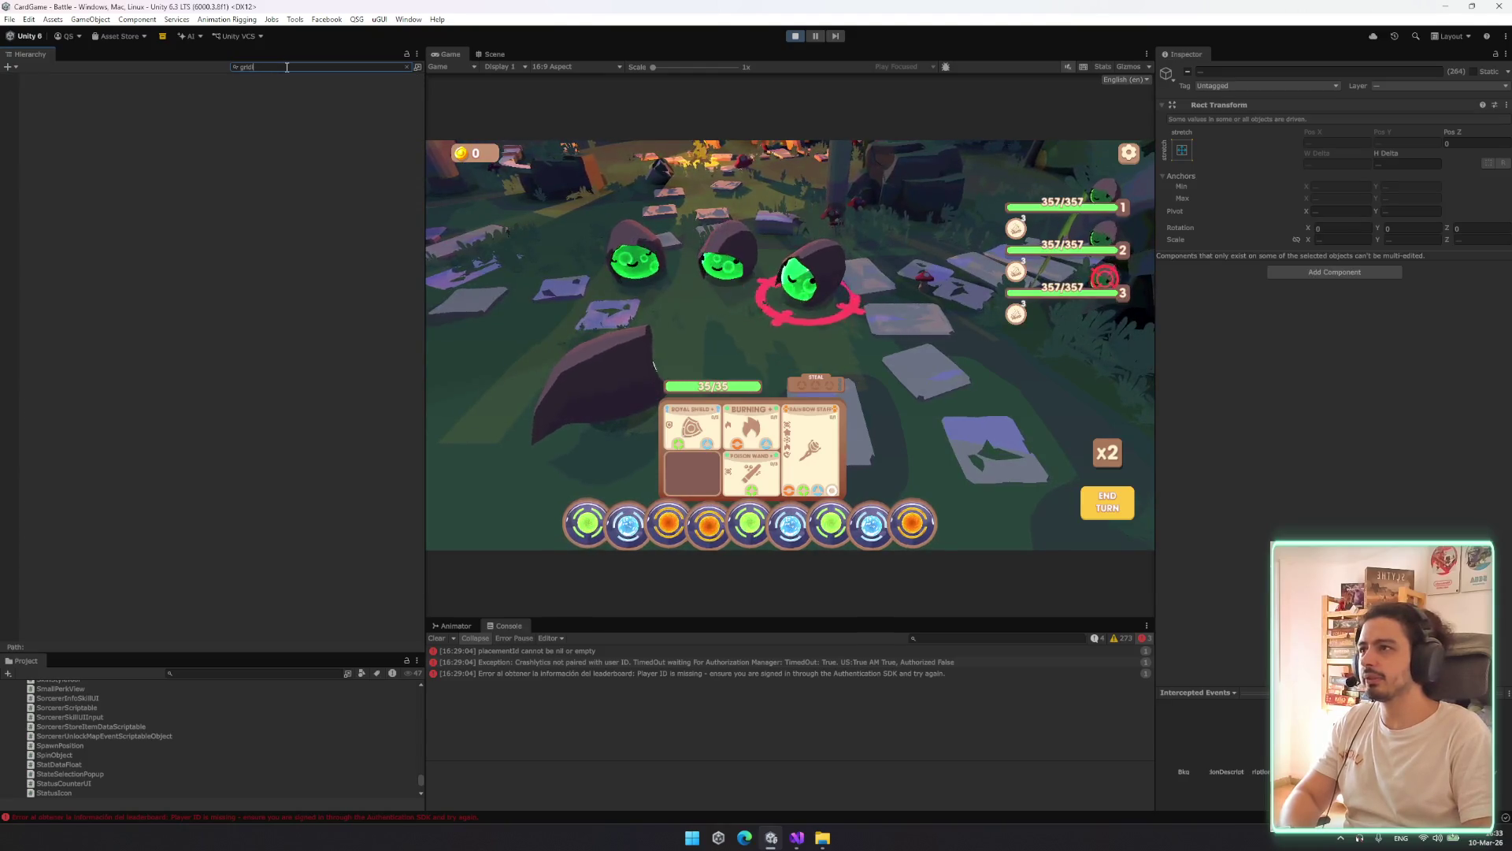
text(ayout)
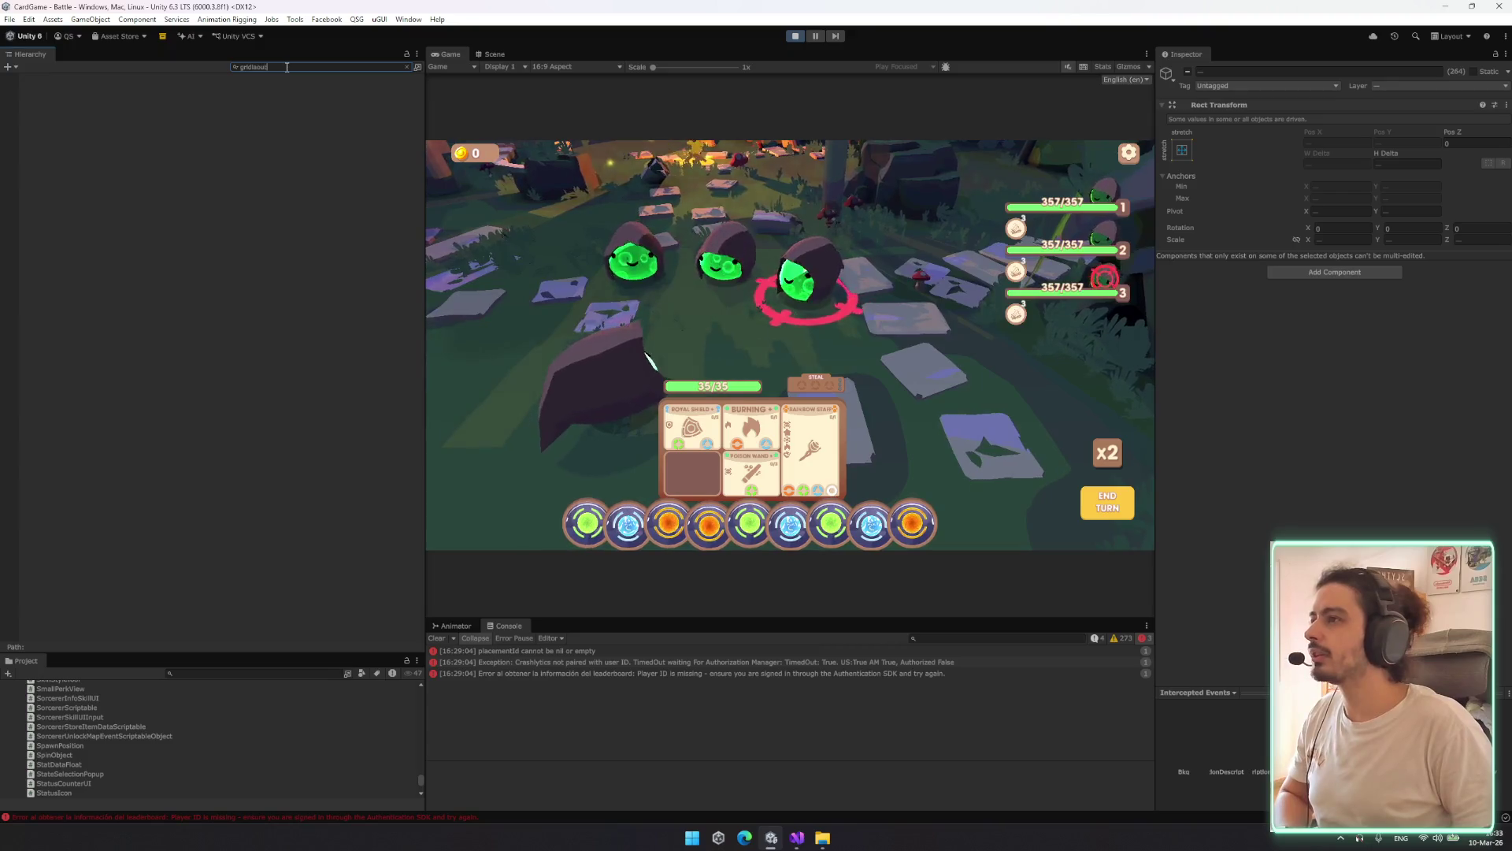
key(ctrl+a)
key(BackSpace)
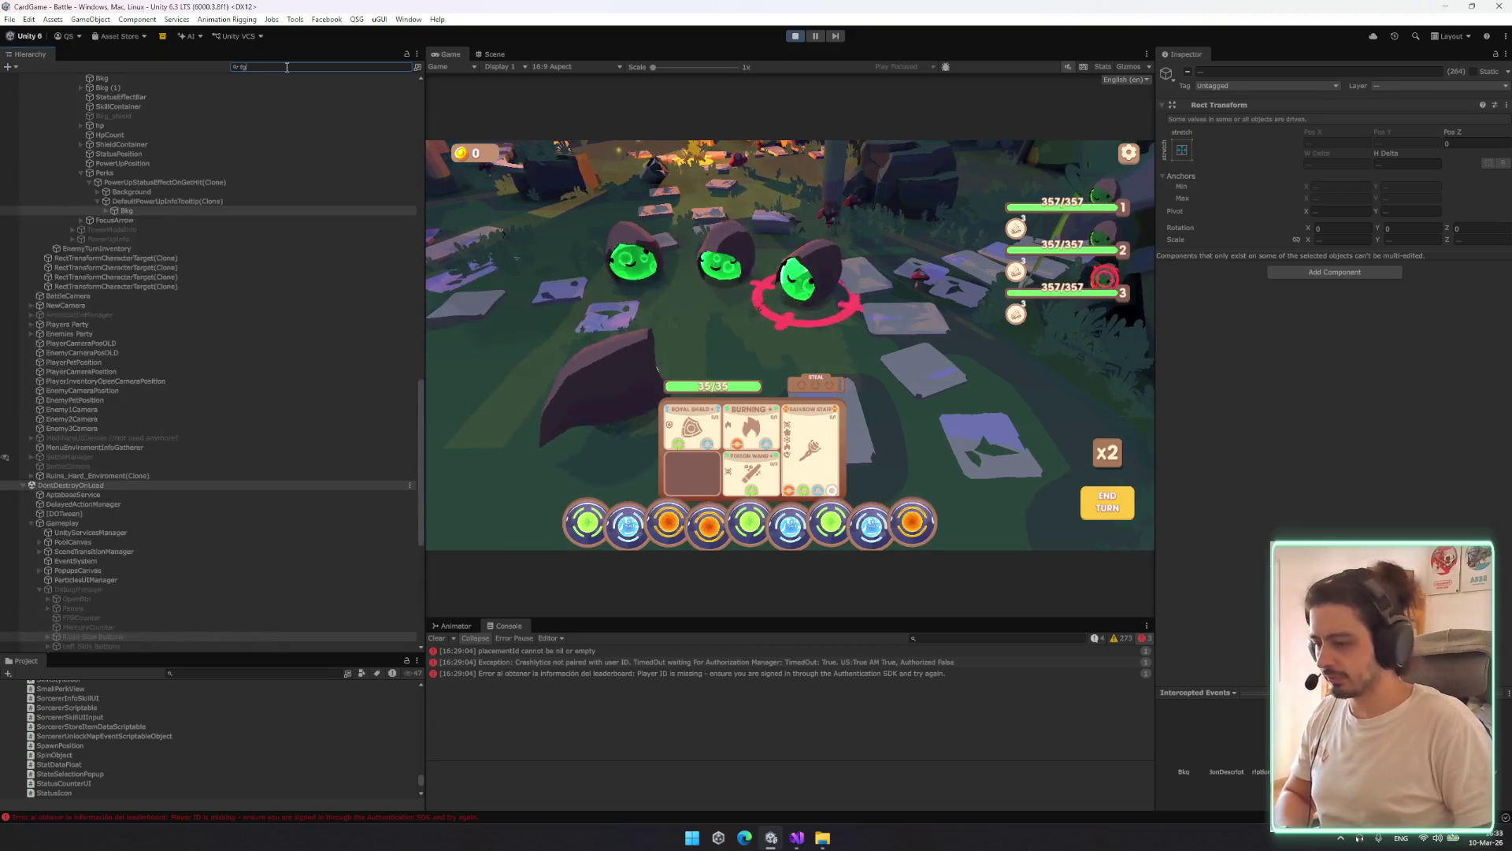
text(grid)
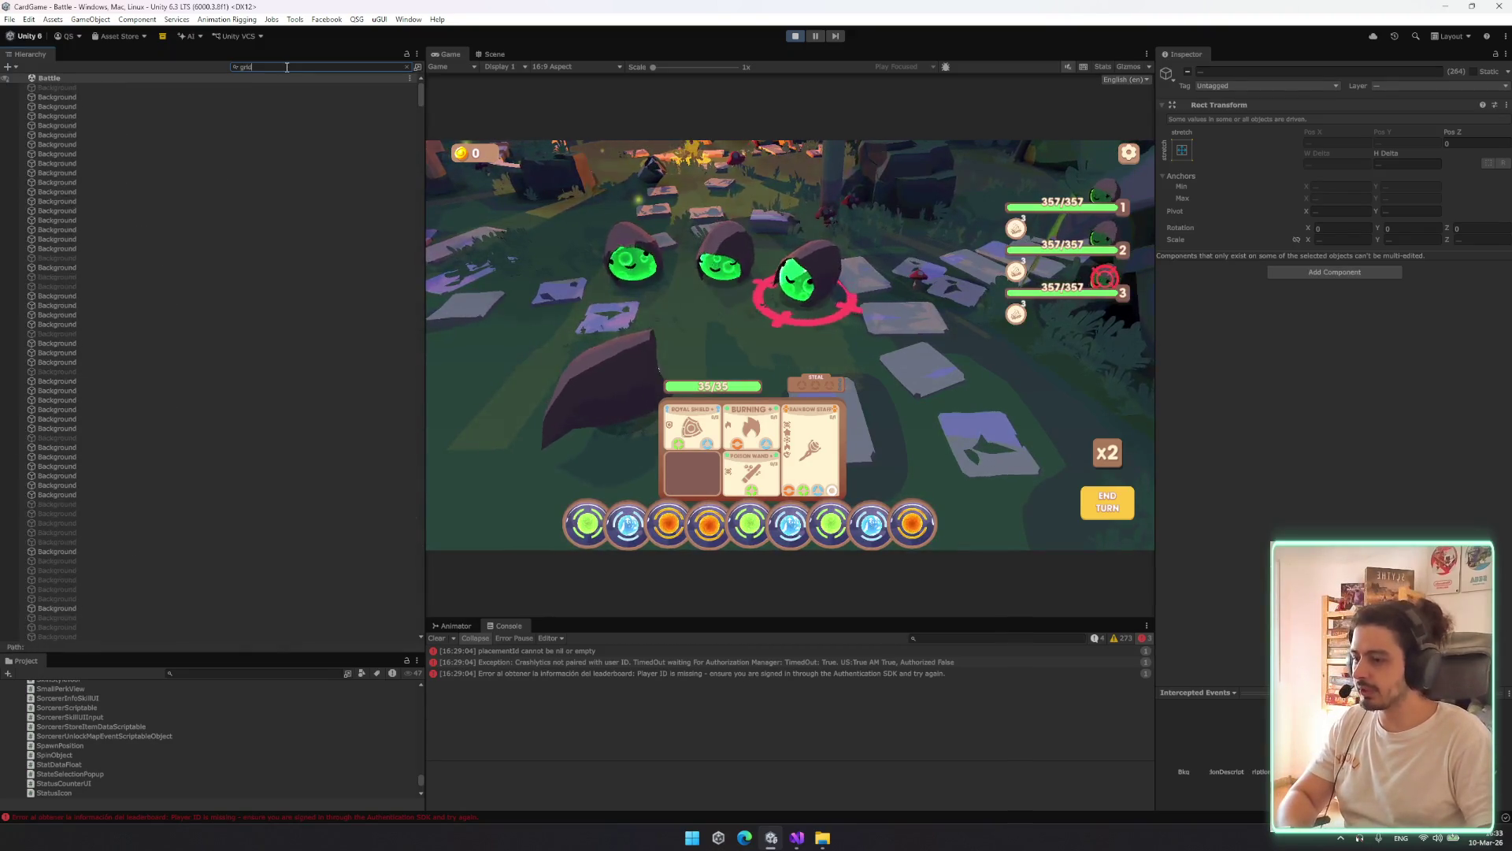
text(layoutgroup)
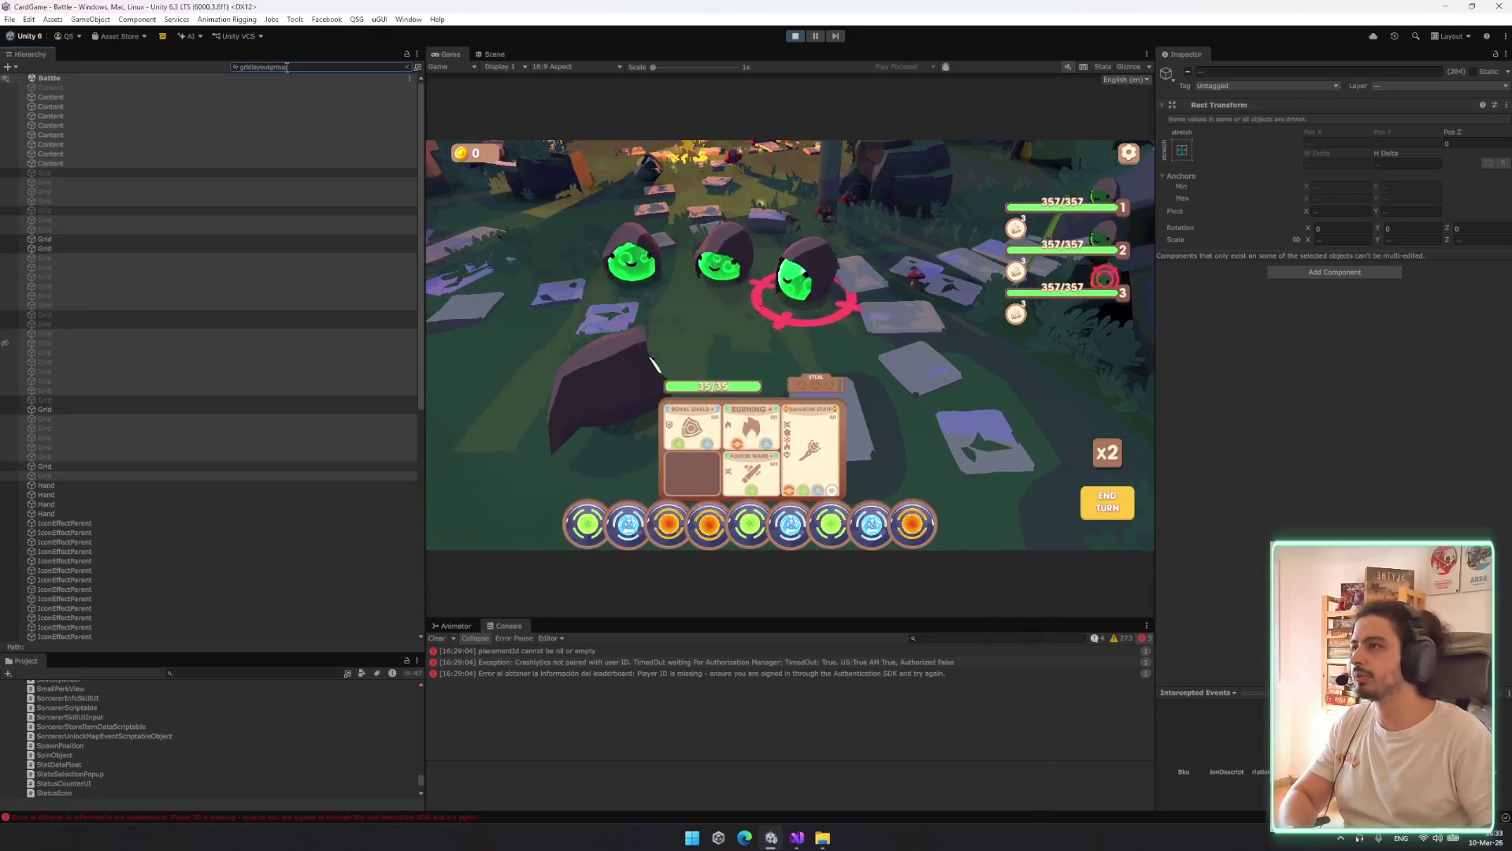
click(186, 135)
key(ctrl+a)
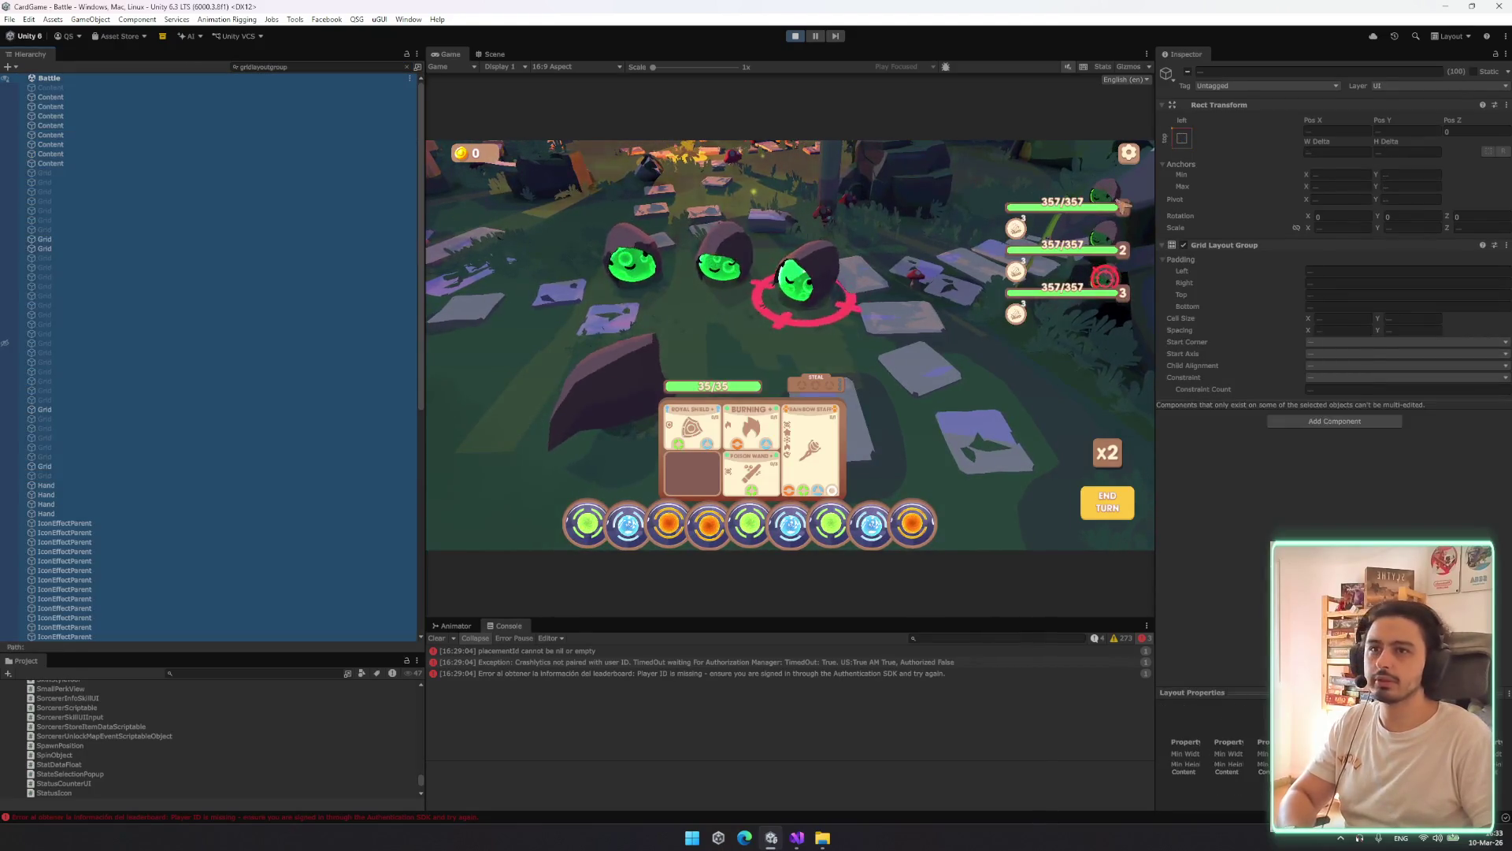
right_click(1225, 245)
click(1272, 273)
Filter the Hierarchy by 'horizontallayoutgroup' and return focus to the running game
click(281, 69)
text(horiz)
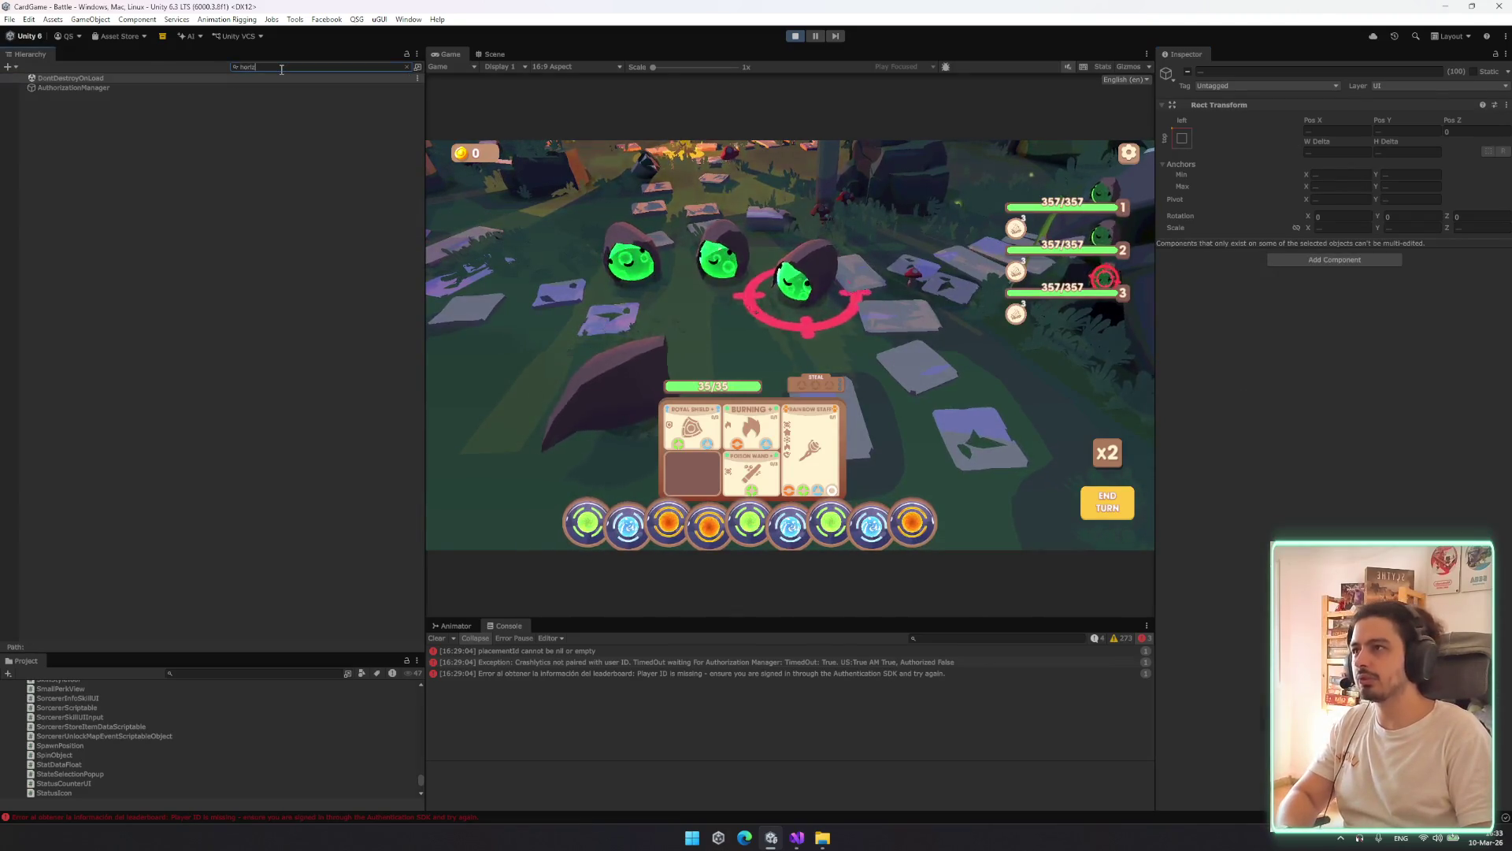
text(ontallao)
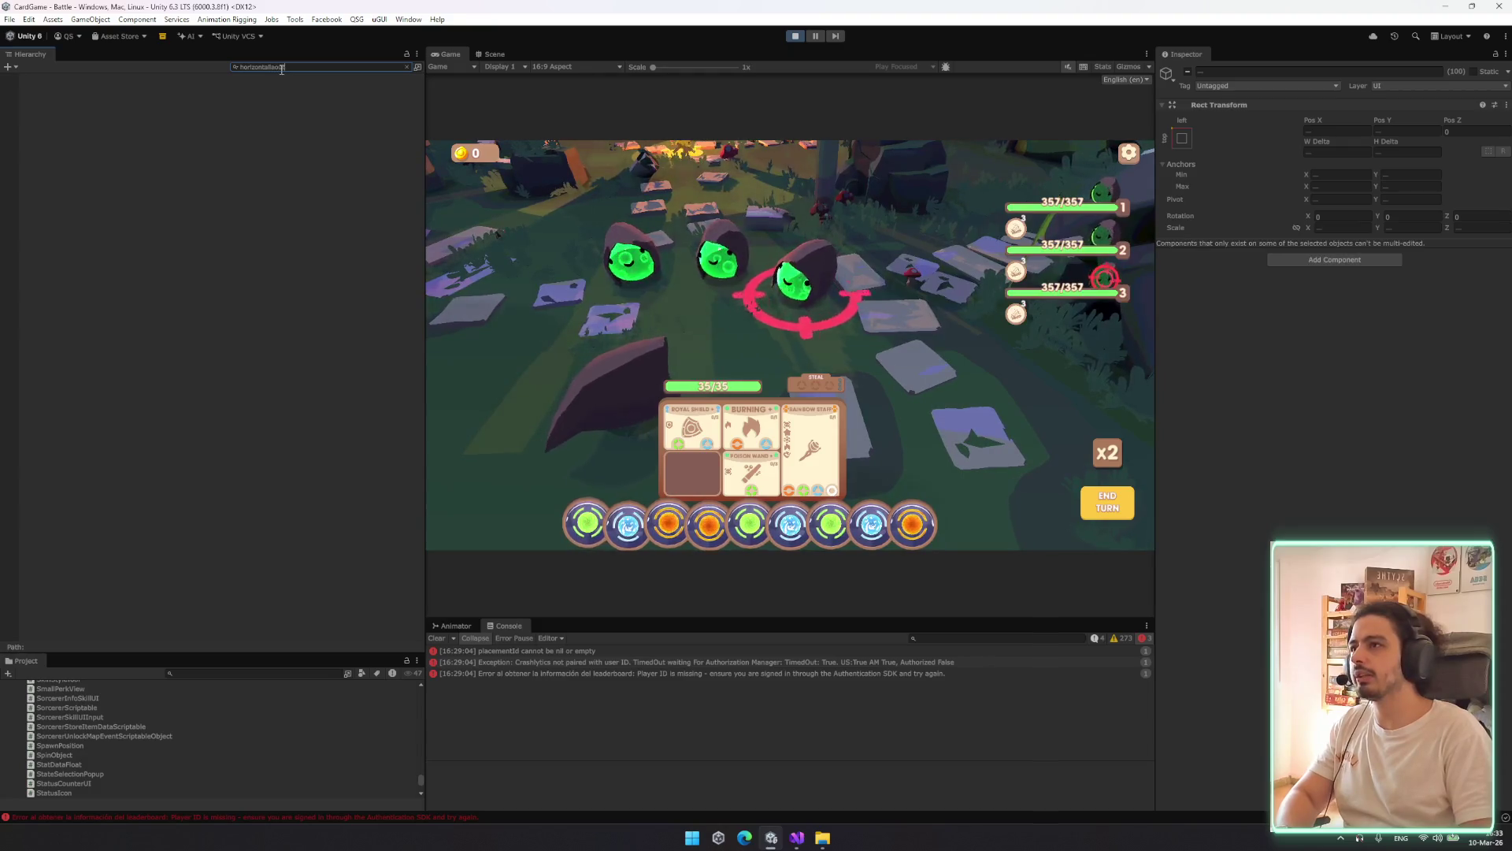
key(ctrl+a)
key(BackSpace)
text(ntallayo)
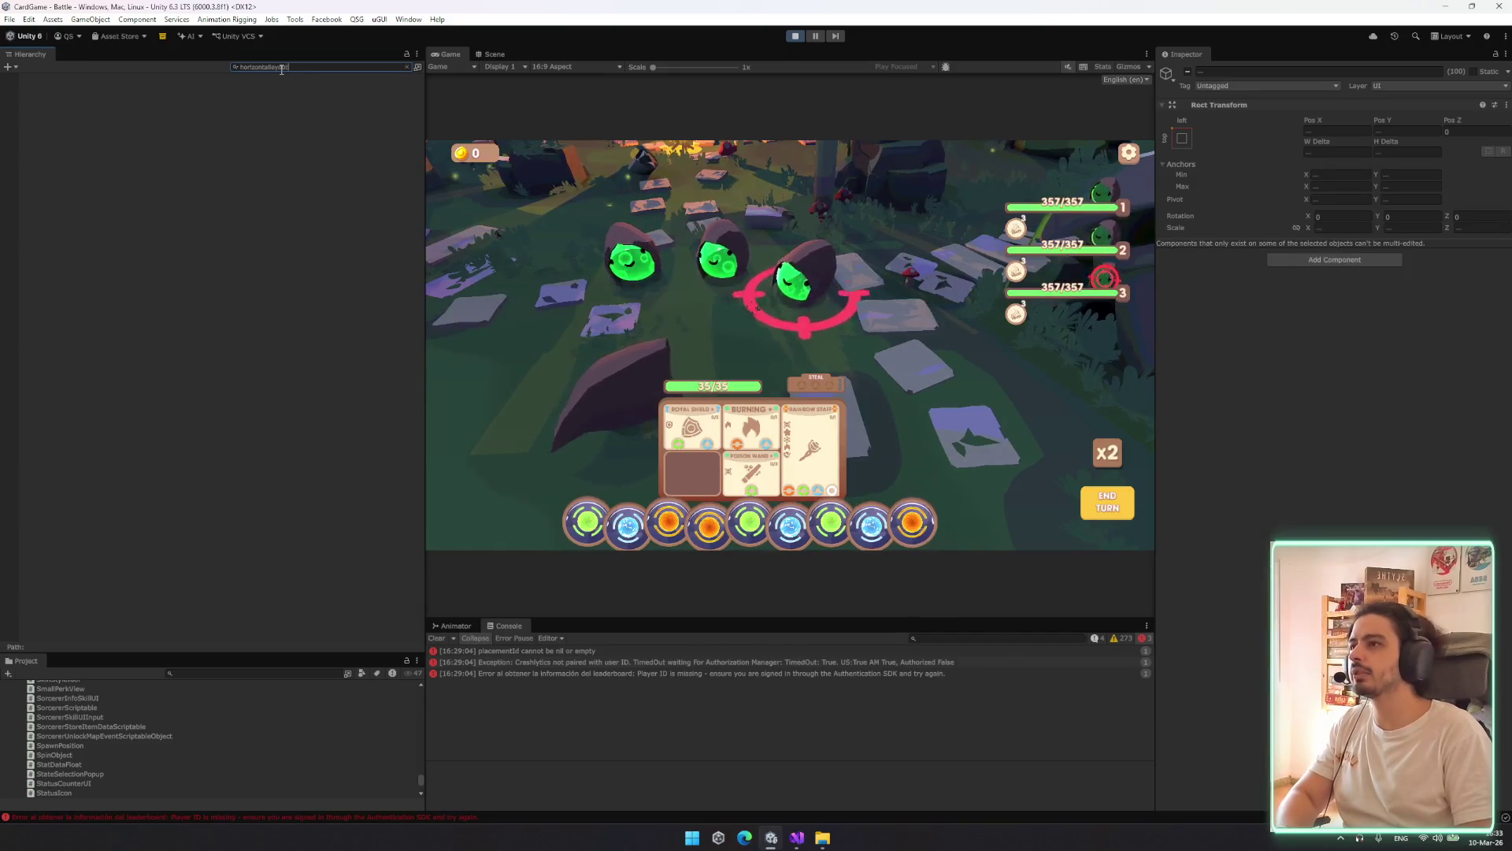
click(670, 370)
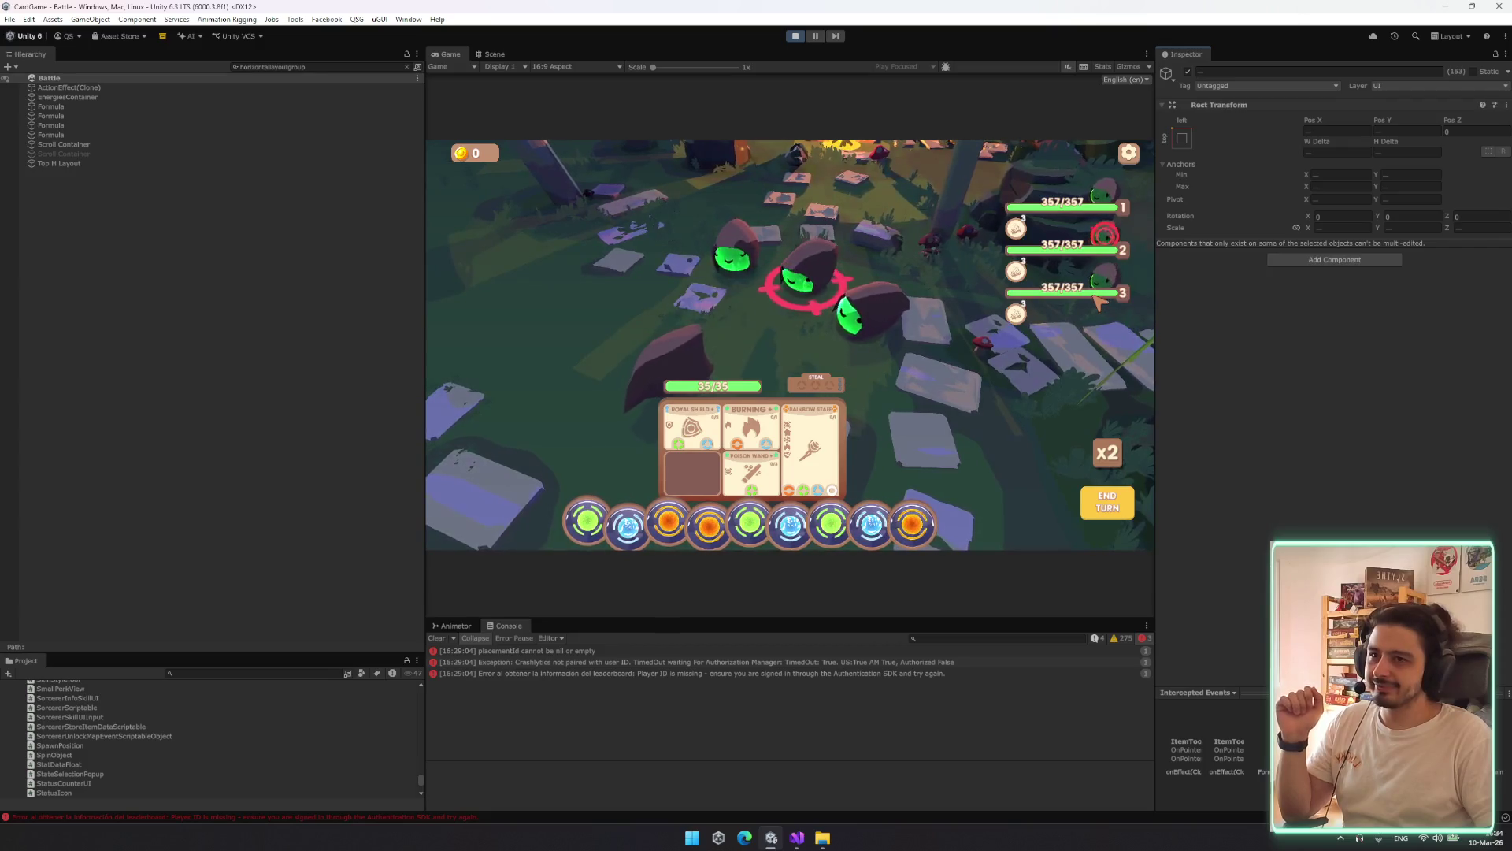
Check the game's settings Audio and MISC tabs, then toggle the Curved Sword info popup
click(1131, 155)
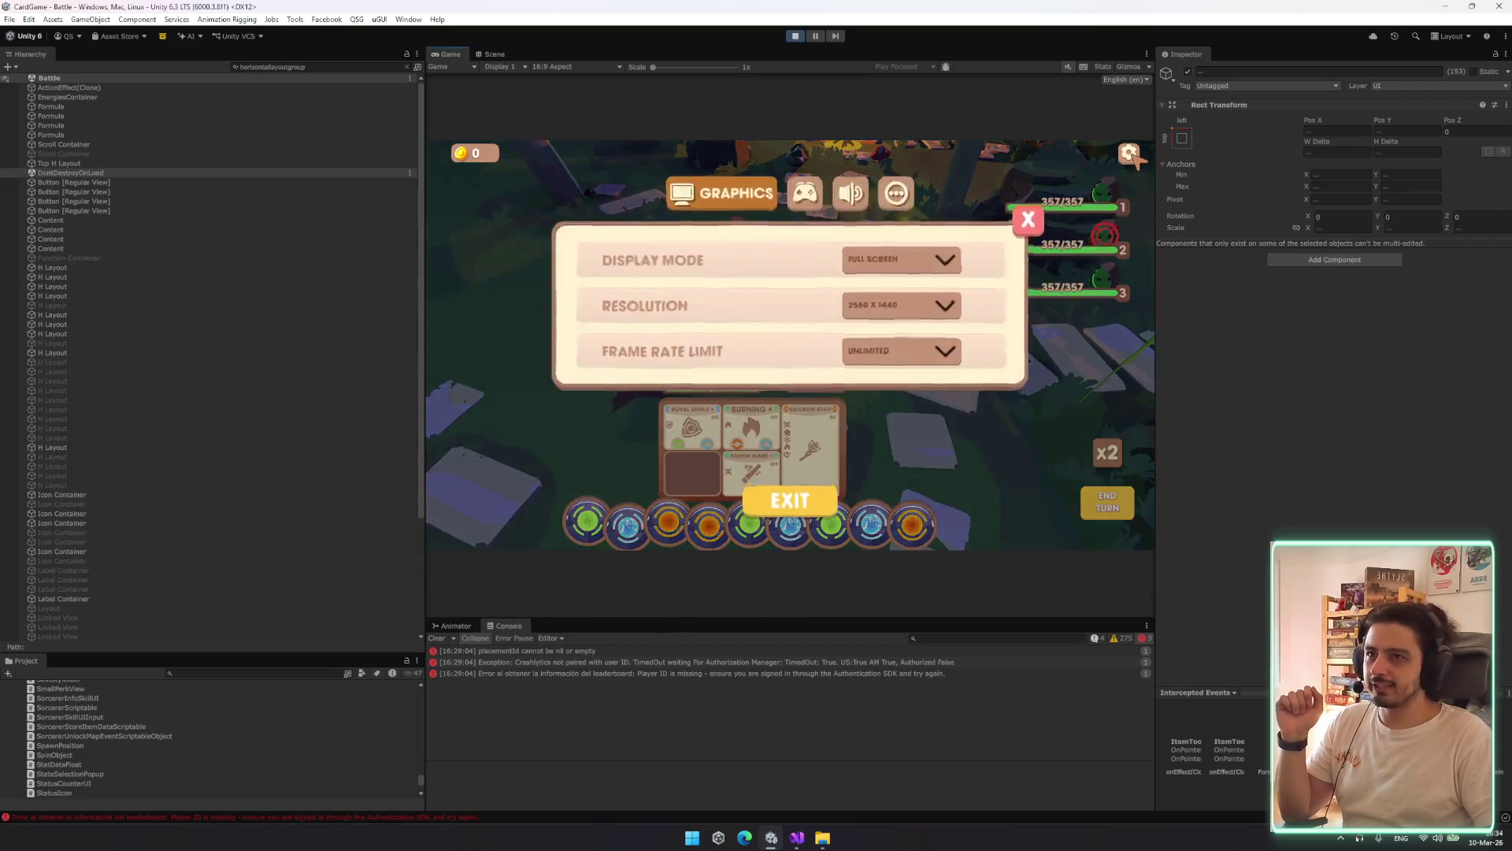
click(848, 203)
click(906, 200)
click(1020, 226)
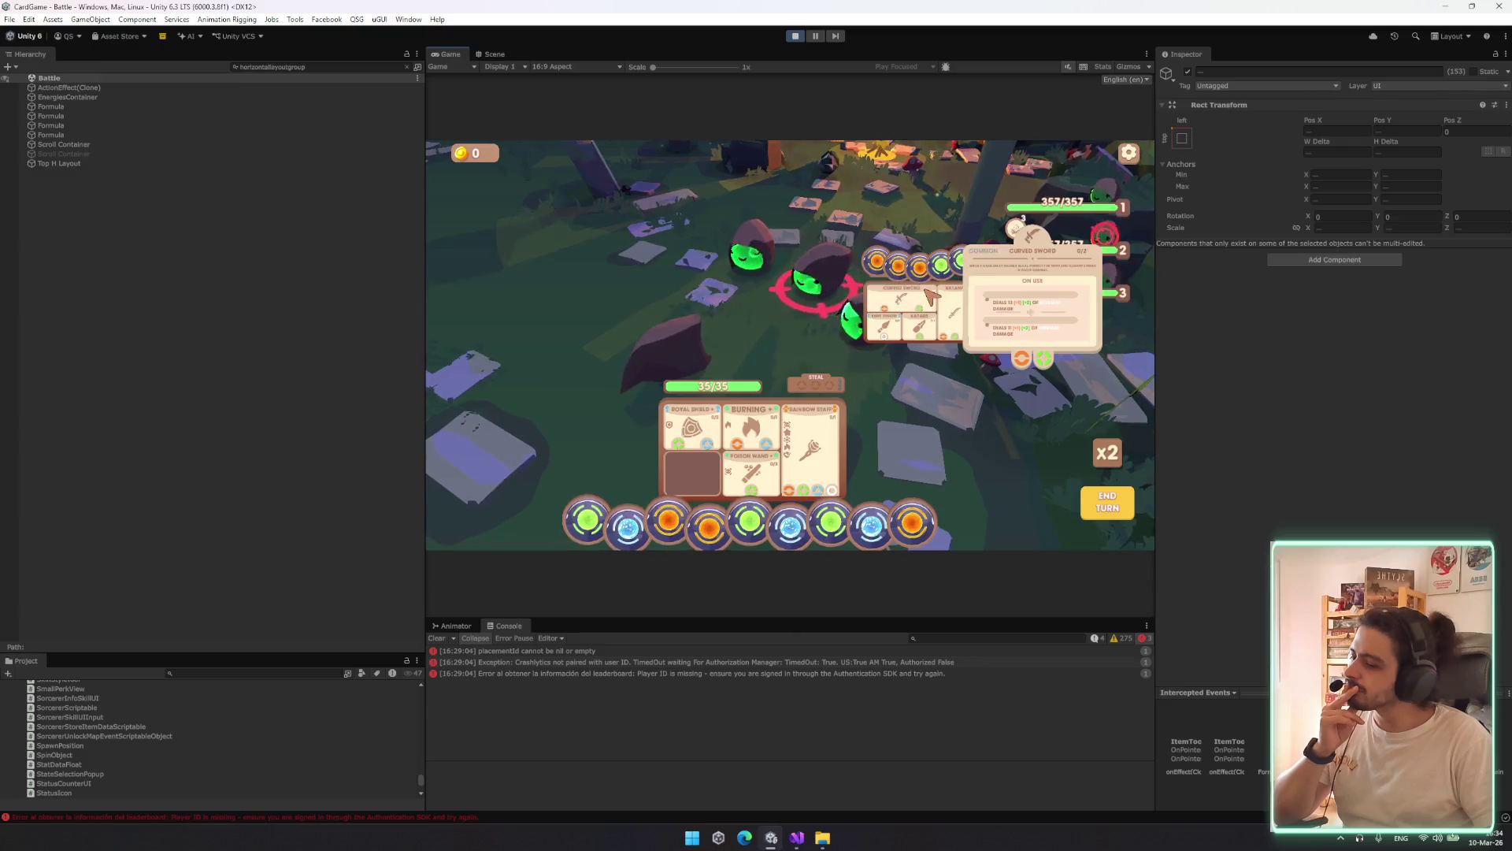
click(931, 295)
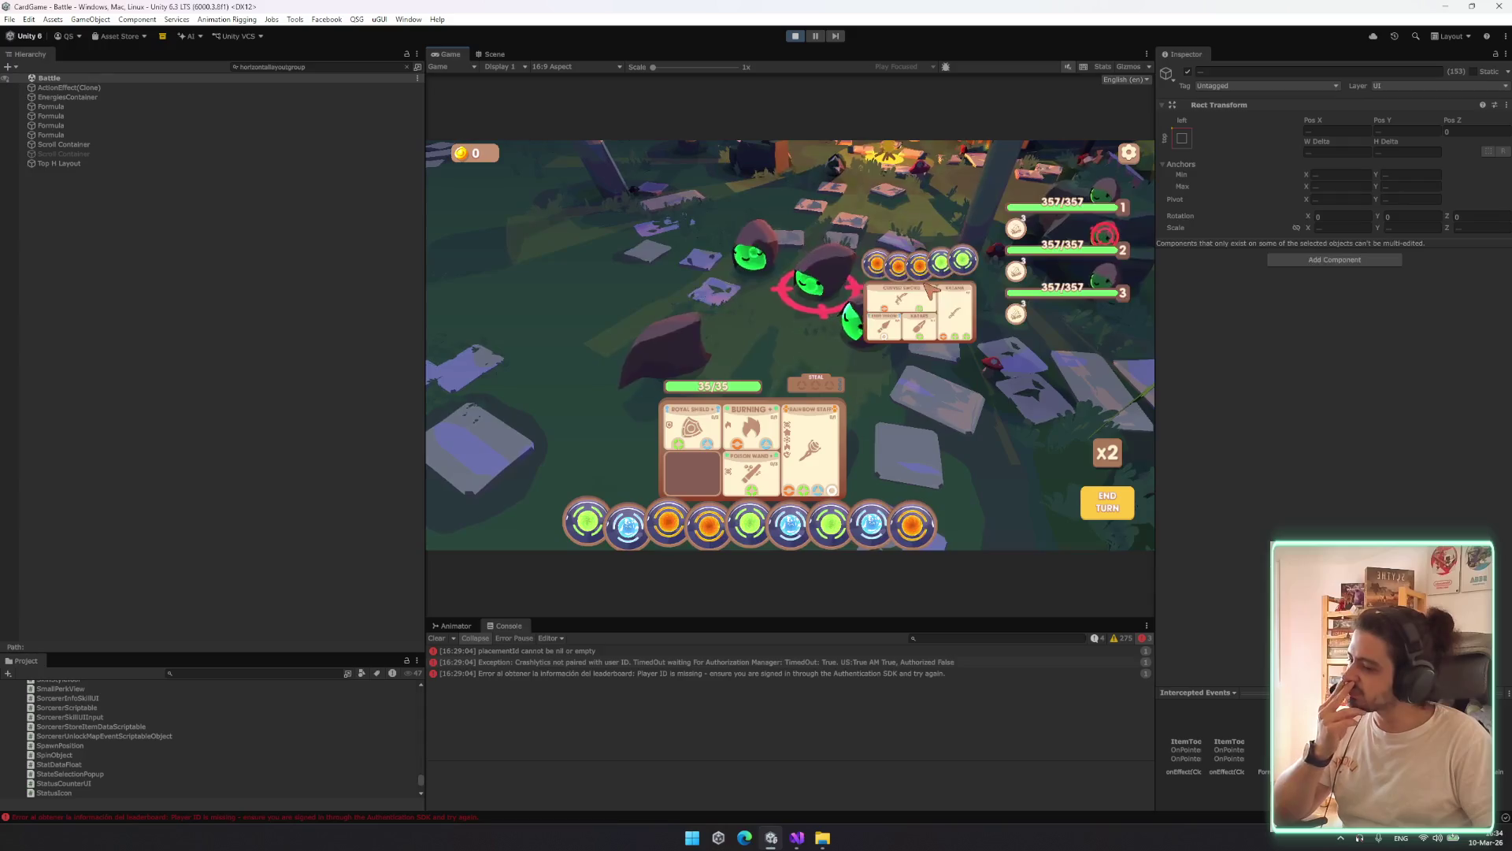
click(931, 295)
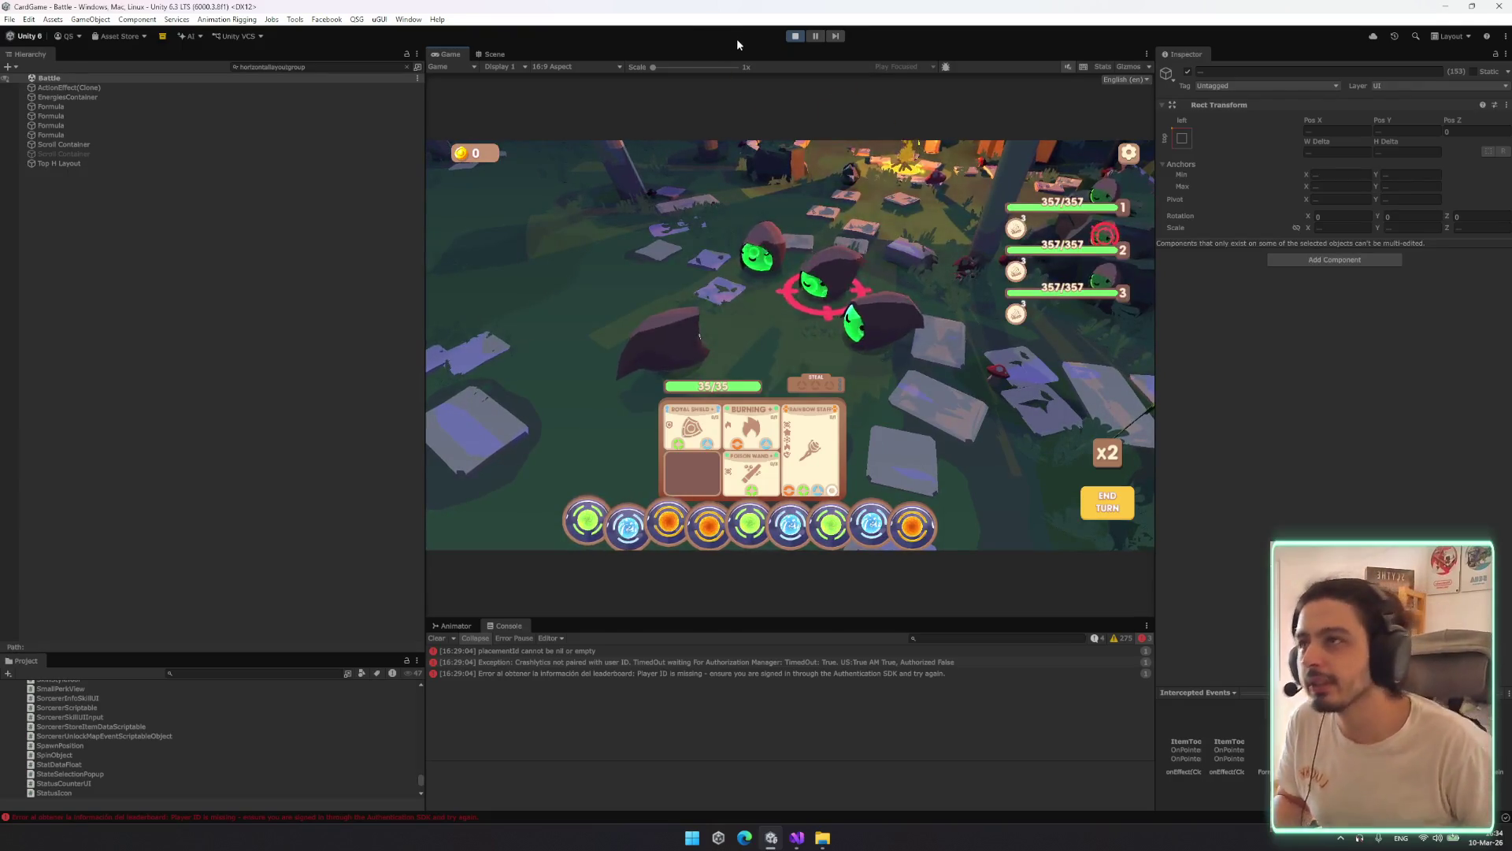
Inspect the Formula and ActionEffect(Clone) results, then clear the search and reselect ActionEffect(Clone)
mouse_move(1060, 313)
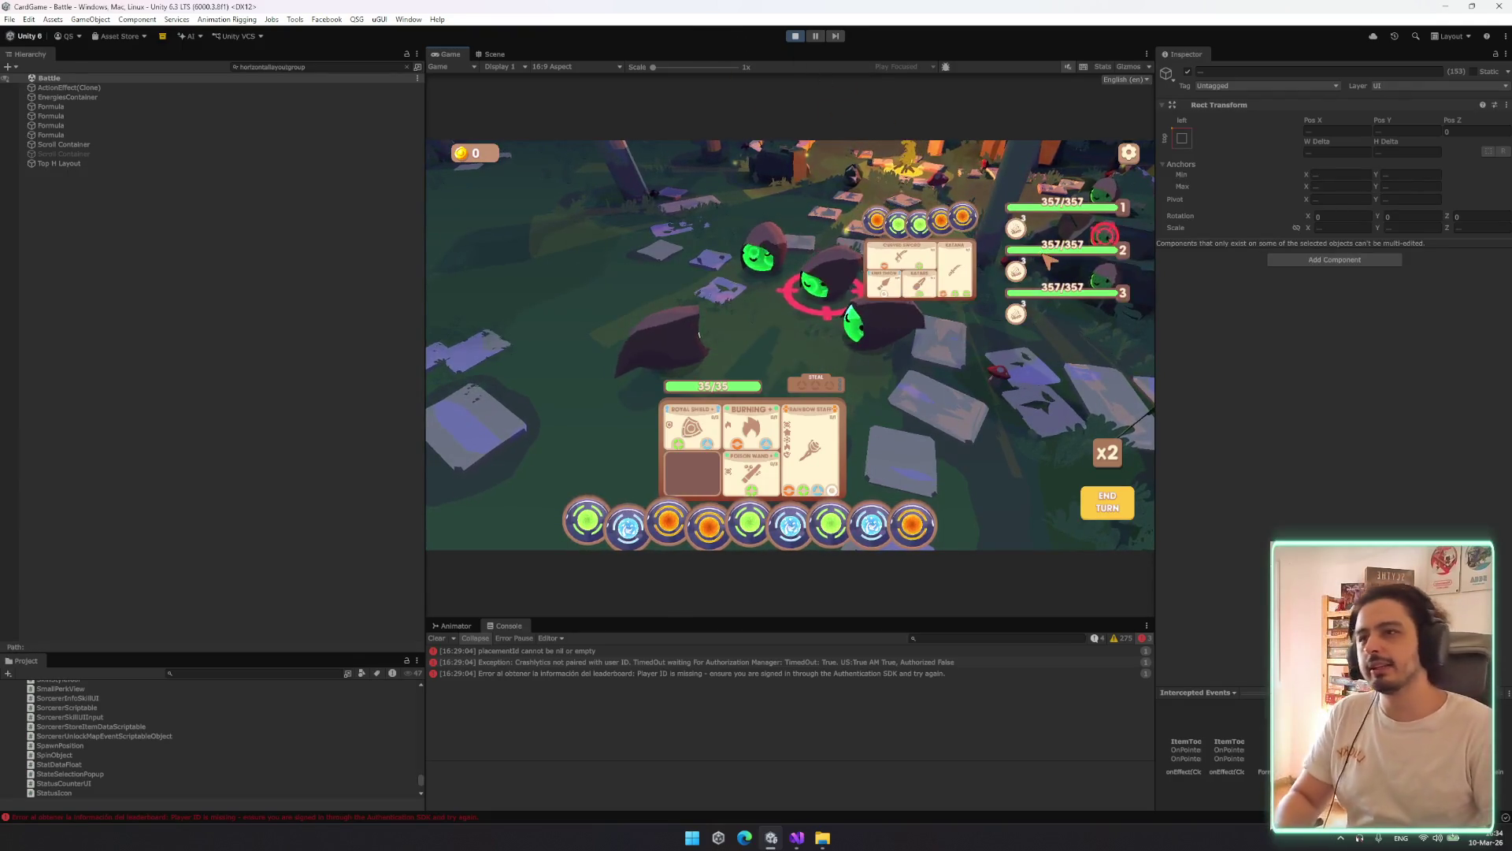
click(79, 106)
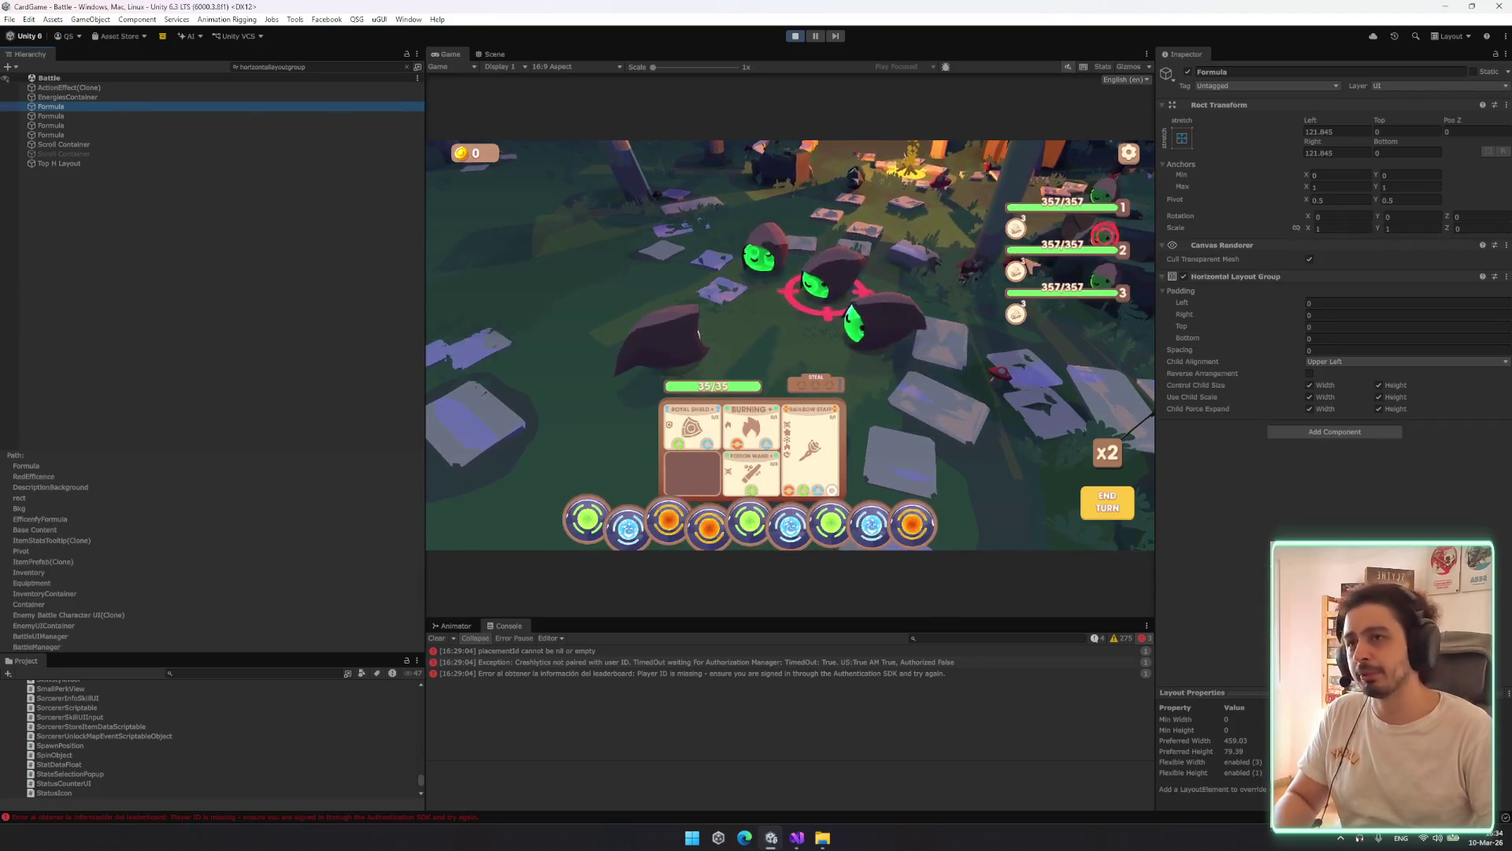
click(181, 87)
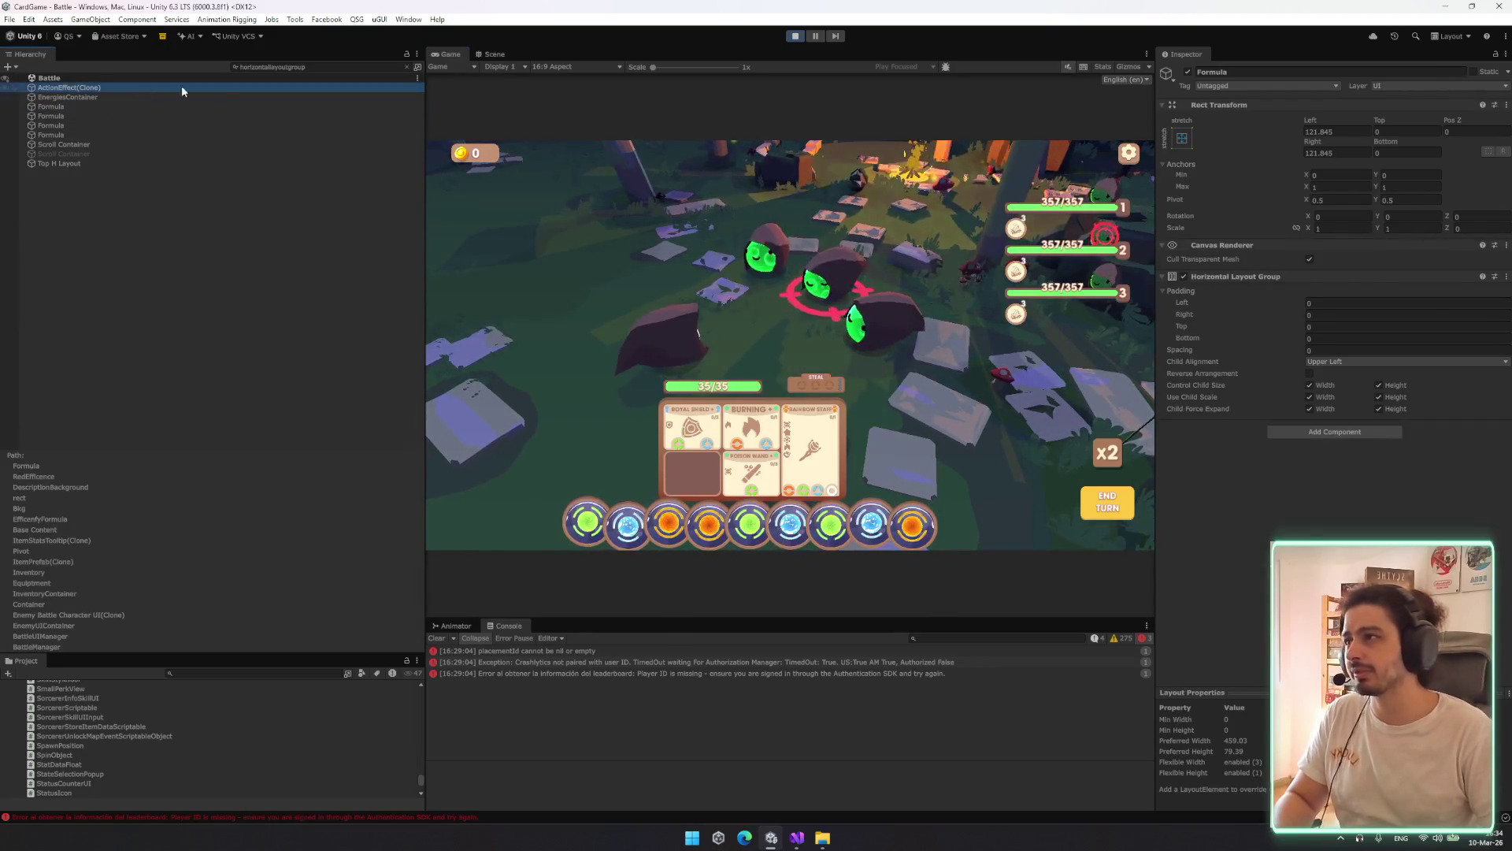
click(409, 68)
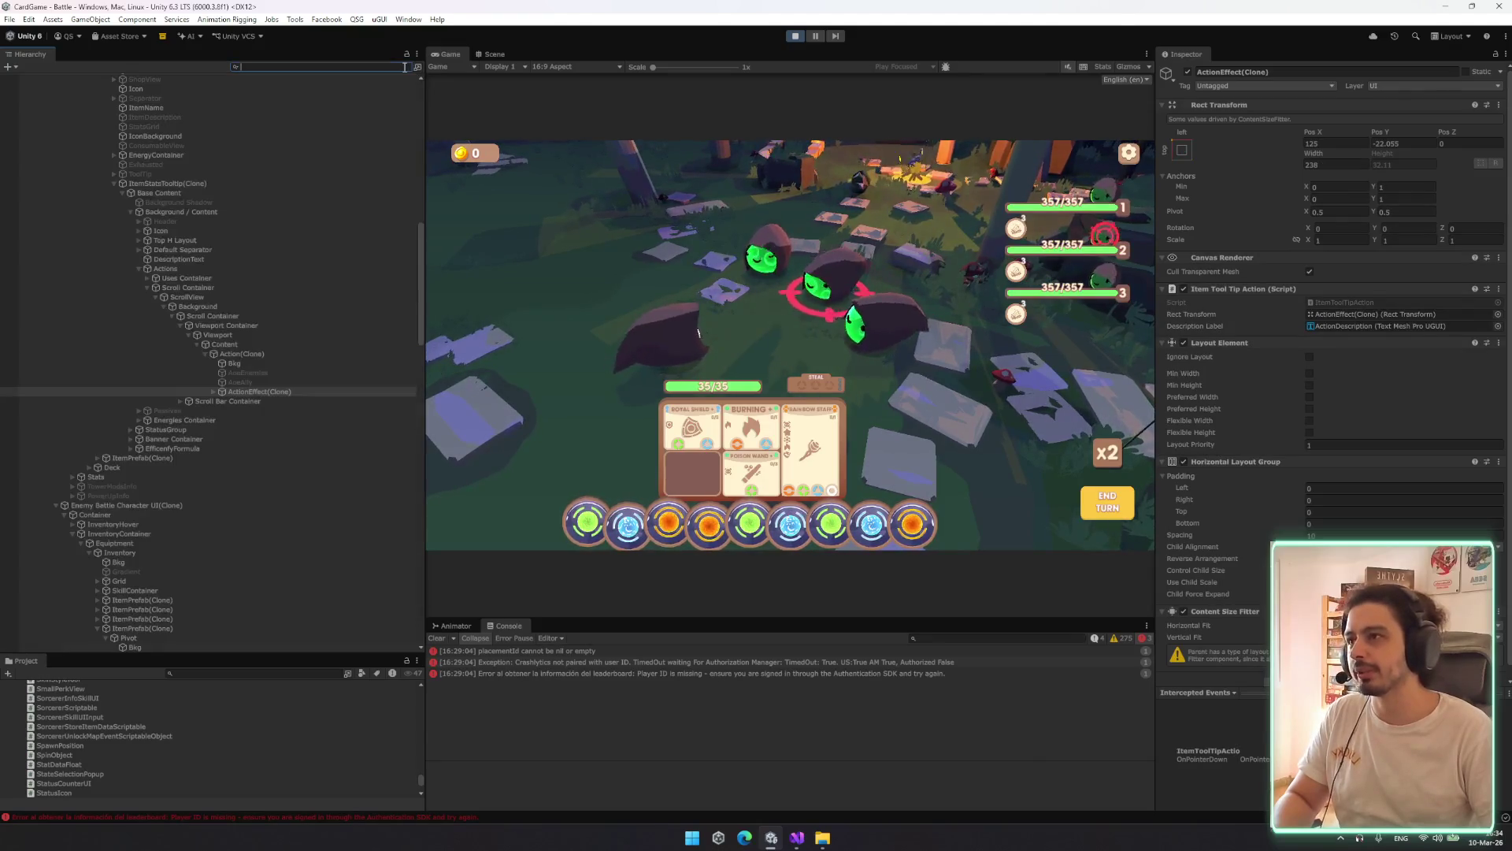
scroll(387, 211, down, 3)
click(292, 319)
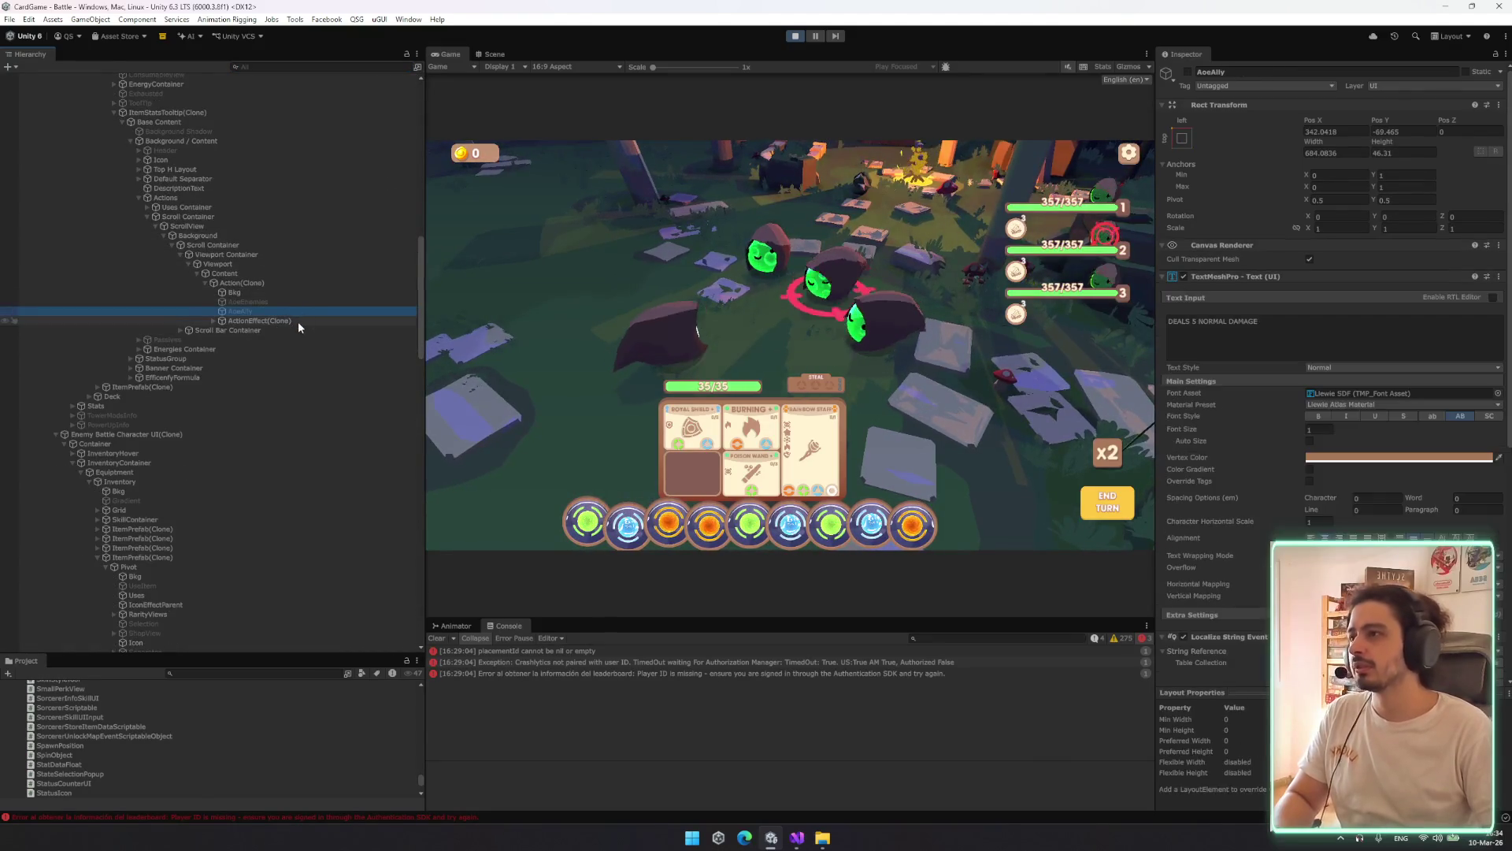
Expand ActionEffect(Clone) down to Dot Container and its Image and inspect them
key(Right)
key(Down)
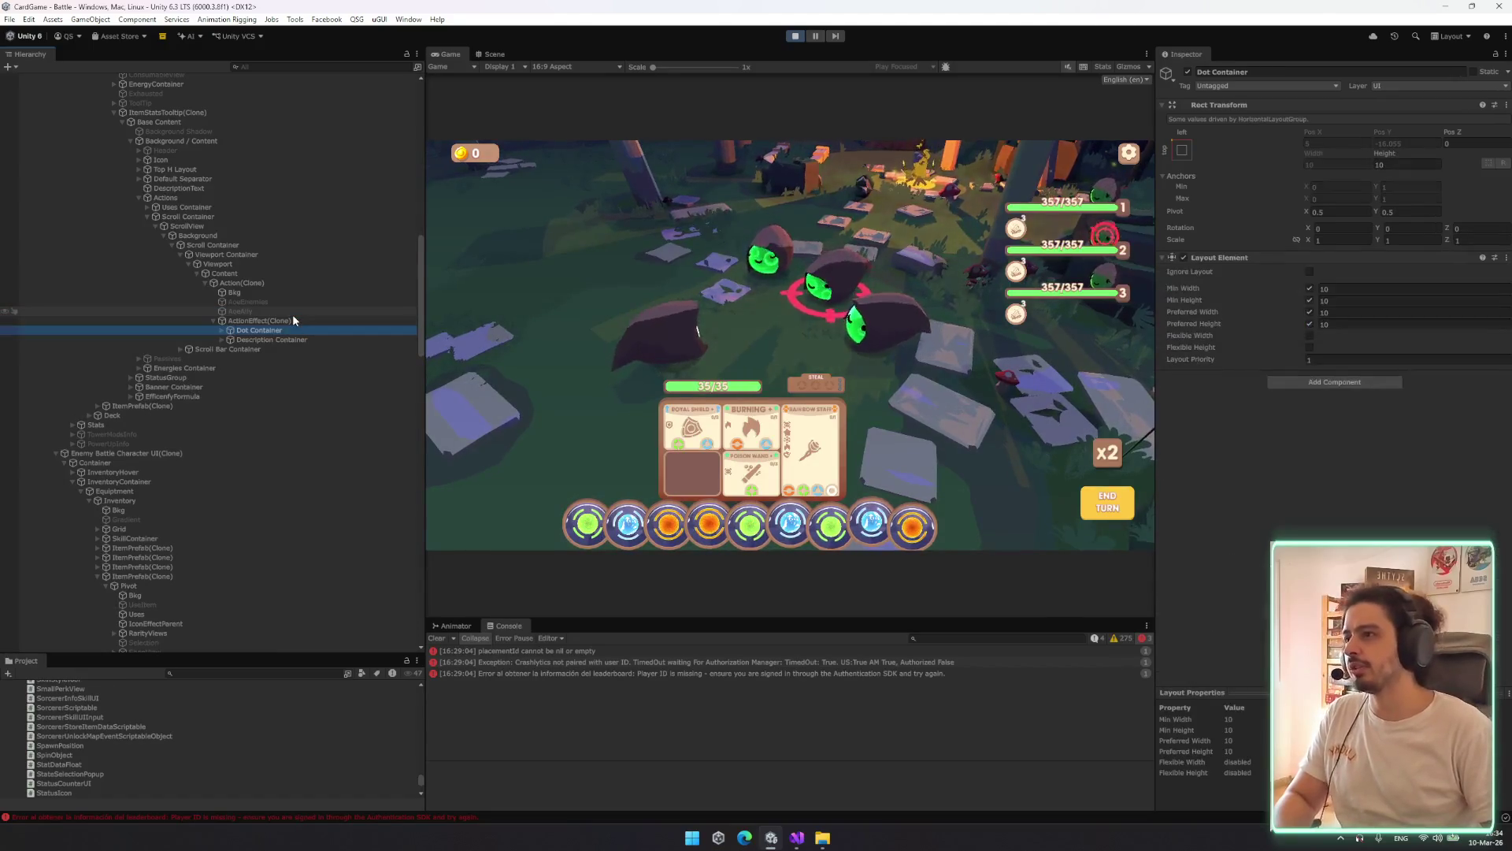
key(Right)
key(Down)
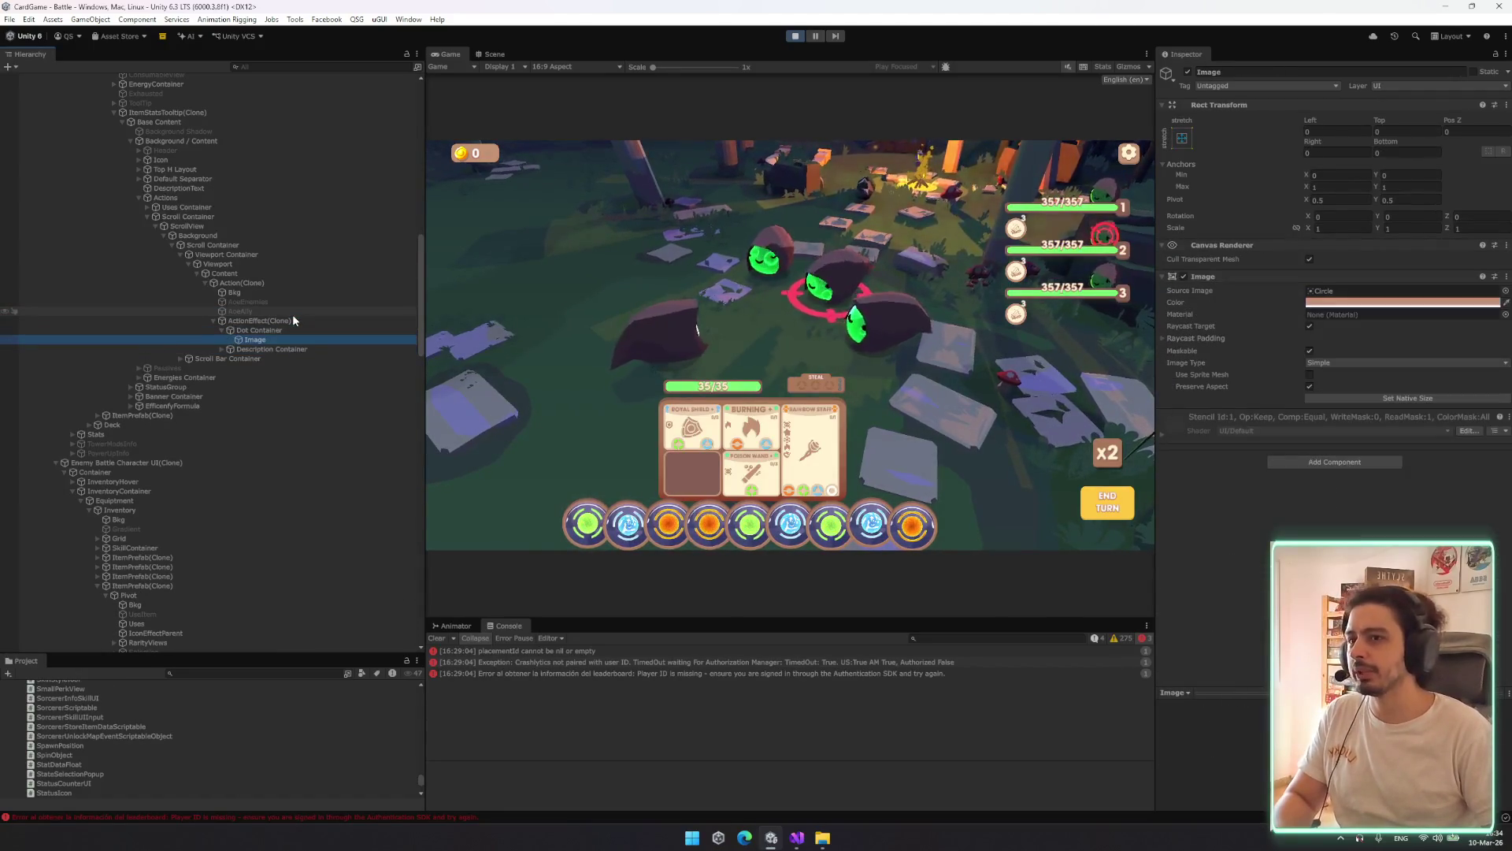
shift+click(195, 142)
click(296, 340)
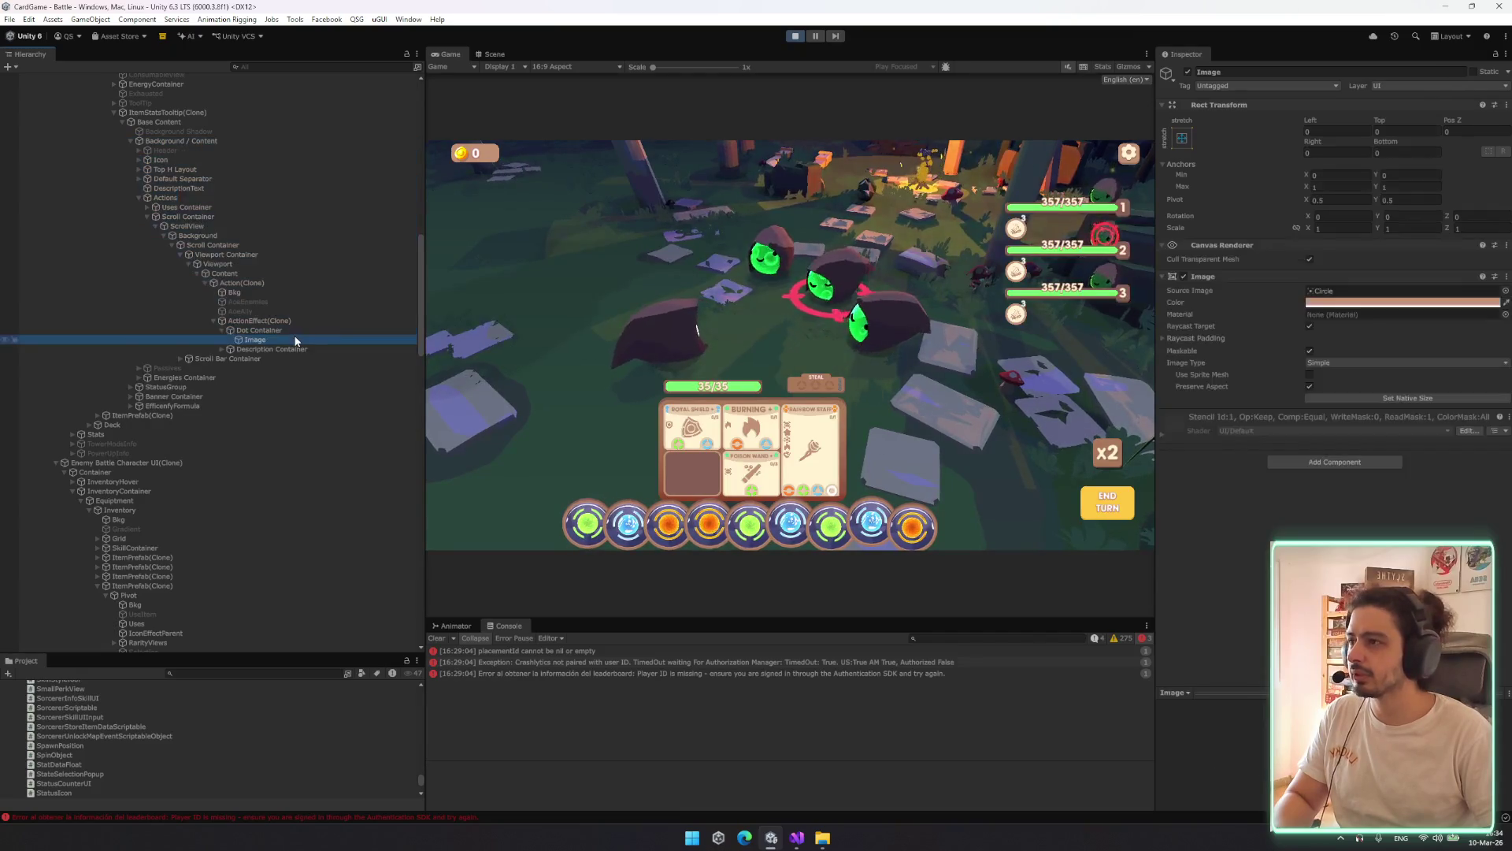
click(259, 326)
Collapse the tree back up to ItemStatsTooltip(Clone) and inspect its Scale X value
key(Left)
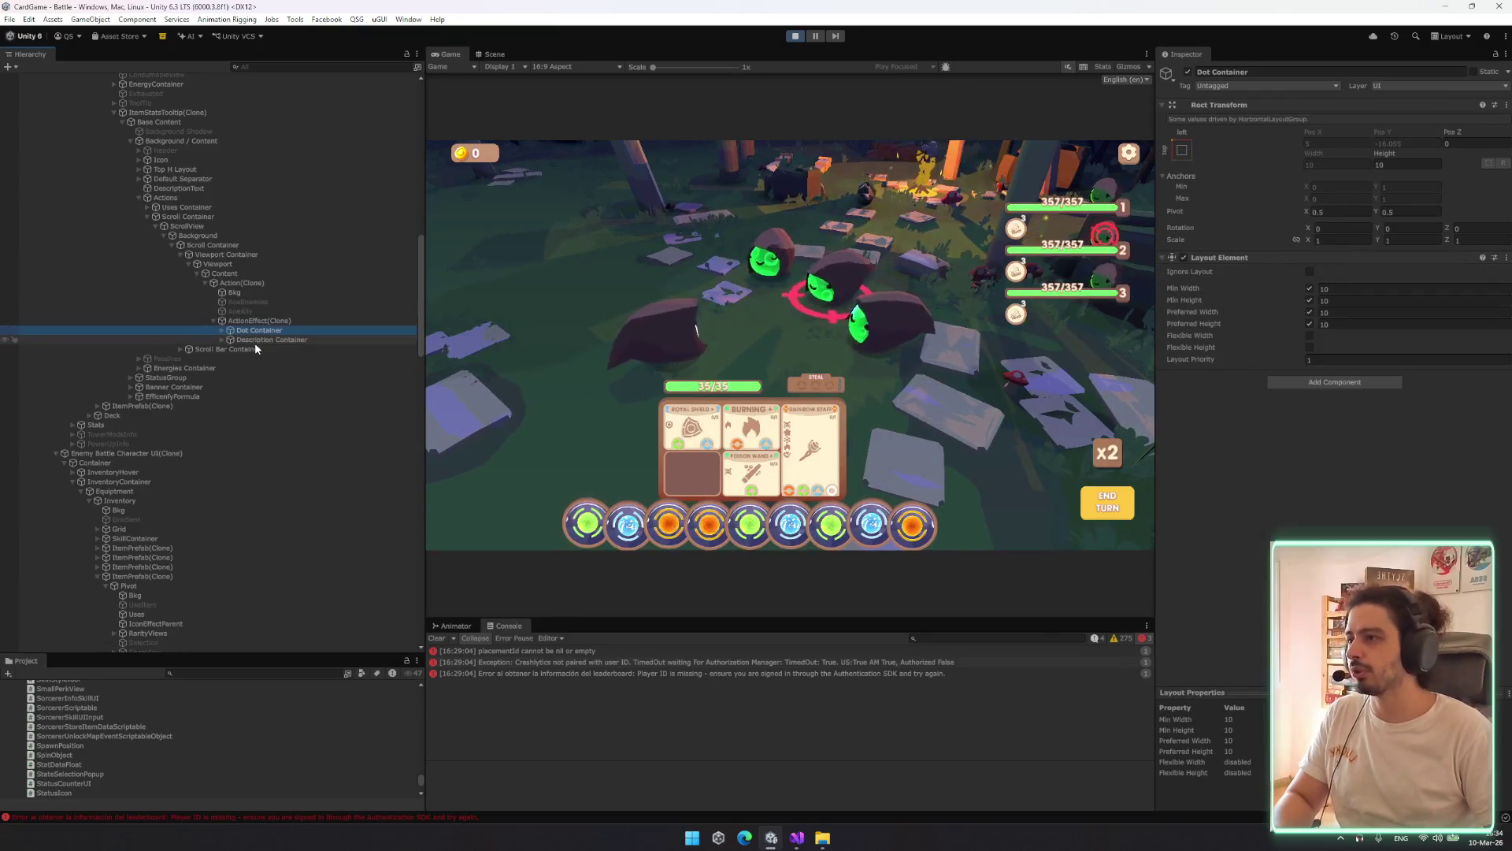
key(Left)
key(Left)
key(Left)
key(Left)
key(Left)
key(Left)
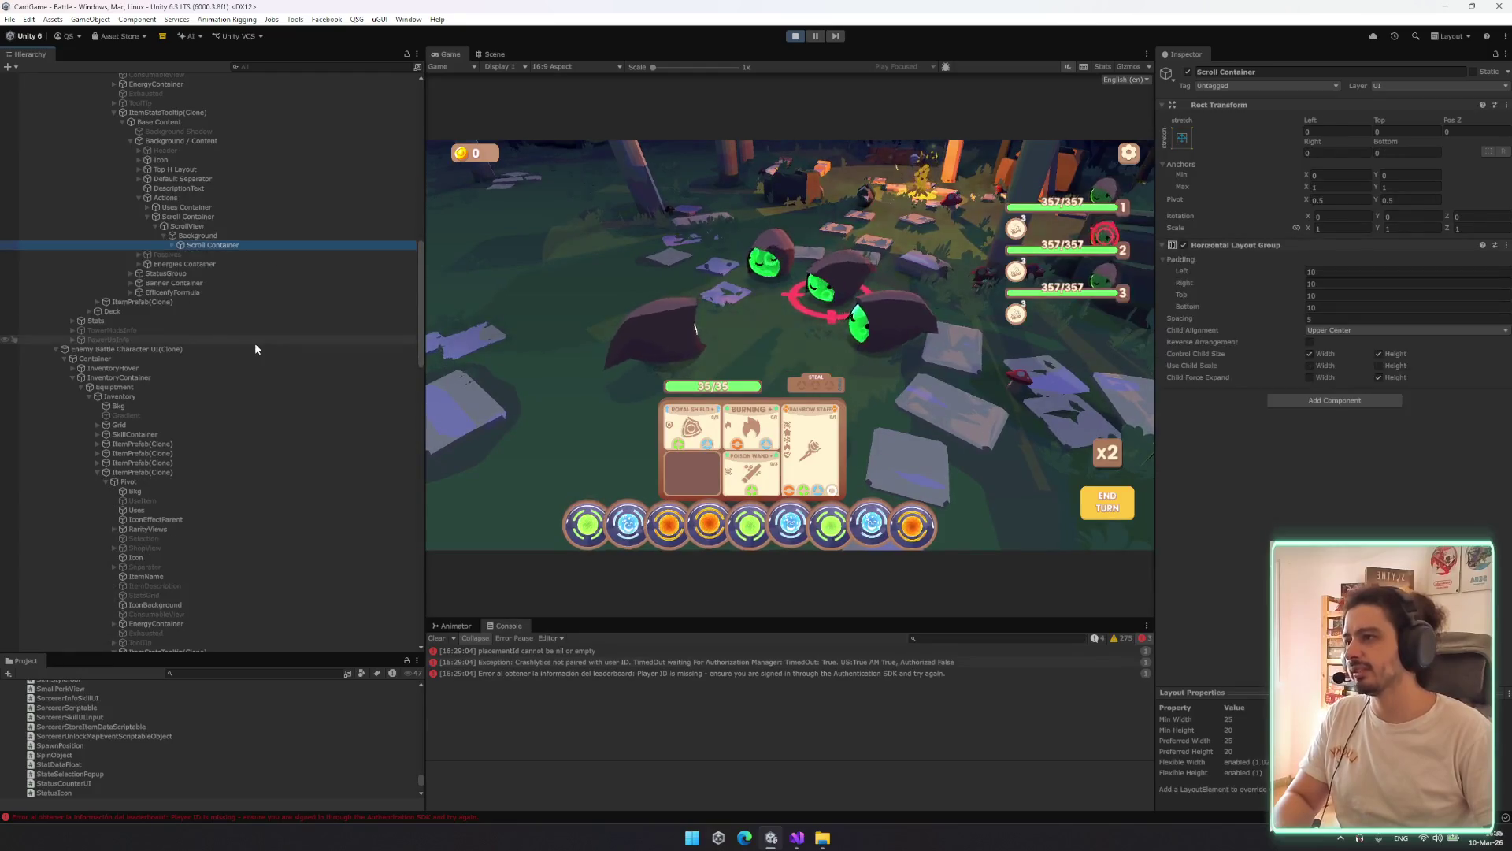
key(Left)
key(Left)
key(Left)
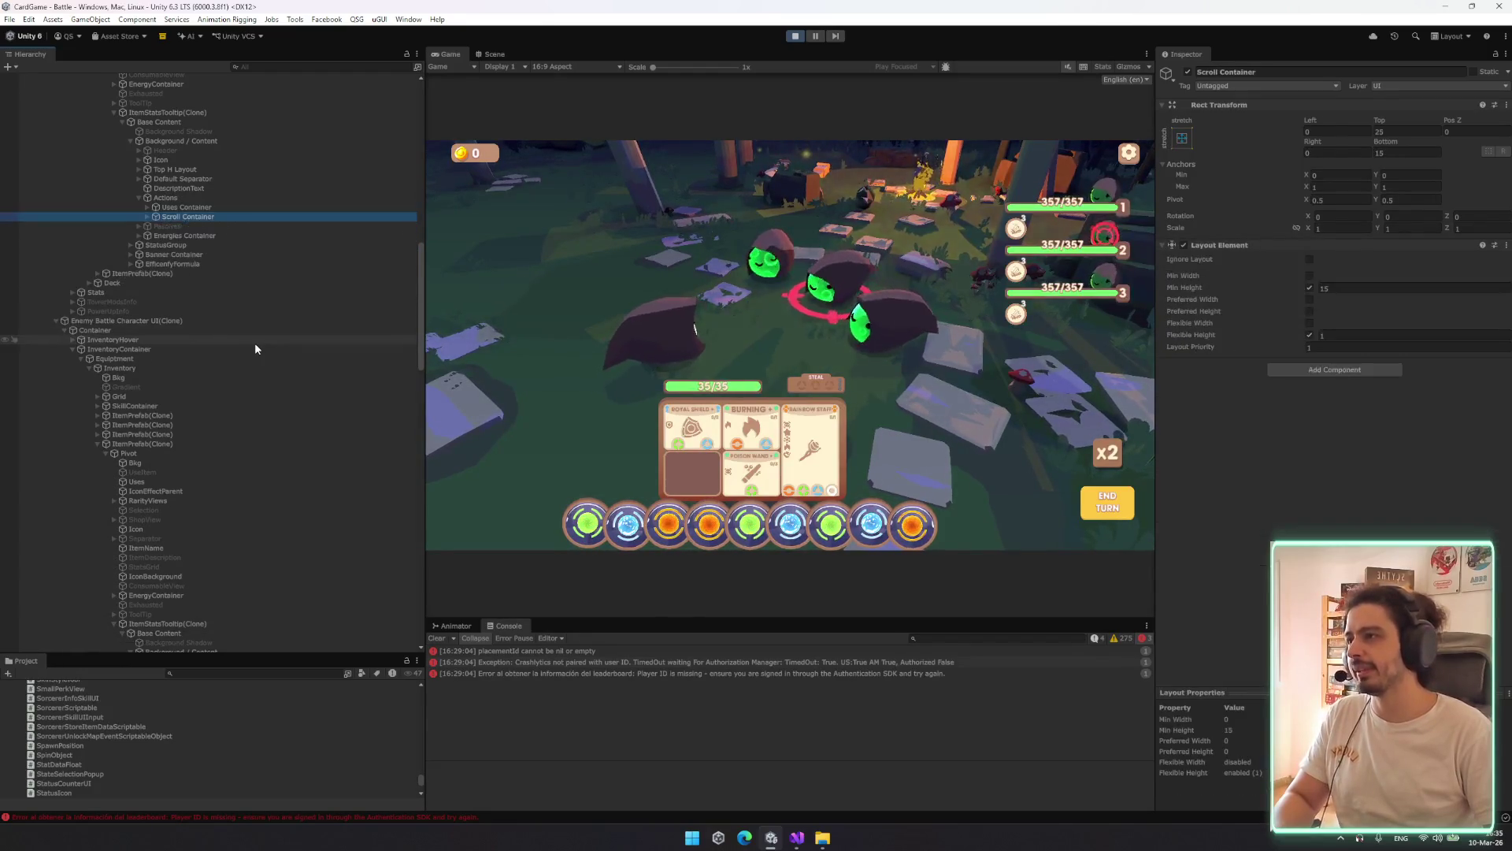
key(Left)
key(Left)
key(Left)
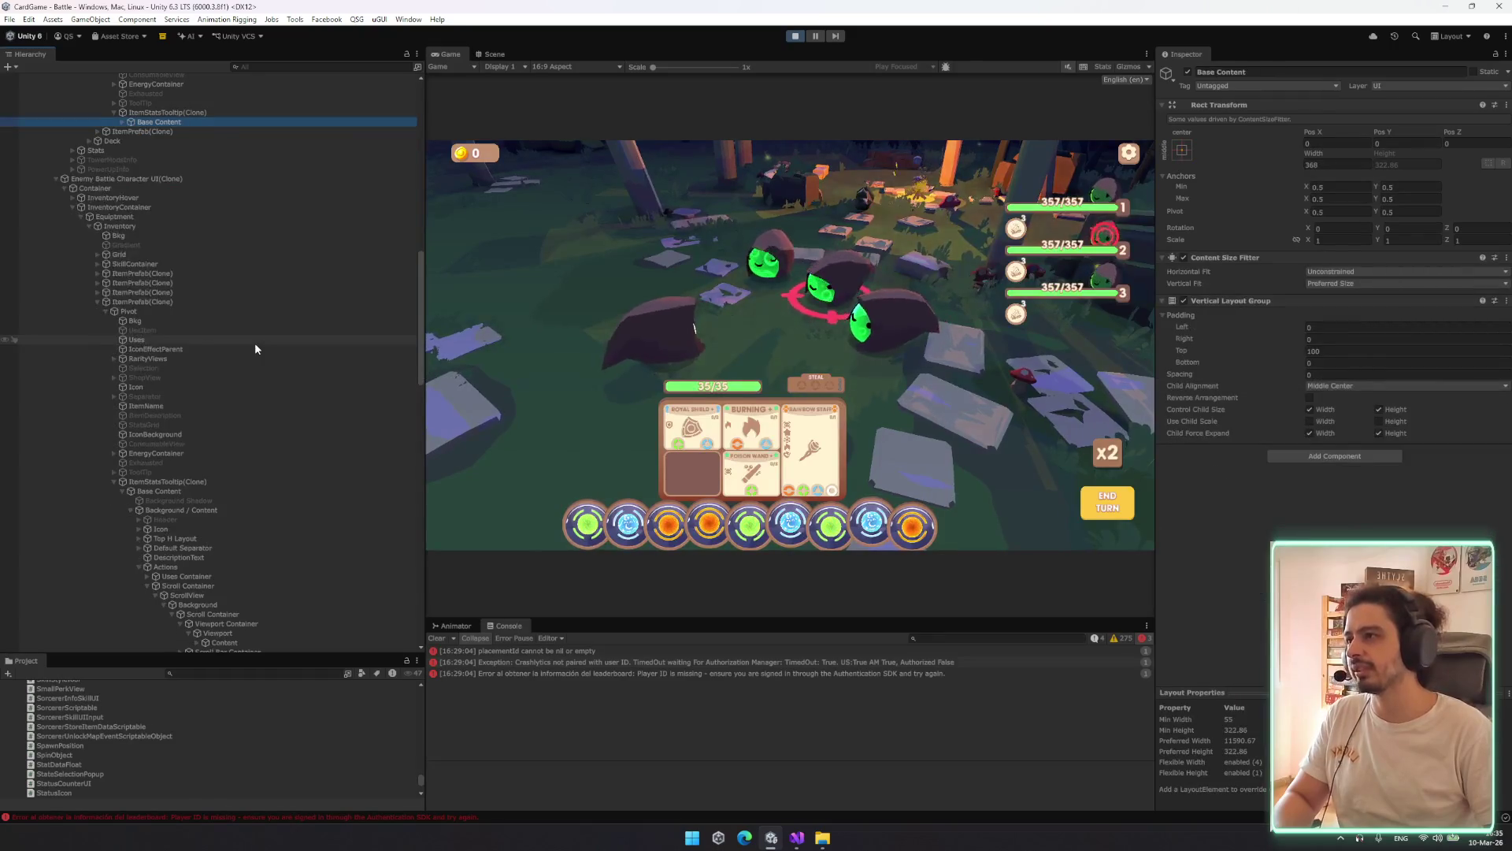
key(Left)
key(Left)
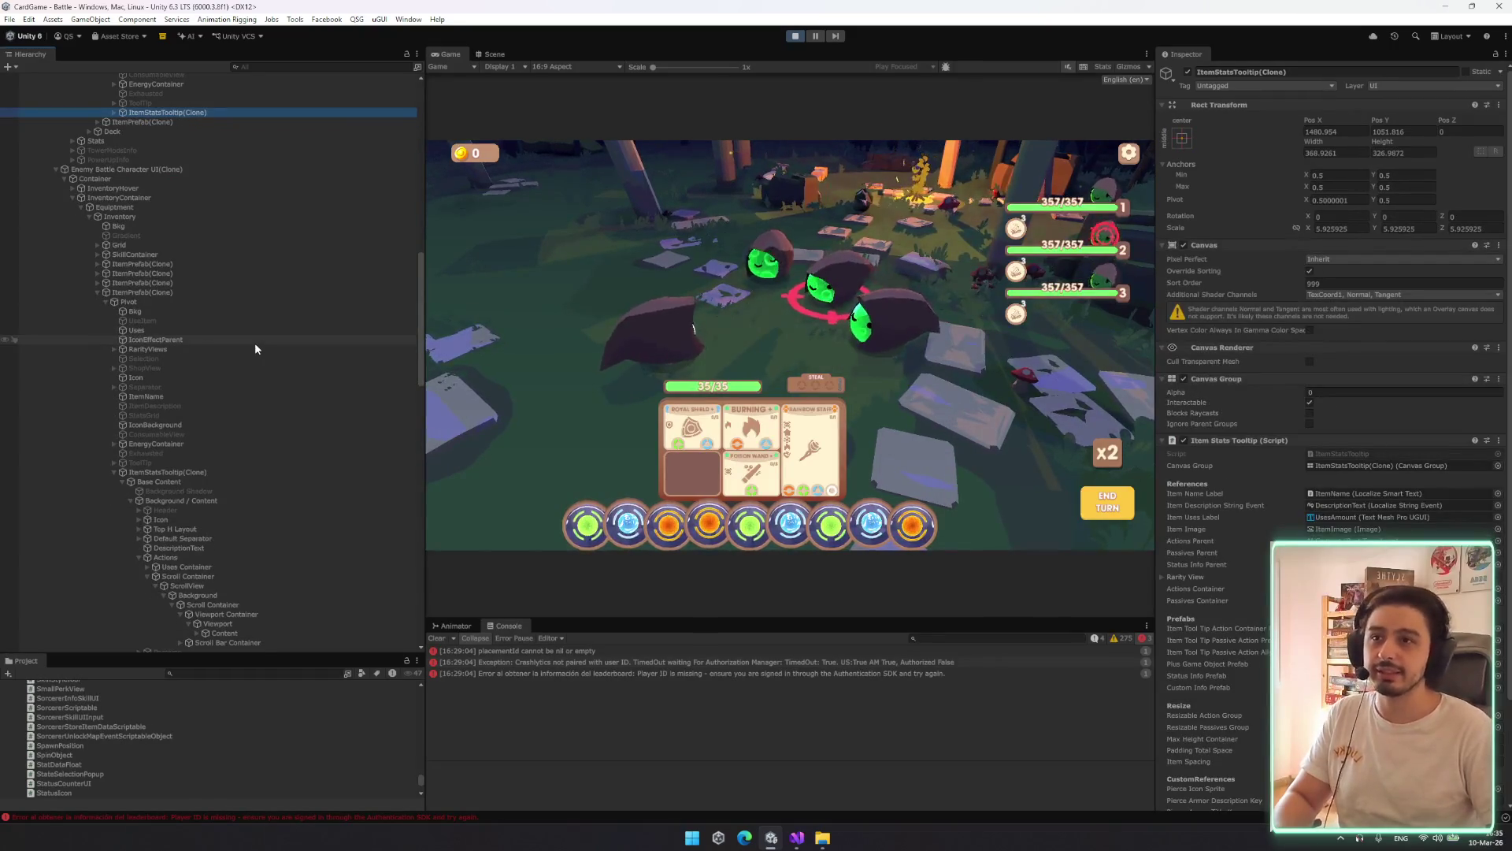
click(1304, 229)
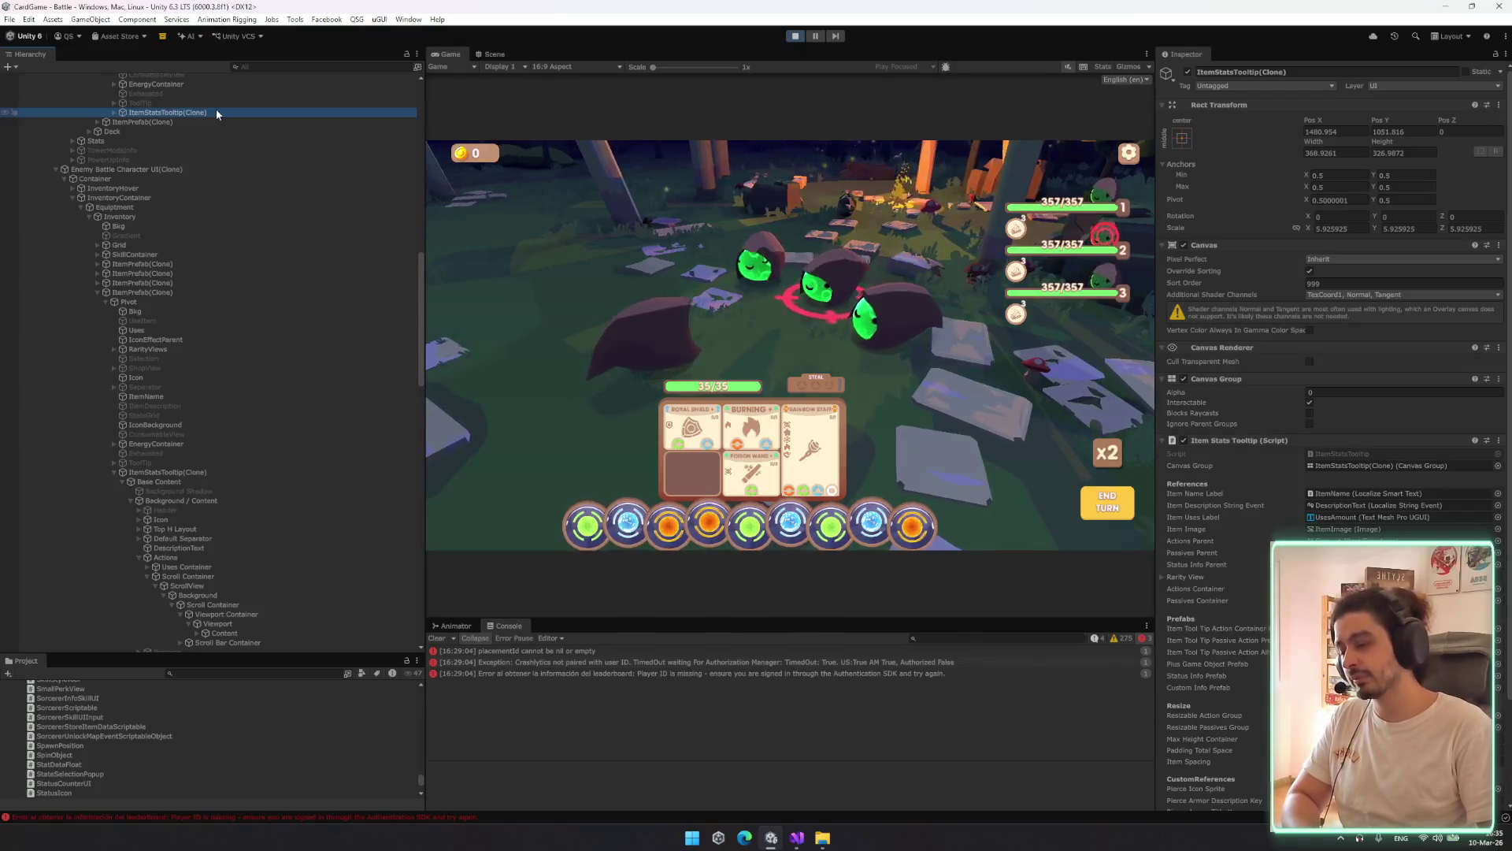
scroll(237, 211, up, 10)
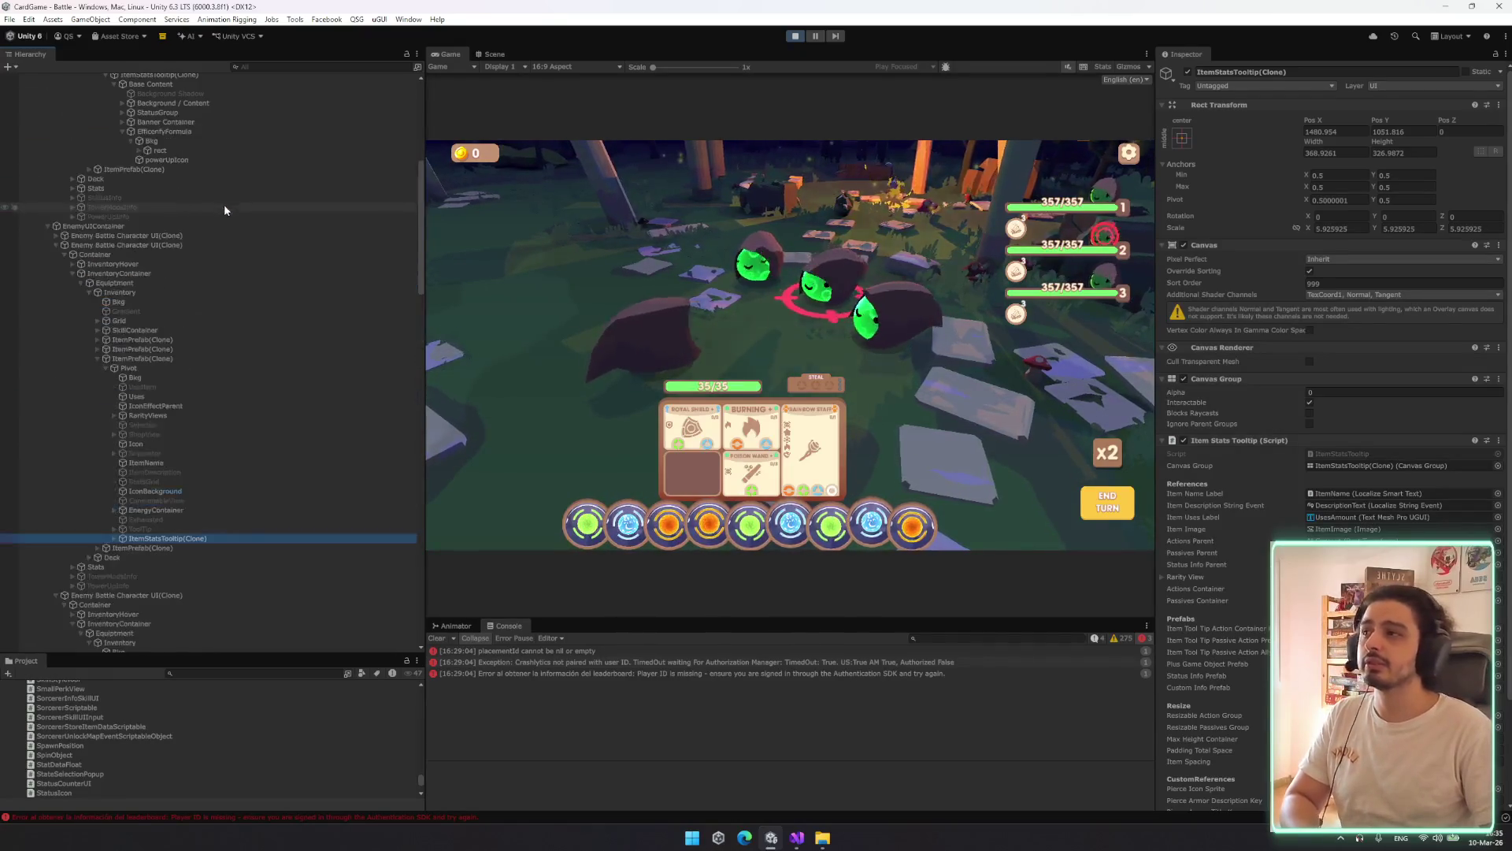
Exit Play mode with the toolbar Play button to return to the Menu scene
click(797, 37)
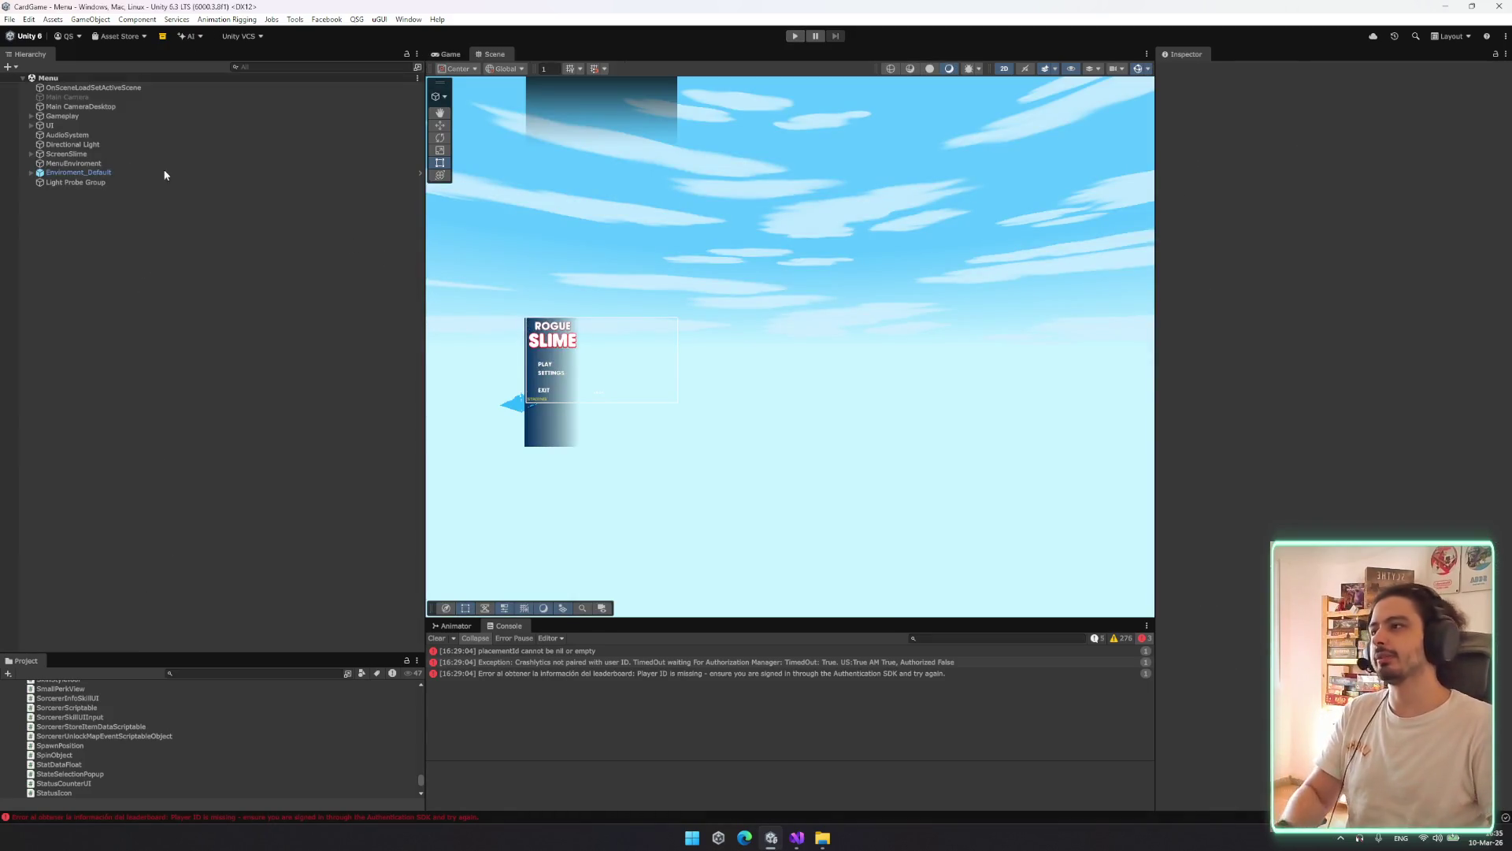
Inspect the Gameplay and UI objects in the Hierarchy
click(120, 117)
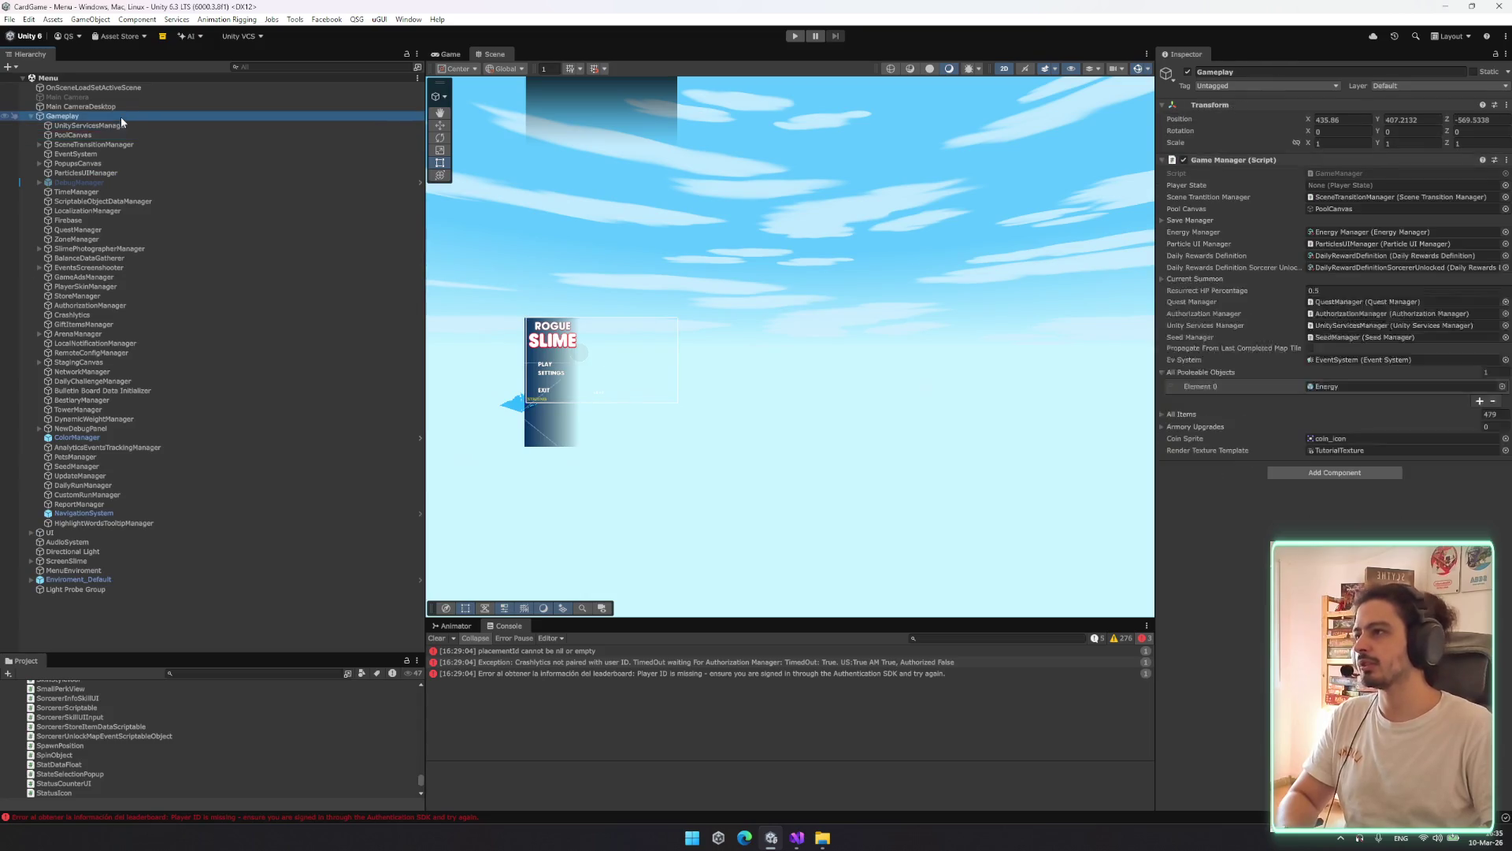
right_click(178, 278)
click(96, 123)
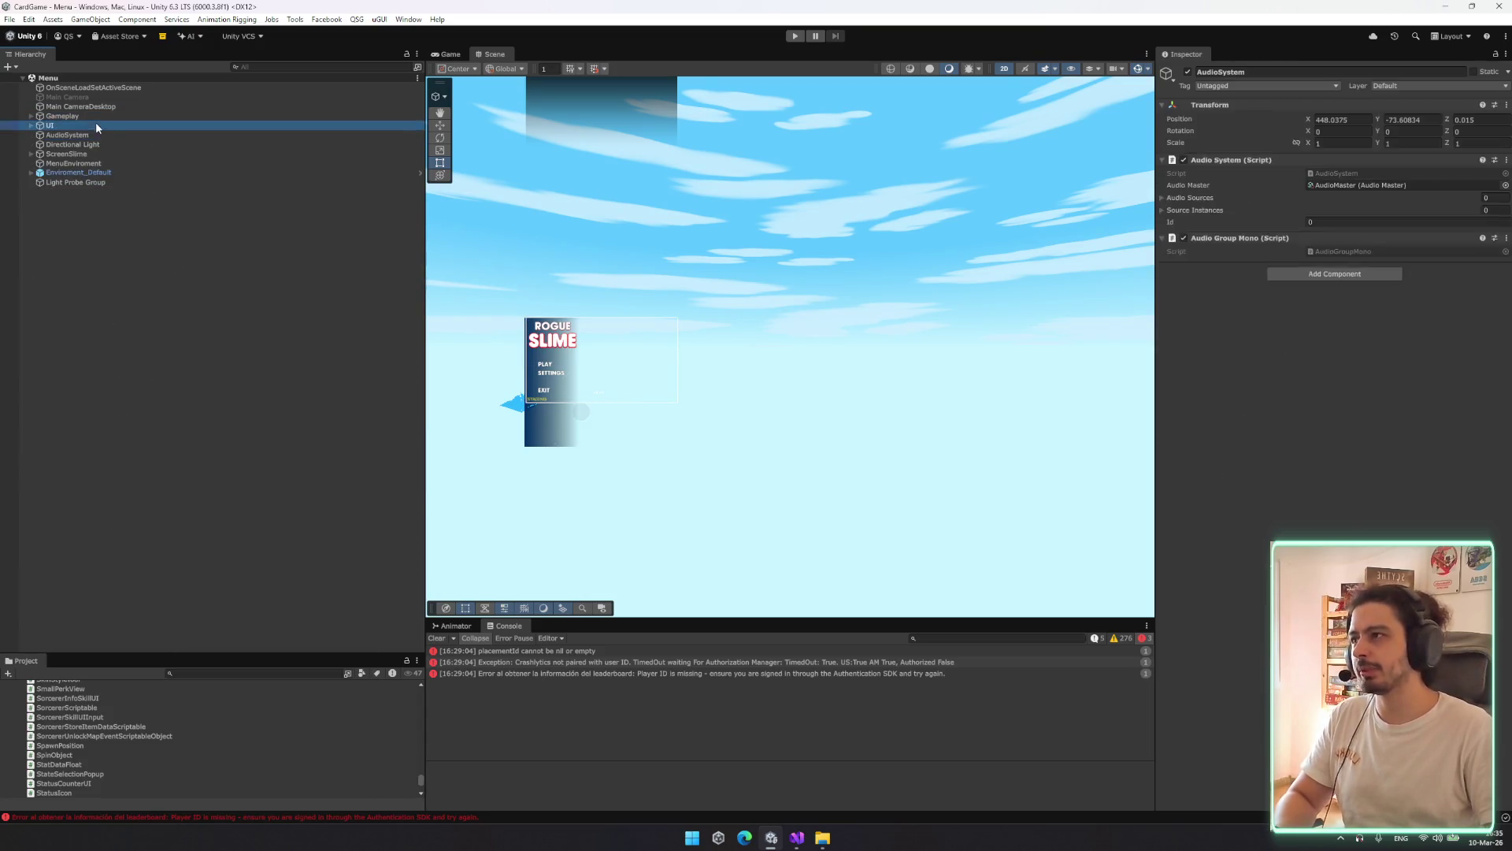
right_click(75, 125)
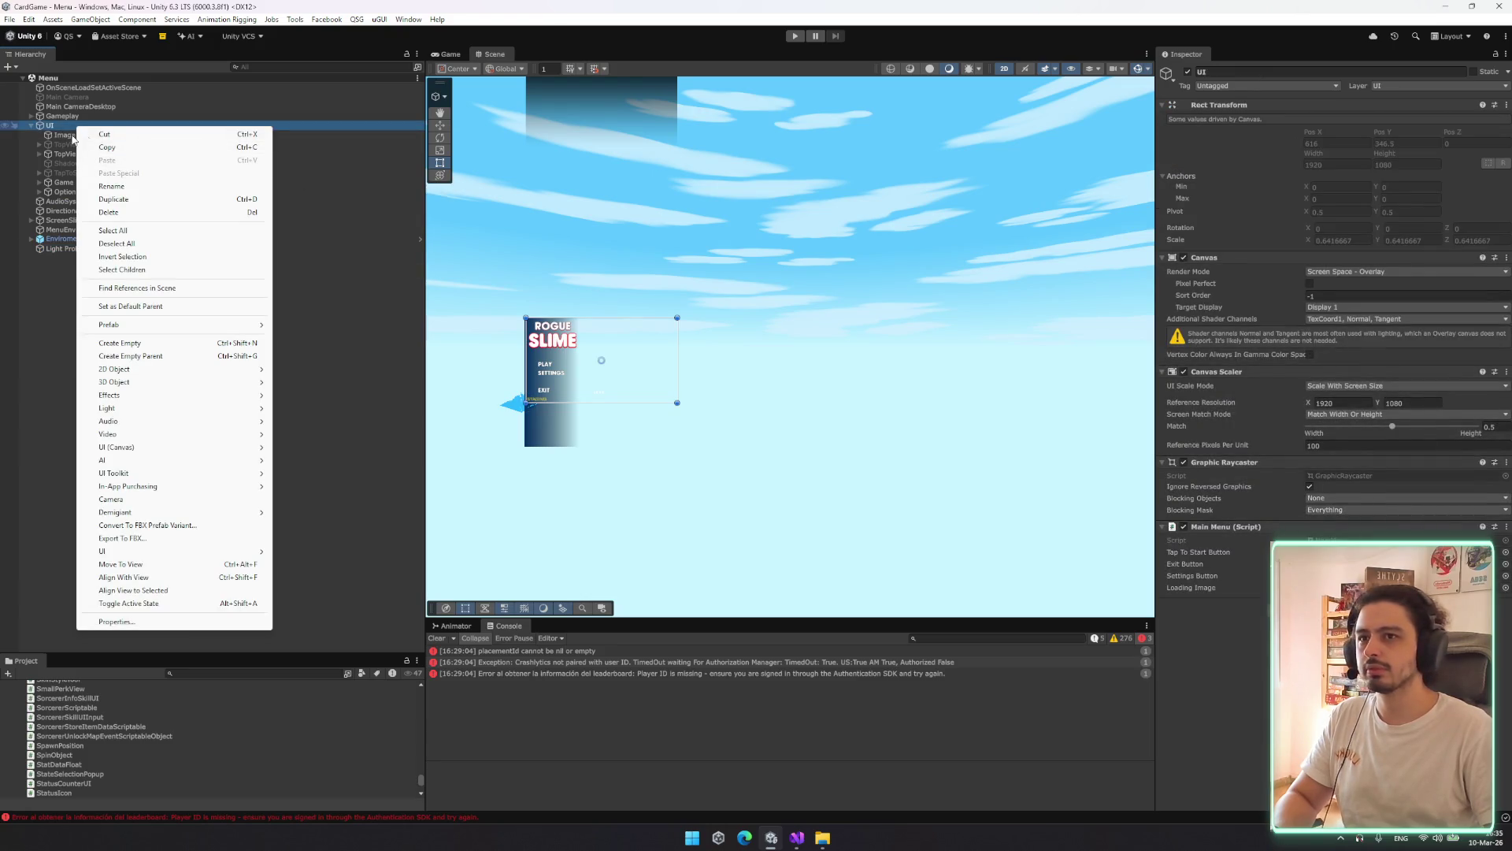
click(30, 125)
click(31, 125)
Create an empty root object named TooltipCanvas
right_click(114, 309)
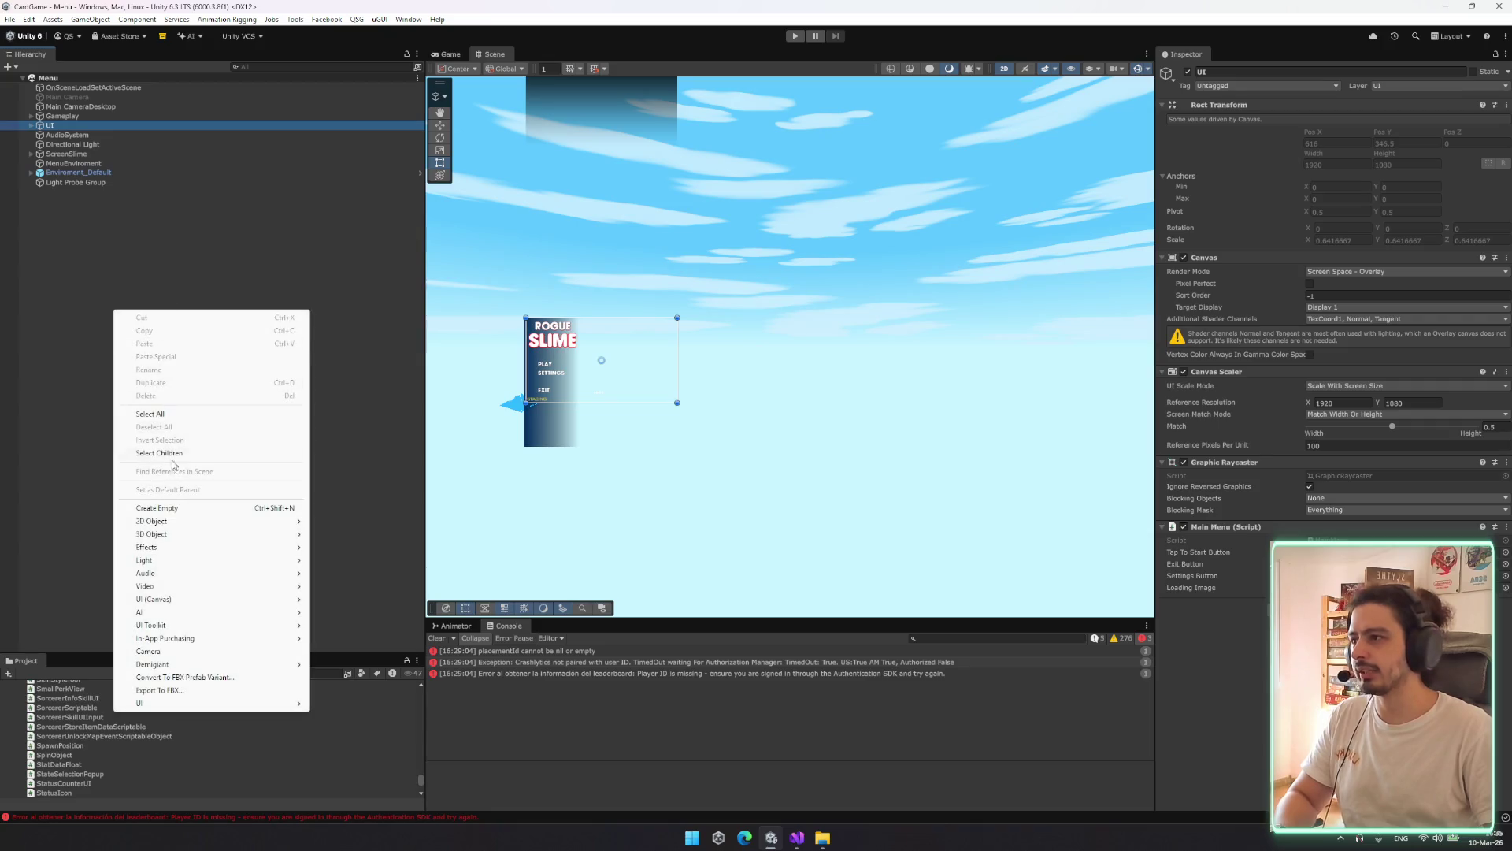
click(161, 508)
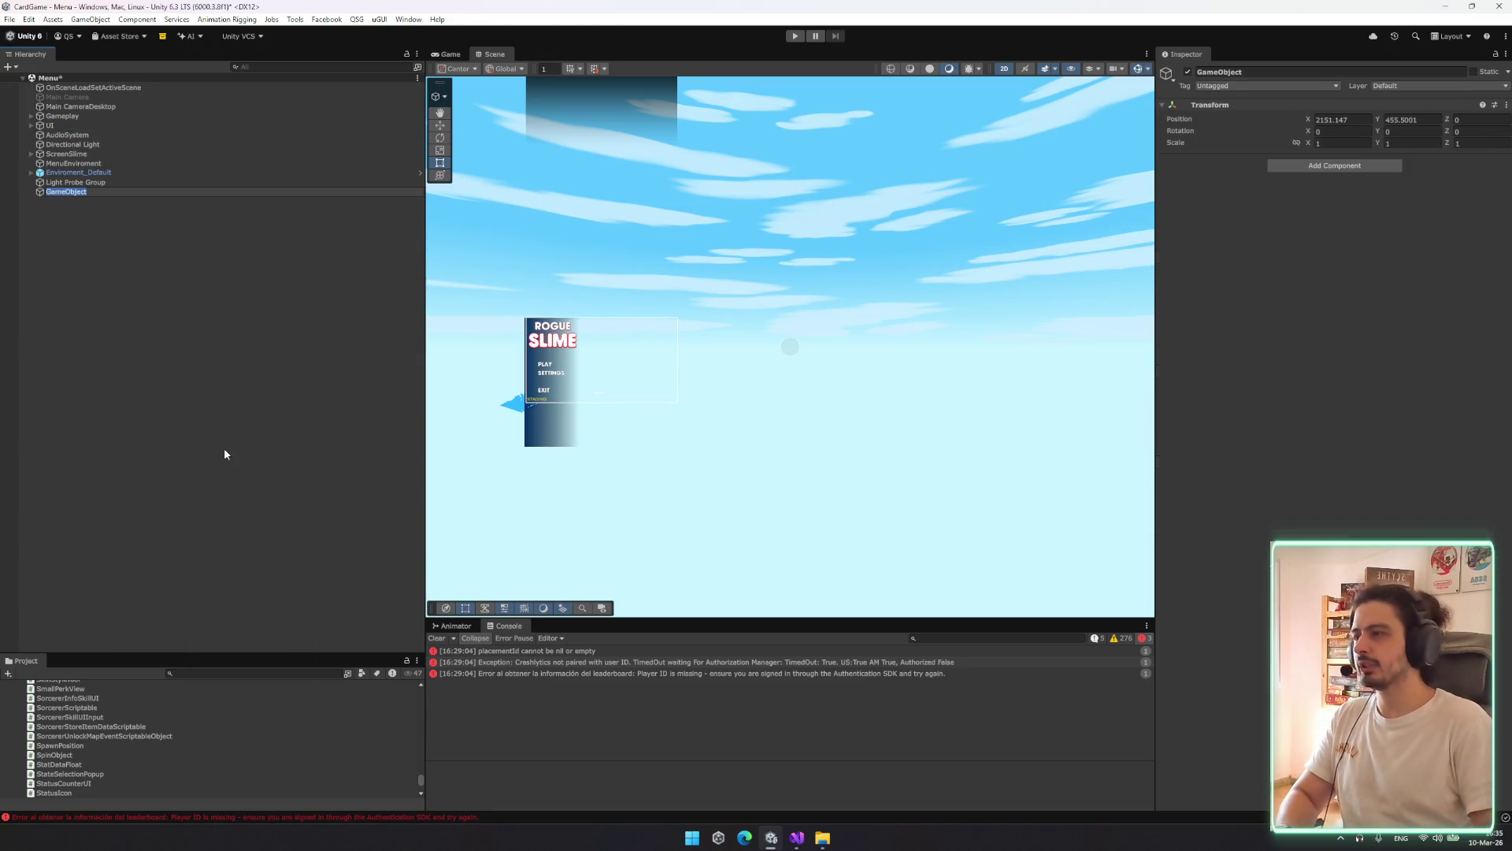
text(TooltipCanv)
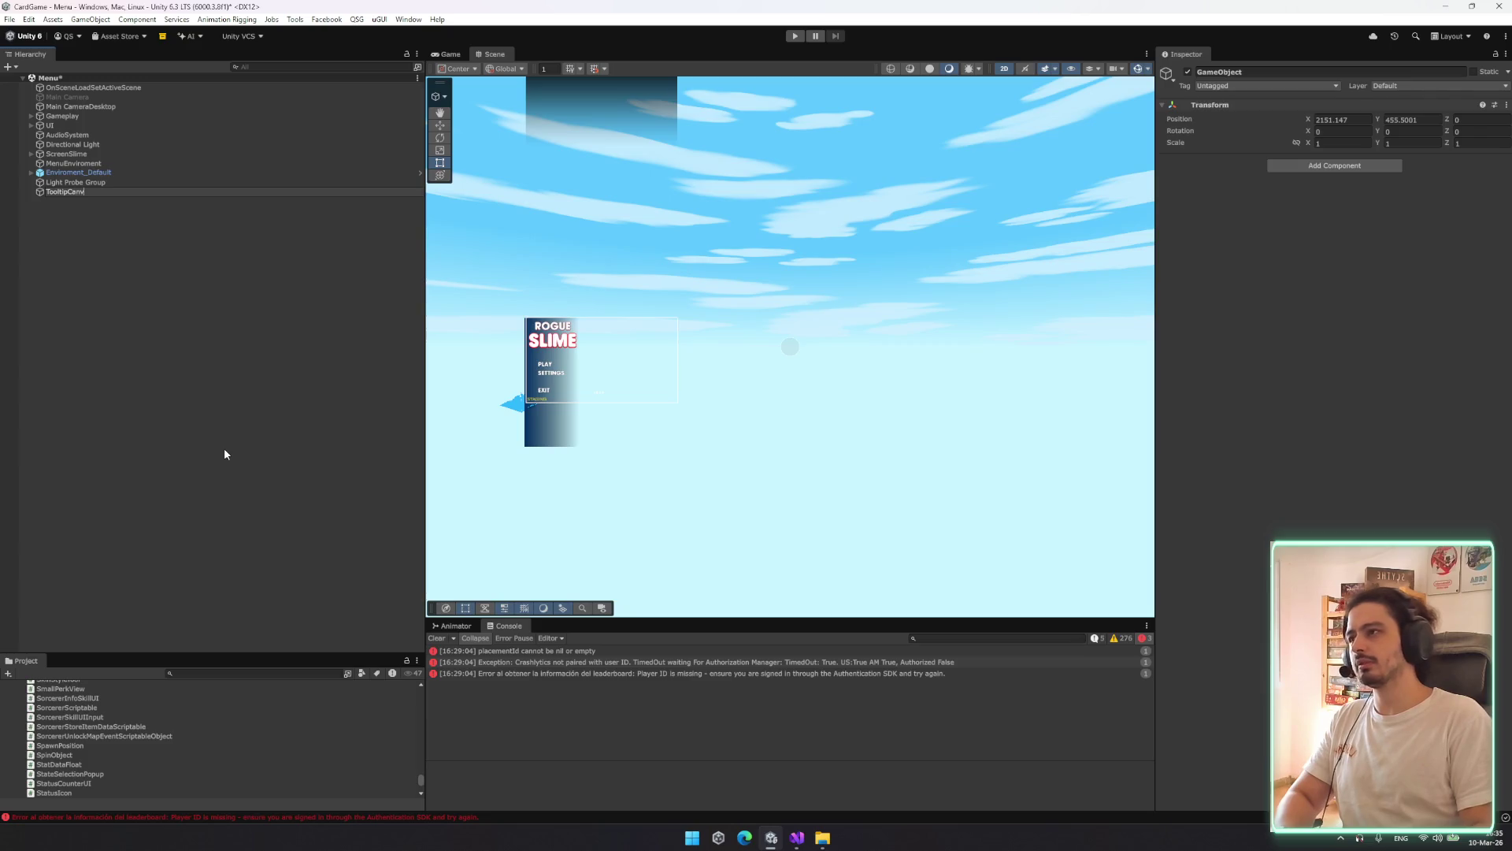
text(as)
key(Return)
Copy the UI object's Canvas Scaler component and select TooltipCanvas
click(140, 145)
click(156, 126)
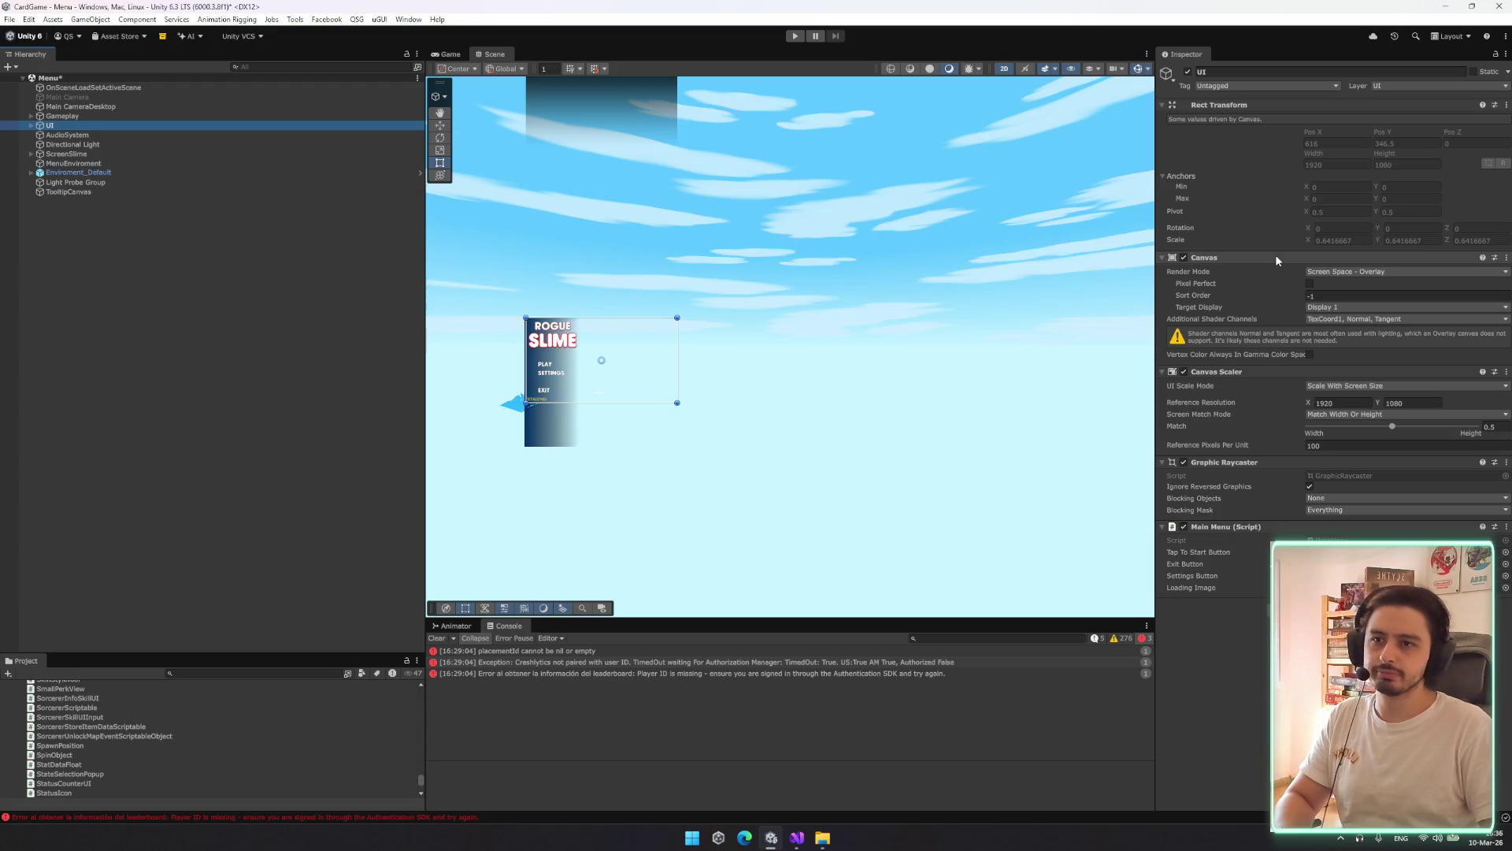
right_click(1244, 372)
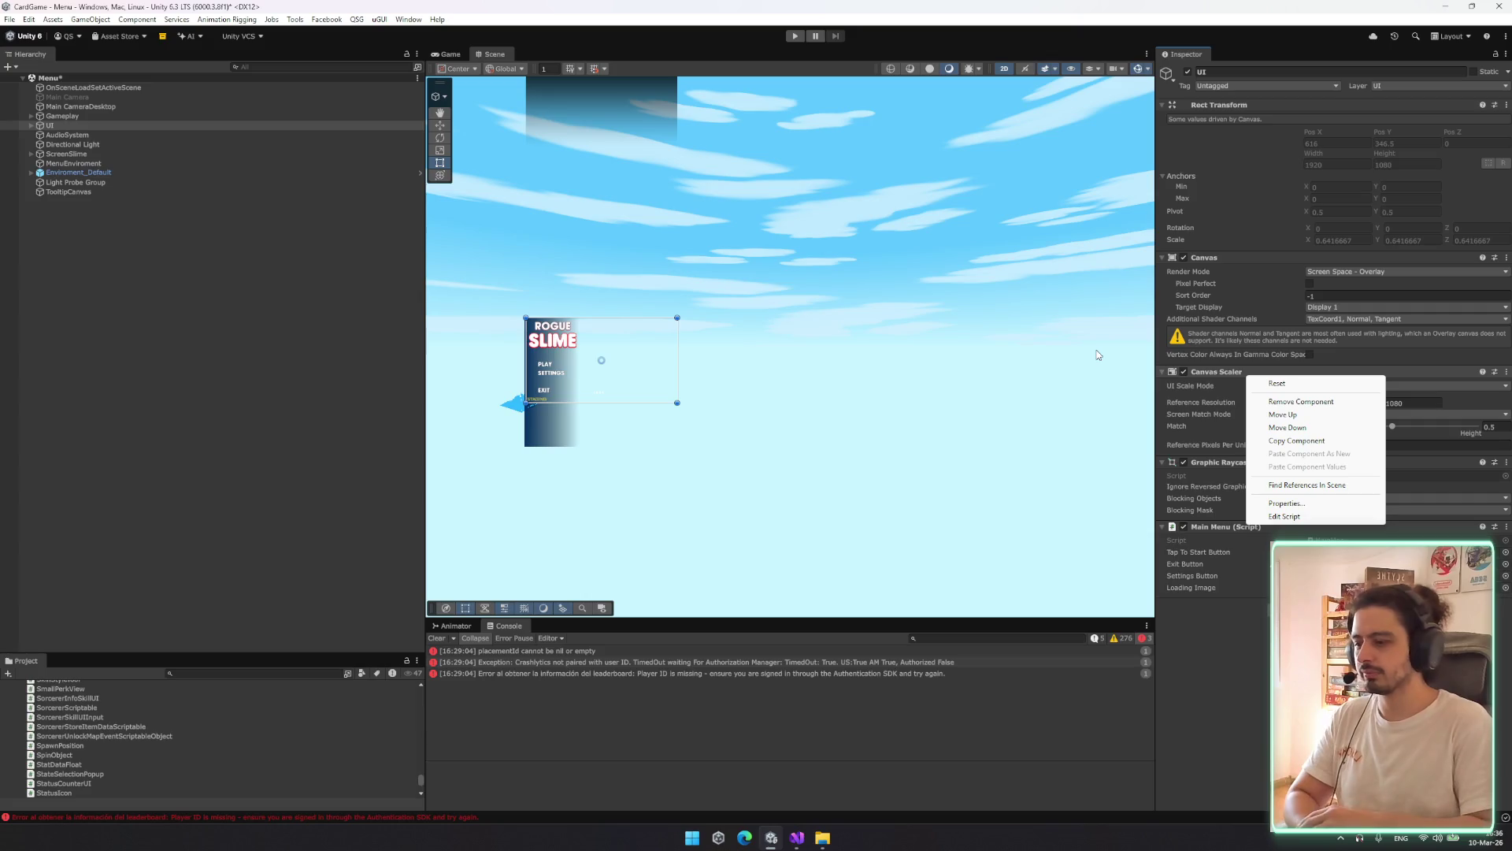
click(1296, 440)
click(241, 183)
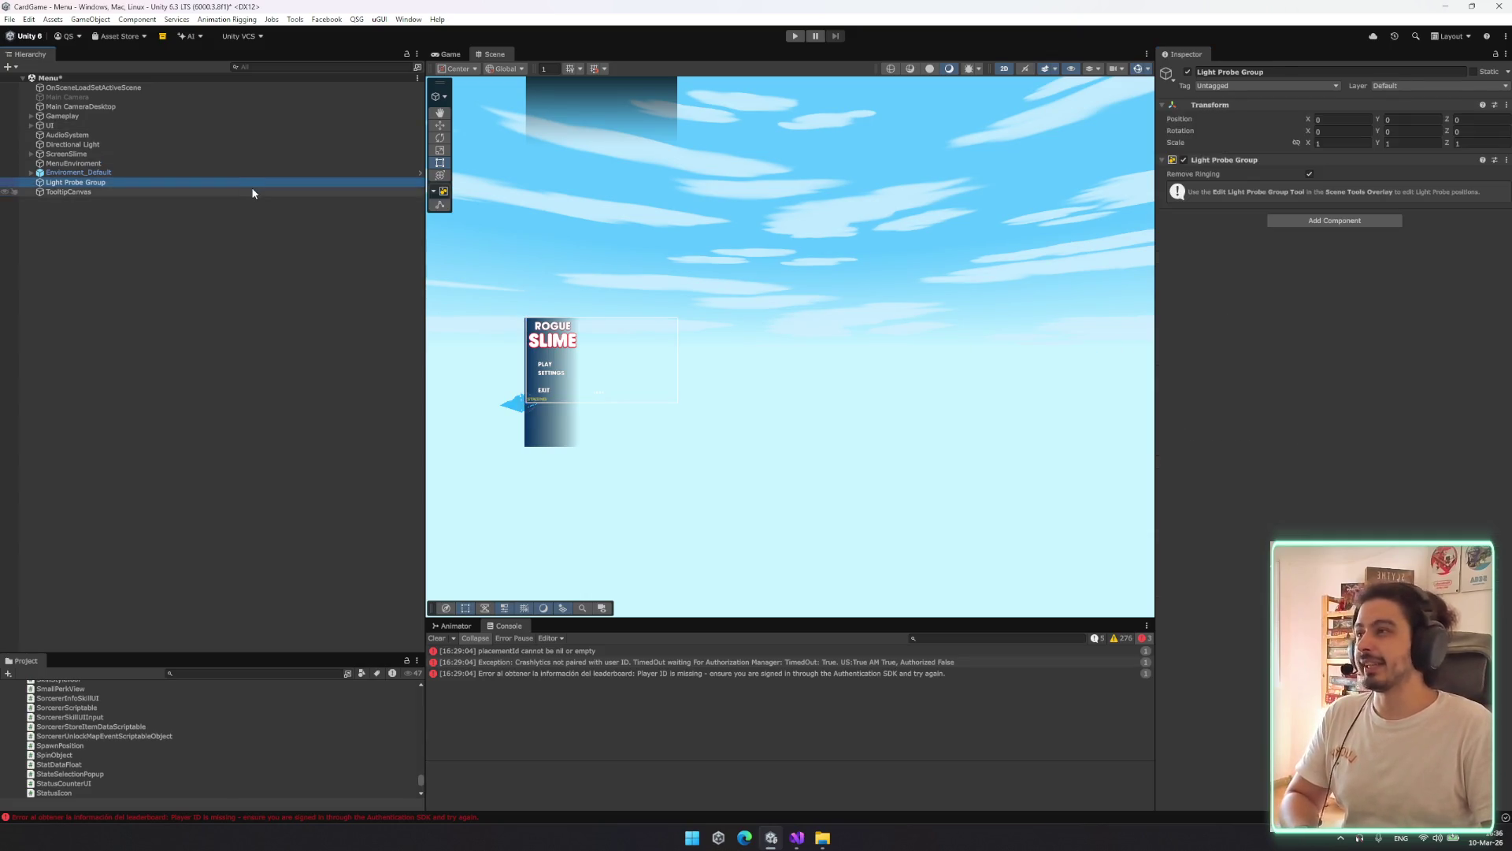
click(252, 191)
right_click(1266, 108)
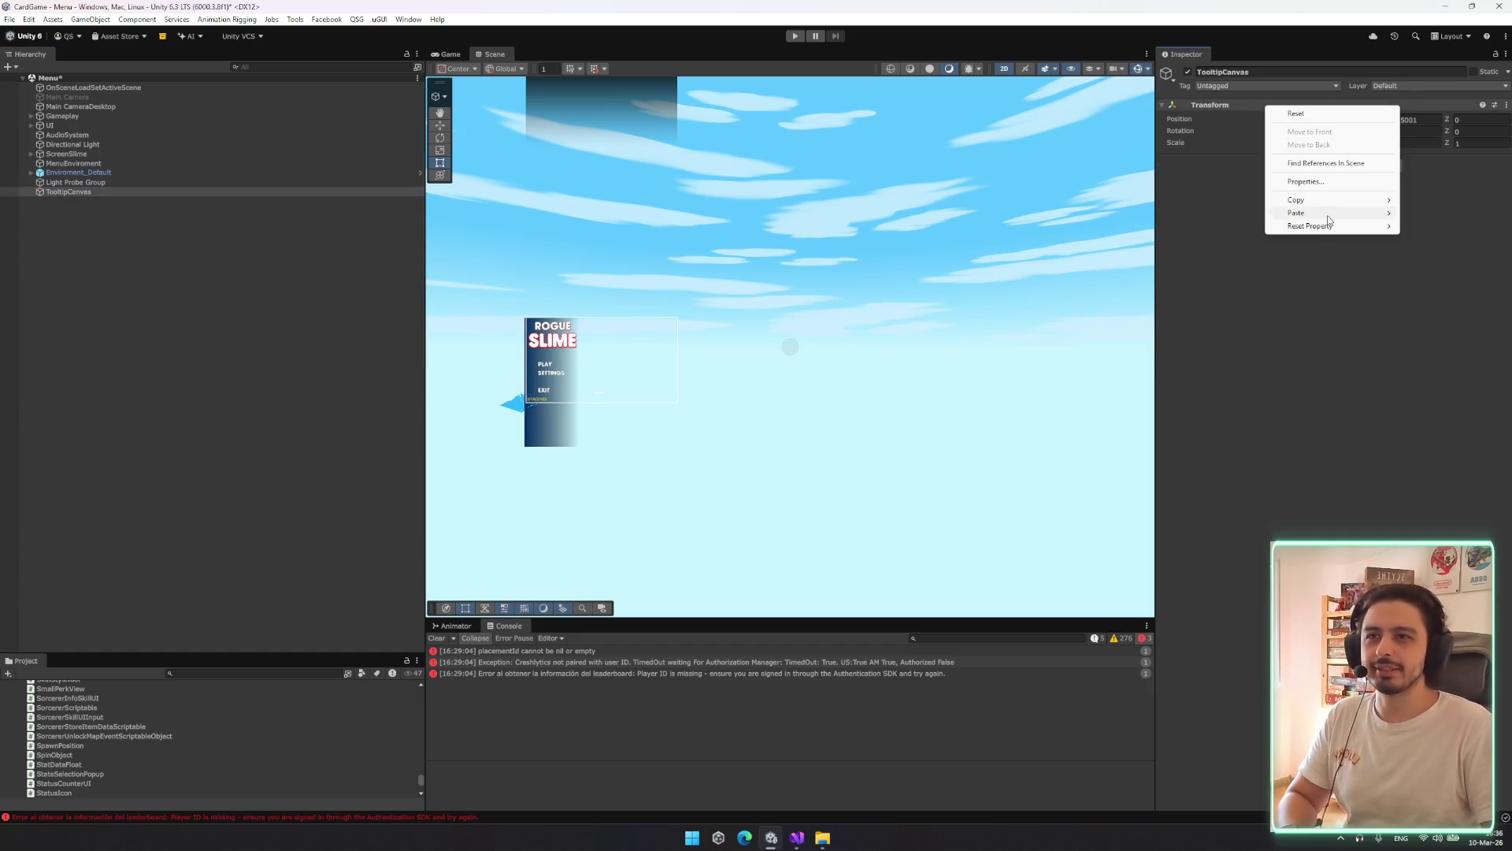
click(601, 194)
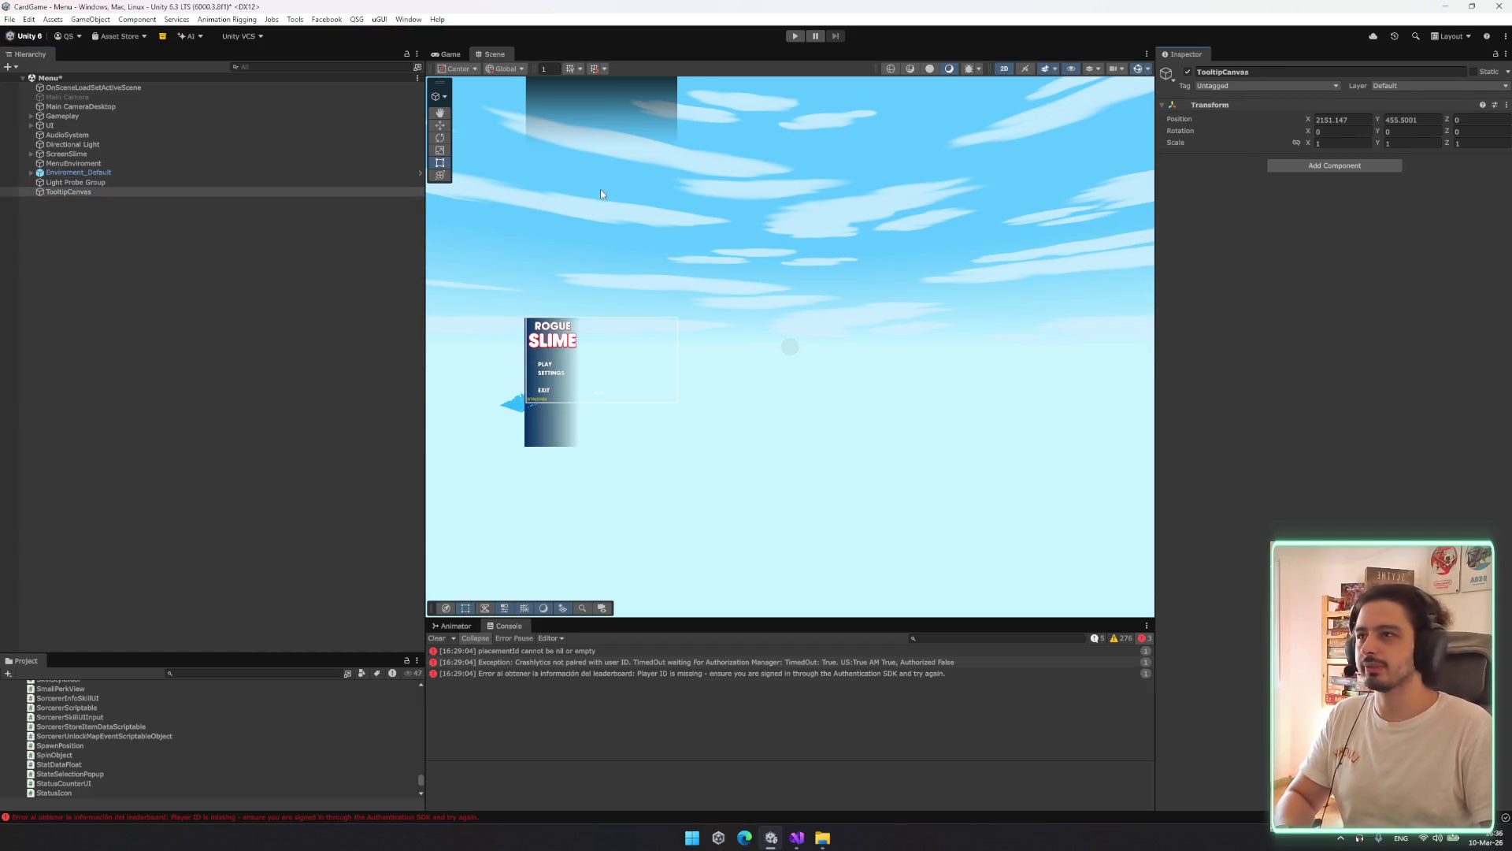
Give TooltipCanvas a Rect Transform and move it just below UI
click(1272, 165)
text(recttra)
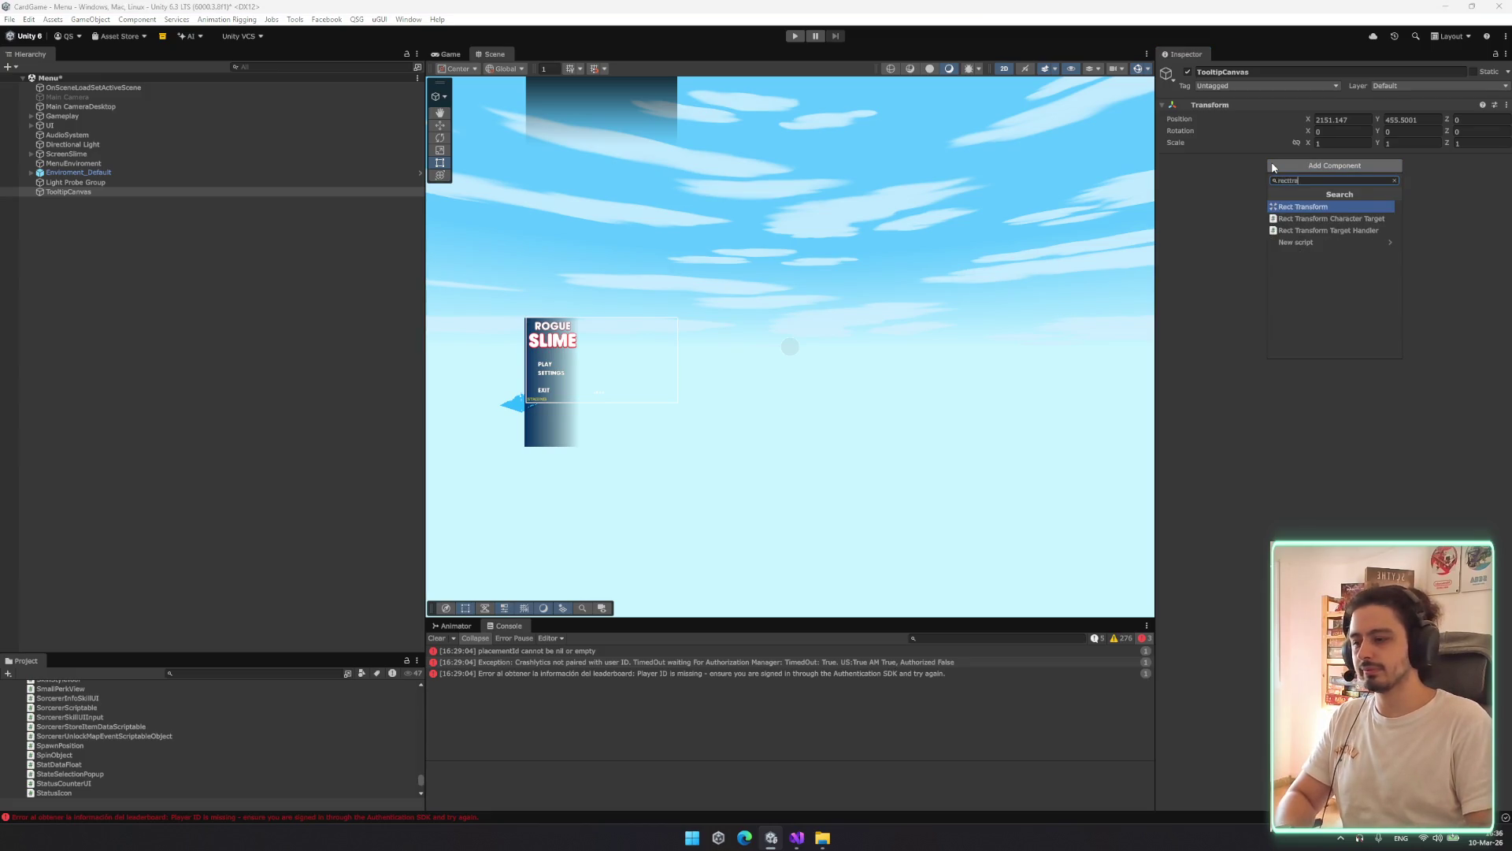
key(Return)
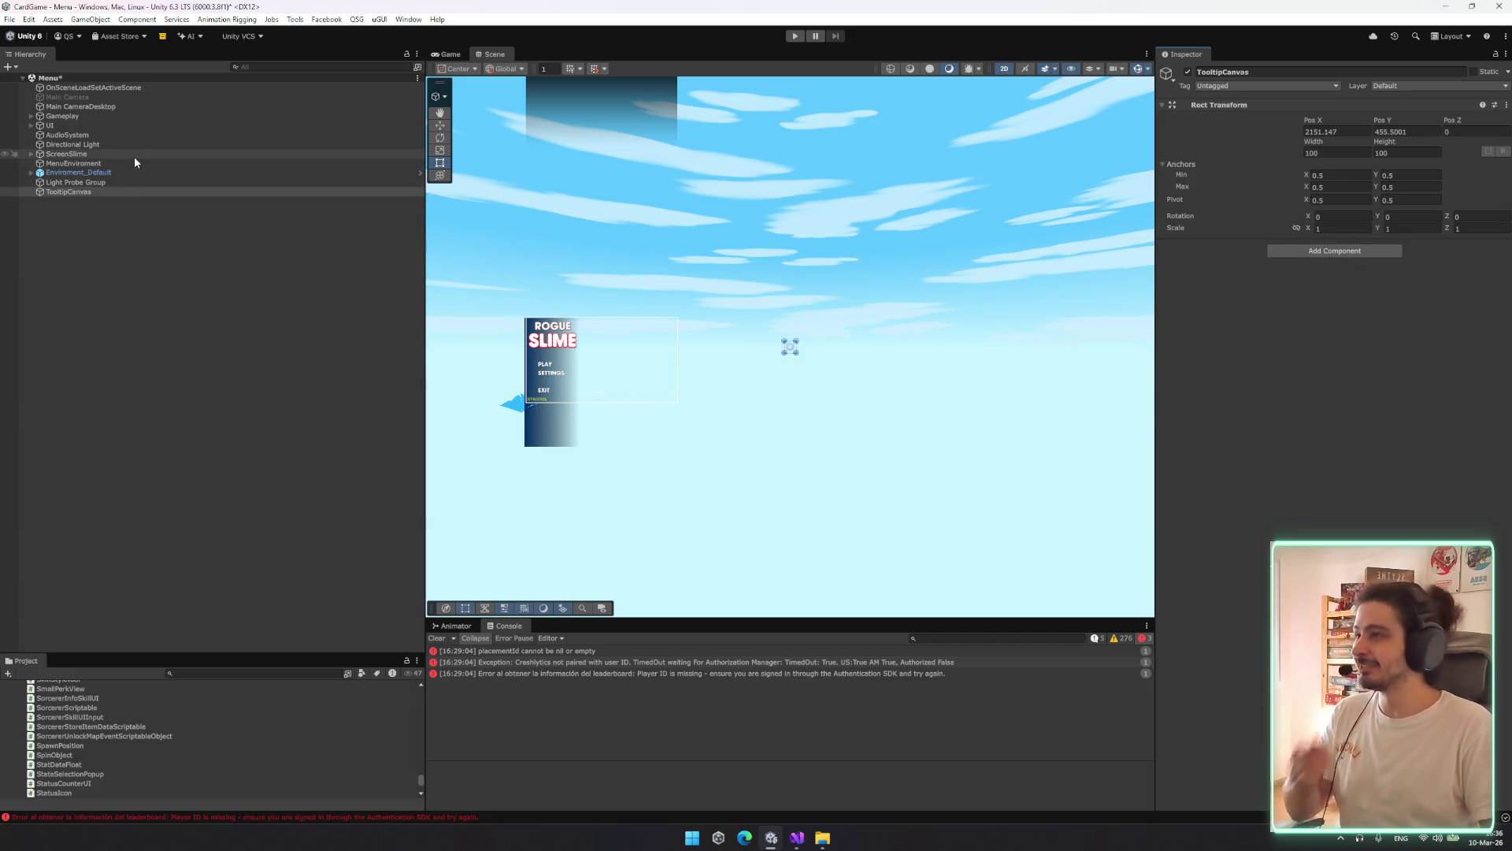
drag(68, 192, 66, 132)
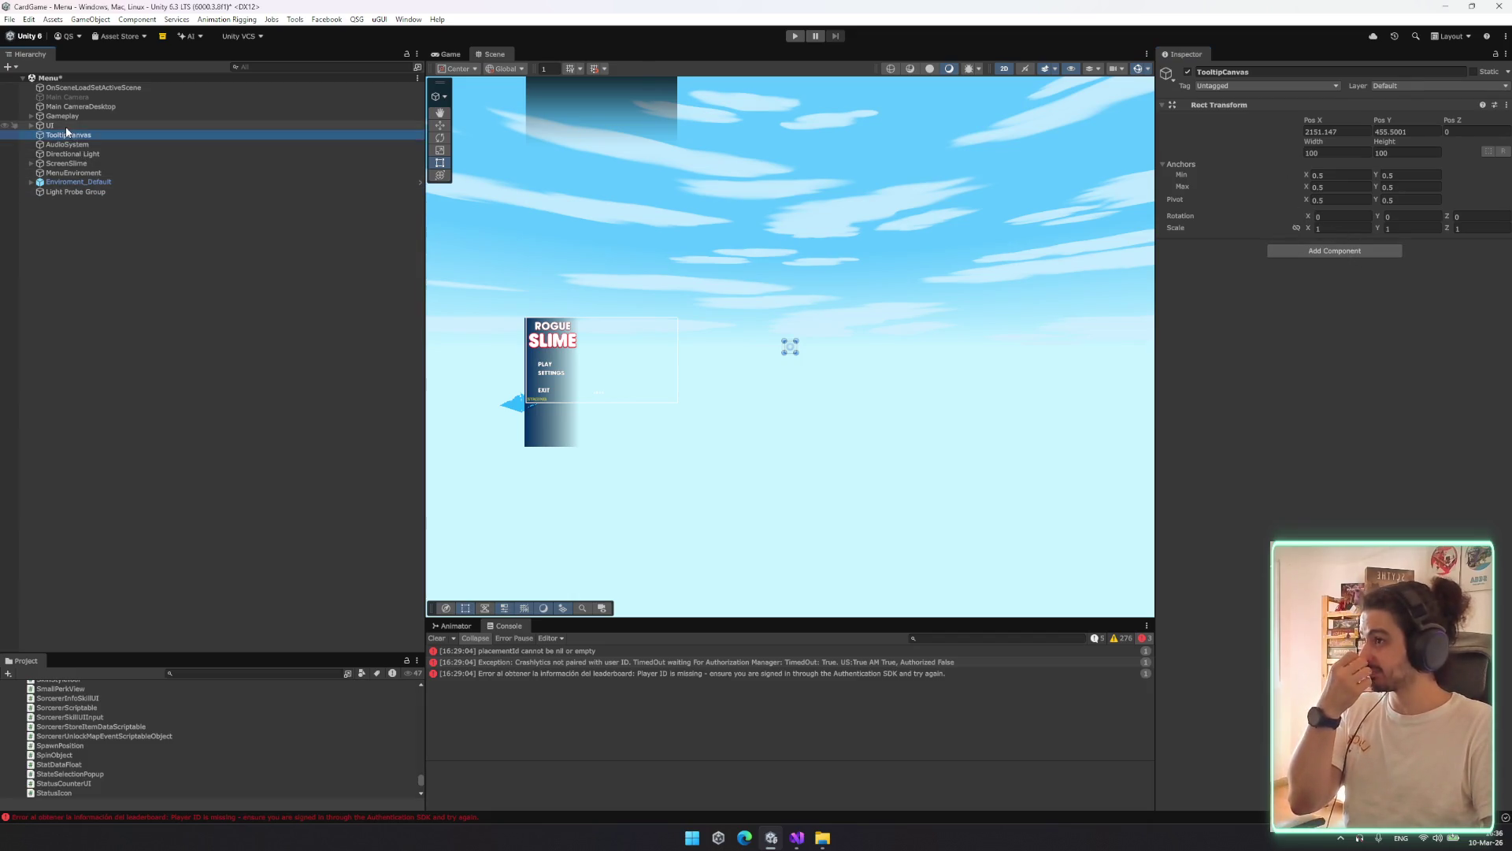
click(67, 126)
click(71, 192)
click(106, 134)
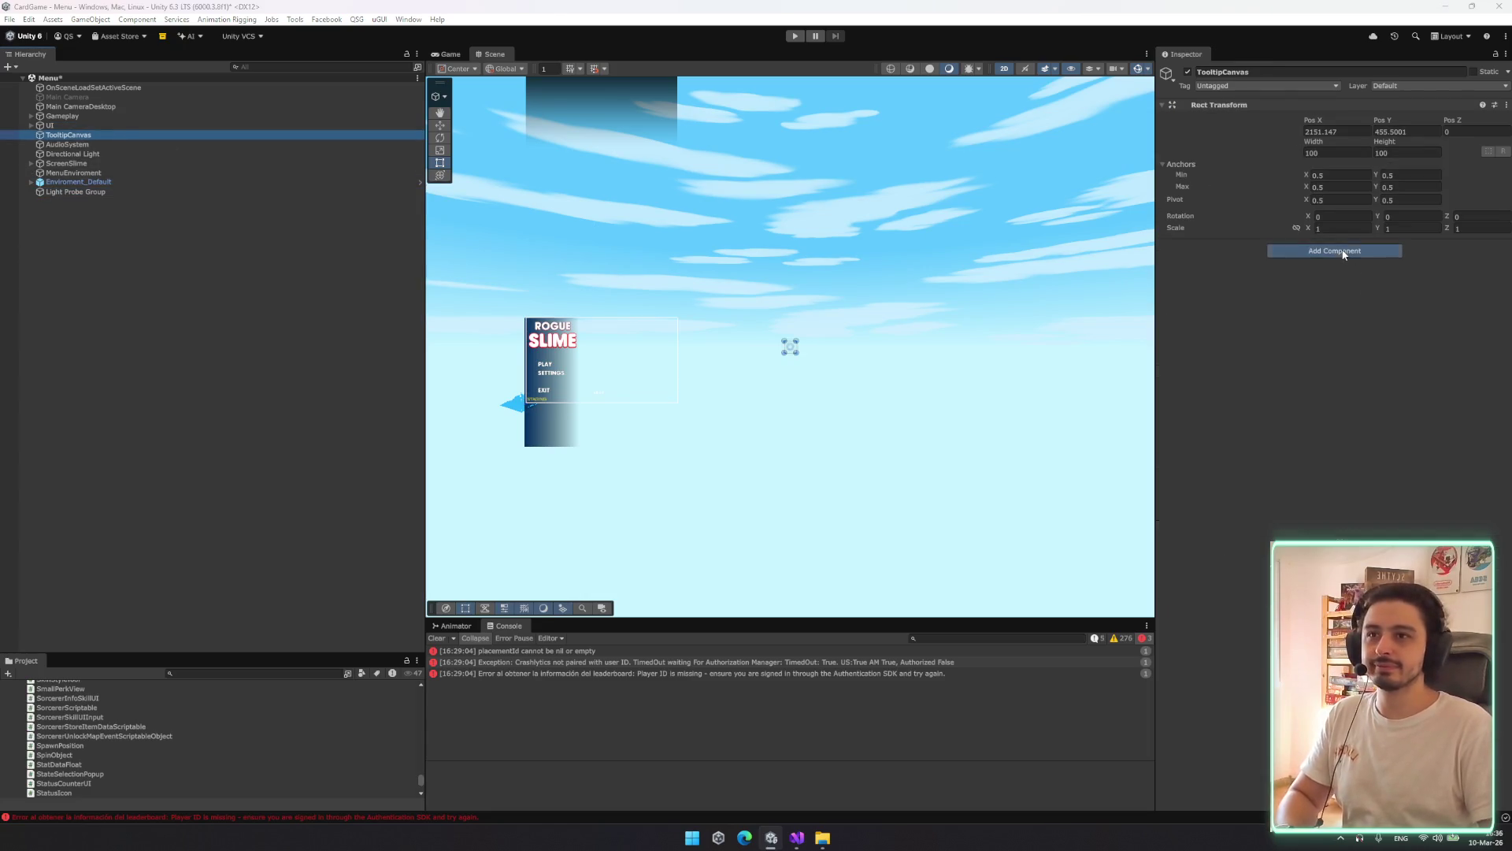
Add a Canvas to TooltipCanvas and paste the UI Canvas settings onto it
click(1343, 250)
text(canvas)
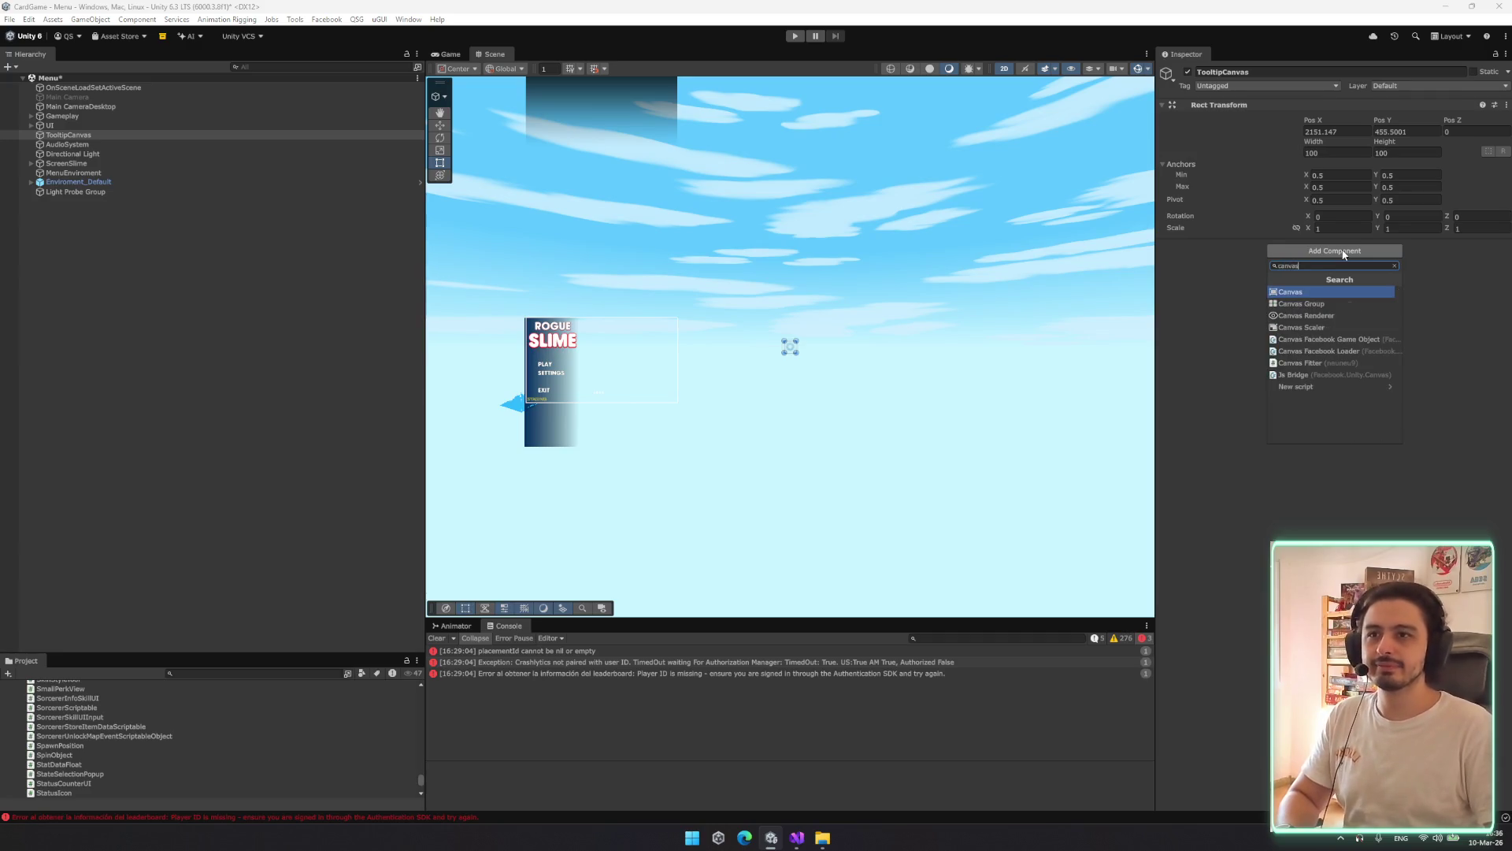
key(Return)
click(93, 116)
click(103, 125)
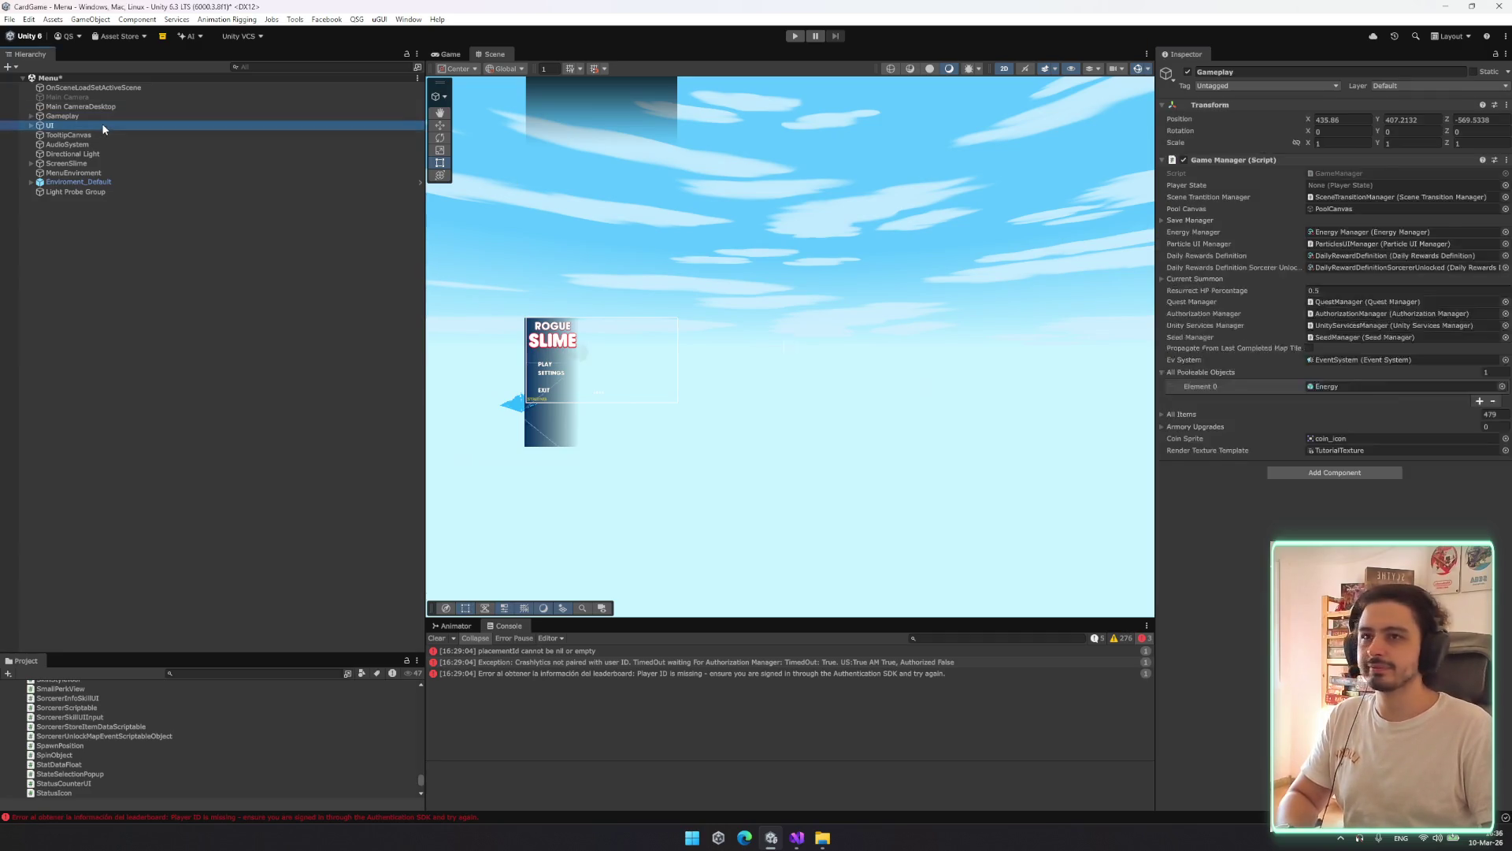
right_click(1243, 258)
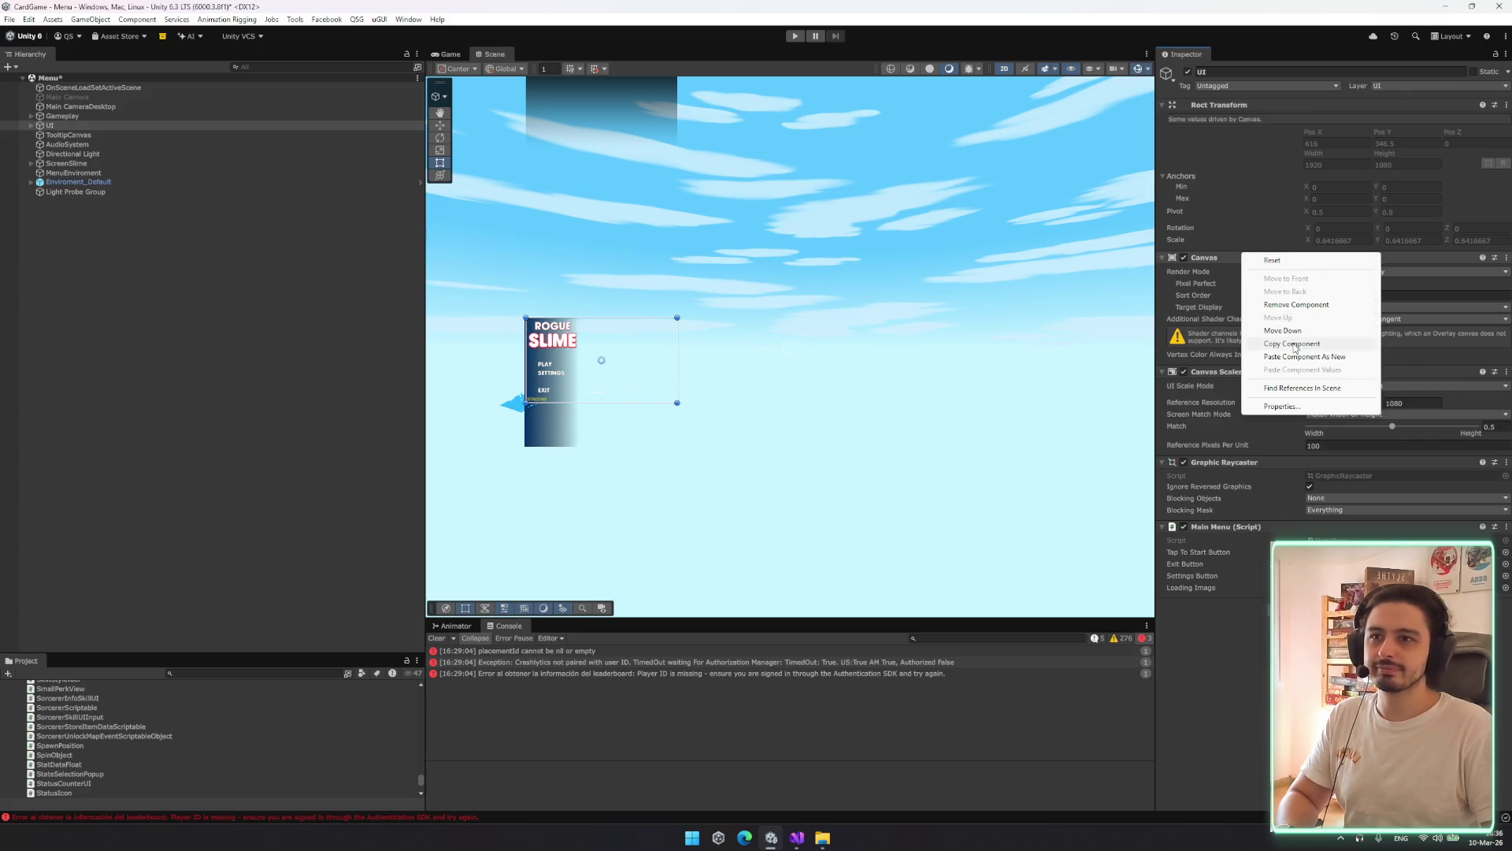
click(1292, 345)
click(149, 135)
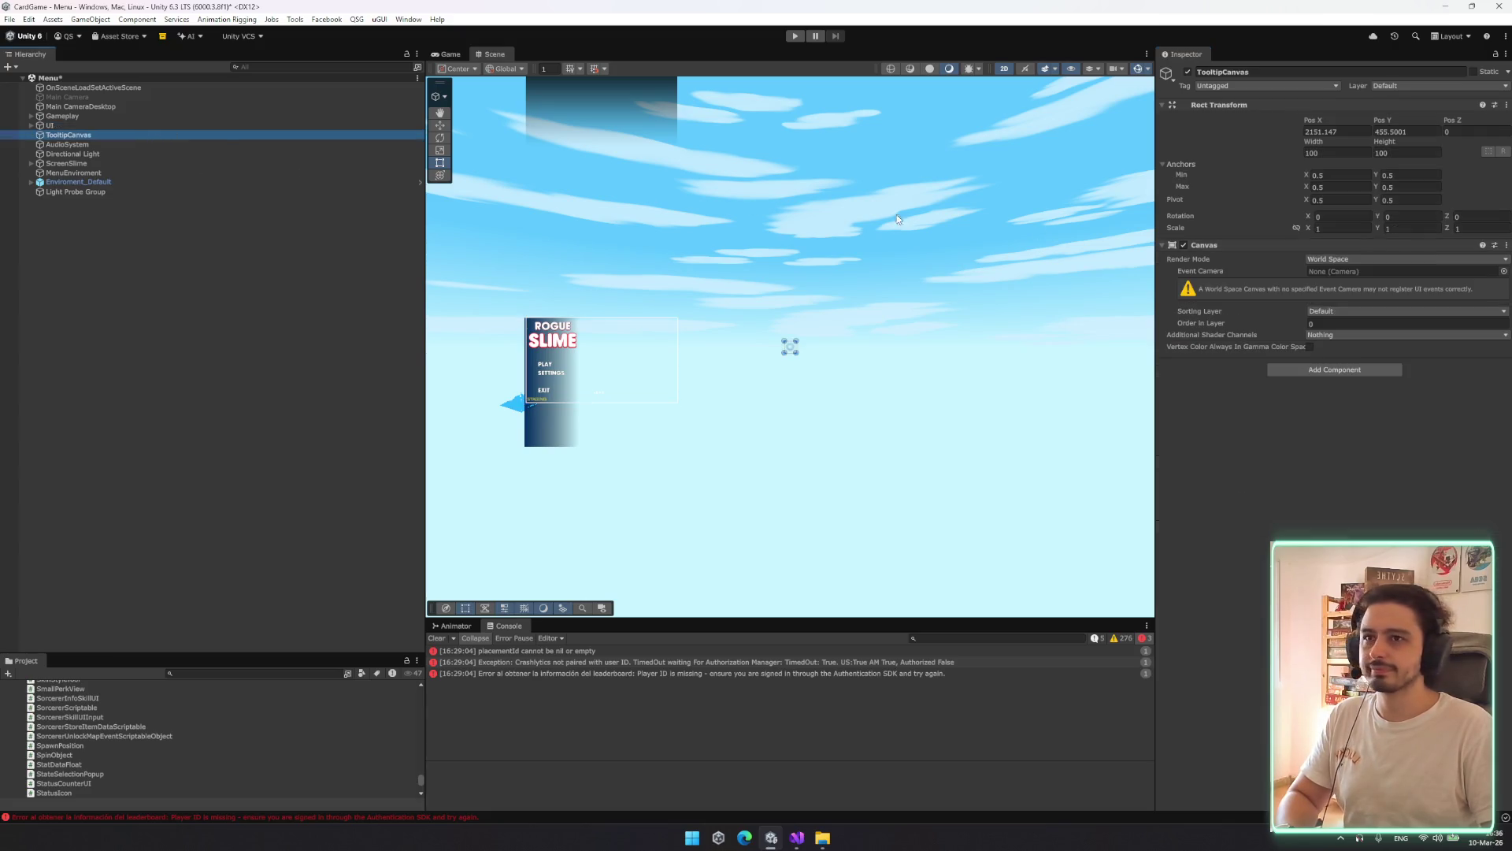
right_click(1248, 253)
click(1278, 367)
Copy UI's Canvas Scaler and add it to TooltipCanvas as a new component
click(71, 125)
right_click(1260, 371)
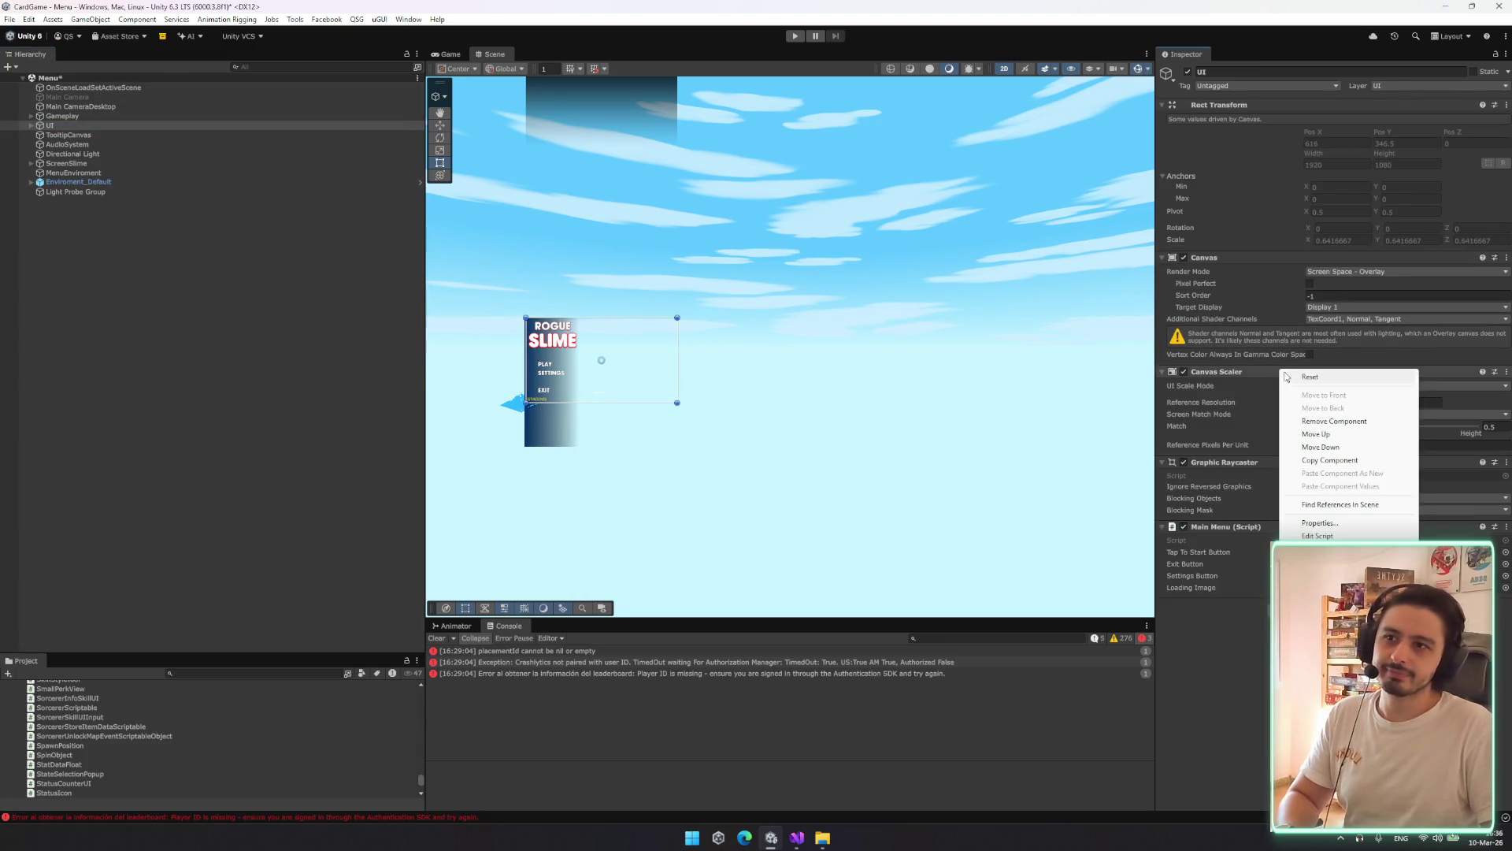
click(1349, 460)
click(69, 135)
right_click(1213, 261)
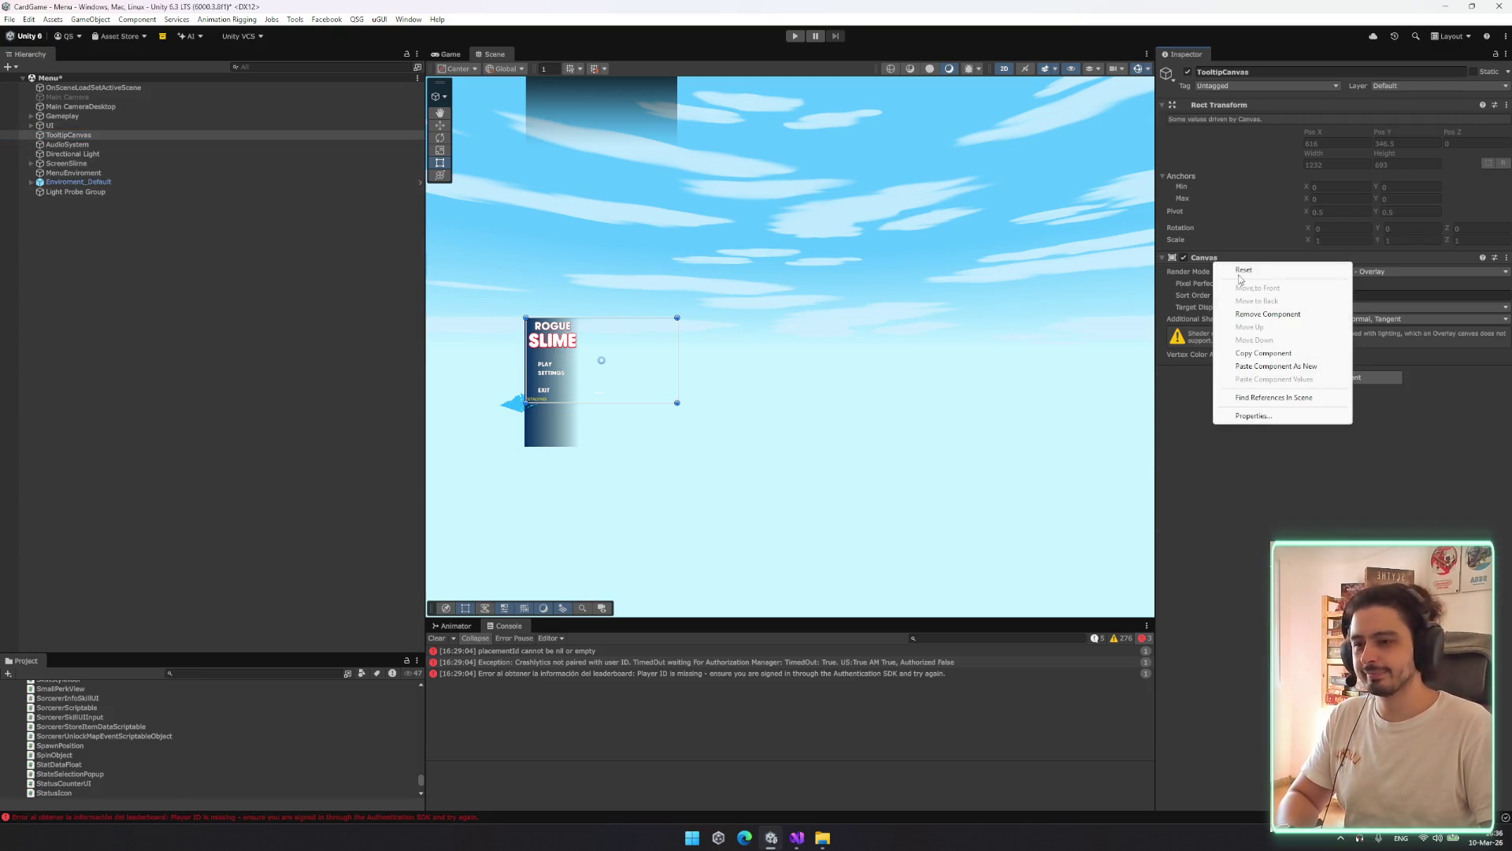
click(1302, 366)
Add UI's Graphic Raycaster to TooltipCanvas as a new component
click(110, 125)
right_click(1228, 463)
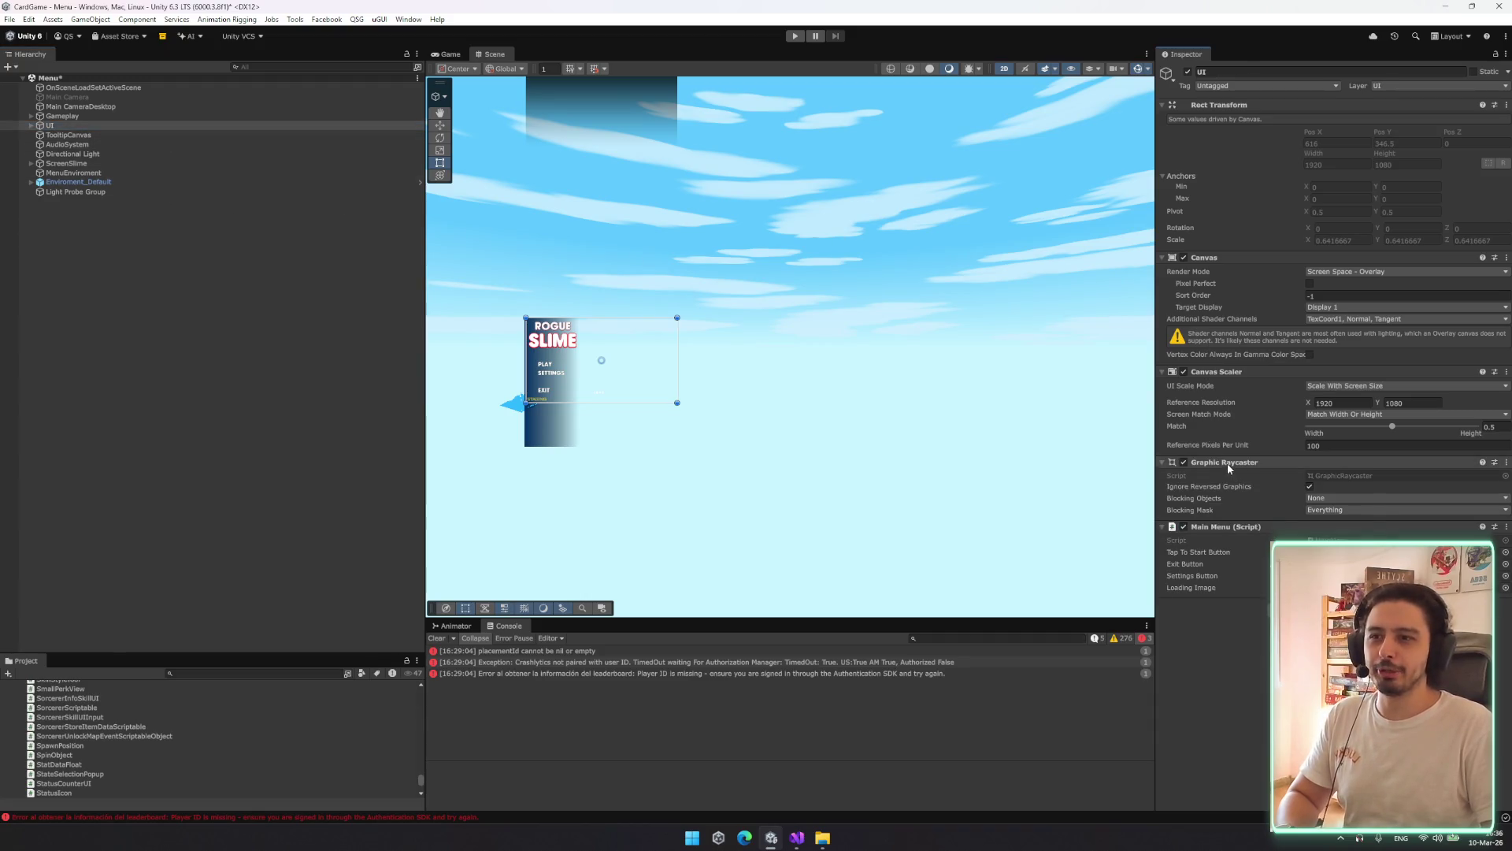
key(Escape)
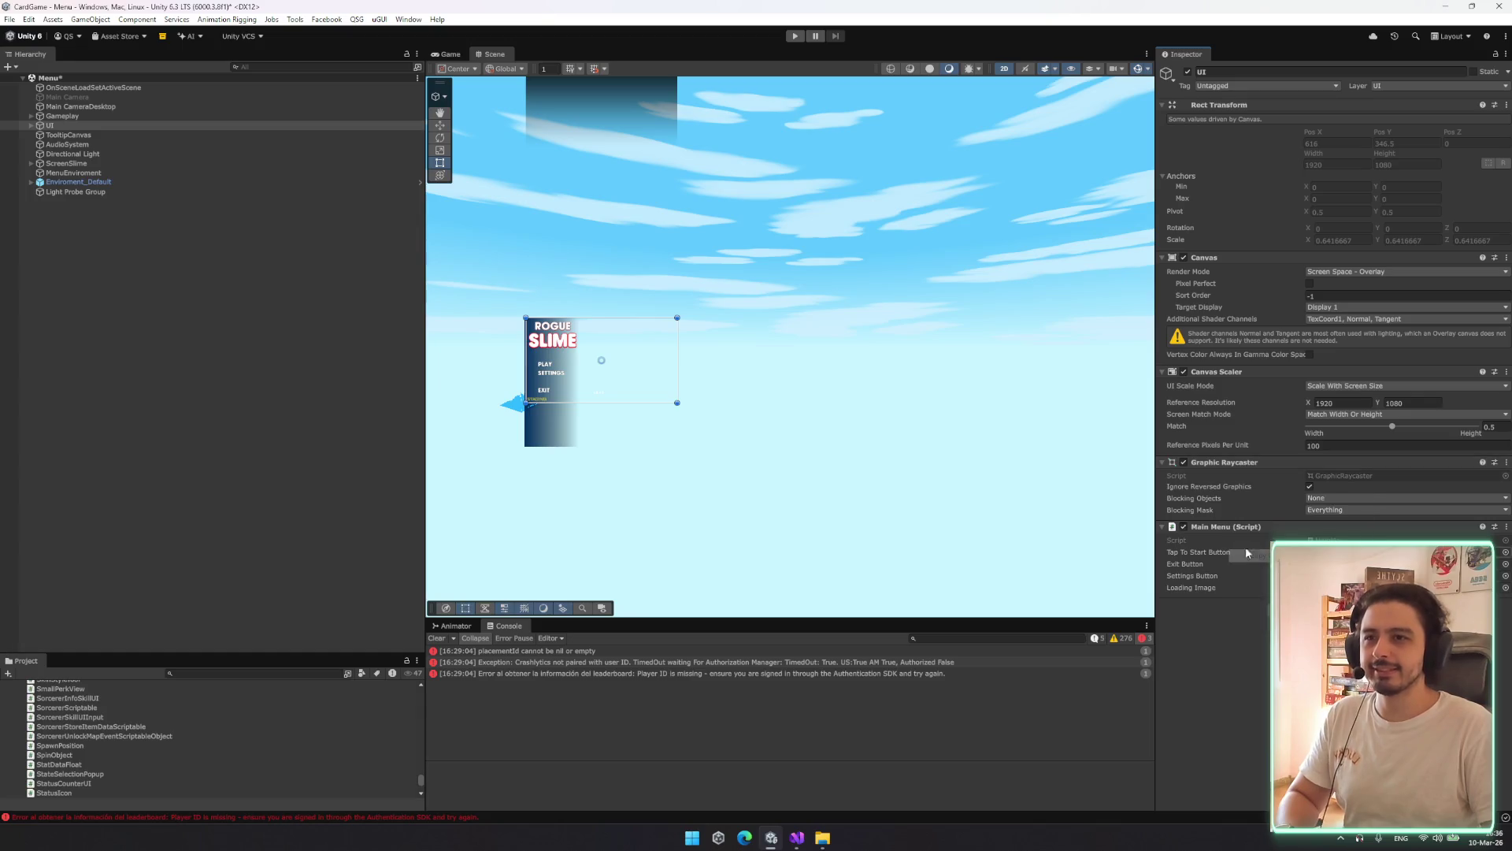
click(69, 135)
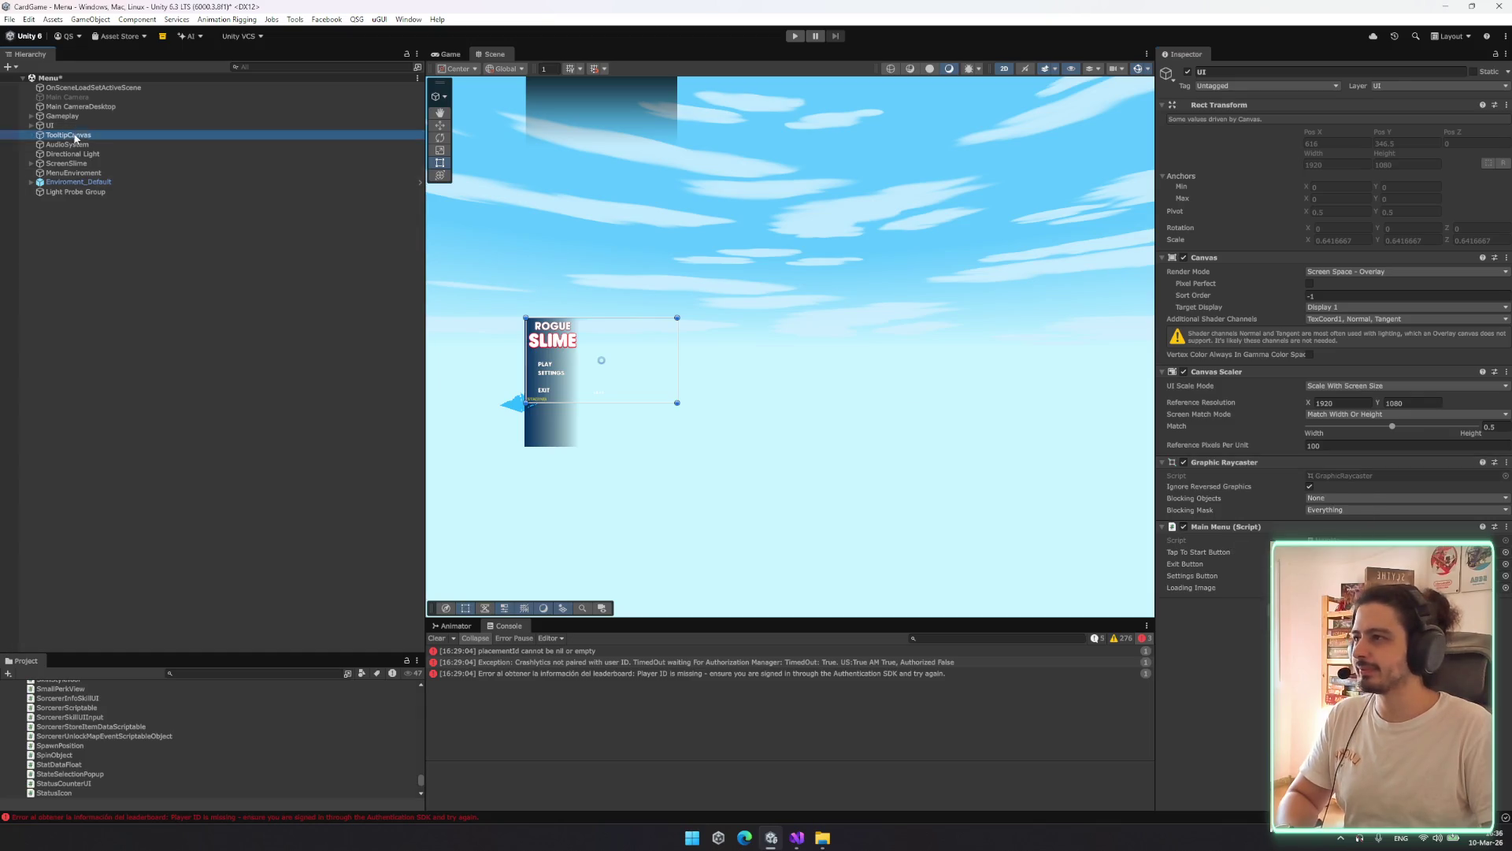
right_click(1235, 373)
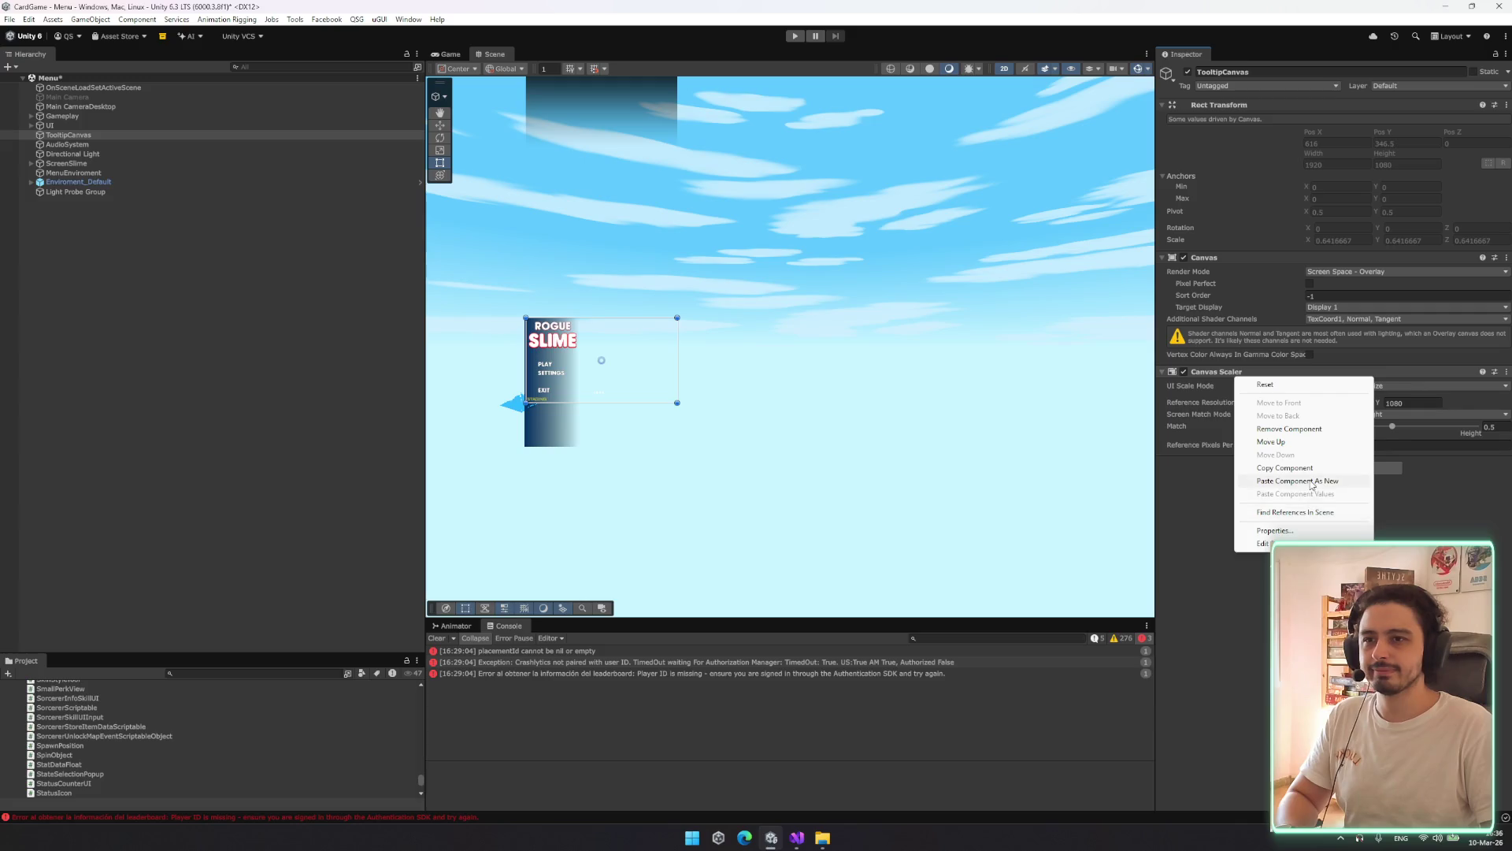
click(1298, 481)
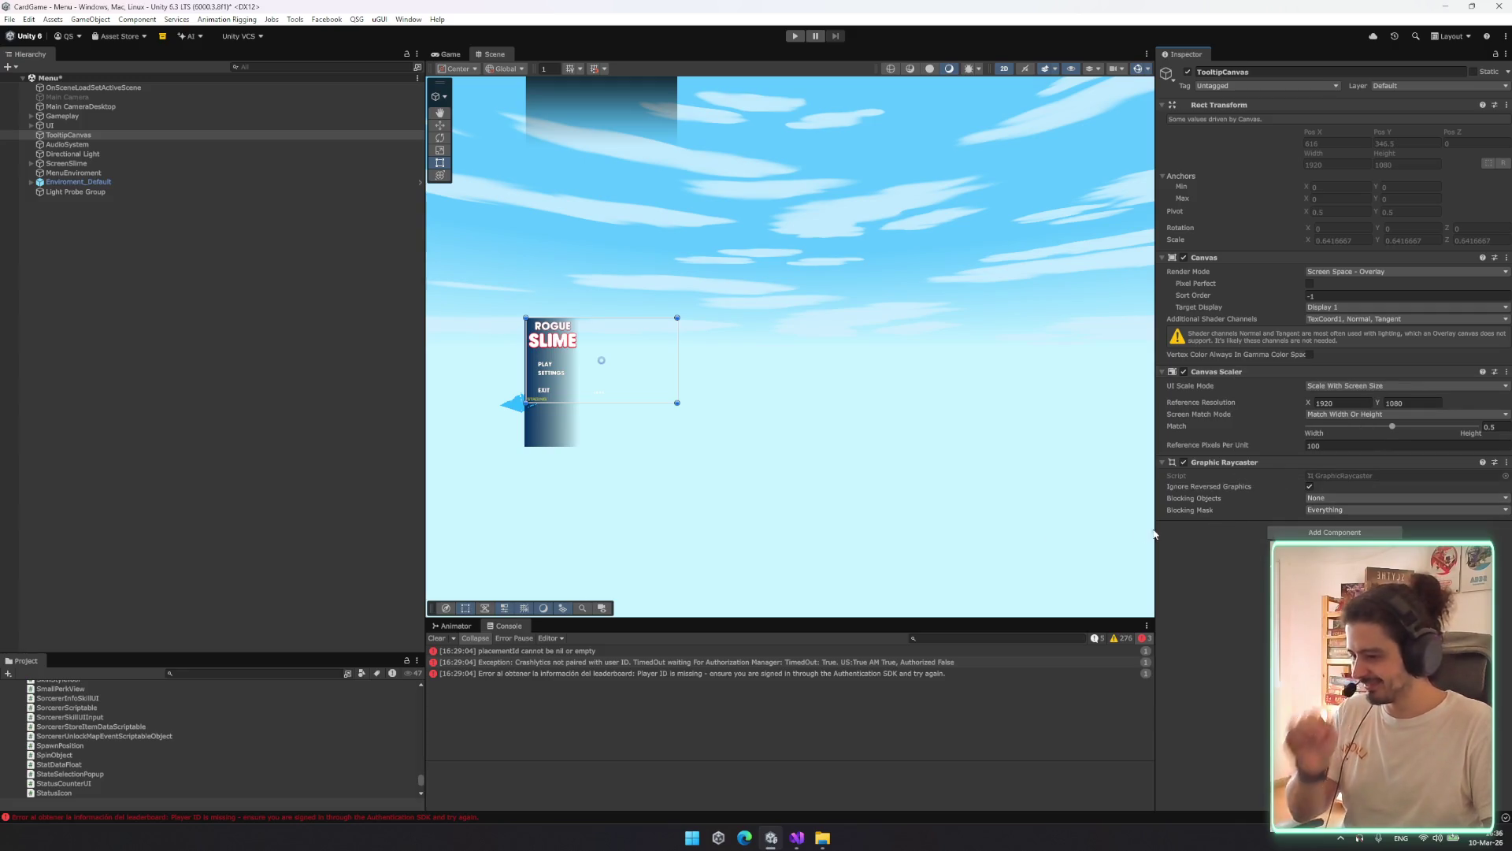
Enlarge the Project file list and clear the Console errors
click(202, 678)
drag(259, 655, 284, 531)
click(449, 638)
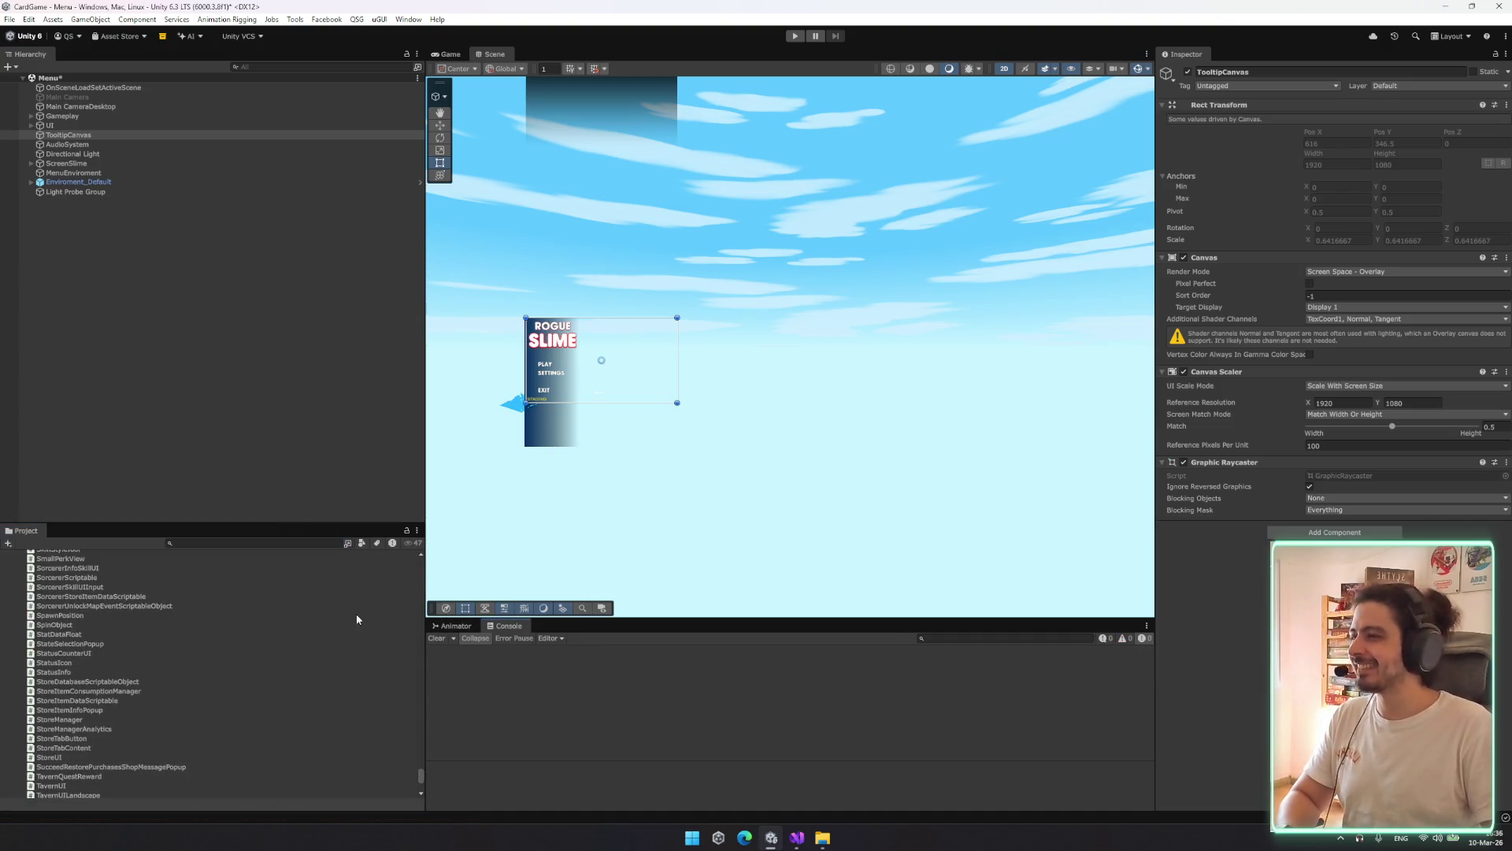
Collapse the Scripts and Prefabs folders in the Project panel
scroll(134, 661, up, 10)
scroll(129, 639, up, 10)
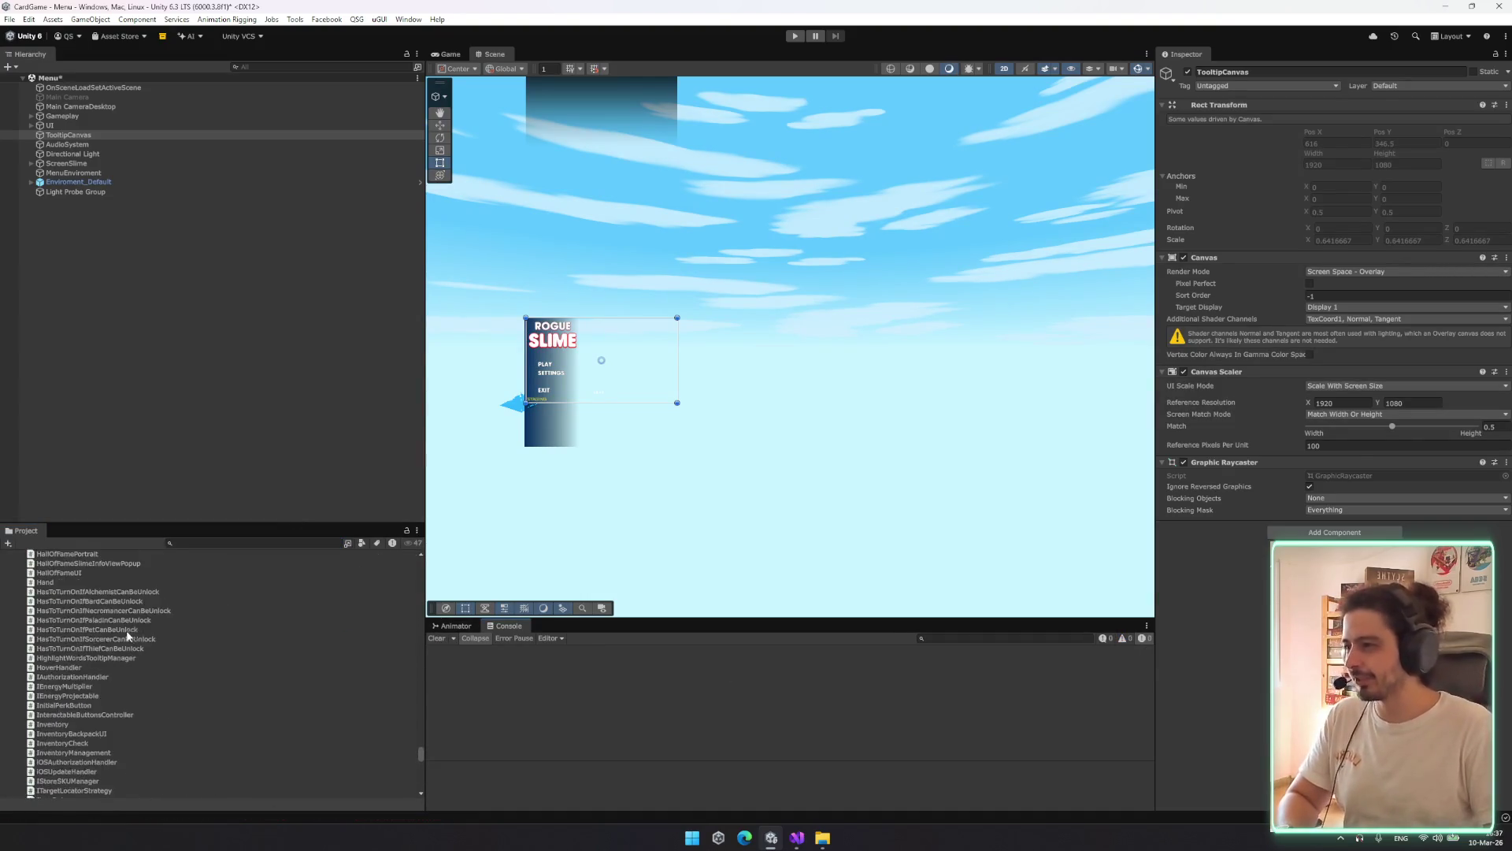
click(124, 627)
key(Left)
key(Up)
click(125, 629)
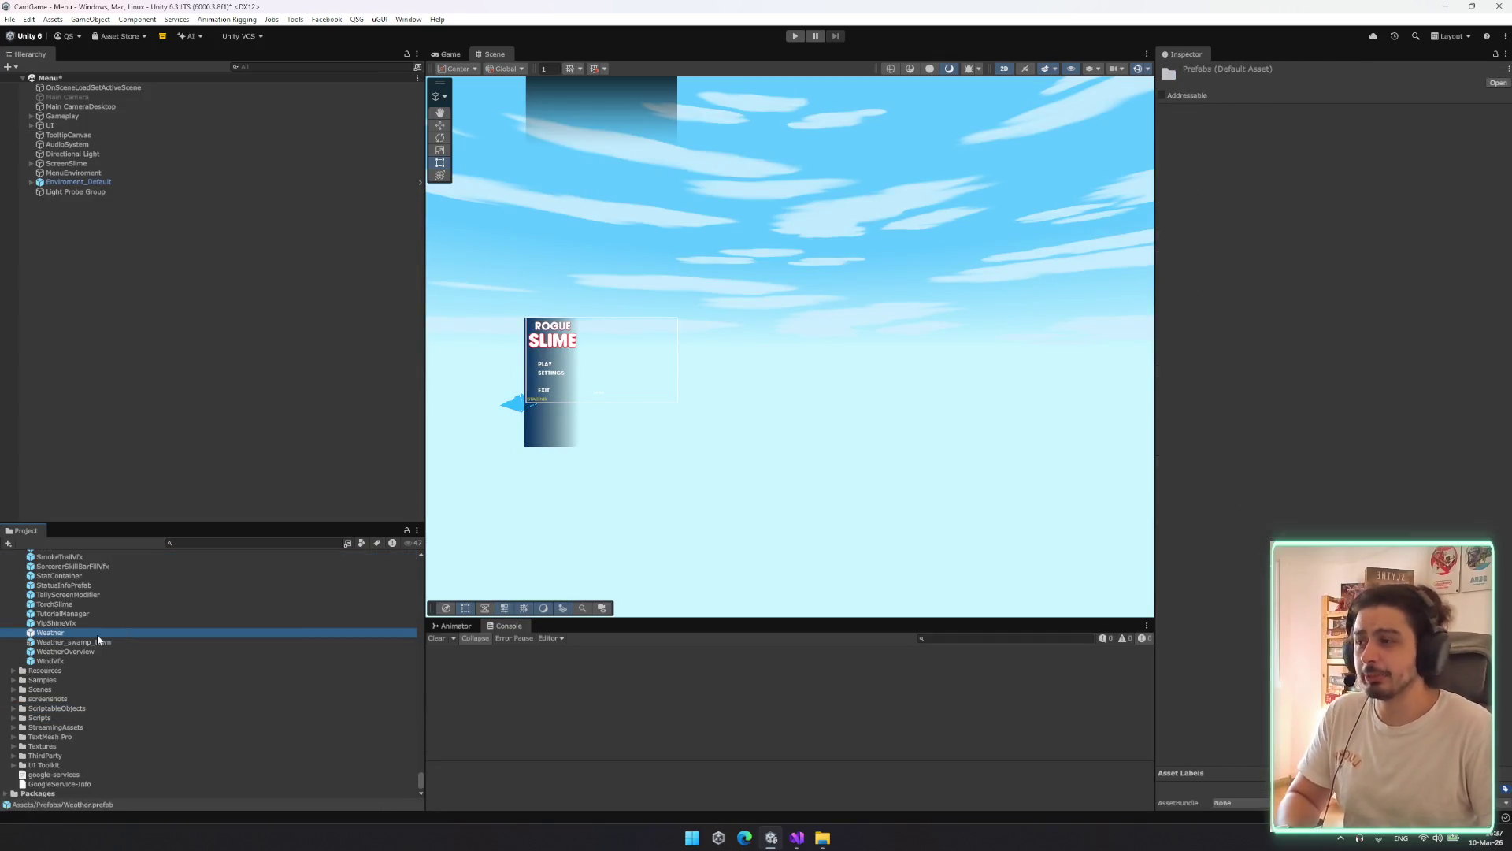
key(Left)
key(Left)
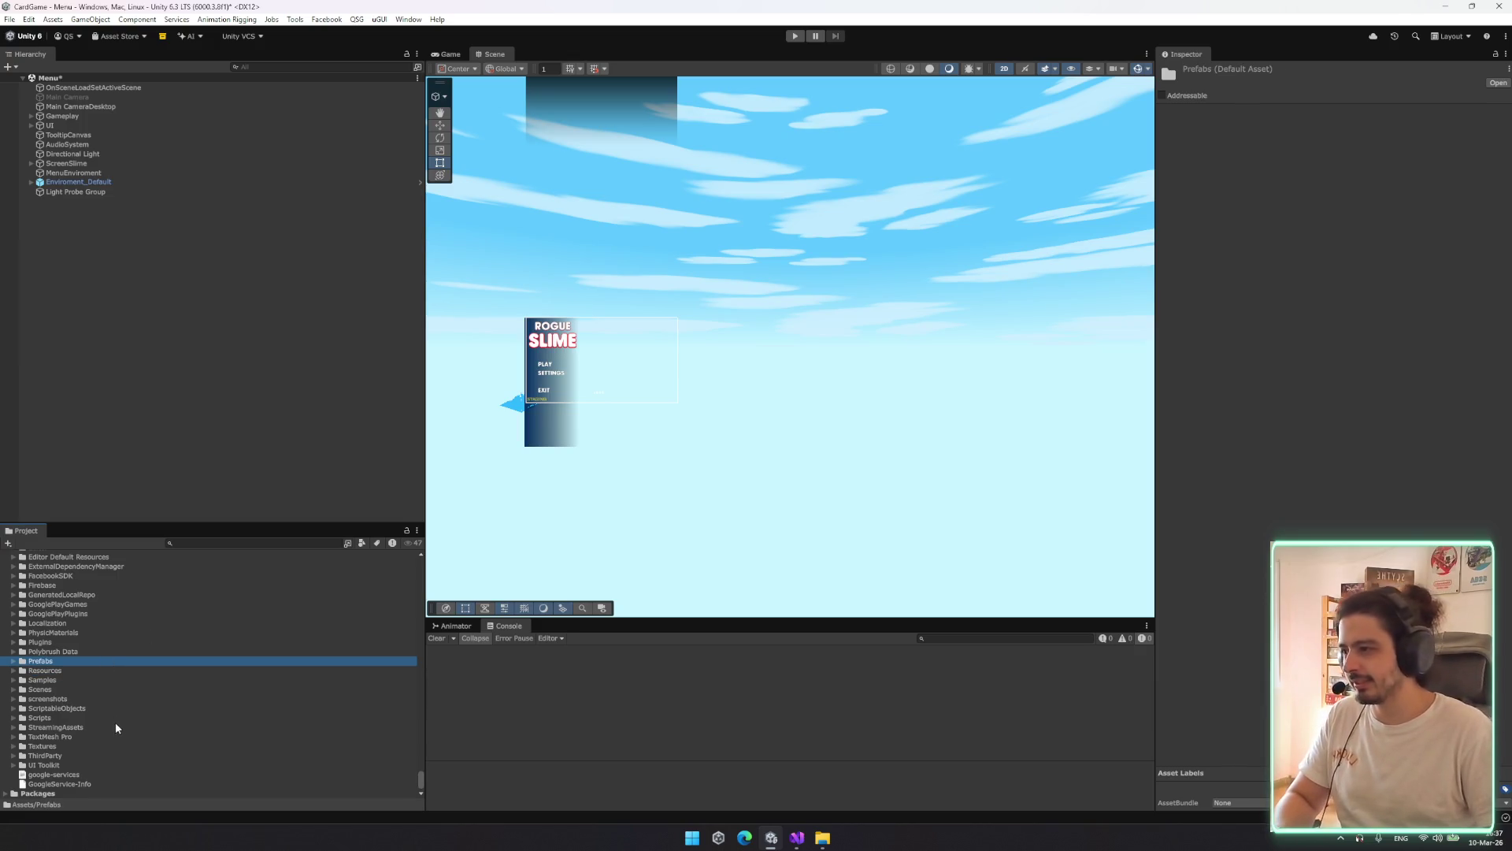
click(364, 17)
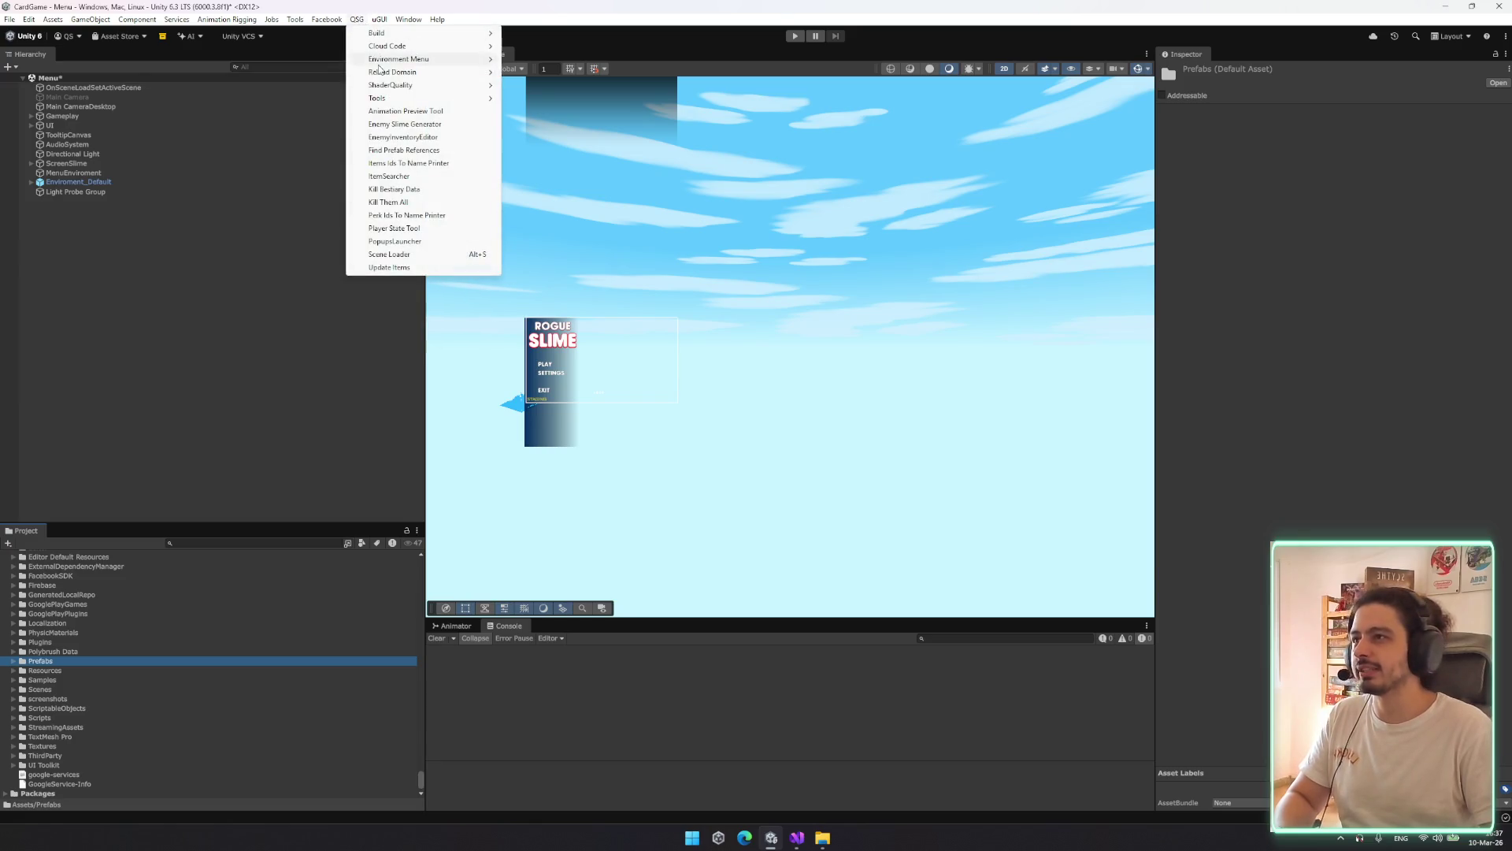
click(390, 47)
Expand the Scripts folder to list subfolders such as AdsService, Battle and Tooltip
click(103, 712)
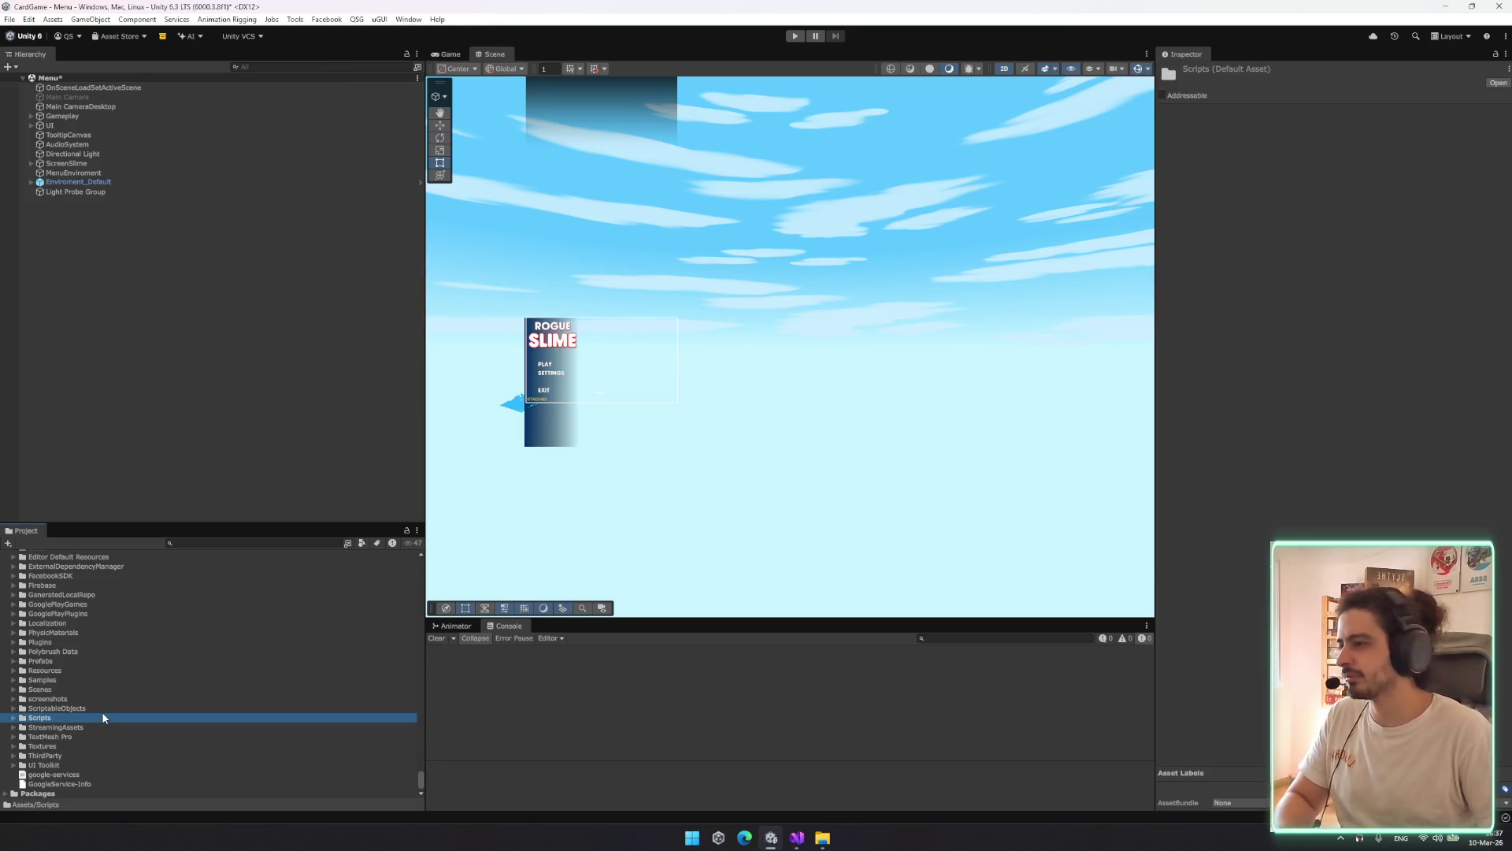
double_click(102, 713)
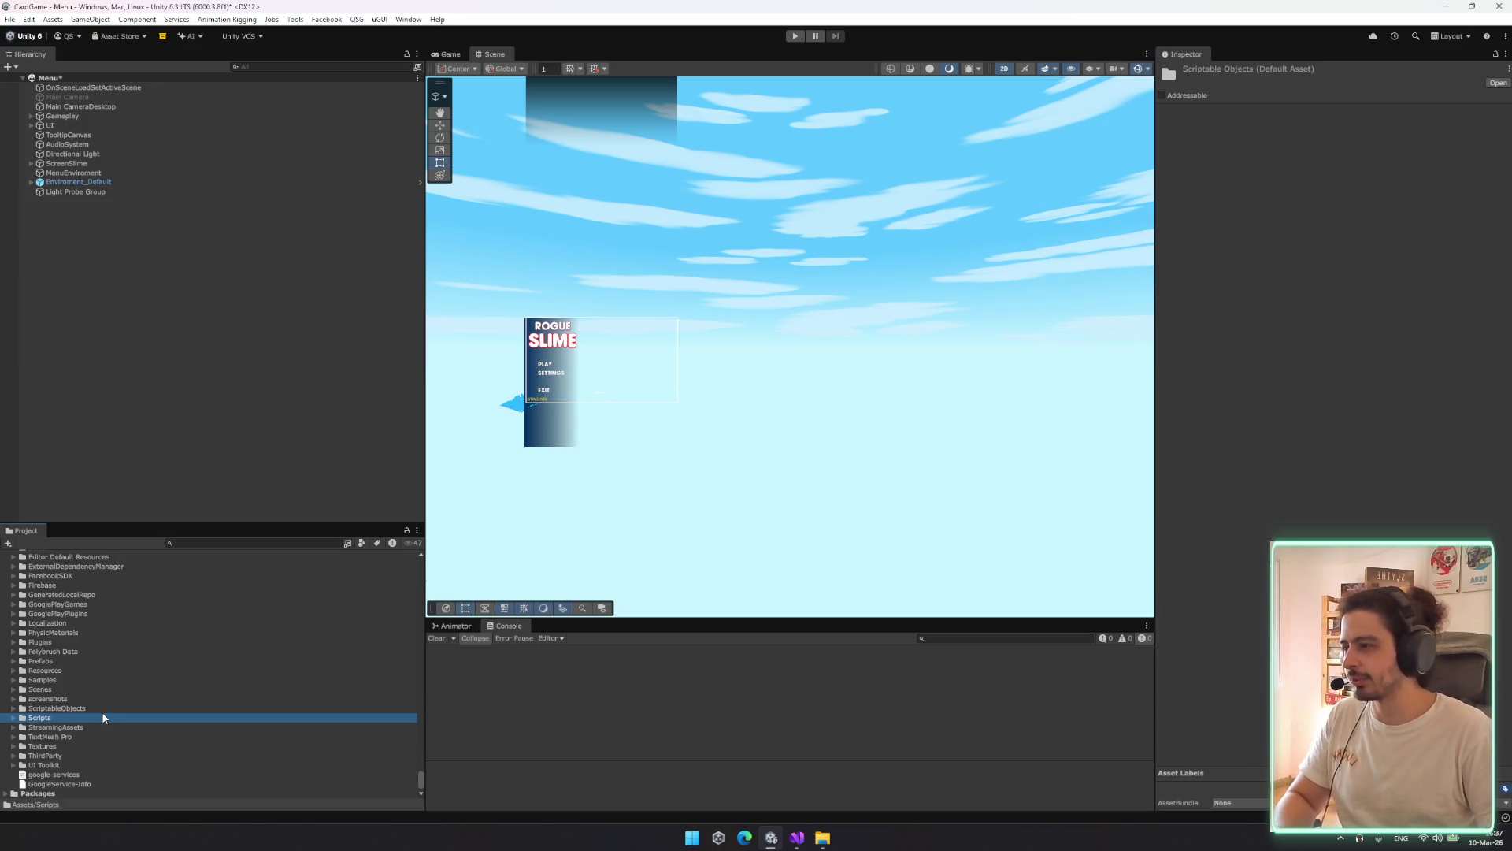
double_click(102, 714)
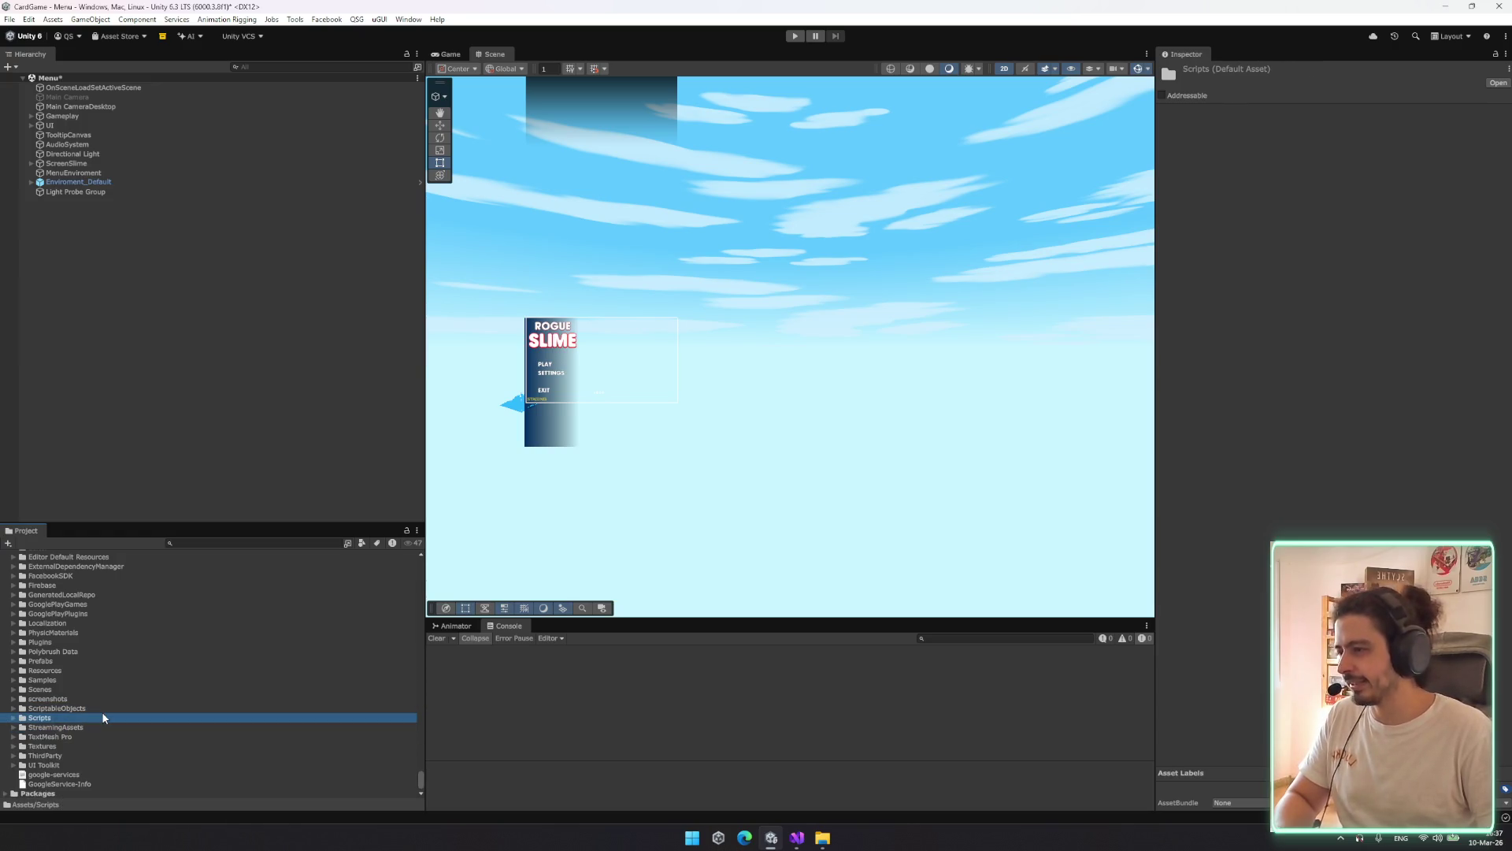
double_click(103, 717)
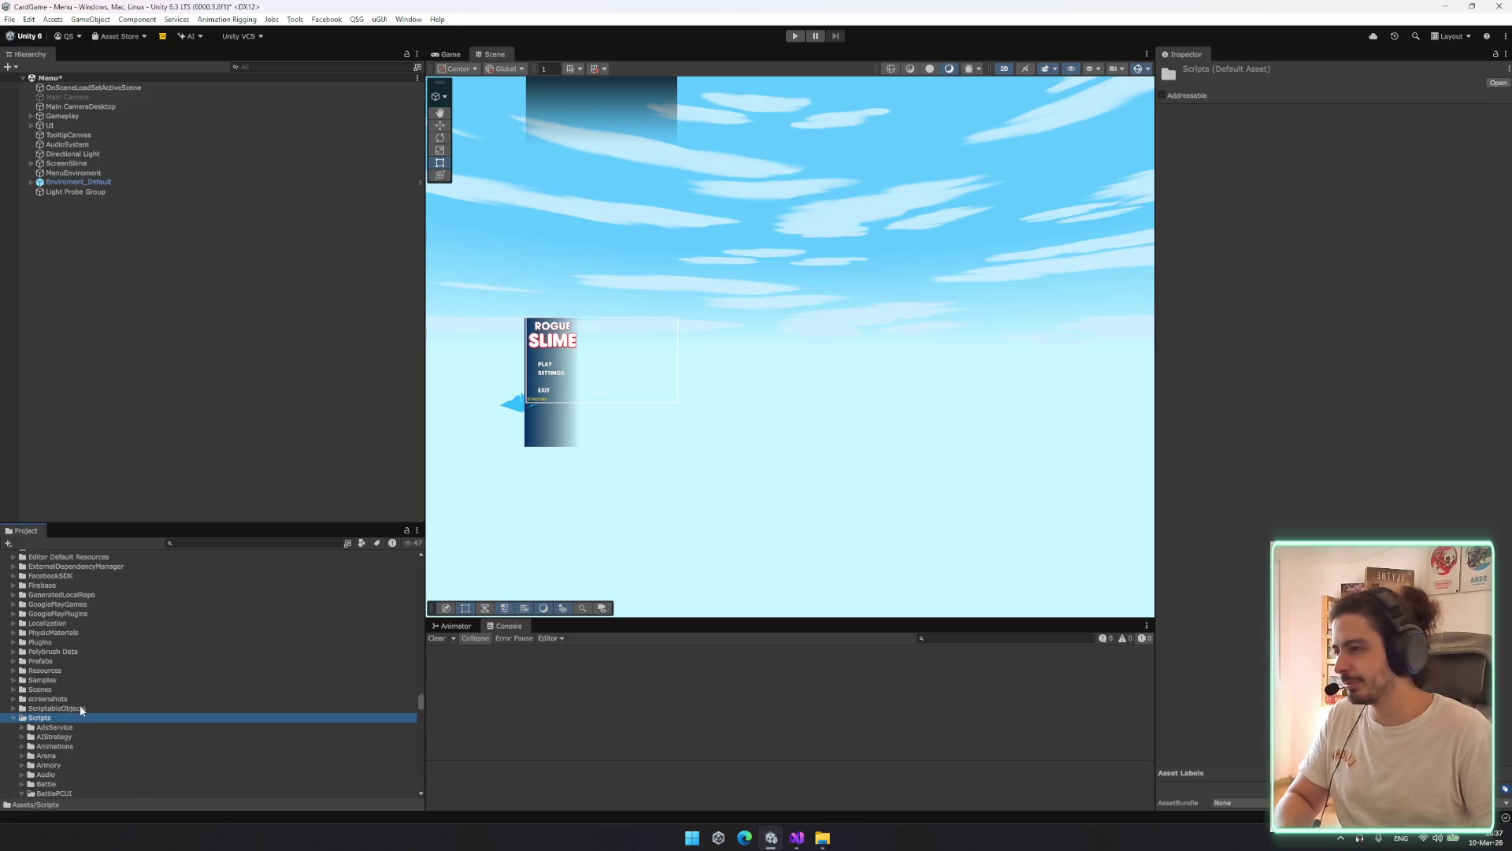
scroll(71, 701, down, 3)
click(13, 612)
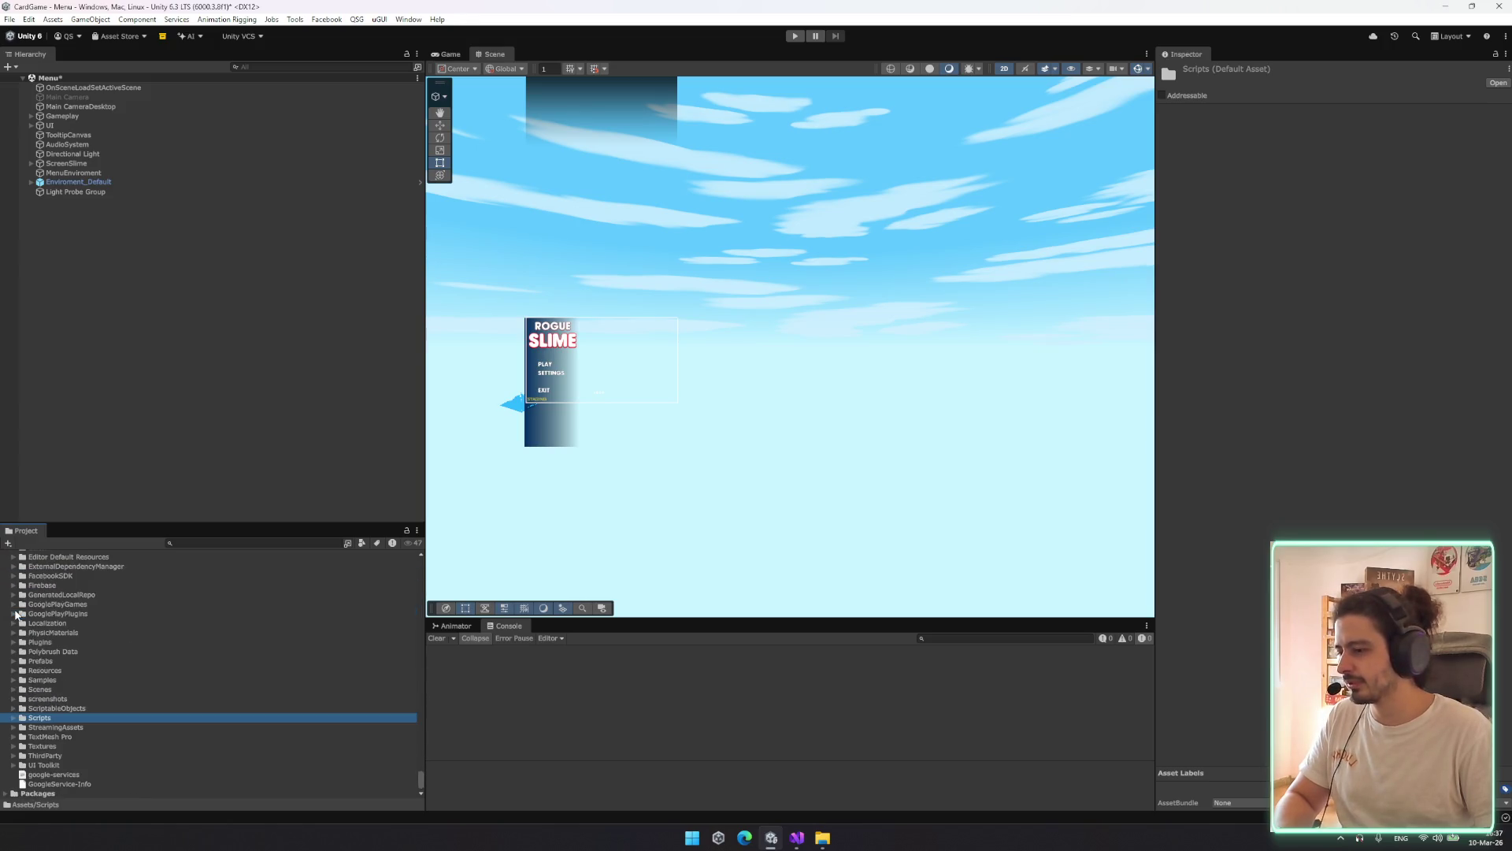
double_click(39, 716)
scroll(87, 641, down, 5)
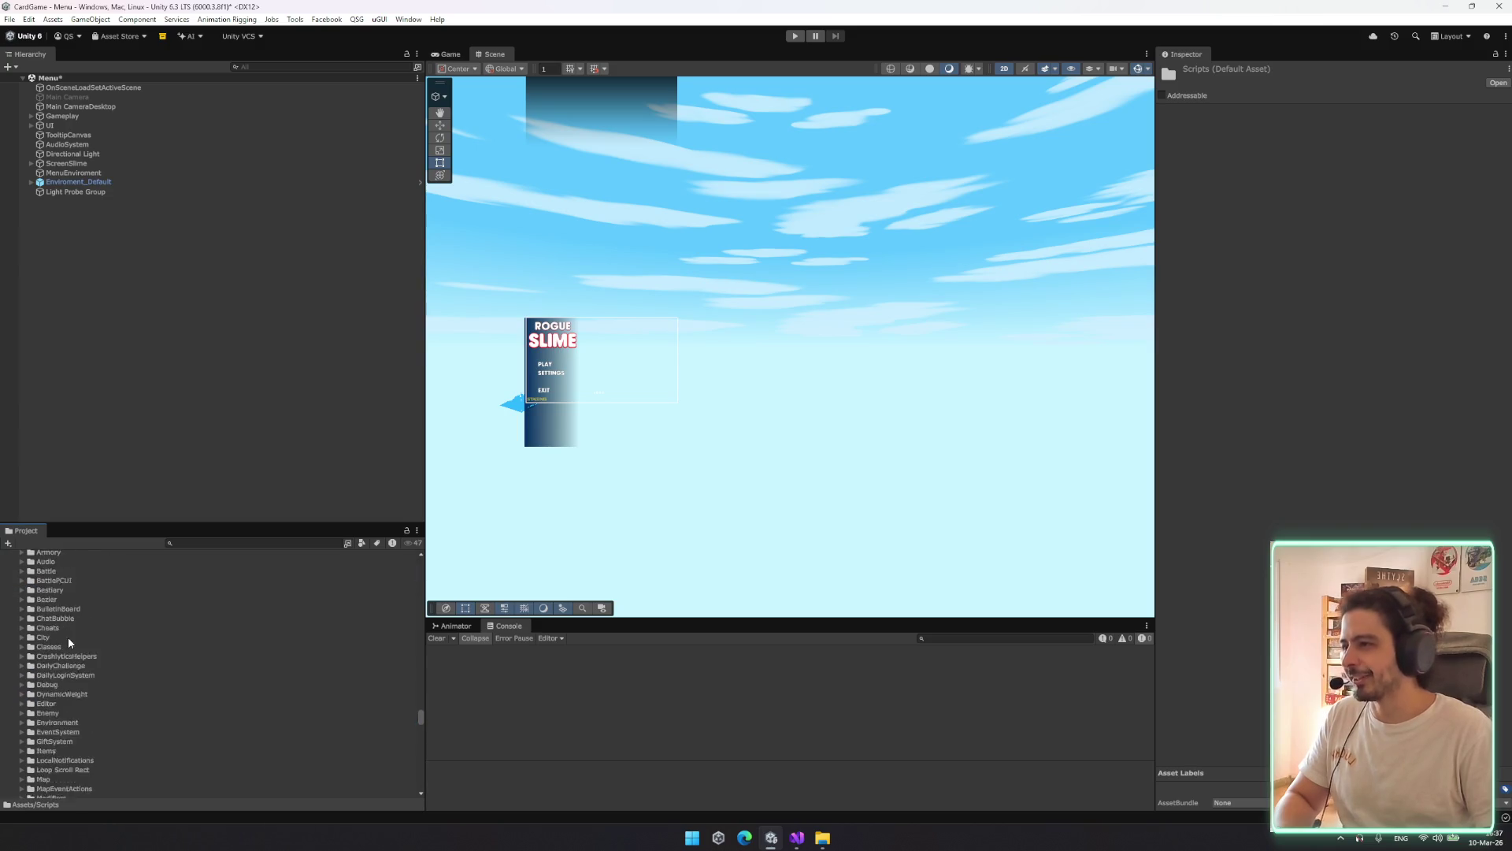
Raise the Hierarchy/Project divider so the project file list is taller
drag(139, 526, 157, 328)
scroll(106, 540, up, 5)
click(357, 19)
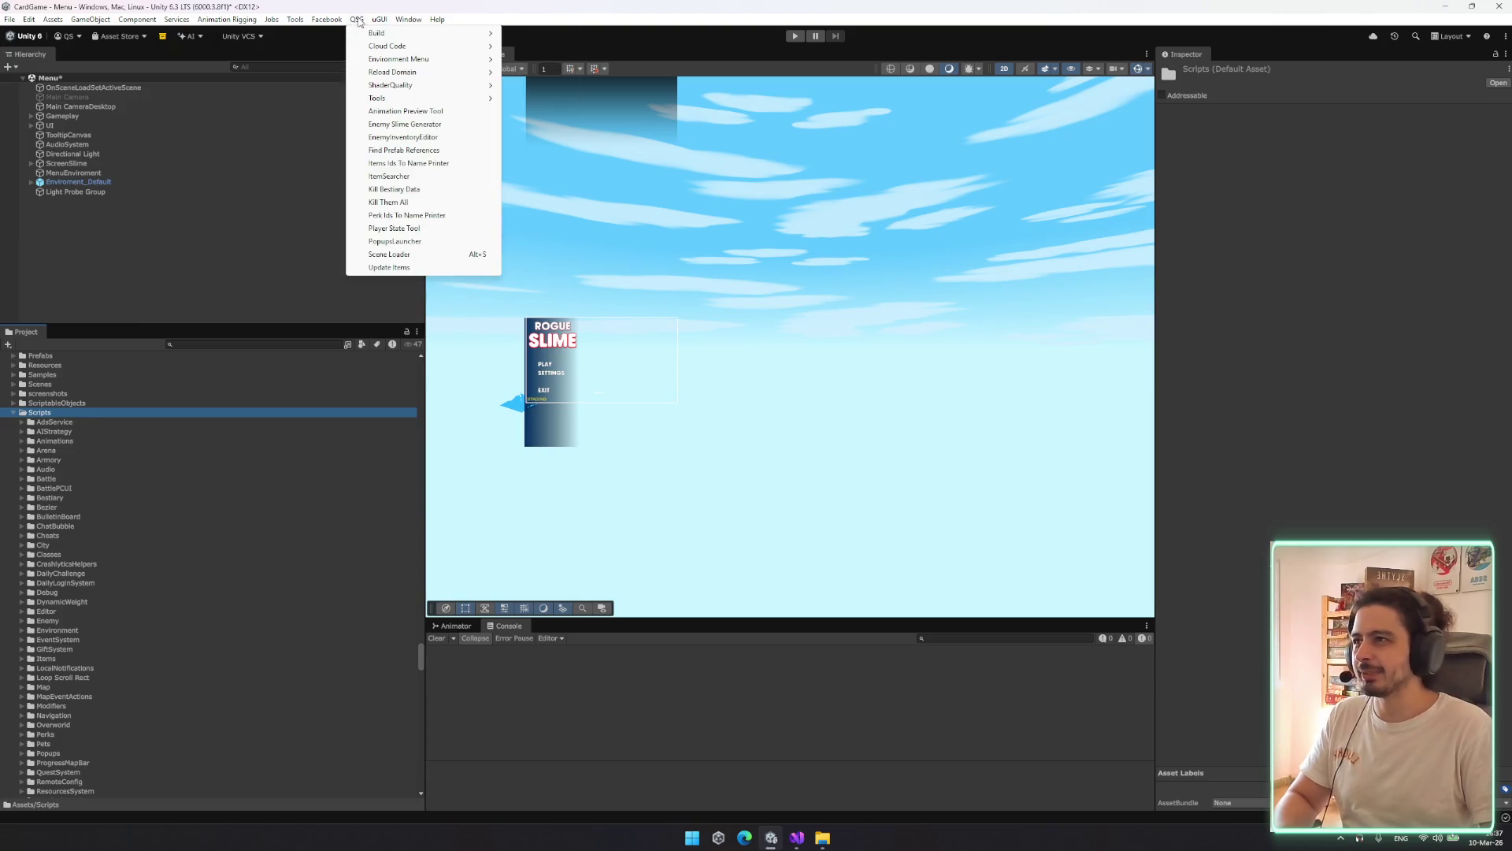
click(414, 177)
click(564, 173)
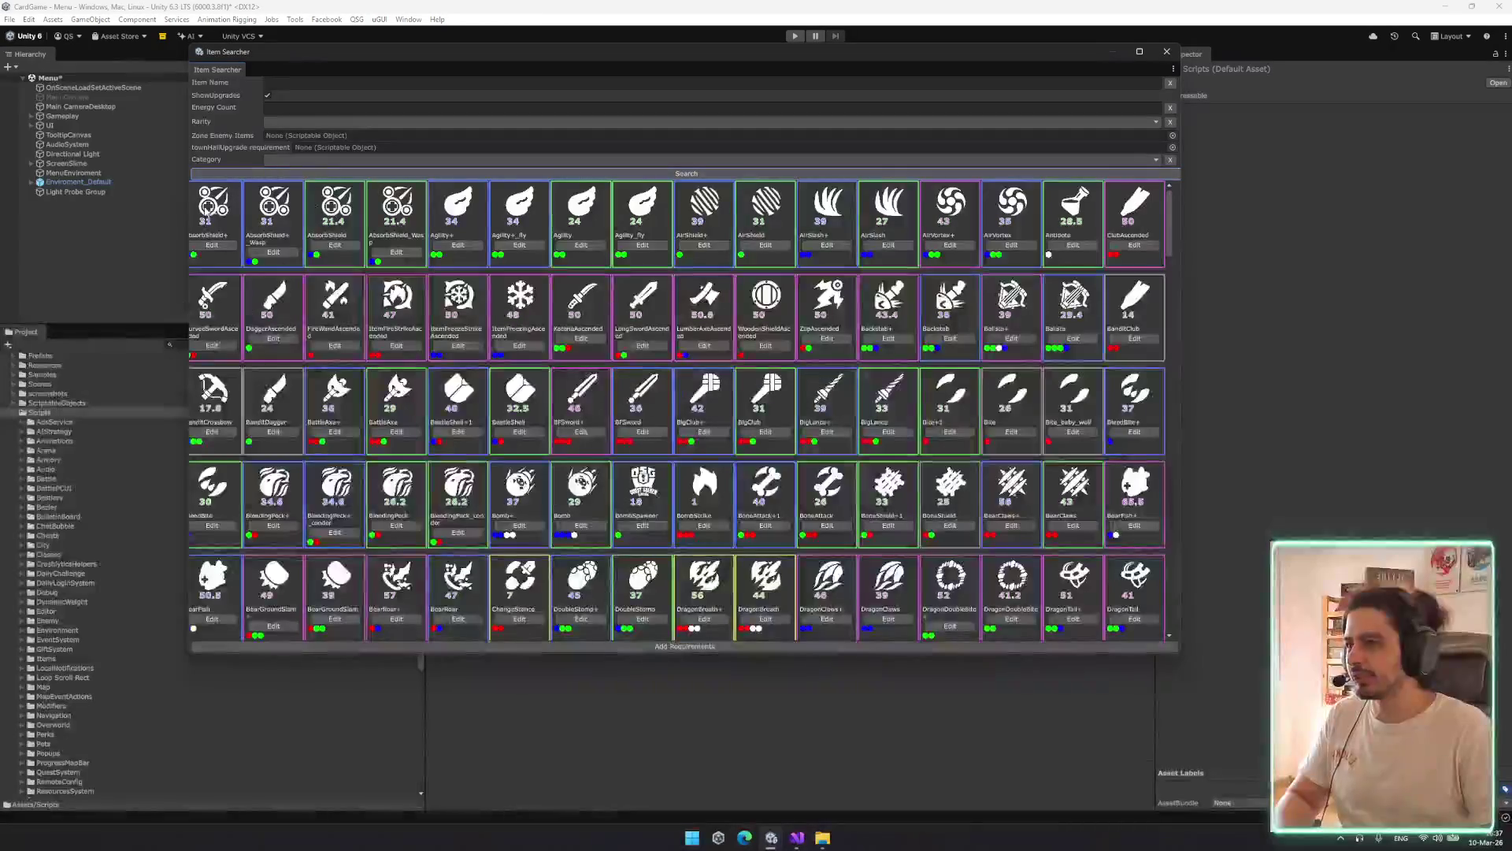
click(178, 340)
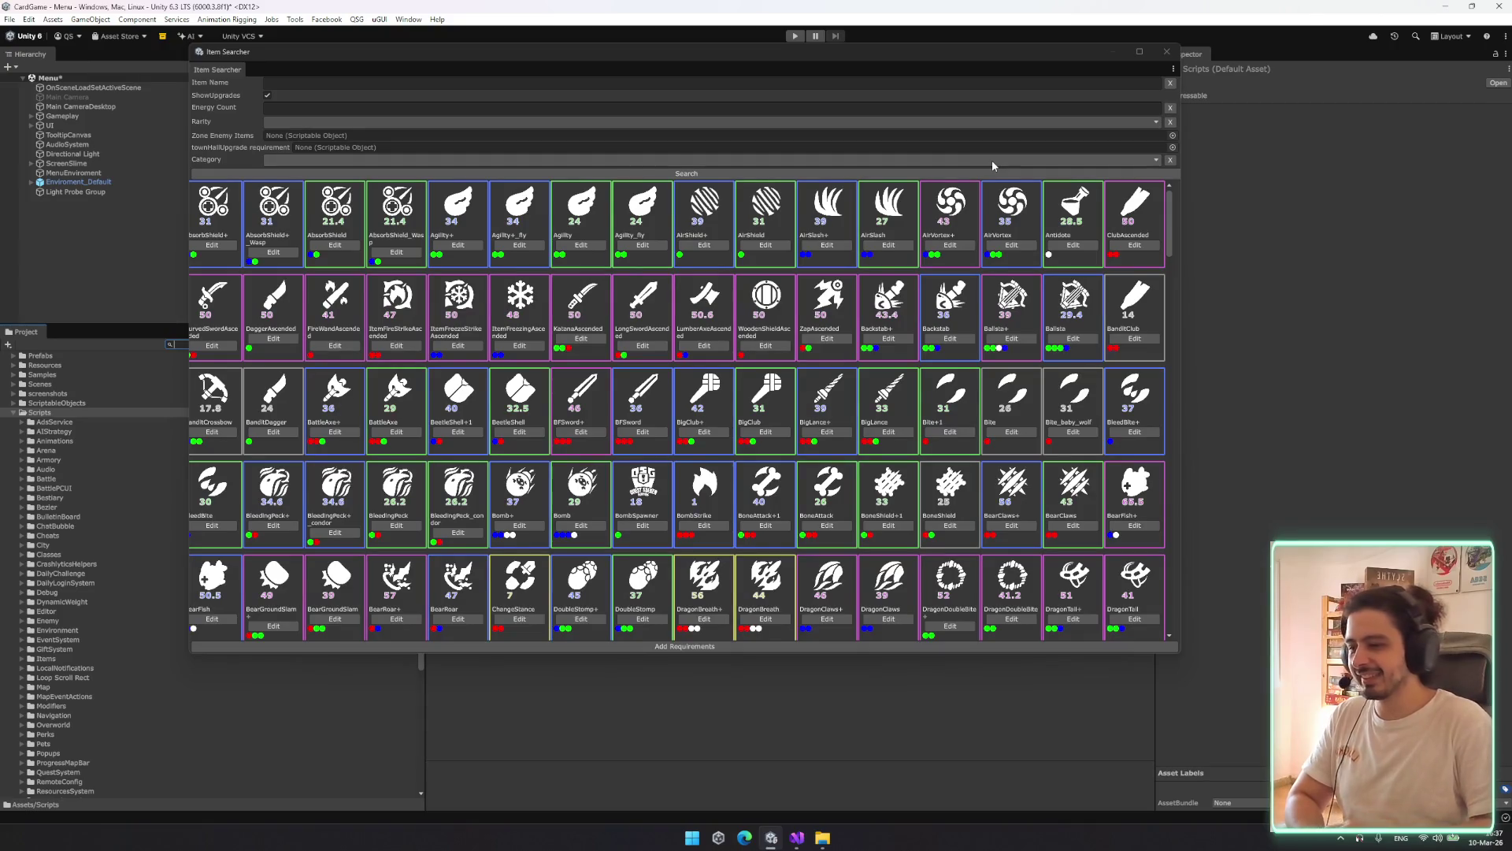
click(1166, 51)
click(216, 412)
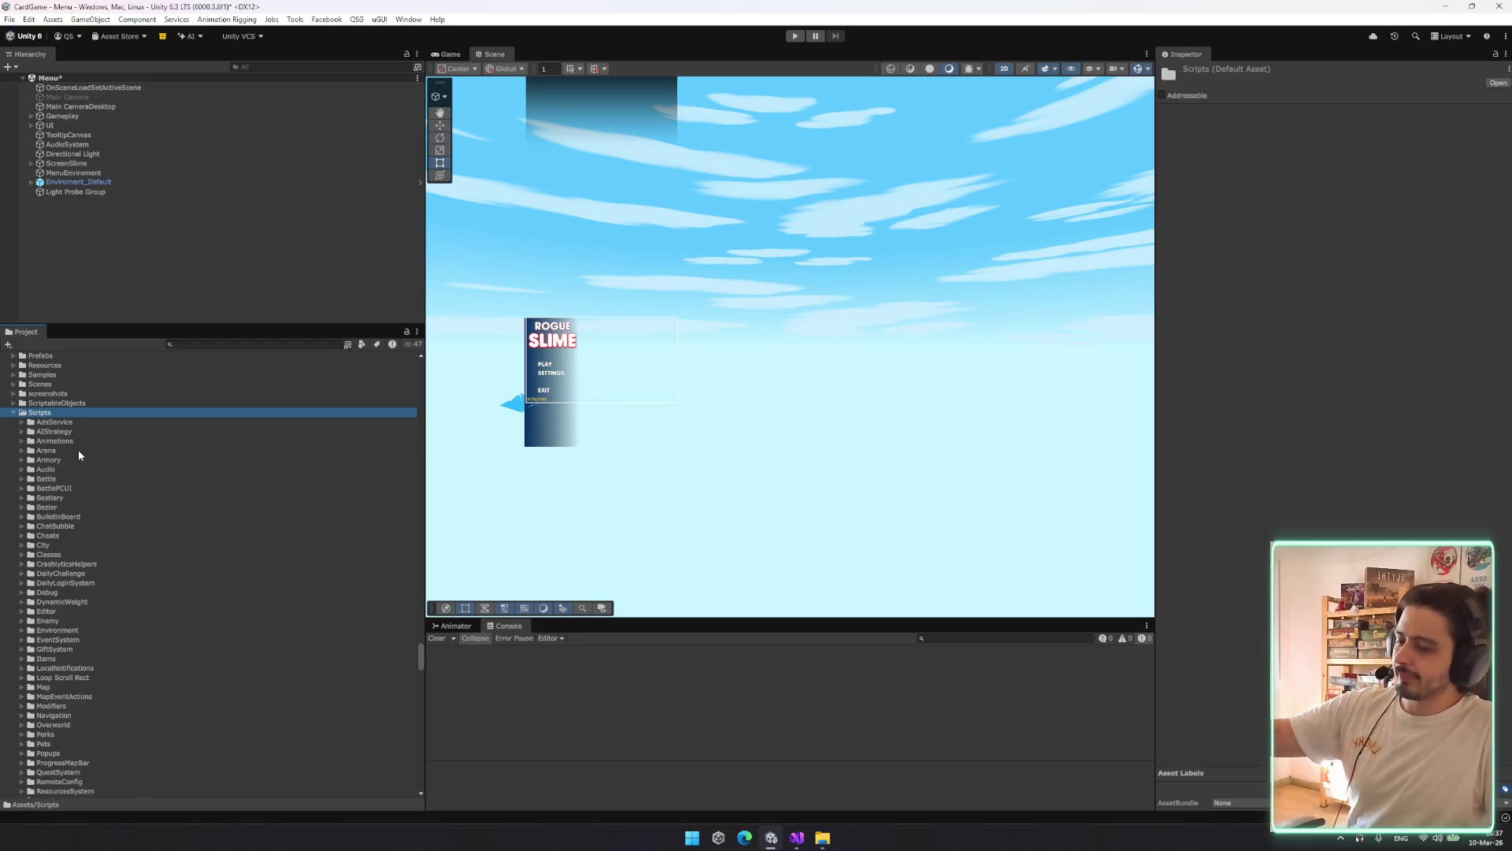
Create a new folder named TooltipCanvas inside Assets/Scripts
right_click(123, 413)
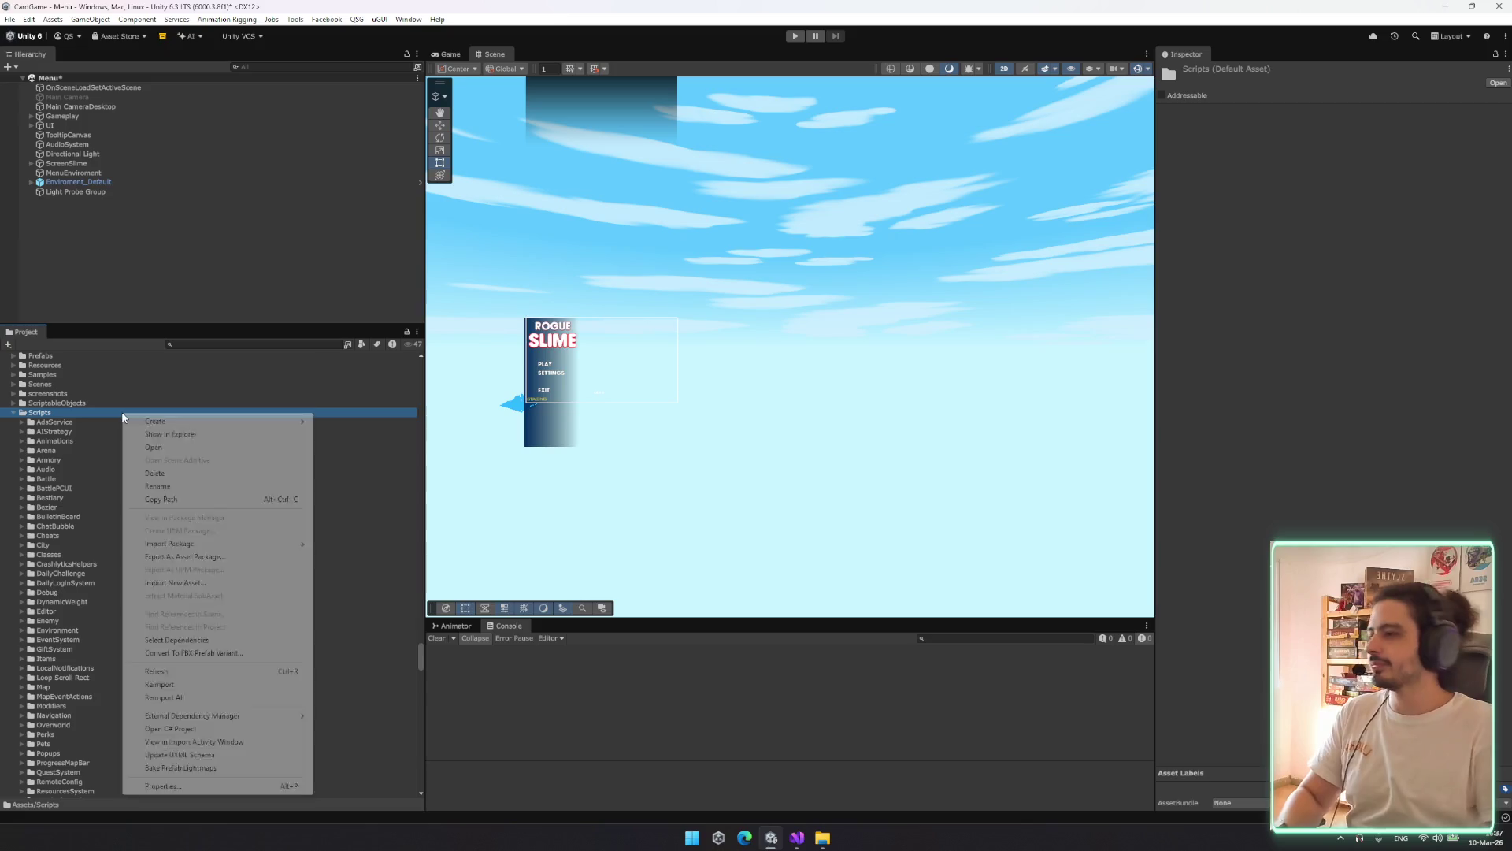
mouse_move(181, 421)
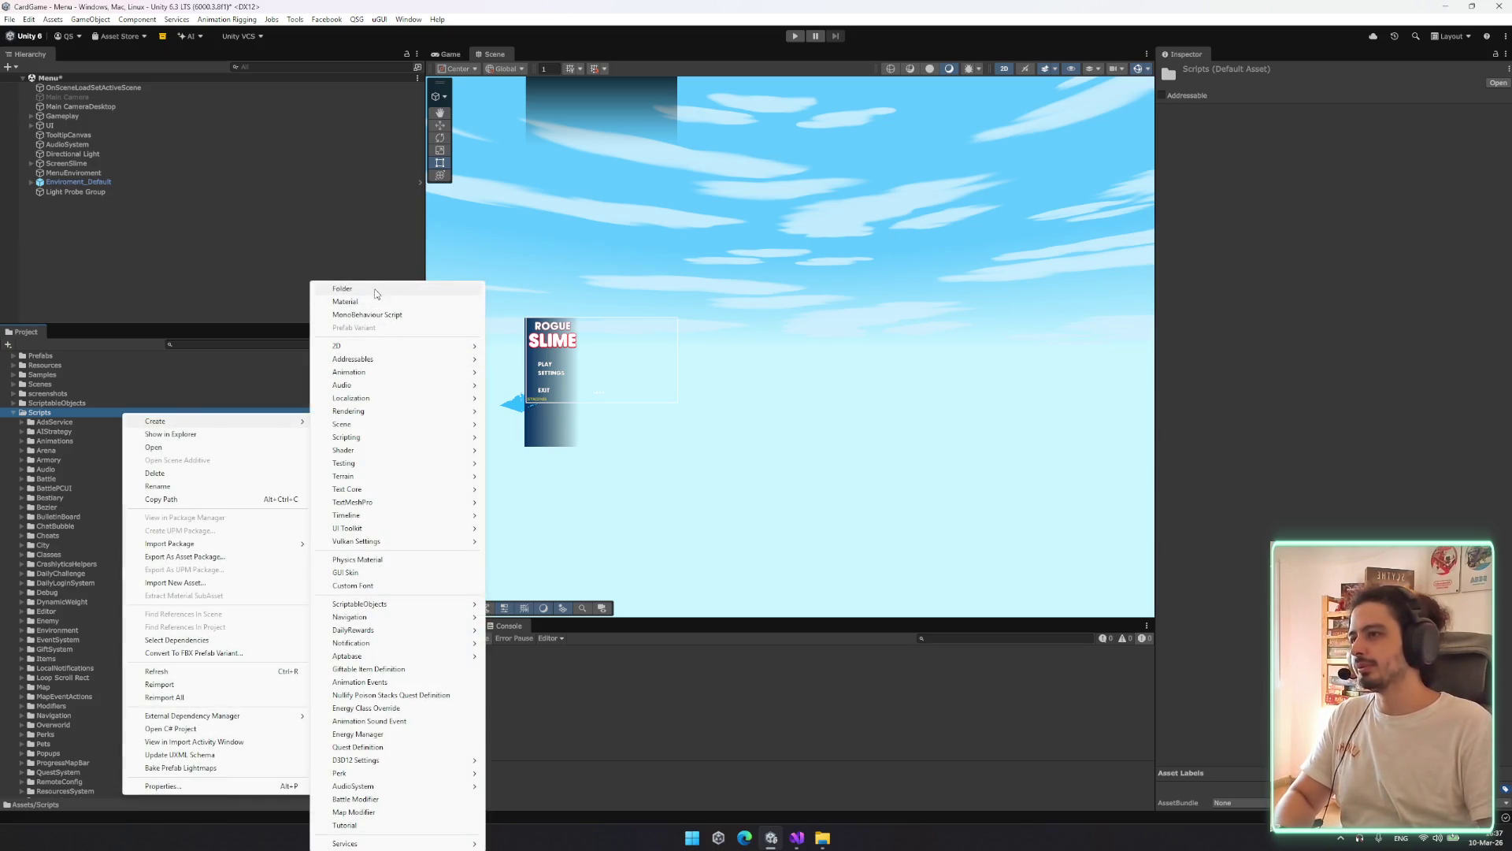
click(367, 289)
text(TooltipCanvas)
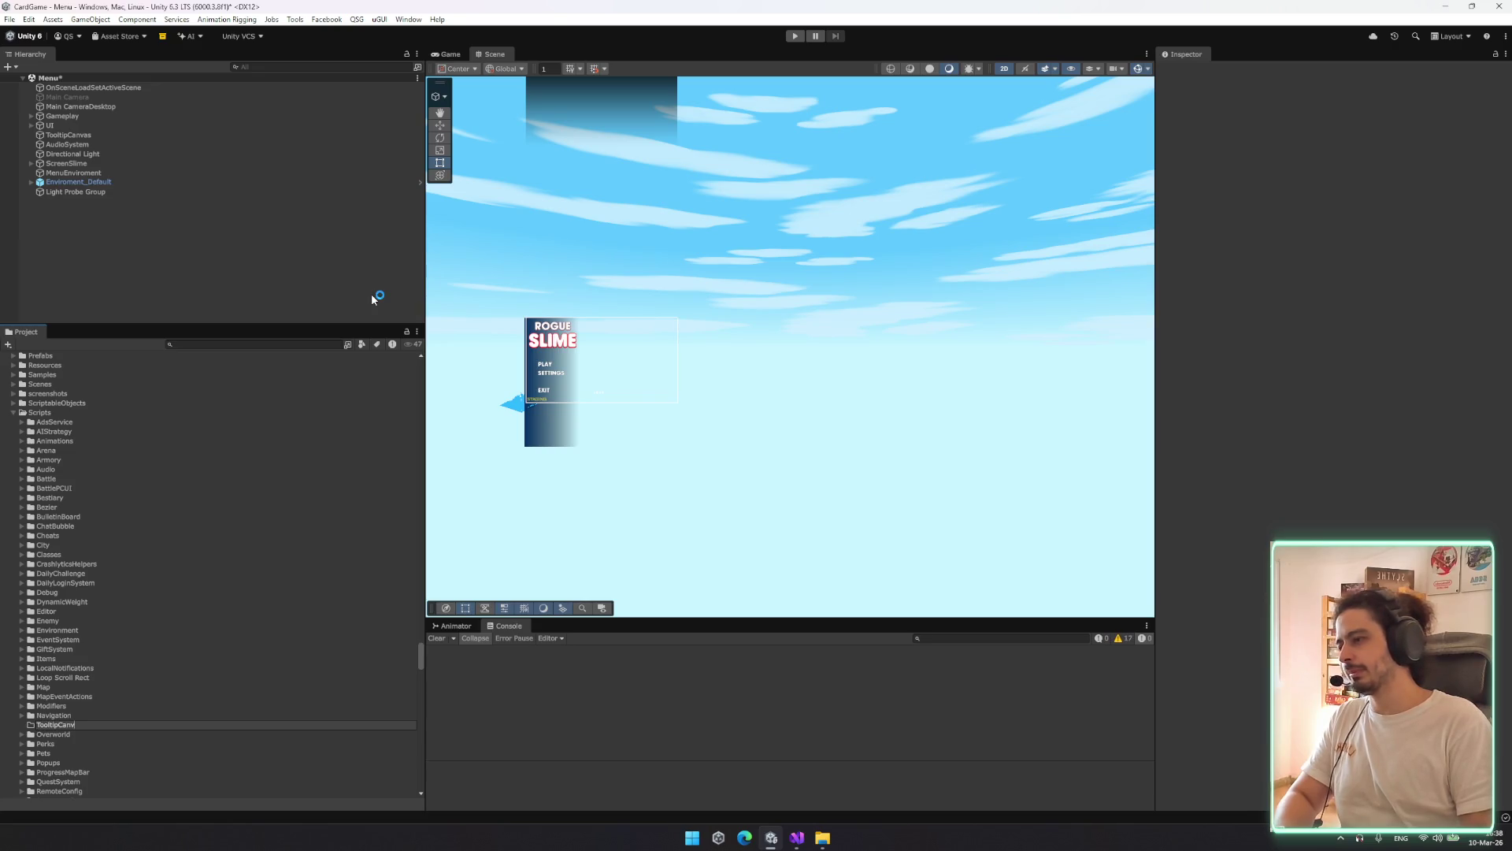
key(Return)
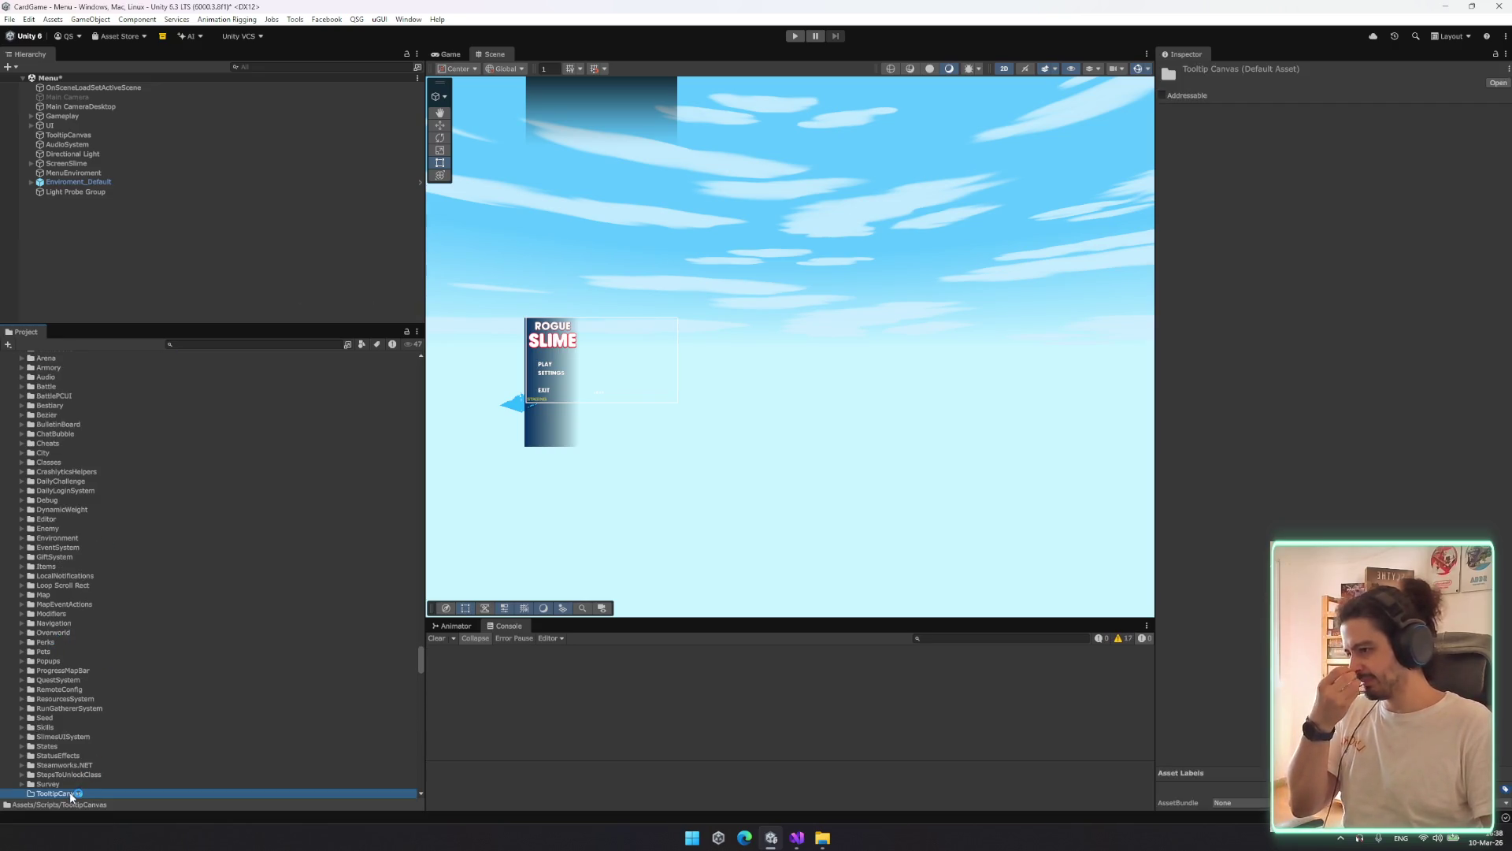
click(122, 115)
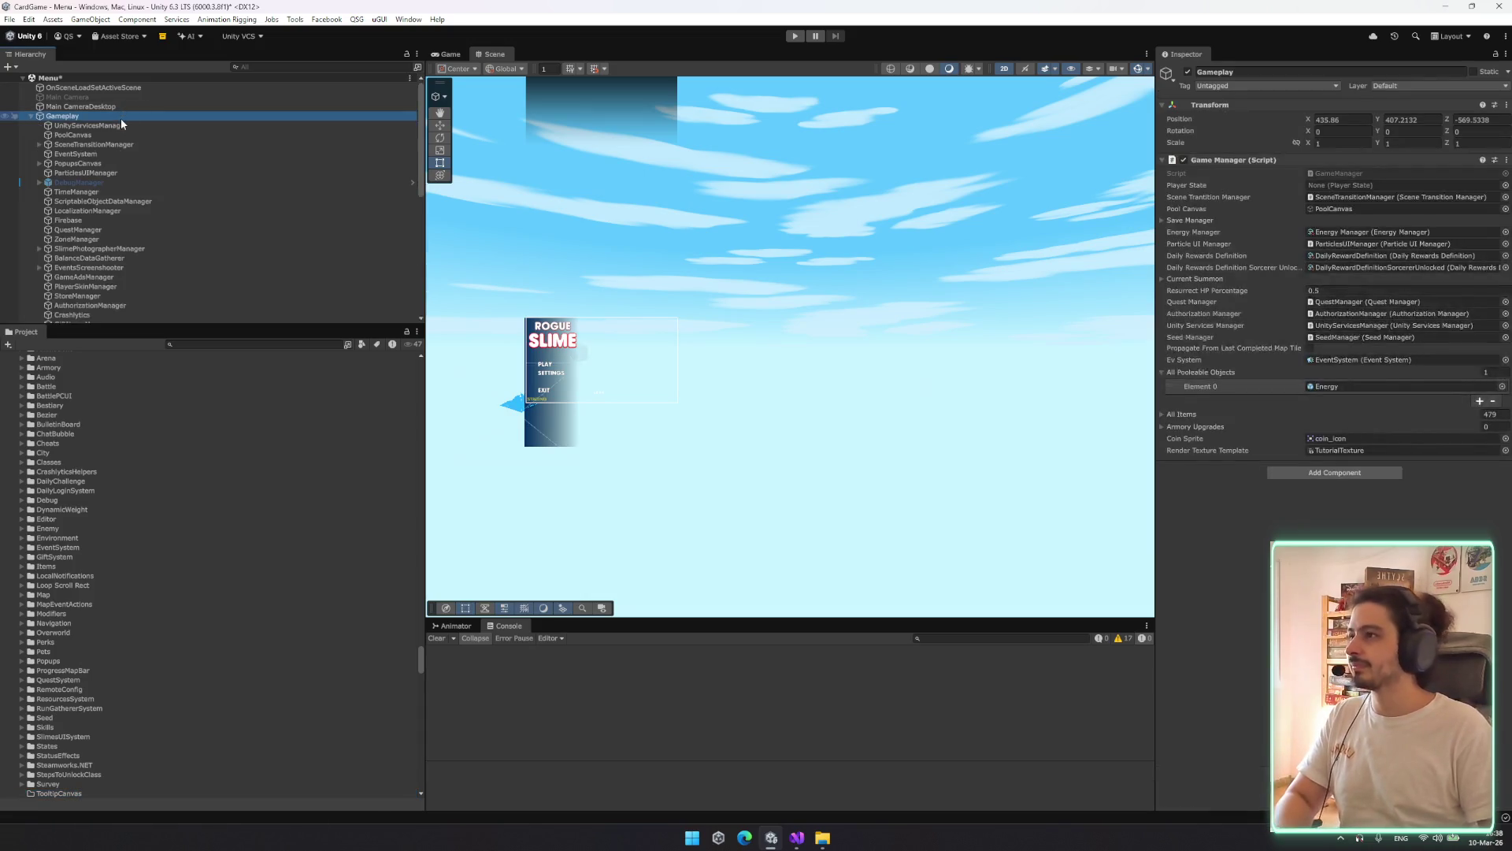
Trim the TooltipCanvas scene object's name back to exactly TooltipCanvas
key(Down)
key(Down)
key(F2)
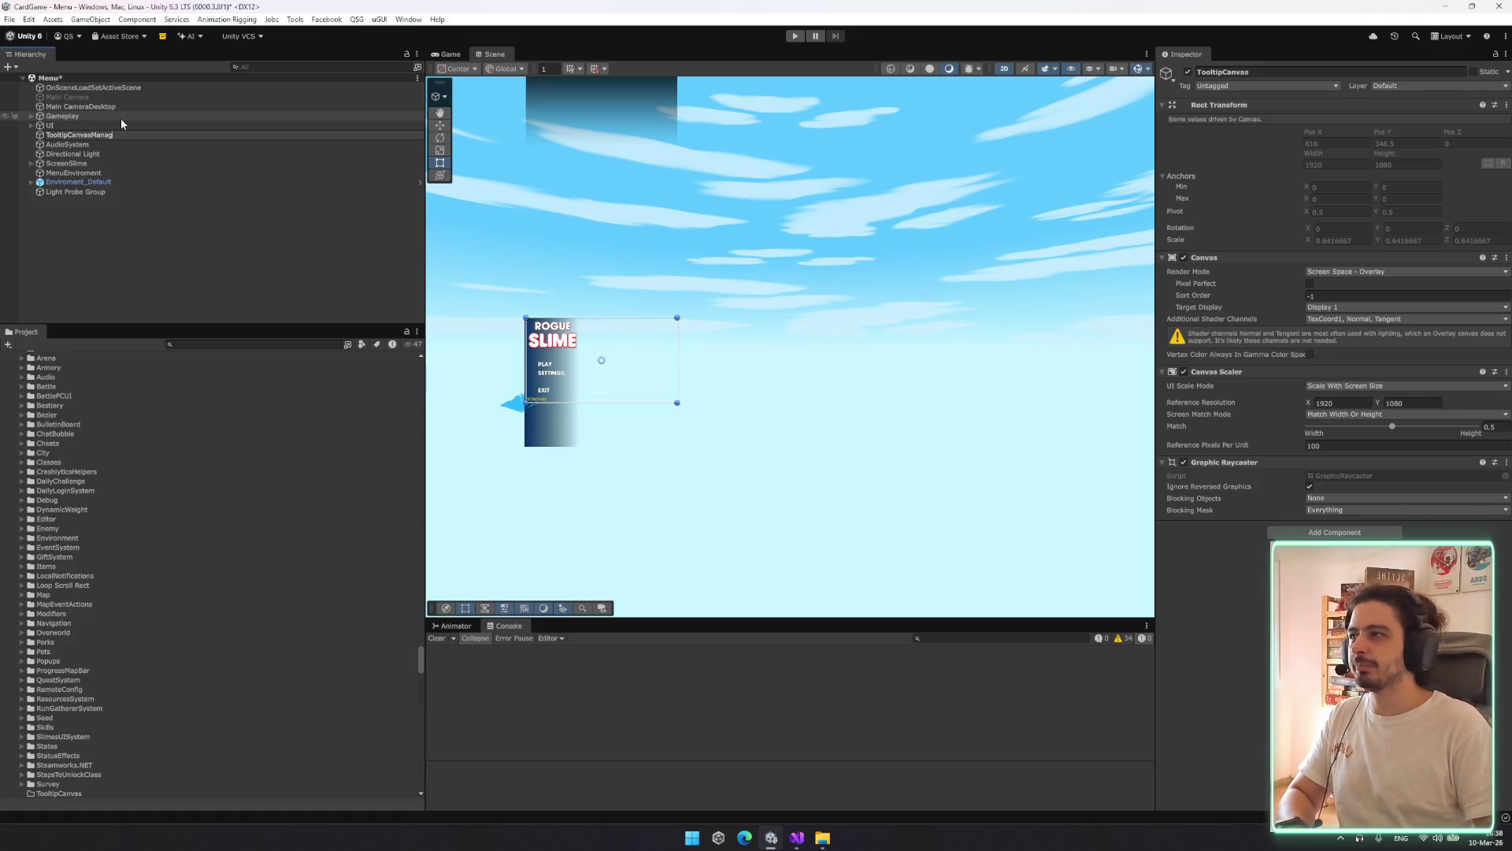
key(BackSpace)
key(BackSpace)
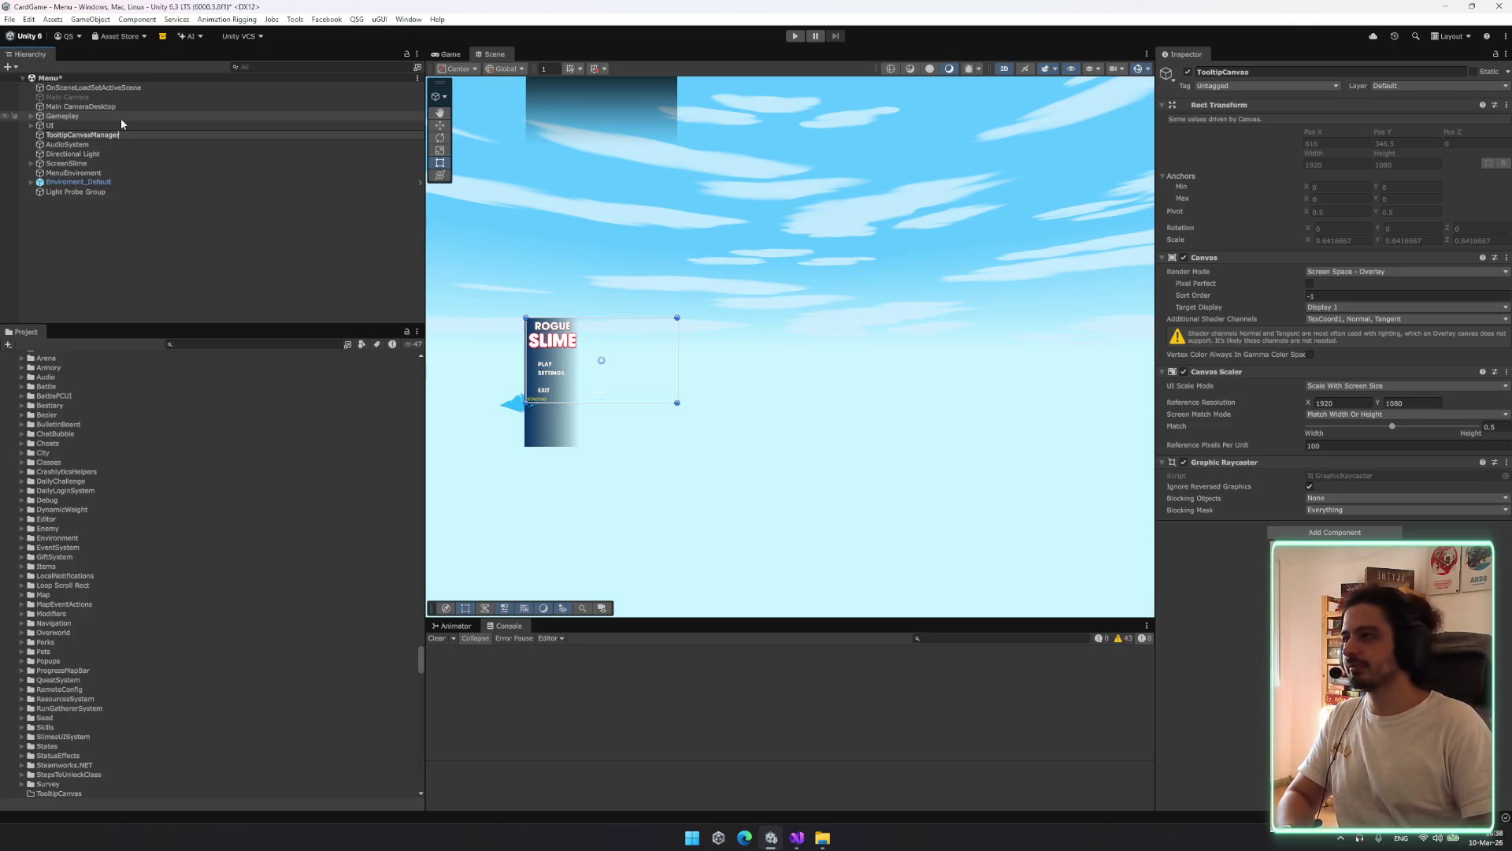
key(BackSpace)
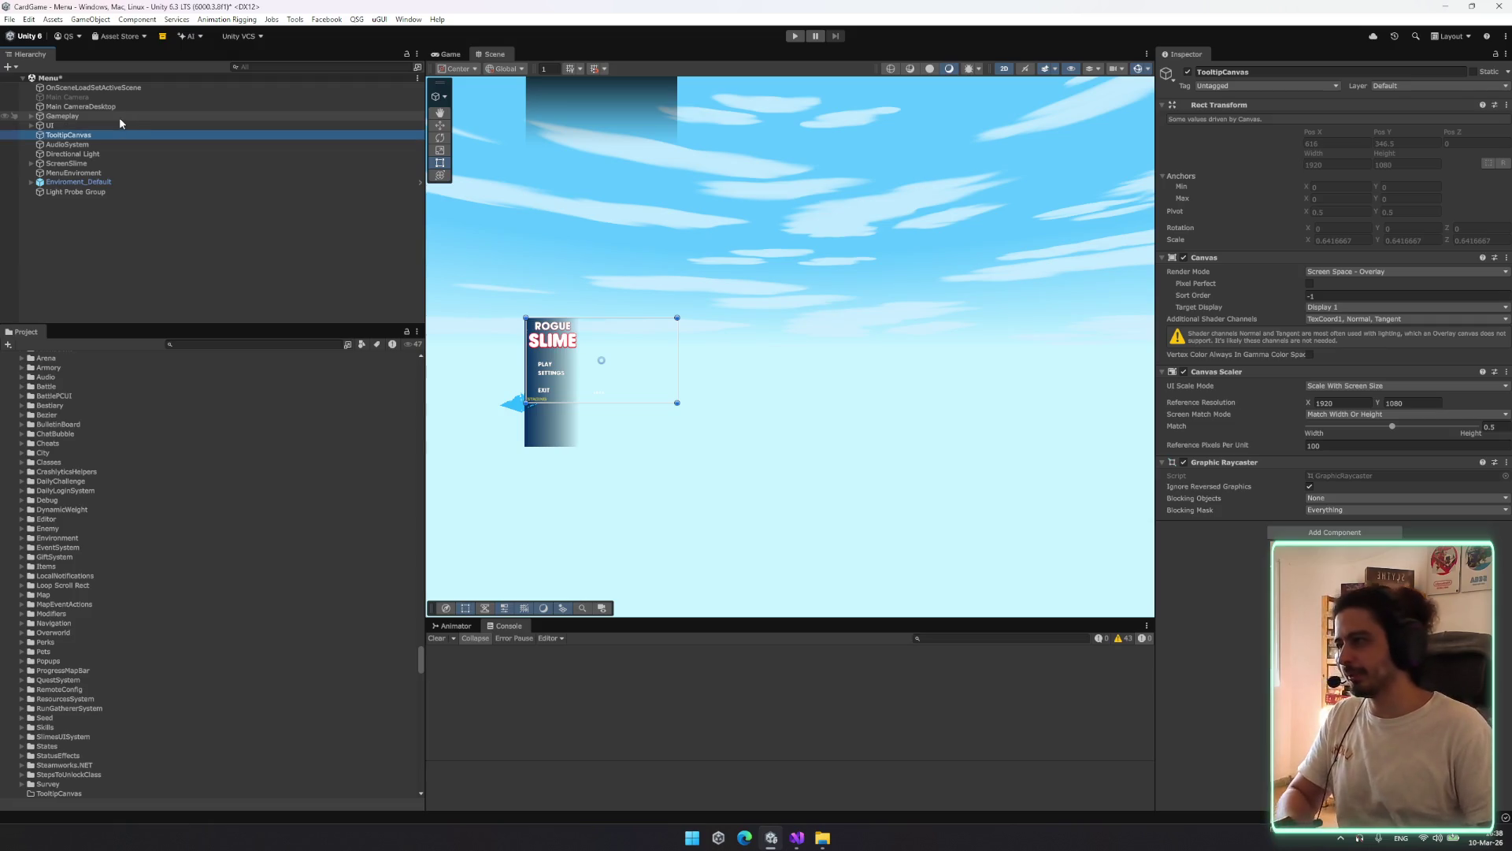
key(Return)
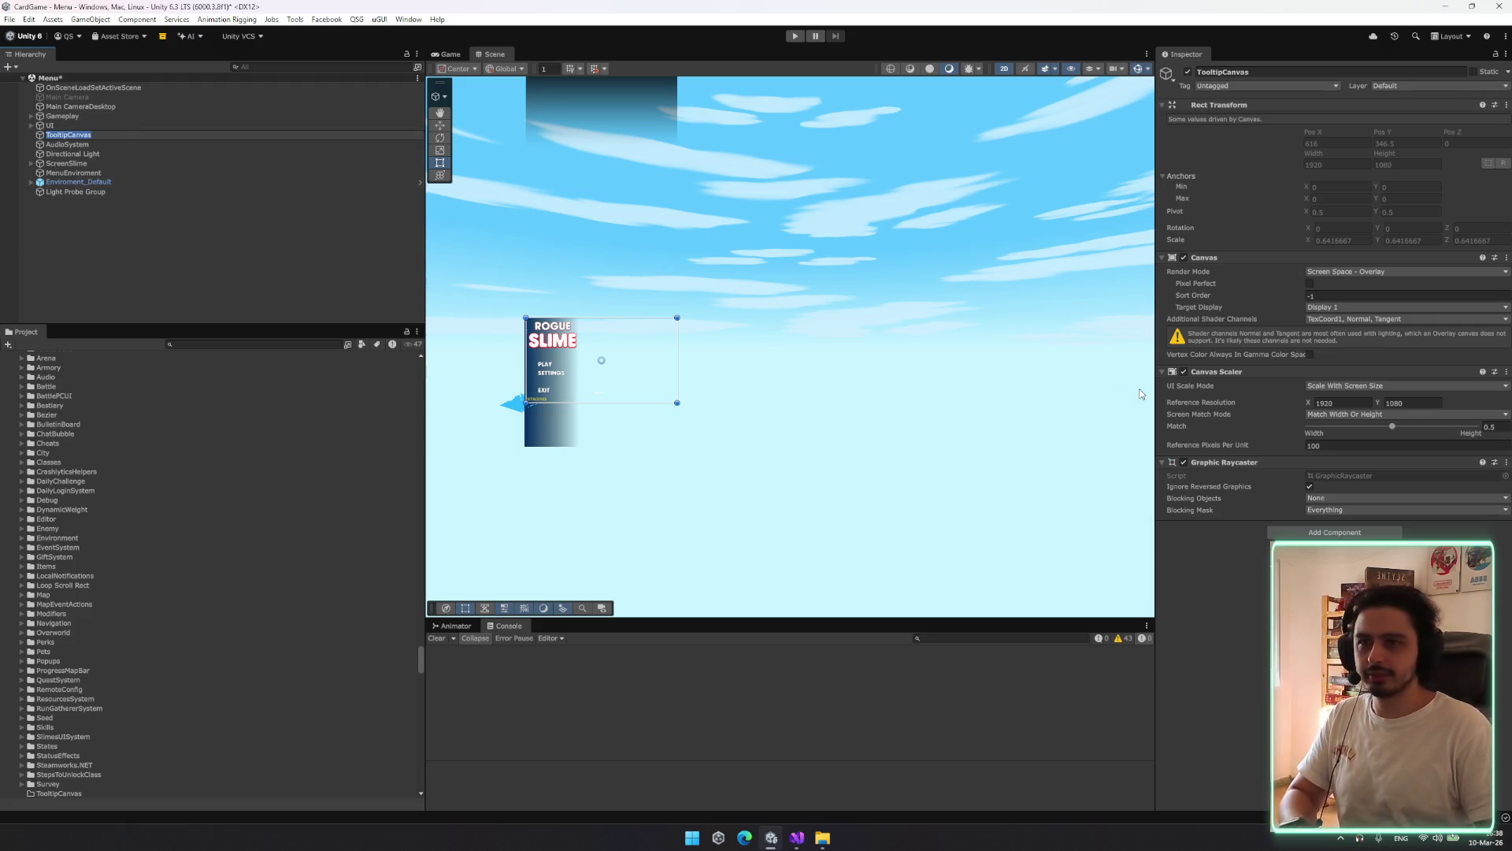
Delete the TooltipCanvas folder from Scripts and confirm the deletion
scroll(85, 447, down, 5)
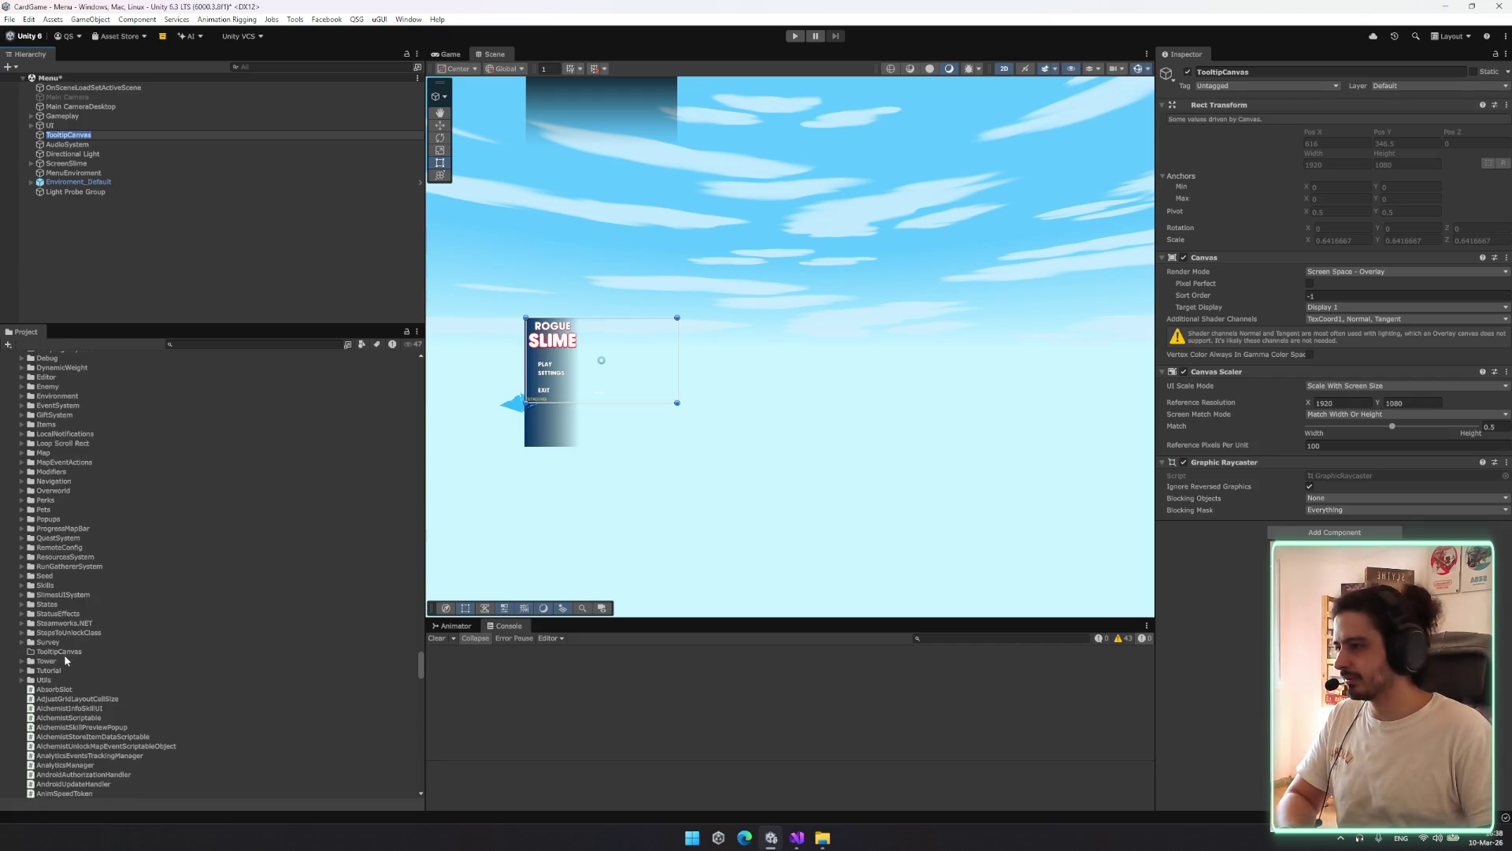
right_click(68, 652)
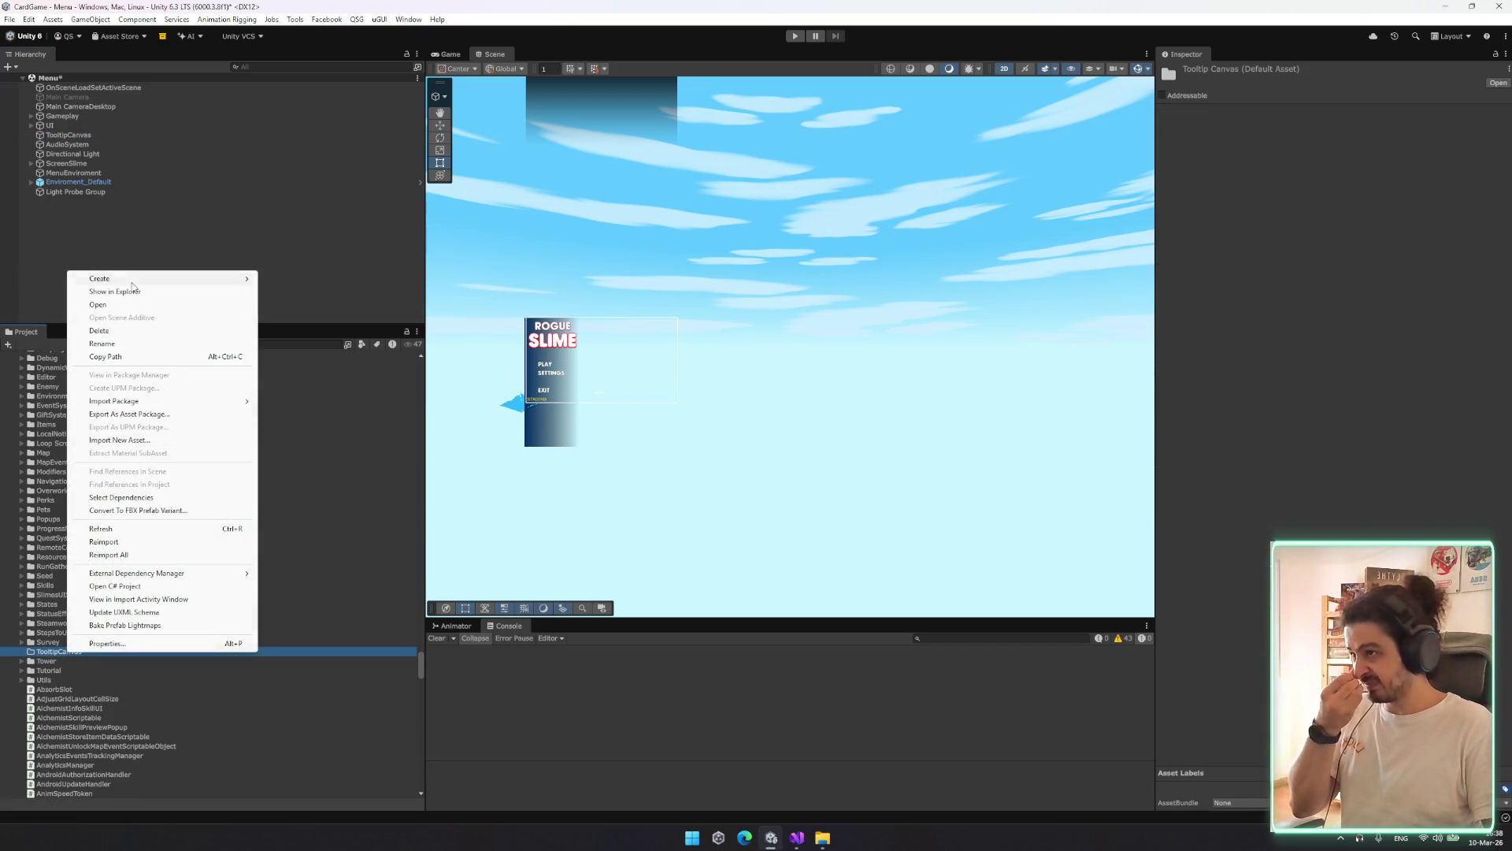
mouse_move(136, 284)
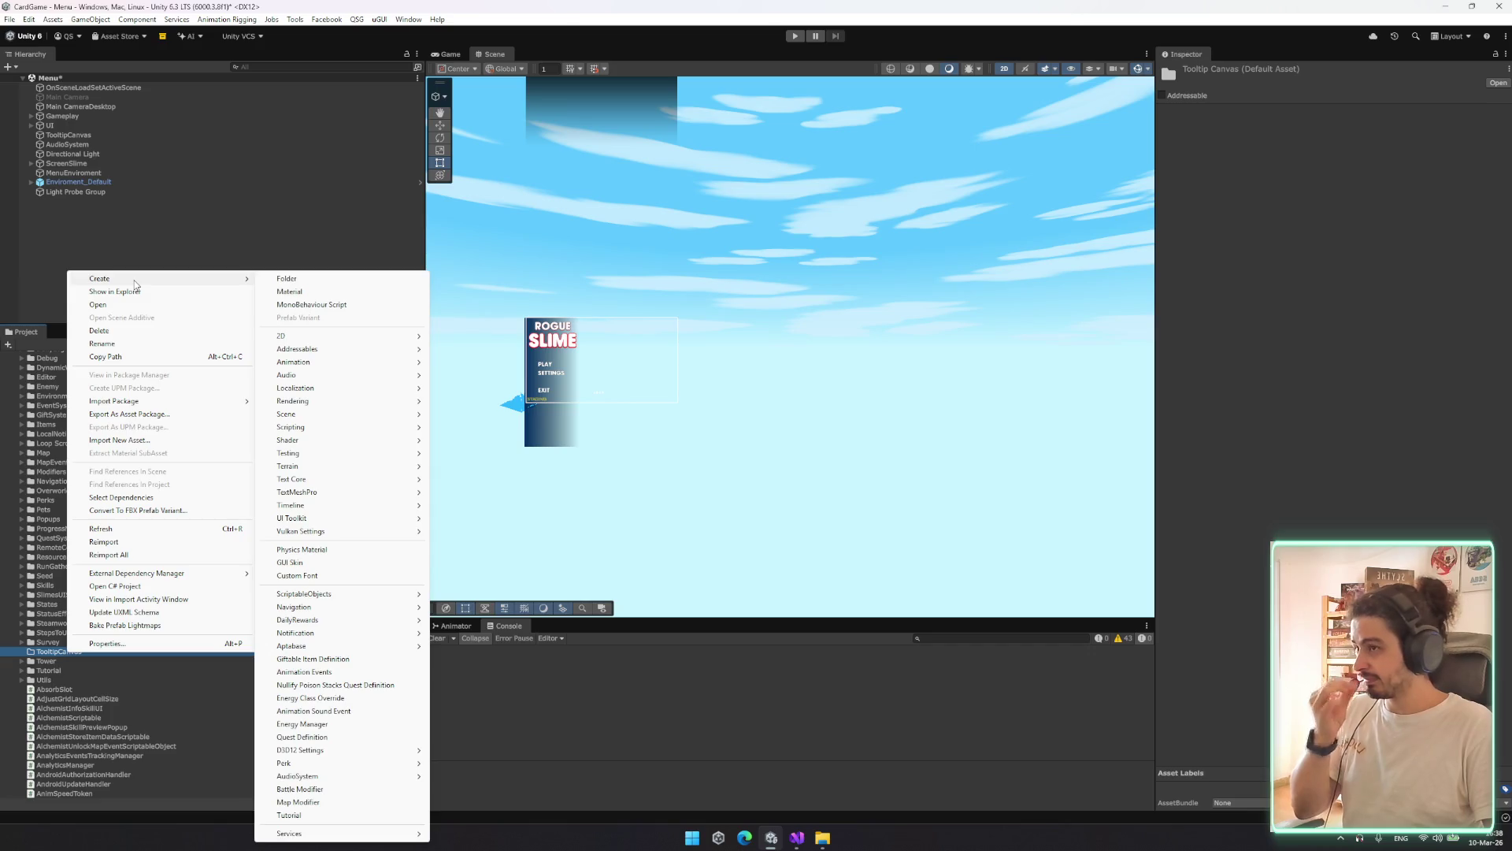
click(129, 300)
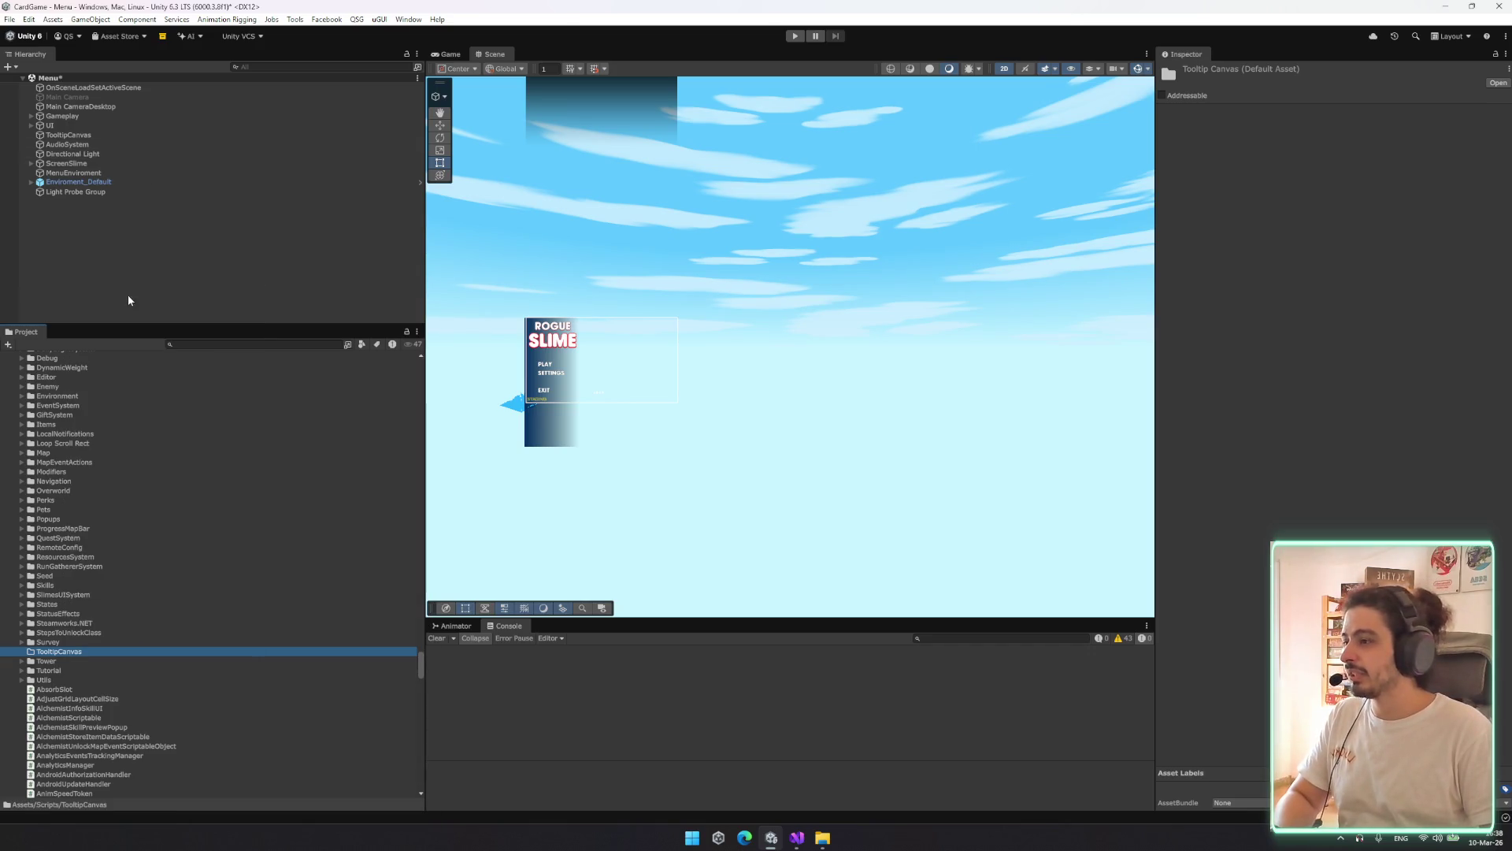
key(Delete)
key(Return)
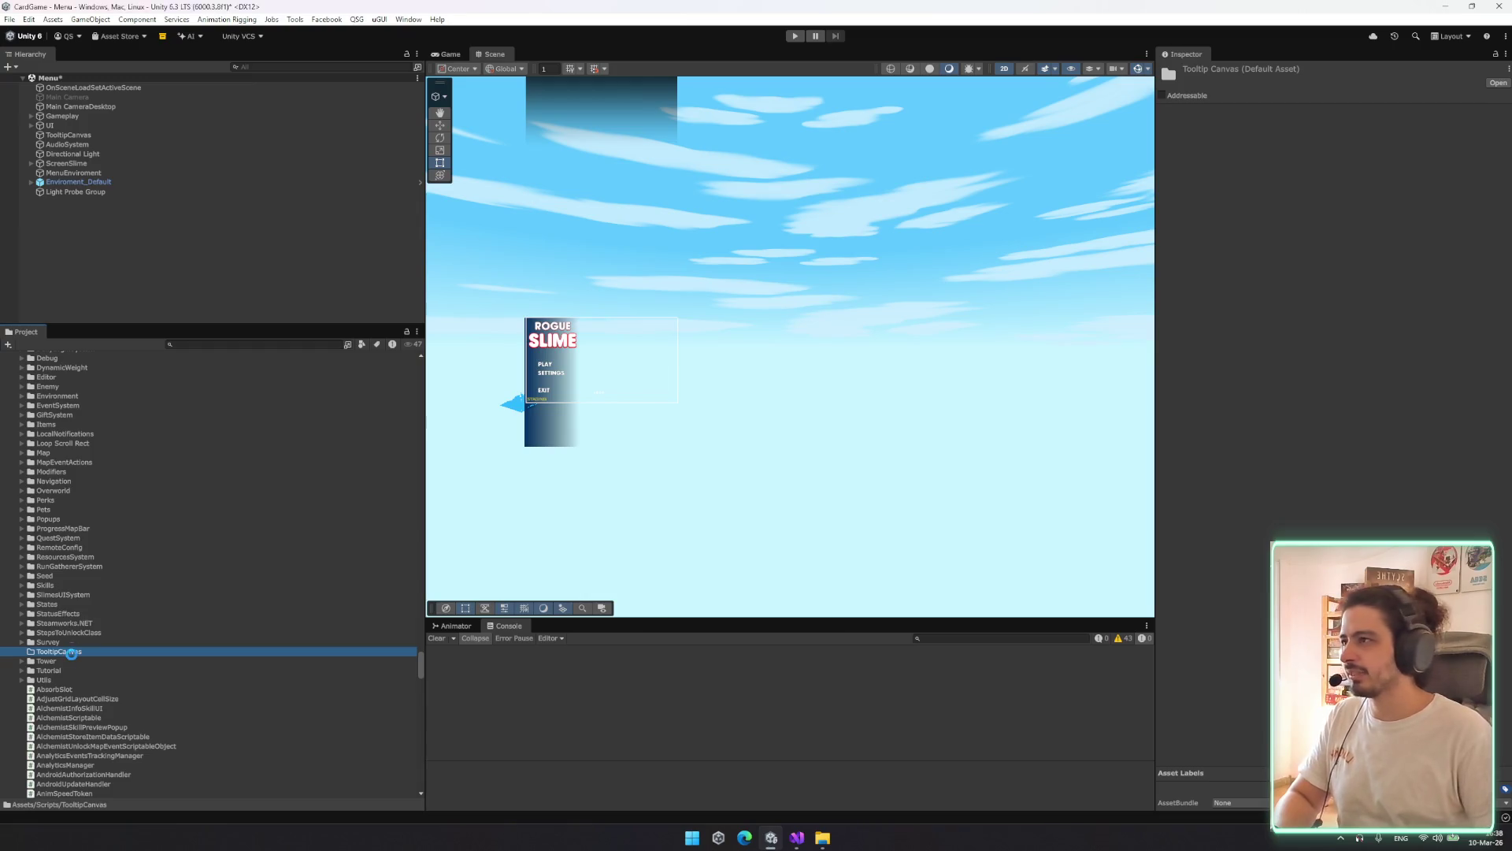
click(86, 135)
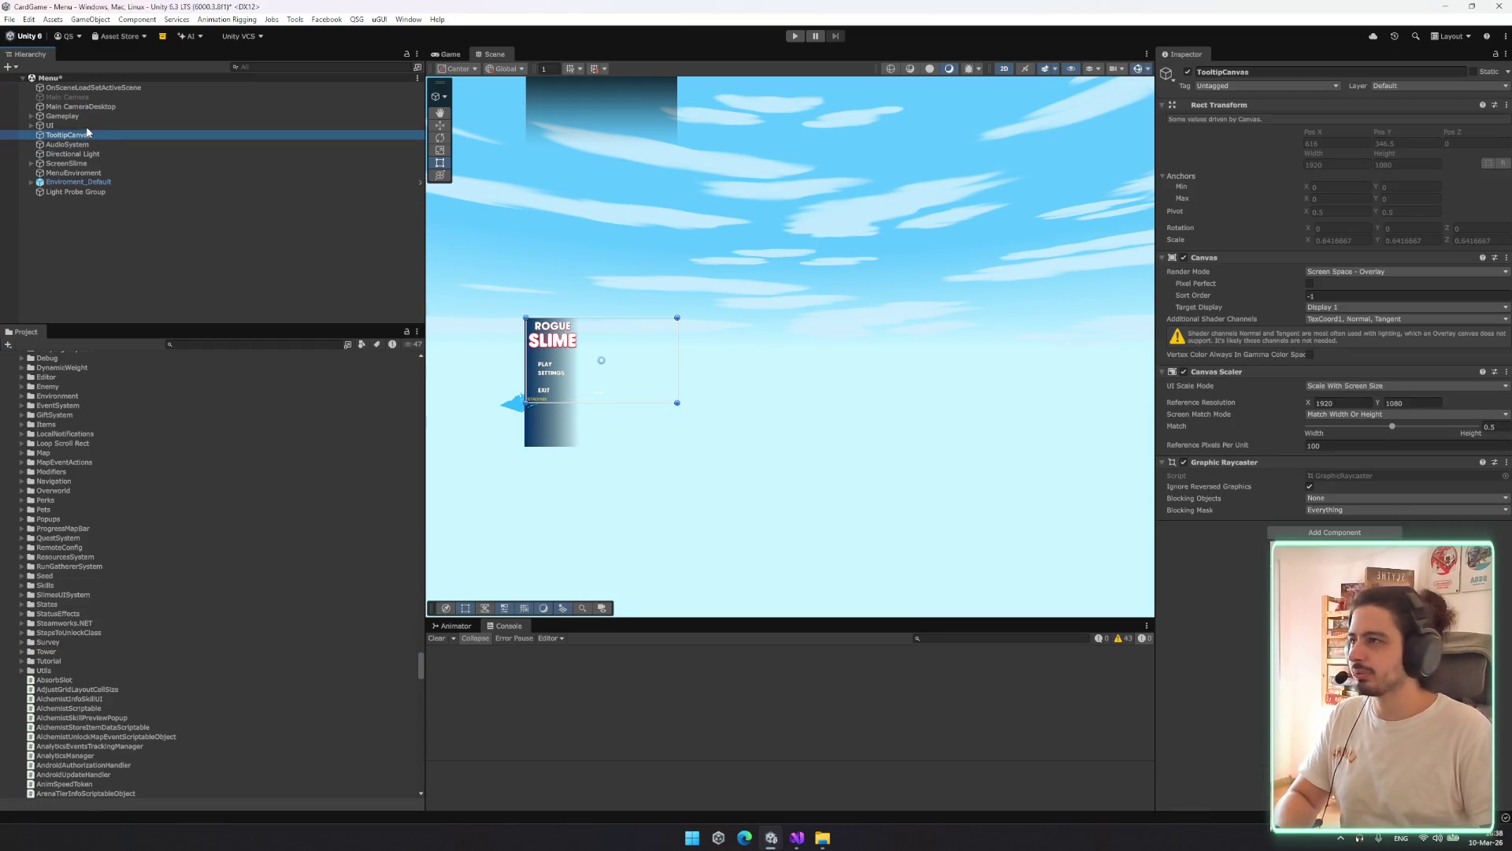
Select Gameplay, expand its children, collapse All Pooleable Objects and open the GameManager script
click(100, 116)
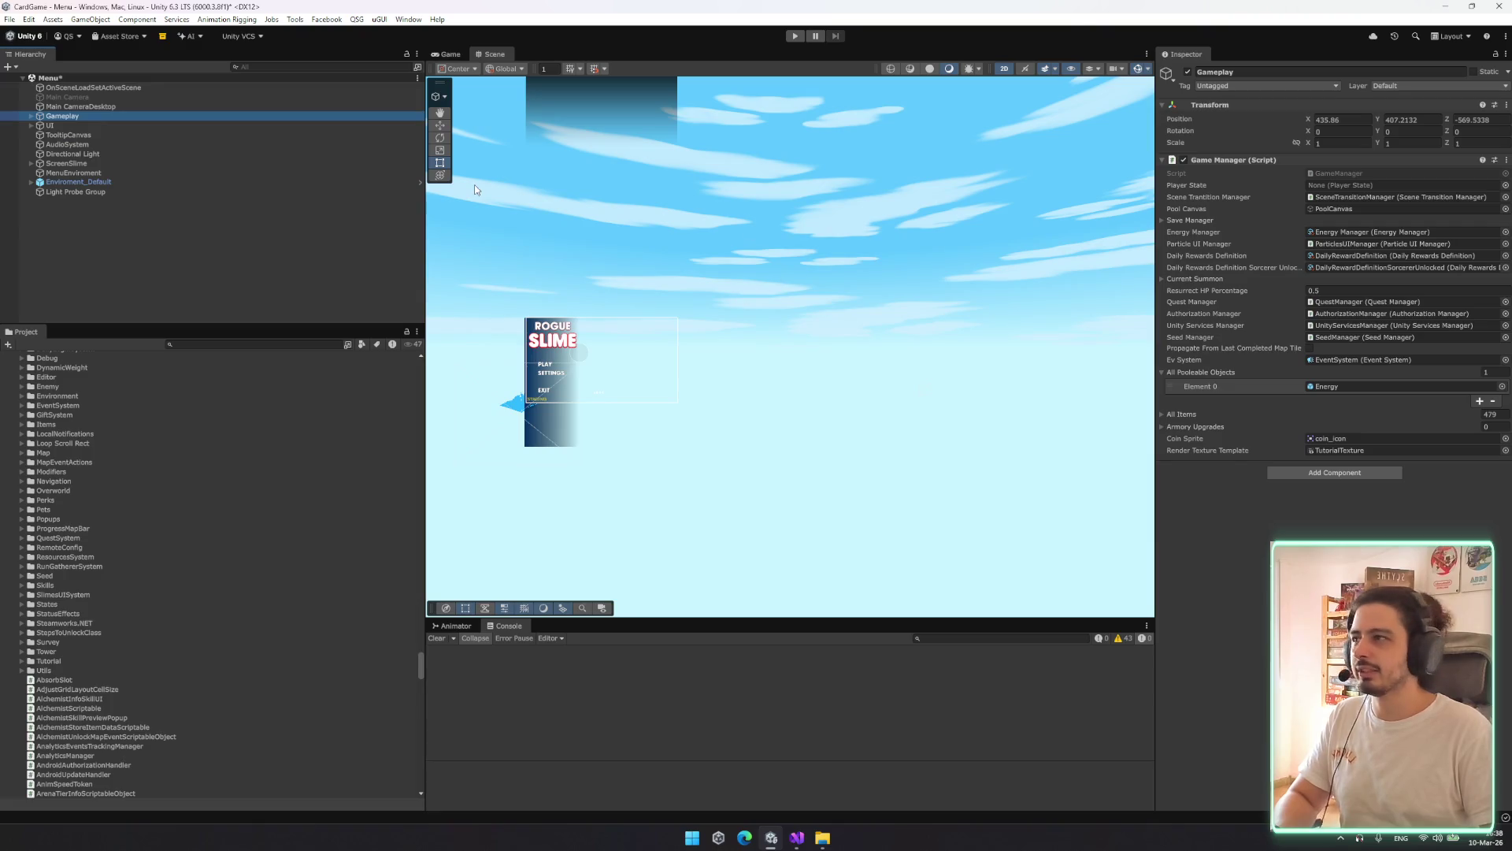
click(148, 126)
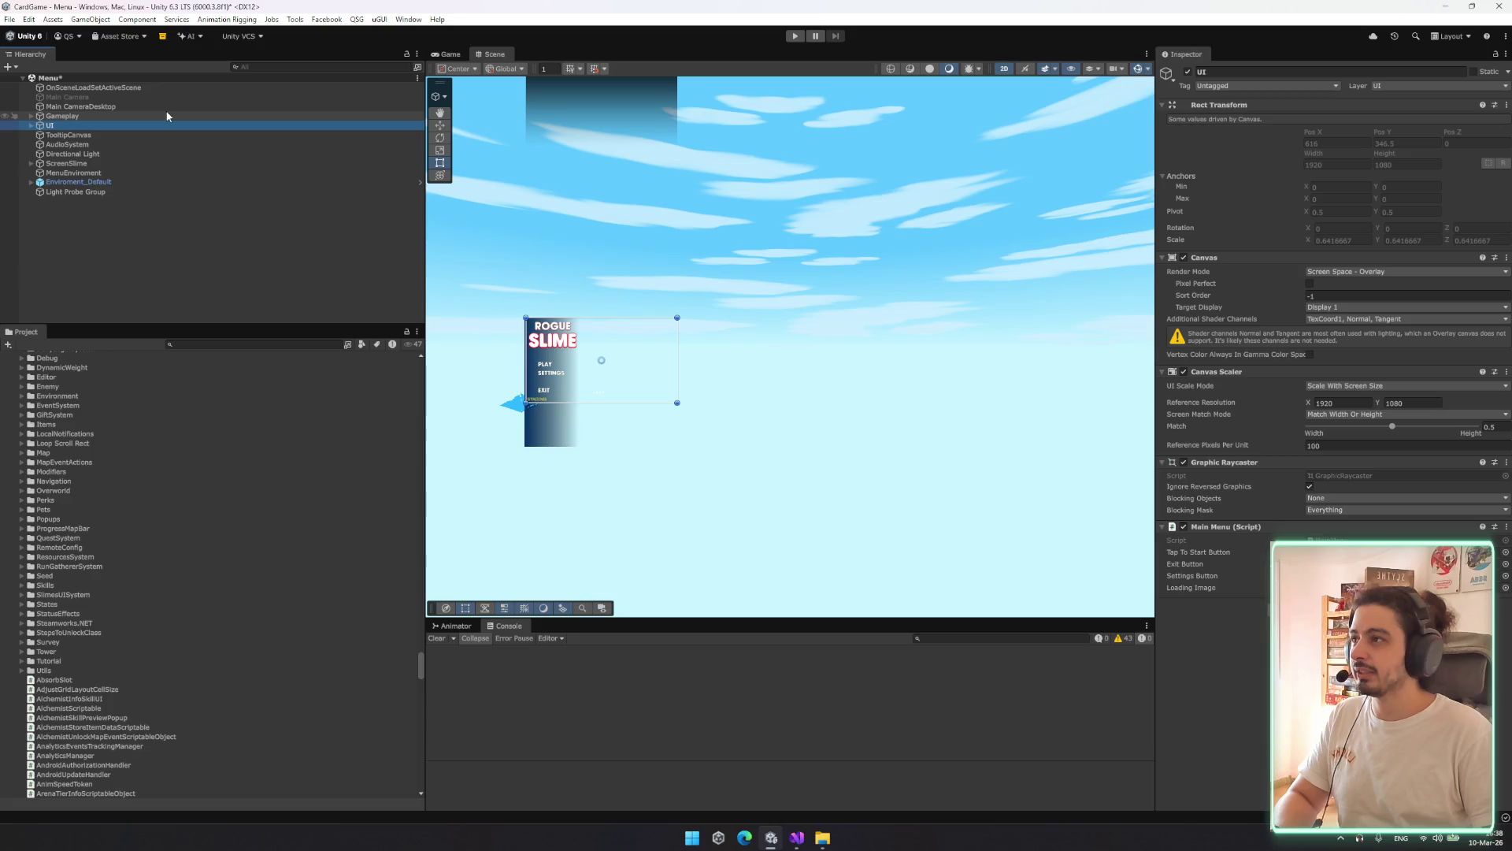
click(167, 117)
key(Right)
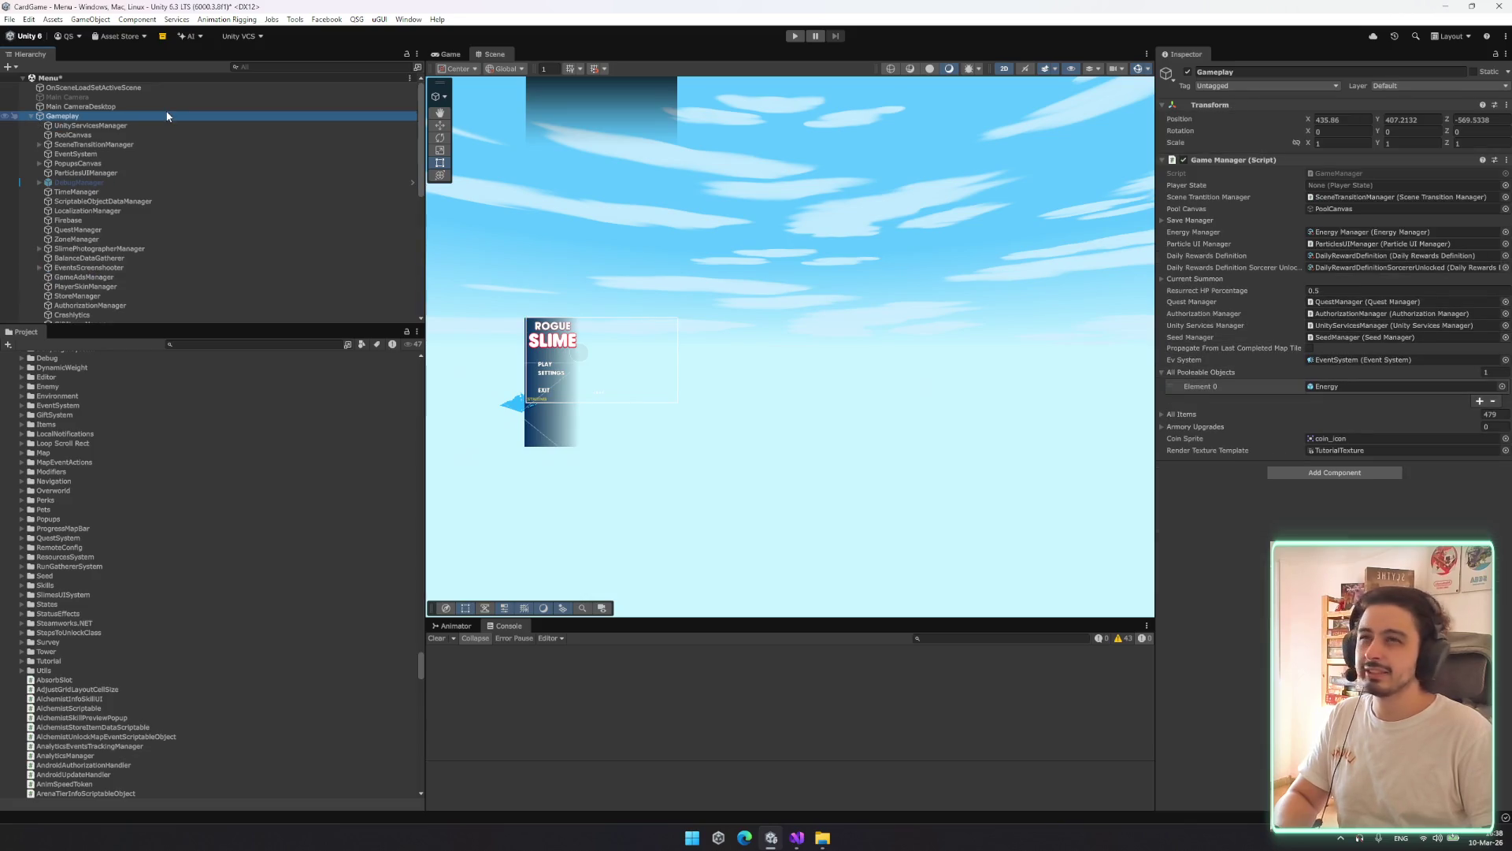
key(Left)
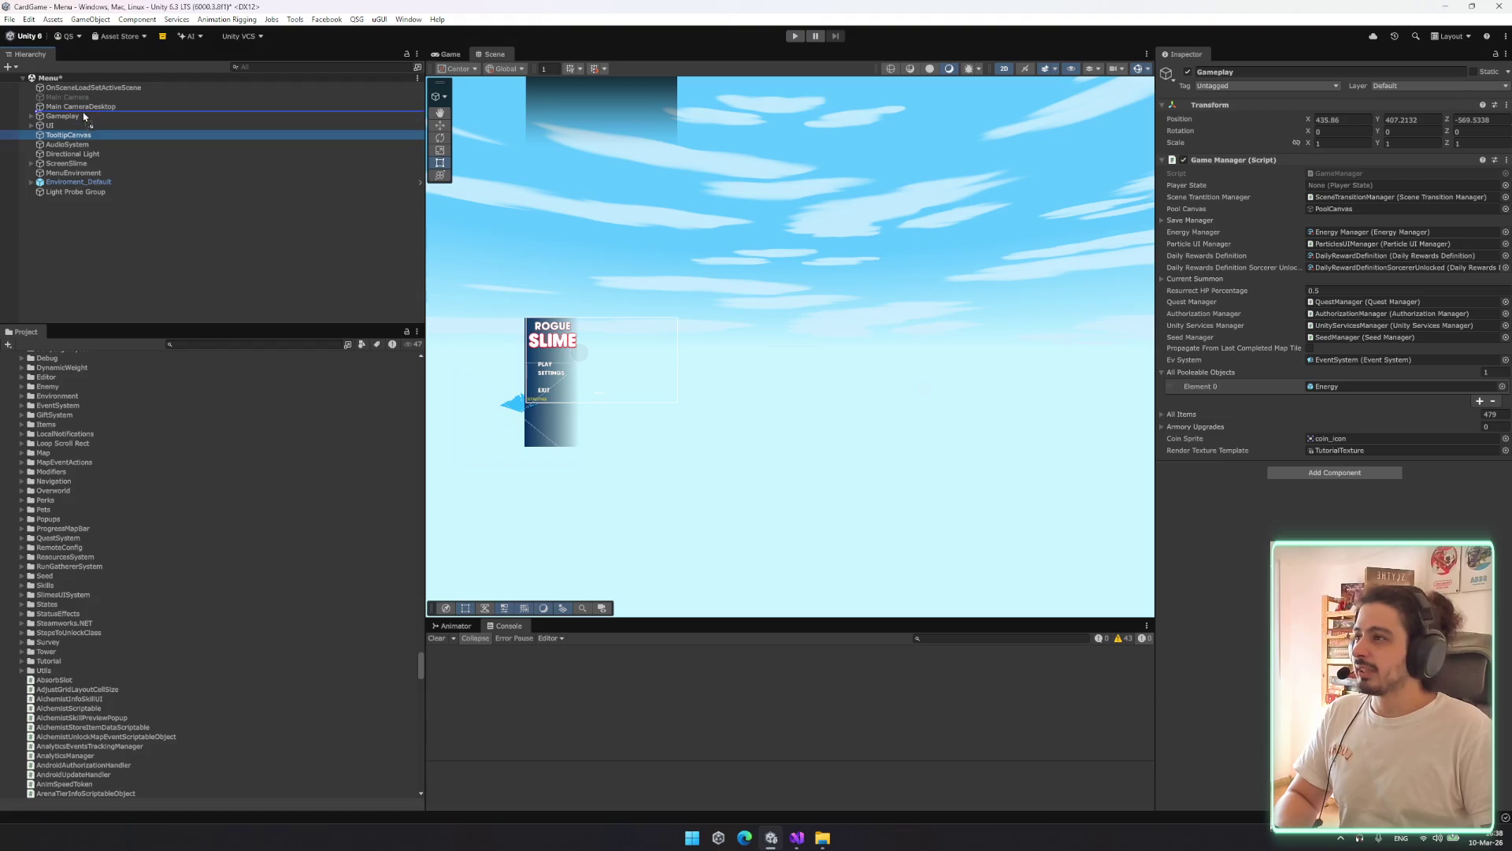
key(Right)
scroll(139, 197, down, 4)
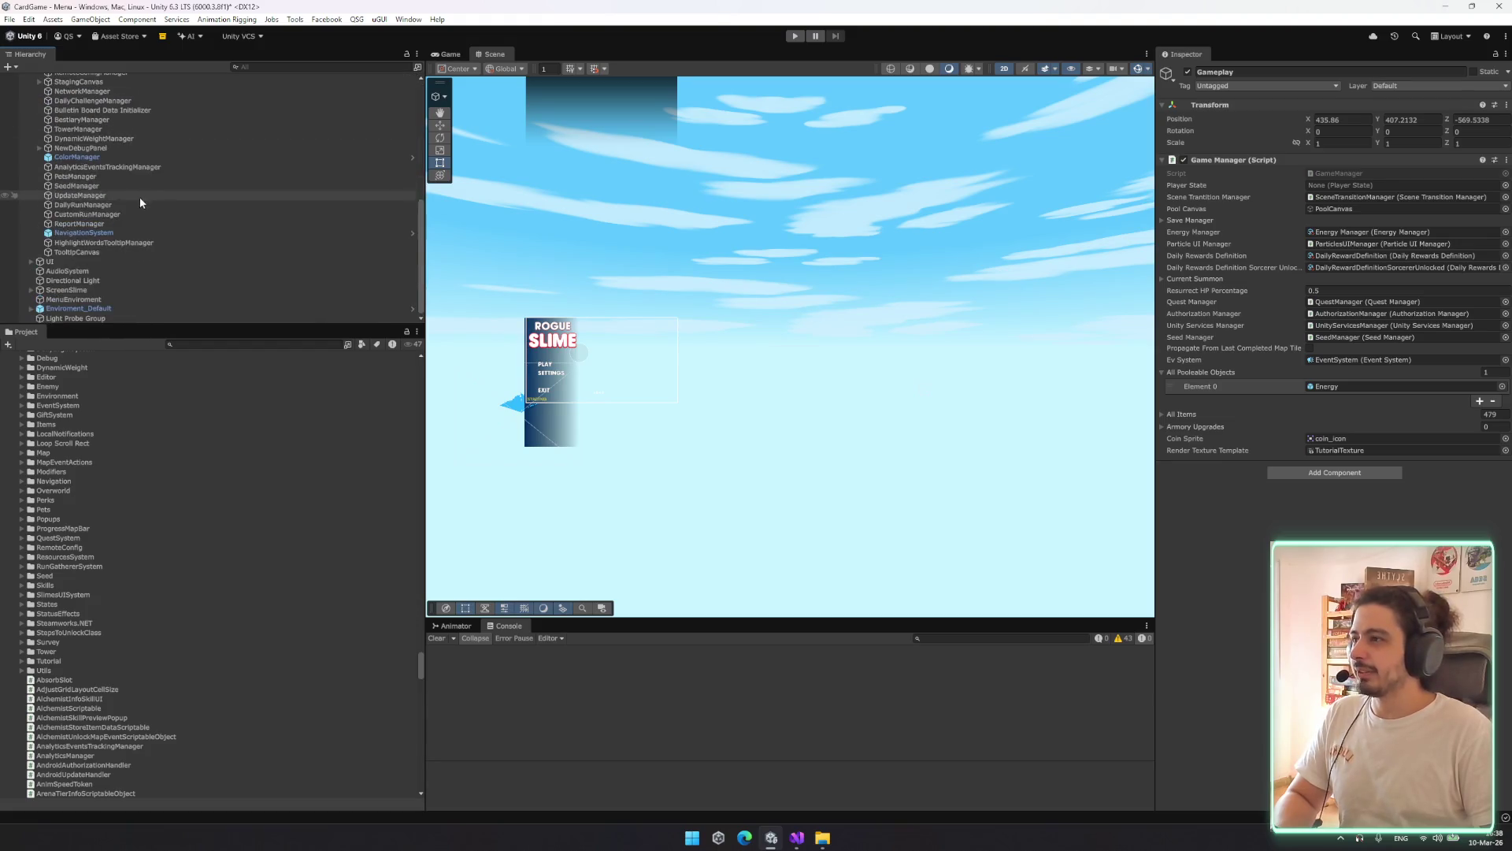
click(1189, 372)
click(1338, 173)
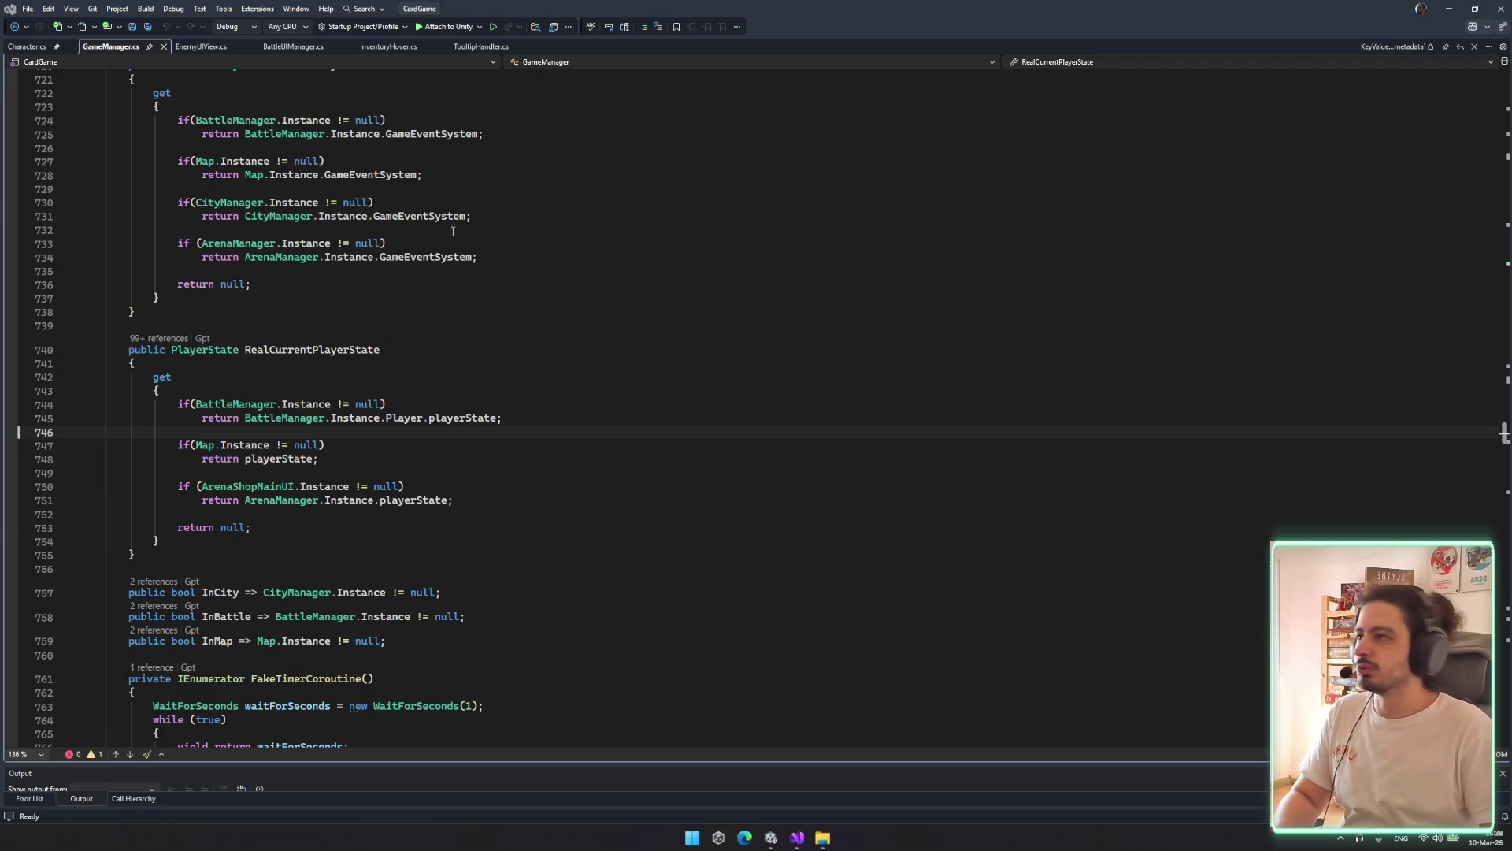
Duplicate the coinSprite line into a serialized Canvas field named tooltipCanvas
drag(1501, 429, 1492, 146)
click(591, 410)
click(587, 451)
click(588, 463)
key(ctrl+c)
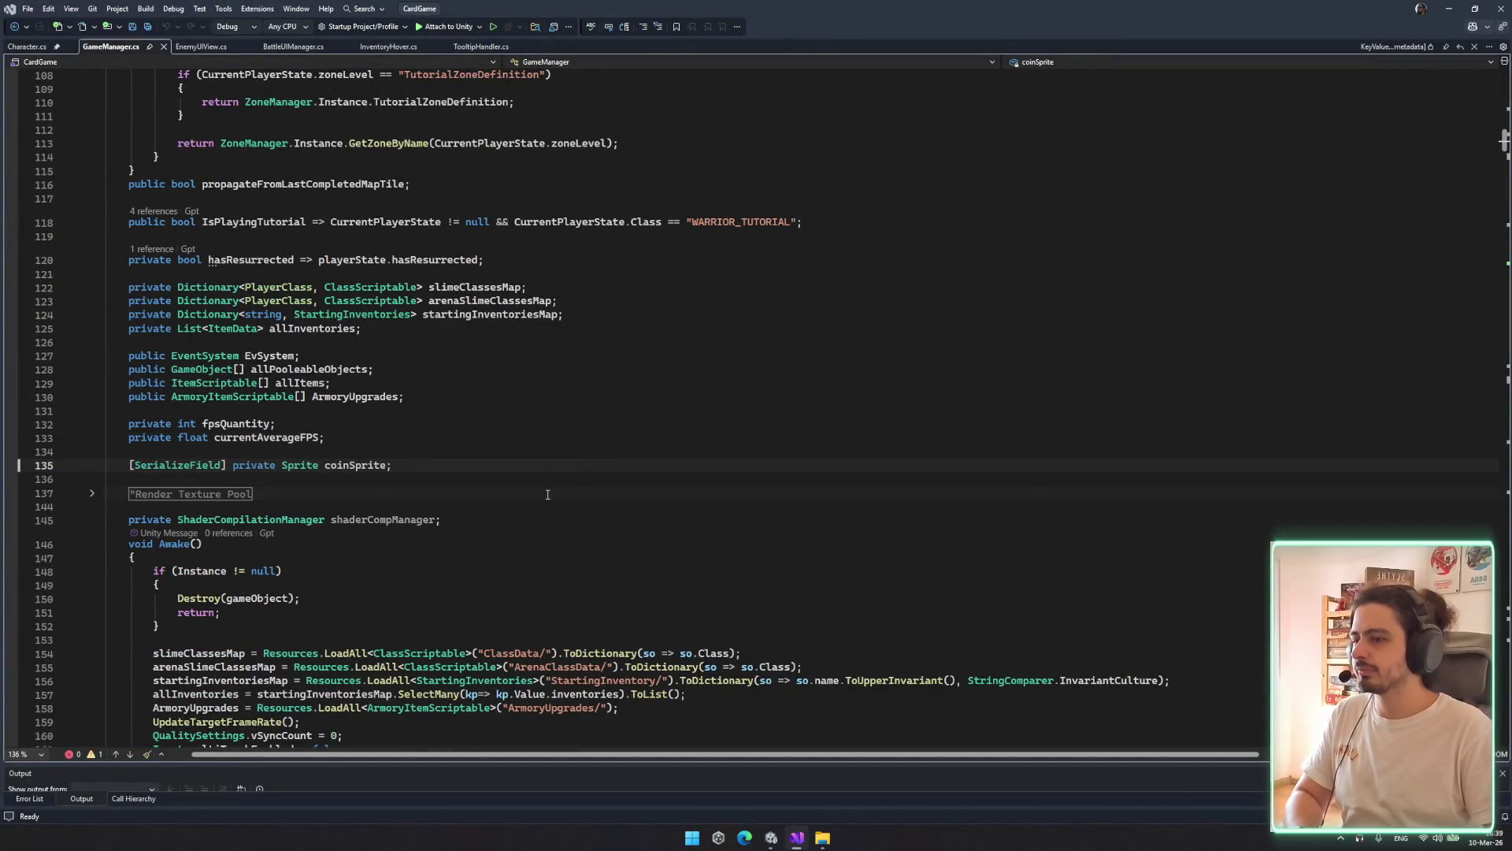
key(Return)
key(Return)
key(ctrl+v)
key(BackSpace)
double_click(300, 492)
key(BackSpace)
text(Canva)
key(Tab)
key(ctrl+s)
double_click(365, 493)
text(tooltipCanvas)
key(ctrl+s)
Add a public Canvas TooltipCanvas property returning tooltipCanvas and save GameManager.cs
click(455, 439)
click(454, 408)
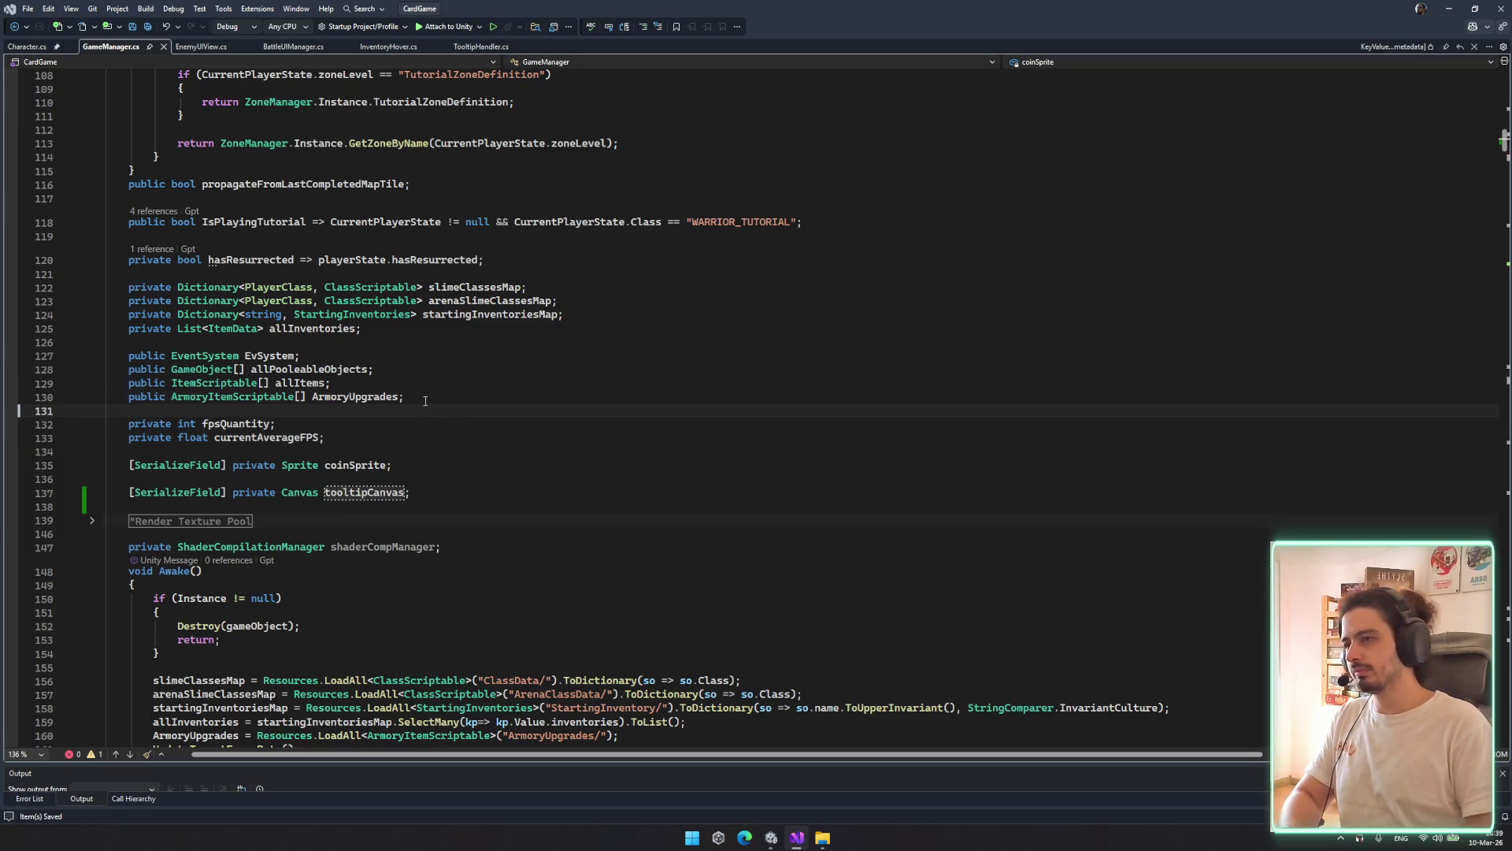
key(Return)
key(Return)
key(Up)
text(P)
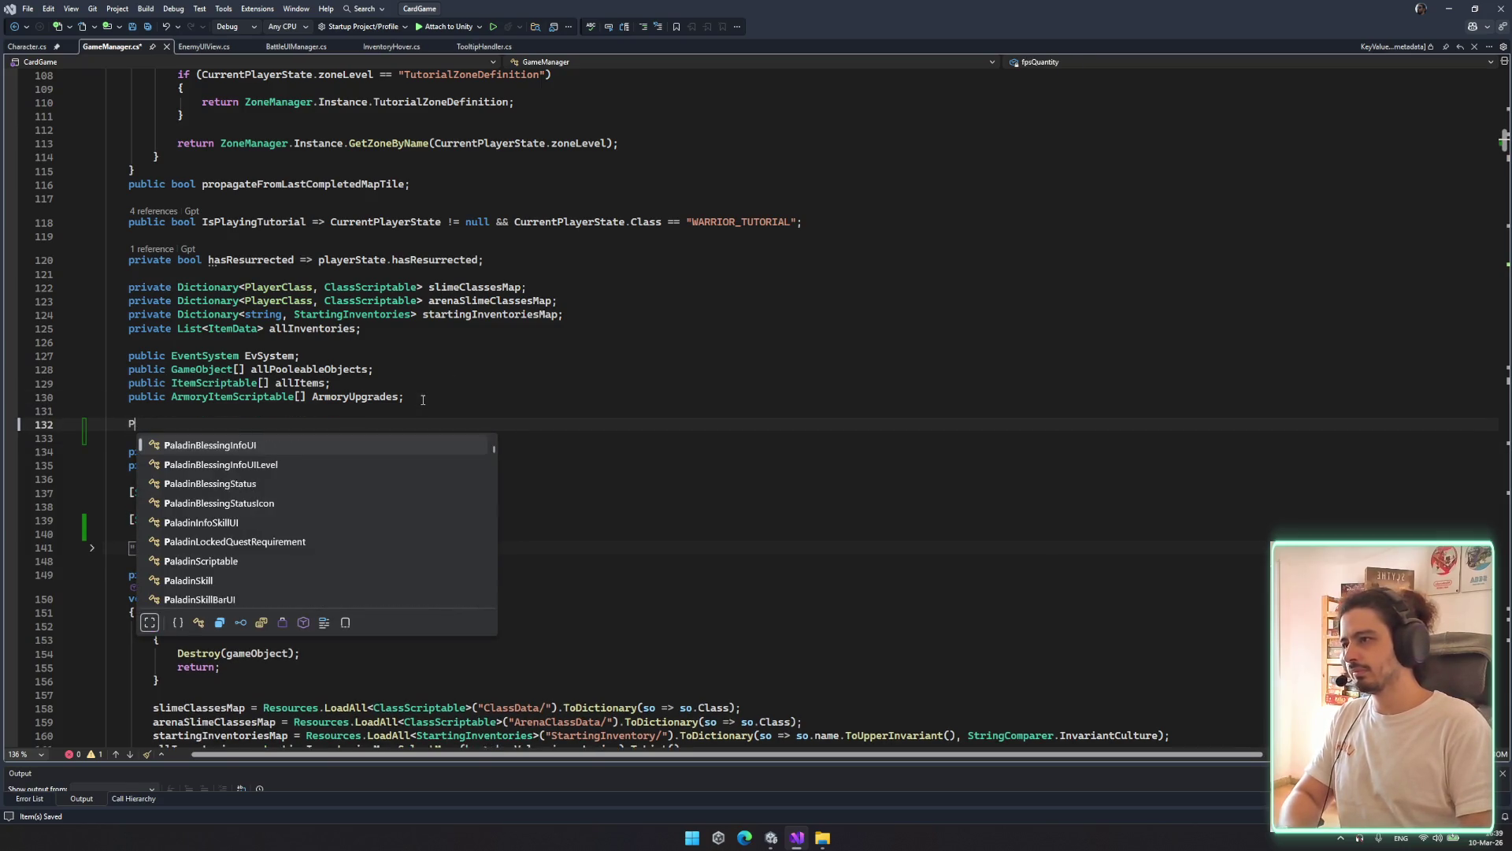
text(ublic )
text(vas Too)
text(ipCanvas;)
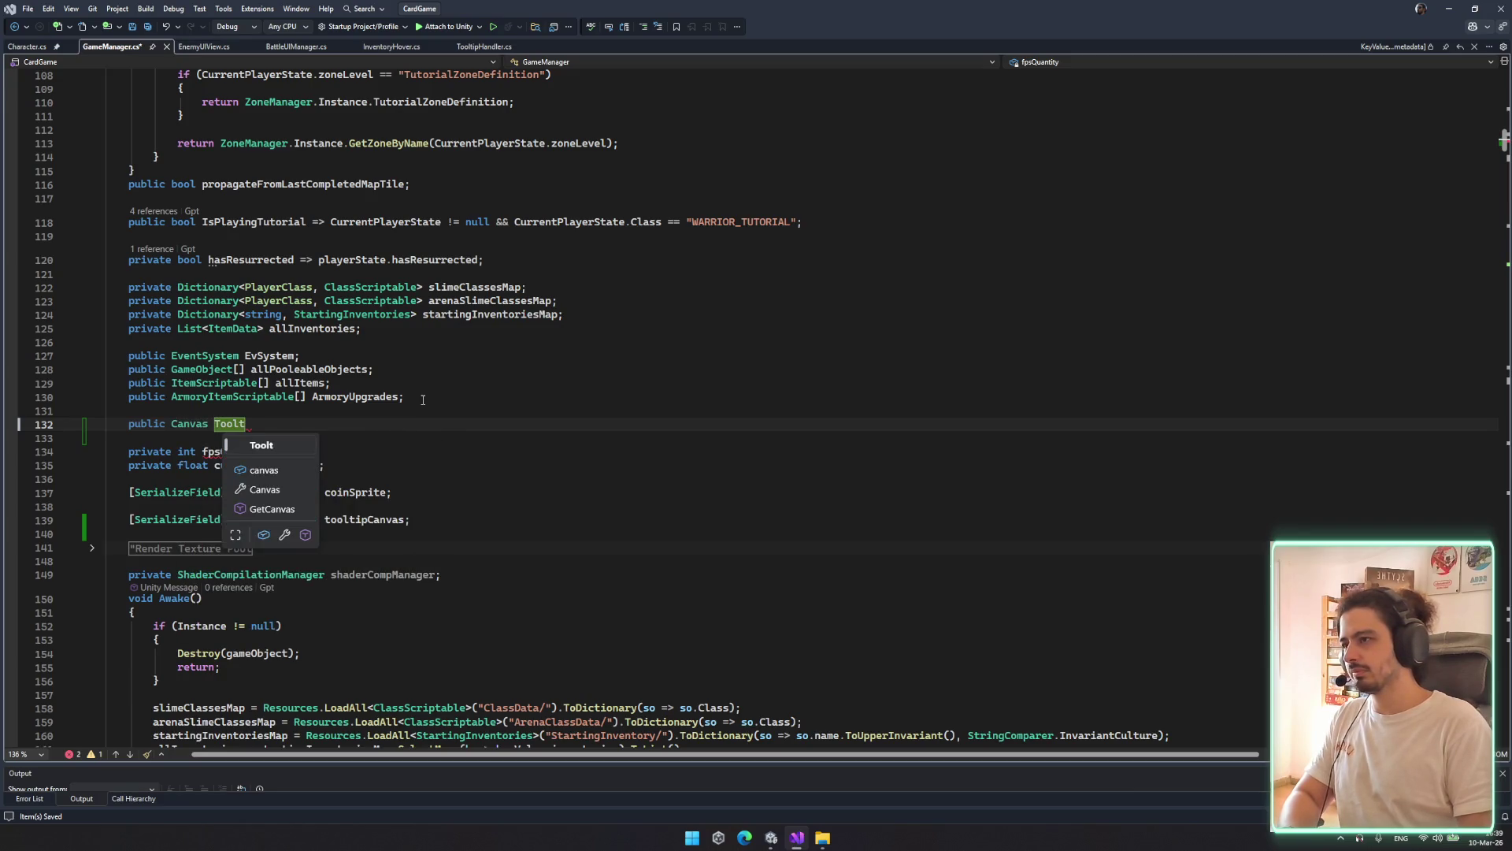
key(ctrl+s)
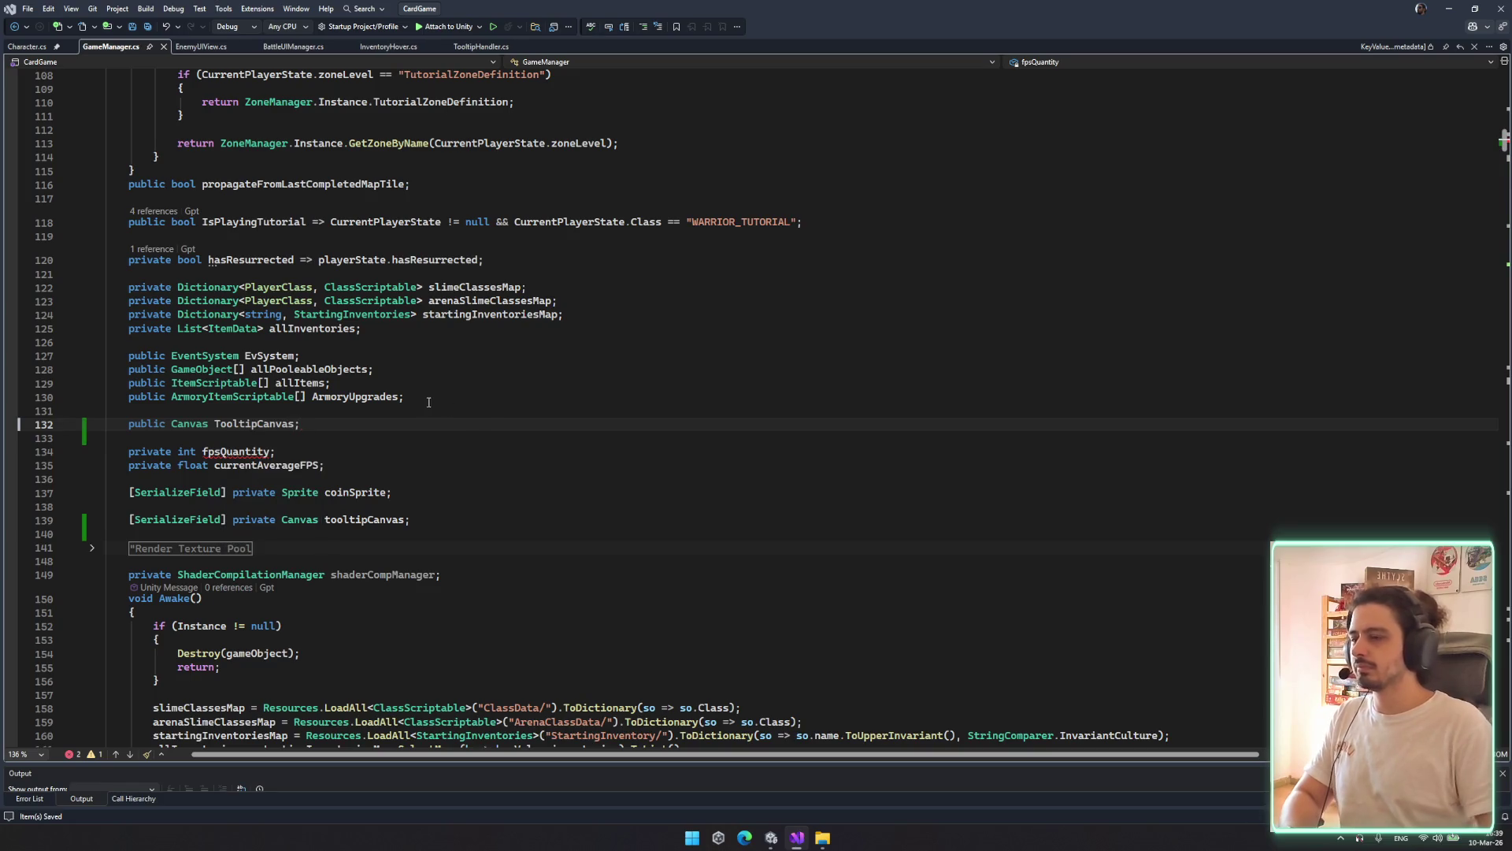
key(Down)
key(Down)
key(Down)
double_click(367, 520)
key(ctrl+r)
key(ctrl+r)
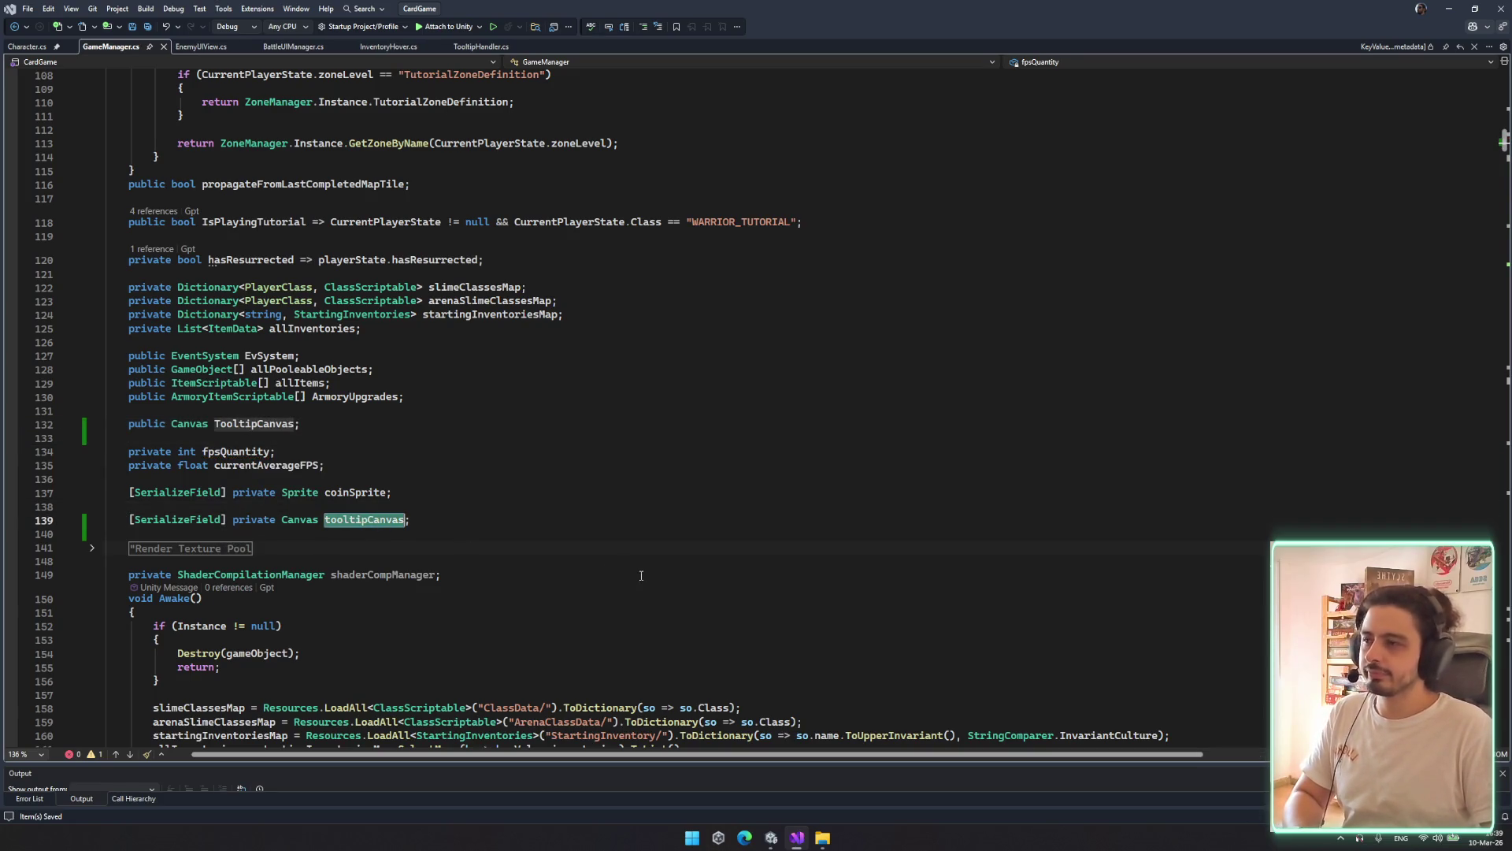
click(306, 423)
key(BackSpace)
text(=>)
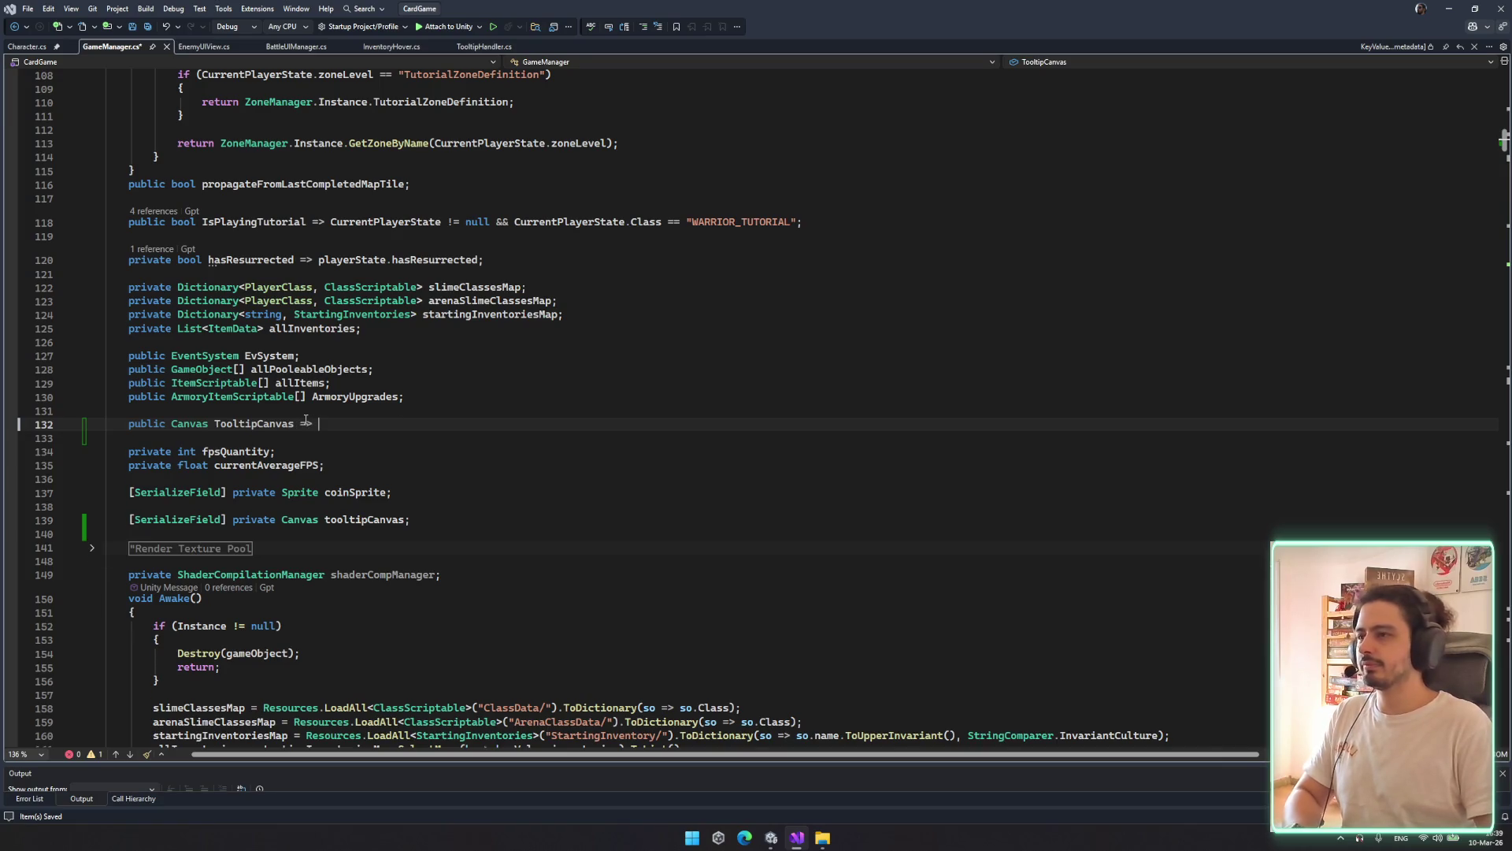
text(tooltipCanvas;)
key(Return)
key(ctrl+s)
key(Up)
key(Up)
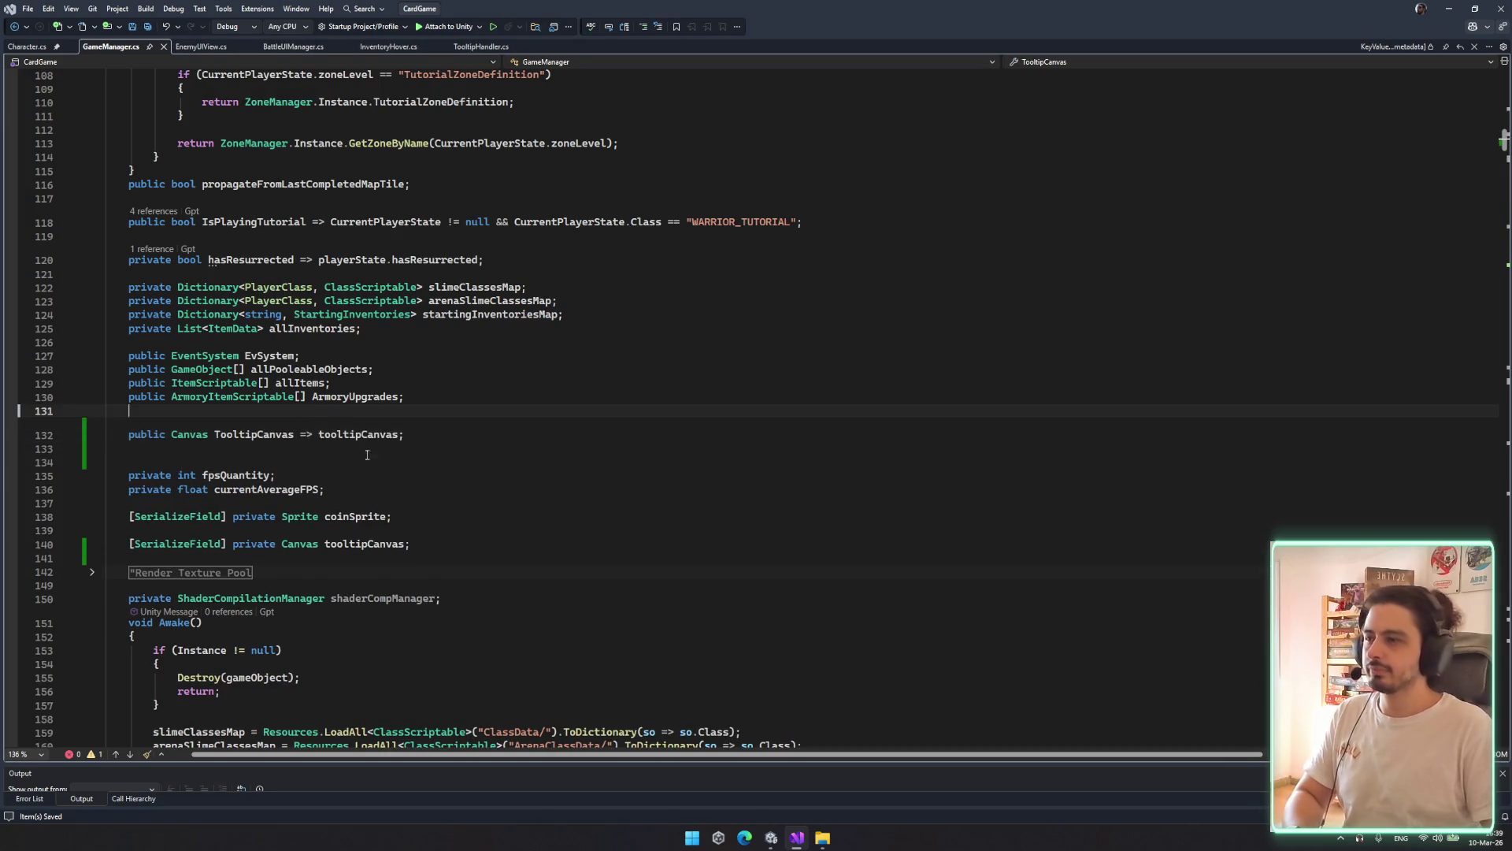
click(771, 837)
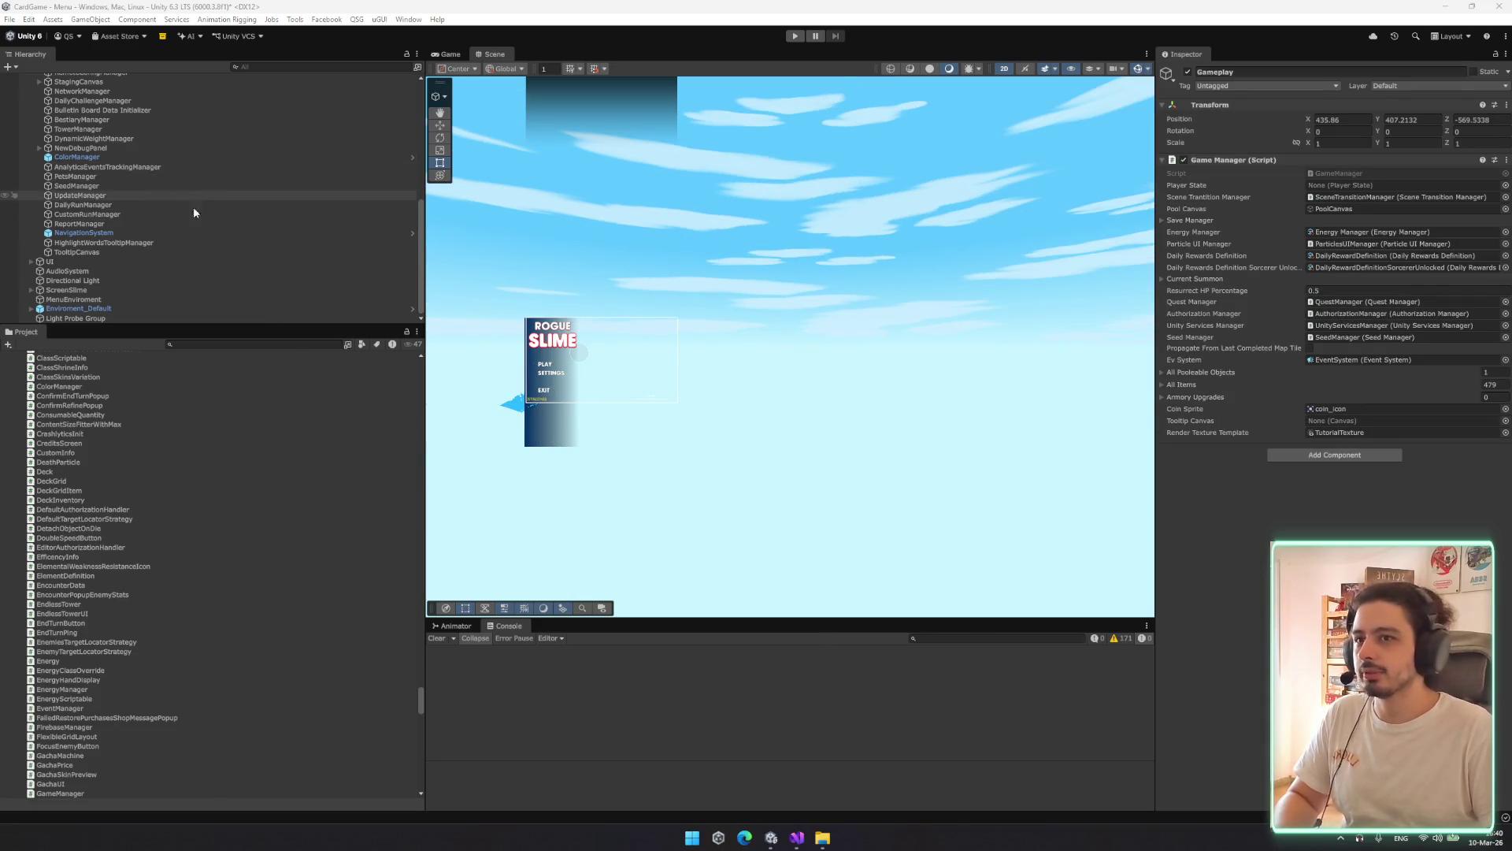
Drag TooltipCanvas into the Game Manager's Tooltip Canvas field and save the Menu scene
mouse_move(101, 250)
mouse_down()
mouse_move(103, 268)
mouse_move(1342, 423)
mouse_up()
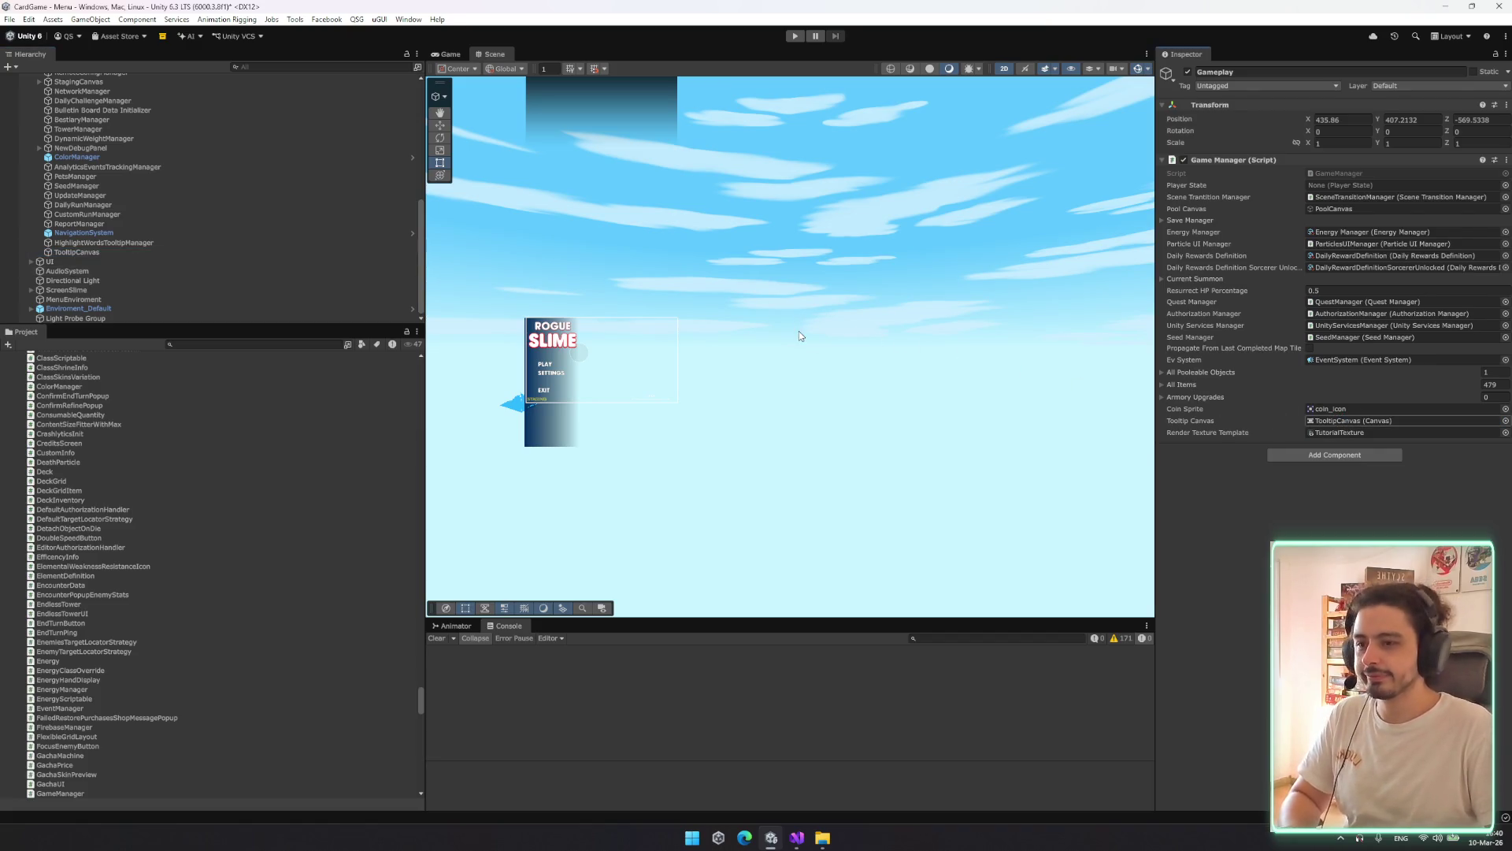
key(ctrl+s)
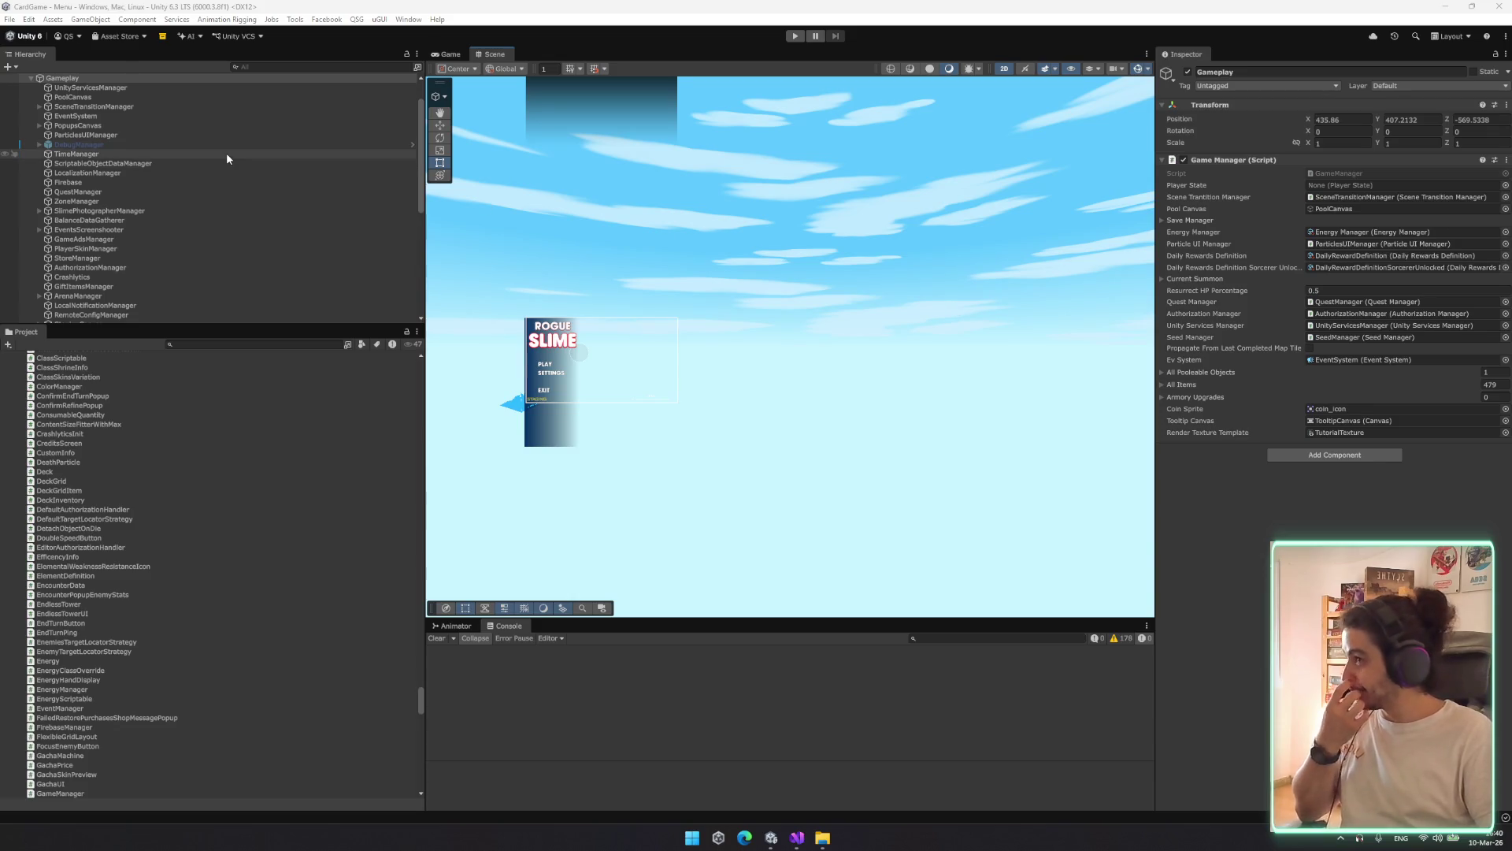
Select TooltipCanvas in the Hierarchy to view its Screen Space - Overlay Canvas at 1920×1080
click(295, 117)
key(ctrl+z)
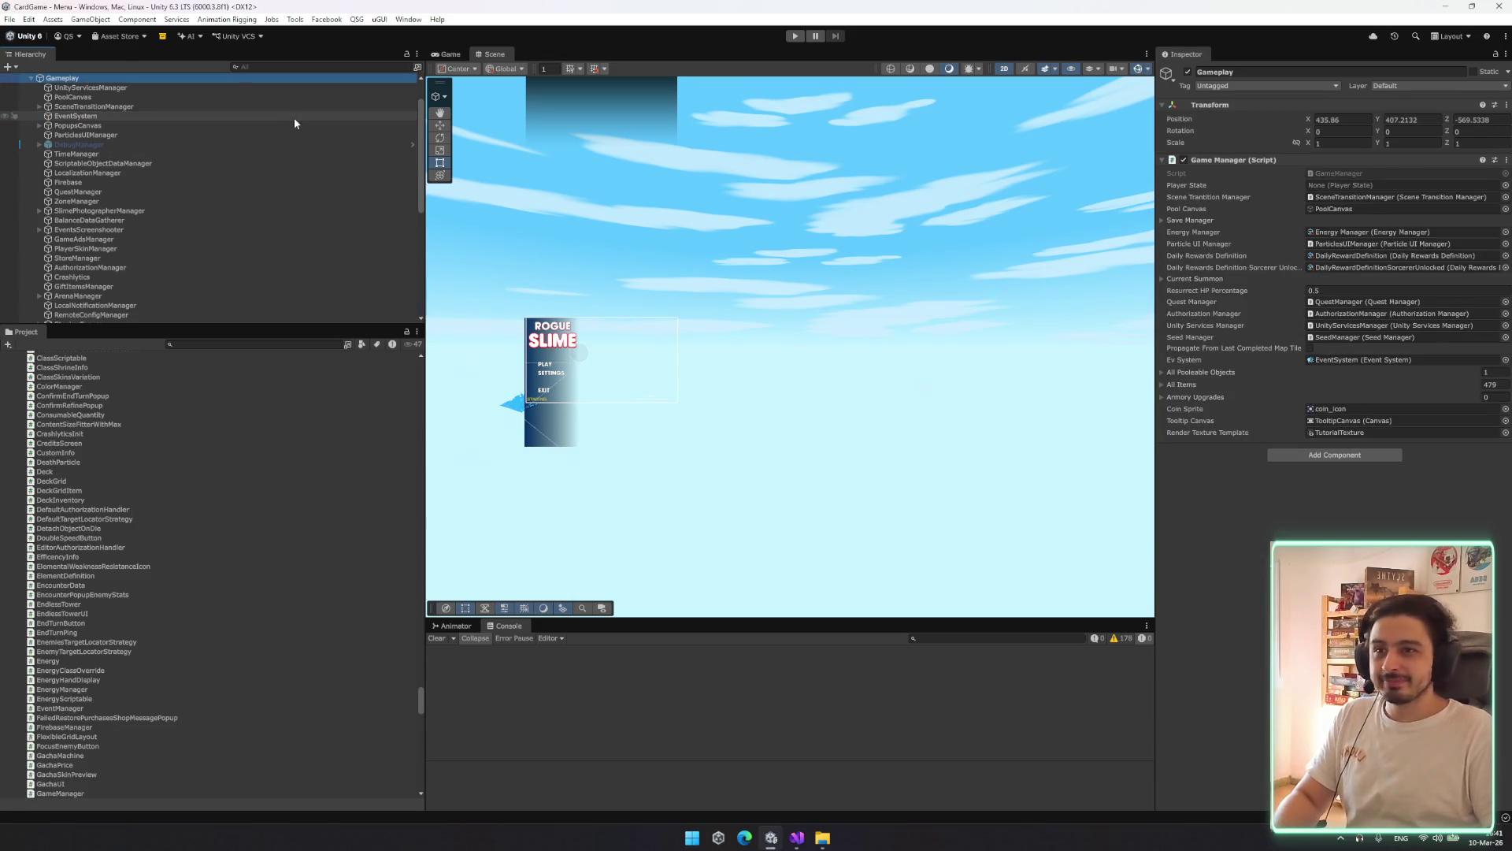
scroll(338, 236, down, 8)
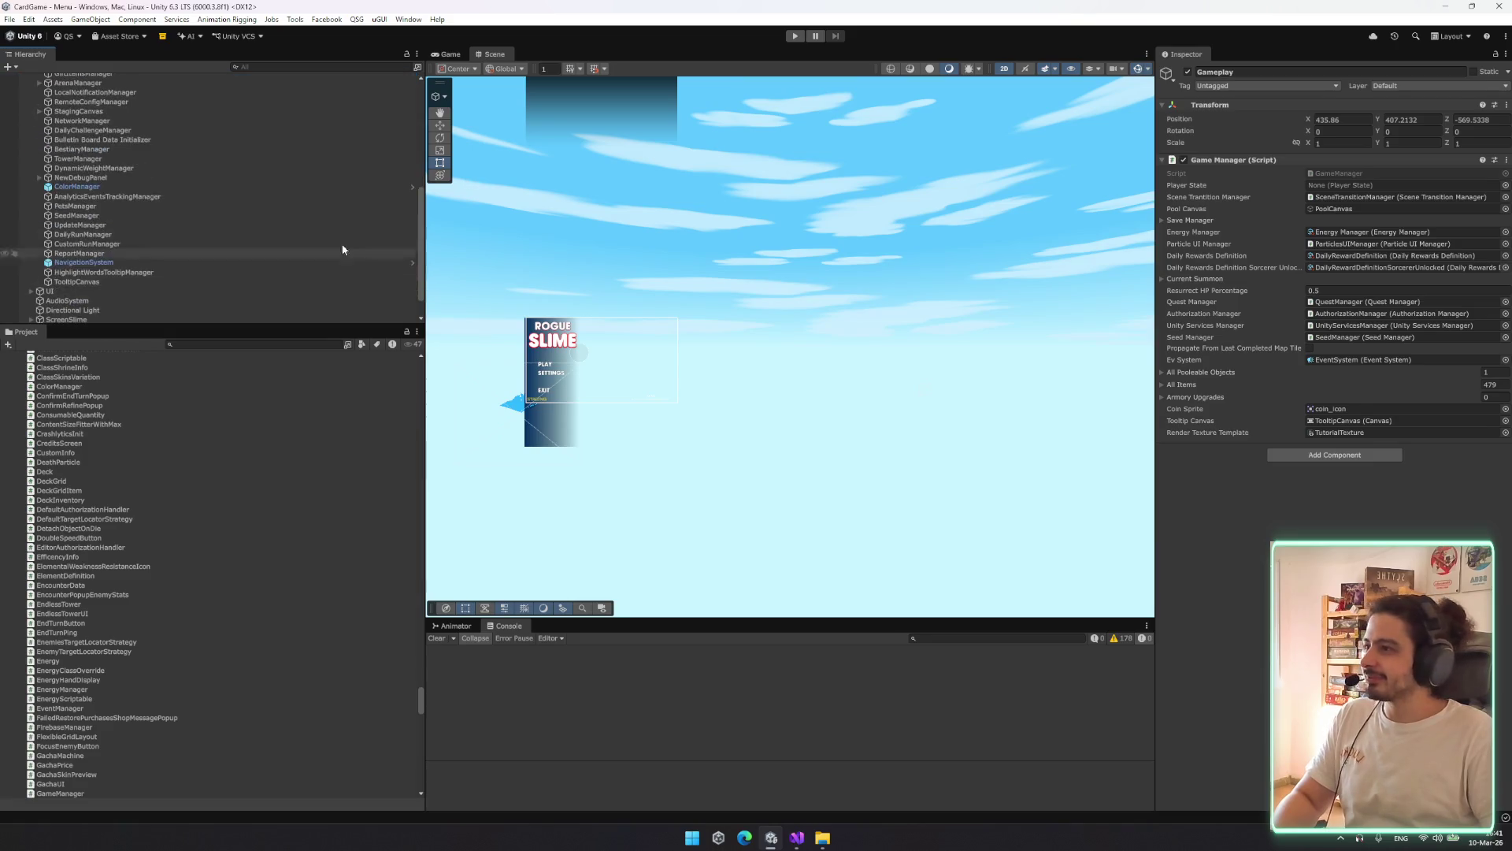
click(259, 282)
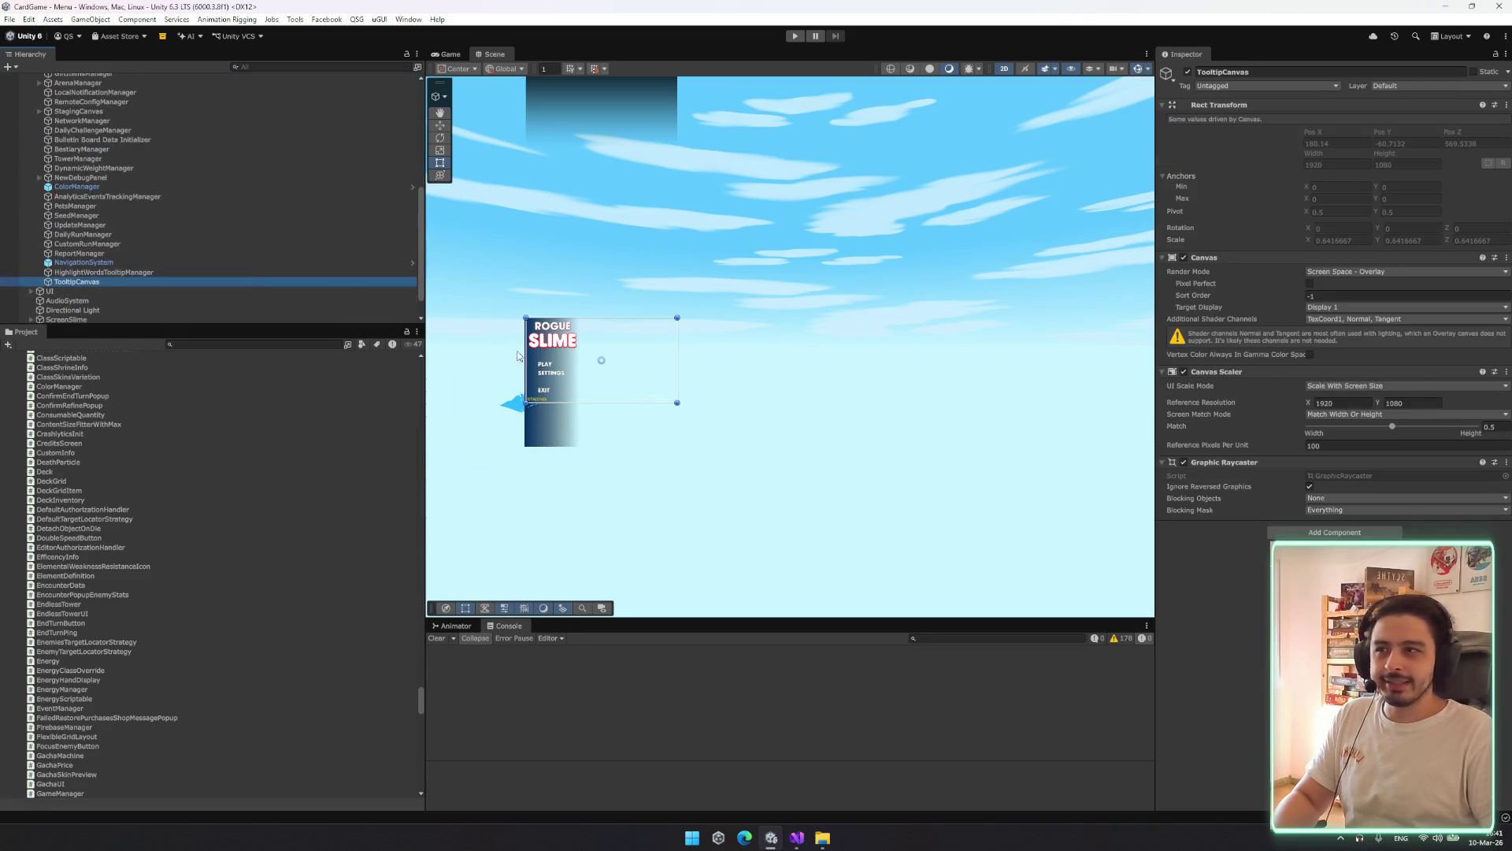
scroll(236, 236, up, 10)
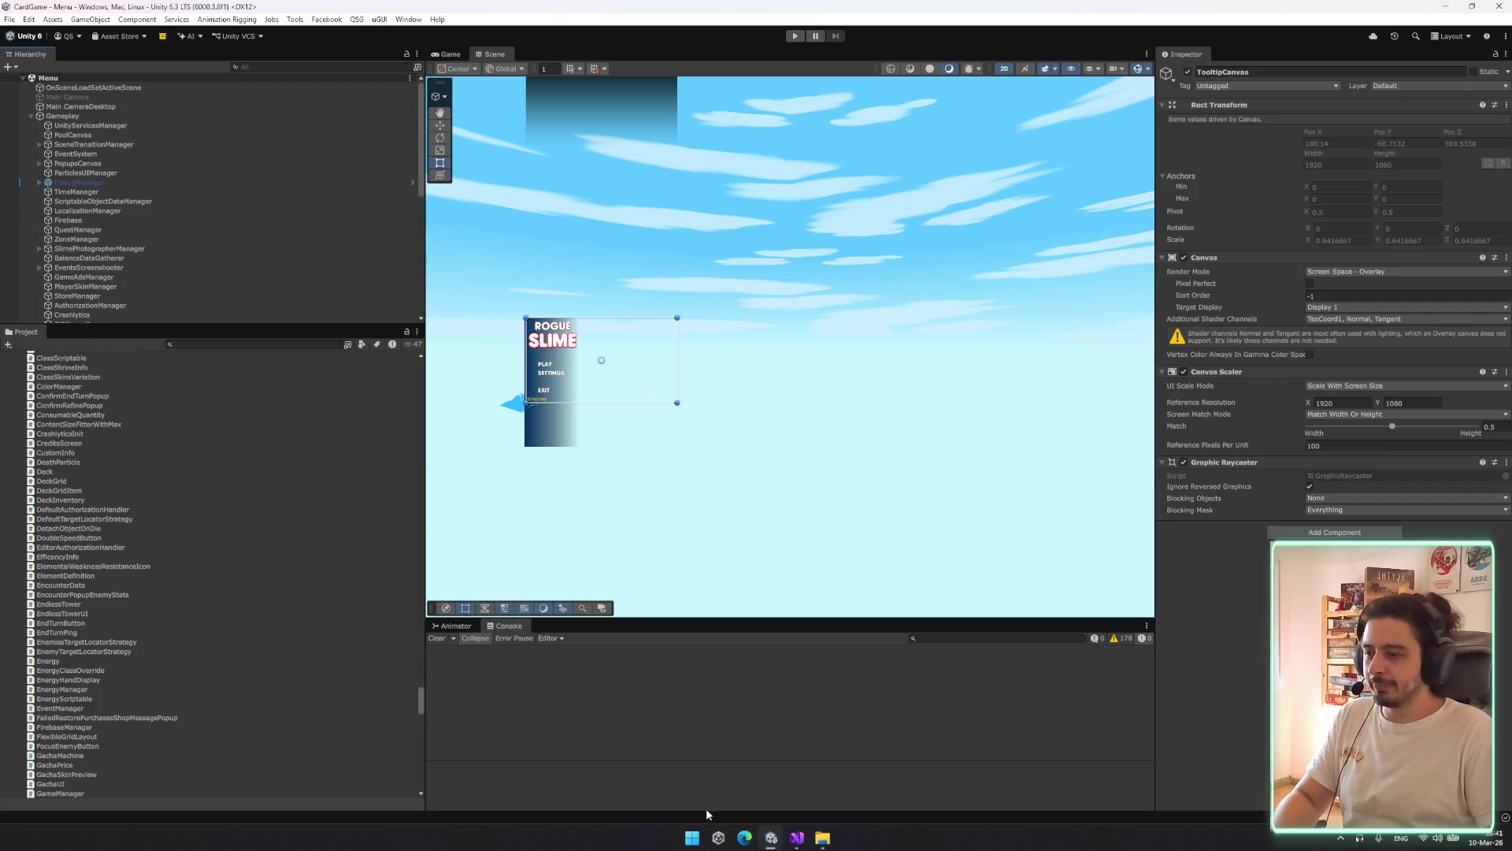
Return to GameManager.cs in Visual Studio, undo the last change and save
click(797, 837)
click(772, 837)
click(772, 837)
scroll(697, 573, down, 6)
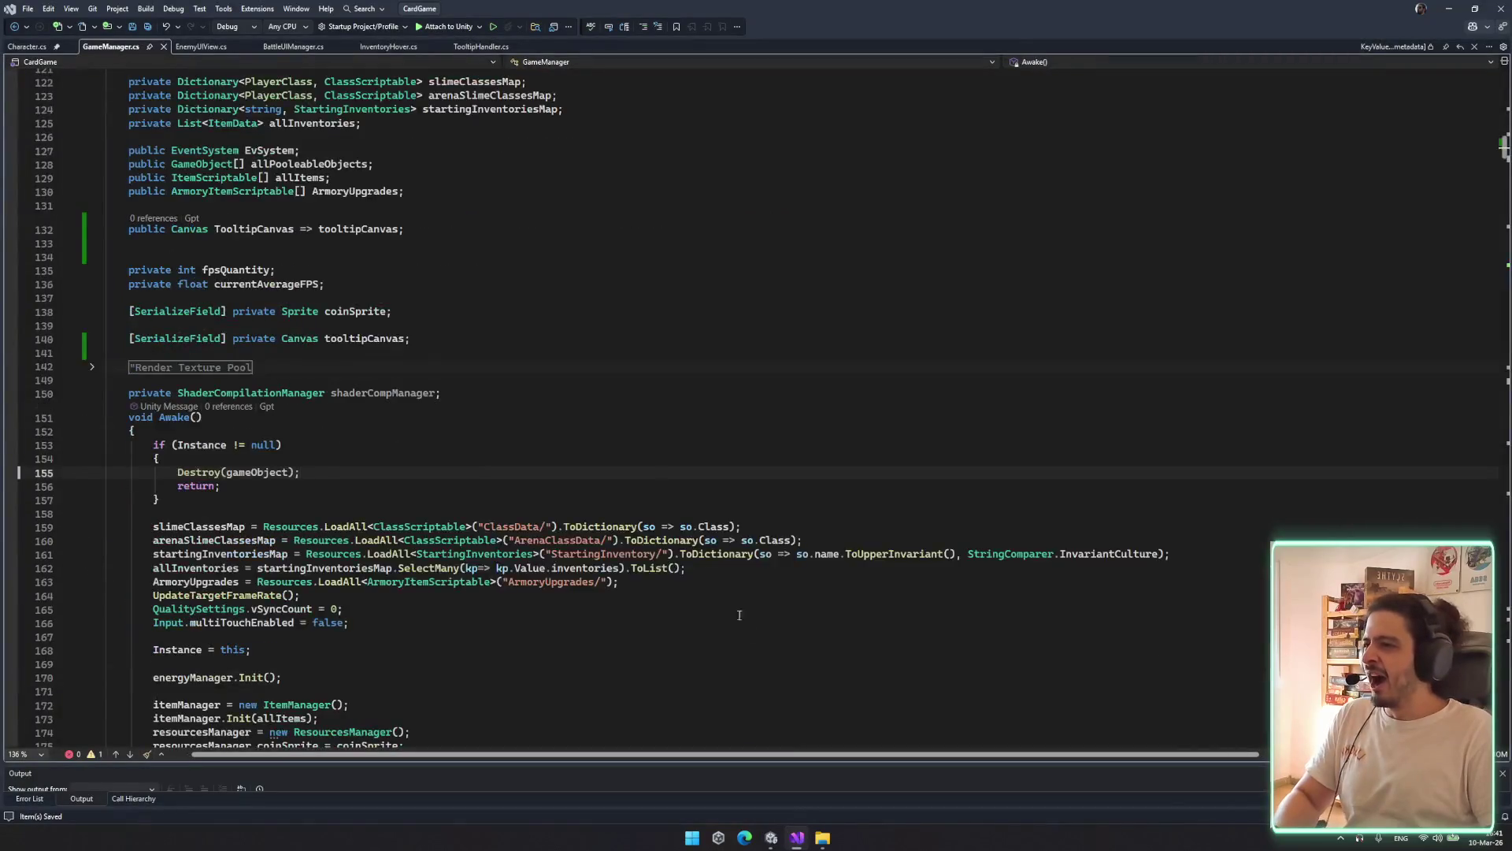
scroll(697, 572, up, 13)
scroll(606, 541, down, 11)
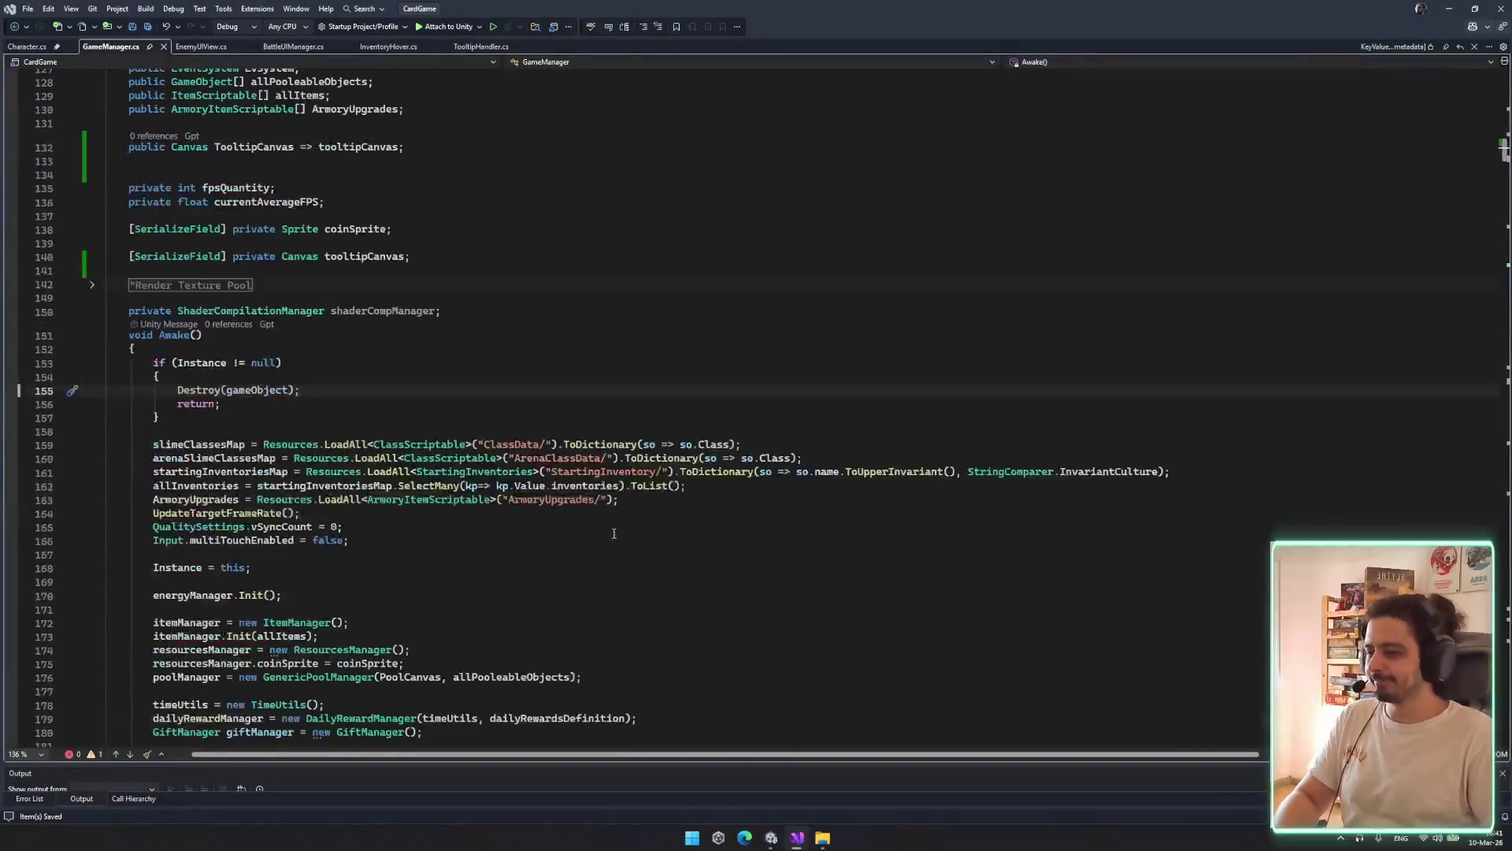
scroll(605, 533, down, 7)
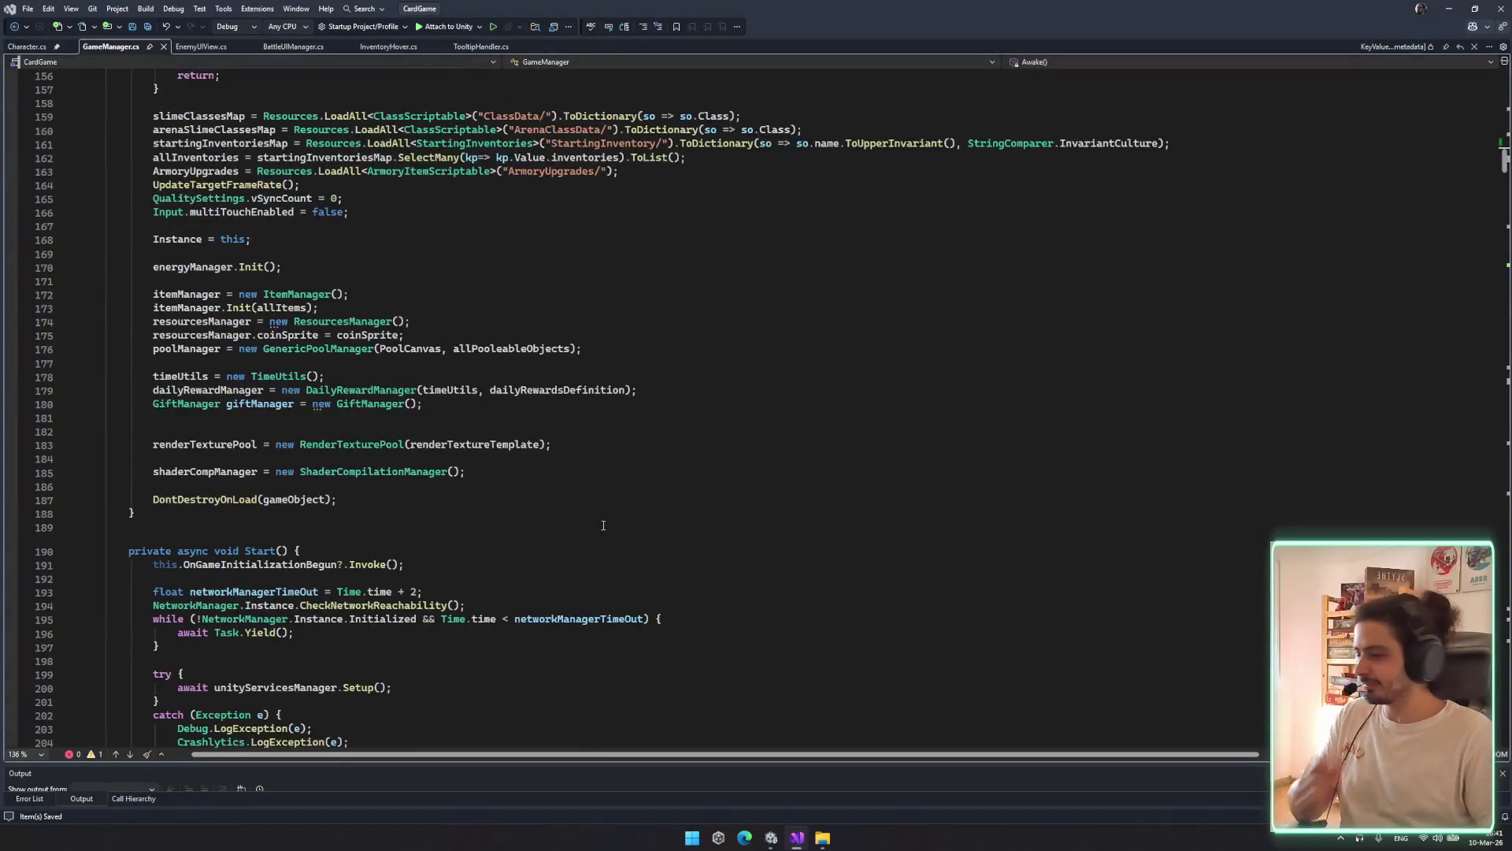
key(ctrl+z)
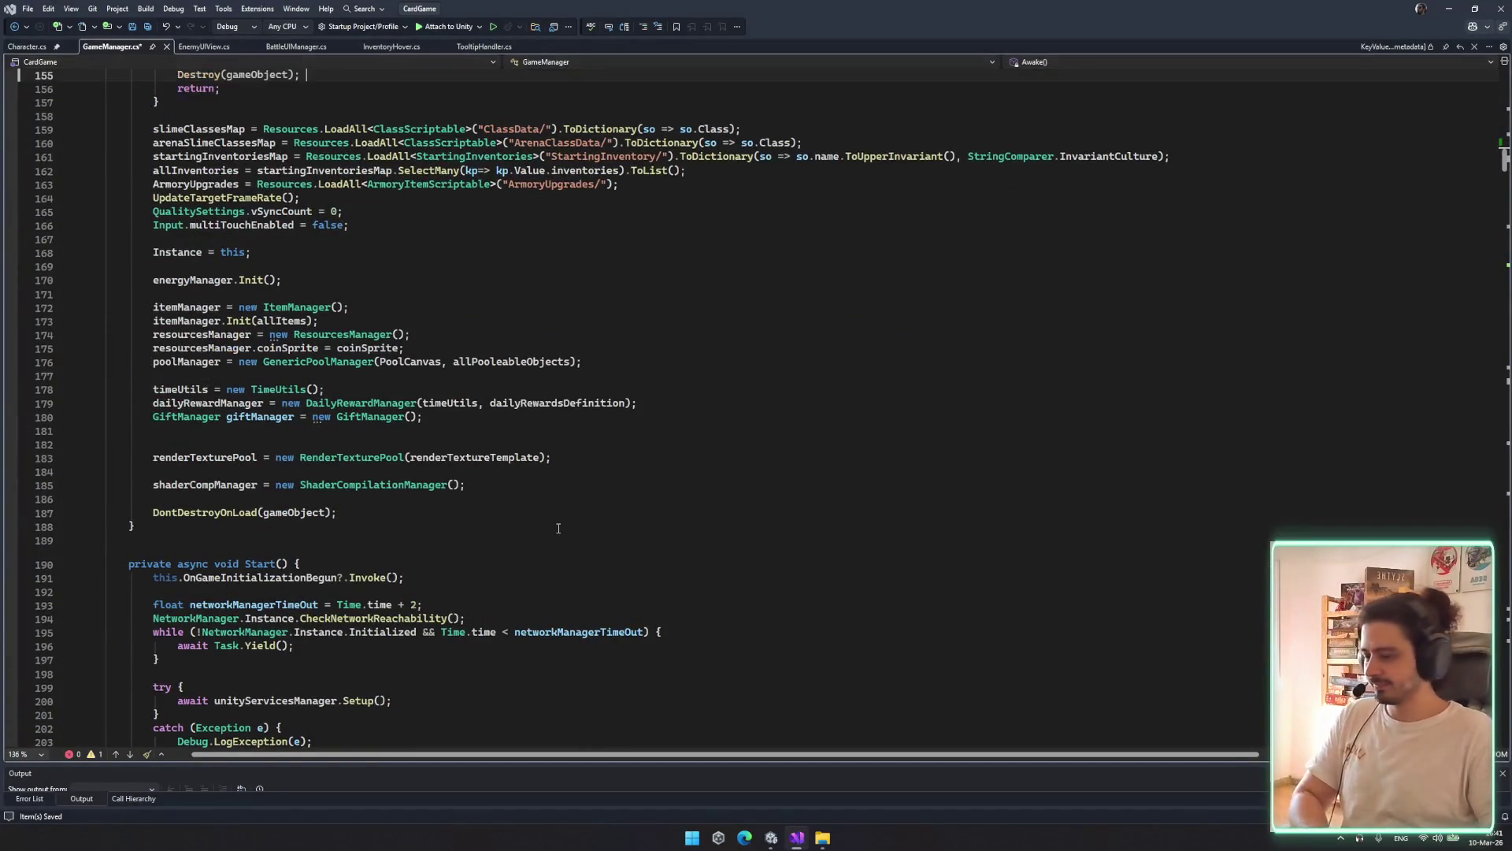
key(ctrl+s)
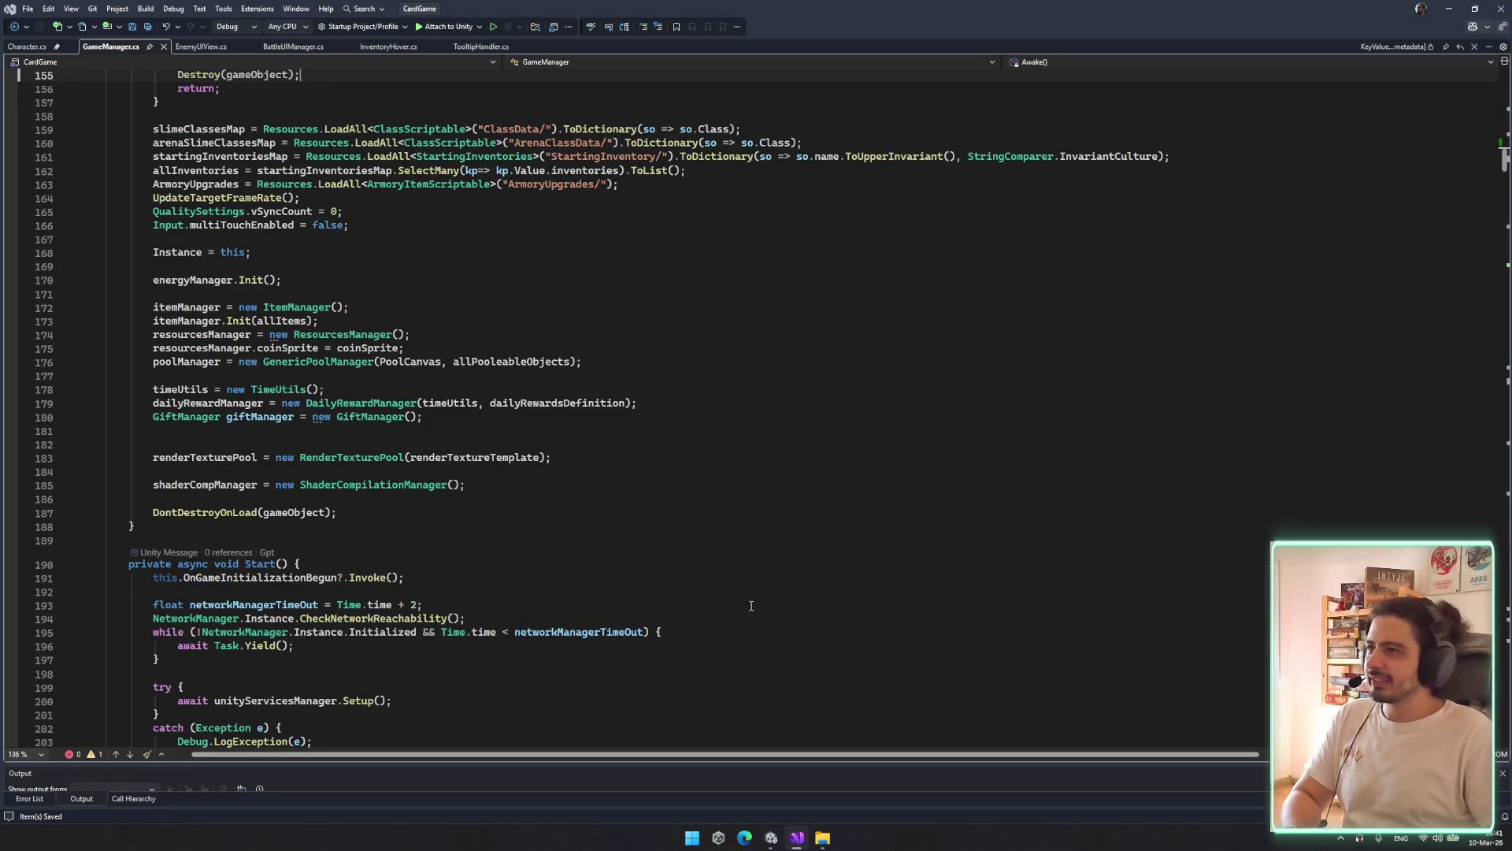
Read down to the Update and CalculateFPS methods, then view EnemyUIView and TooltipHandler
scroll(551, 543, up, 5)
scroll(511, 578, down, 15)
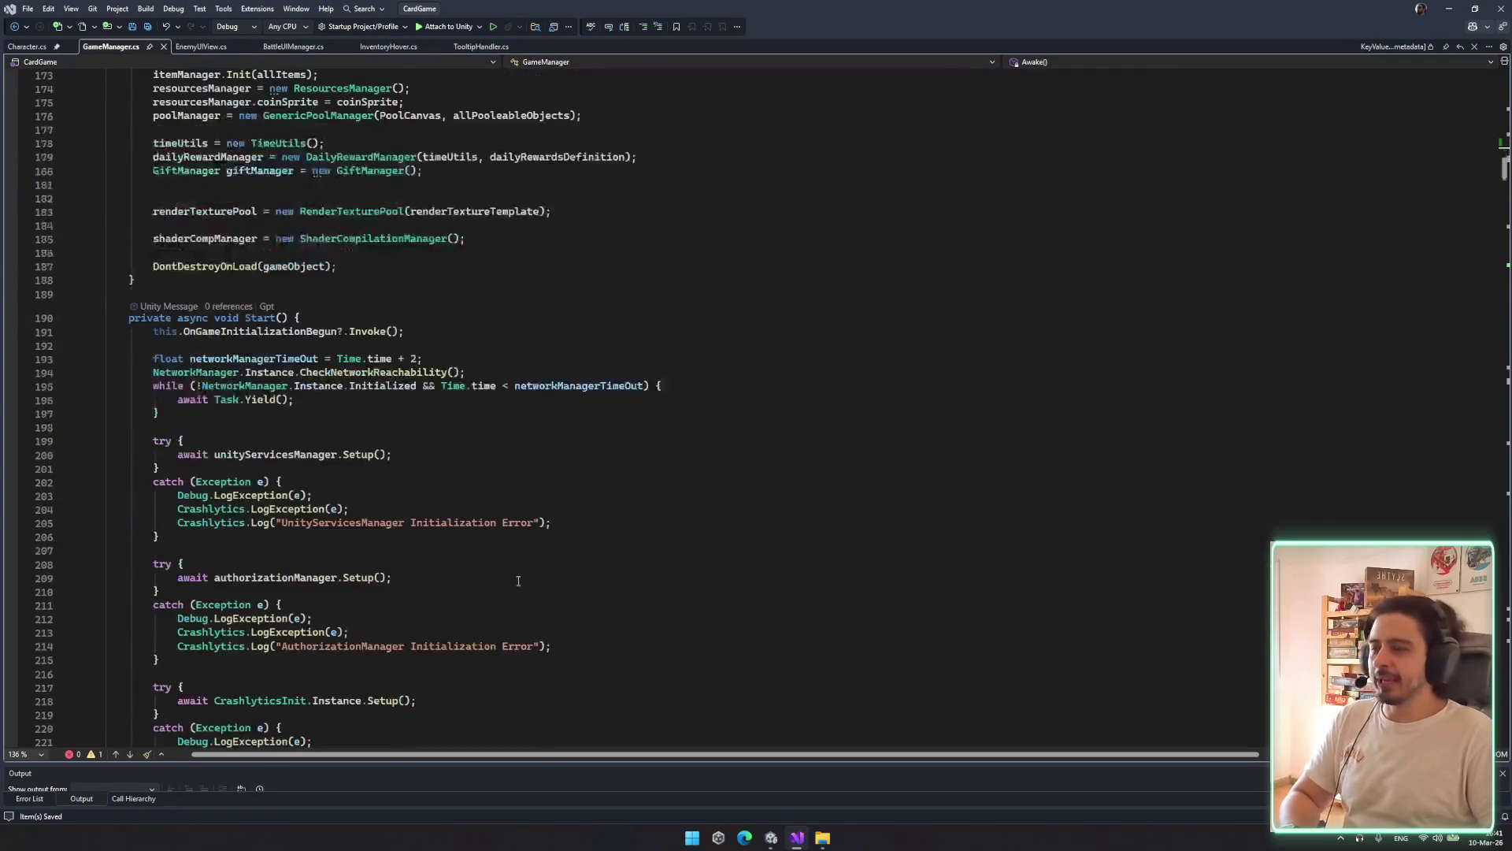
scroll(526, 565, down, 20)
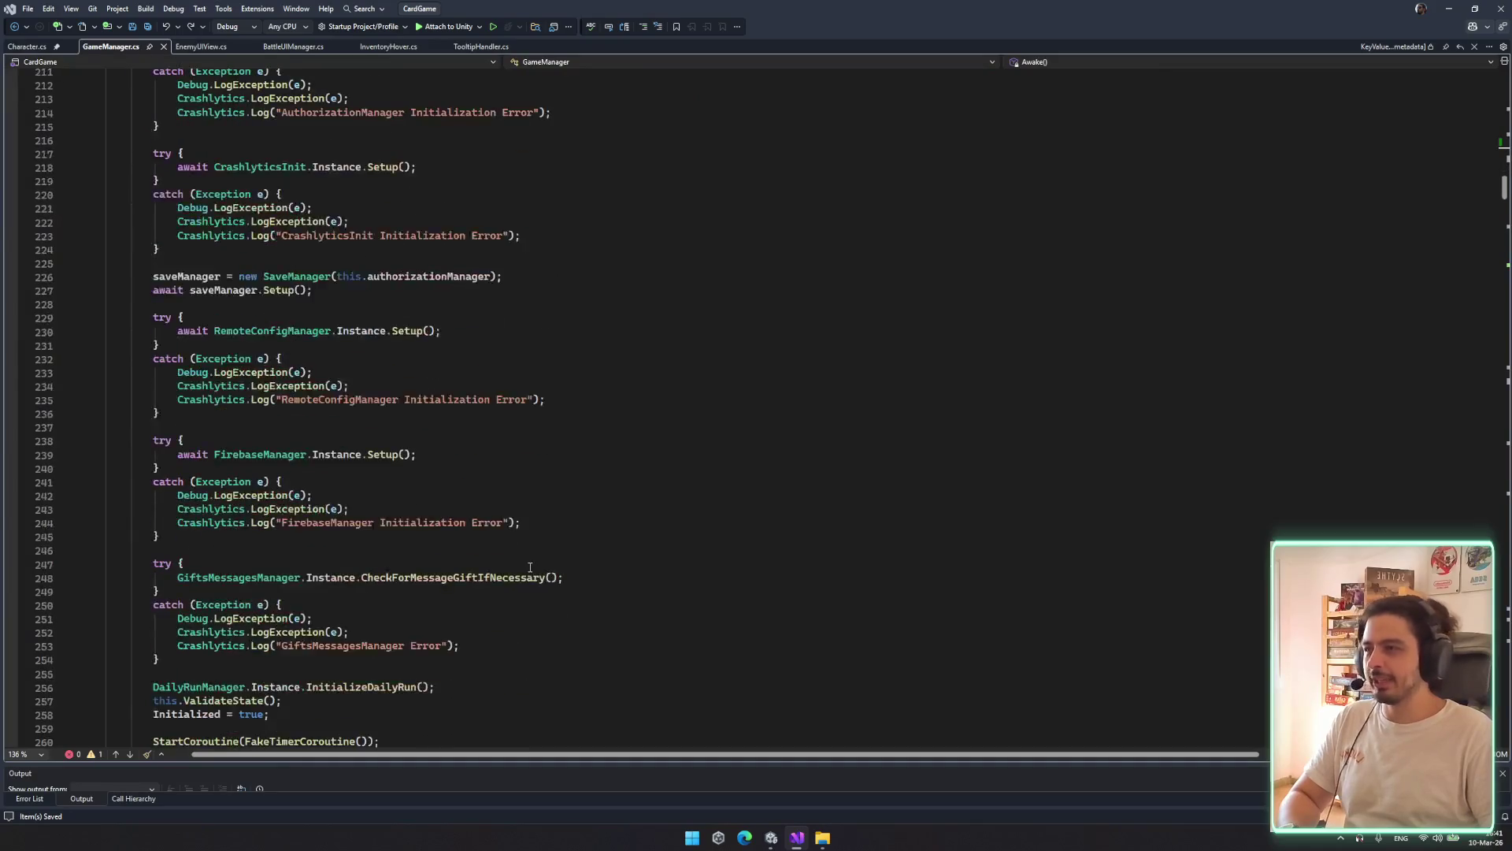
scroll(410, 515, down, 8)
scroll(314, 489, up, 5)
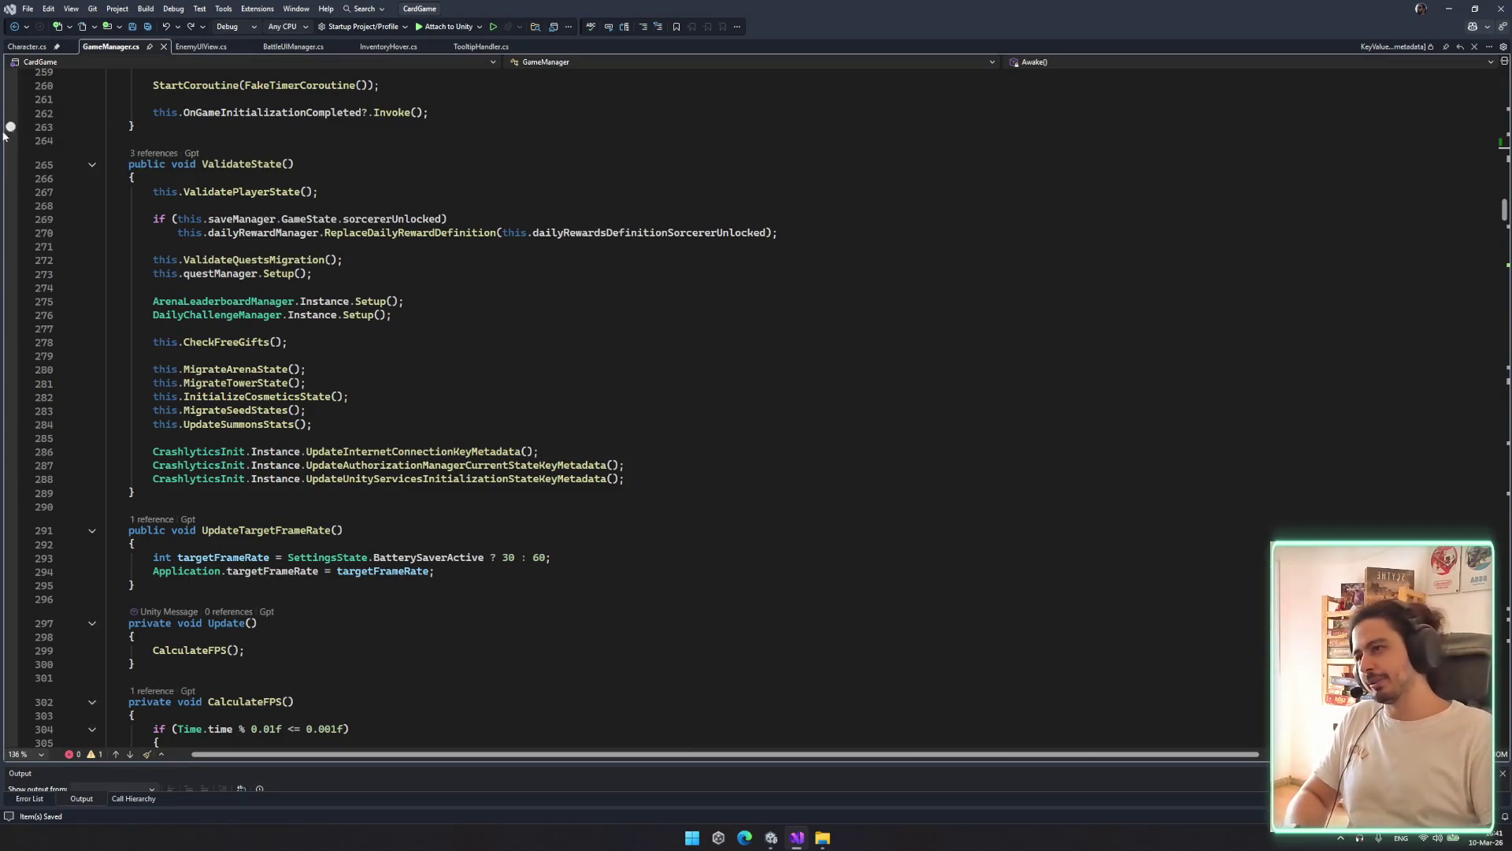
scroll(225, 150, down, 1)
scroll(207, 226, down, 8)
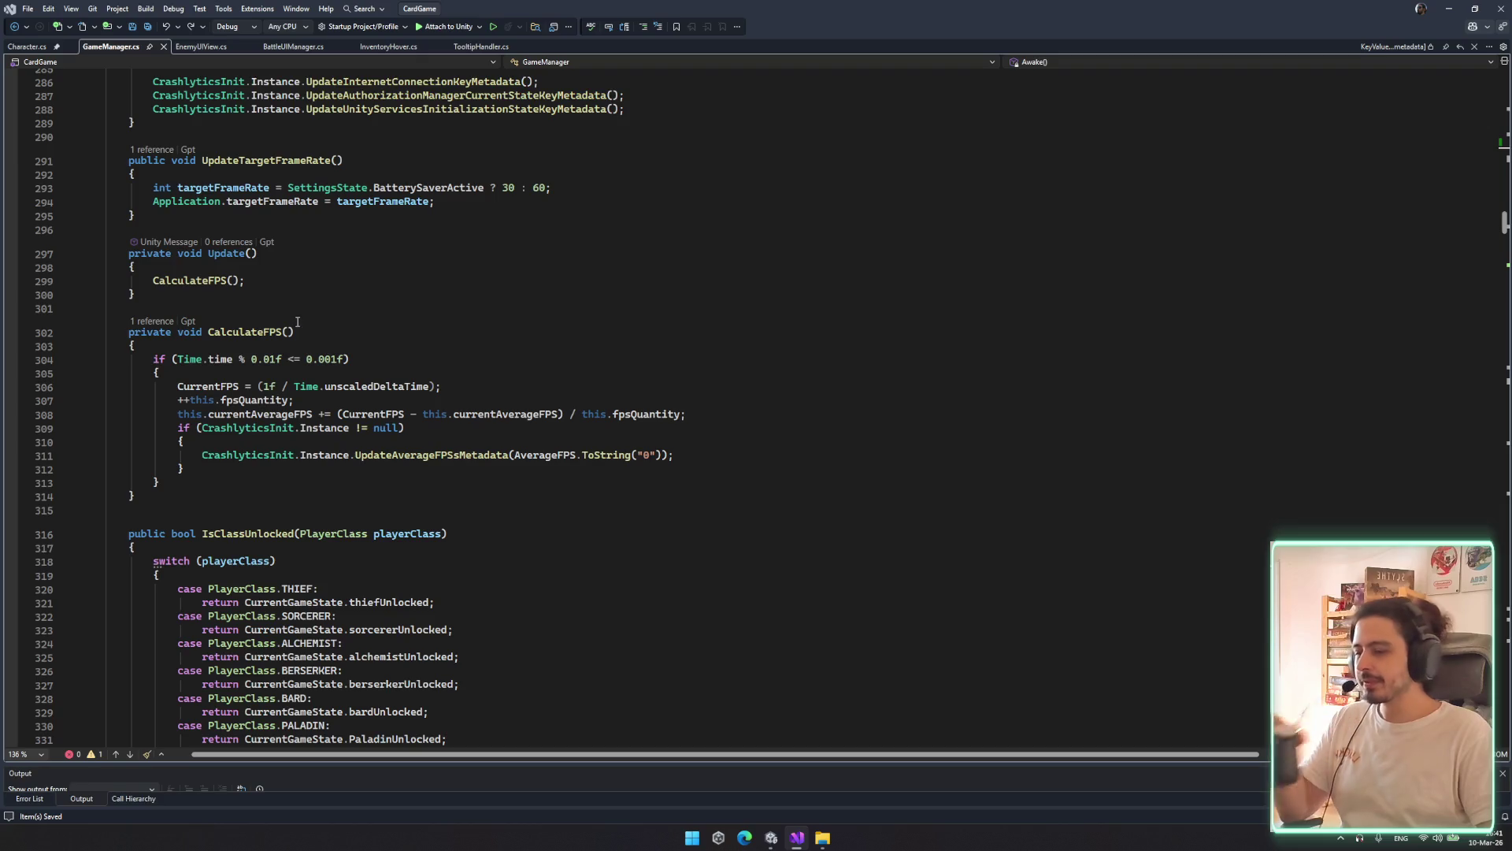
click(436, 281)
scroll(475, 298, up, 5)
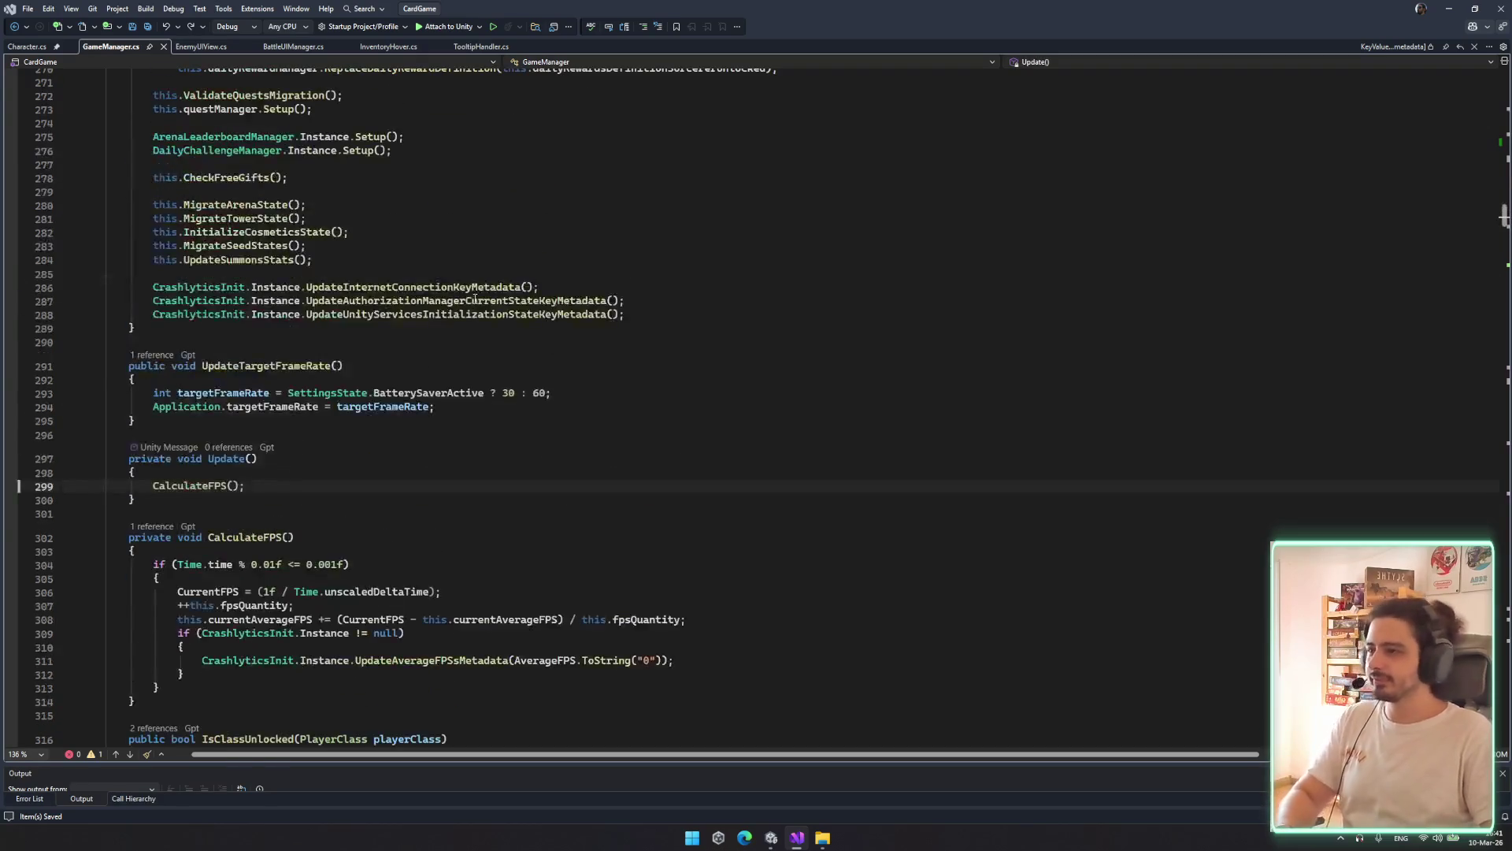
click(201, 46)
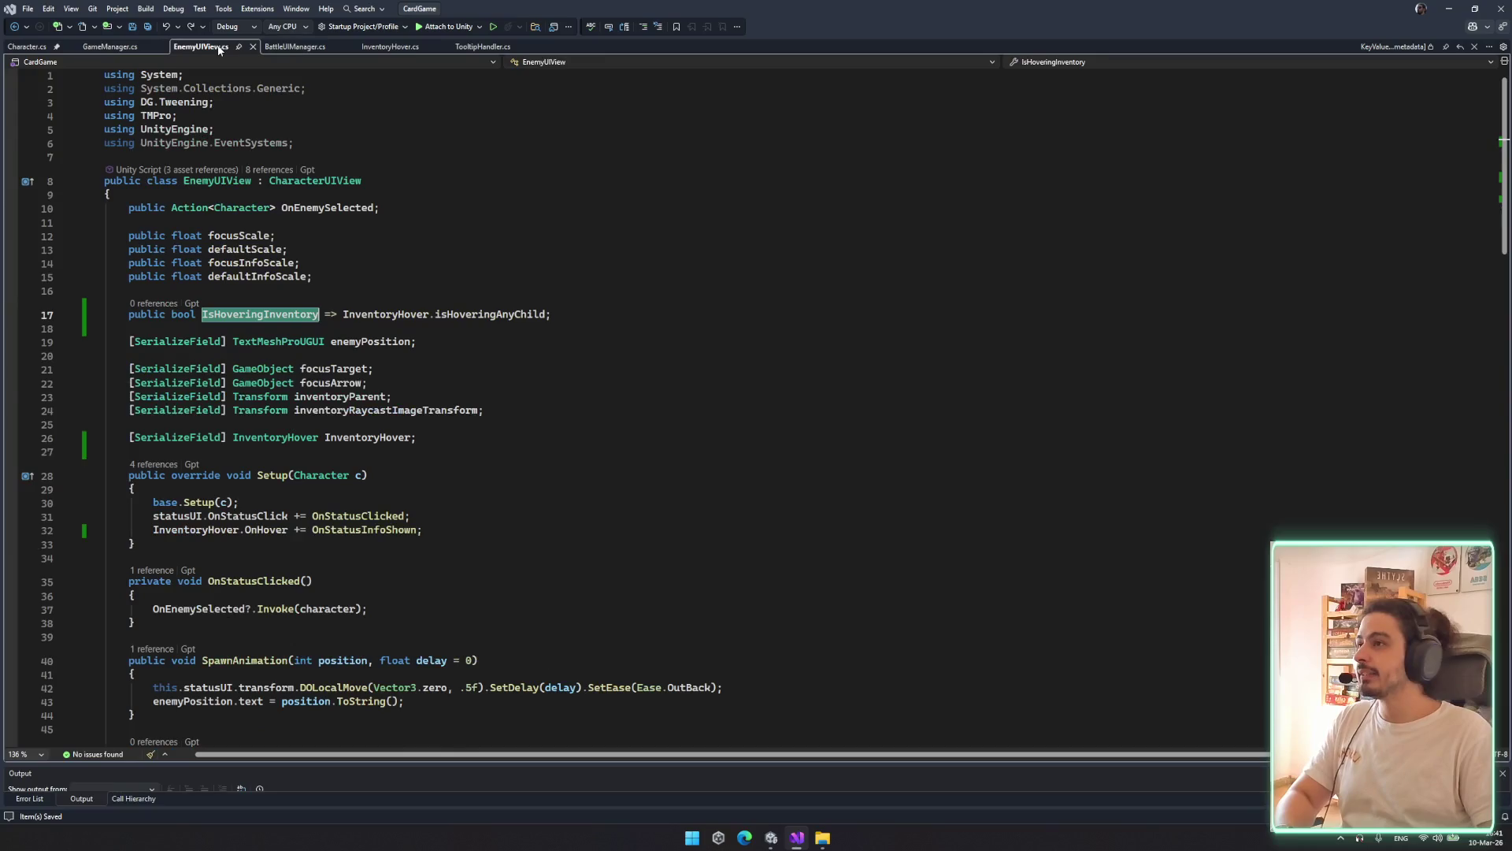
click(482, 47)
Search the code for 'itemtooltip' and open ItemToolTip.cs
scroll(551, 315, up, 3)
drag(258, 259, 110, 273)
click(603, 325)
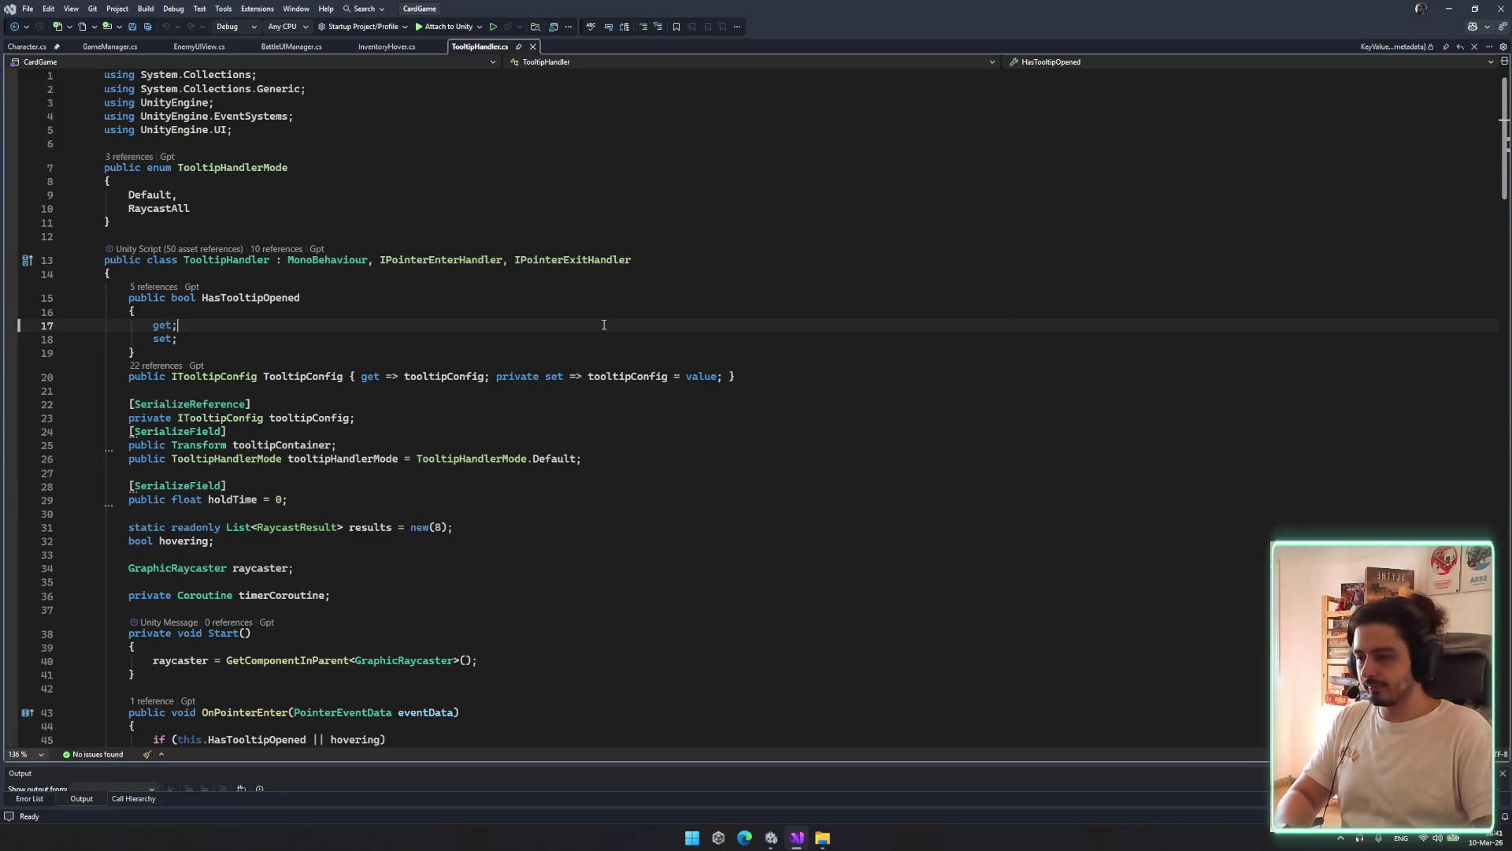
key(ctrl+t)
text(itemtooltip)
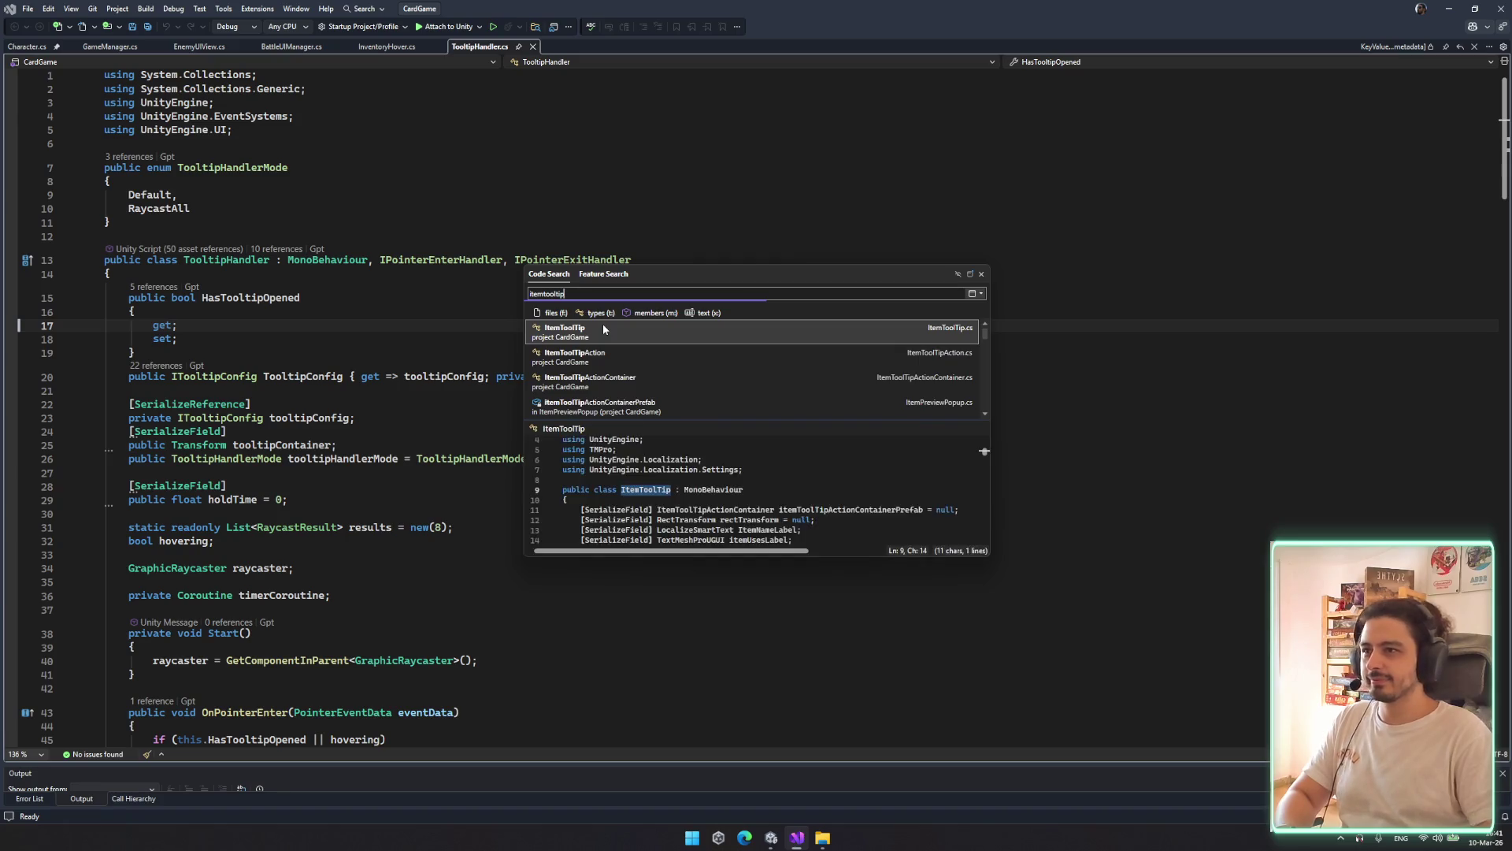
key(Return)
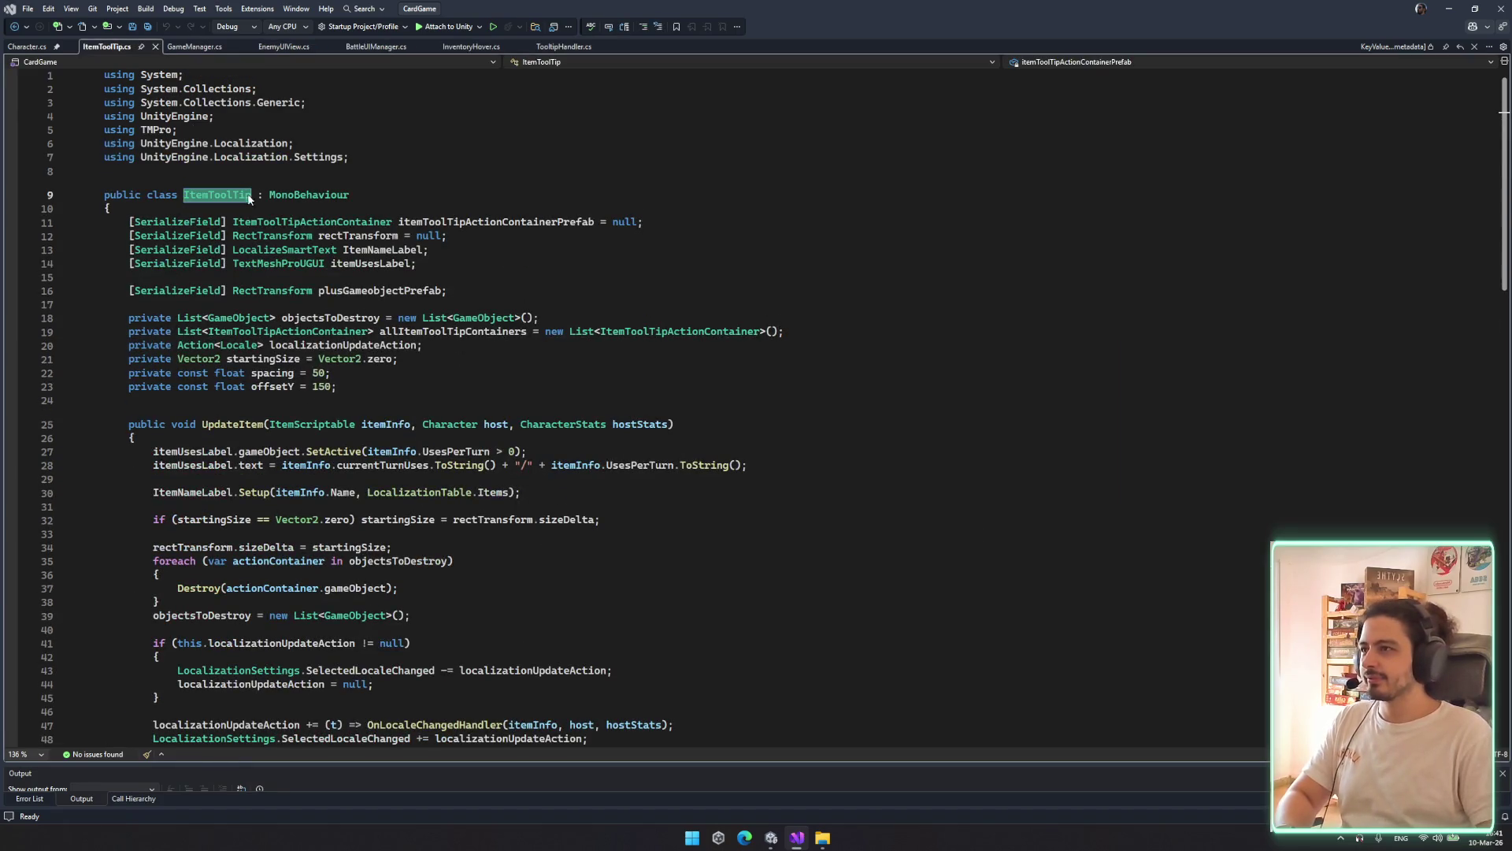
Scroll through UpdateItem and SetupItemTooltips down to the transform argument on line 91
scroll(533, 313, down, 2)
scroll(533, 313, down, 1)
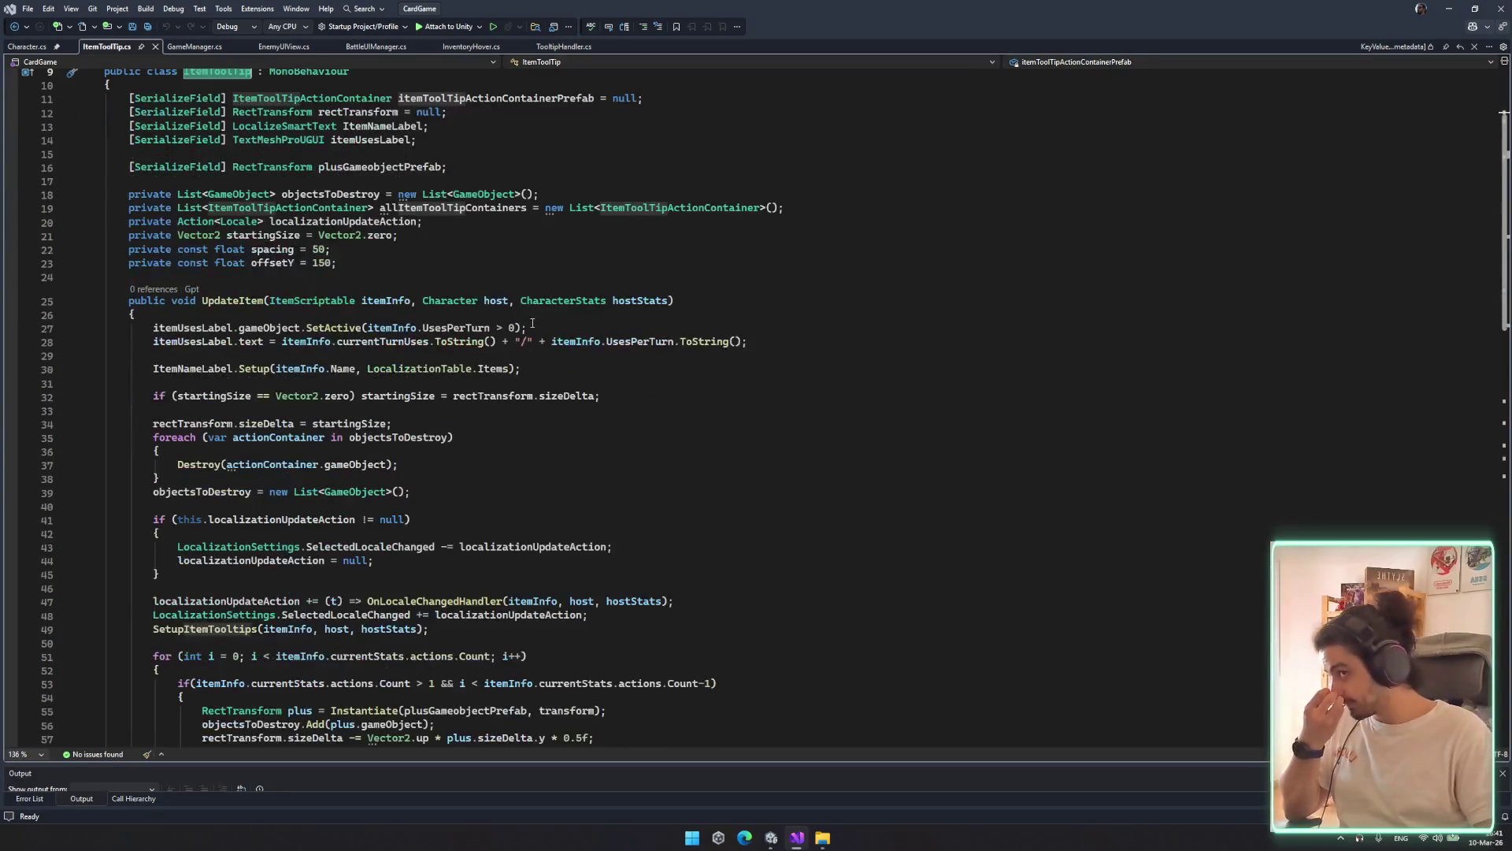
click(573, 408)
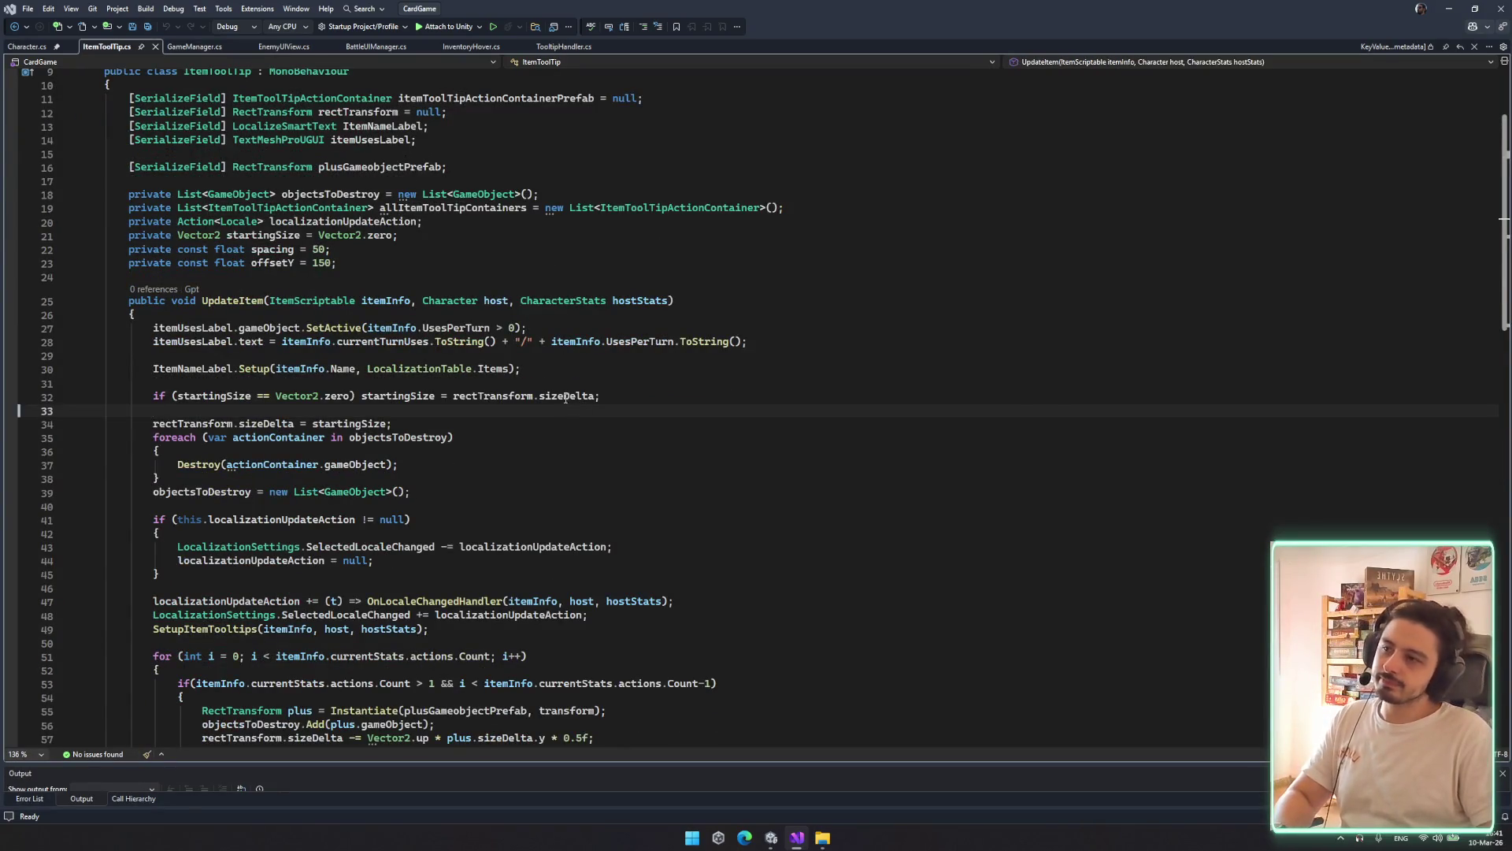
scroll(544, 451, down, 4)
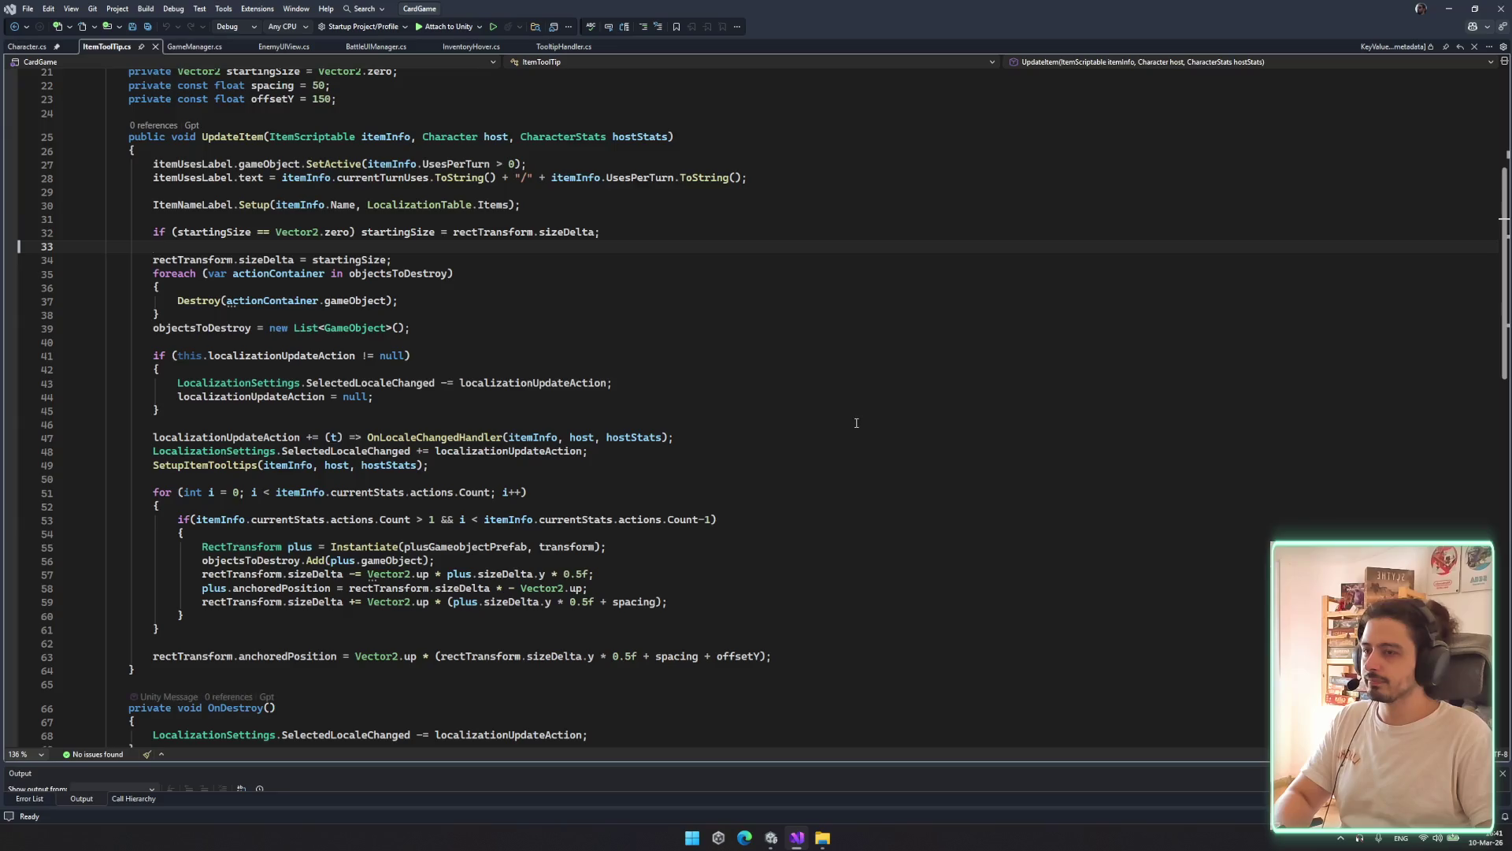
scroll(664, 433, down, 5)
scroll(621, 411, down, 7)
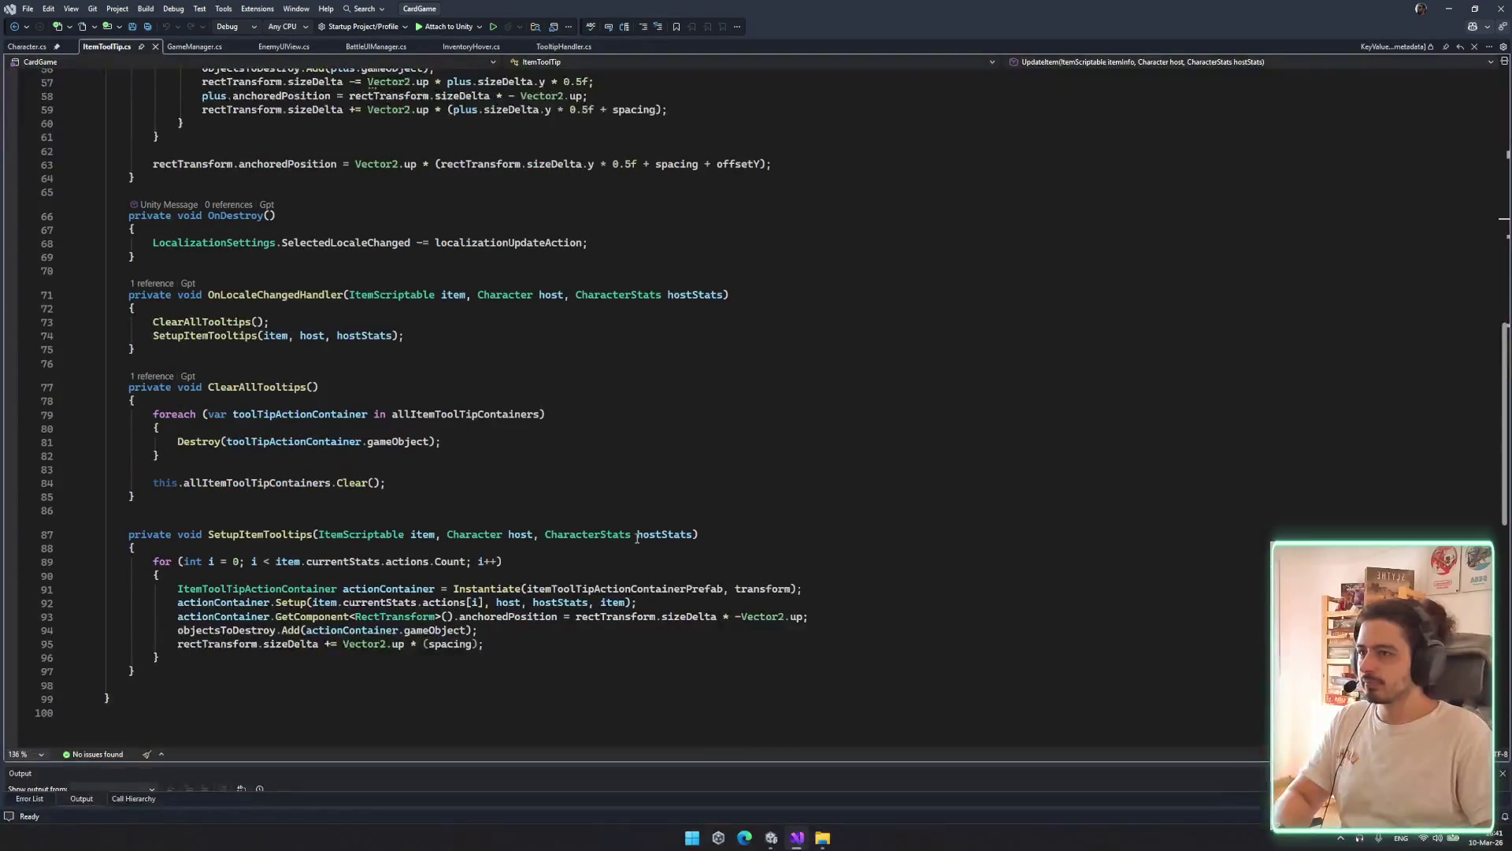
double_click(764, 588)
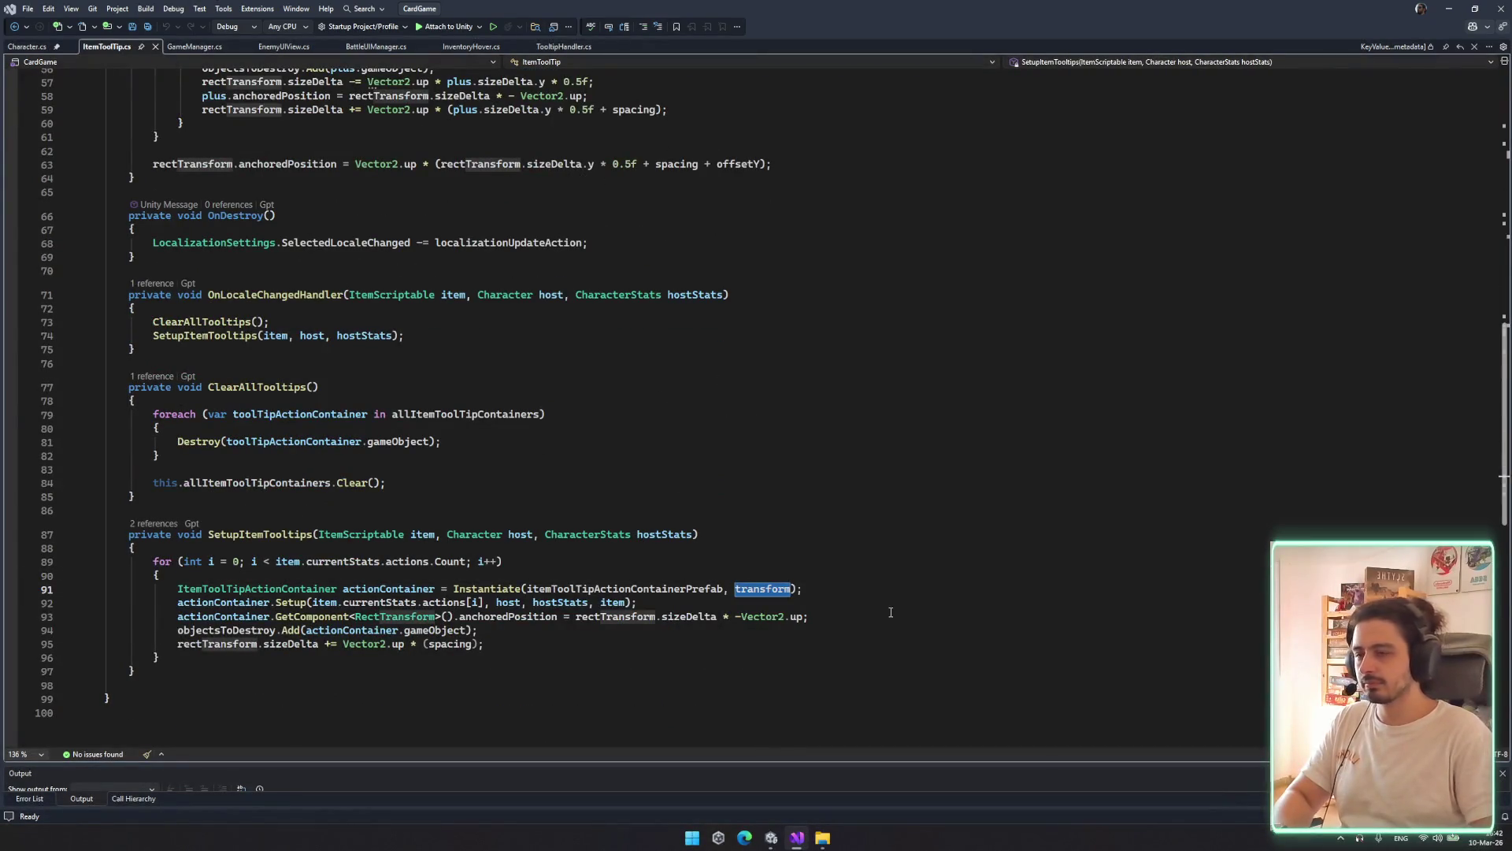
text(GameManager.Instance.)
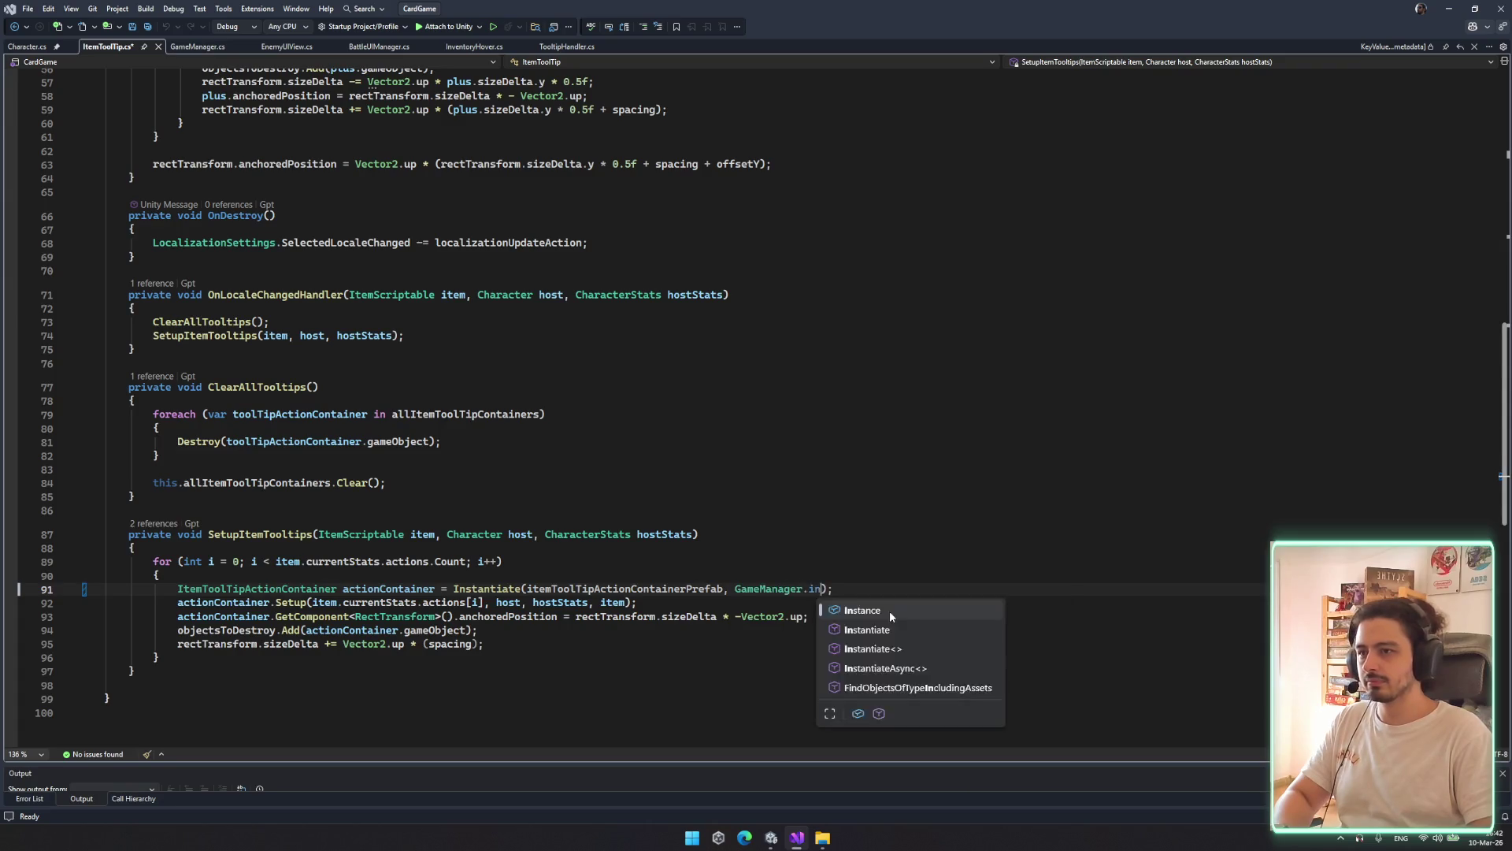
text(tooltip)
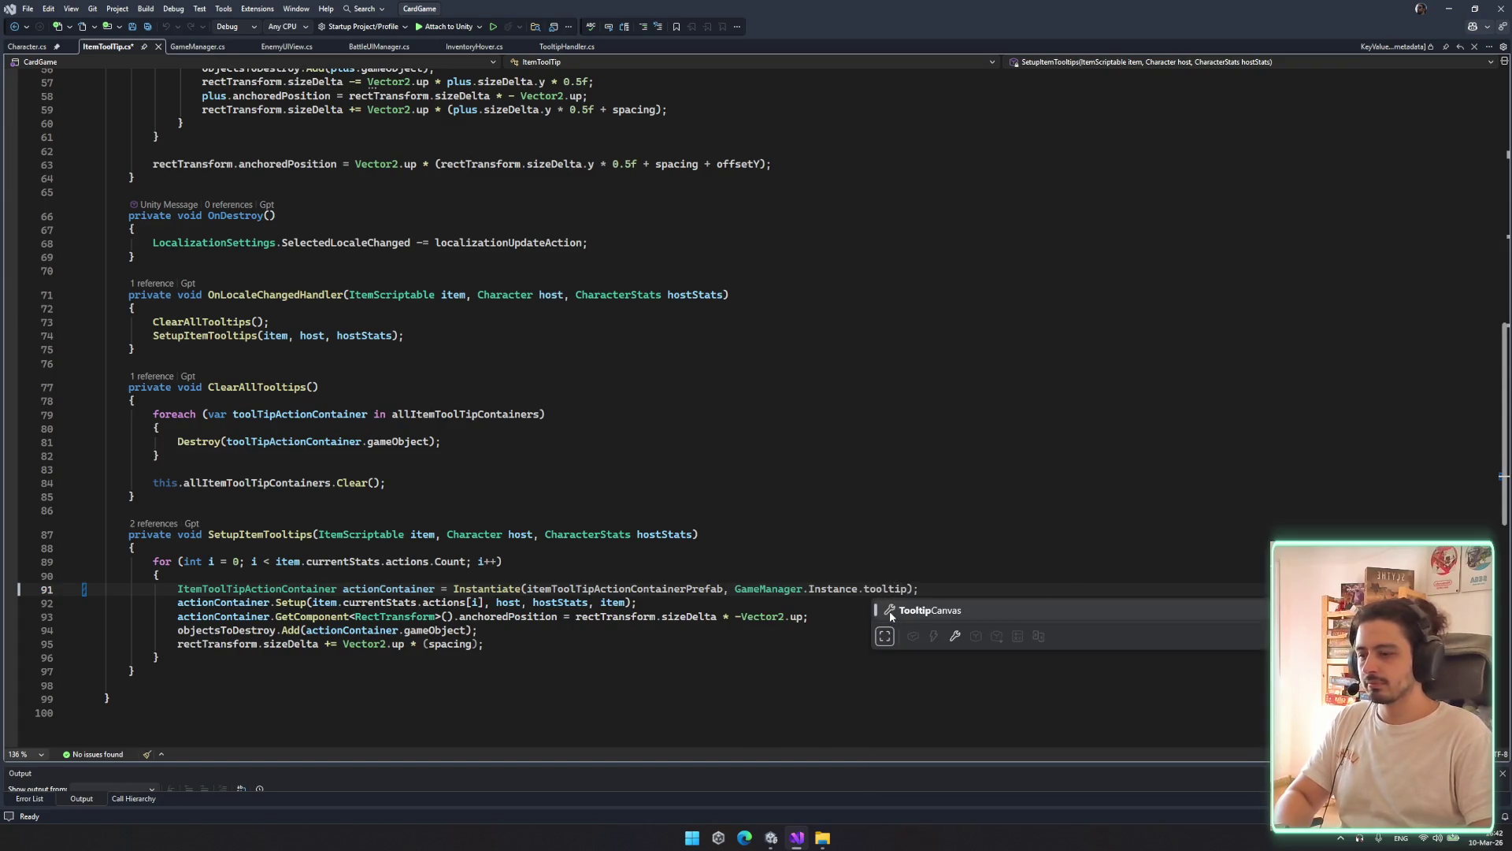
key(Tab)
key(ctrl+s)
text(.transform)
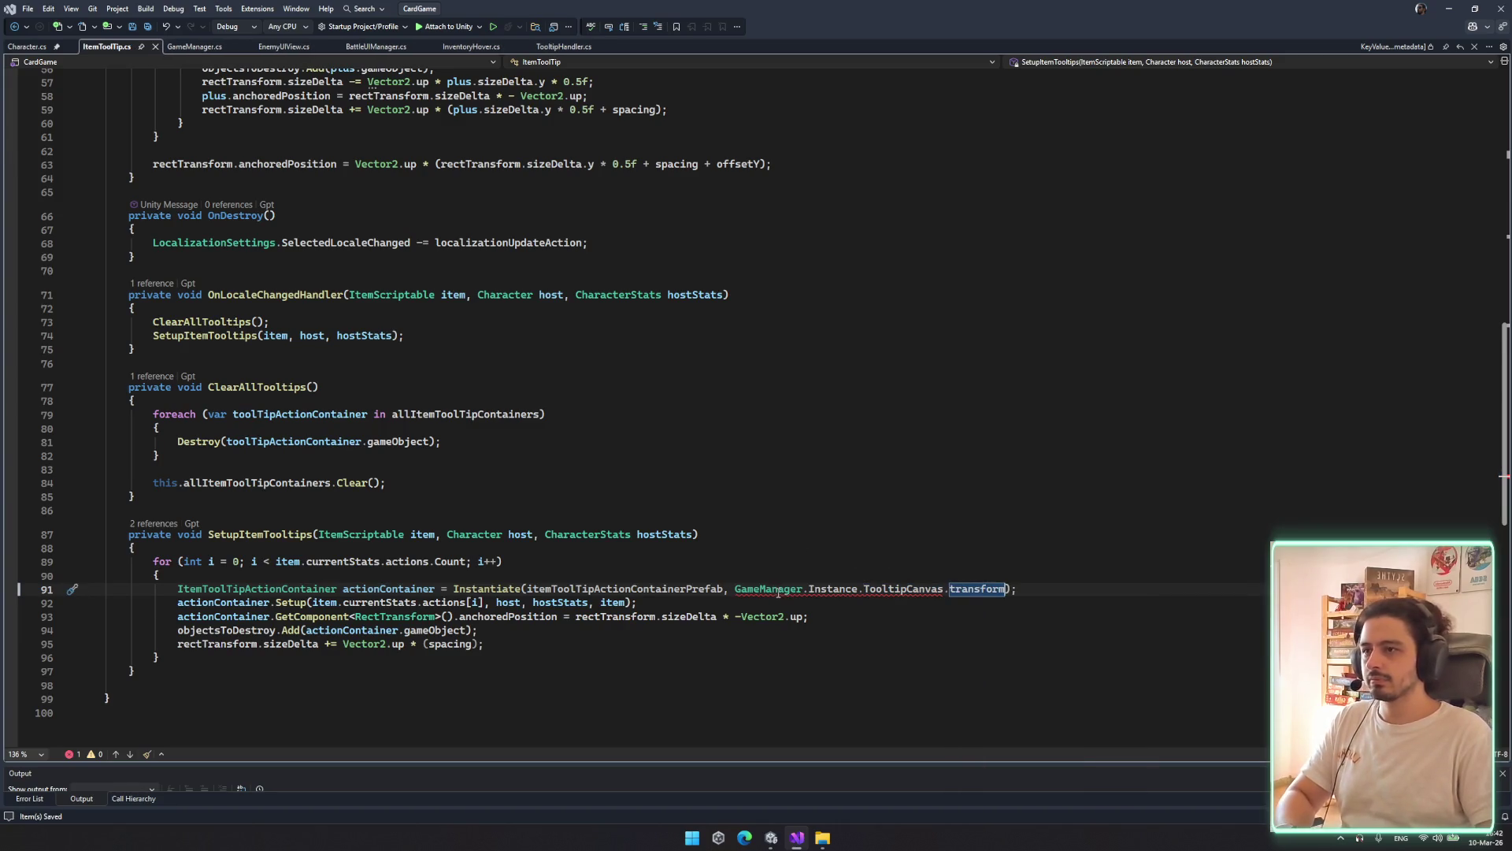
key(Down)
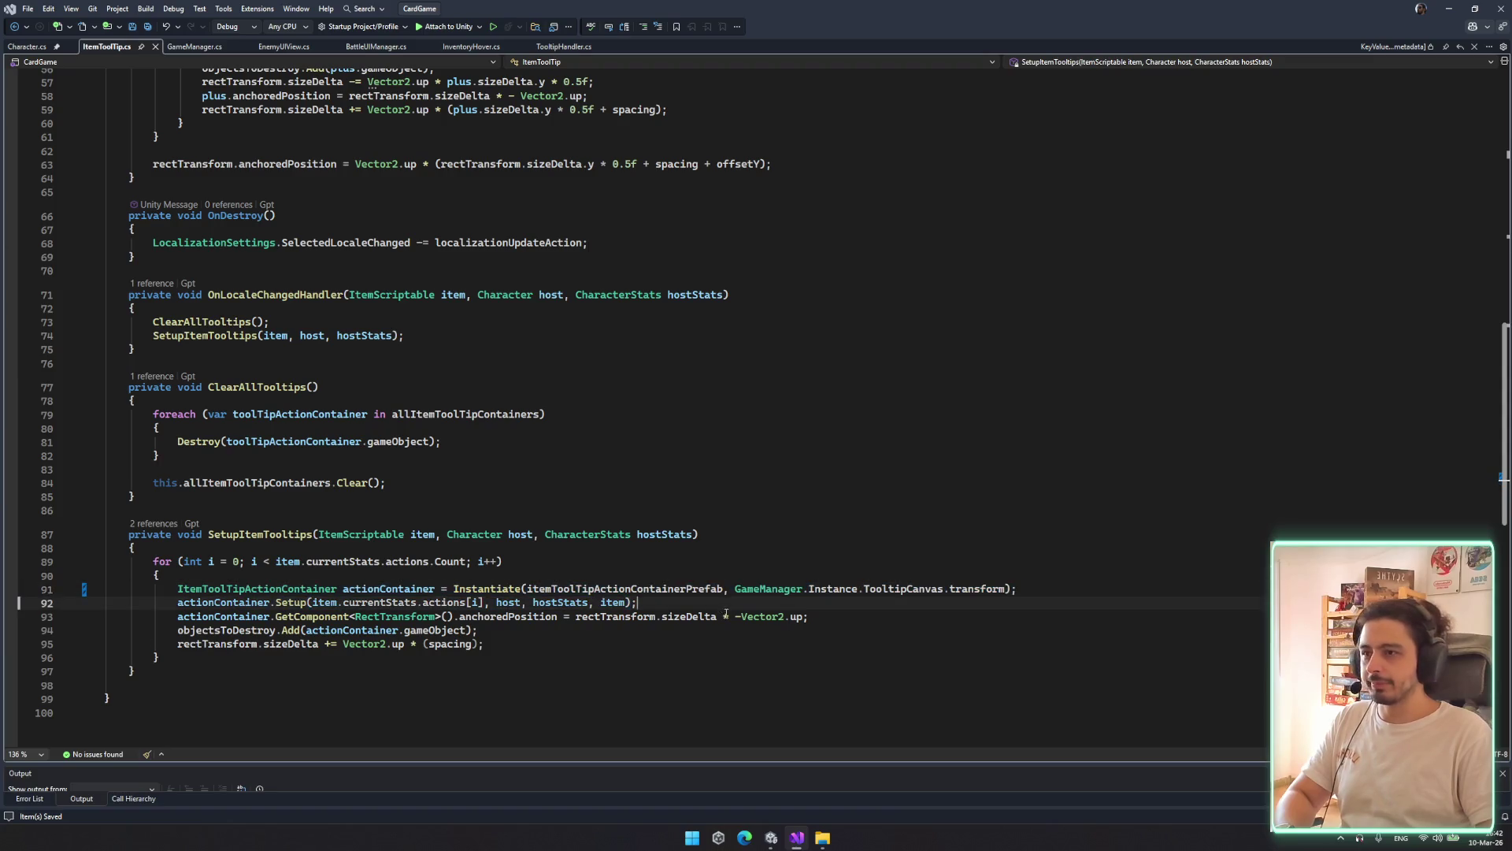
double_click(276, 590)
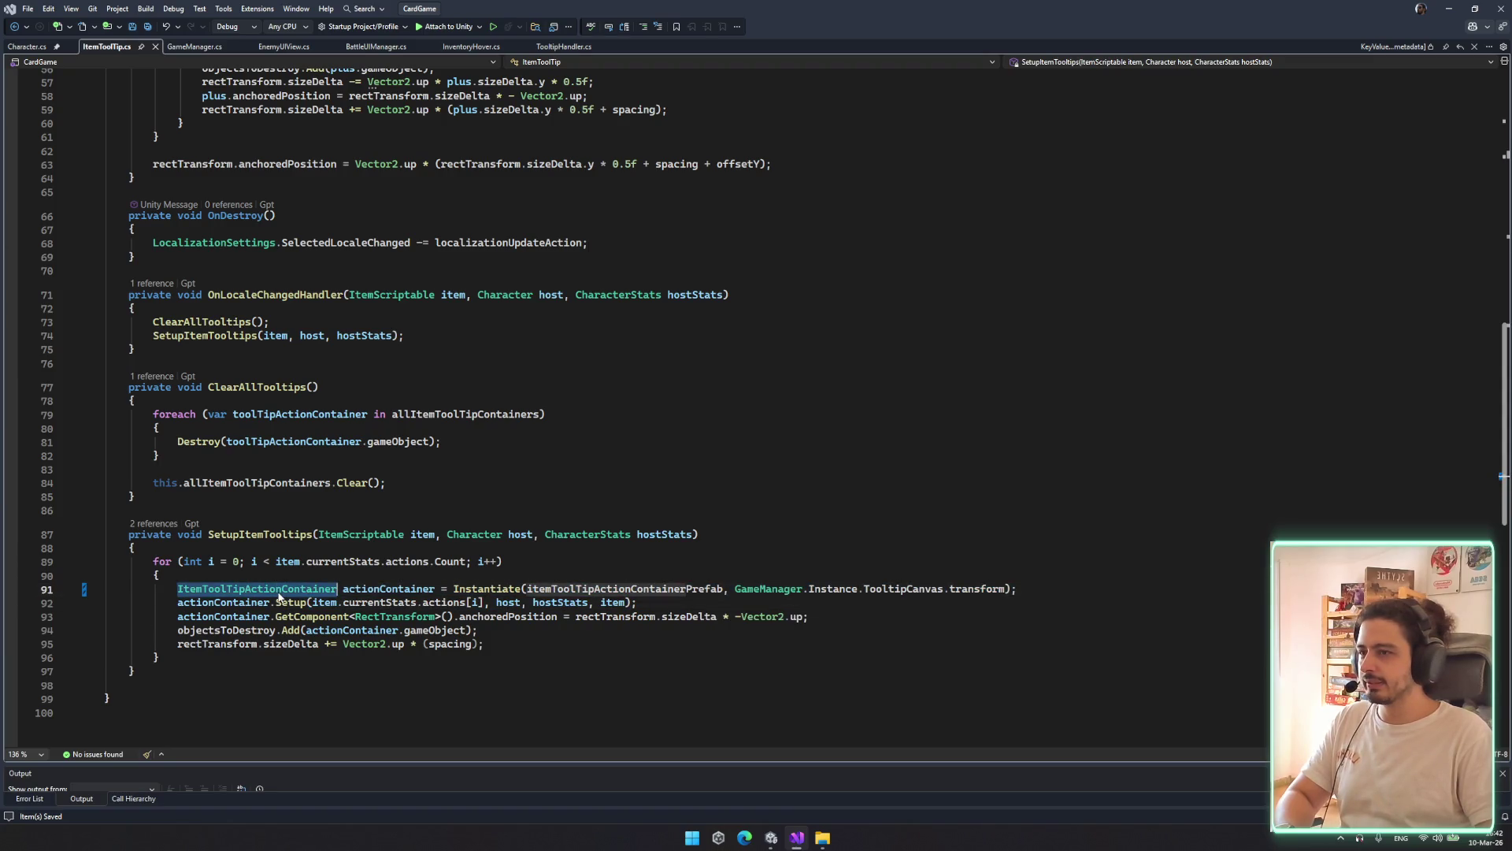
drag(737, 589, 1016, 590)
text(tra)
key(Tab)
key(ctrl+s)
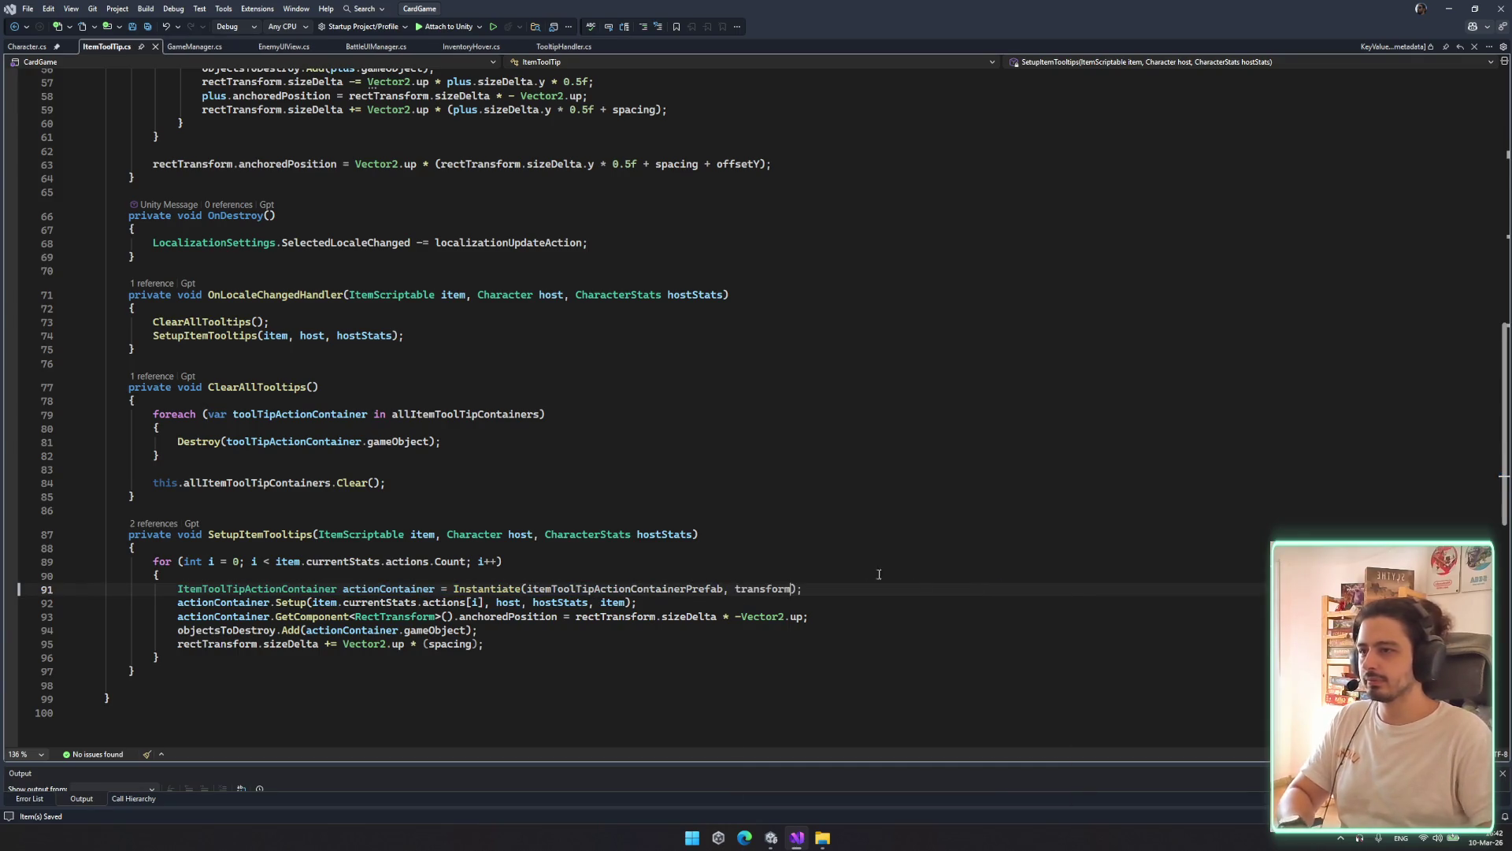
scroll(577, 493, up, 2)
click(577, 493)
Find 'instanti' in ItemToolTip.cs and step through the Instantiate matches
scroll(590, 439, up, 8)
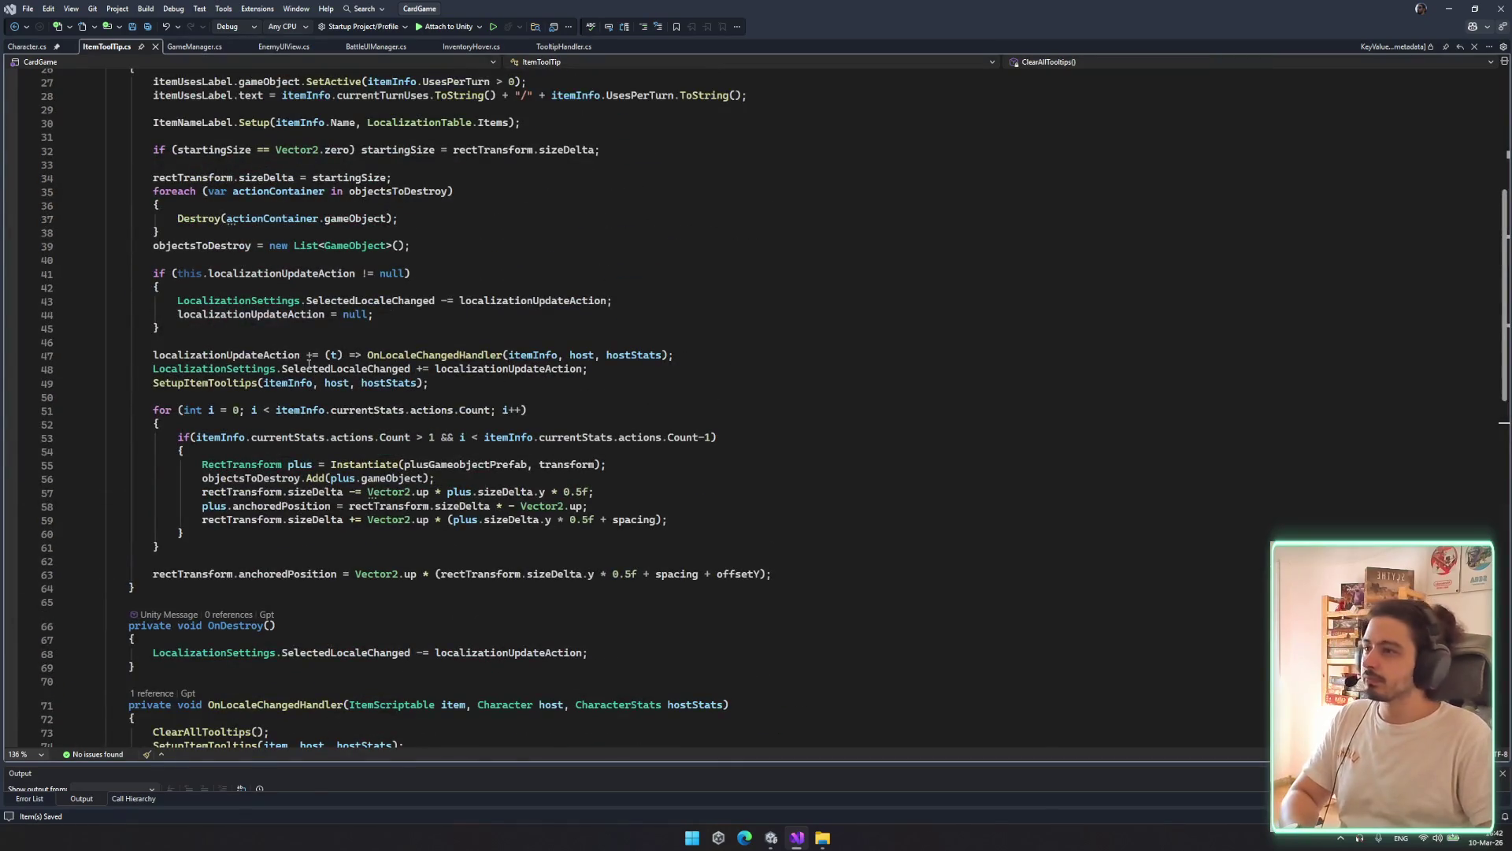
scroll(457, 224, up, 2)
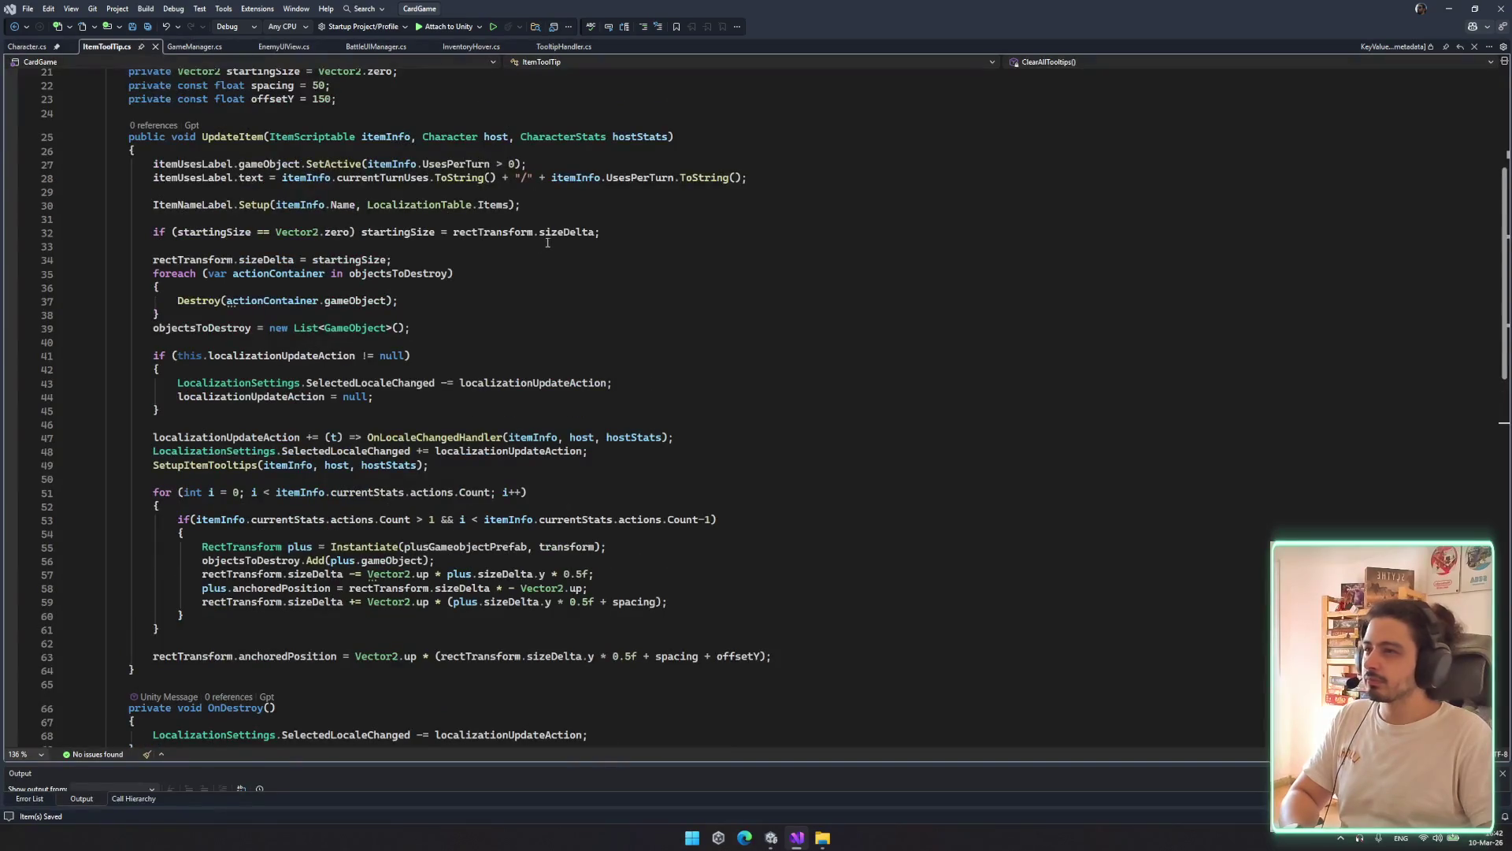
key(ctrl+f)
text(ins)
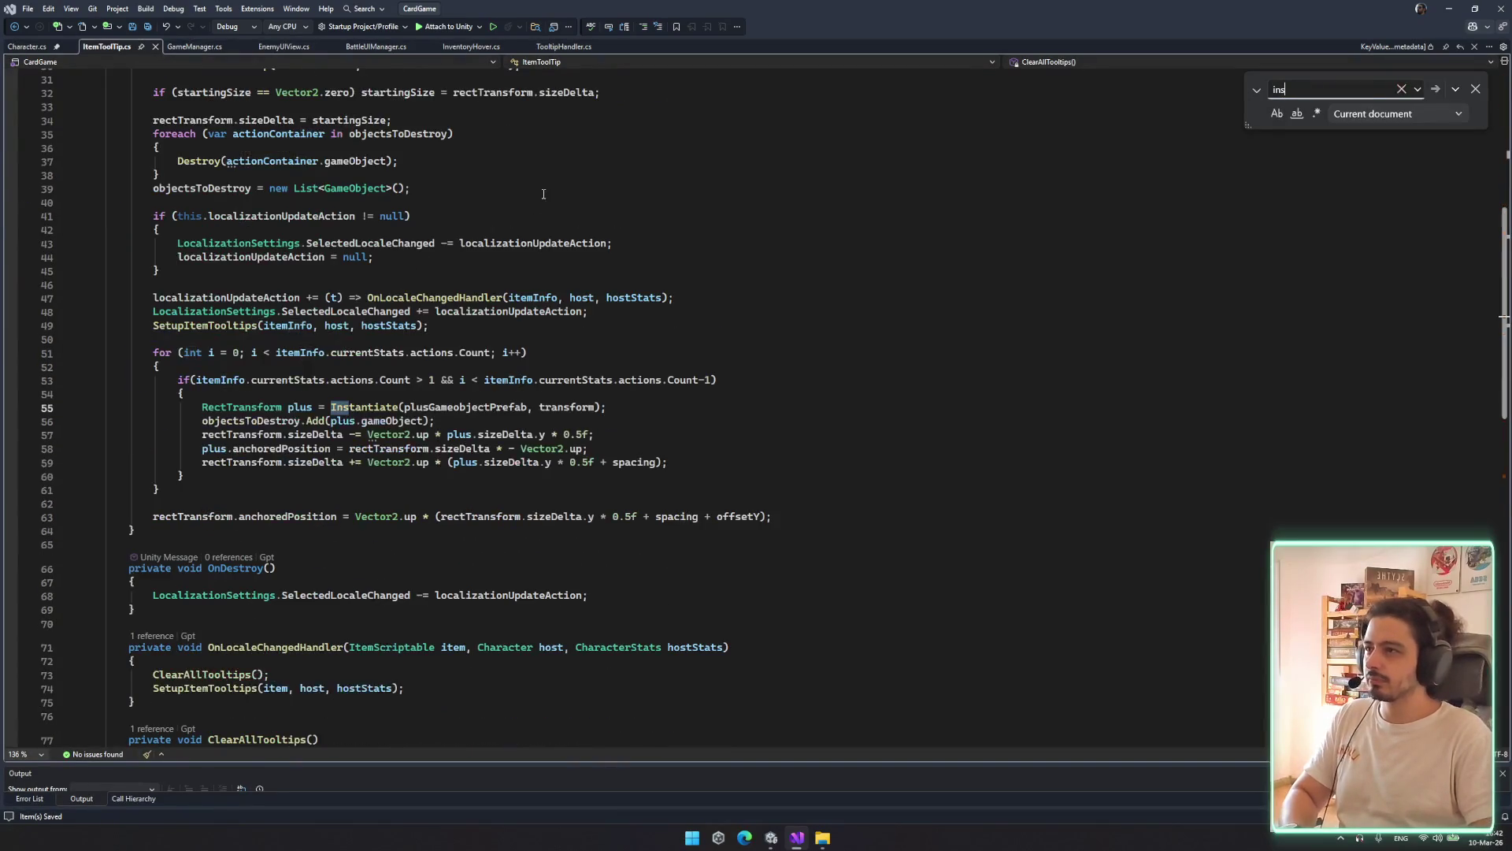
text(tanti)
double_click(566, 407)
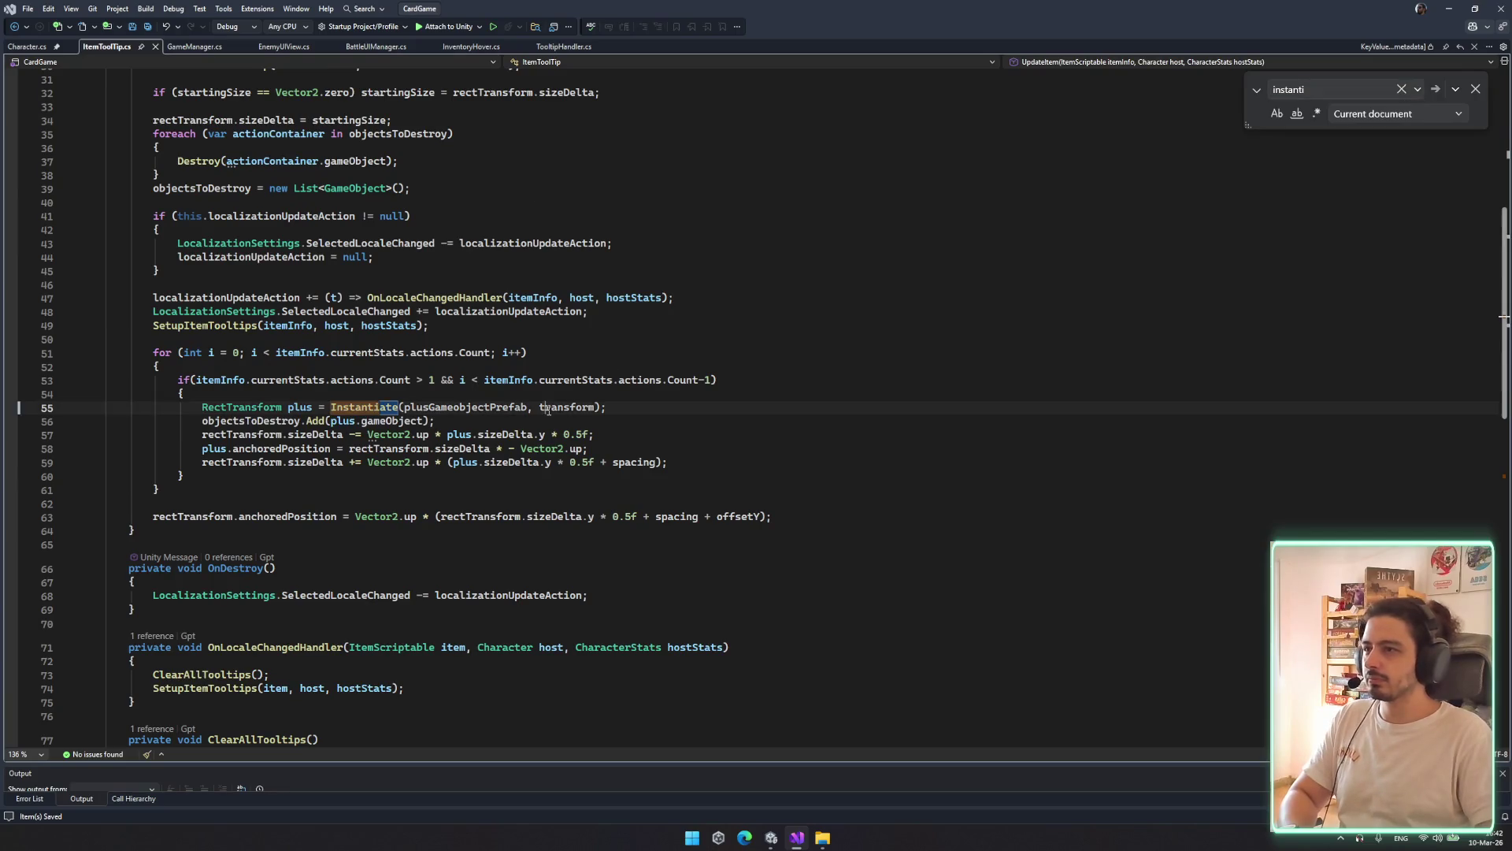
click(1343, 85)
key(Return)
key(Return)
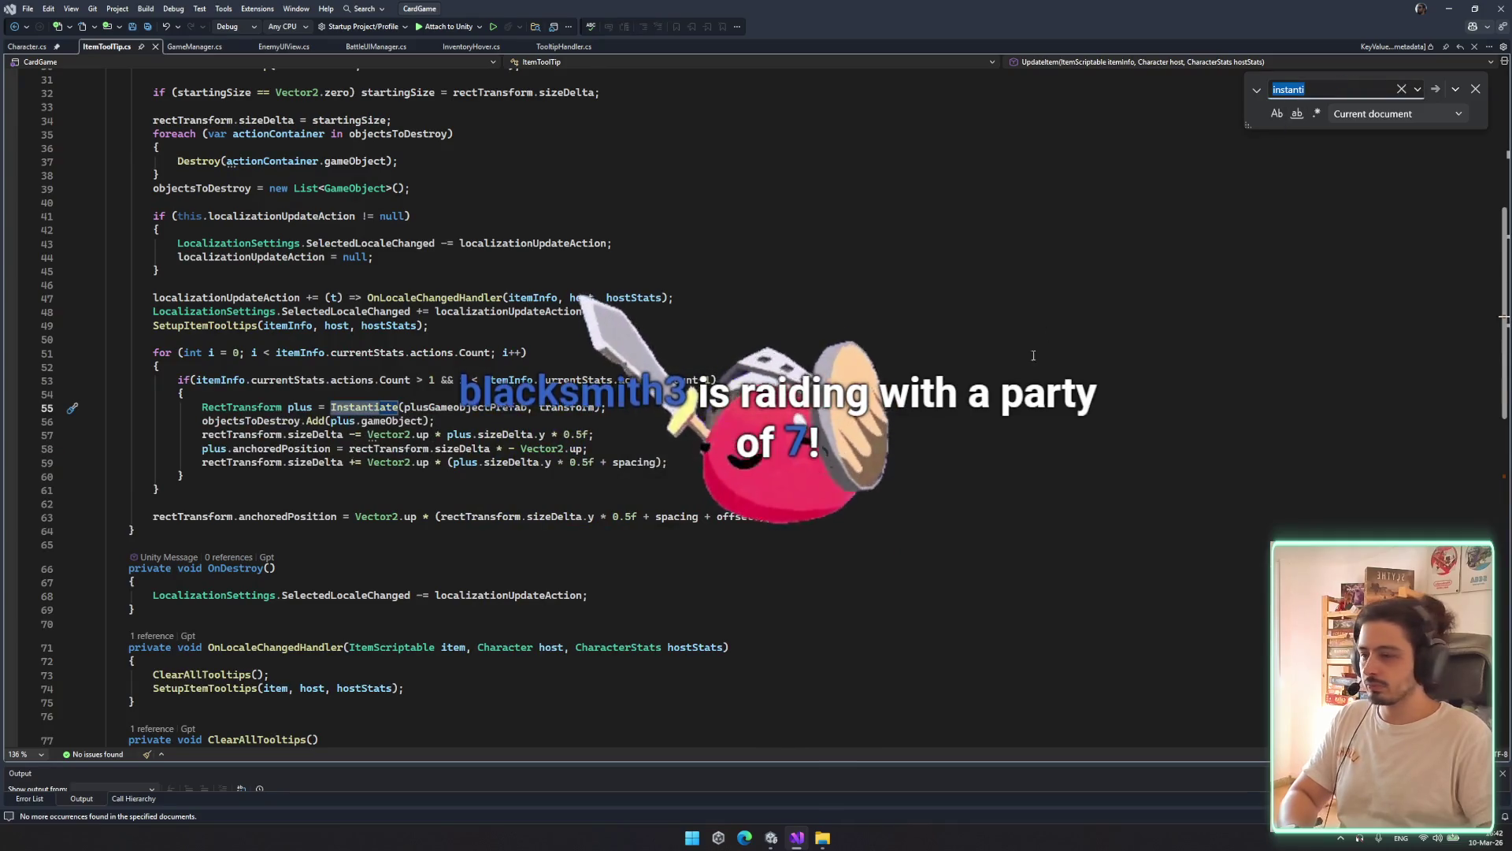
Scroll back to the top of the file and place the caret on the ItemToolTip class name
scroll(949, 378, up, 3)
click(733, 502)
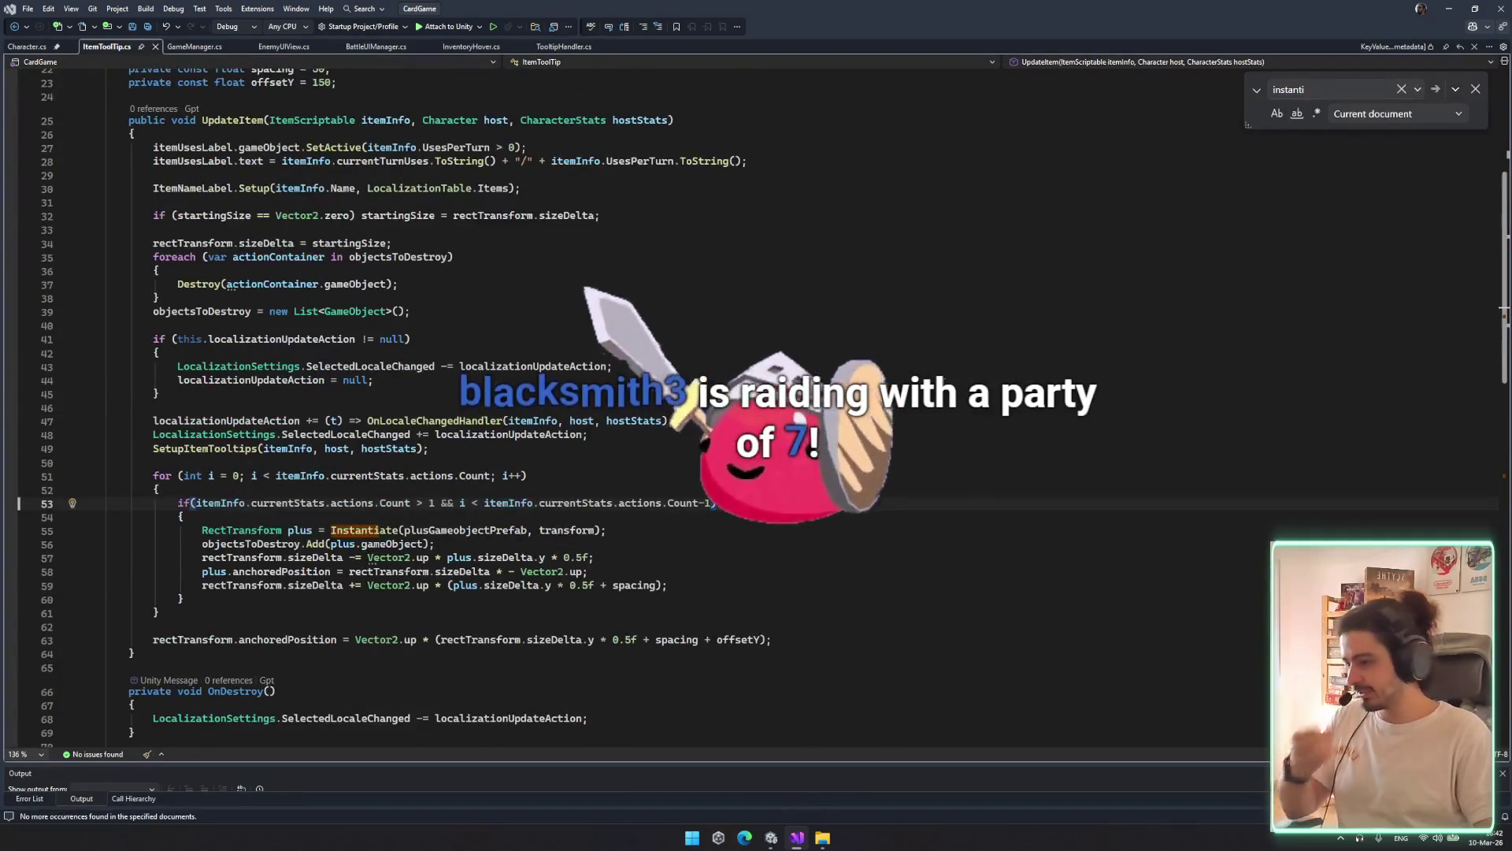
scroll(352, 167, up, 7)
click(309, 194)
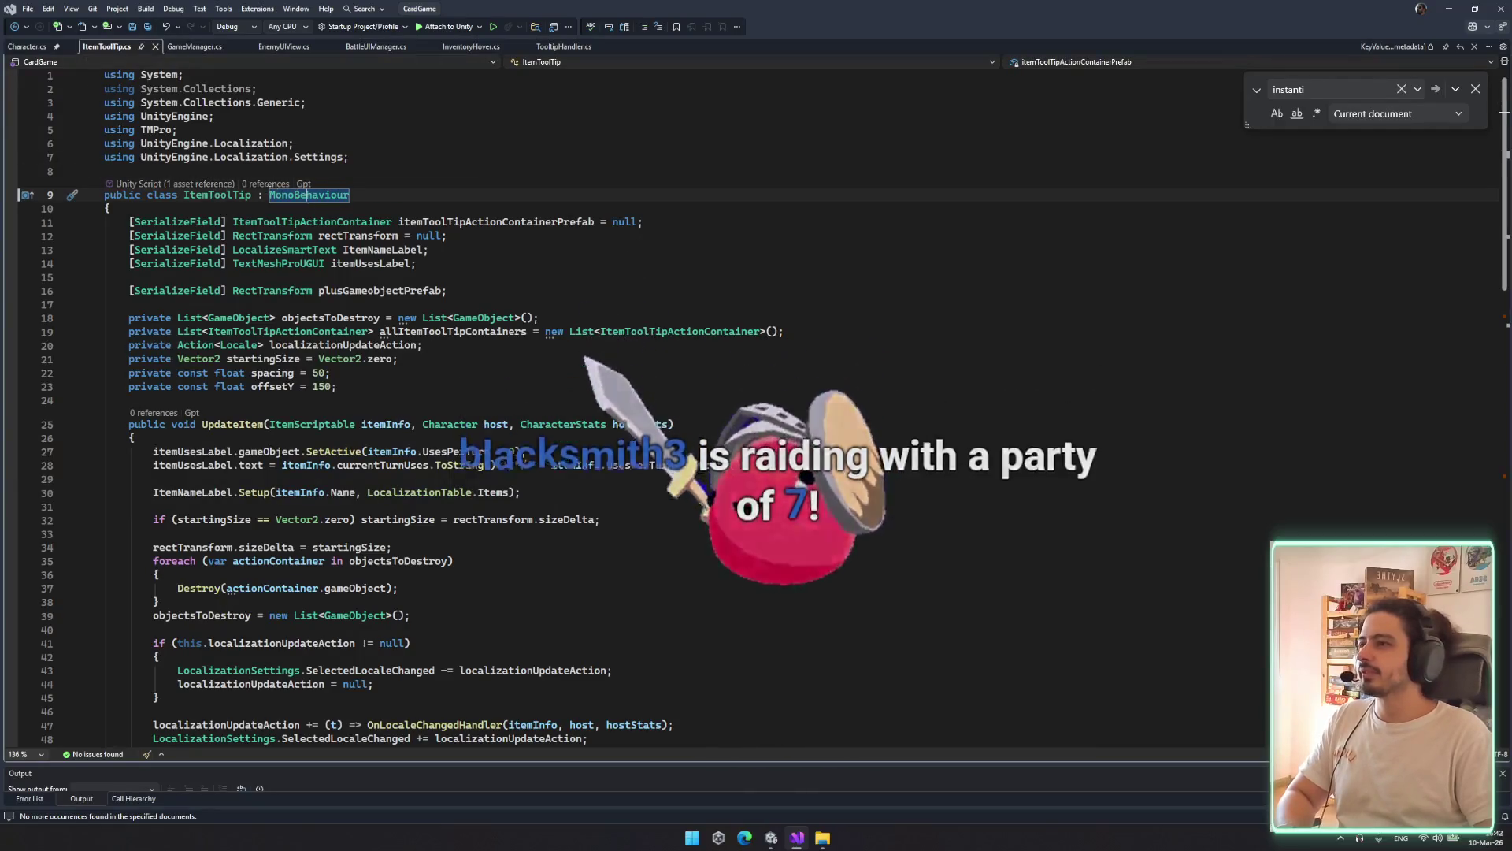
click(216, 195)
scroll(628, 327, down, 2)
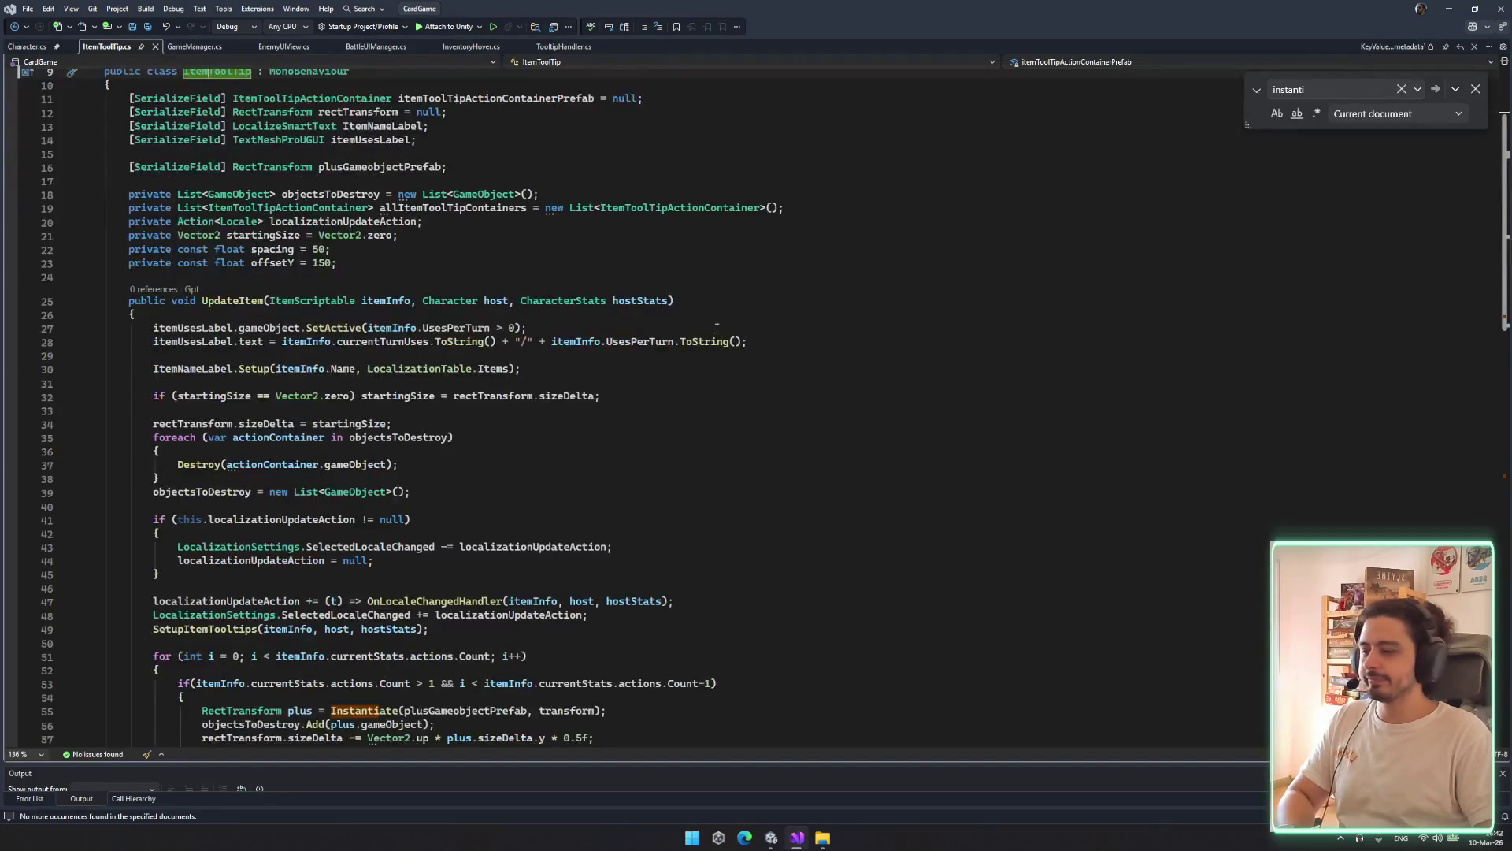
scroll(359, 220, up, 3)
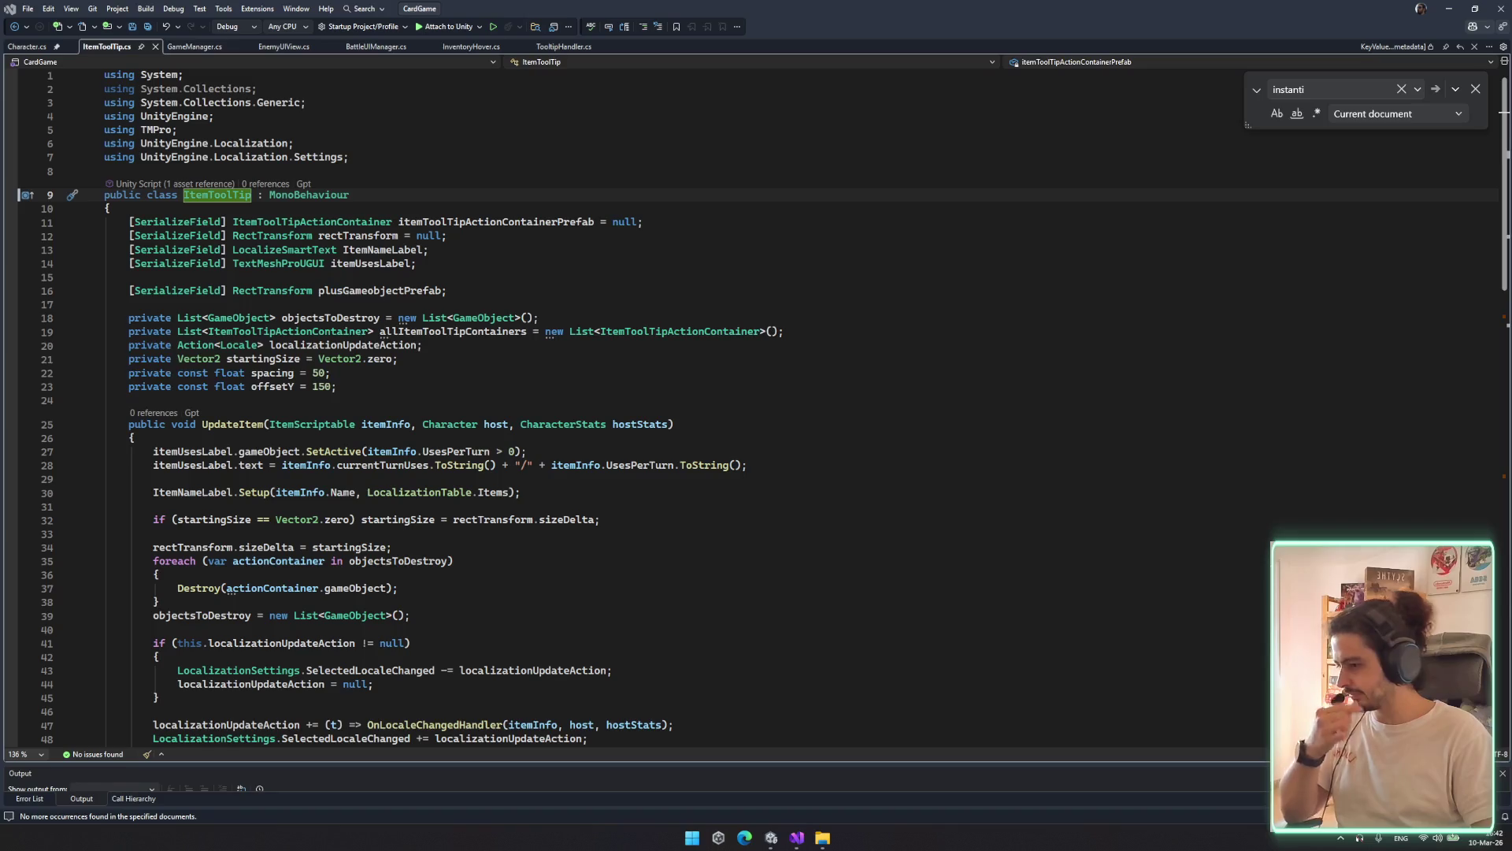
Look over the Character script
click(35, 47)
scroll(394, 265, up, 18)
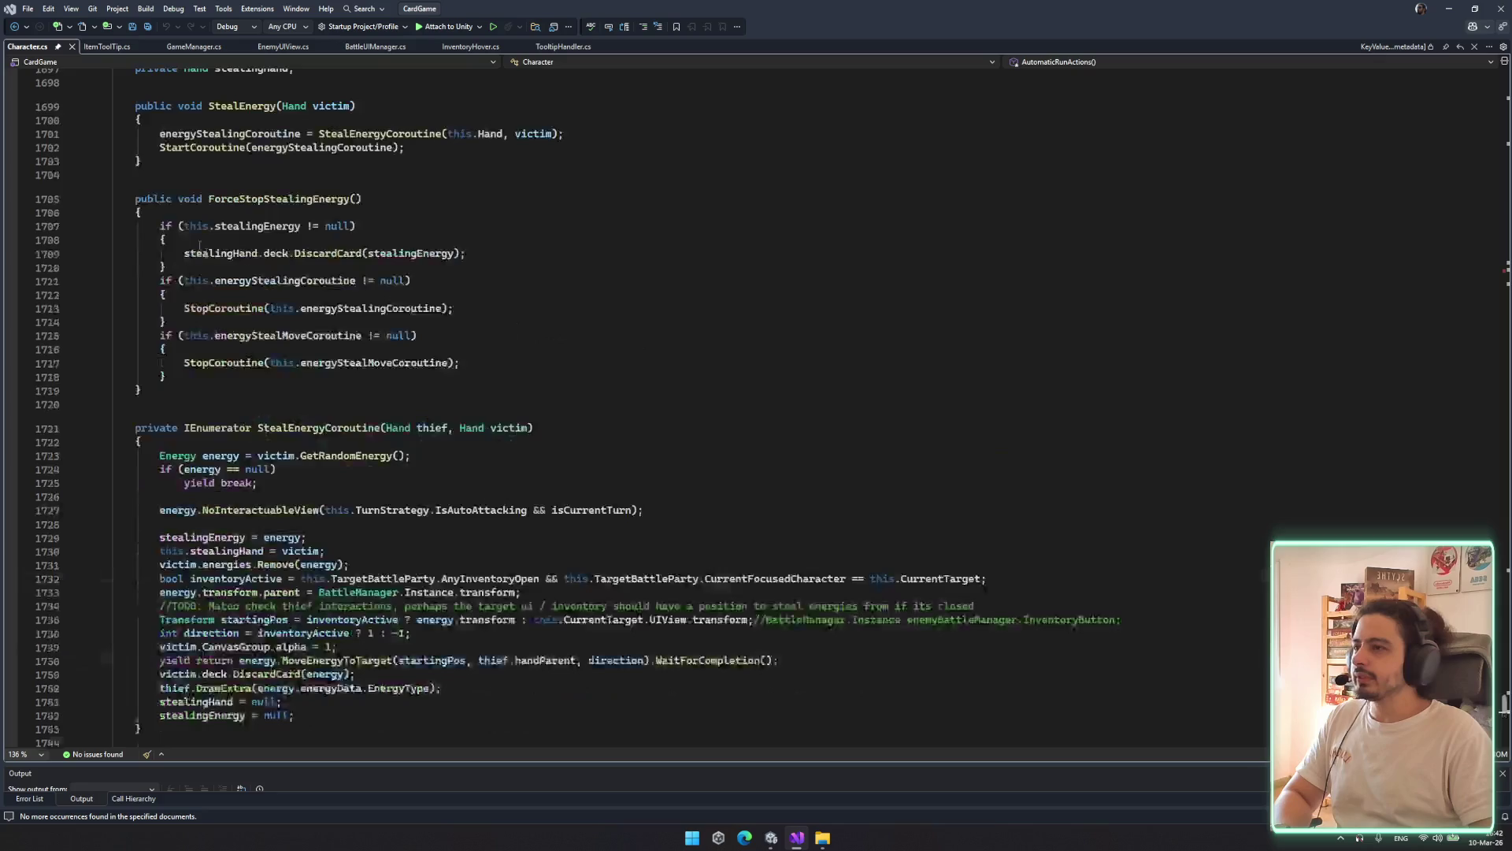
scroll(472, 237, down, 1)
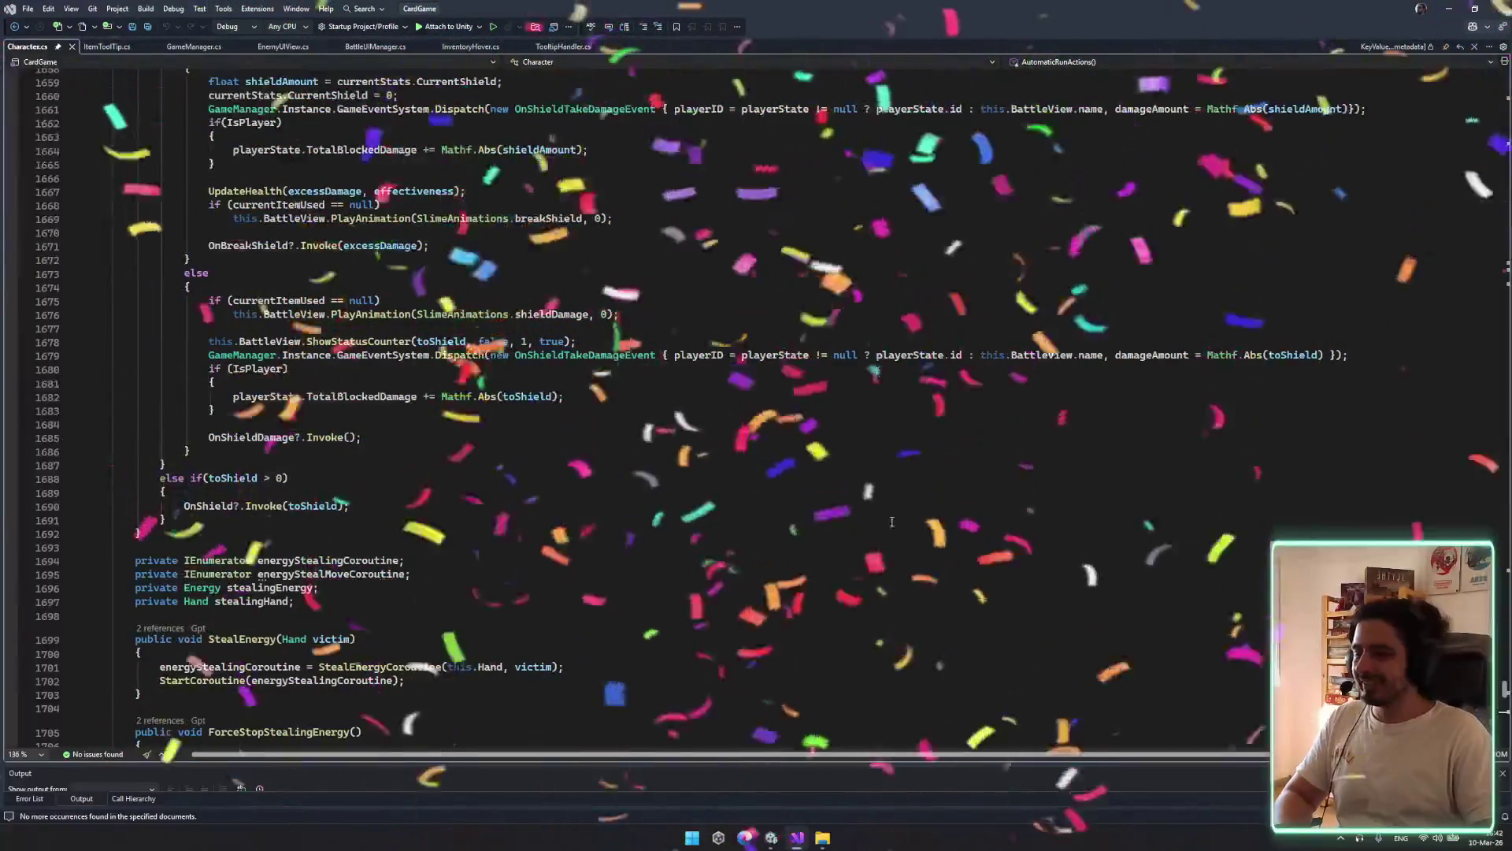
Step through EnemyUIView, BattleUIManager and InventoryHover, ending on TooltipHandler.cs
click(283, 46)
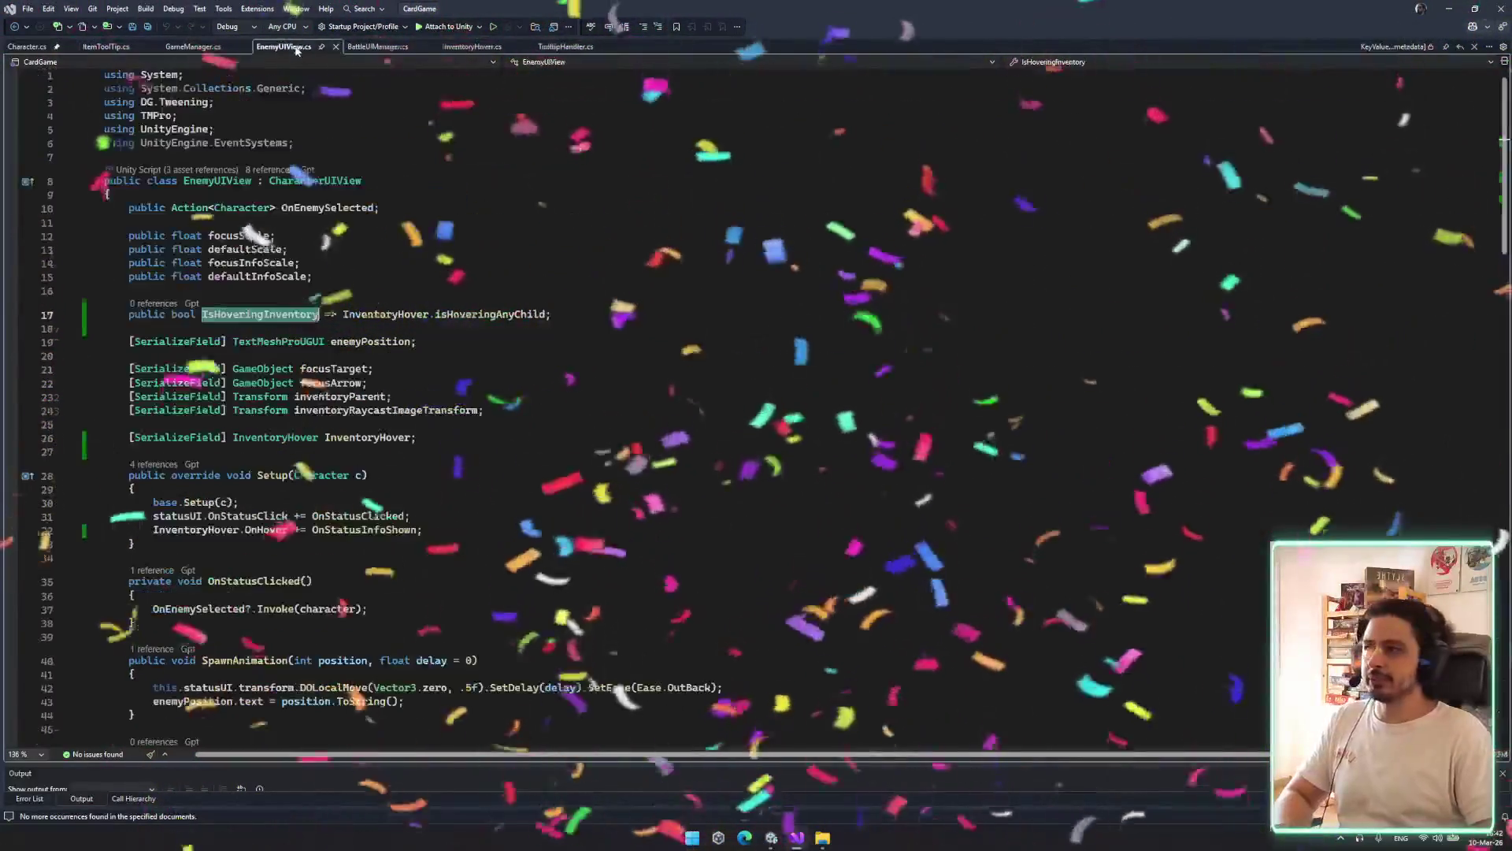
click(375, 47)
click(471, 46)
click(557, 46)
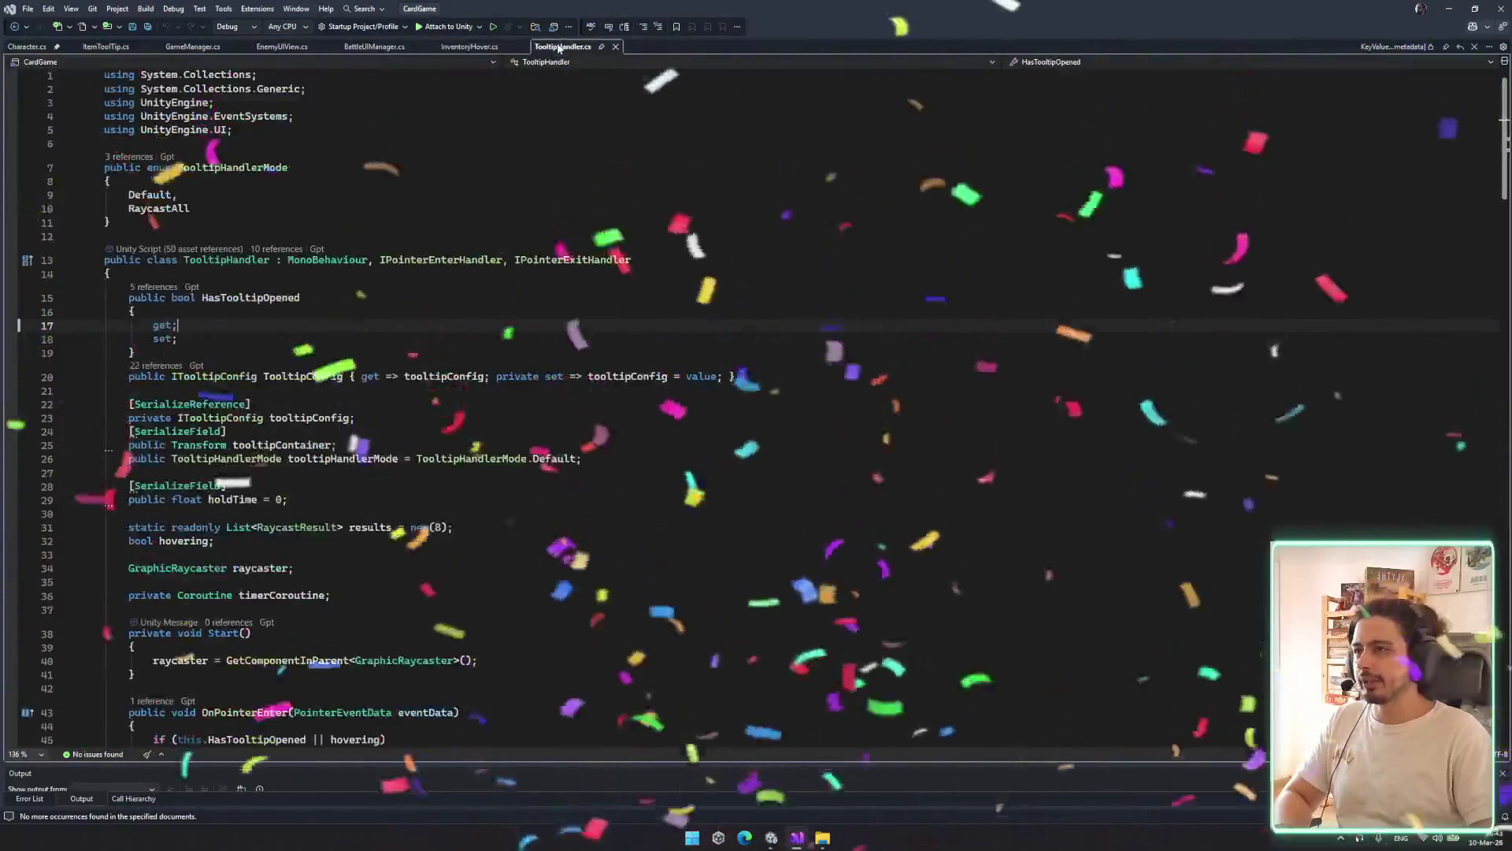
mouse_move(911, 8)
mouse_down()
mouse_move(964, 393)
mouse_move(759, 527)
mouse_move(677, 2)
mouse_up()
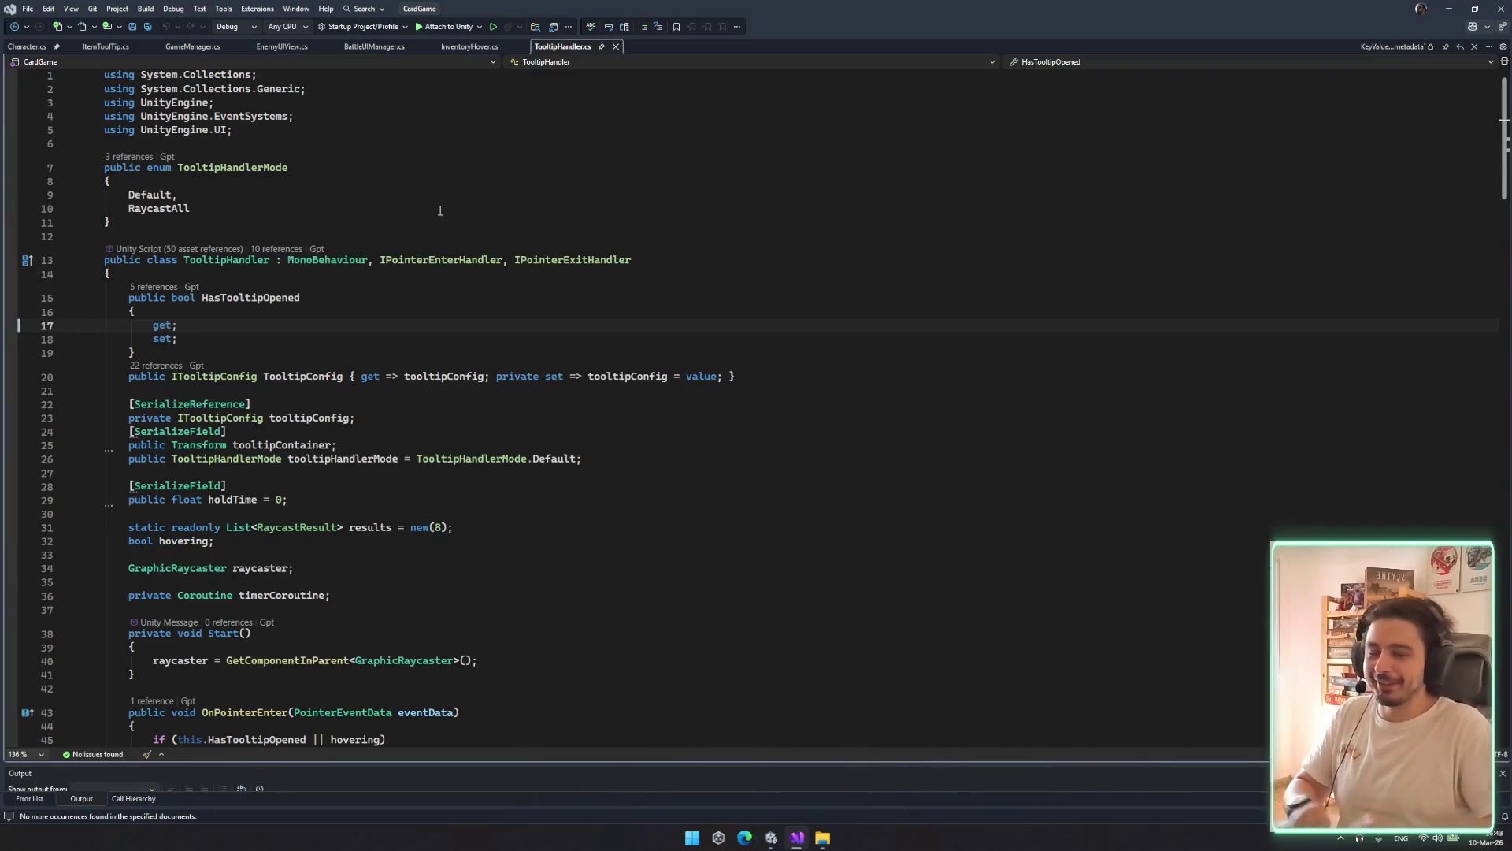
Scroll TooltipHandler.cs and mark the early return inside OnPointerExit
scroll(523, 428, down, 8)
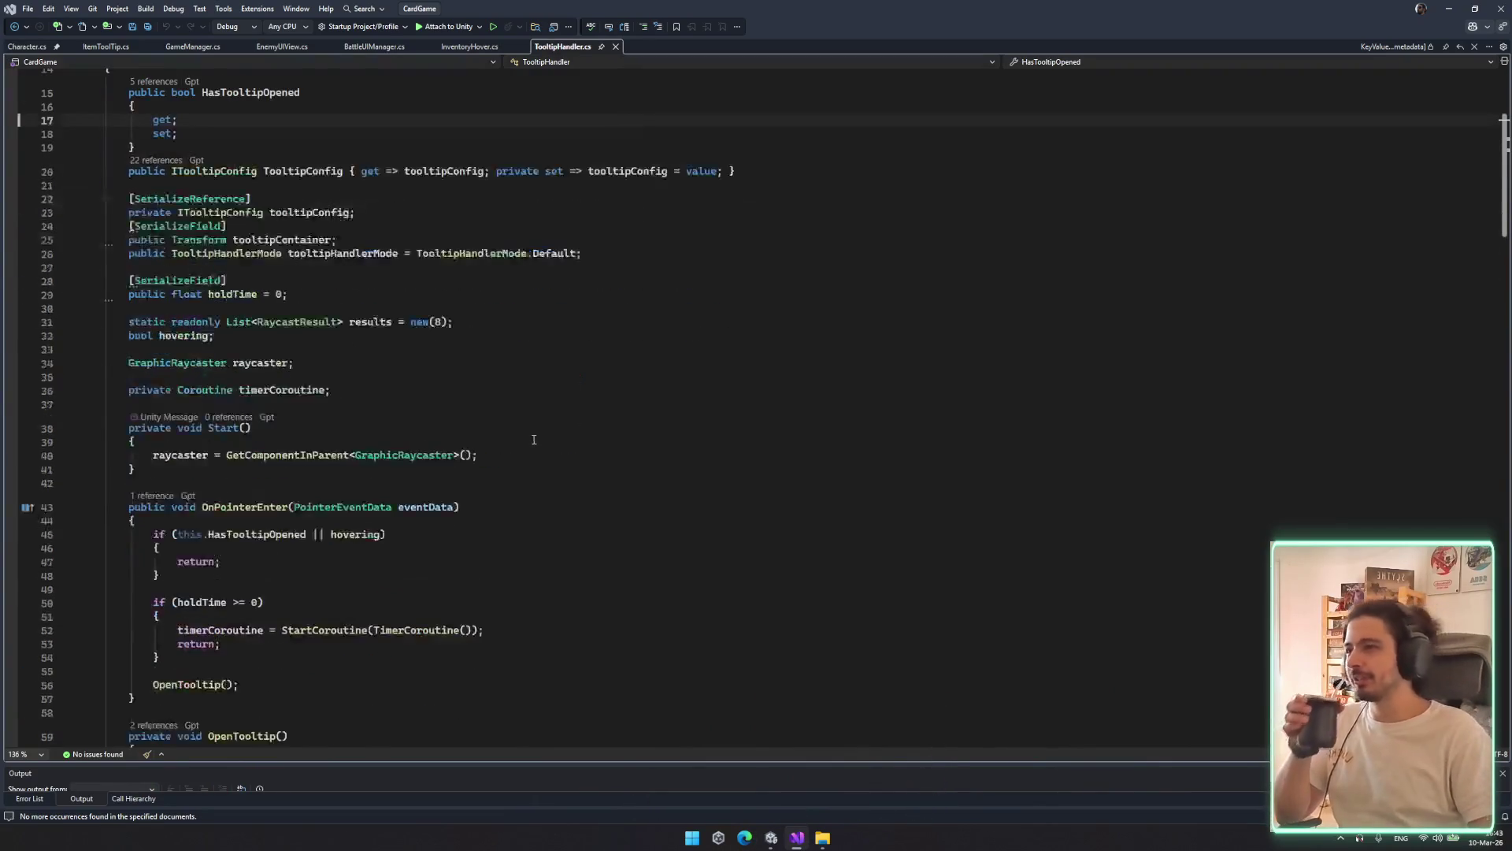
scroll(544, 425, down, 4)
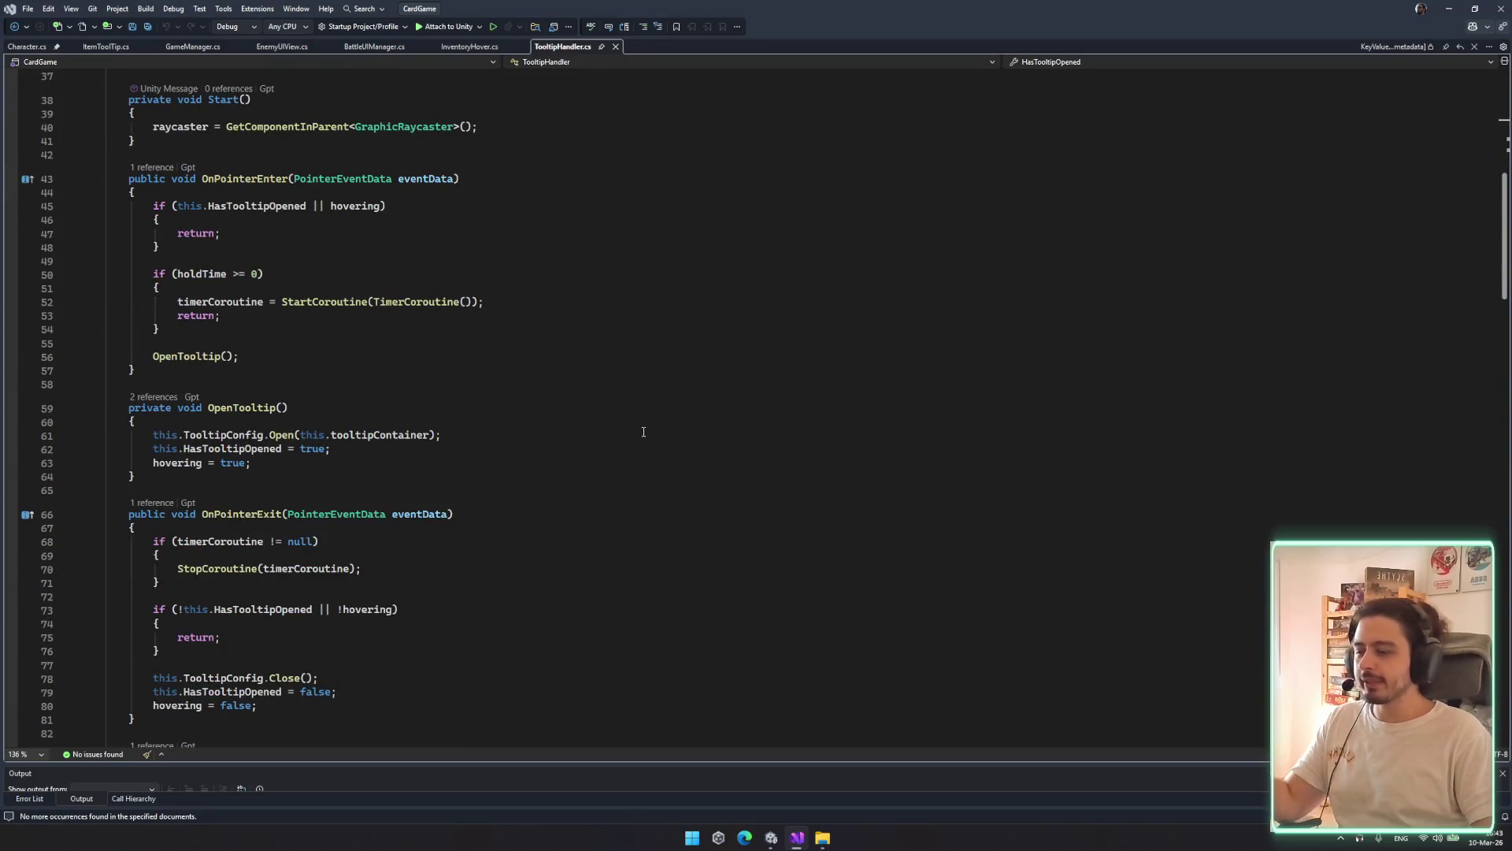
scroll(662, 446, down, 4)
click(657, 460)
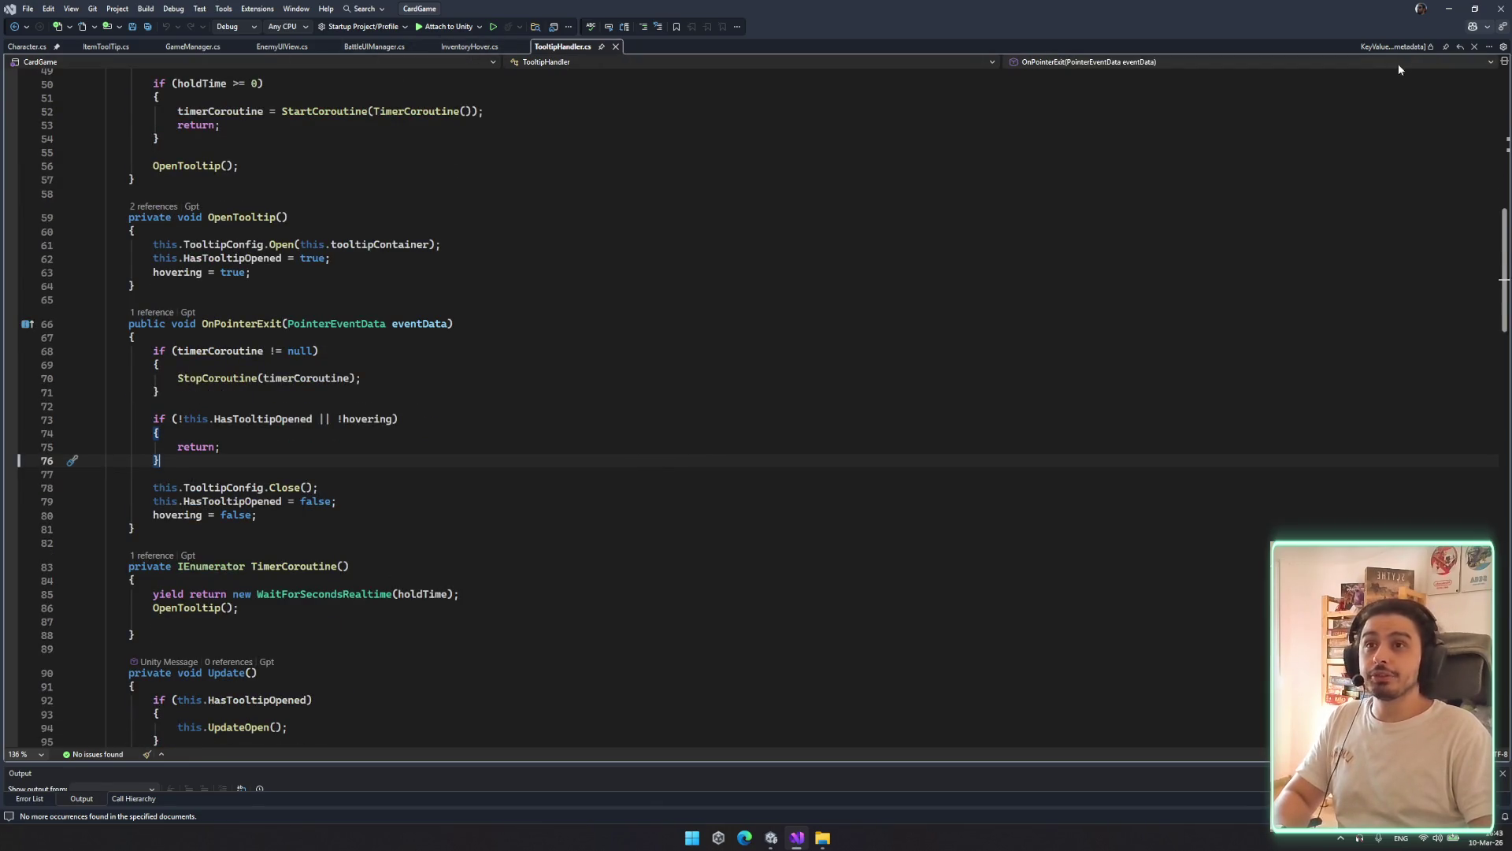
Move back through InventoryHover and BattleUIManager to EnemyUIView and read through it
click(474, 48)
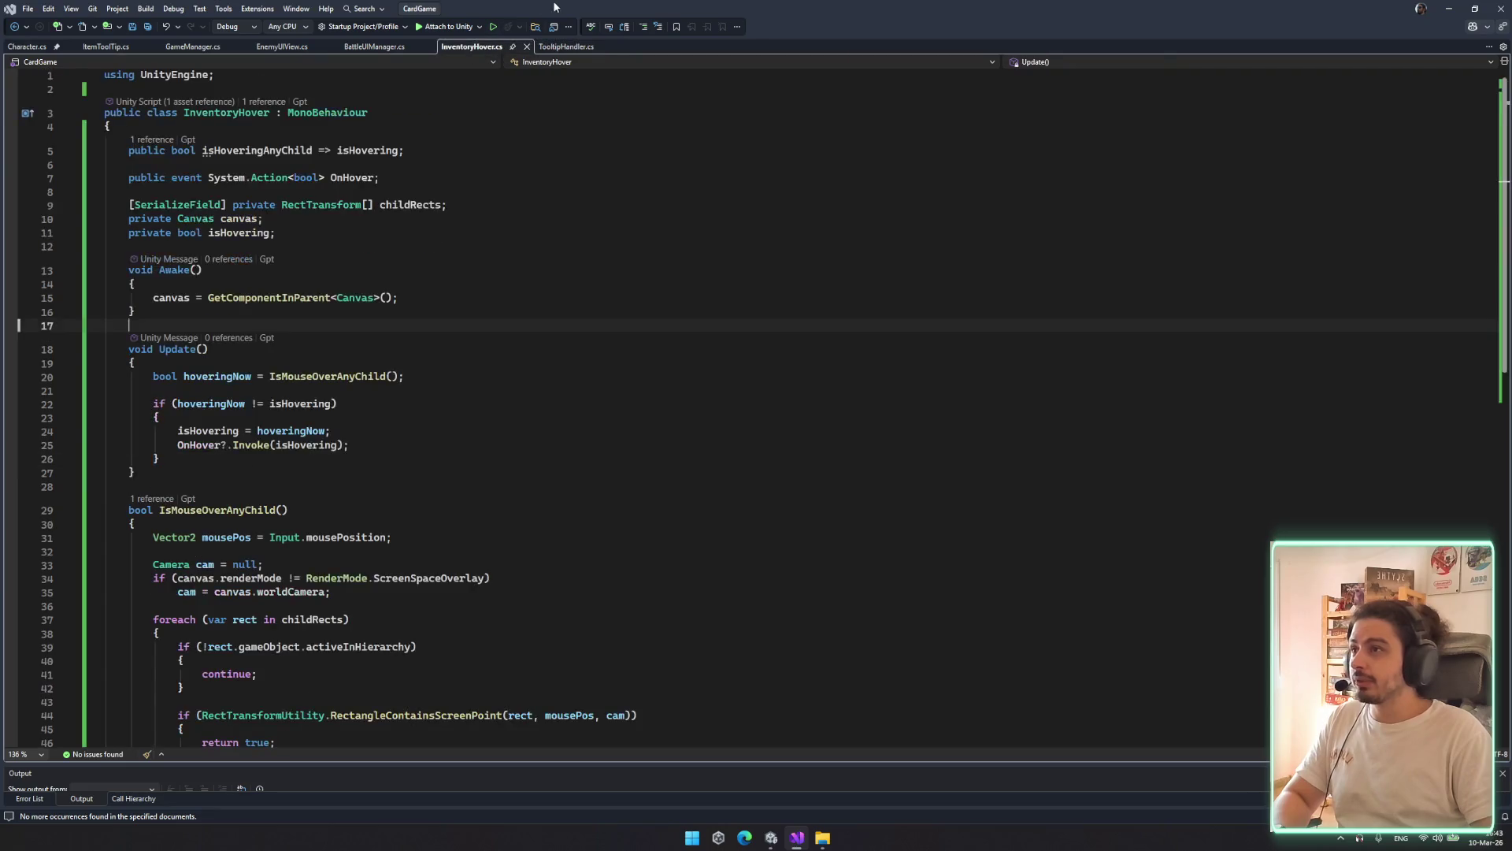
click(377, 49)
click(297, 49)
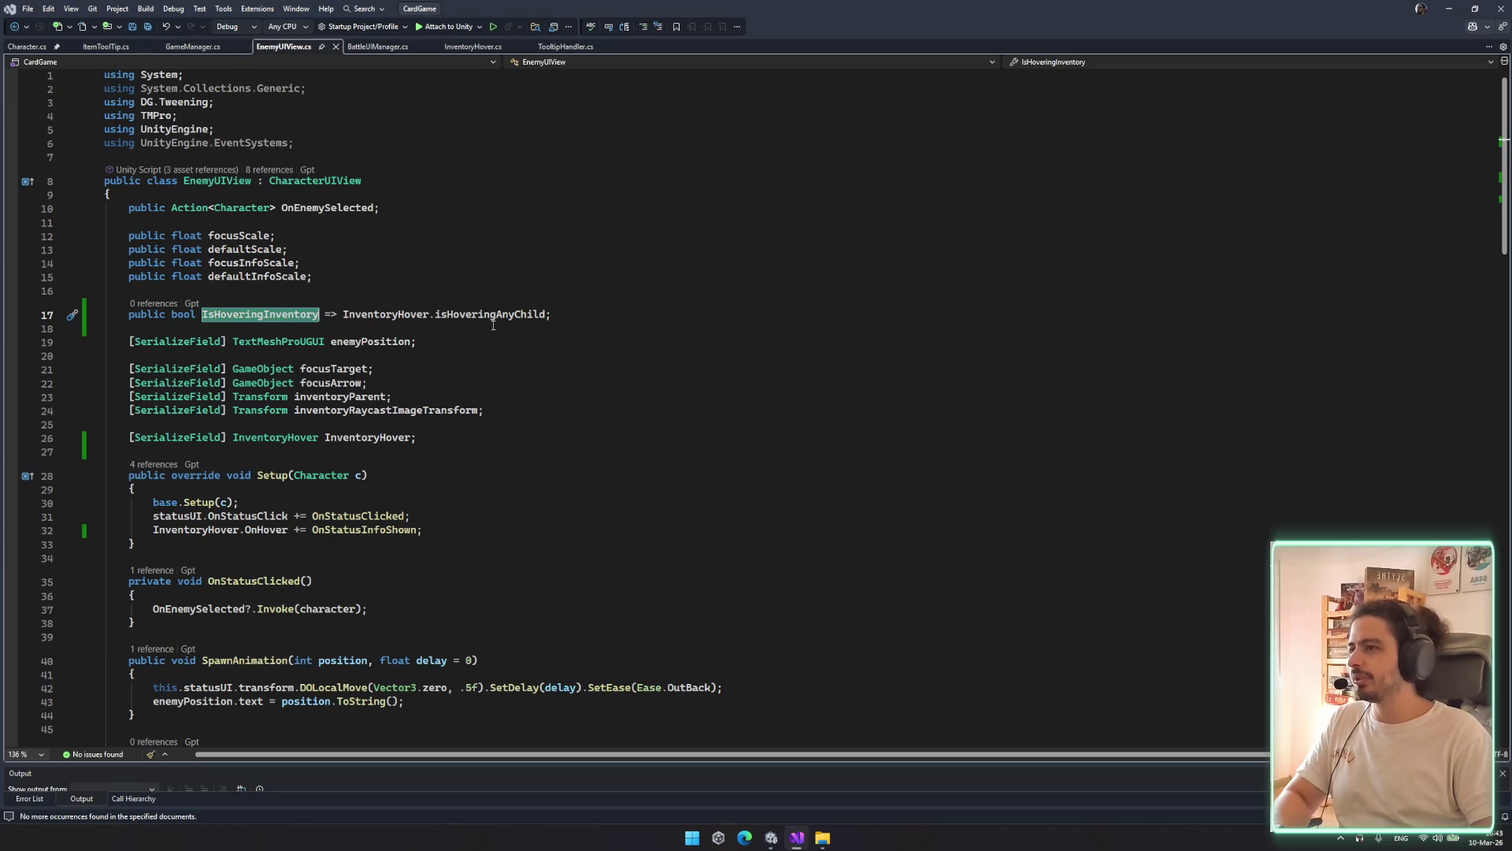
scroll(392, 387, down, 11)
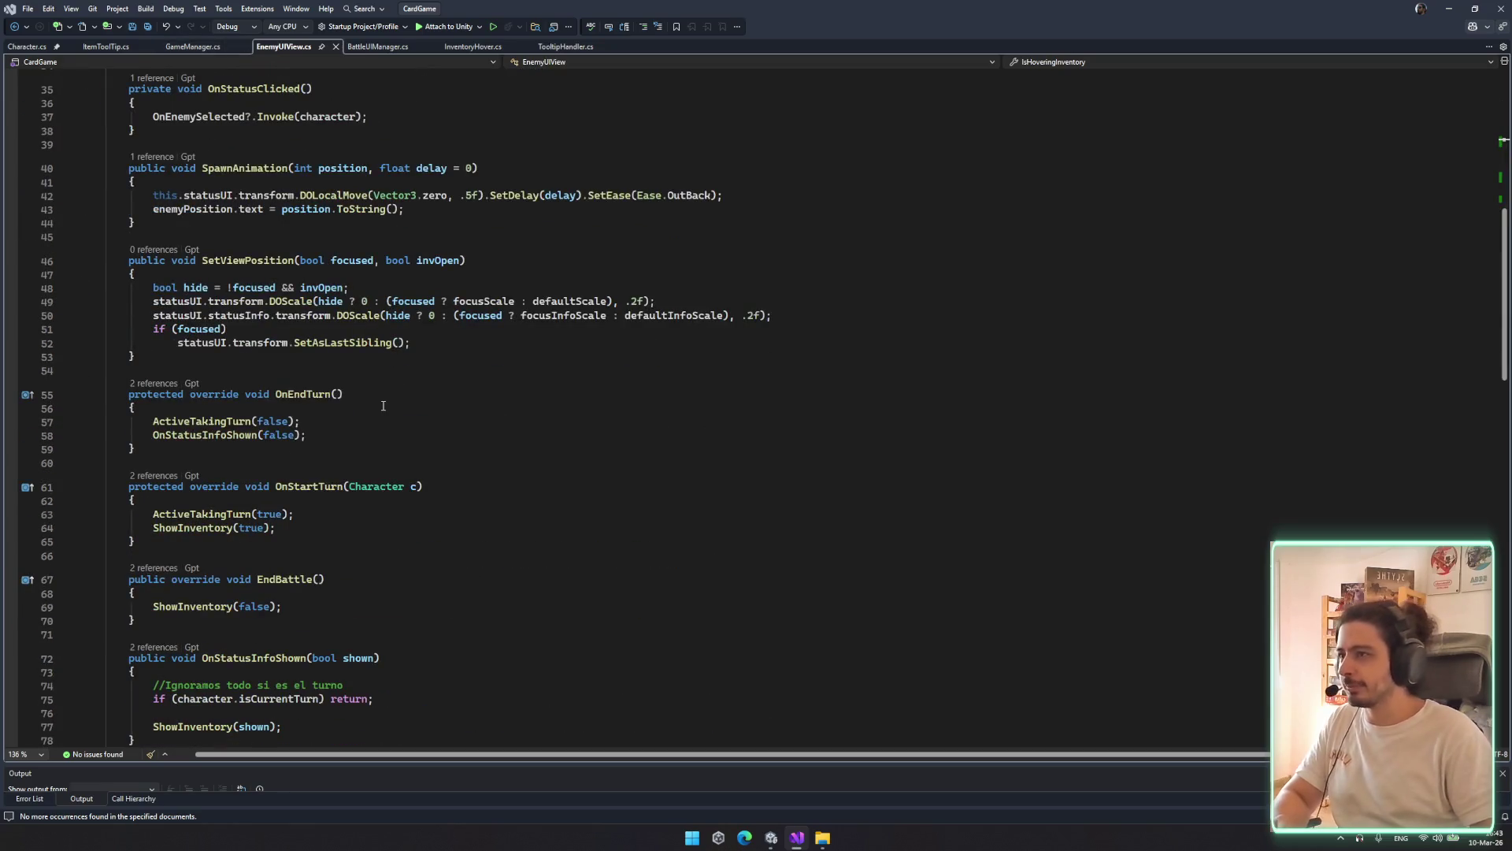
scroll(399, 386, down, 9)
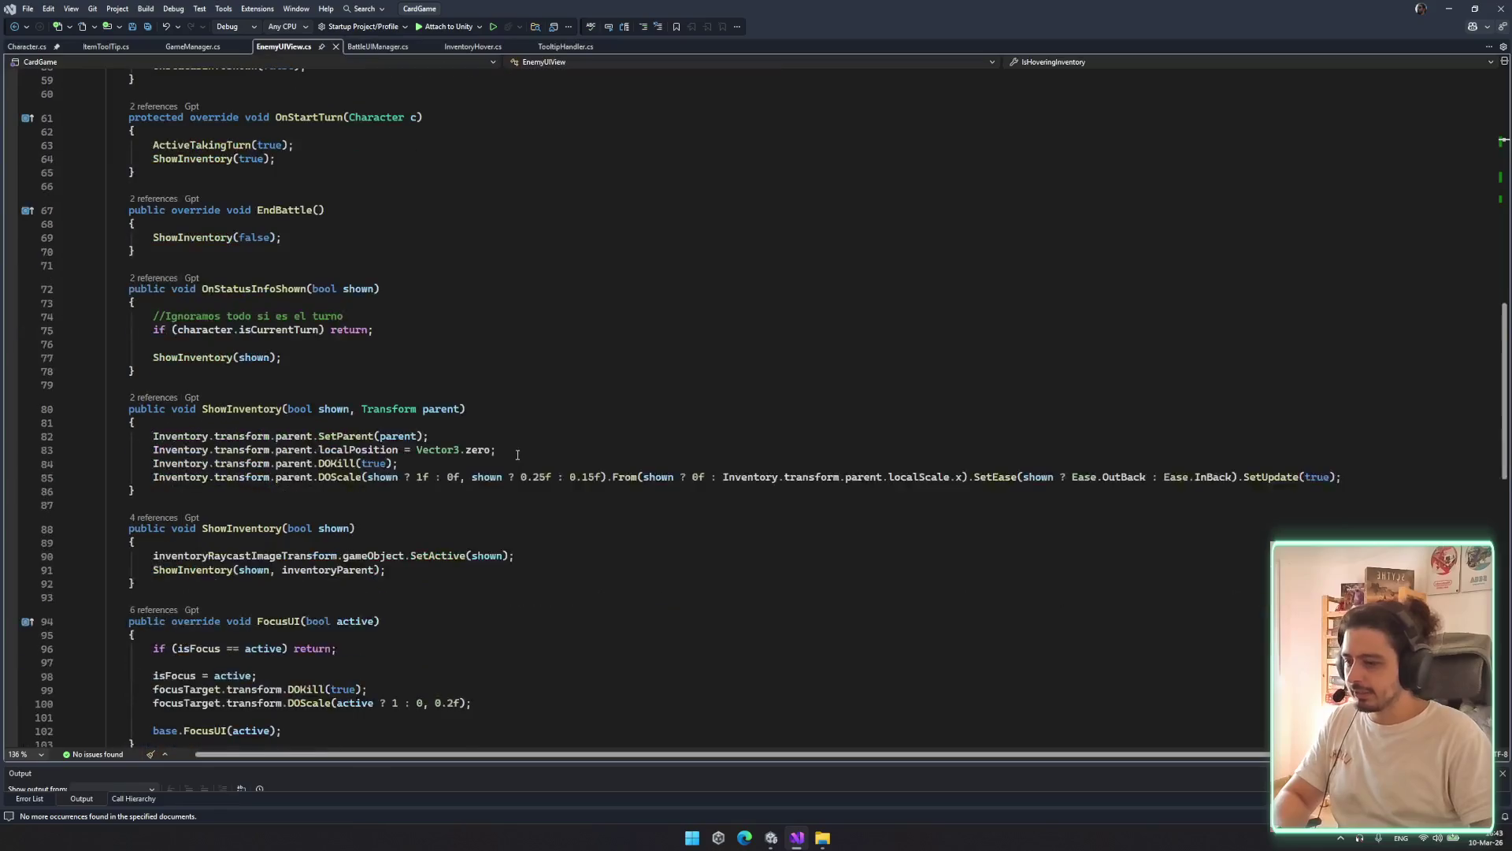
scroll(523, 451, down, 3)
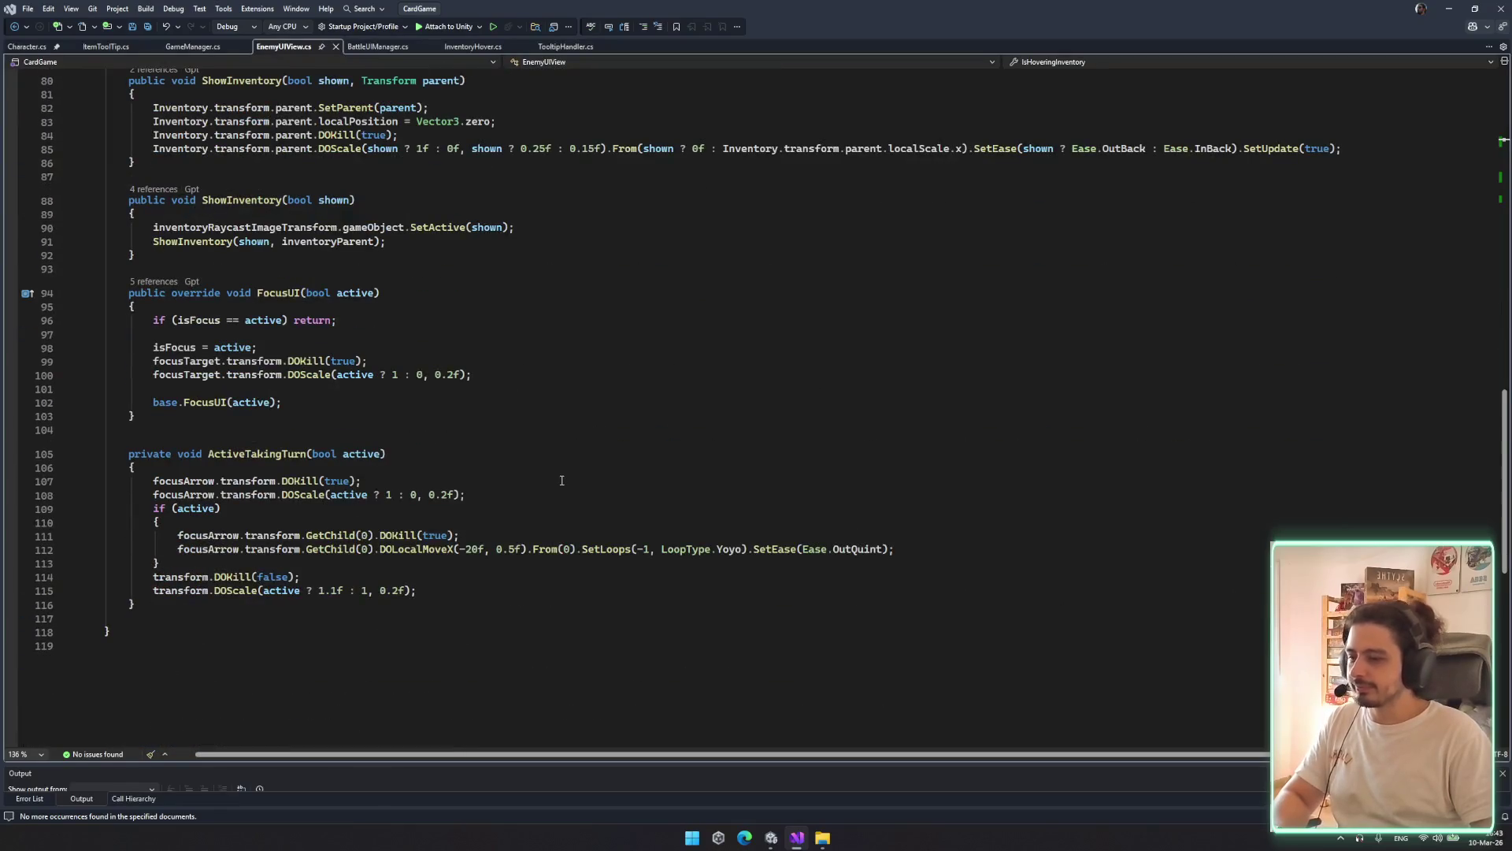
scroll(562, 480, down, 9)
scroll(580, 454, up, 13)
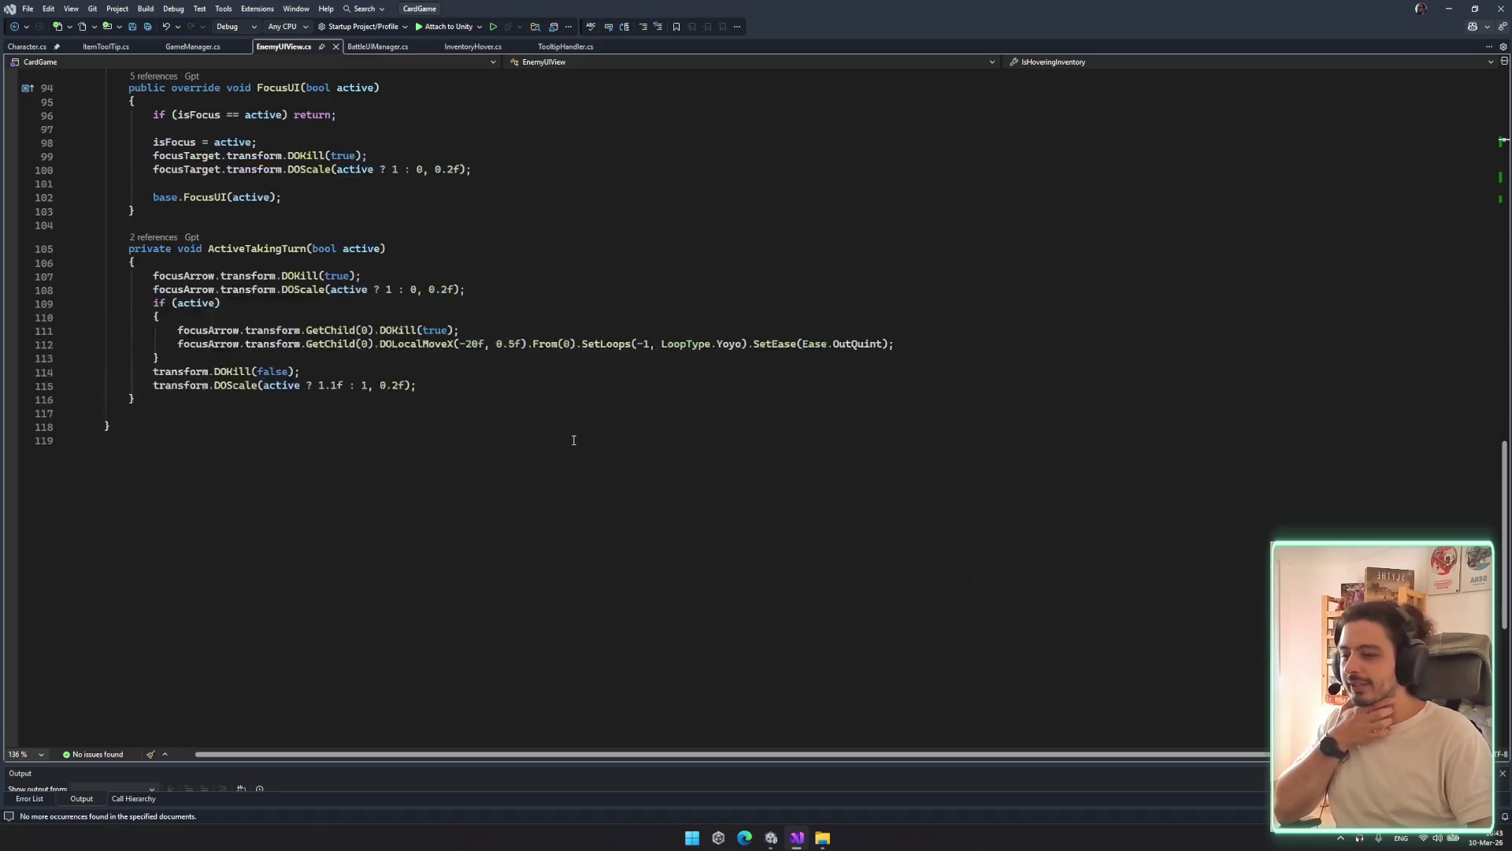
scroll(577, 446, up, 4)
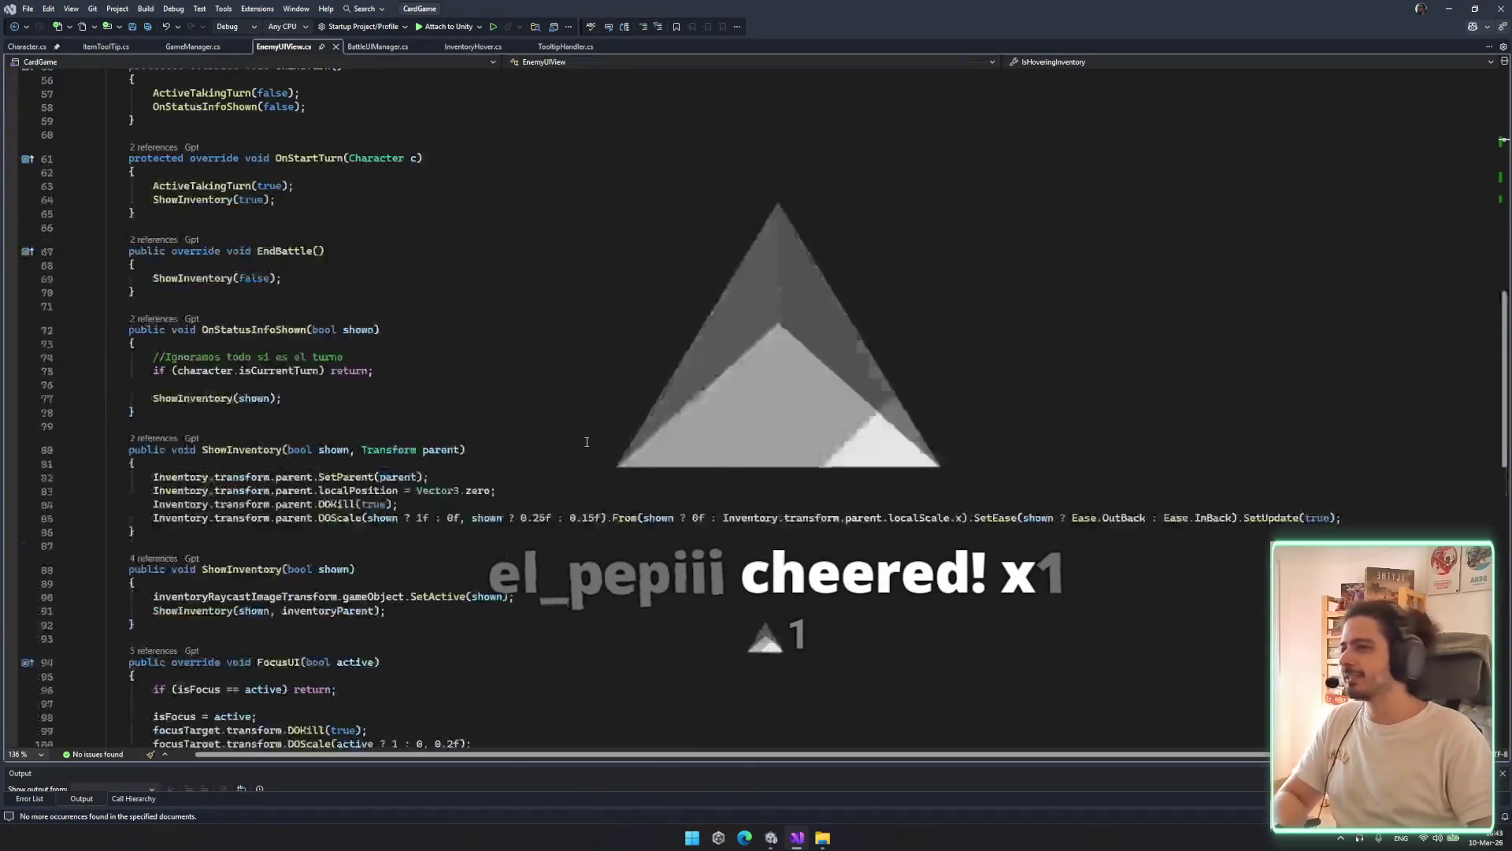
Switch via GameManager to ItemToolTip.cs and skim its code
click(193, 47)
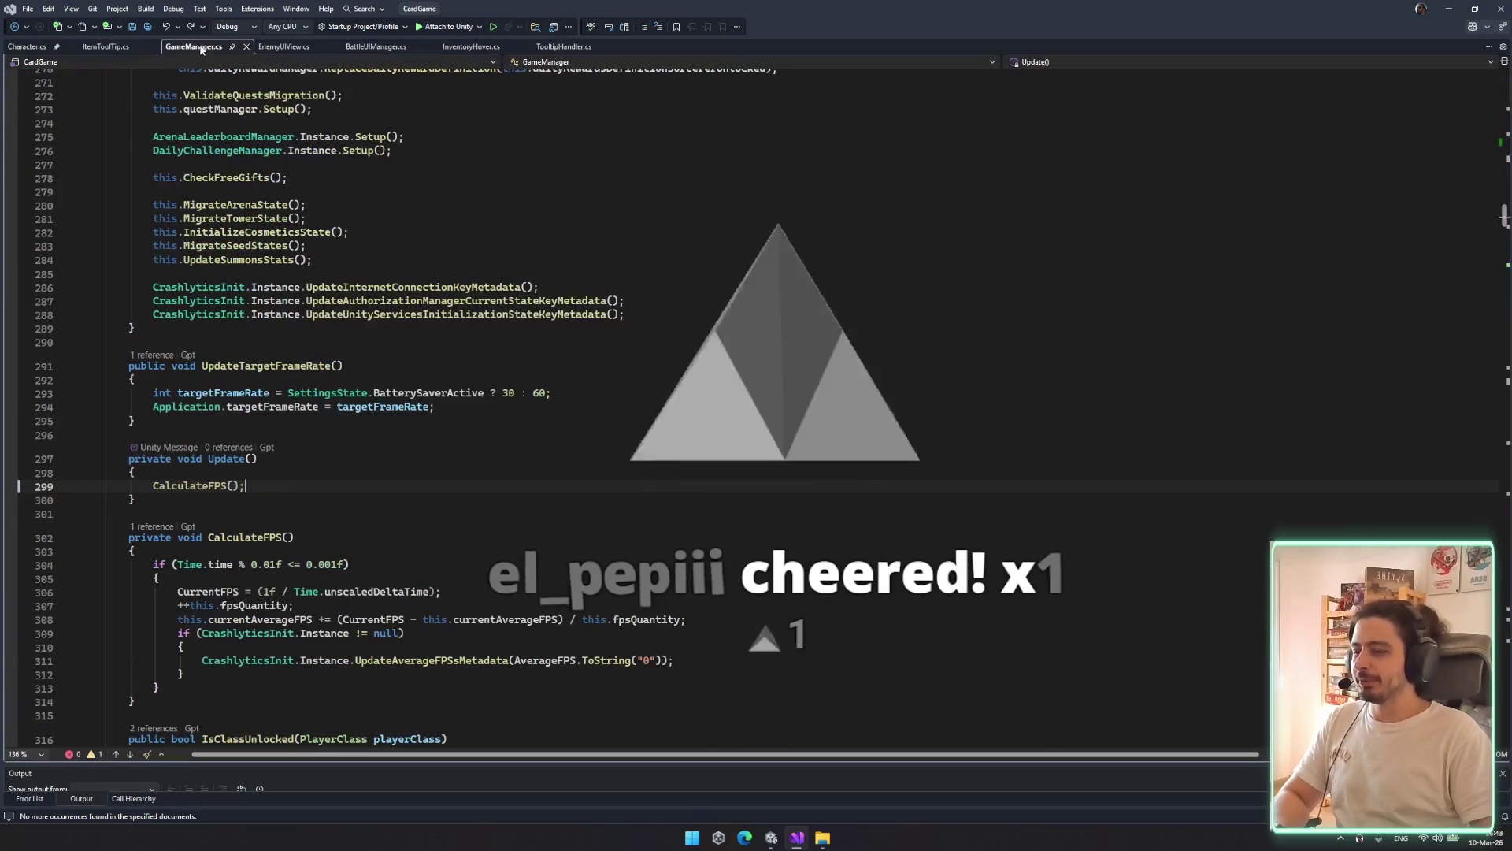
click(102, 47)
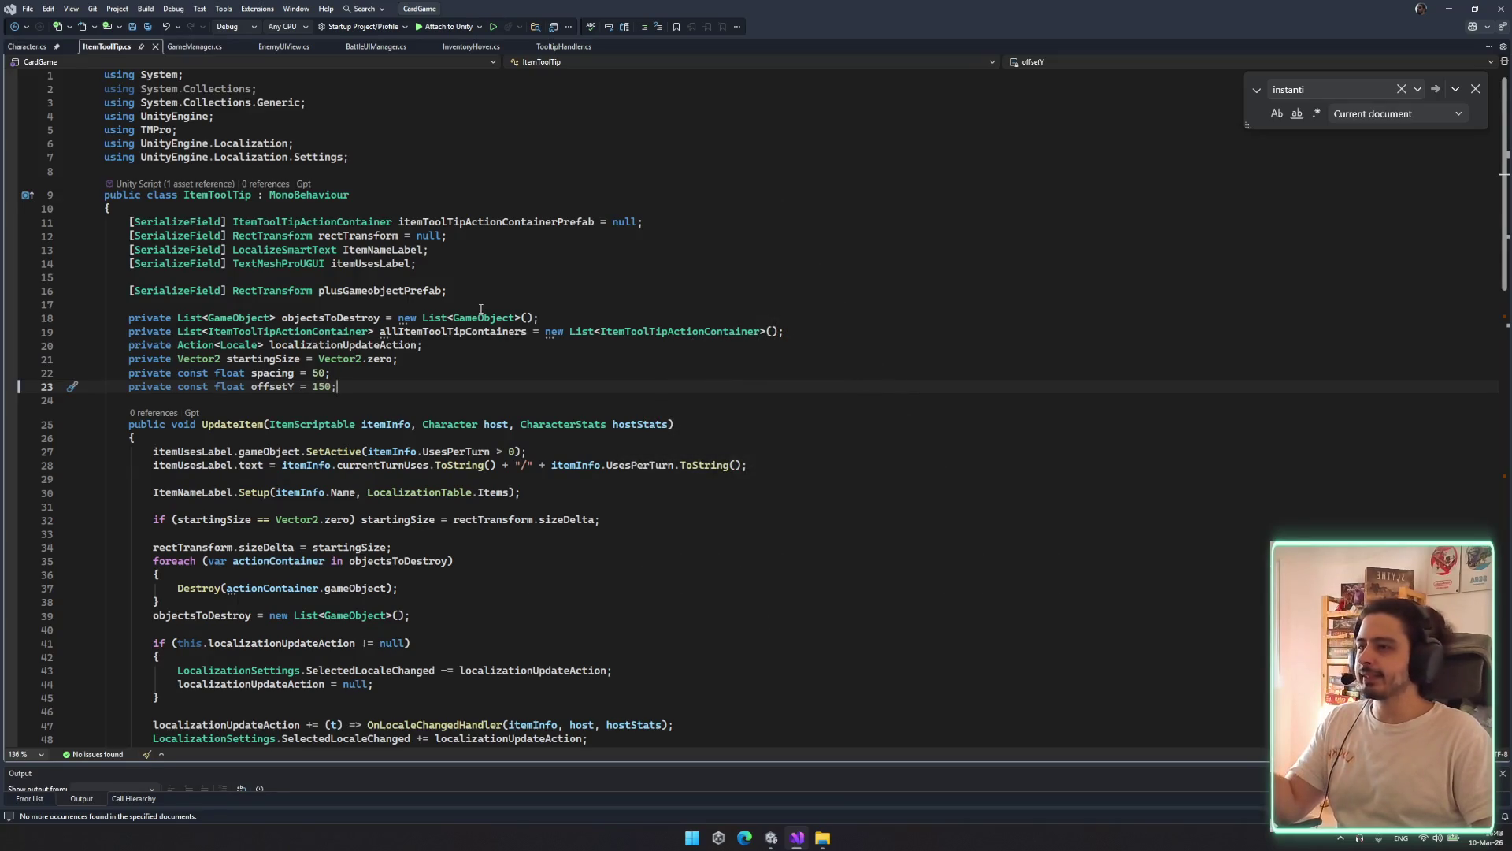
scroll(481, 308, down, 5)
scroll(481, 312, down, 3)
scroll(480, 312, up, 7)
Find every use of the ItemToolTip class across project files, then return to Unity's Profiler
click(203, 194)
key(ctrl+shift+f)
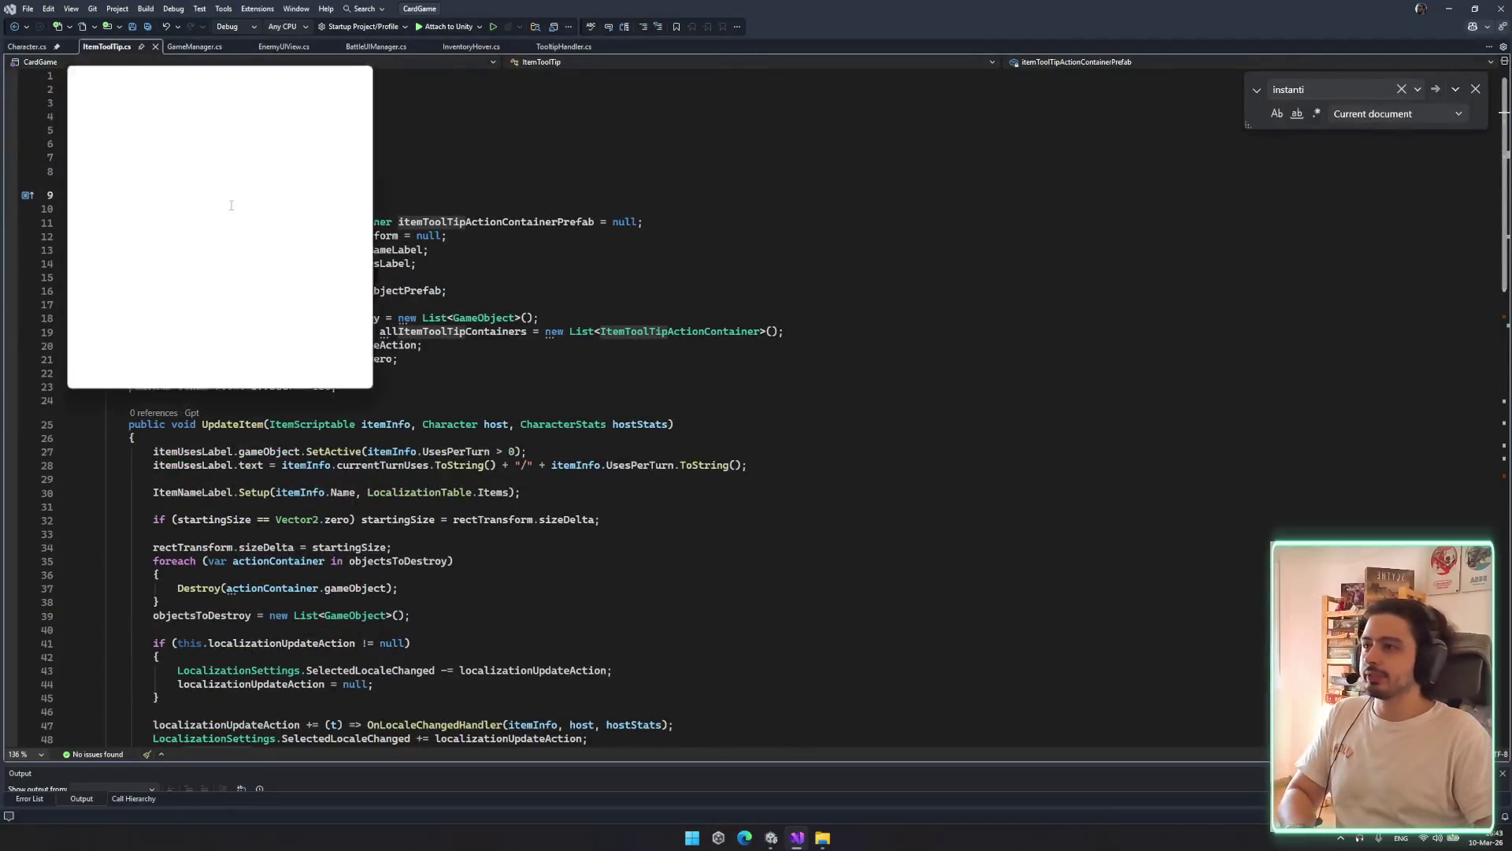
key(Return)
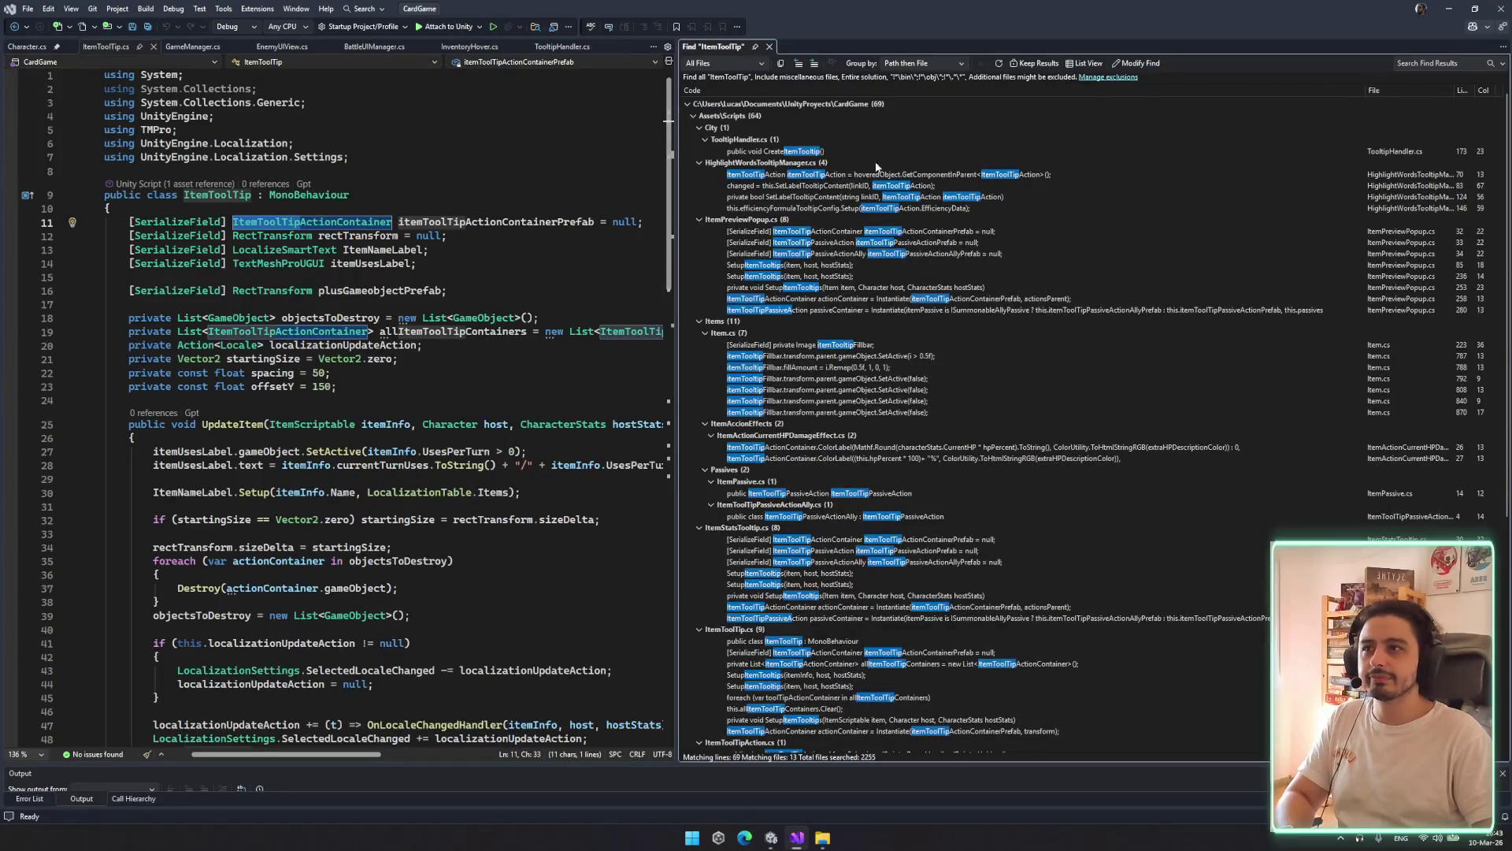
click(769, 46)
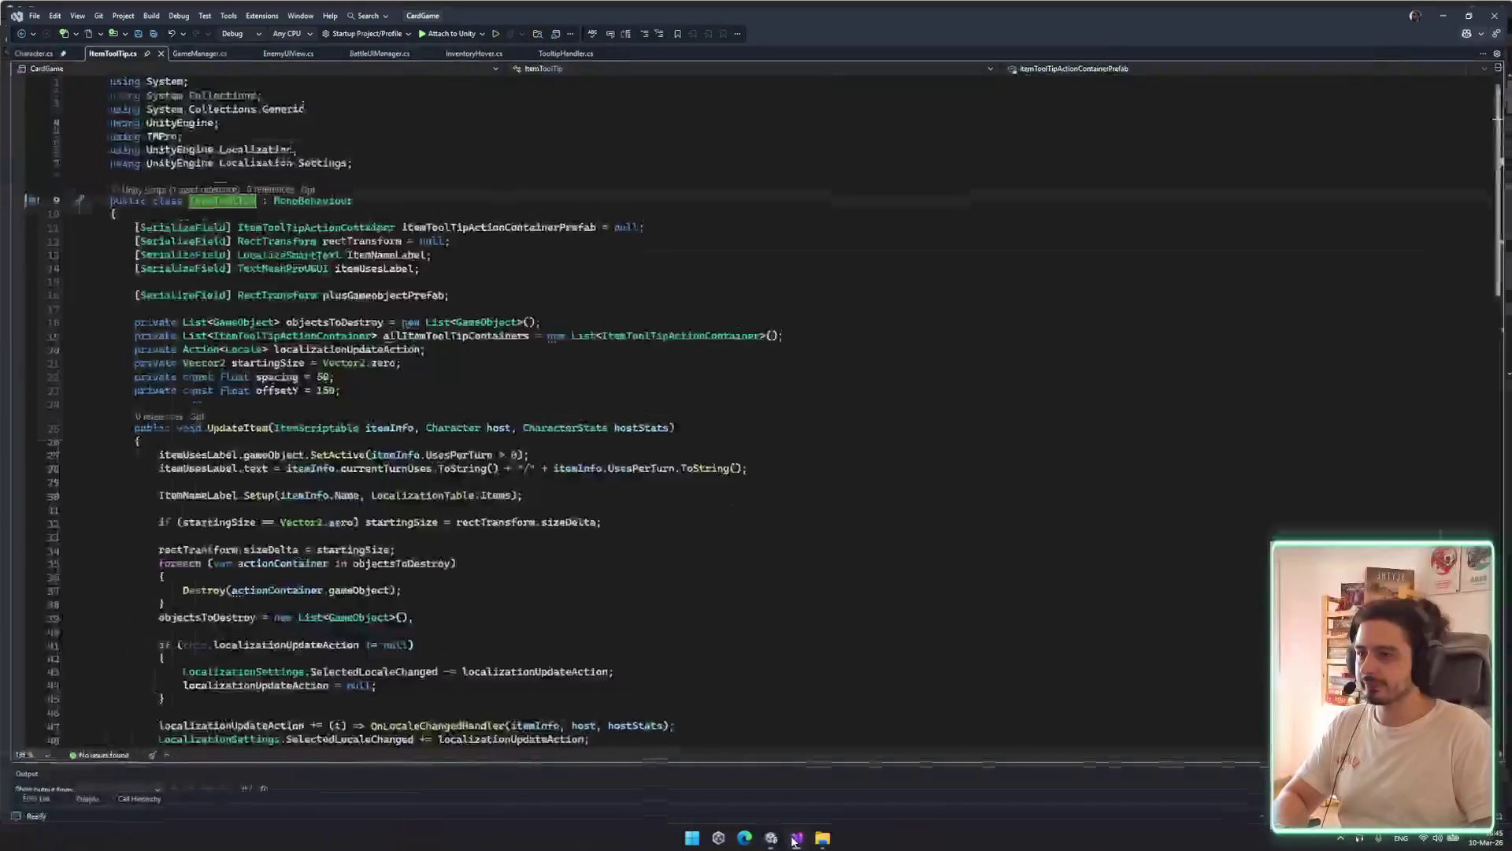
key(alt+Tab)
double_click(63, 4)
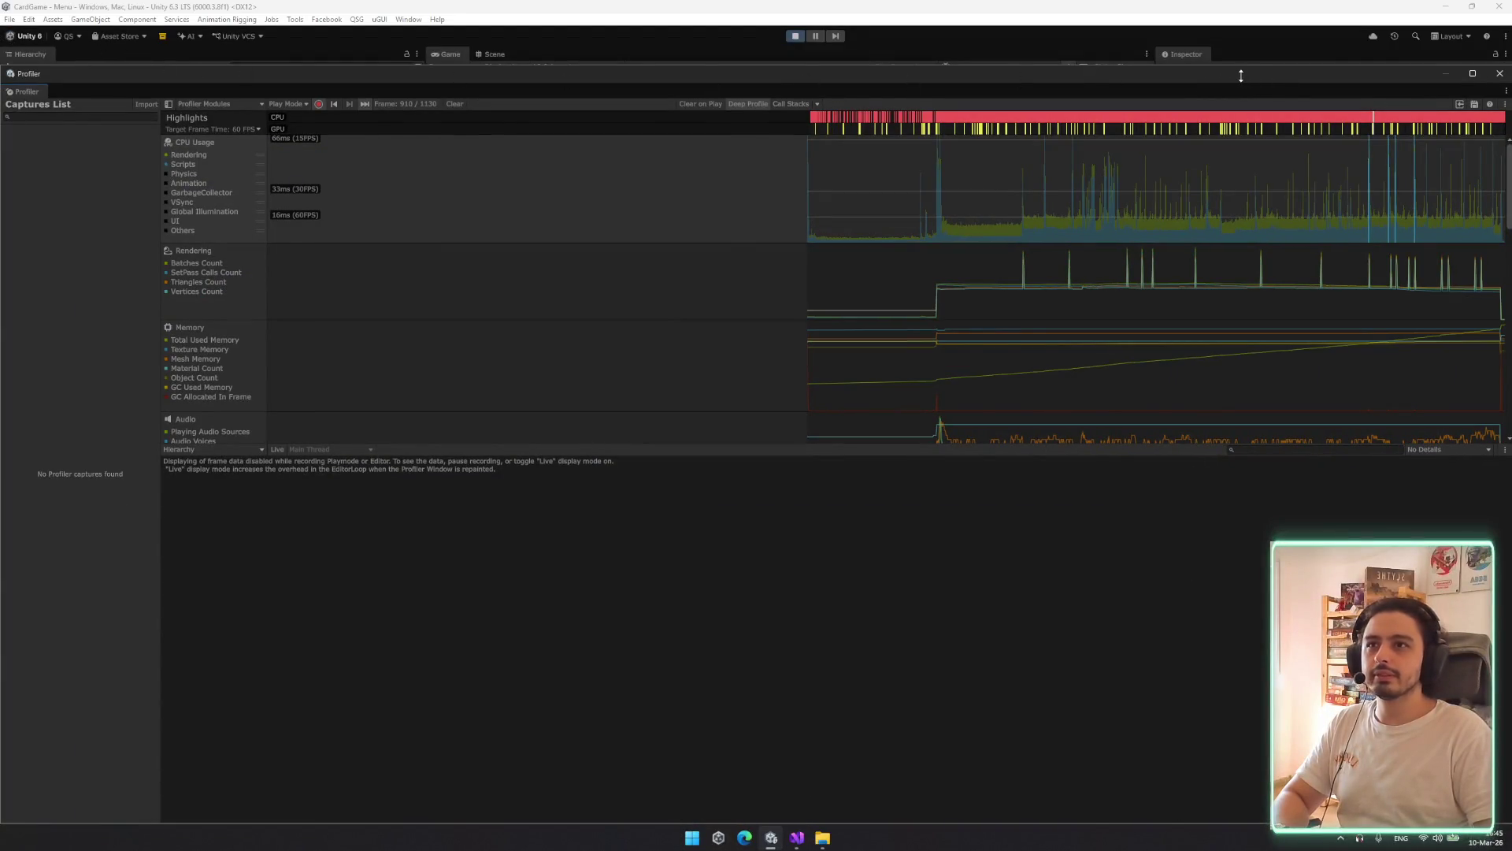
Shrink and reposition the Profiler beside the Game view and start a run from the main menu
mouse_move(1161, 68)
mouse_down()
mouse_move(1167, 507)
mouse_move(1097, 621)
mouse_move(1101, 254)
mouse_up()
mouse_move(120, 242)
mouse_down()
mouse_move(68, 234)
mouse_move(95, 213)
mouse_move(590, 546)
mouse_move(882, 630)
mouse_move(975, 607)
mouse_move(393, 236)
mouse_move(189, 174)
mouse_move(192, 192)
mouse_move(429, 246)
mouse_move(456, 293)
mouse_up()
mouse_move(682, 314)
mouse_down()
mouse_move(460, 478)
mouse_move(696, 516)
mouse_up()
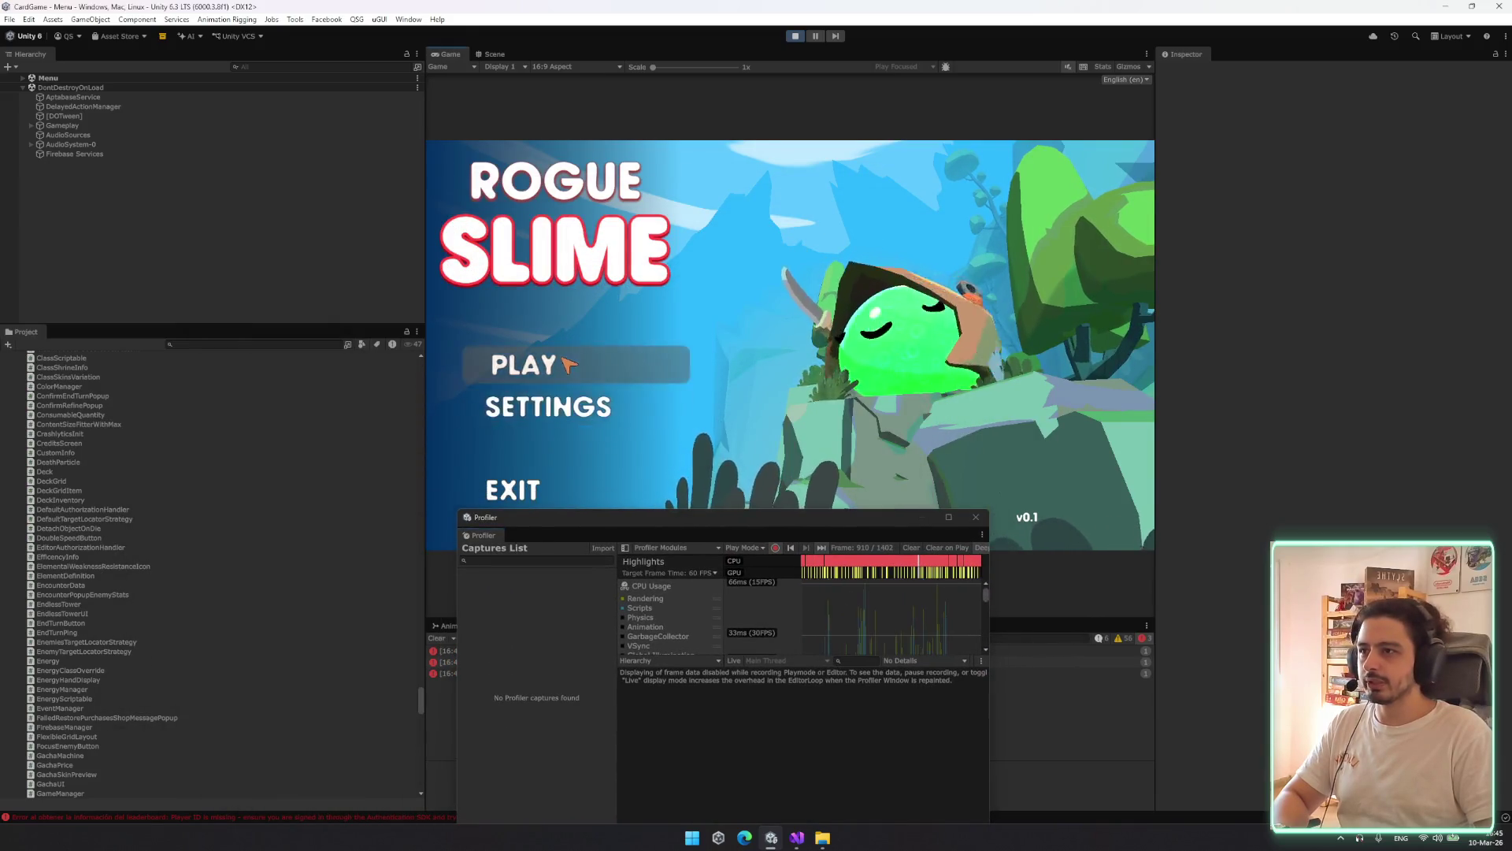
click(567, 364)
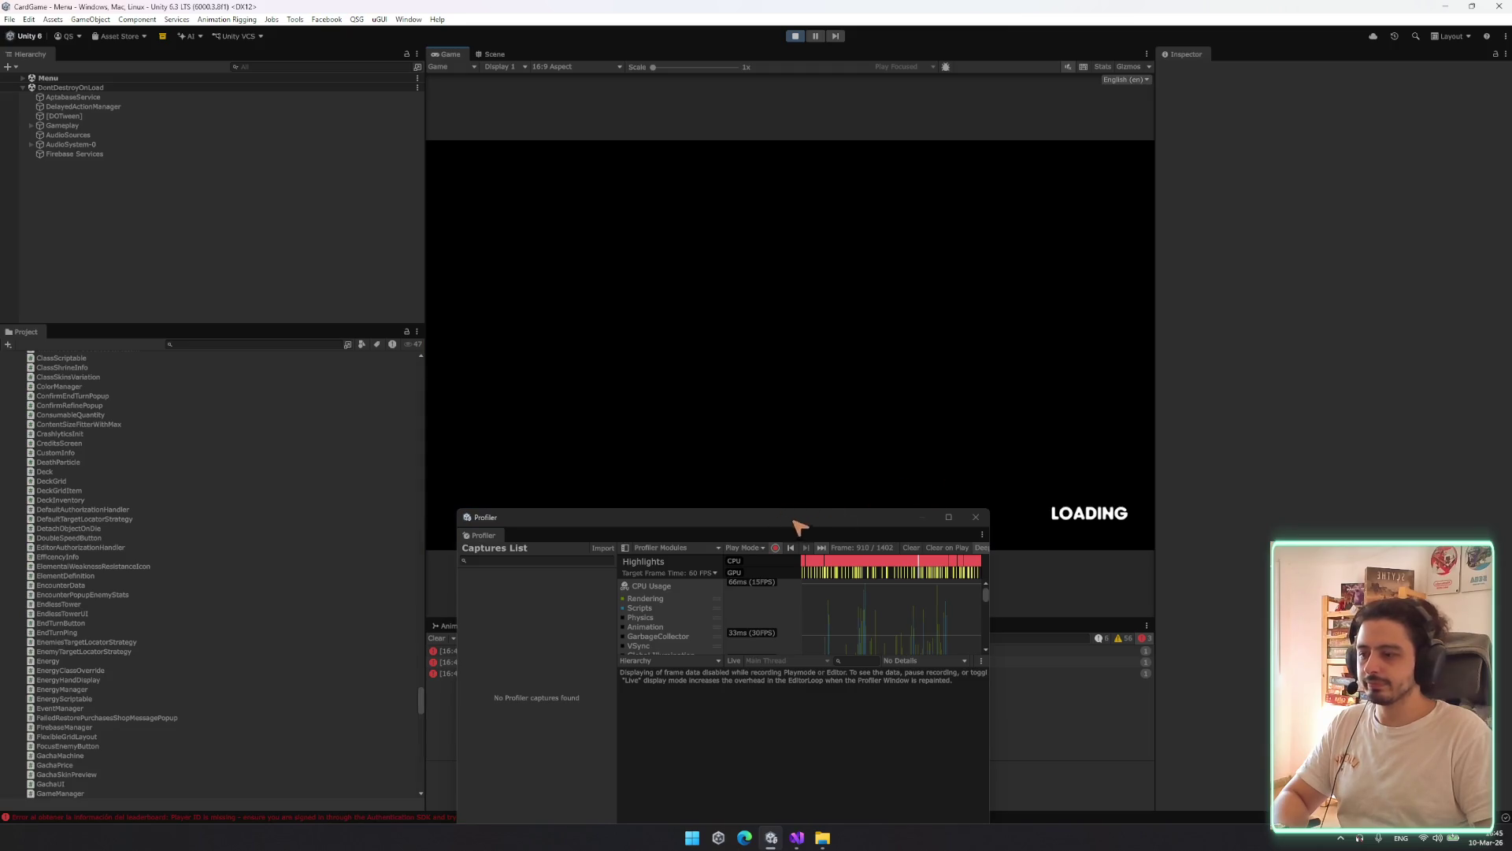
drag(740, 526, 871, 474)
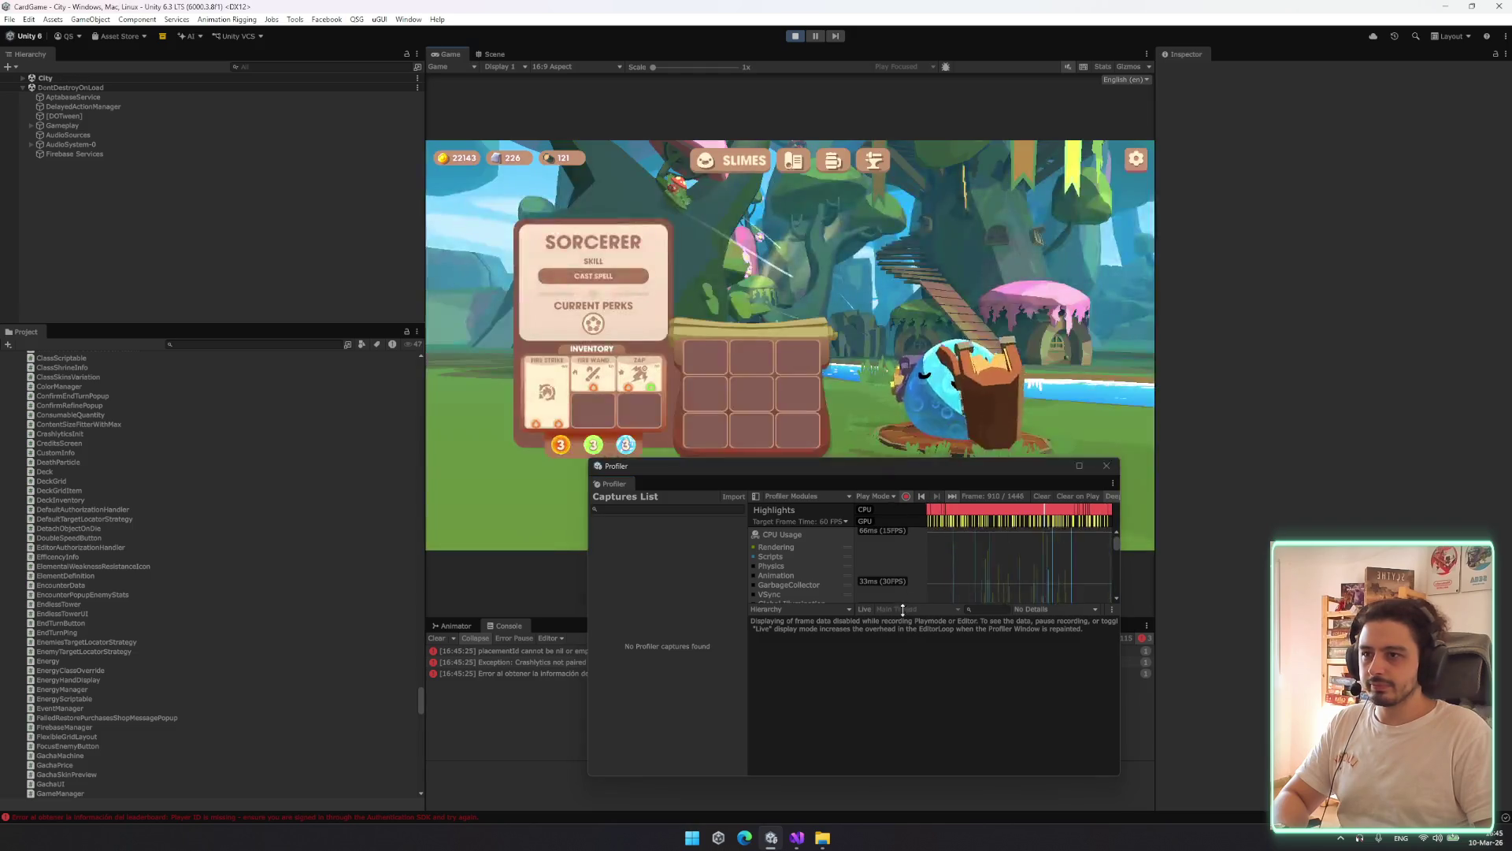
drag(903, 609, 907, 719)
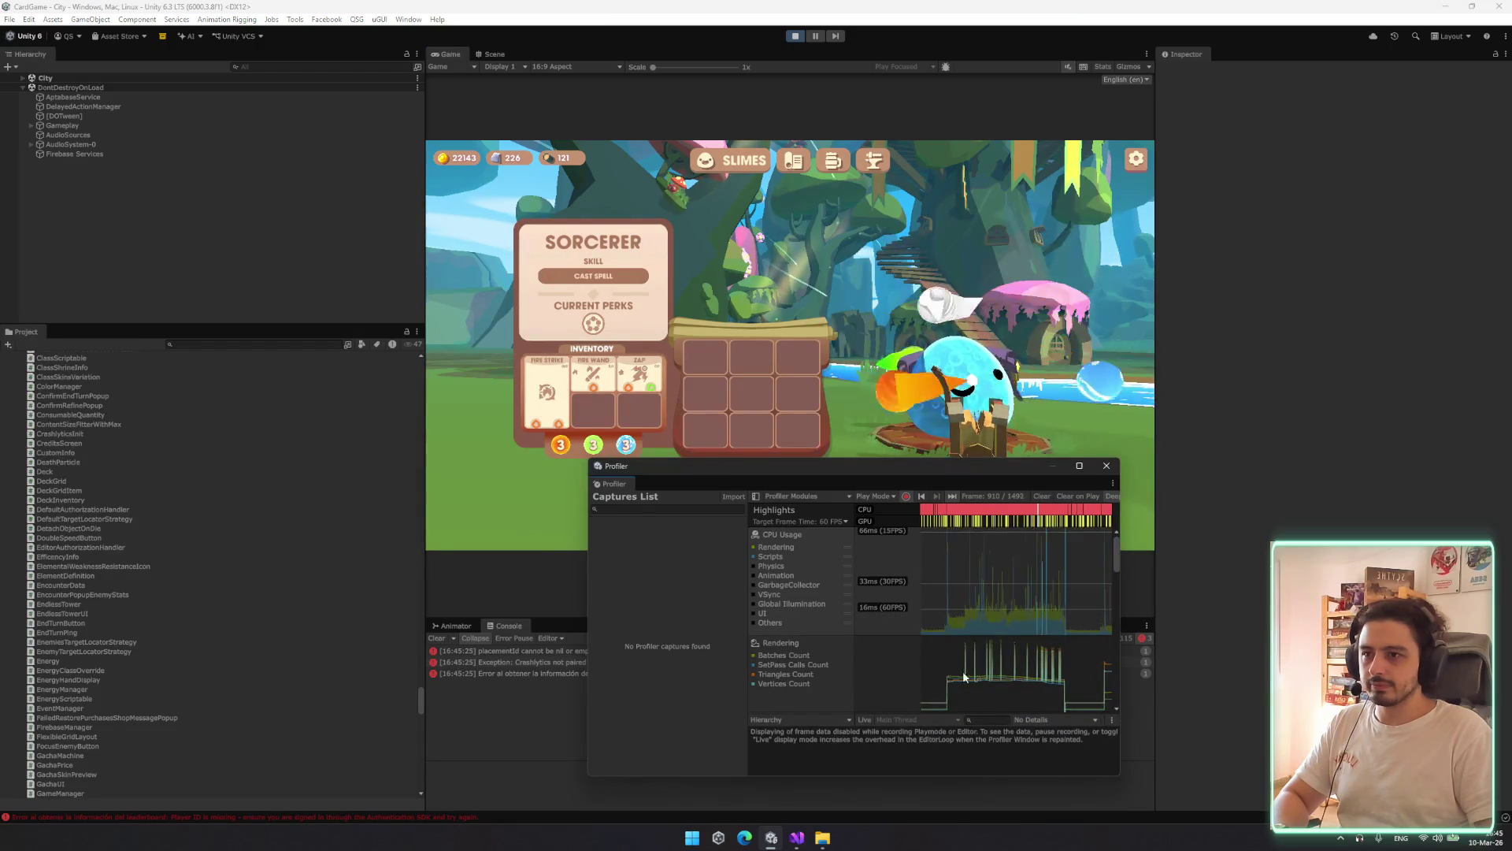
Open the ZAP card's detail tooltip in the inventory
click(644, 380)
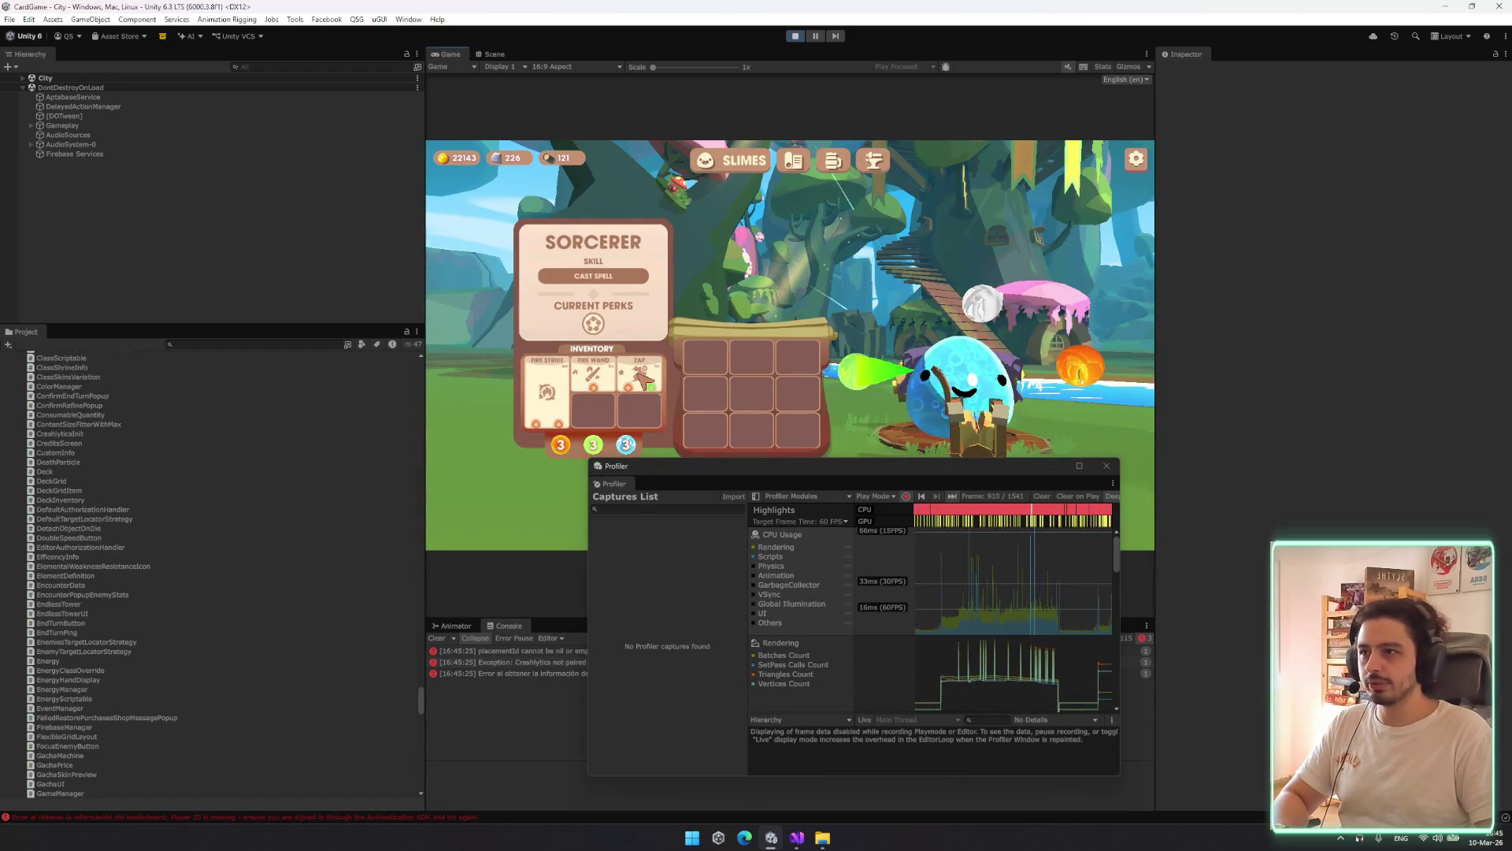
click(644, 380)
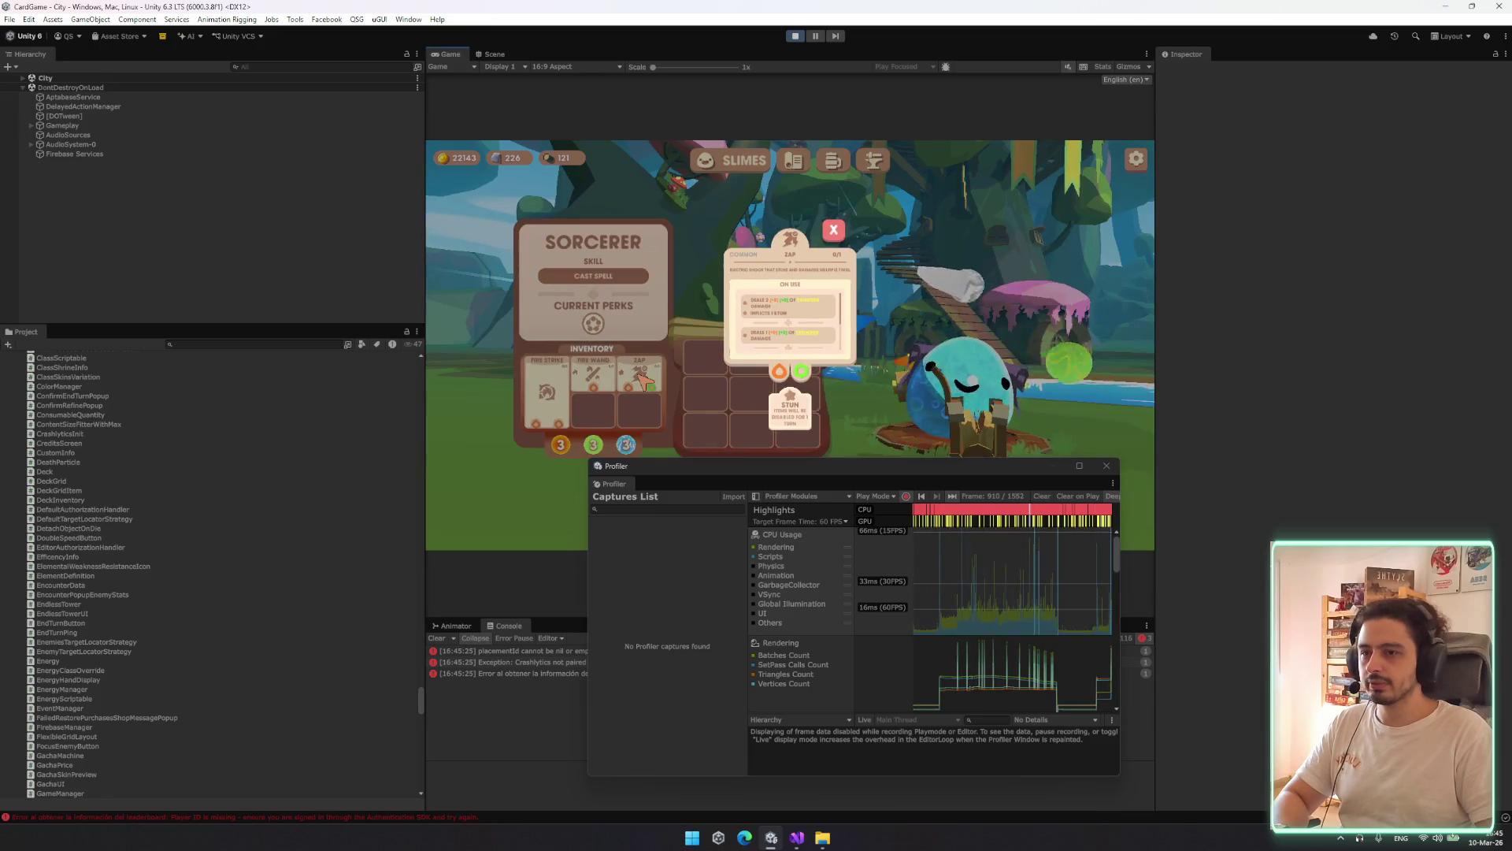
click(740, 421)
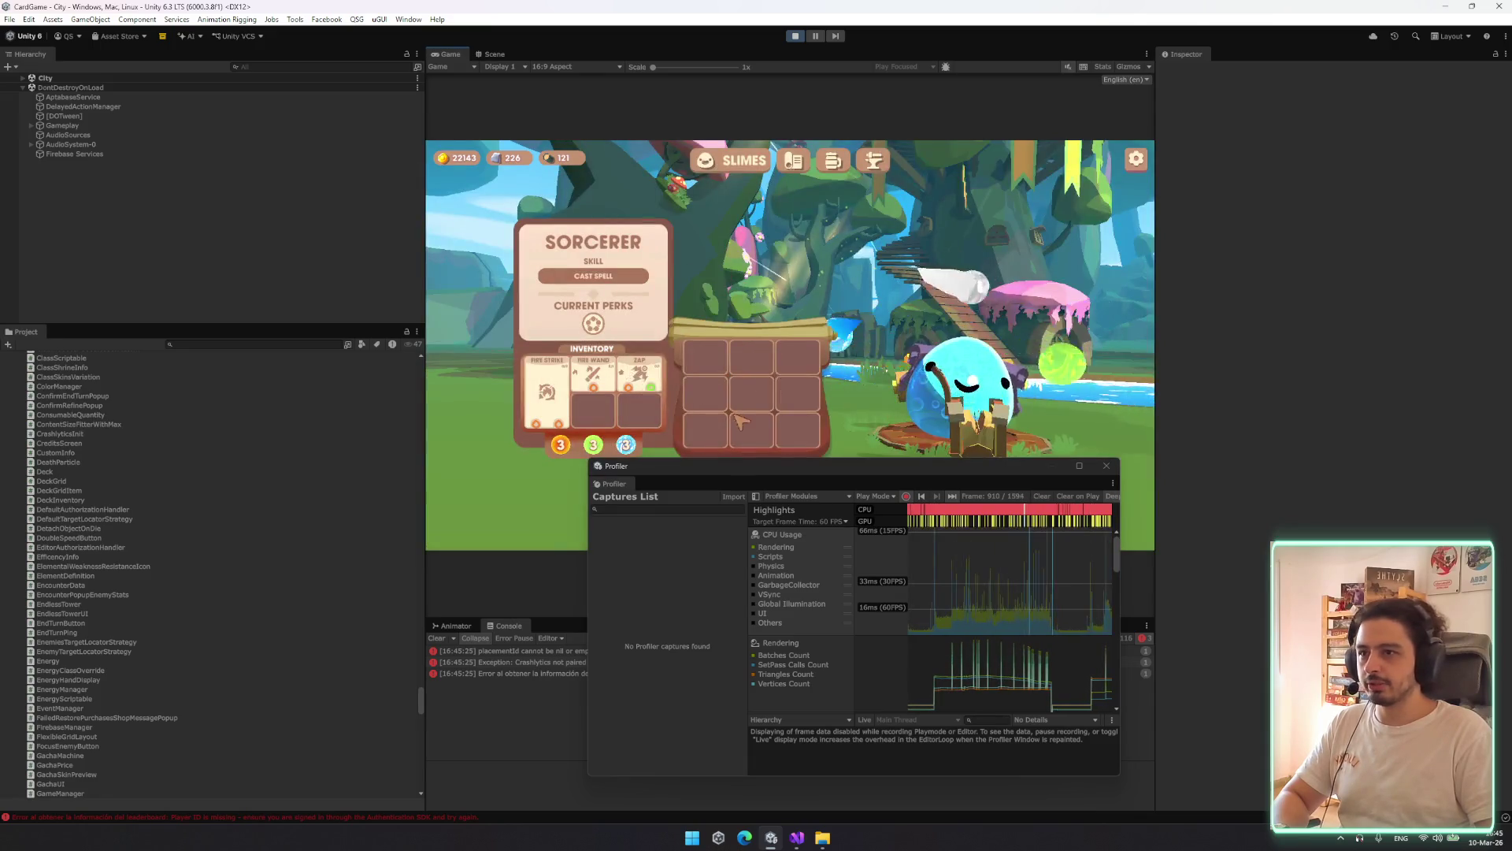
click(646, 378)
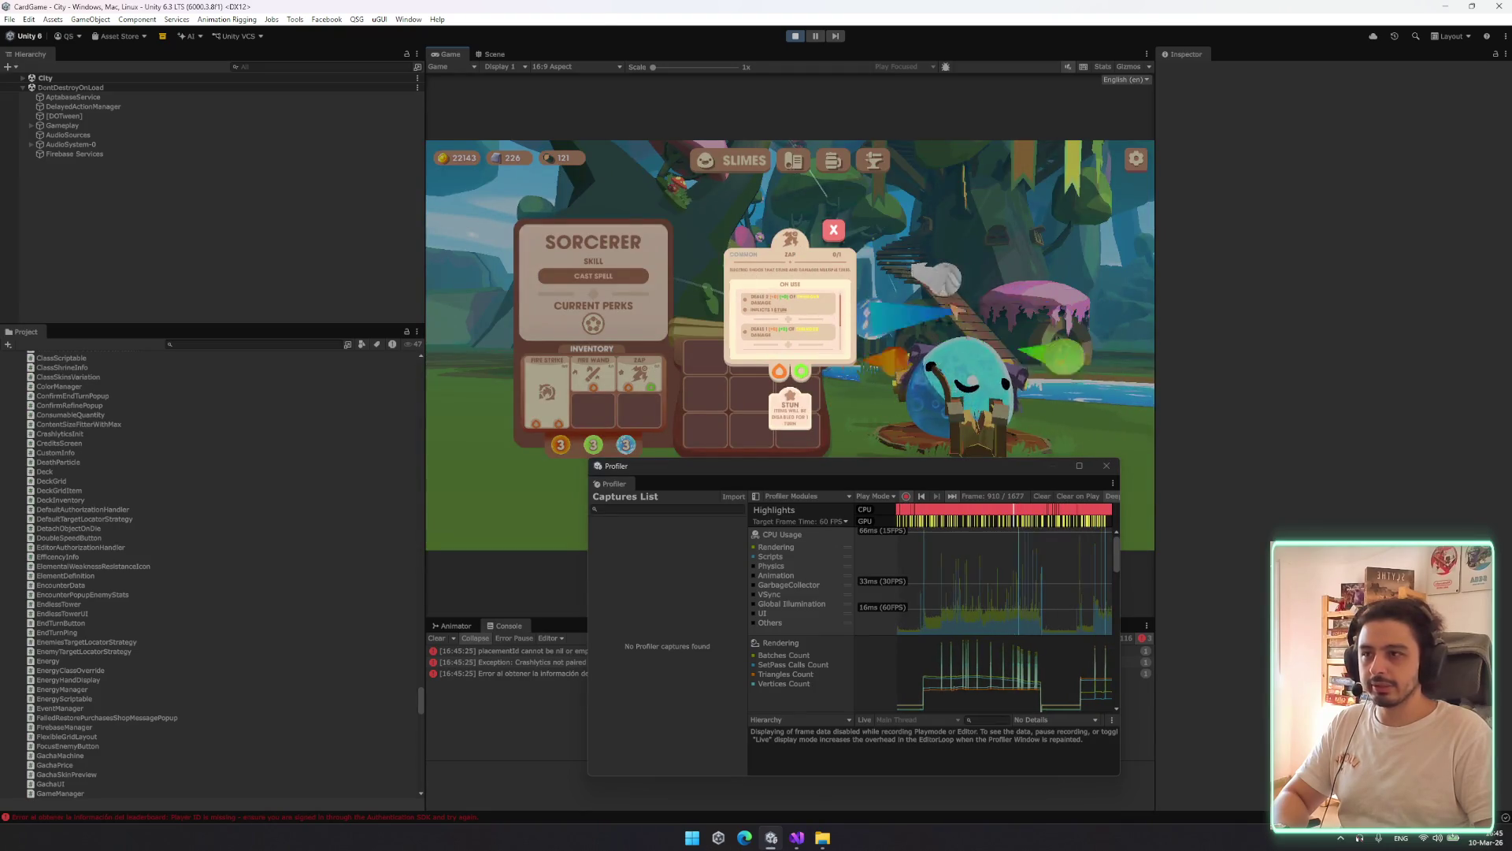
Pause the game and show a captured CPU frame's hierarchy breakdown
click(1016, 575)
click(1093, 563)
click(495, 53)
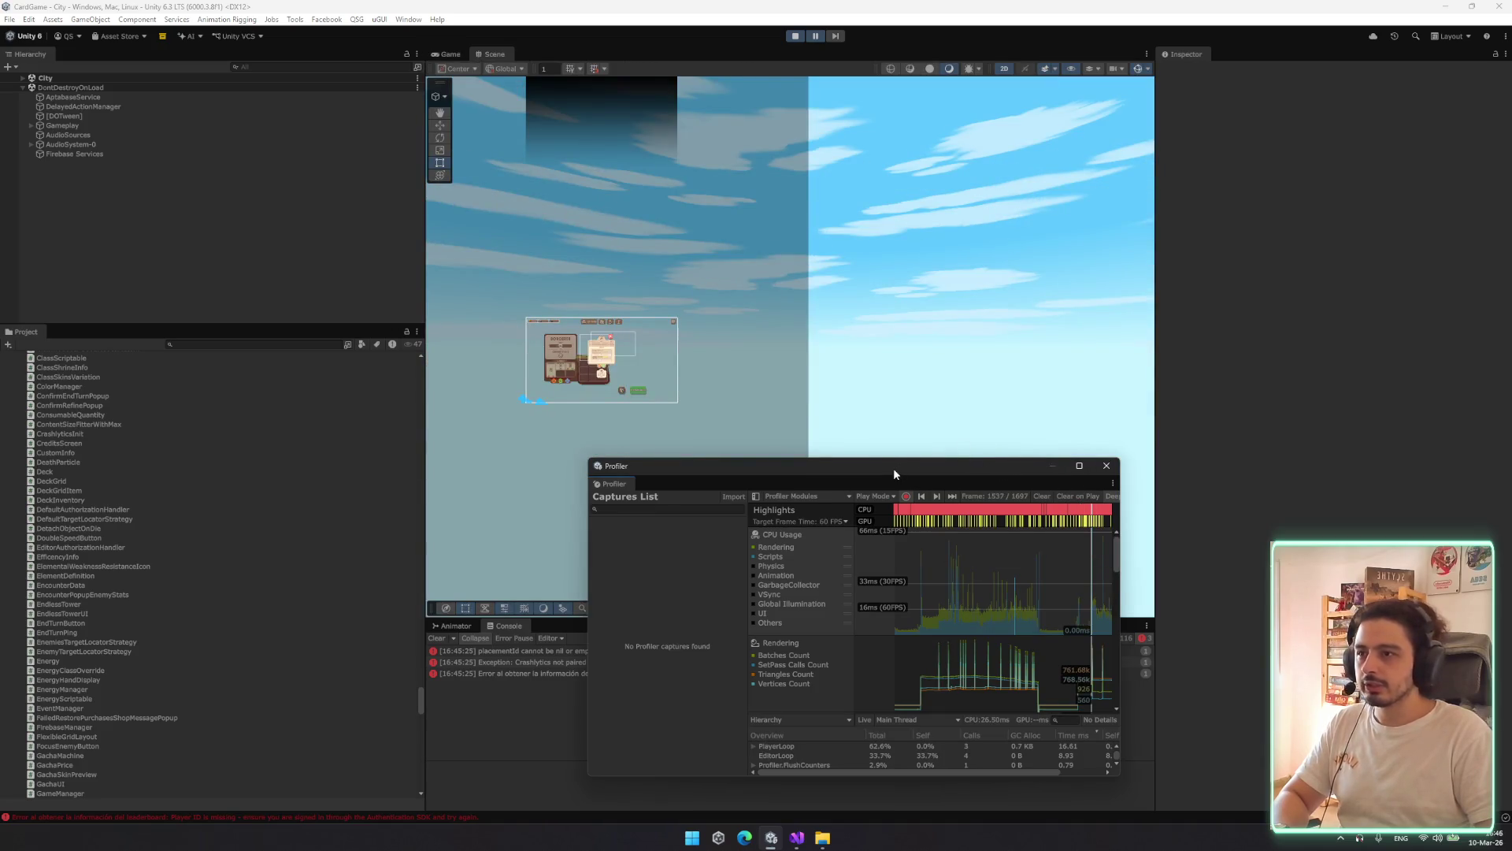
Enlarge the Profiler window and select frame 1541 in the CPU timeline
drag(893, 468, 782, 289)
click(851, 430)
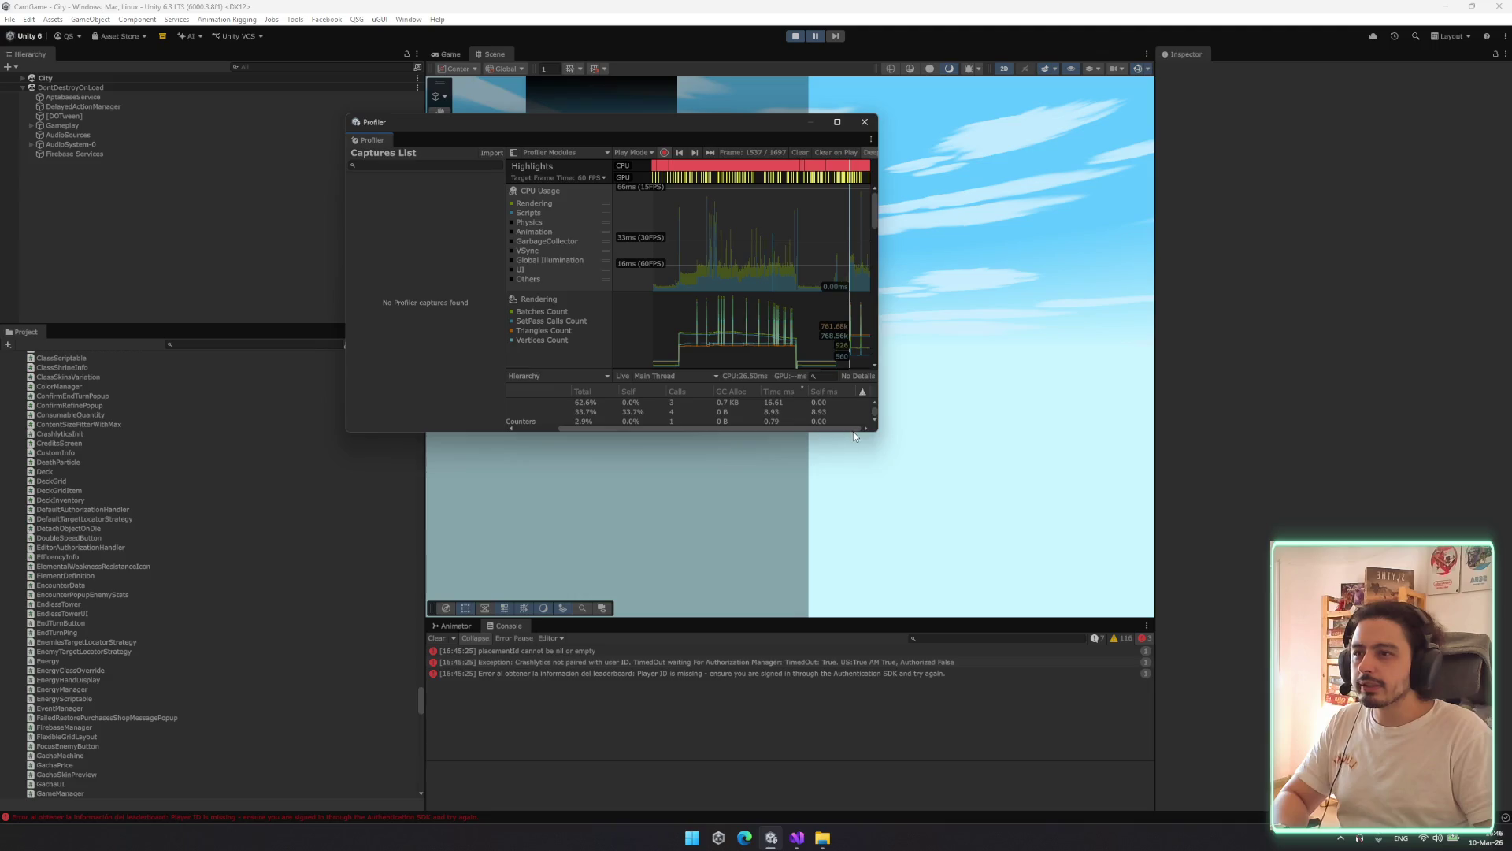
drag(857, 431, 840, 611)
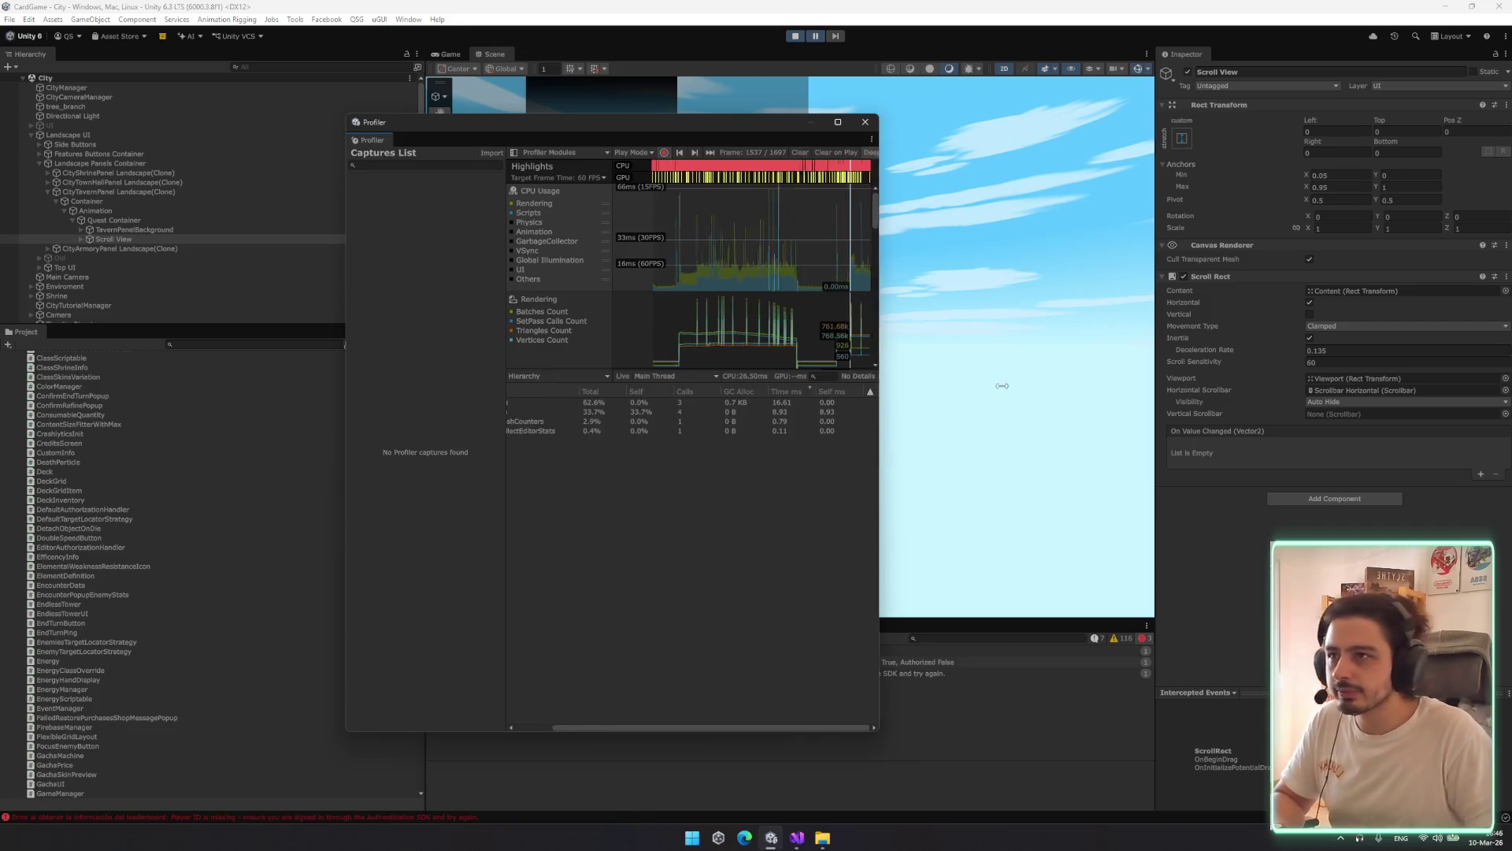
drag(883, 370, 1081, 371)
drag(970, 373, 995, 379)
drag(1042, 237, 1037, 239)
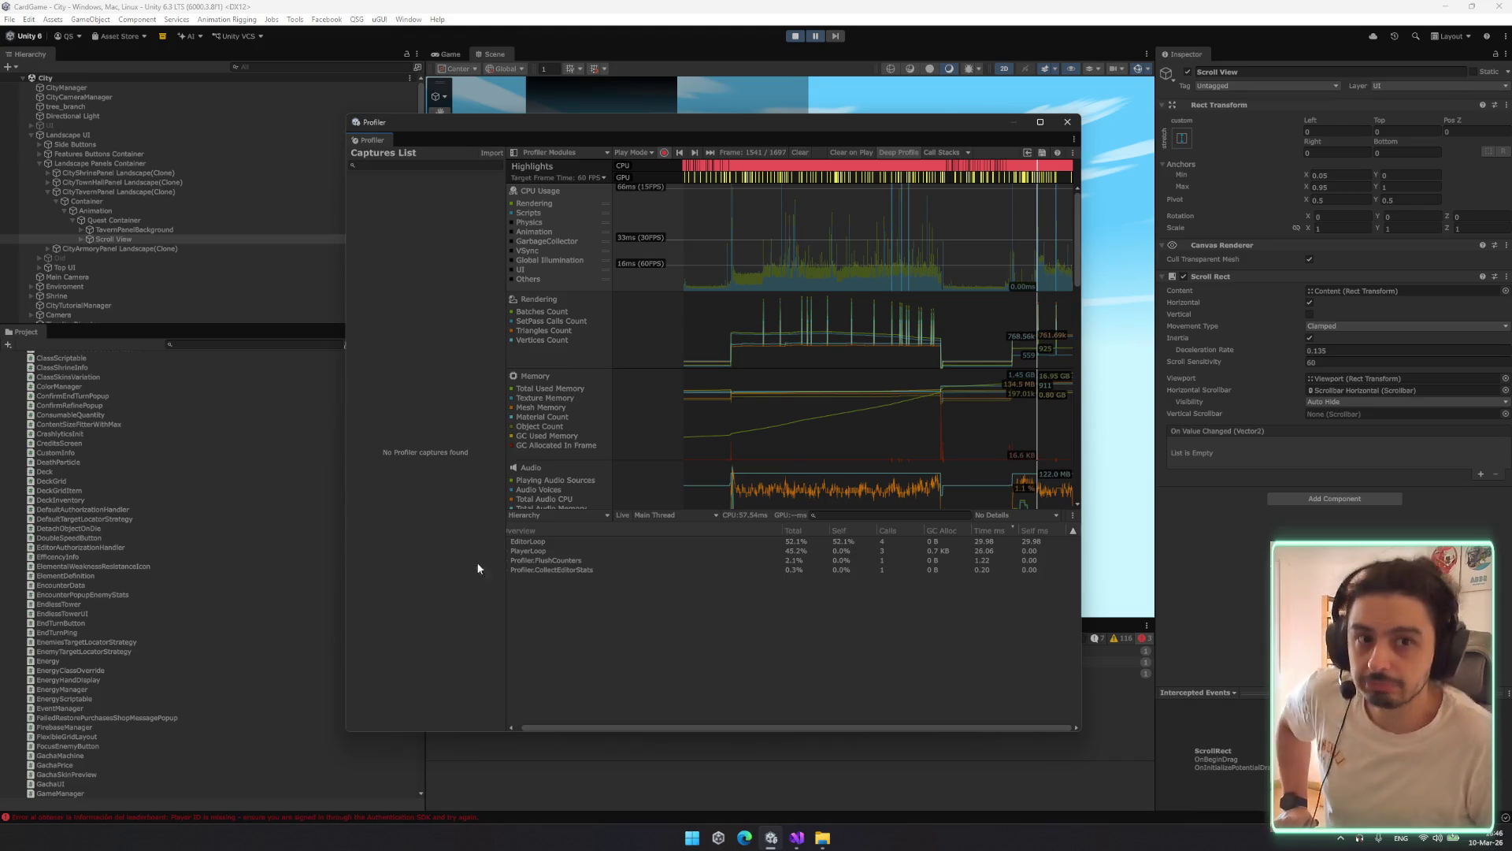
Expand PlayerLoop through UpdateScene and EventSystem.Update() to StandaloneInputModule.Process()
click(529, 550)
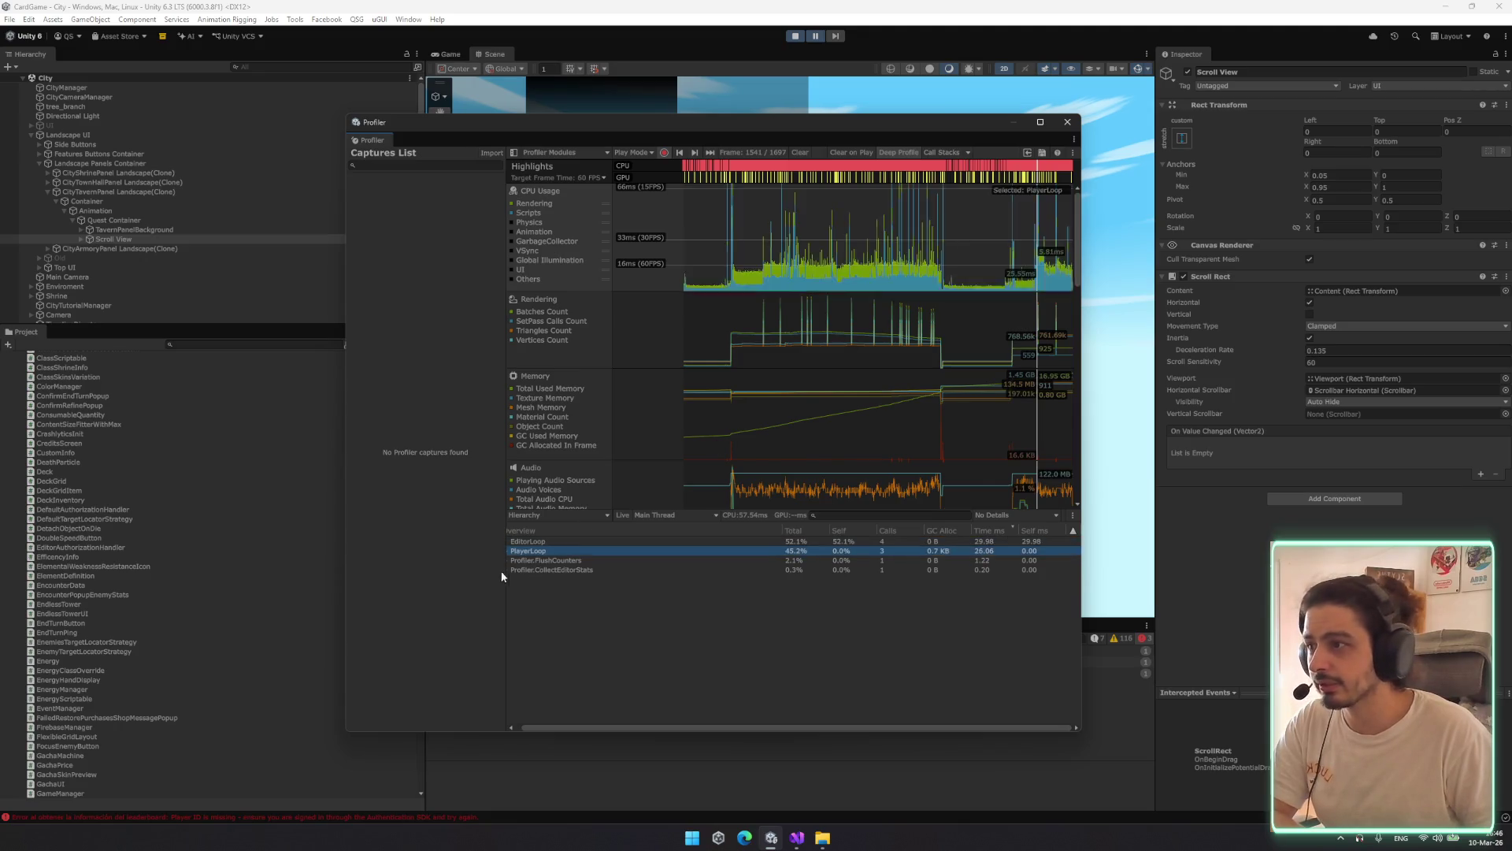
key(Right)
key(Left)
key(Right)
key(Down)
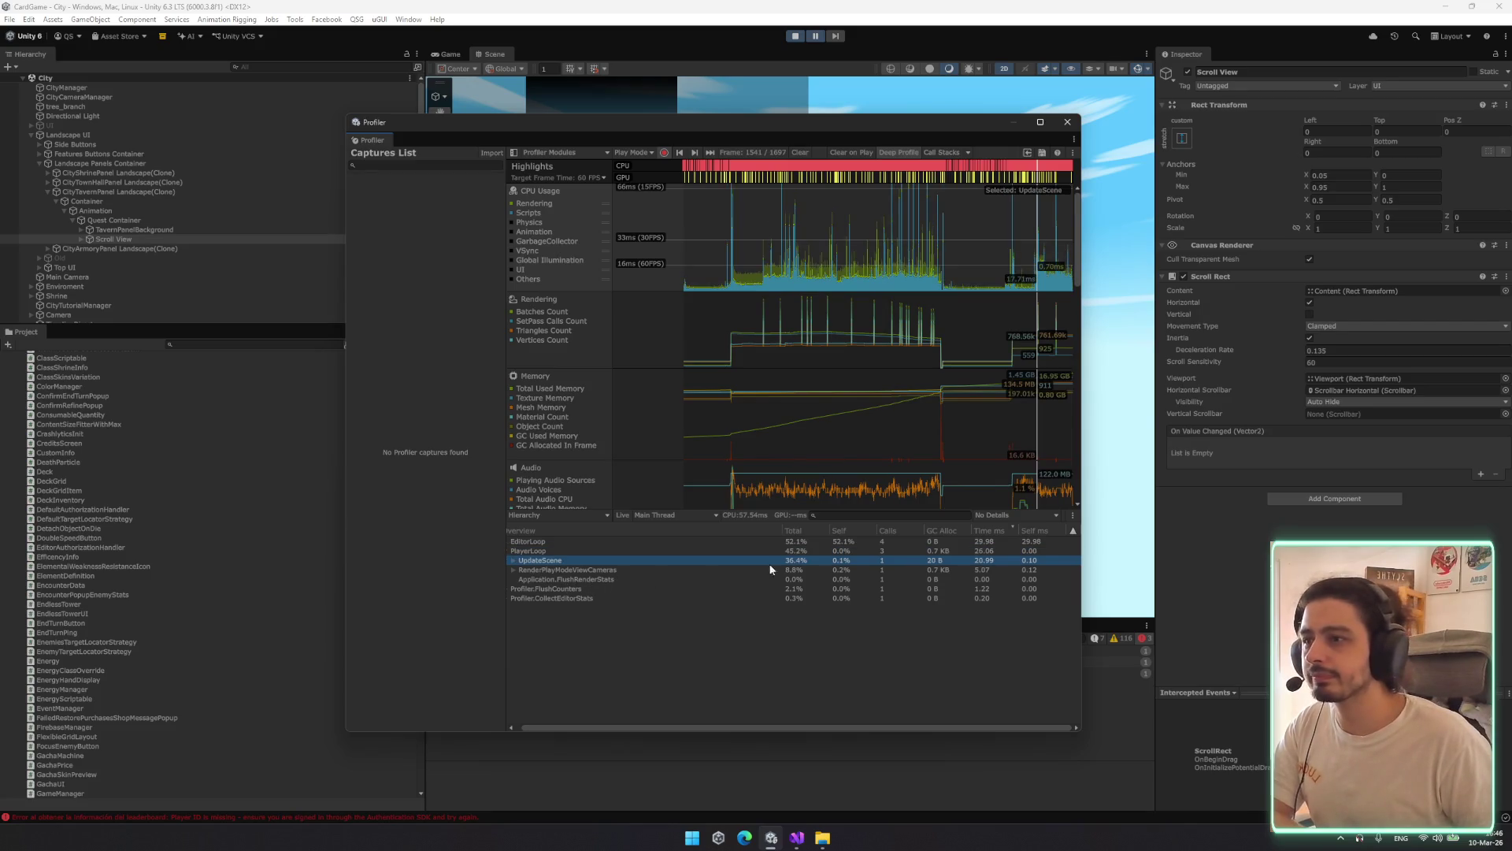
key(Right)
key(Down)
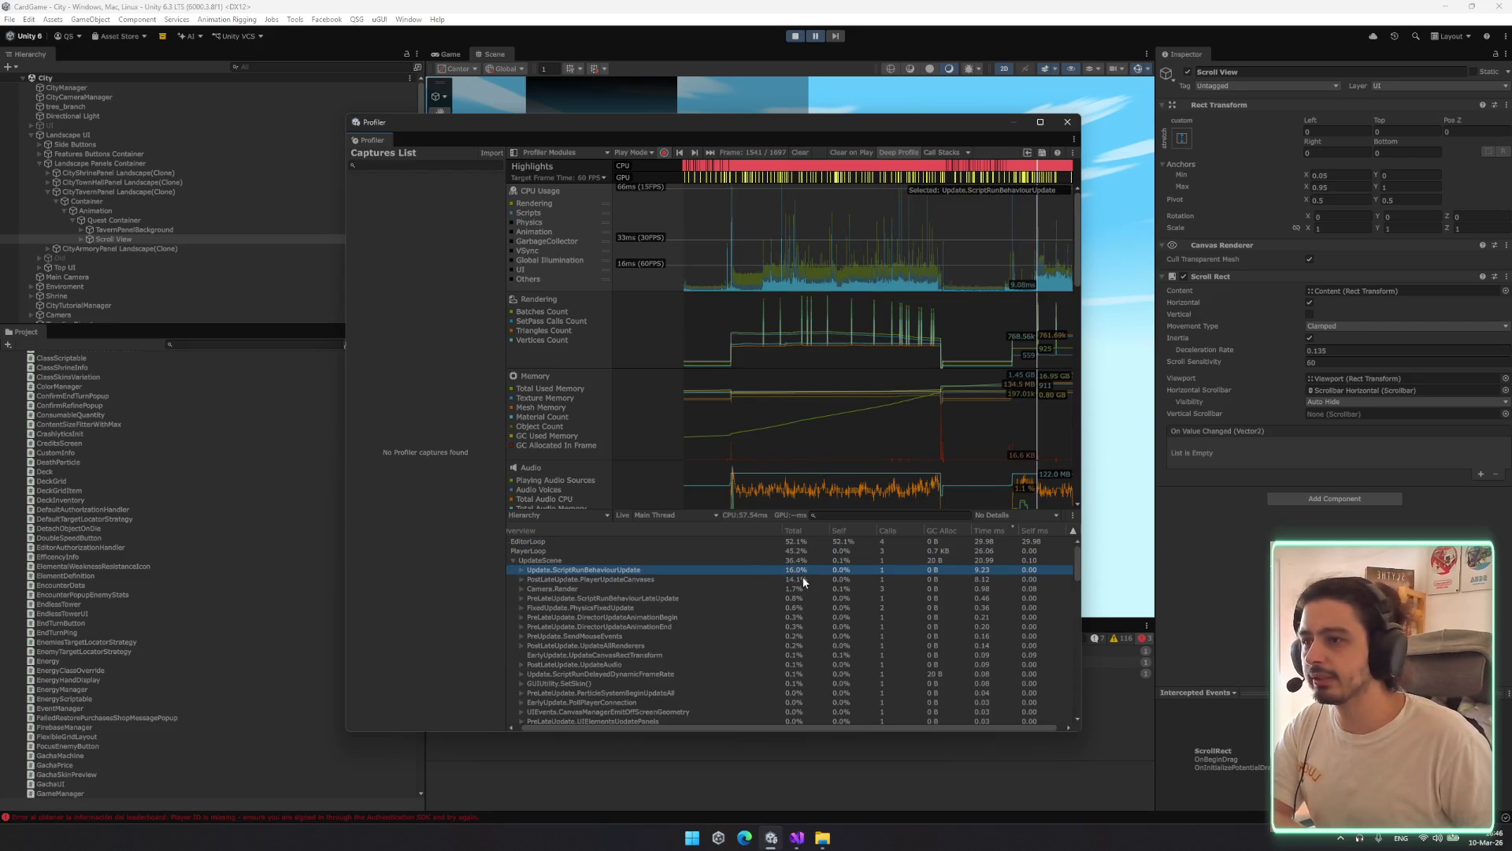
key(Right)
key(Down)
key(Right)
key(Down)
key(Right)
key(Down)
key(Right)
key(Down)
key(Down)
Collapse ProcessMouseEvent() and drill the canvas updates down to the registry's PerformUpdate()
key(Right)
key(Left)
key(Left)
key(Left)
key(Left)
key(Left)
key(Left)
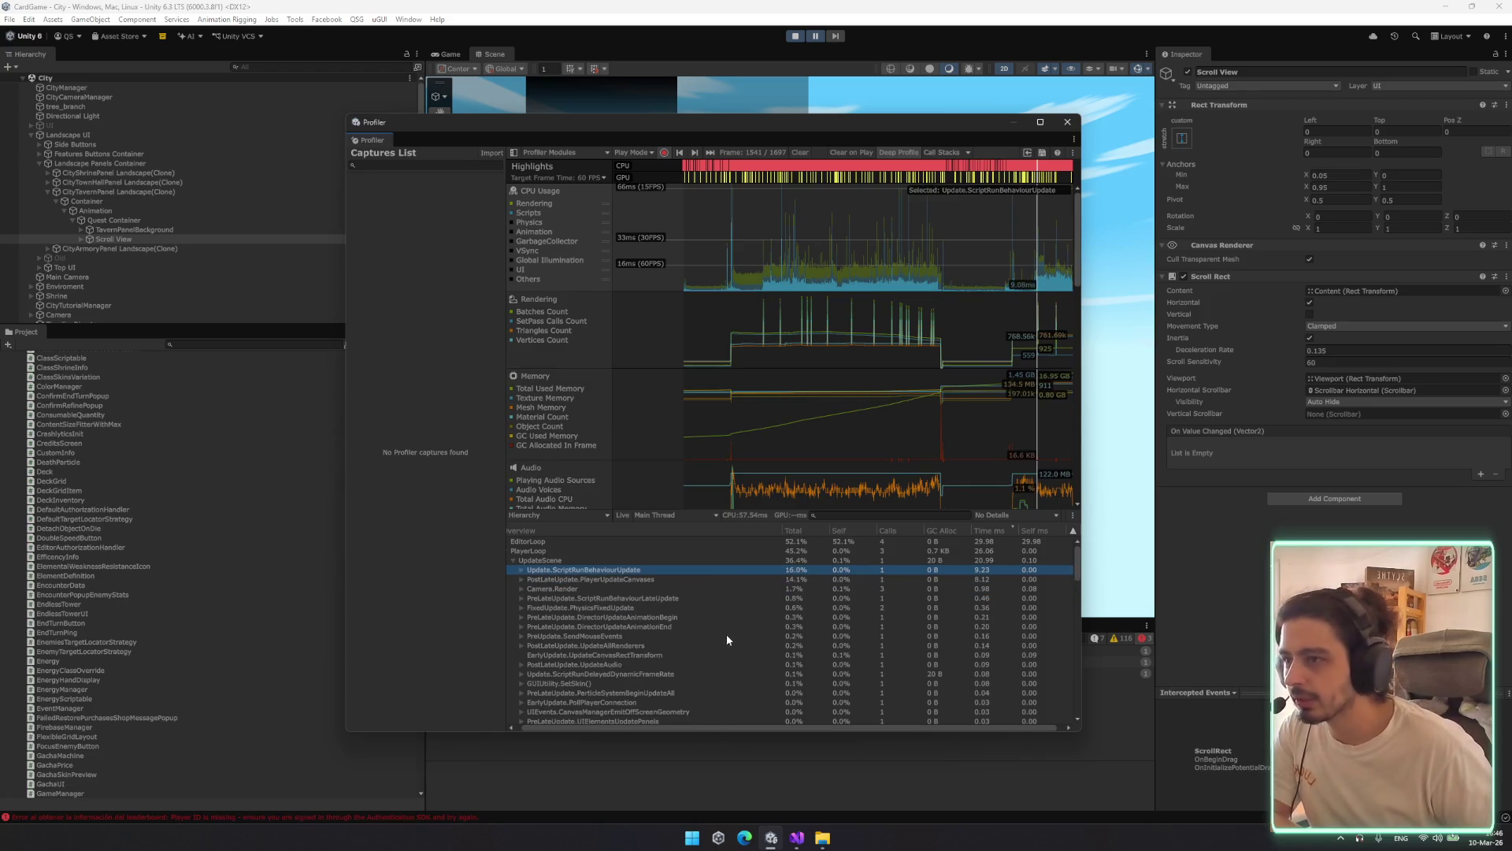
key(Down)
key(Right)
key(Down)
key(Right)
key(Down)
key(Right)
key(Right)
key(Down)
key(Right)
key(Down)
key(Right)
key(Down)
Drill through CanvasUpdate.PreRender and TextMeshProUGUI.Rebuild() to GenerateTextMesh() and TMP.GenerateText
key(Right)
key(Down)
key(Right)
key(Down)
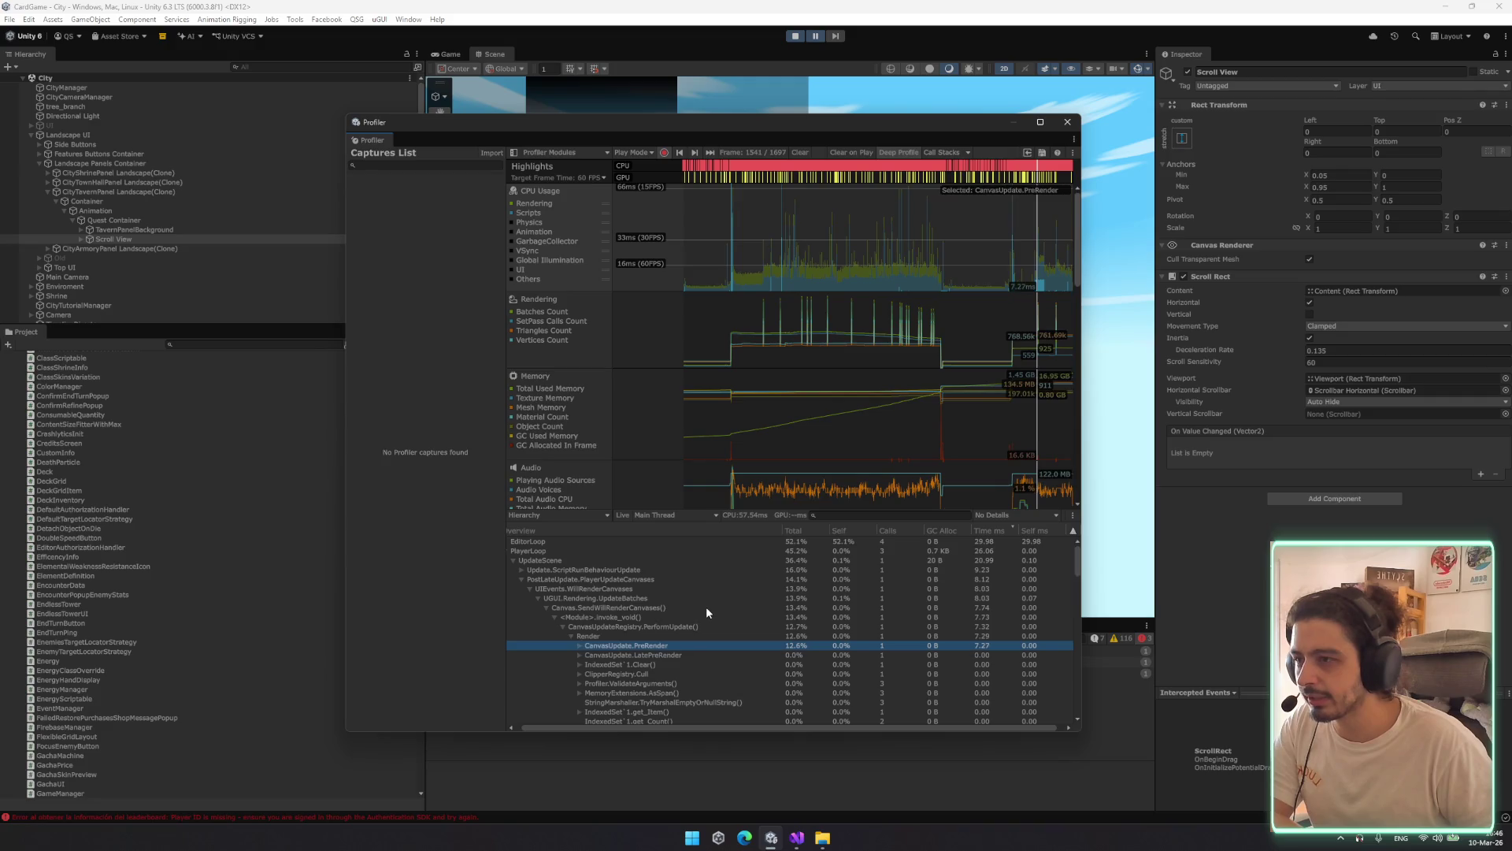
key(Right)
key(Down)
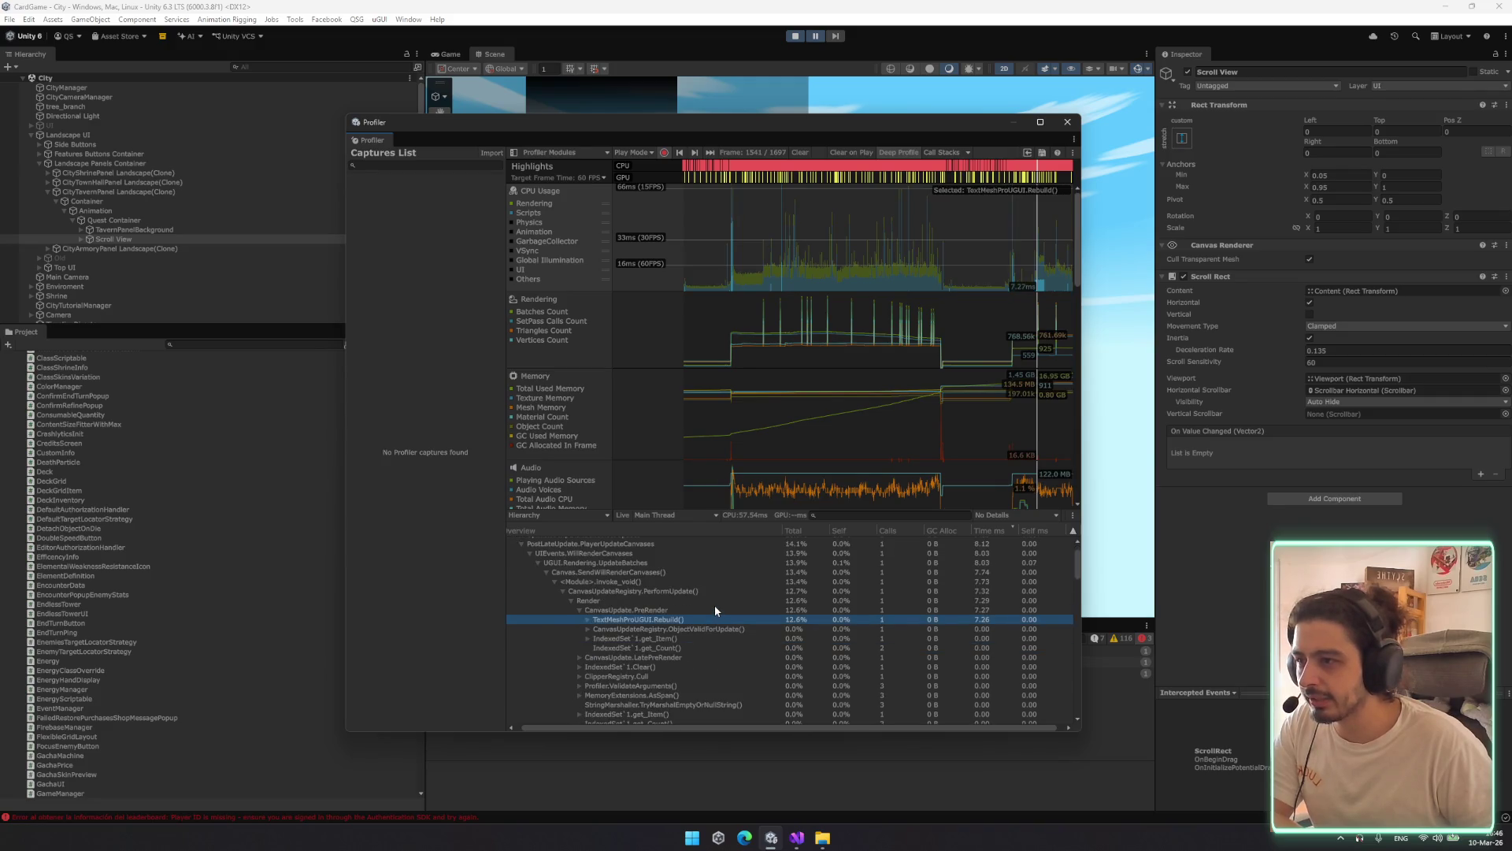
key(Right)
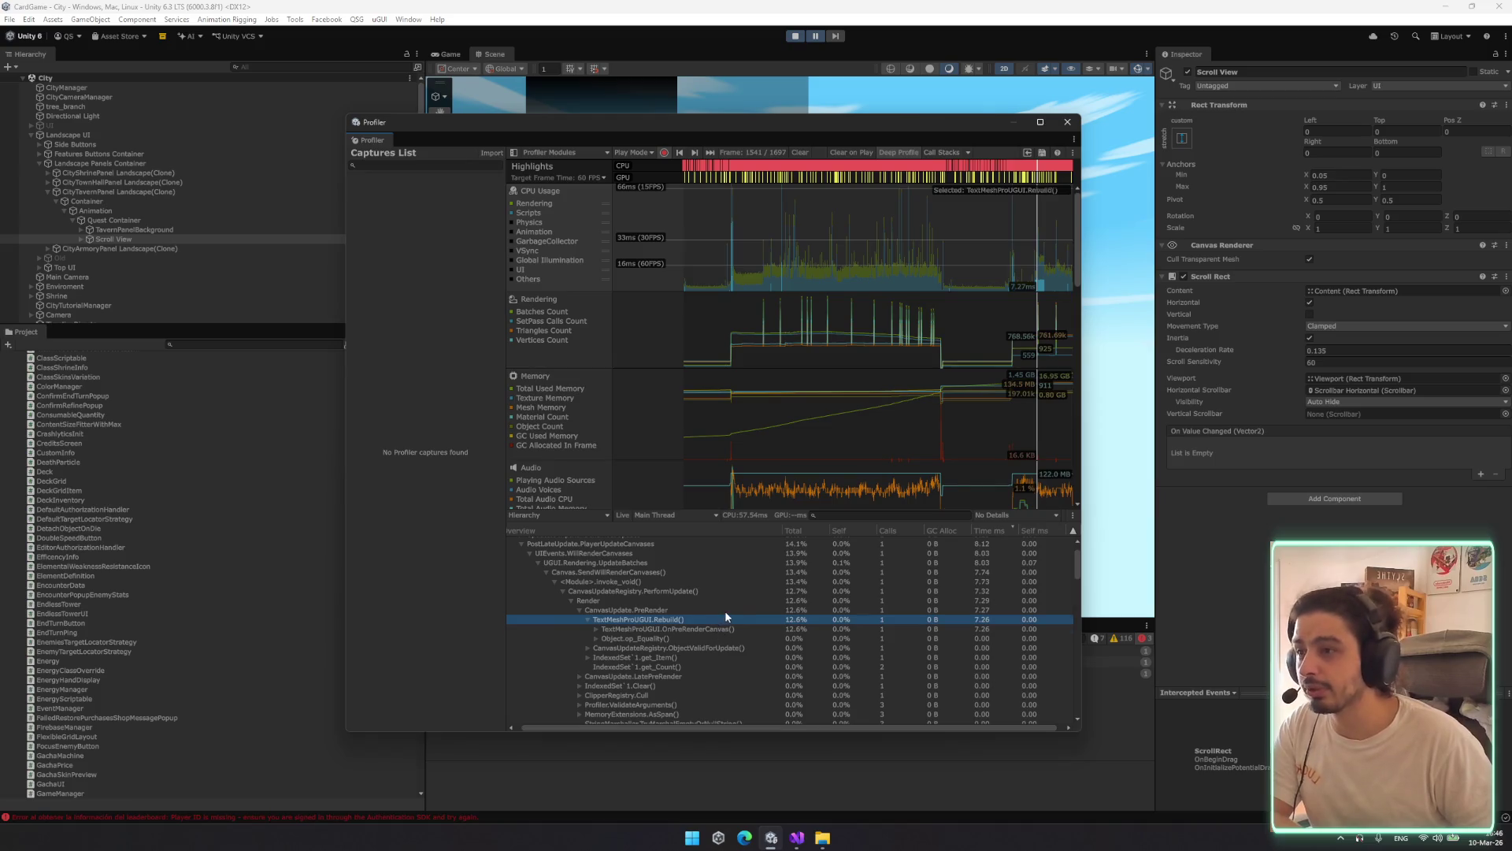
key(Down)
key(Right)
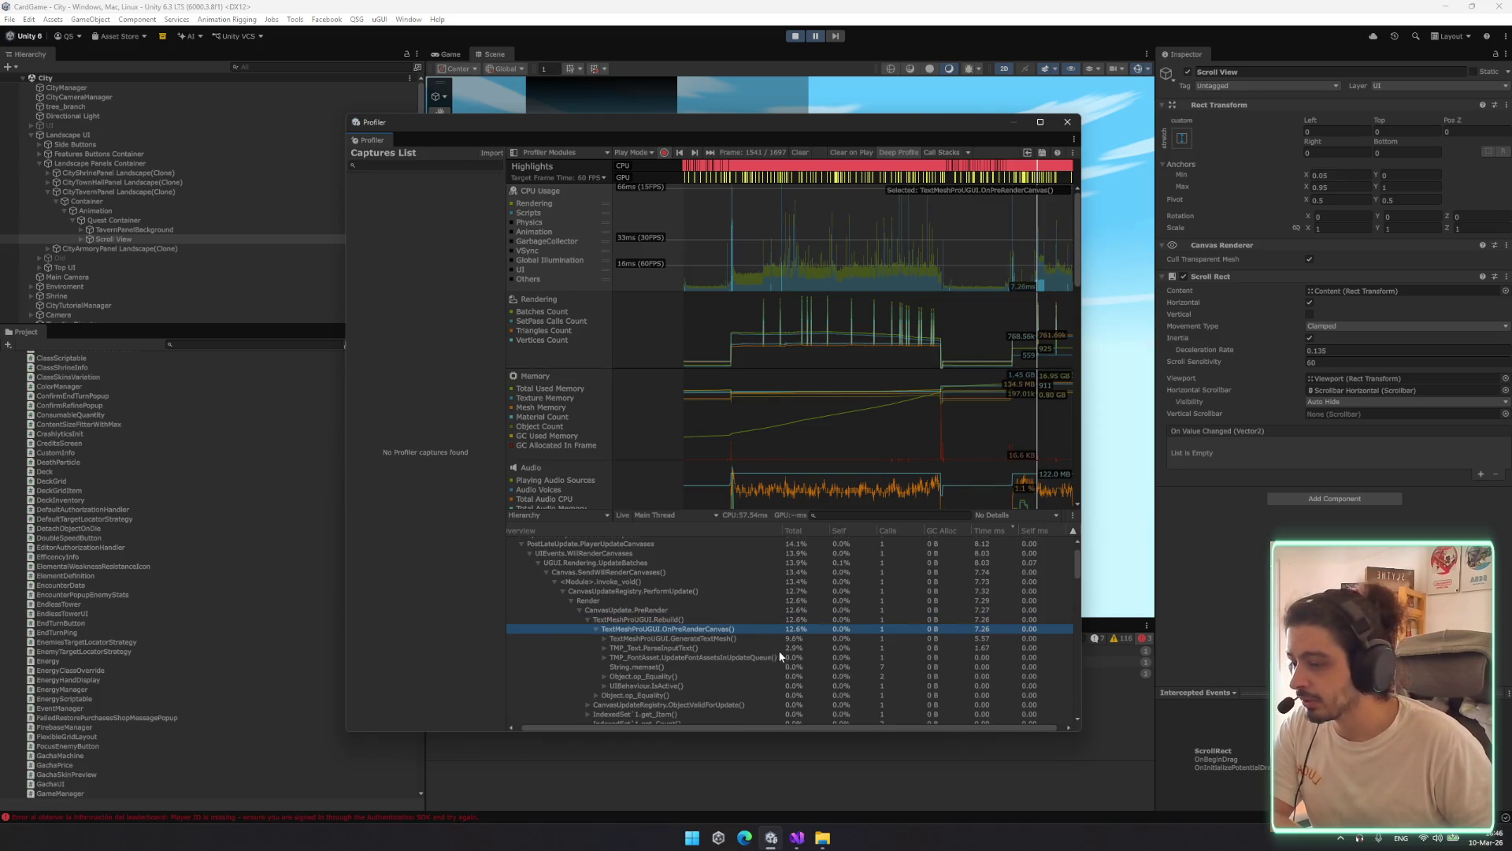
key(Down)
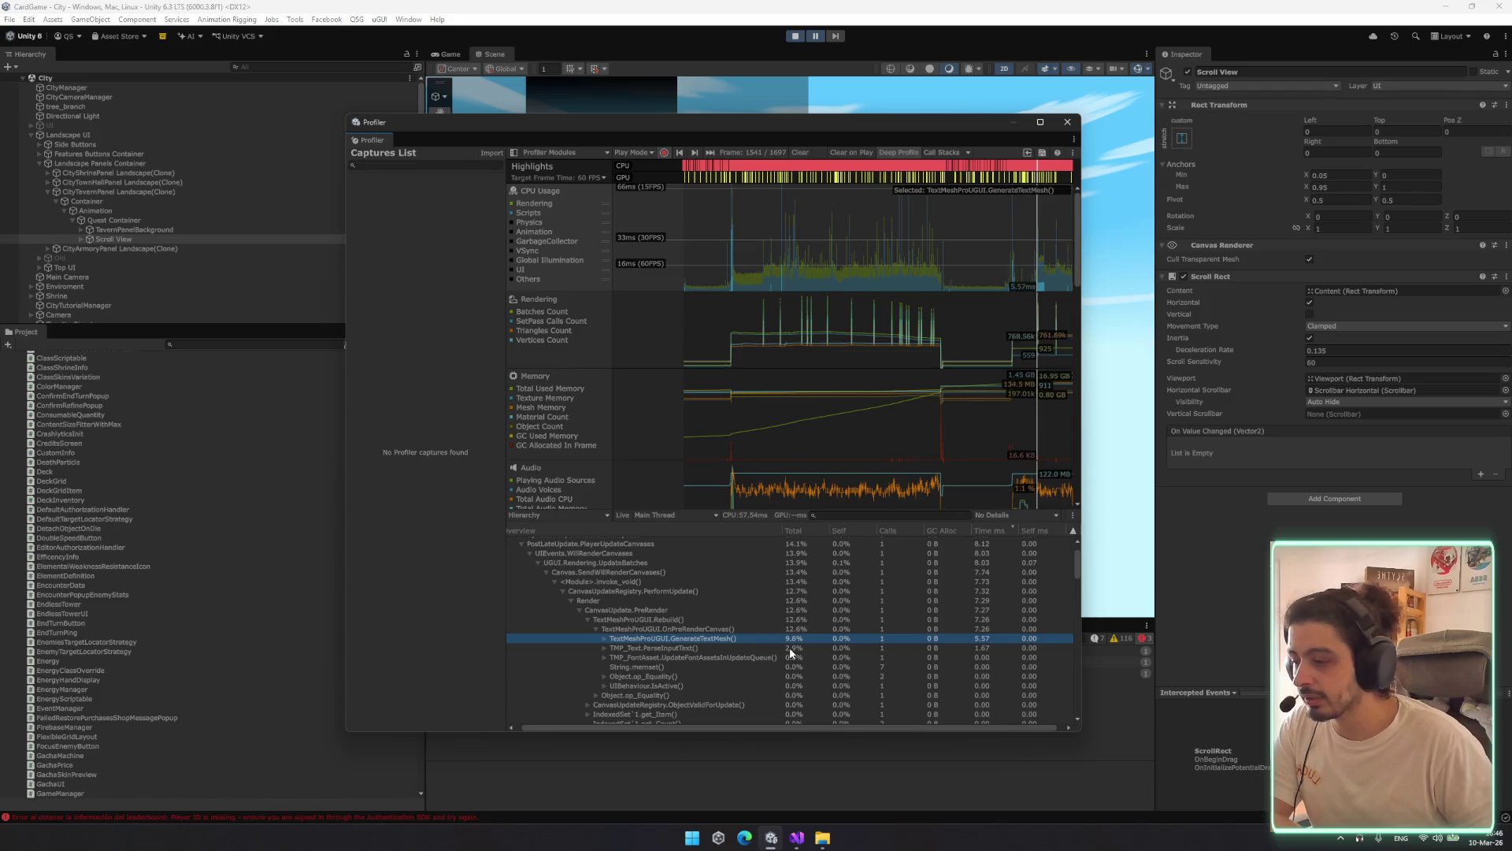
key(Right)
key(Down)
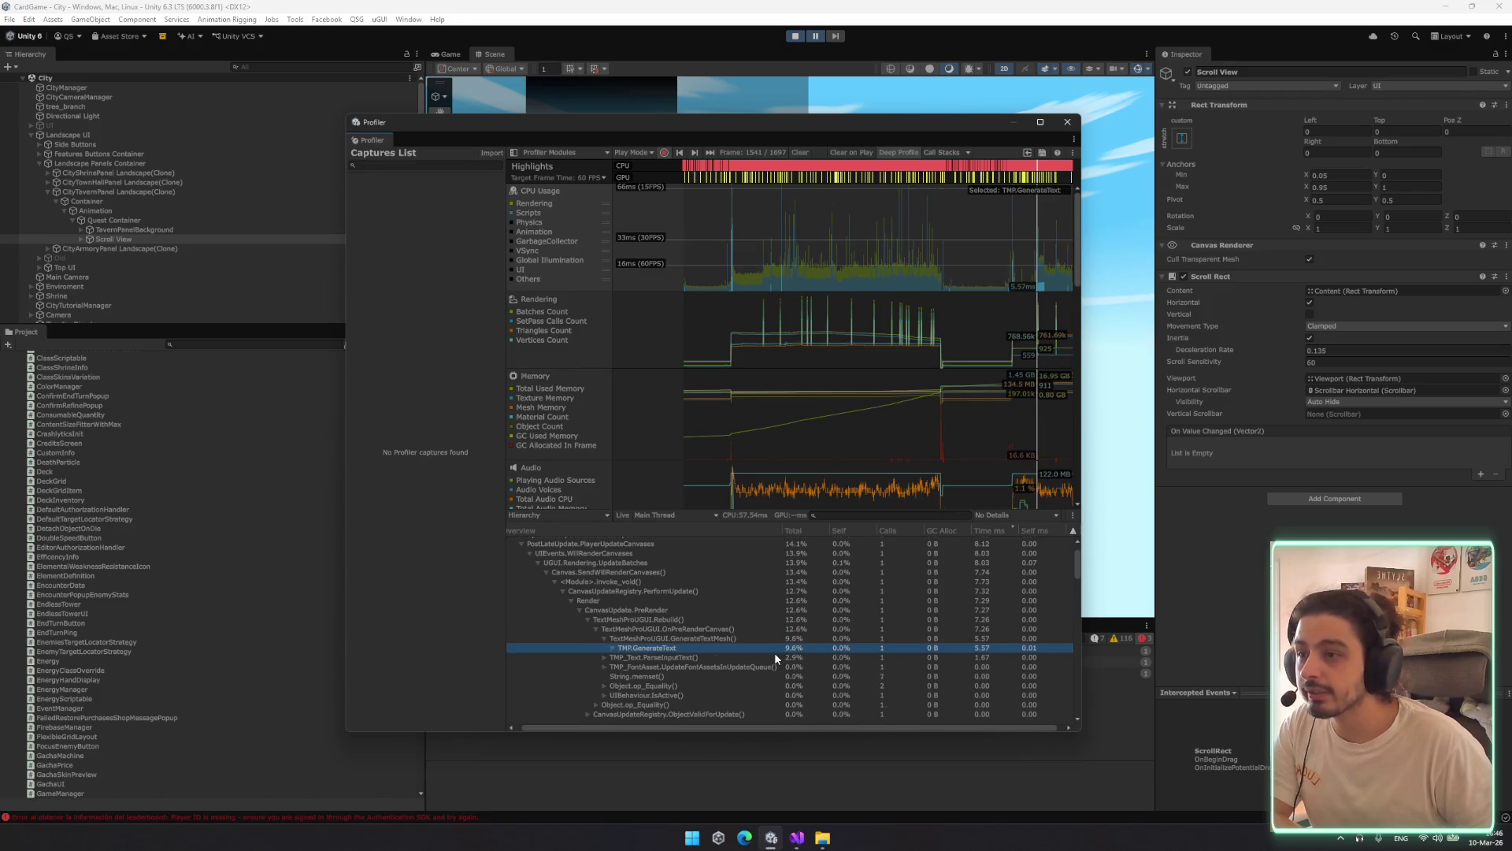
scroll(767, 658, down, 2)
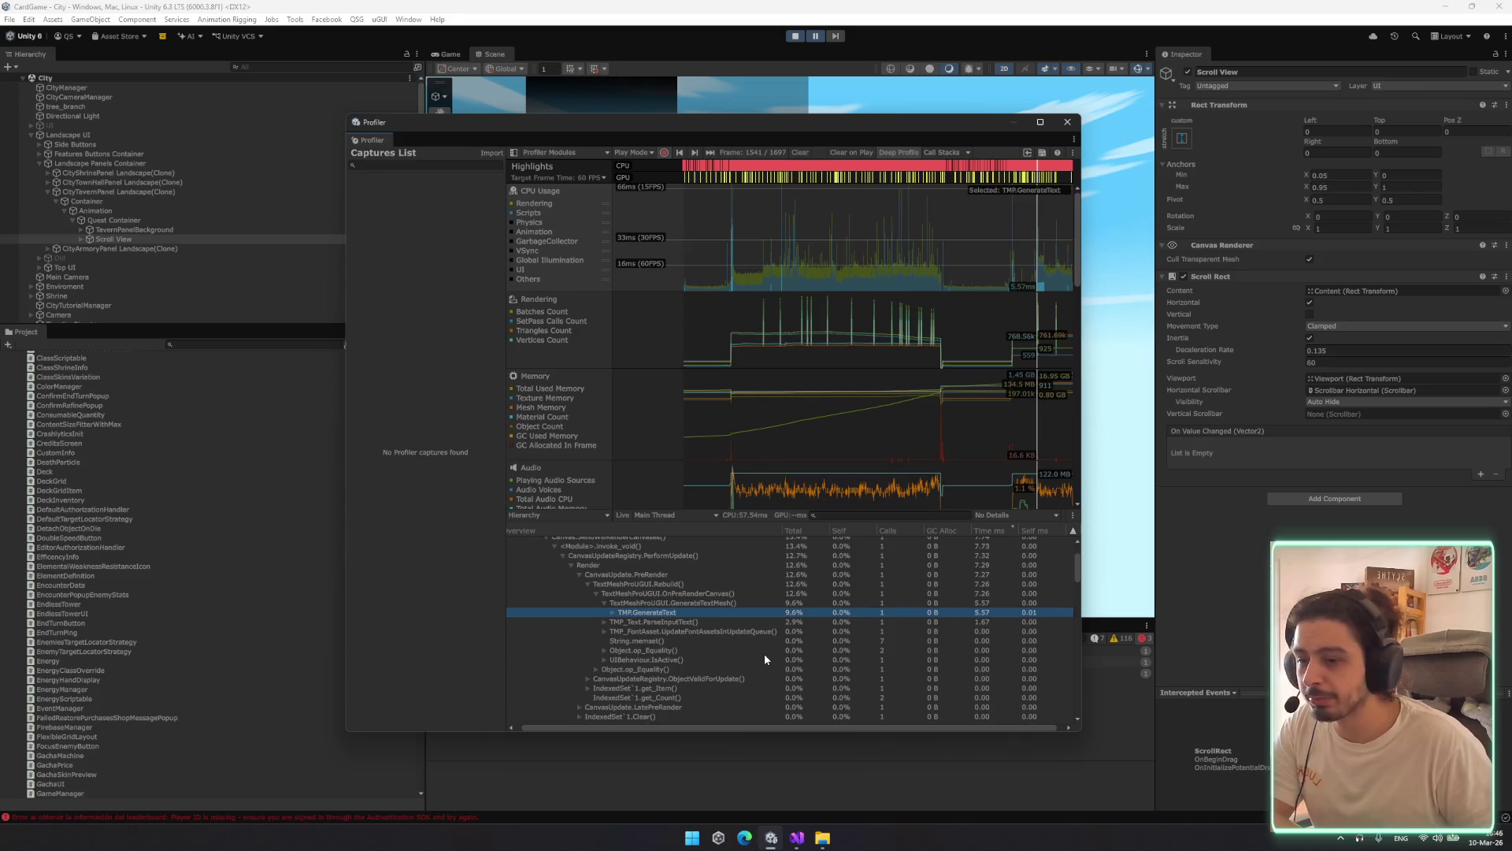
key(Left)
key(Left)
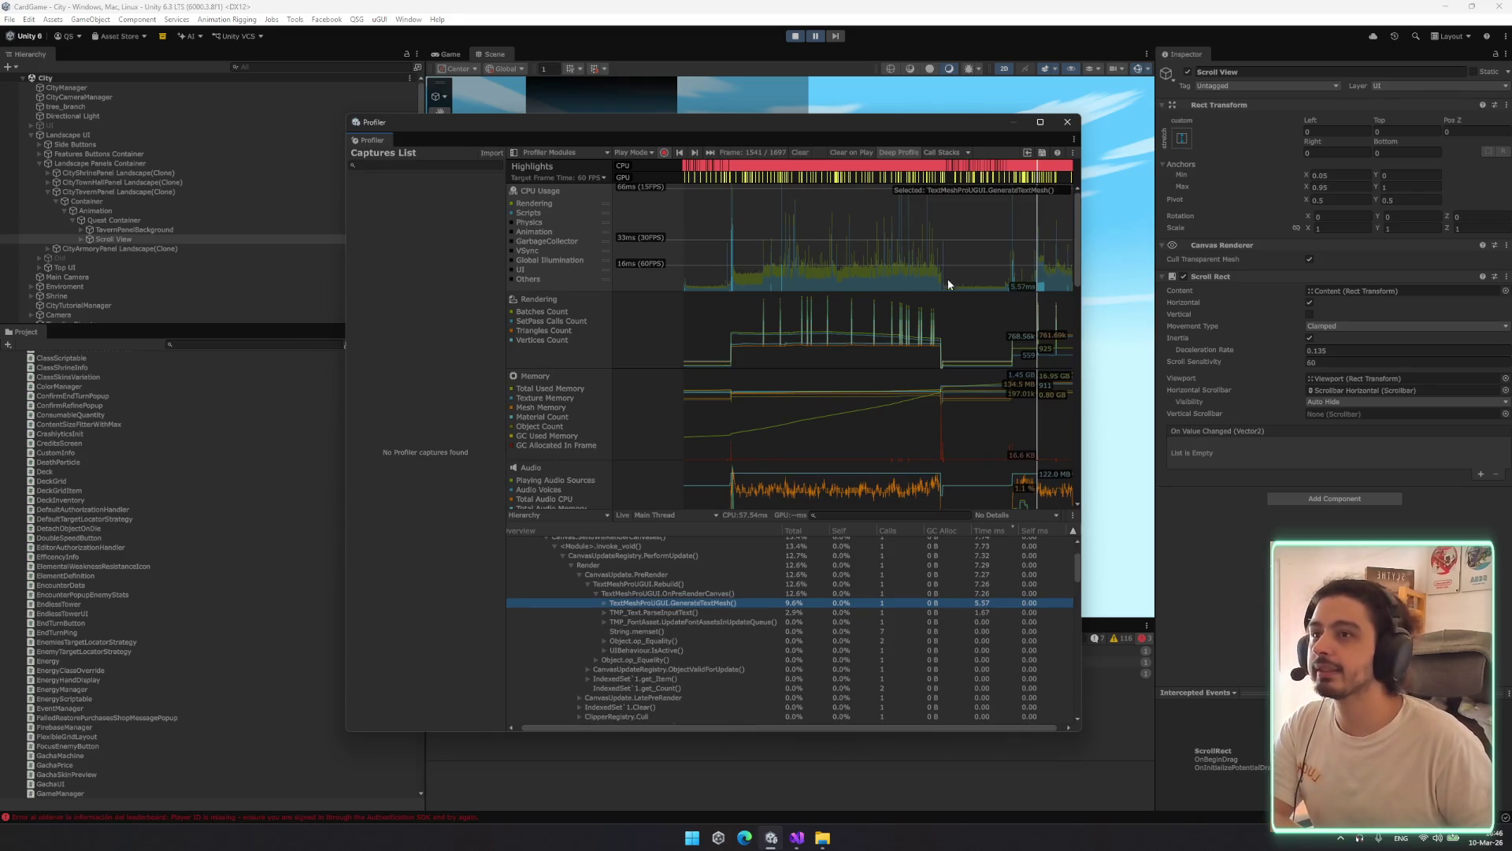
click(793, 783)
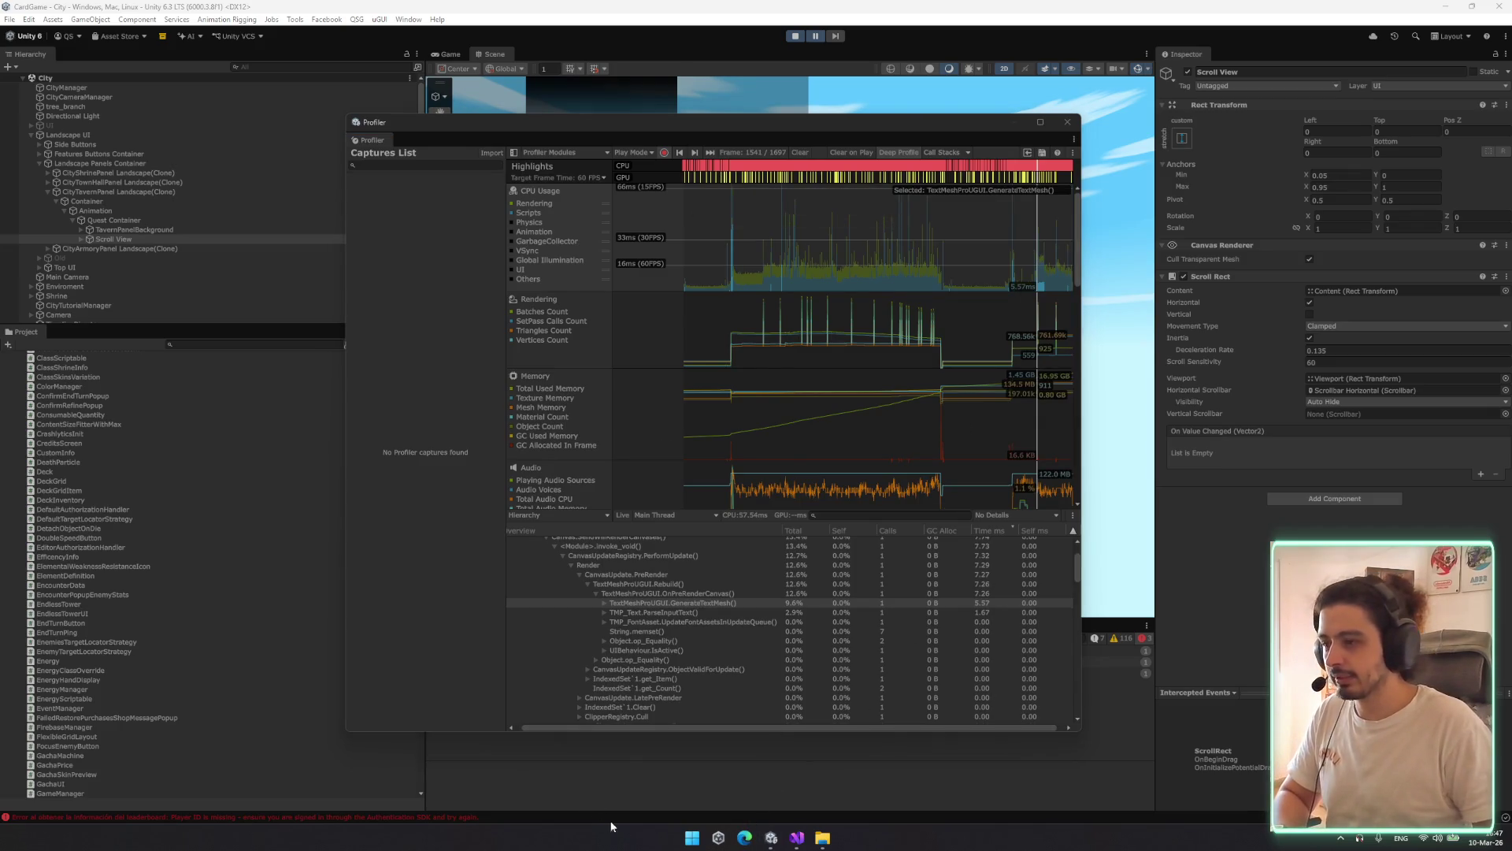
key(alt+Tab)
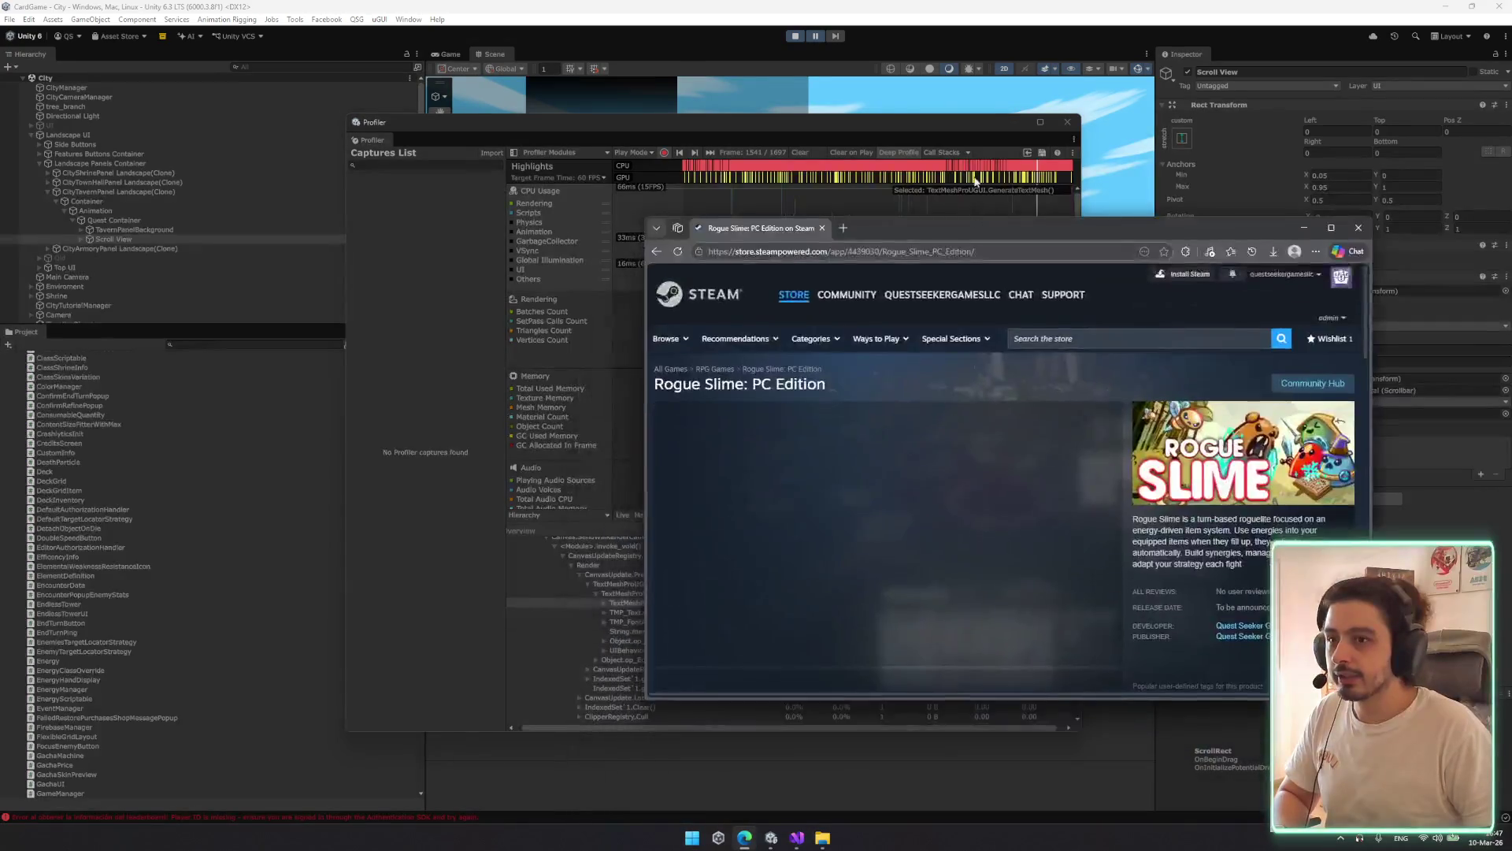
Scroll the Rogue Slime: PC Edition Steam page and add the game to the wishlist
scroll(838, 520, down, 3)
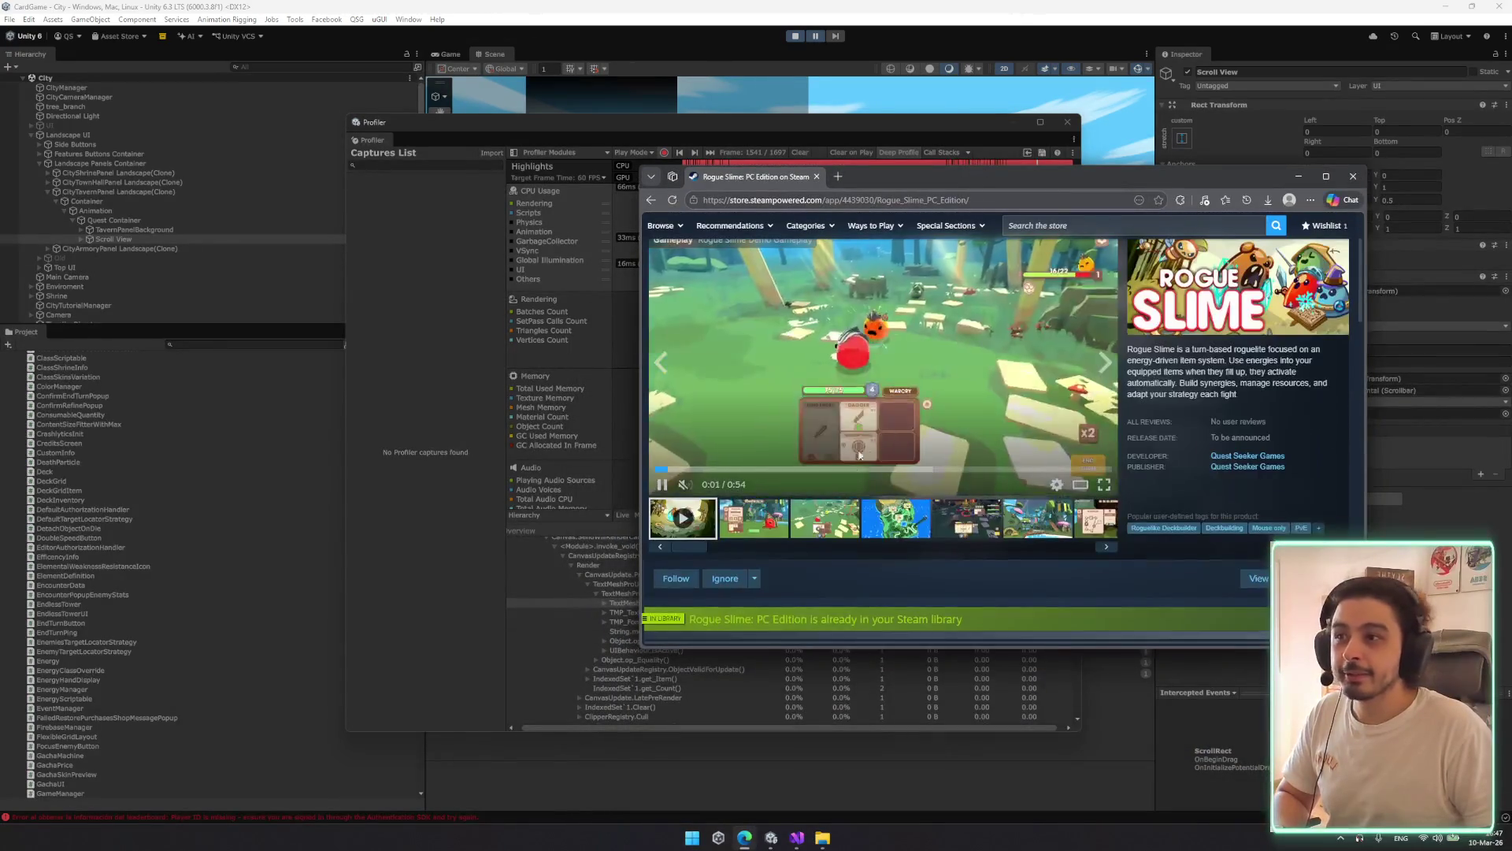
scroll(788, 520, down, 4)
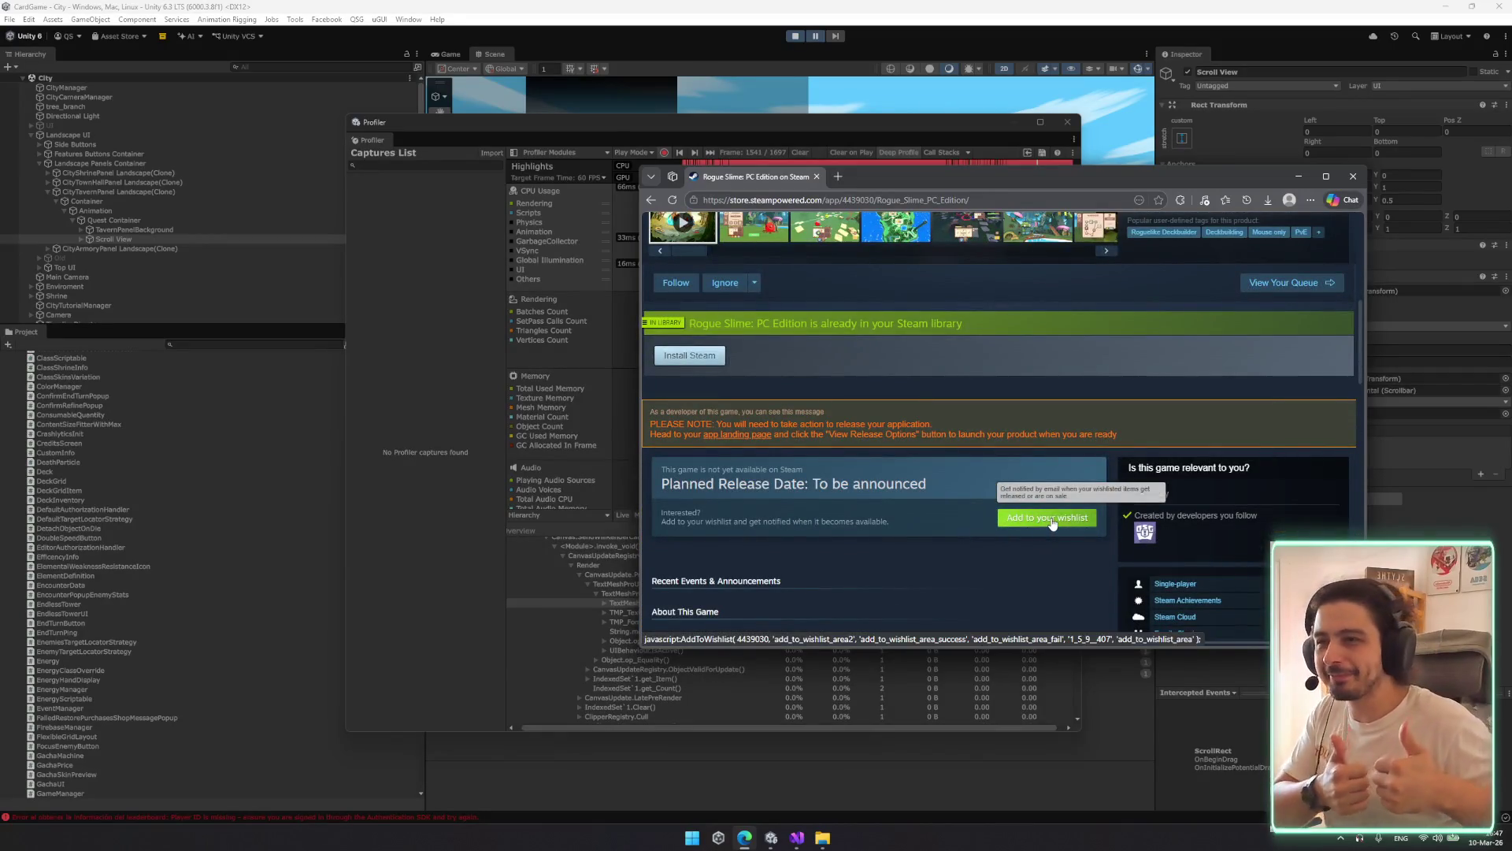
scroll(918, 283, up, 1)
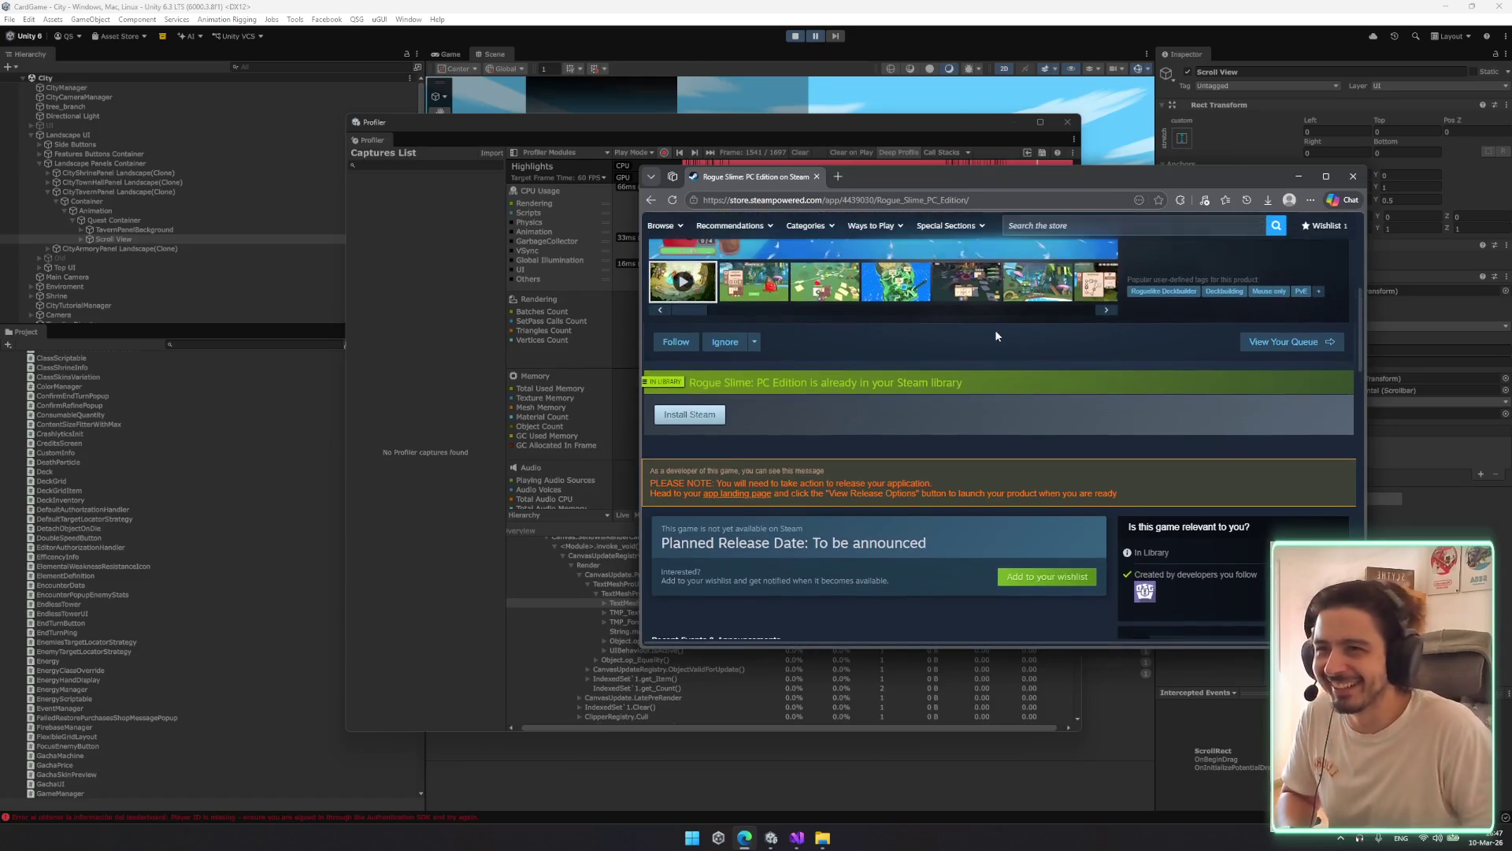
scroll(953, 387, down, 1)
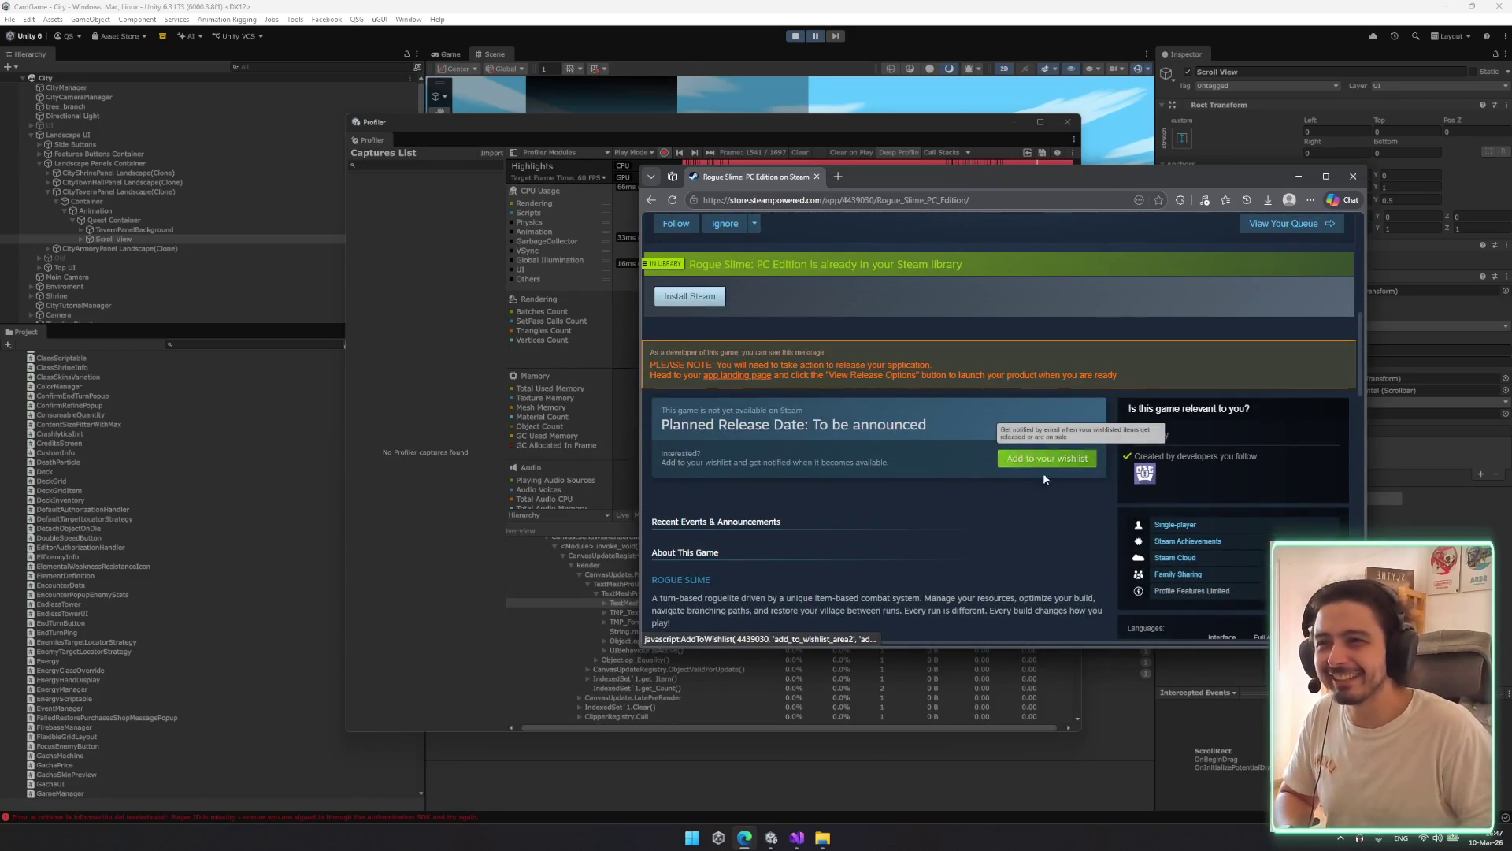
click(1043, 471)
Scroll back up to the trailer at the top of the store page
scroll(942, 519, up, 5)
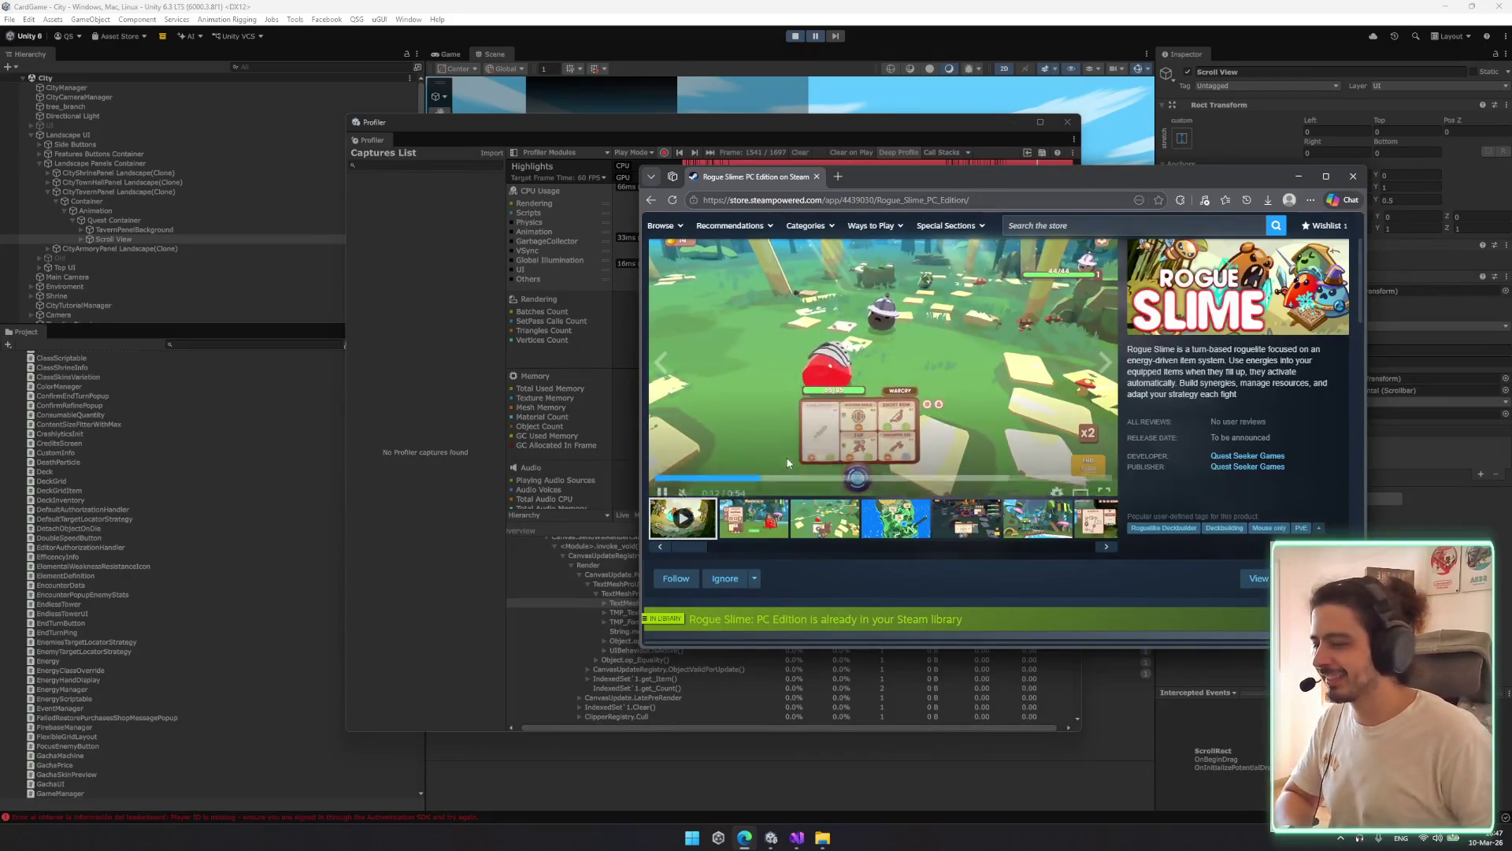
scroll(820, 474, up, 2)
scroll(1095, 423, down, 2)
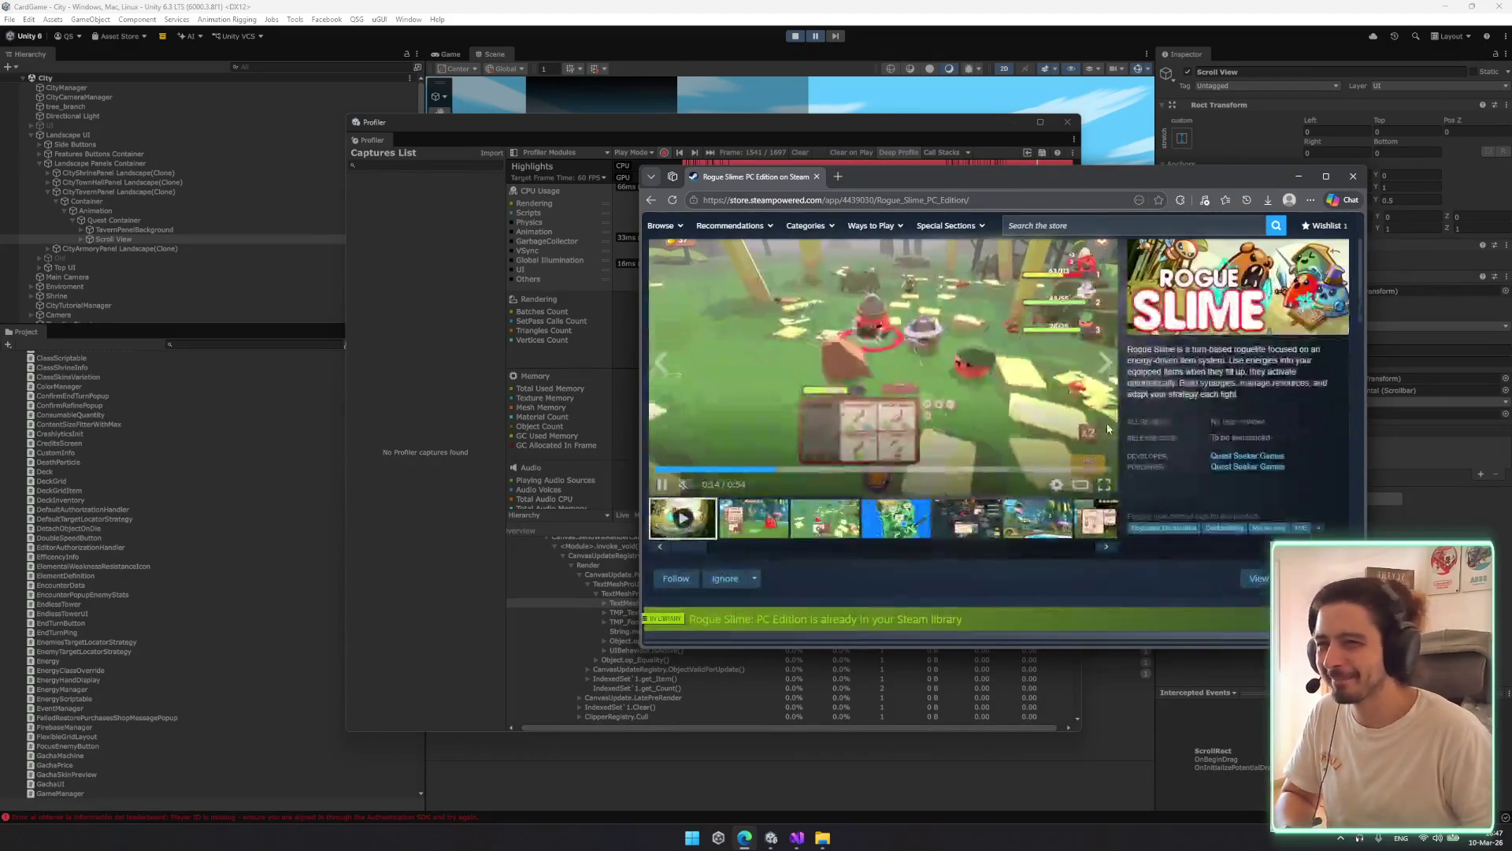
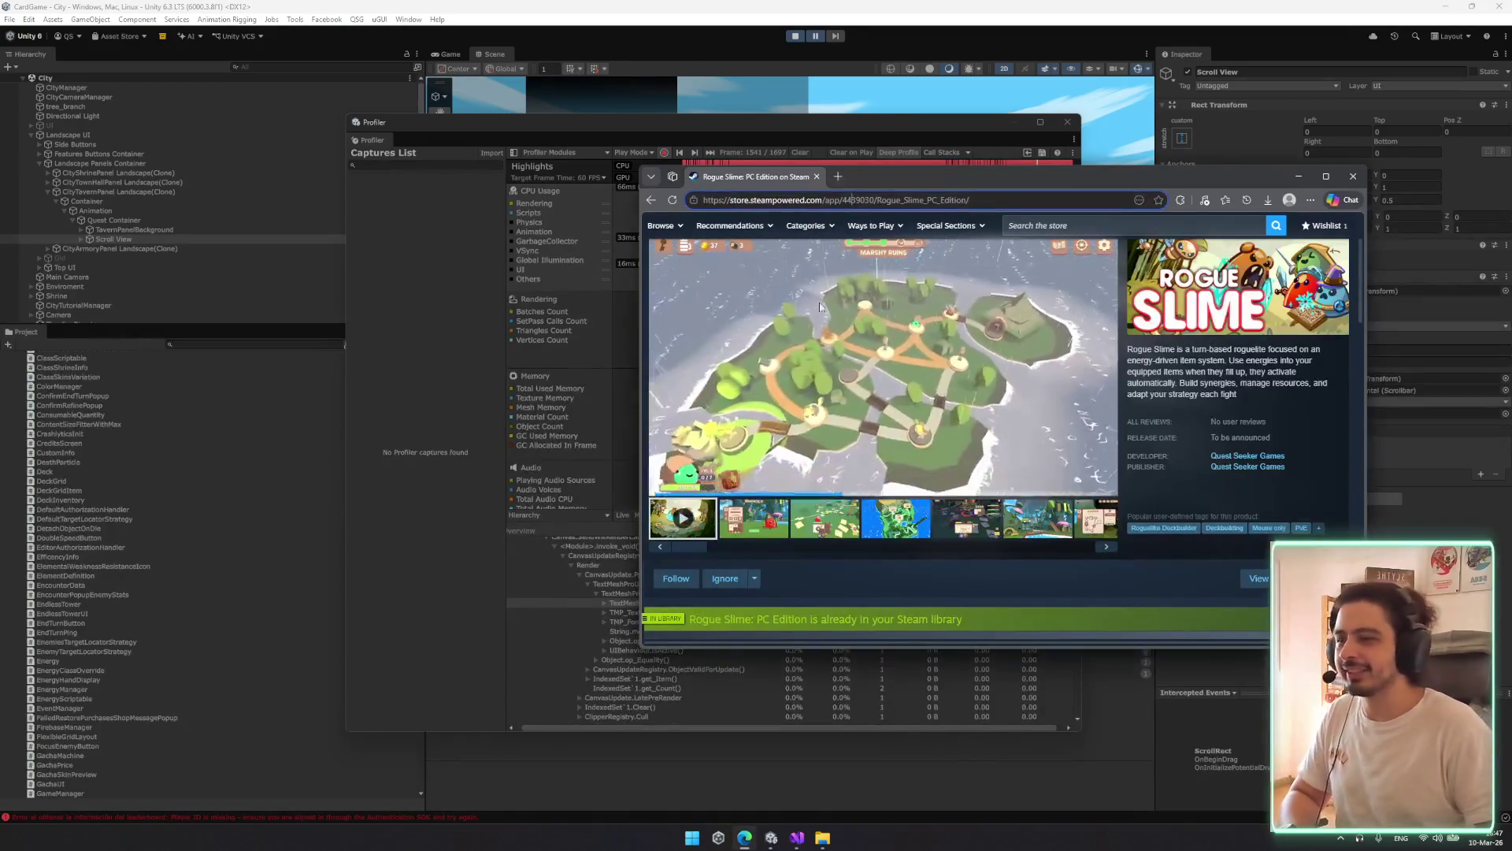
Leave the Rogue Slime: PC Edition Steam page and return to the Unity Profiler window
click(740, 200)
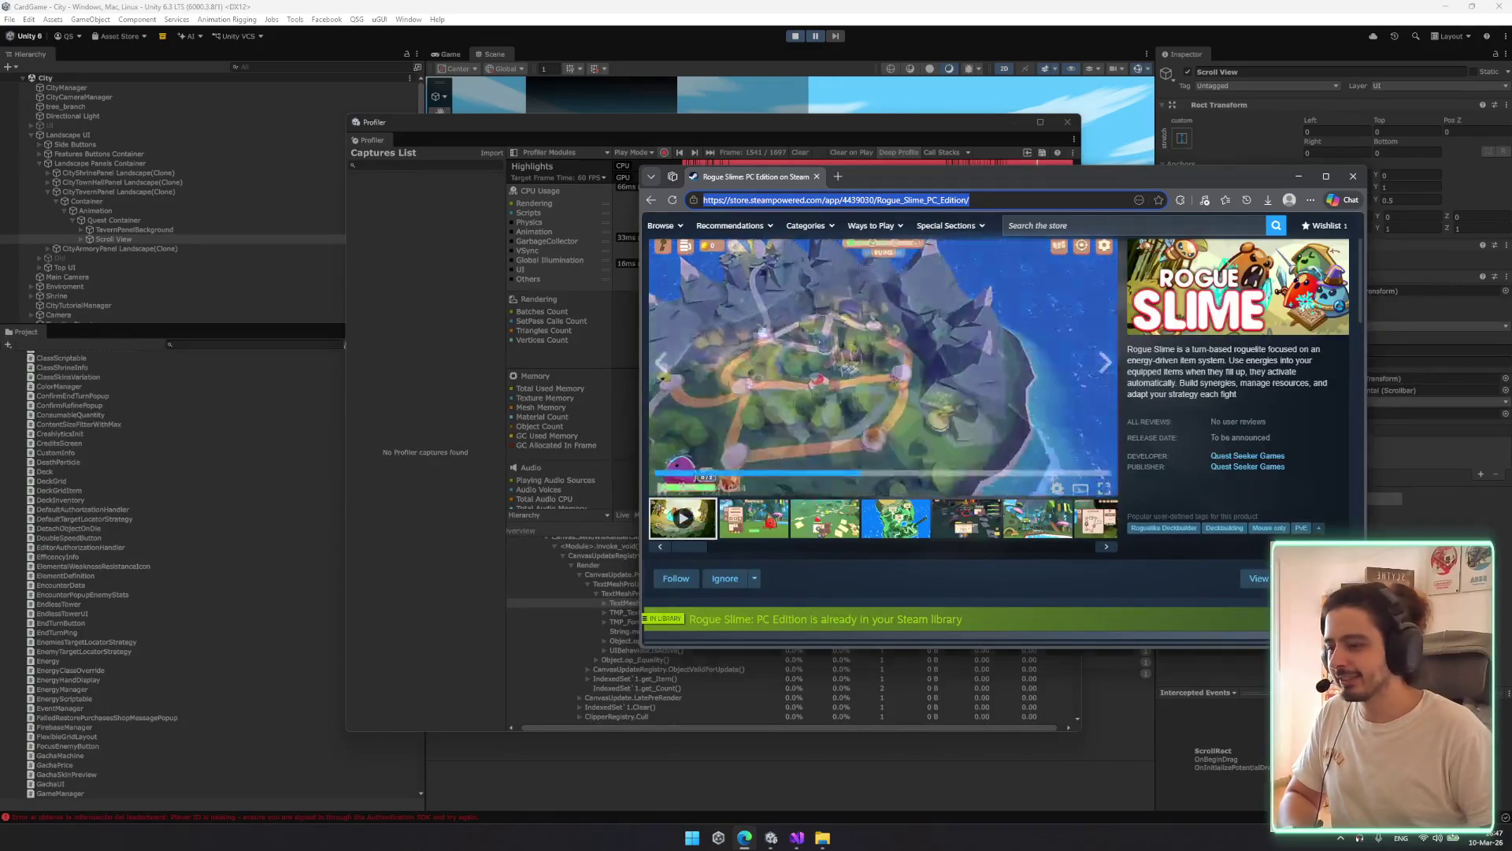
click(1054, 703)
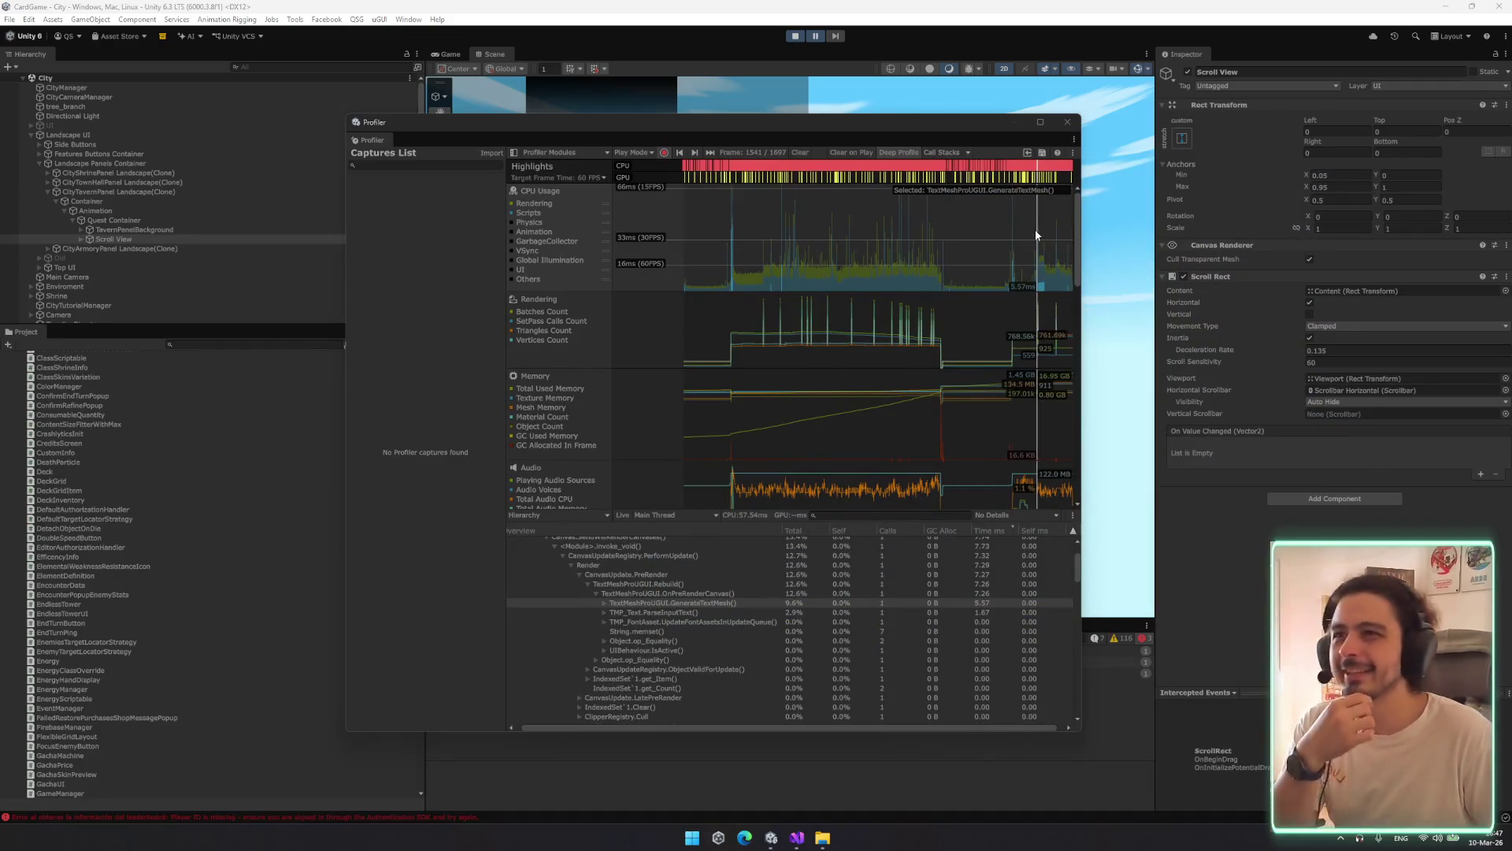
Select spiking frames in the Profiler timeline, around frame 1404 and then 1556
click(1007, 231)
click(1009, 227)
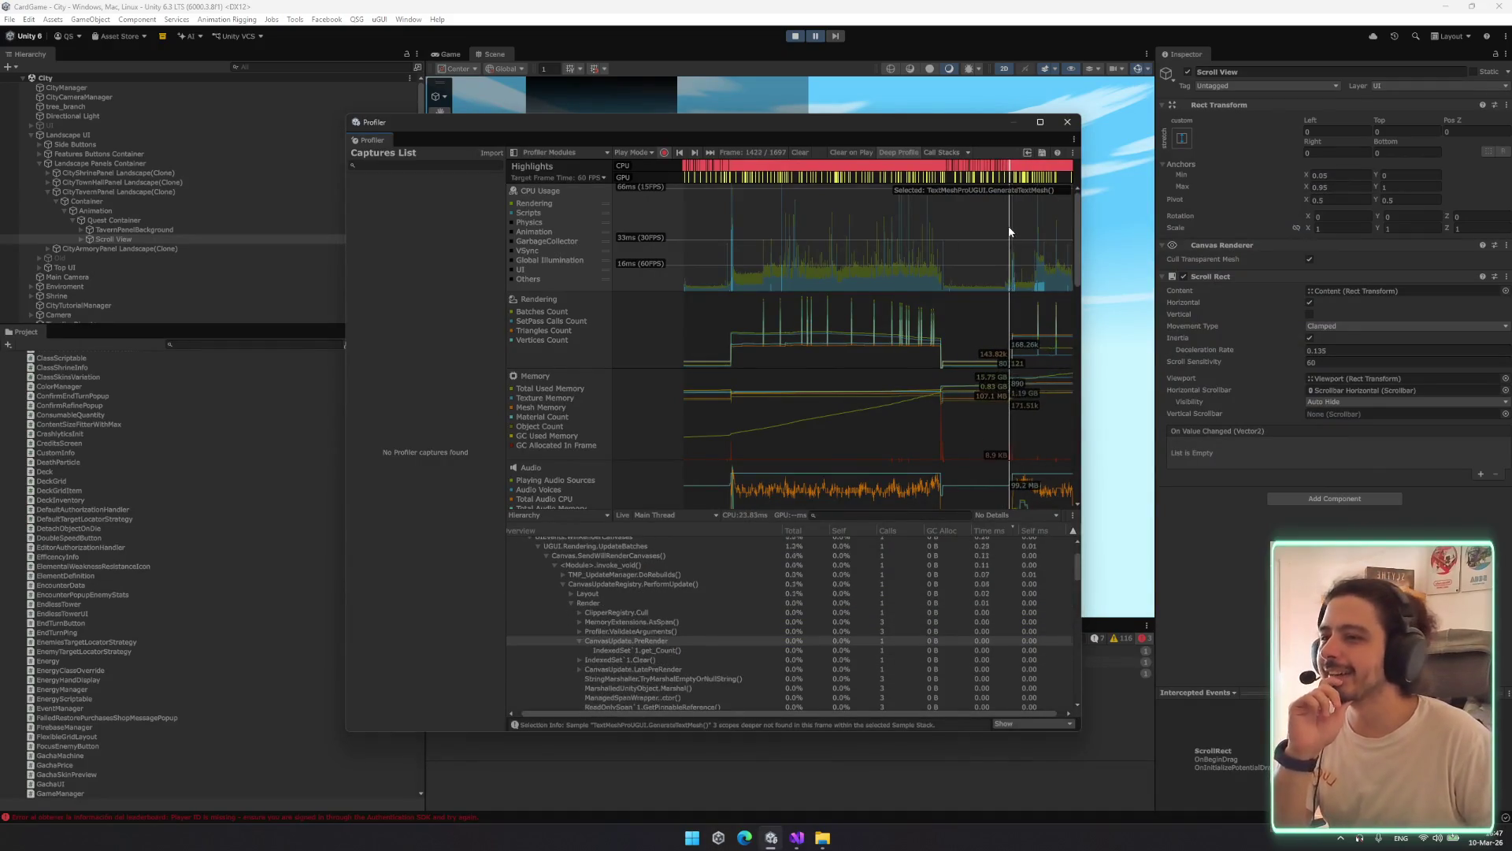
scroll(835, 617, up, 3)
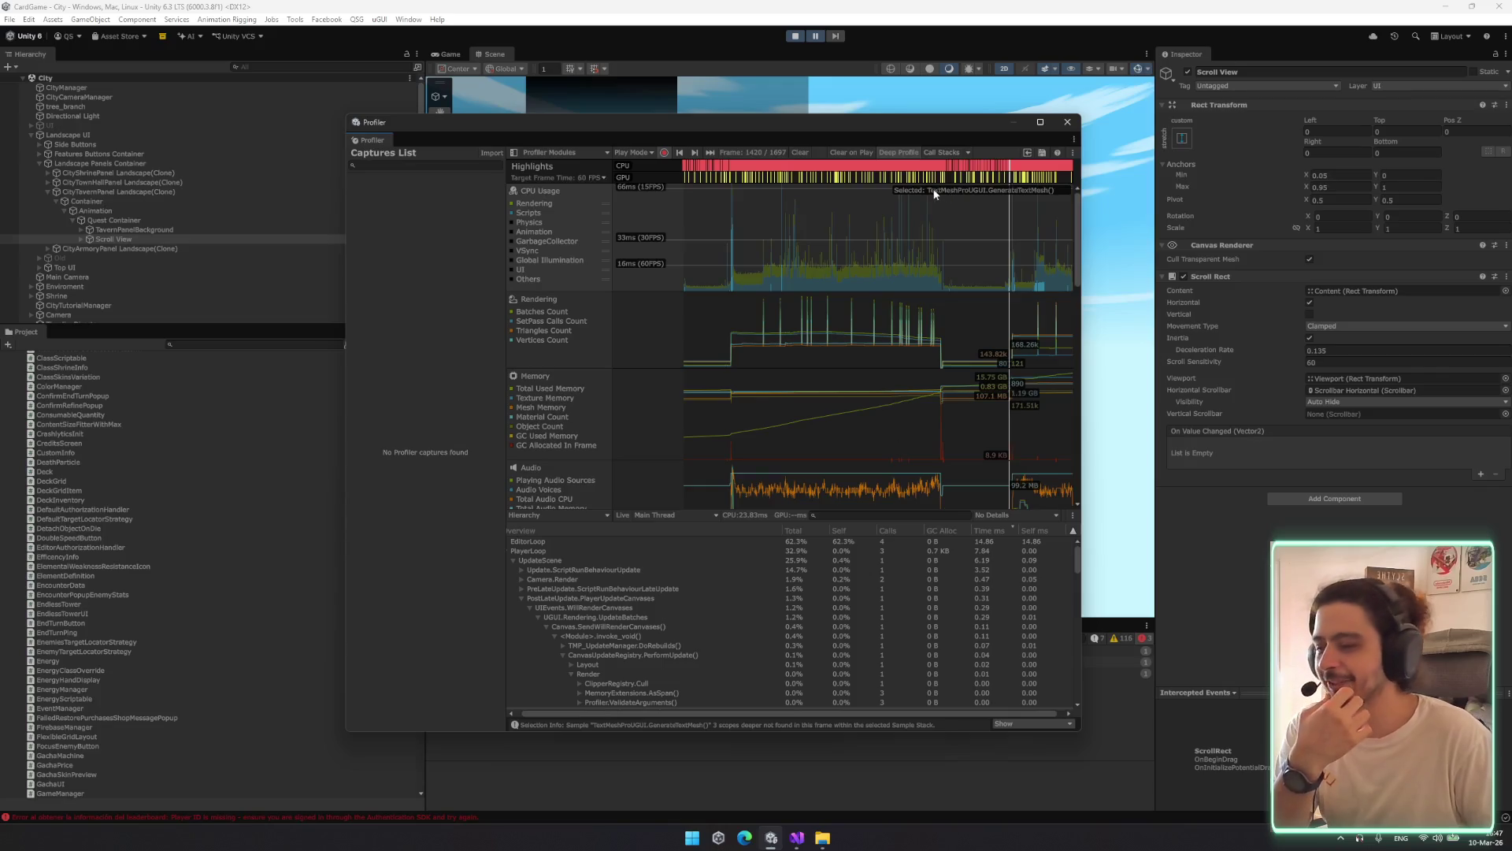
click(1013, 209)
drag(1019, 211, 1055, 246)
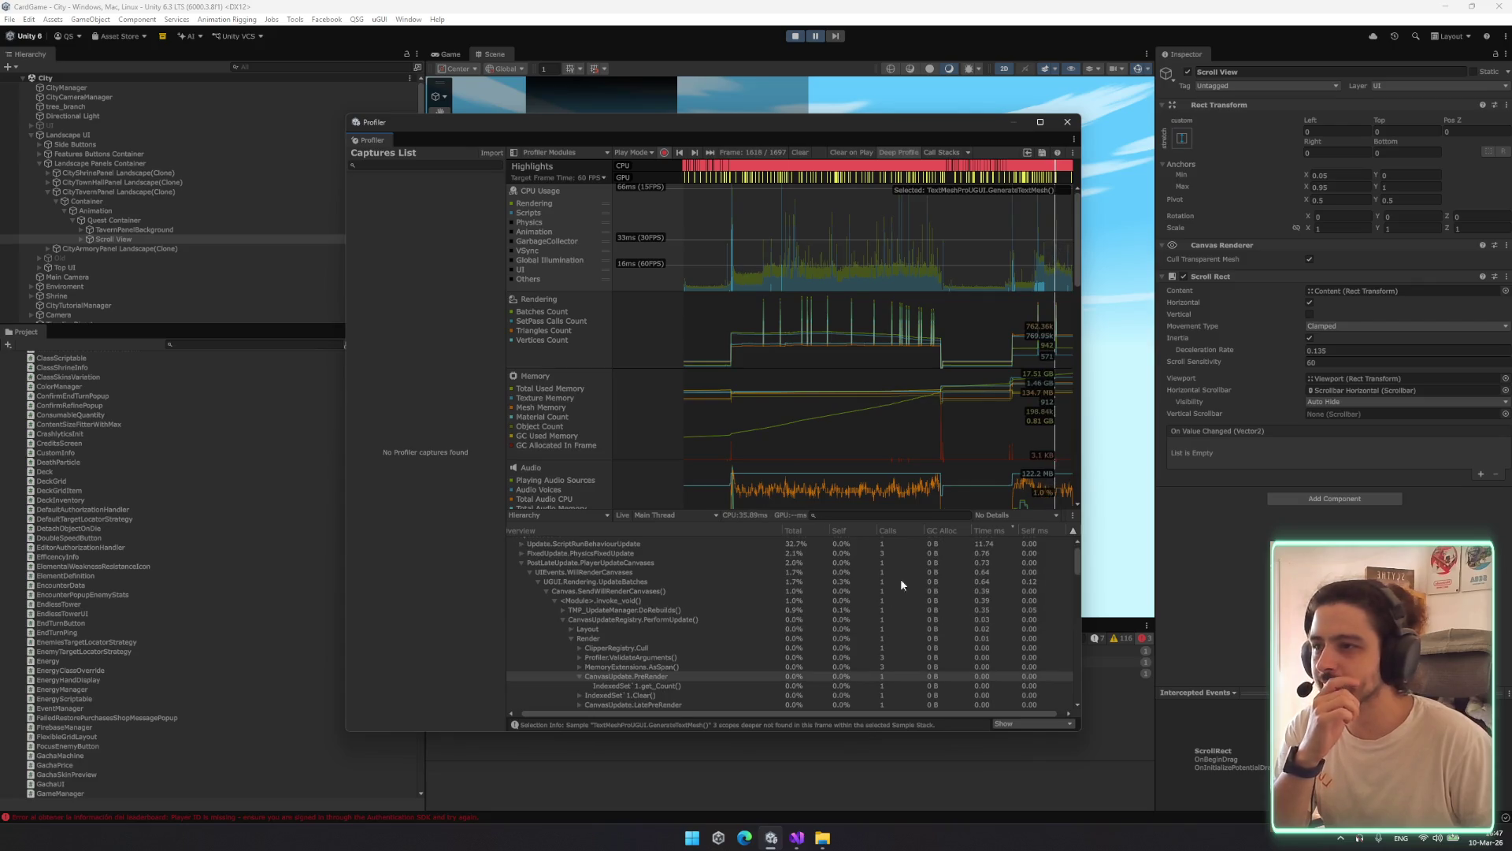
scroll(901, 583, up, 2)
Expand the EventSystem.Update sample down to its Process child in the Hierarchy breakdown
click(764, 560)
key(Right)
key(Down)
key(Right)
key(Down)
key(Right)
key(Down)
key(Right)
Drill through ProcessMouseEvent to GetMousePointerEventData, then close the Profiler and stop play
key(Down)
key(Right)
key(Down)
key(Right)
key(Down)
key(Right)
click(1067, 122)
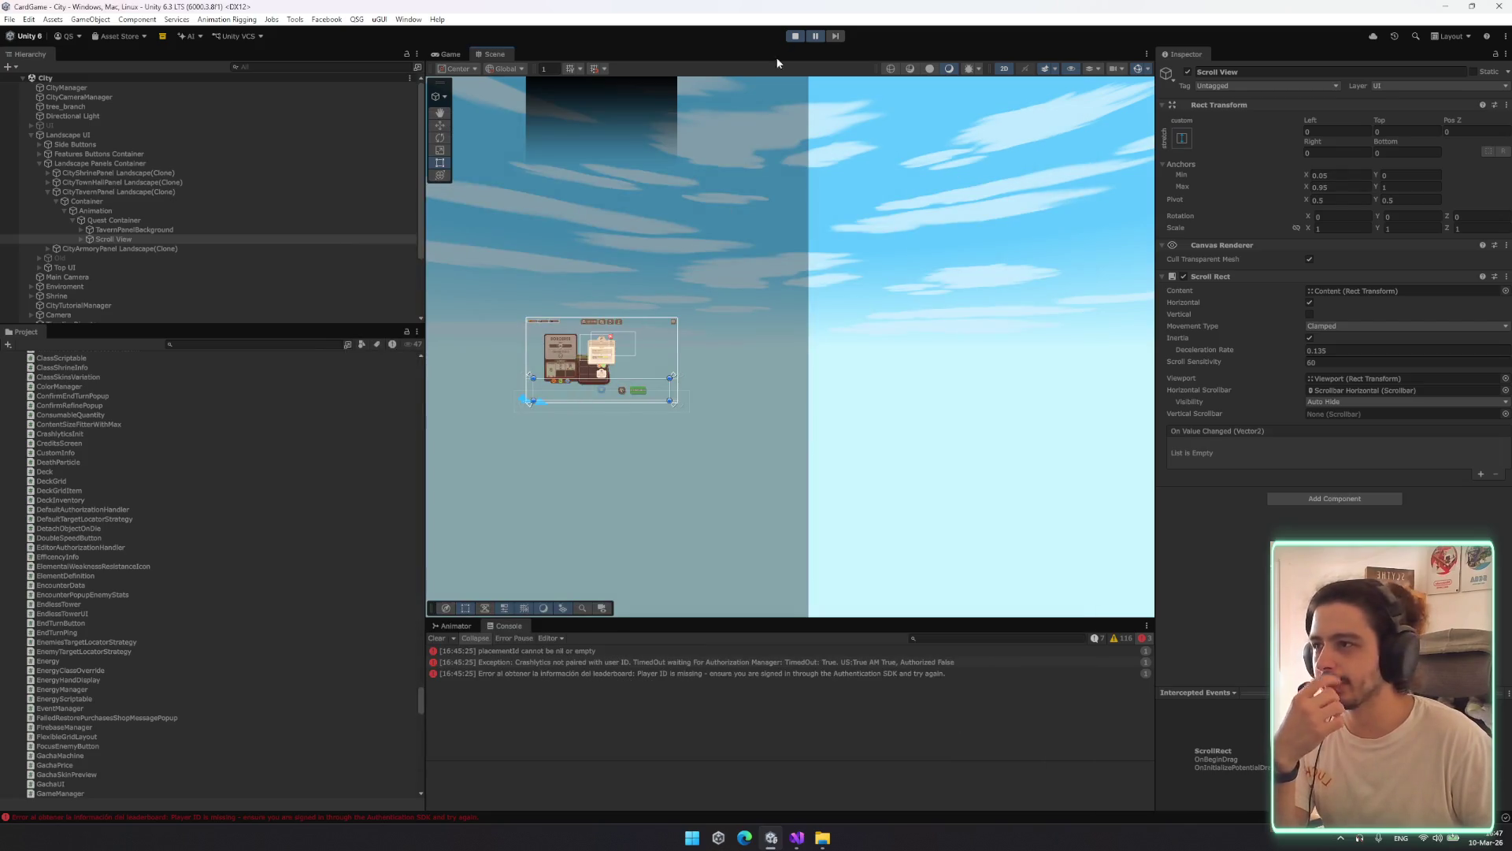
click(796, 36)
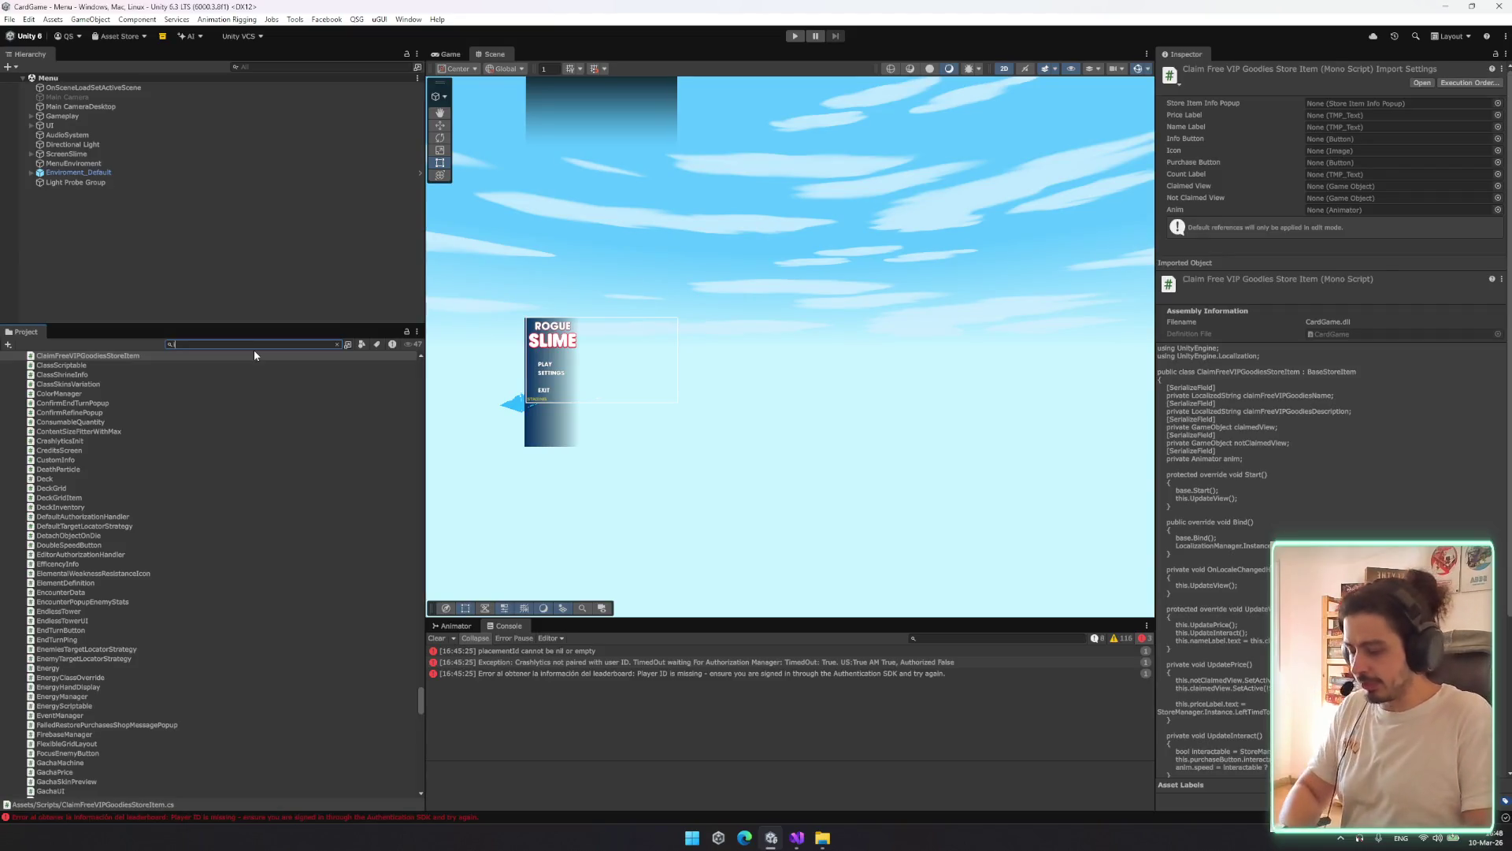
Search Project for ItemPrefab and locate its Tooltip Prefab asset
text(item)
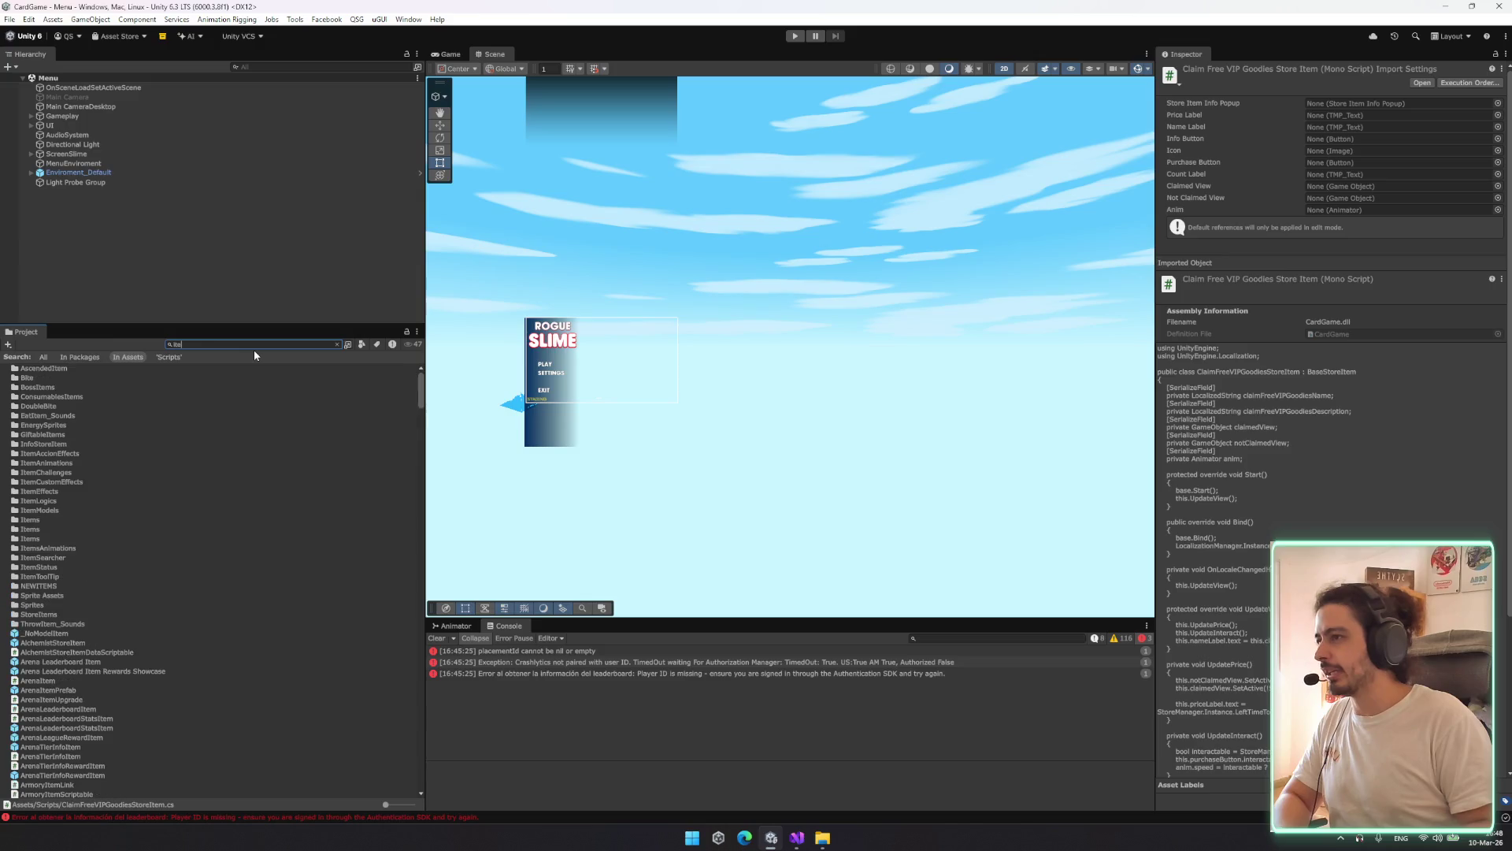
text(mprefab)
click(63, 377)
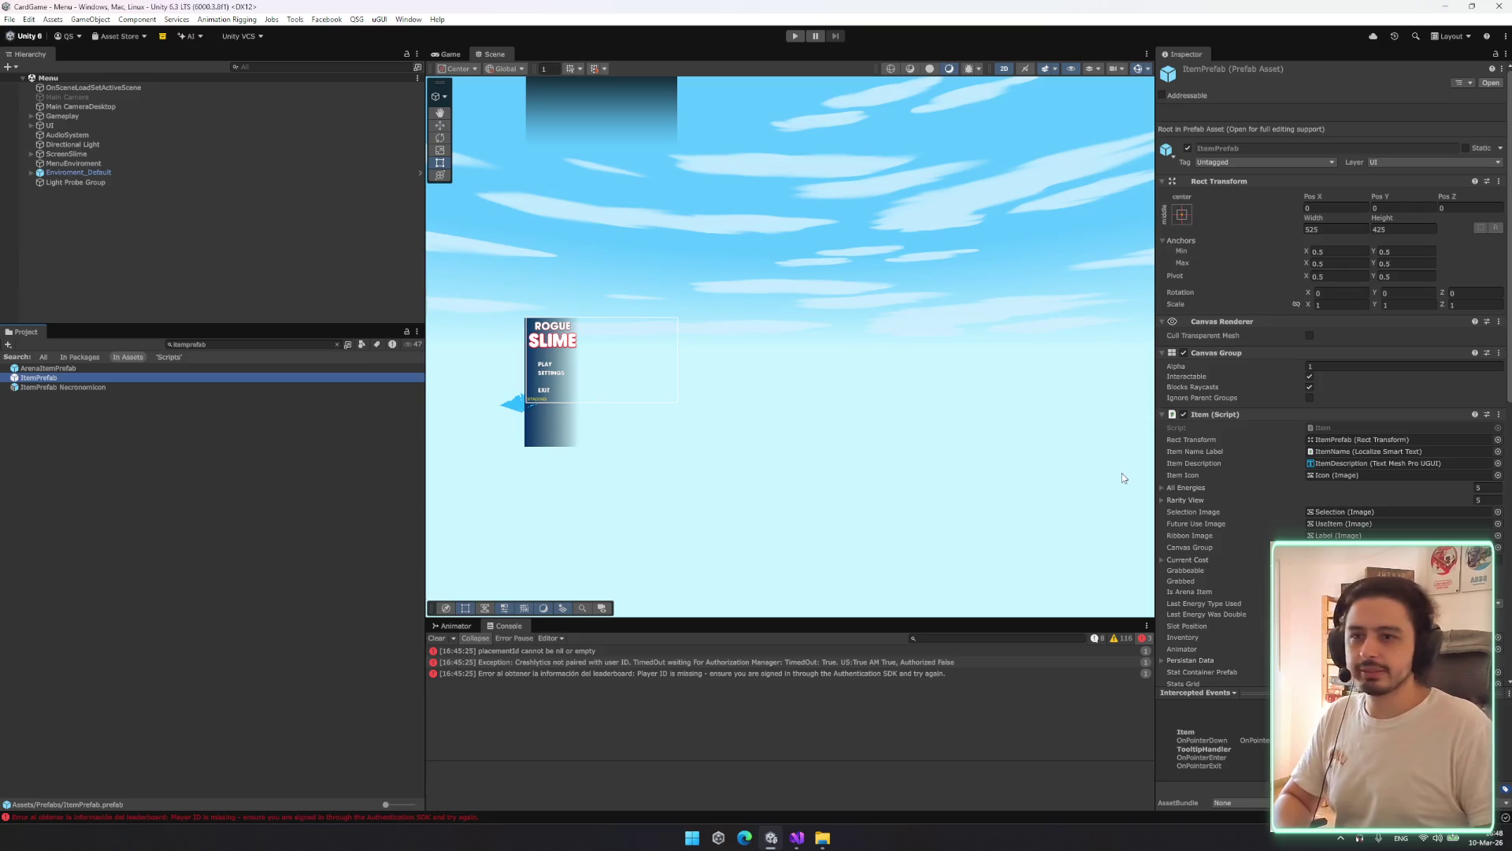
scroll(1298, 444, down, 12)
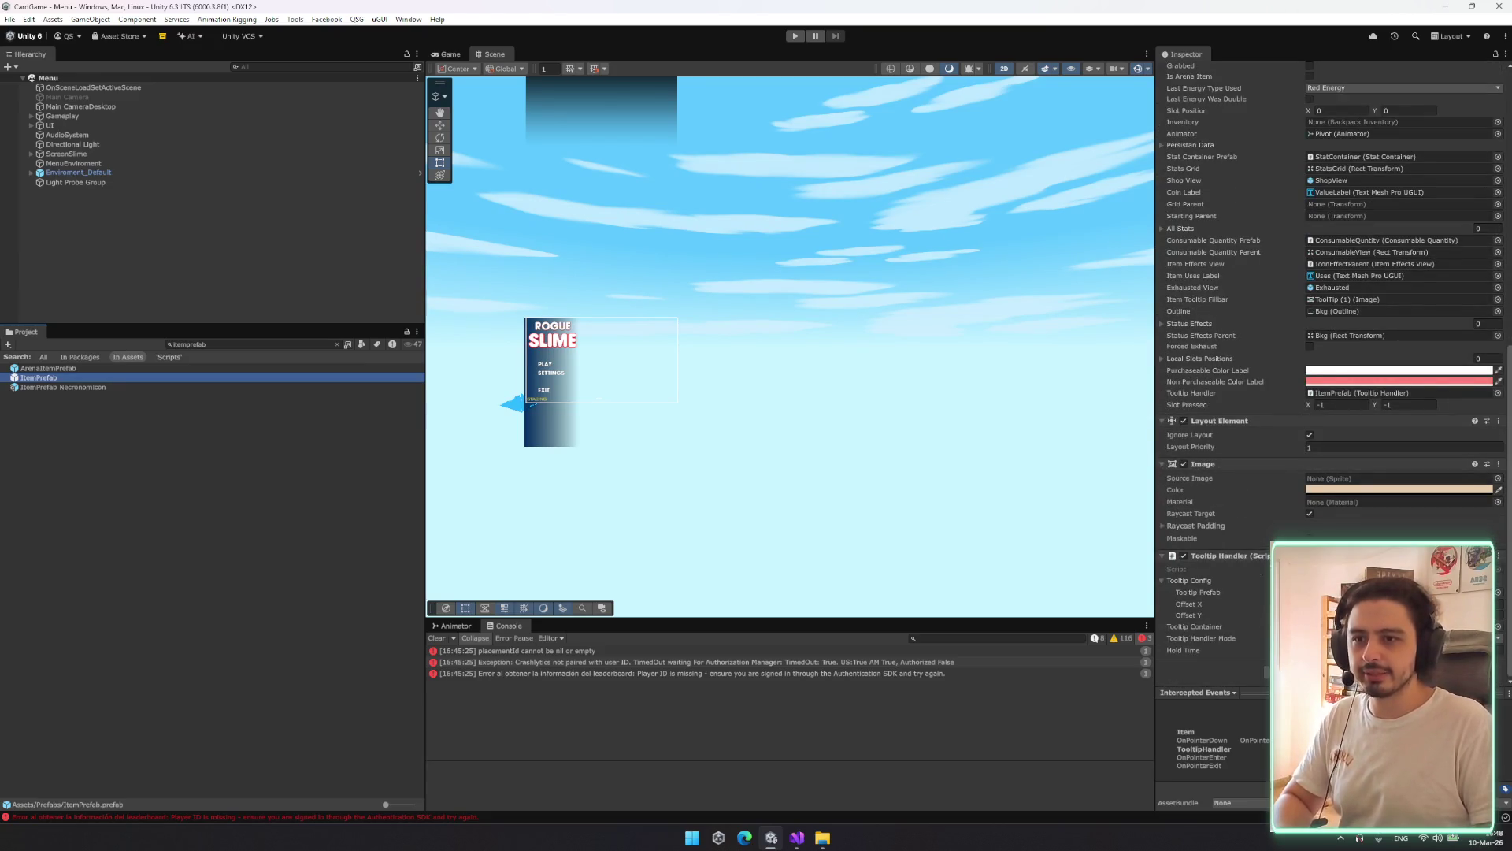
click(1208, 577)
scroll(1207, 575, up, 1)
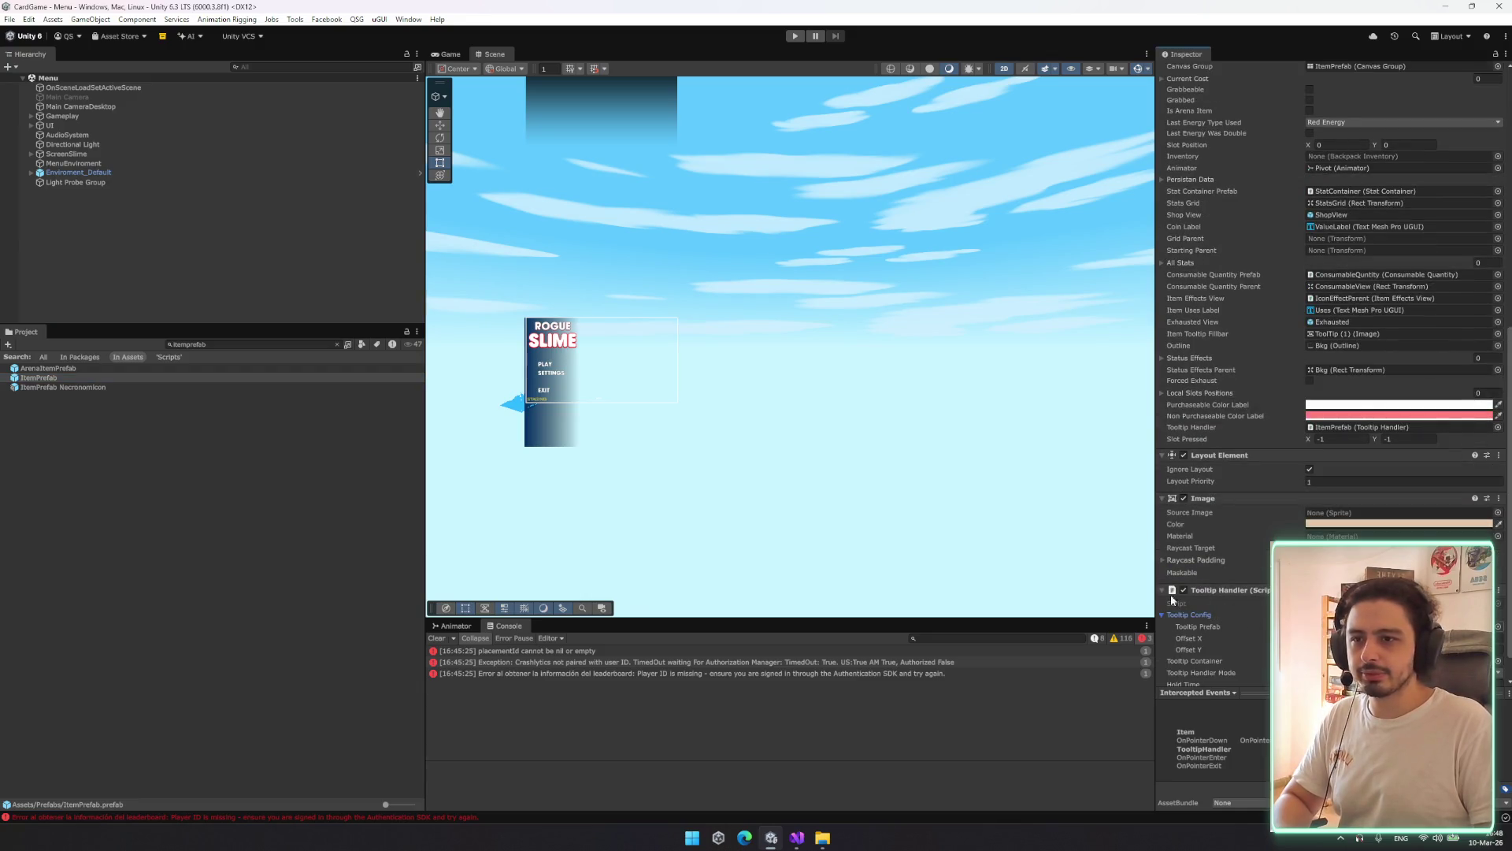
click(1339, 626)
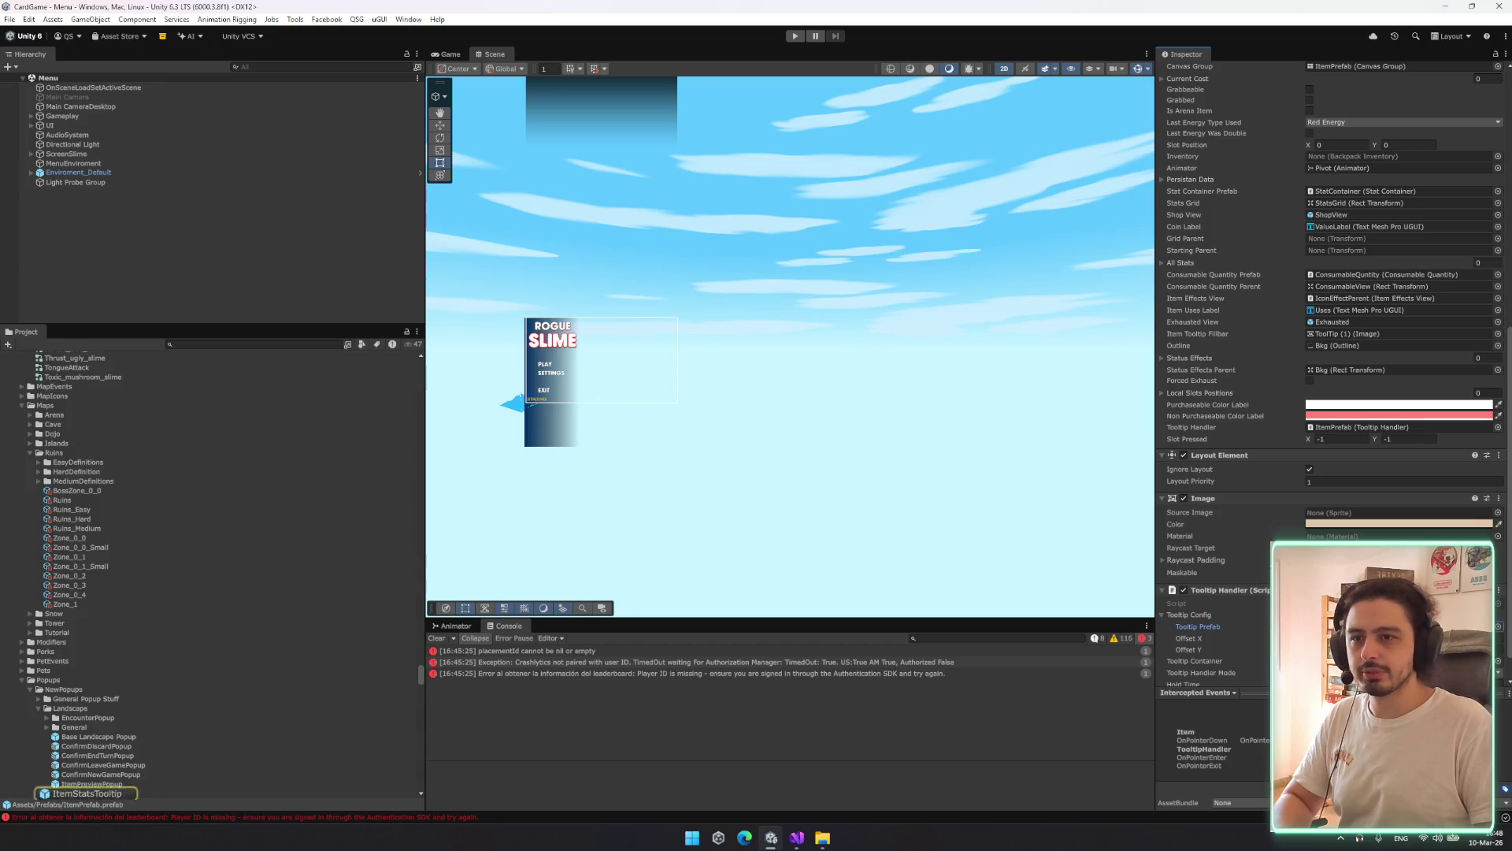
Open the ItemStatsTooltip prefab and its ItemStatsTooltip script in Visual Studio
click(108, 794)
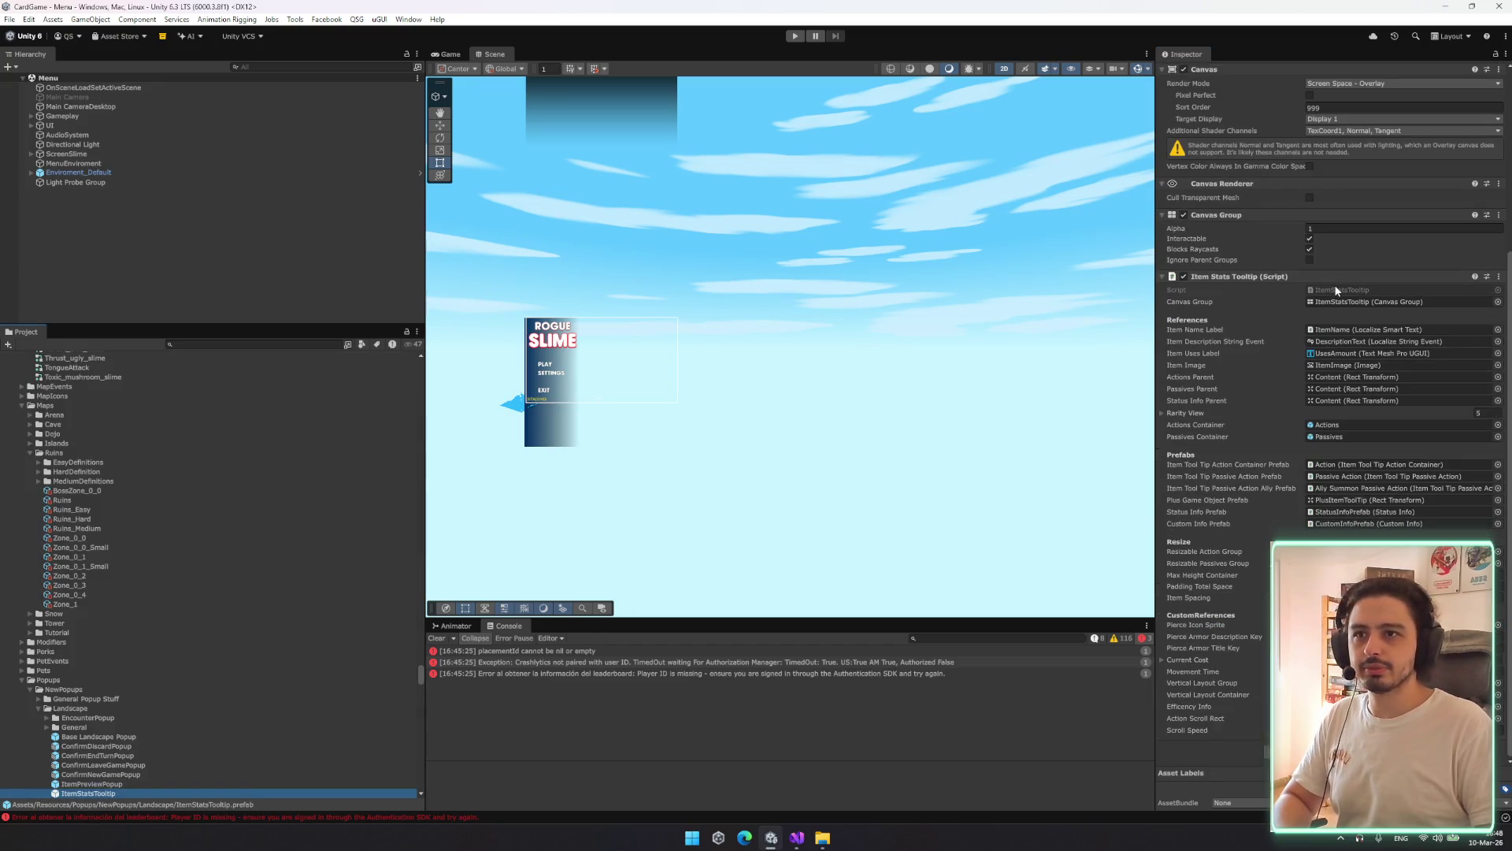
click(1334, 286)
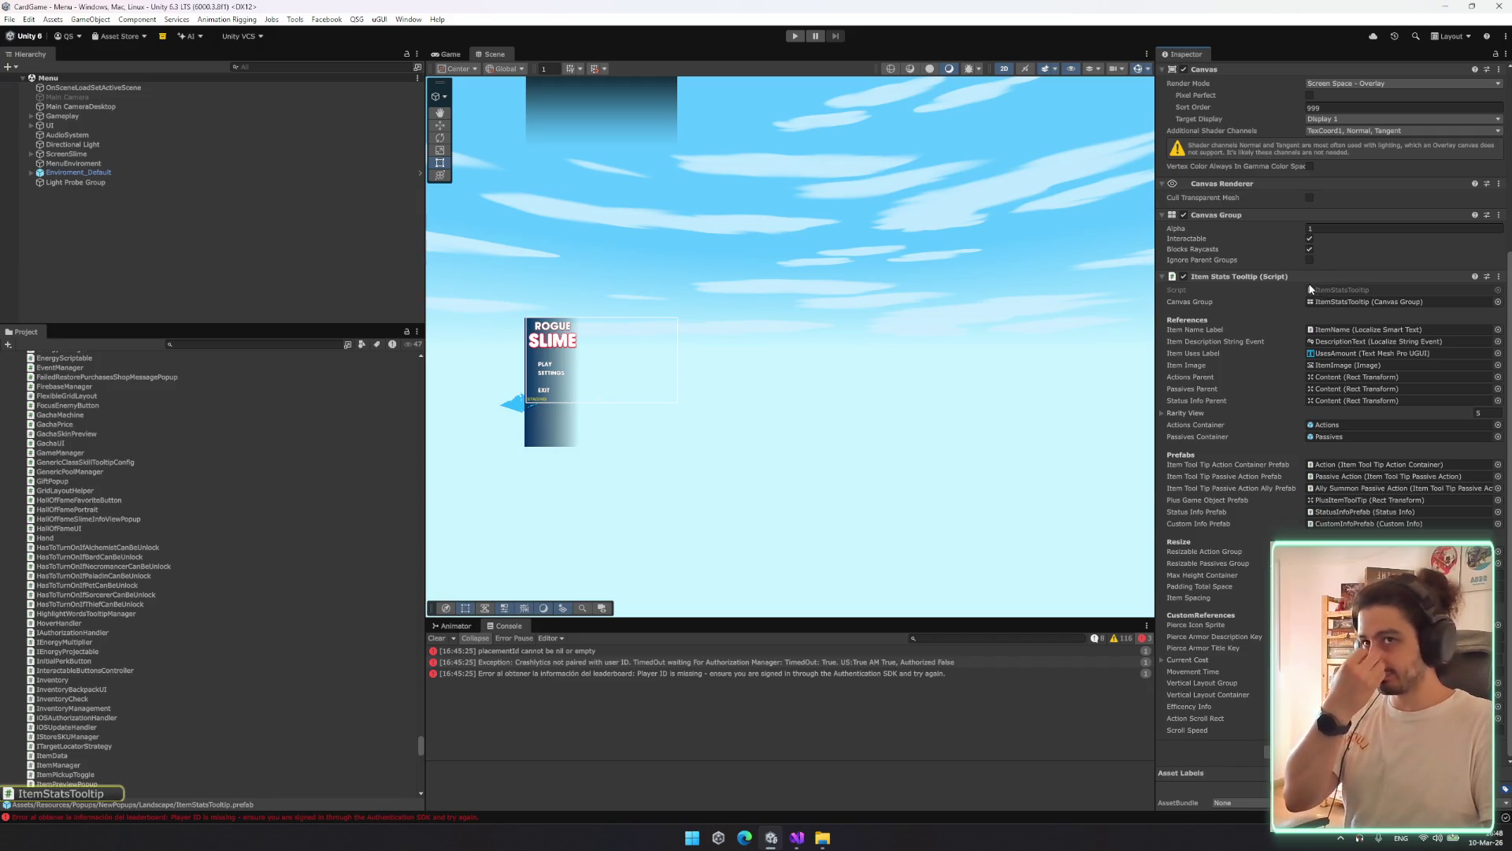
double_click(1310, 288)
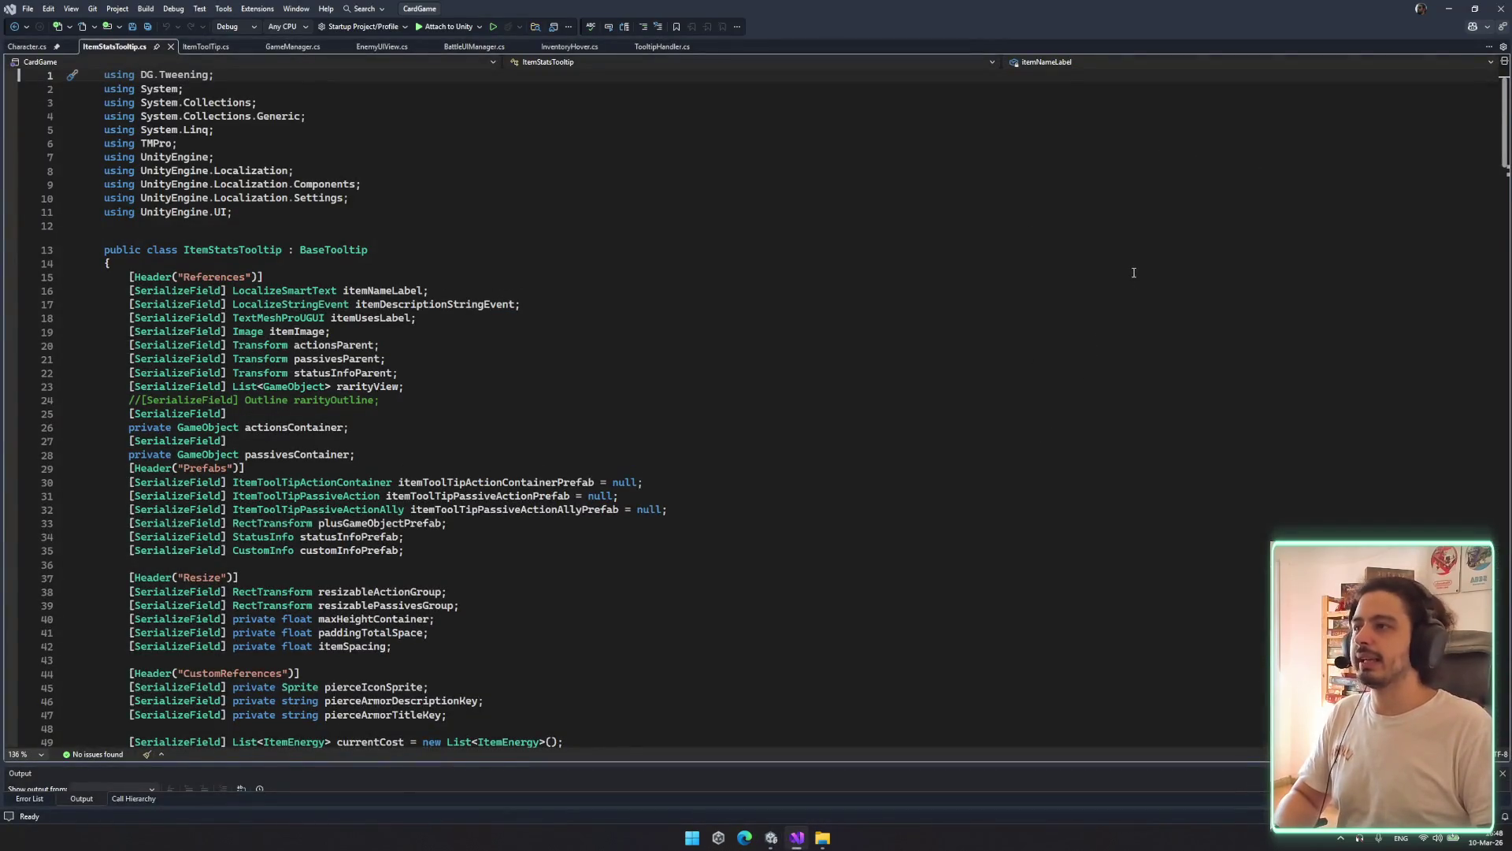
scroll(1134, 273, down, 4)
click(1450, 8)
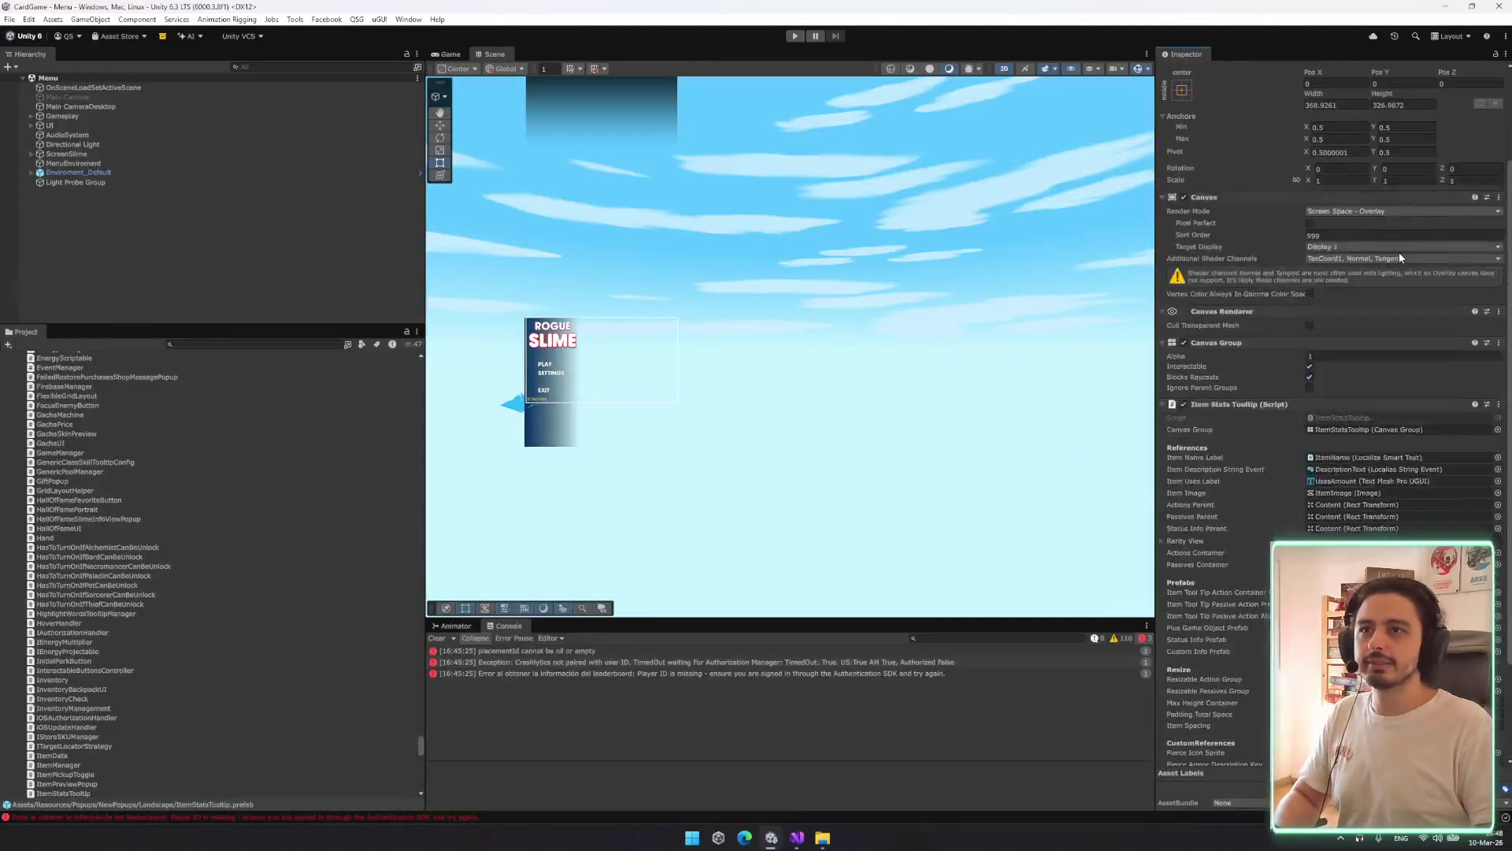
scroll(1399, 257, up, 2)
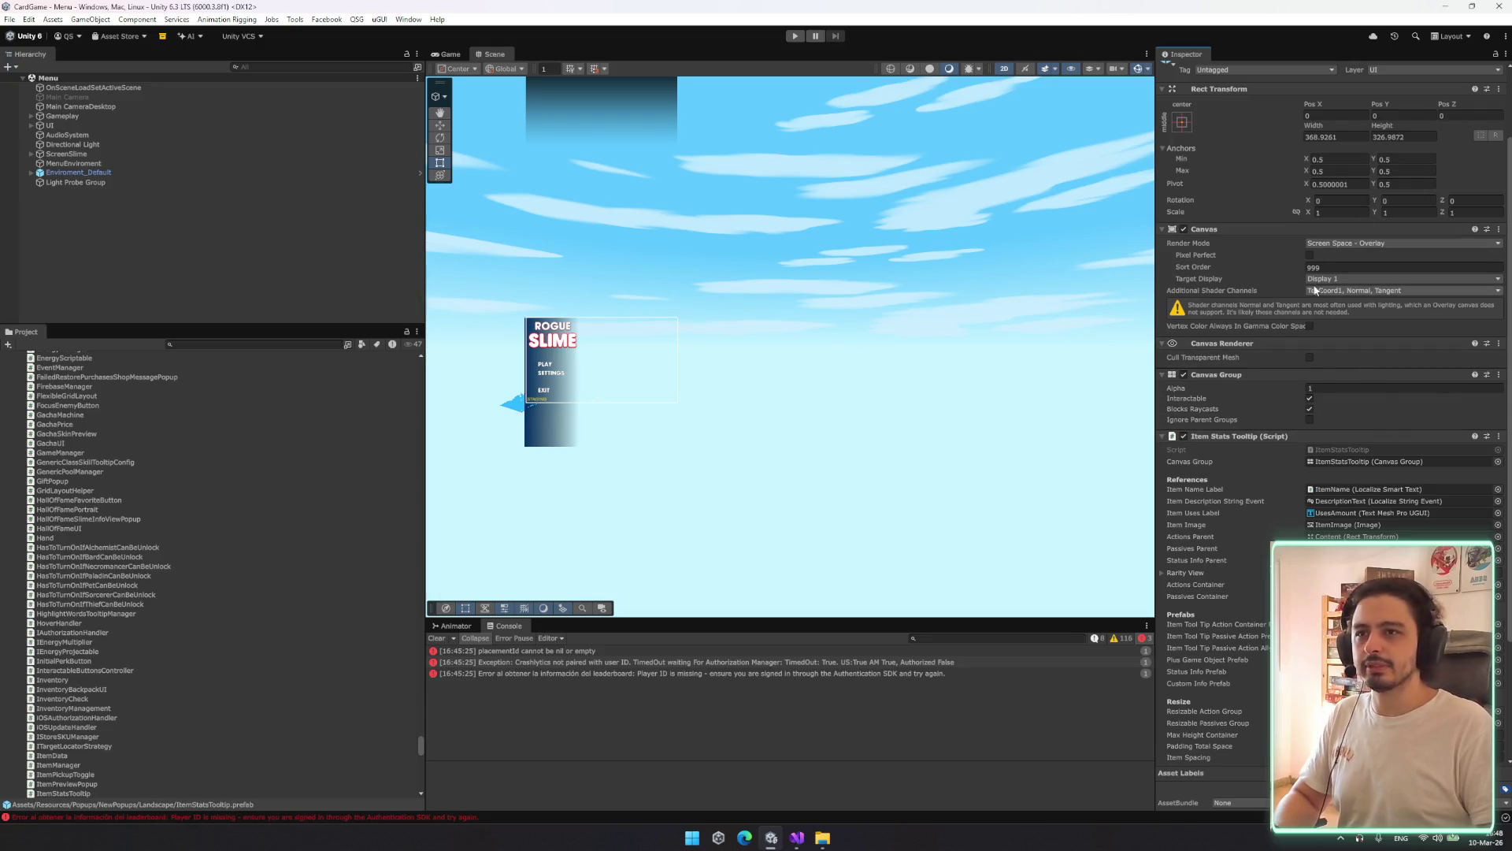
scroll(1273, 324, down, 3)
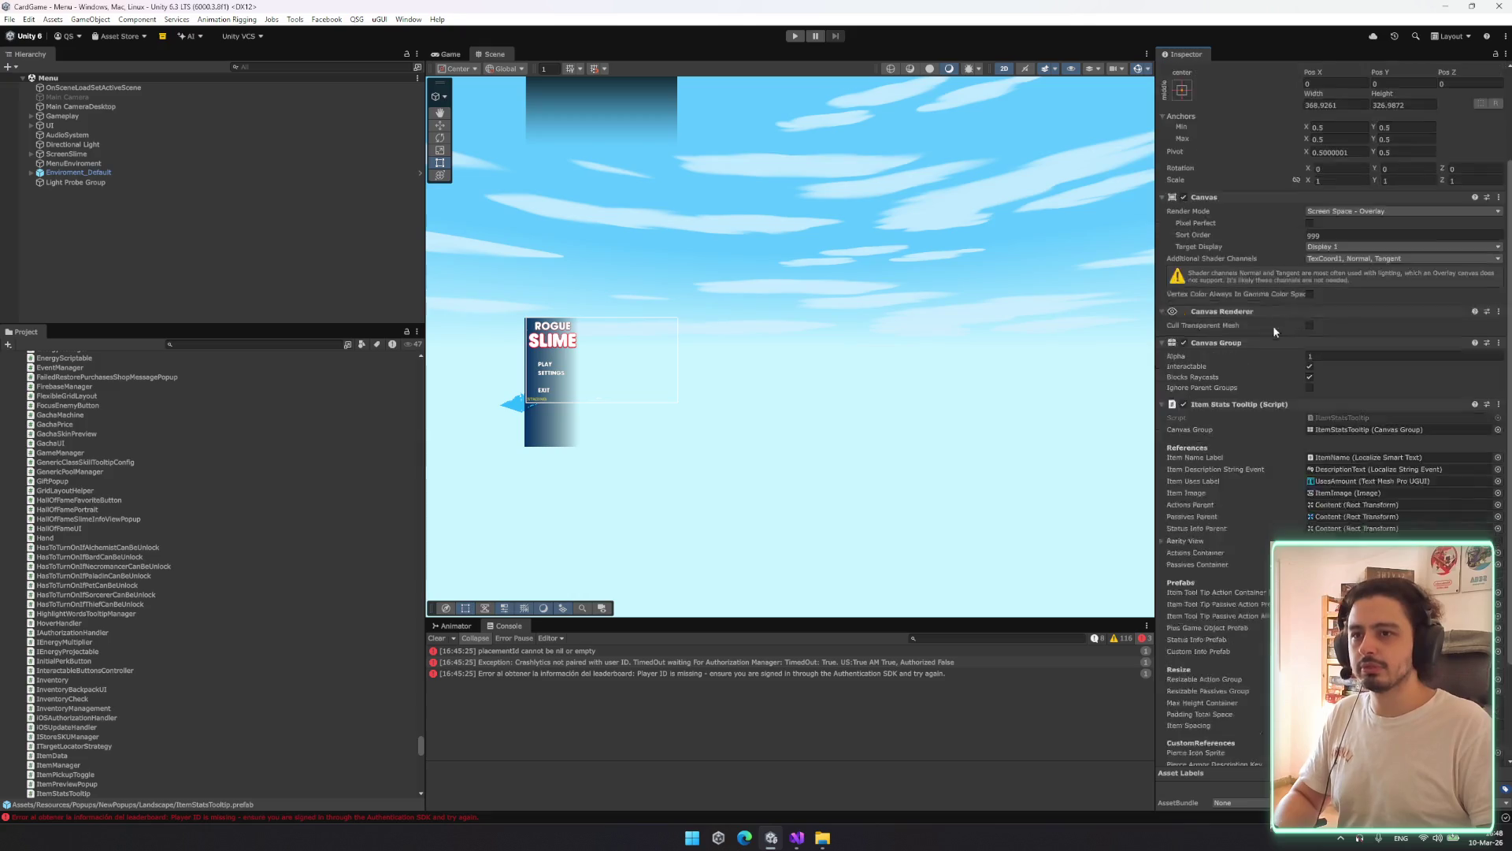
scroll(1276, 318, up, 3)
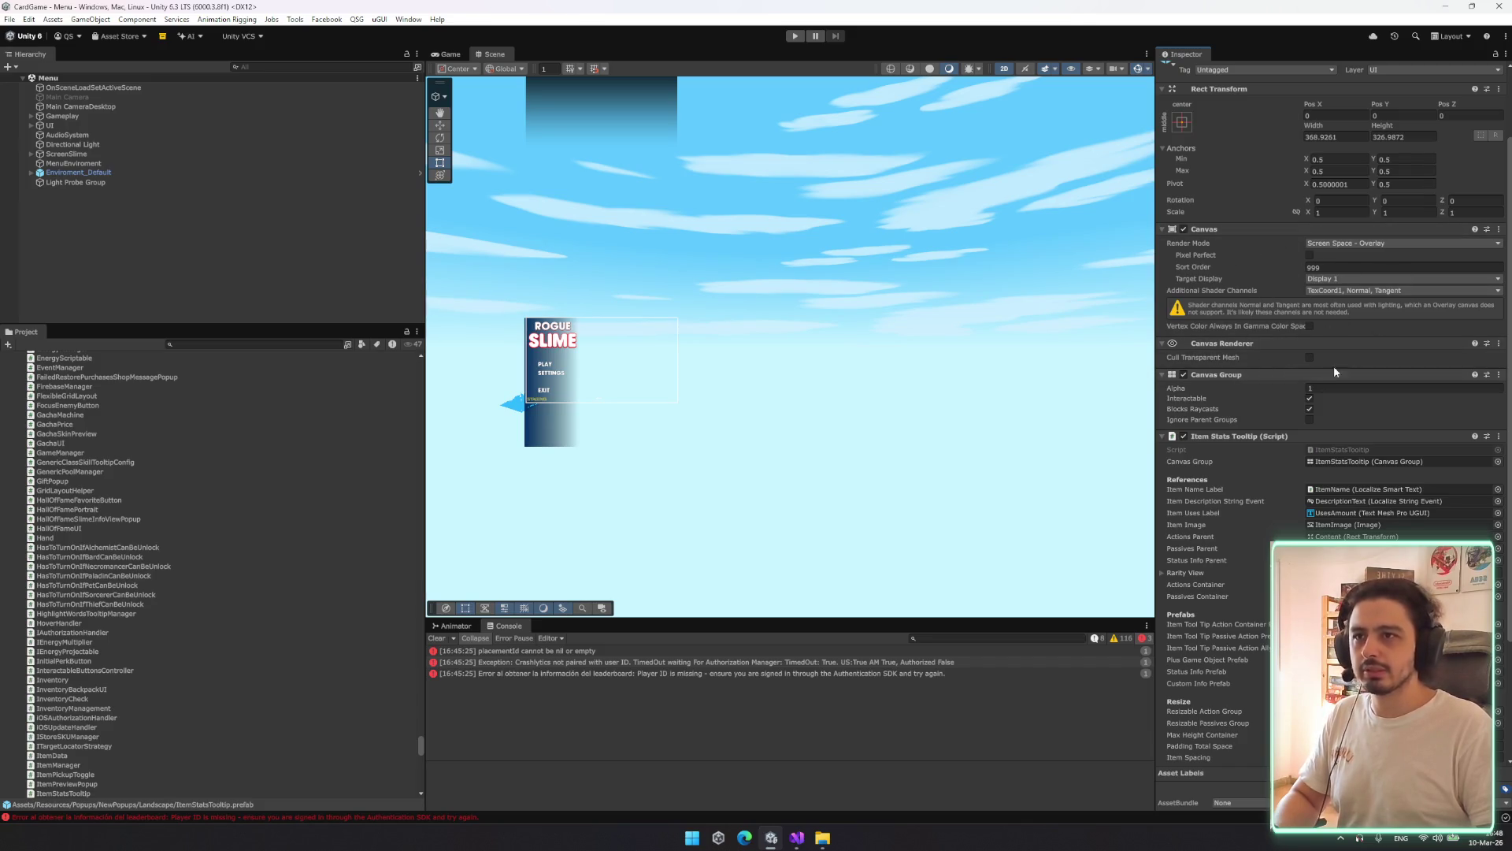
scroll(1300, 318, down, 3)
scroll(1279, 346, down, 2)
scroll(1282, 340, up, 2)
scroll(1285, 338, down, 2)
scroll(1286, 341, up, 5)
click(798, 838)
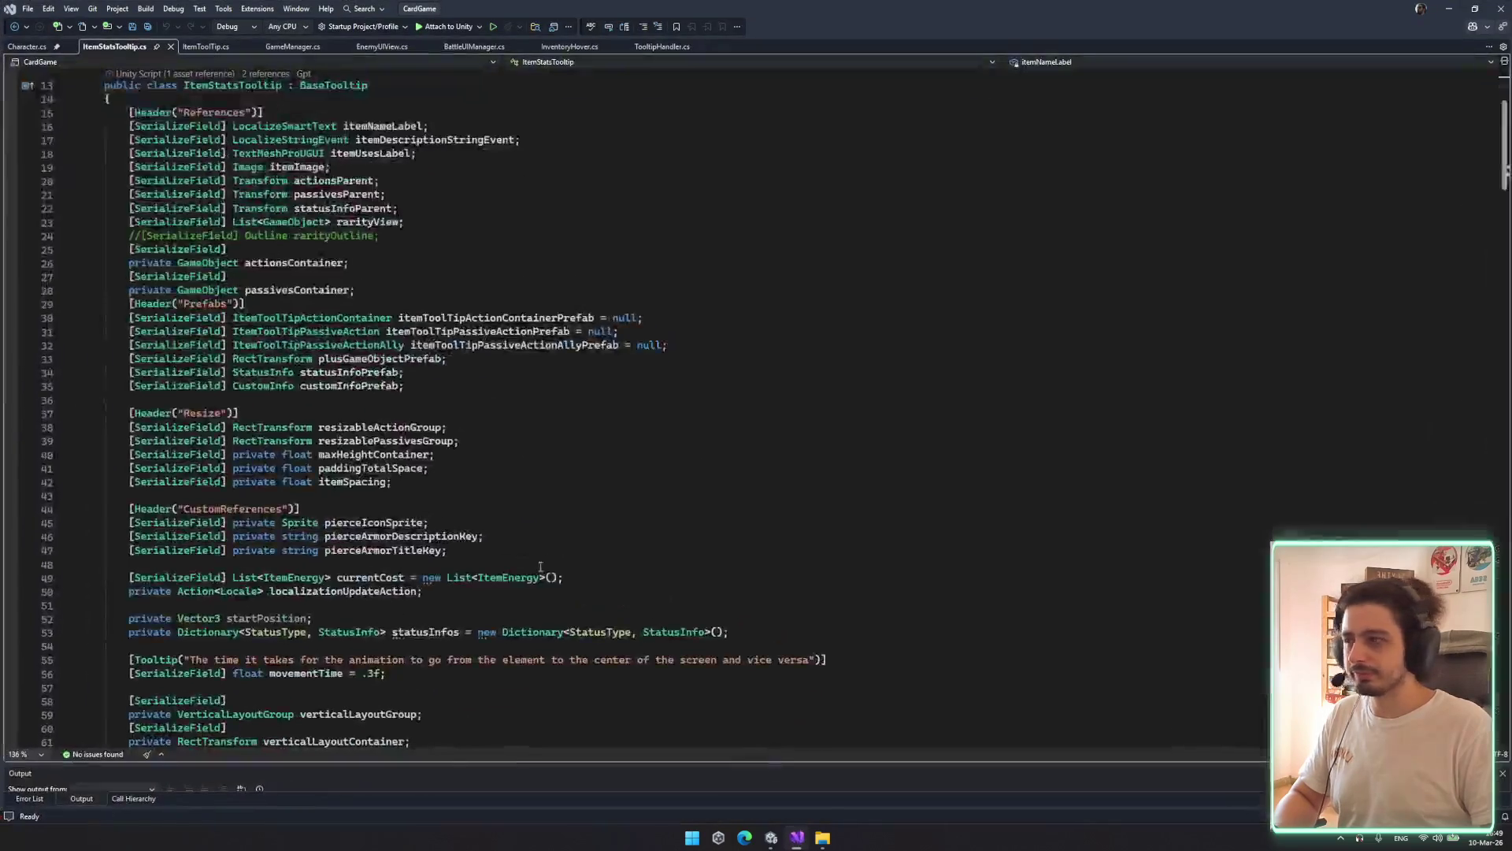
Follow ItemStatsTooltip's CodeLens references to its use in ItemStatsTooltipConfig.cs
scroll(334, 209, up, 4)
click(236, 250)
key(alt+2)
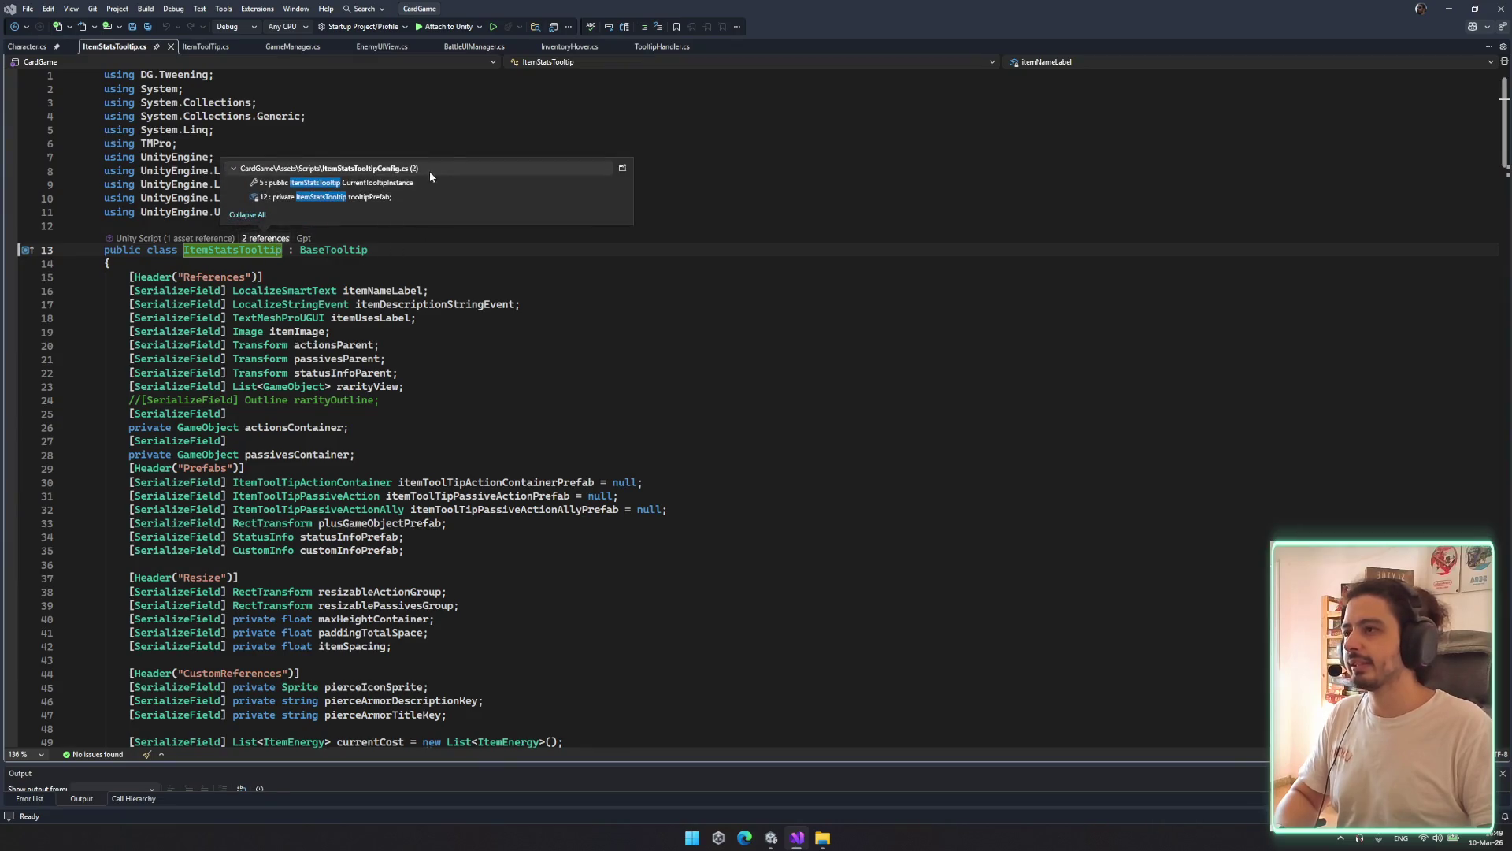
click(377, 183)
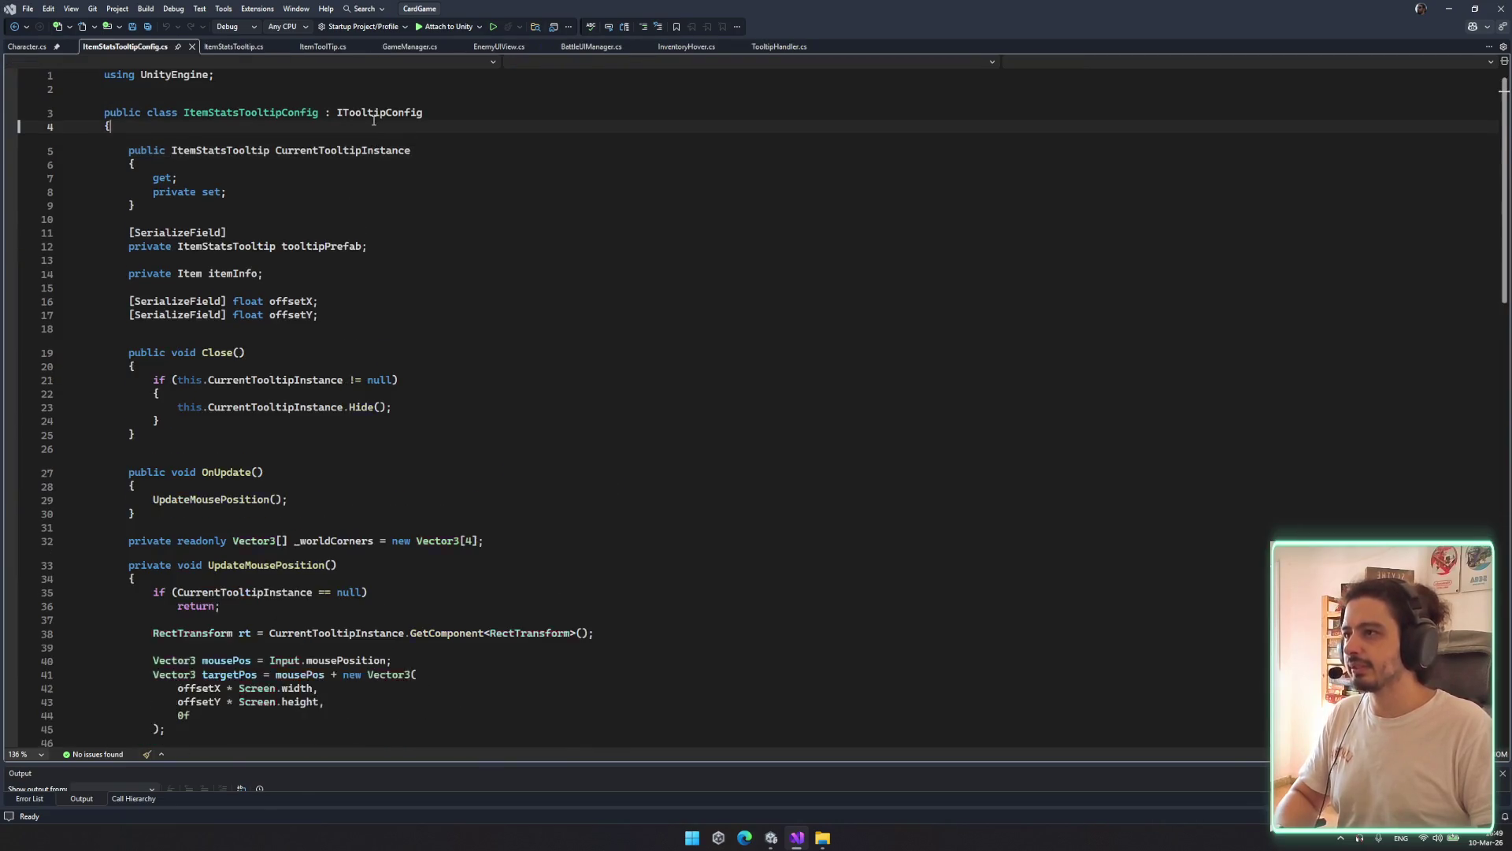
scroll(285, 261, down, 7)
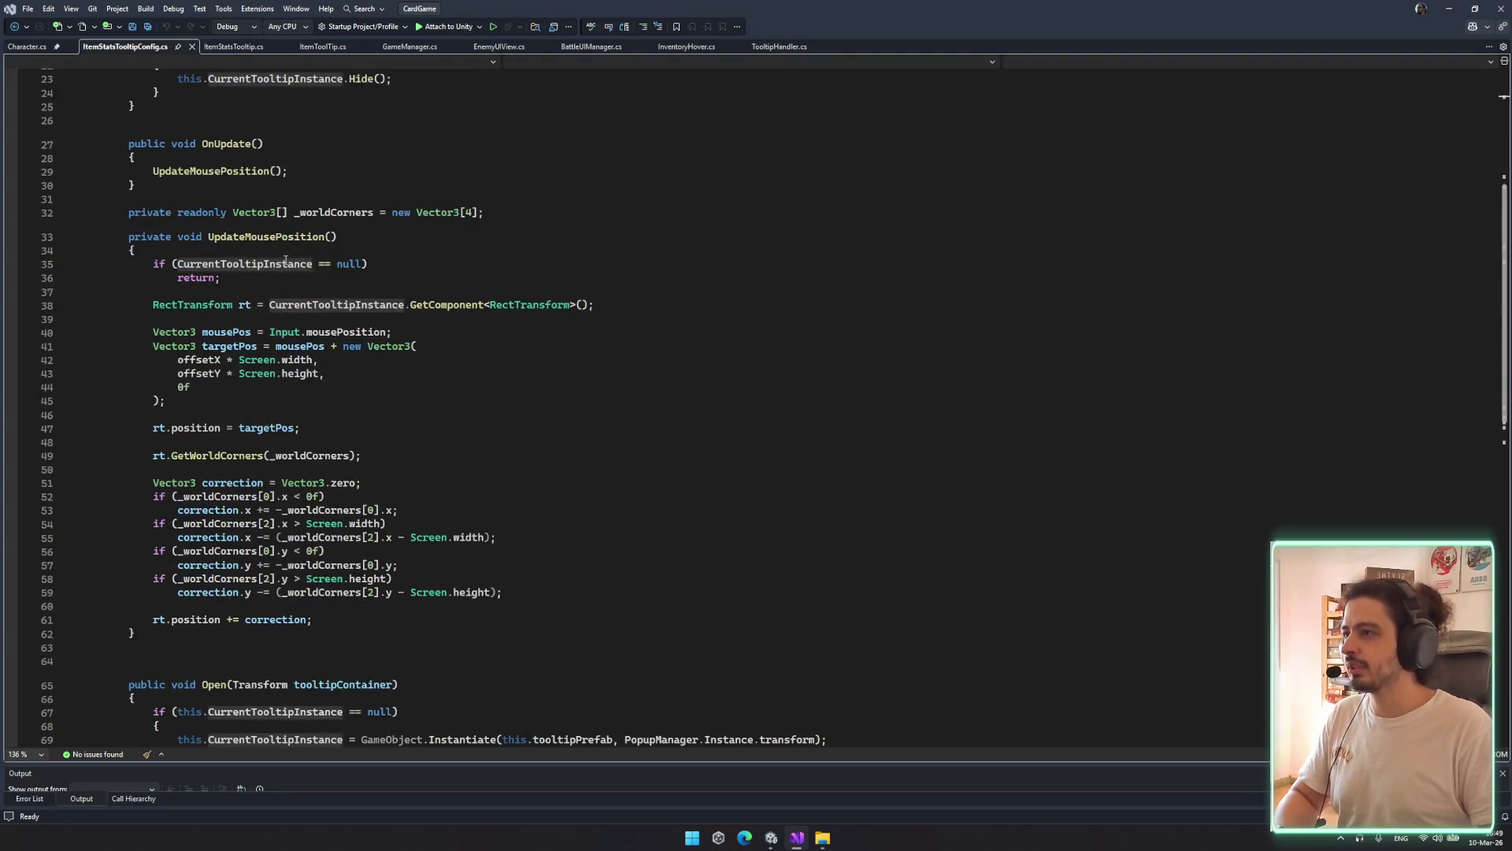
scroll(441, 394, down, 5)
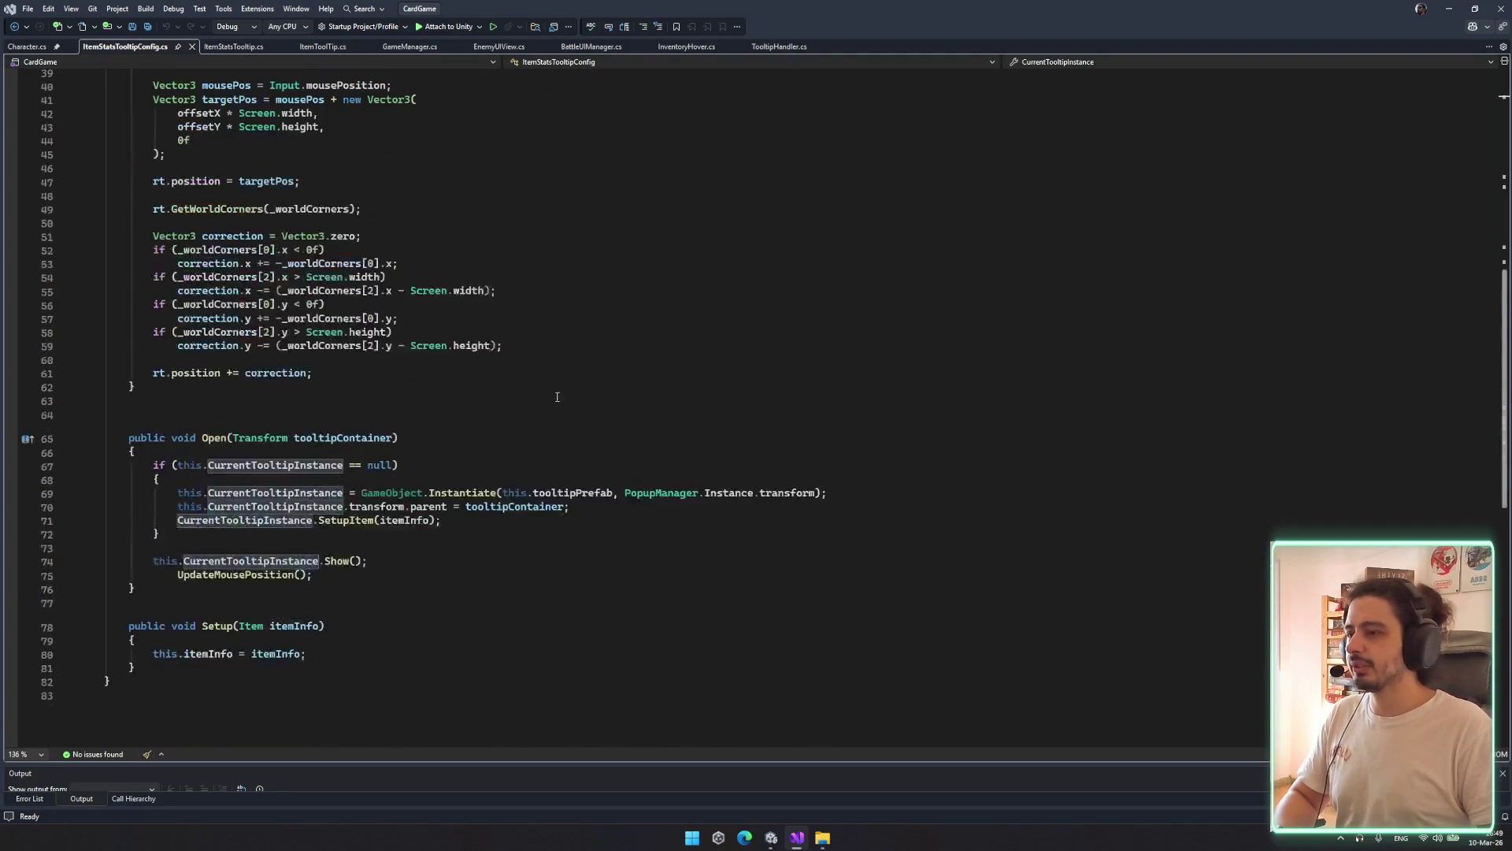
Replace PopupManager.Instance.transform with GameManager.Instance.TooltipCanvas.transform and save the file
double_click(786, 493)
key(BackSpace)
key(ctrl+BackSpace)
key(ctrl+BackSpace)
key(ctrl+BackSpace)
key(ctrl+BackSpace)
text(Gam)
key(Tab)
text(.Instance.Tool)
key(Tab)
key(ctrl+s)
text(.transform)
Review lines 62–70 of the edited script and switch to Unity to recompile
click(841, 387)
click(814, 471)
click(798, 510)
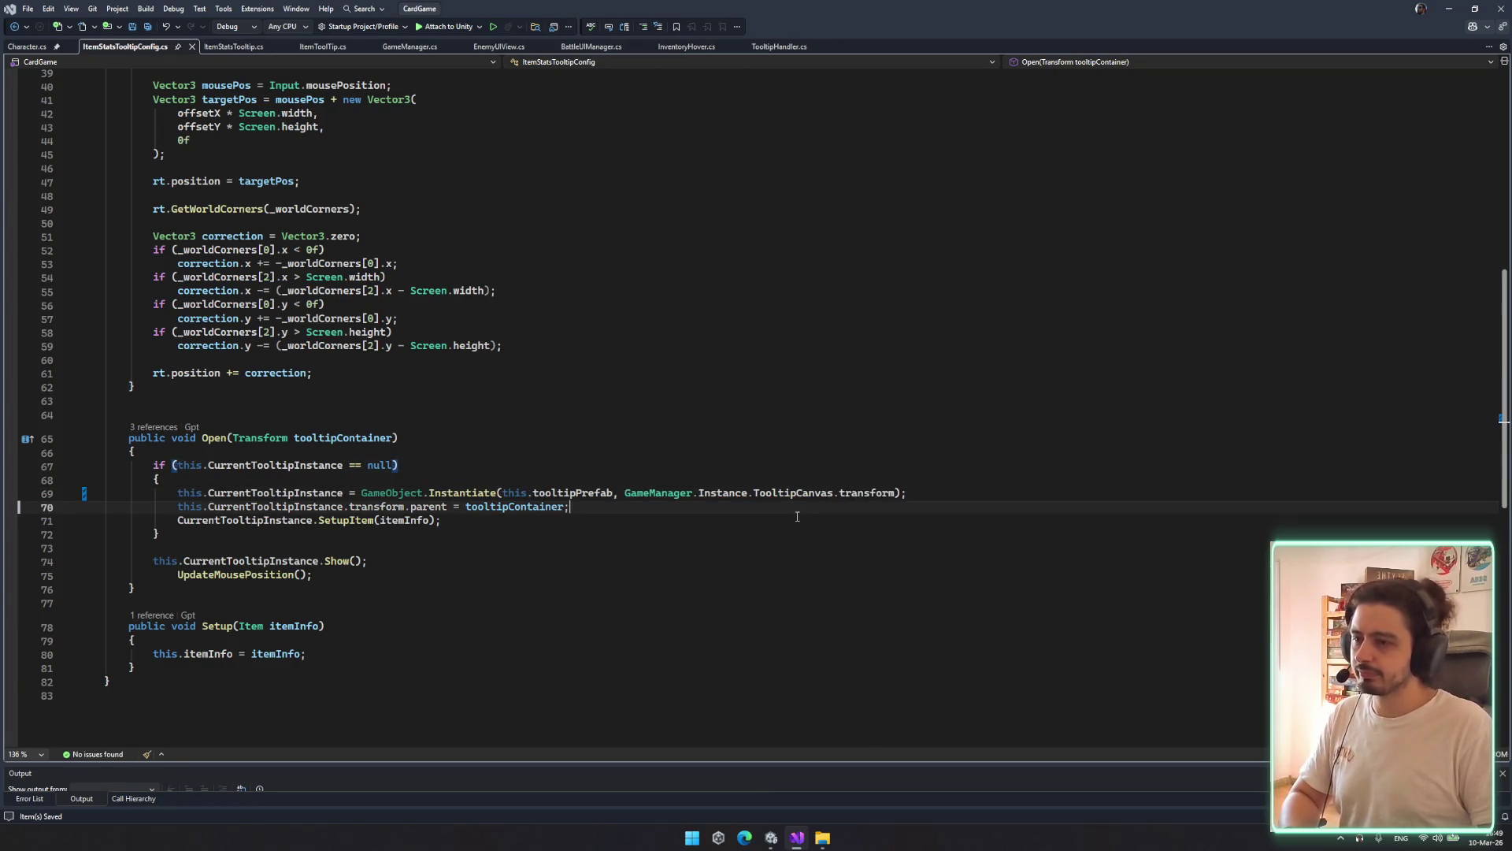
click(771, 837)
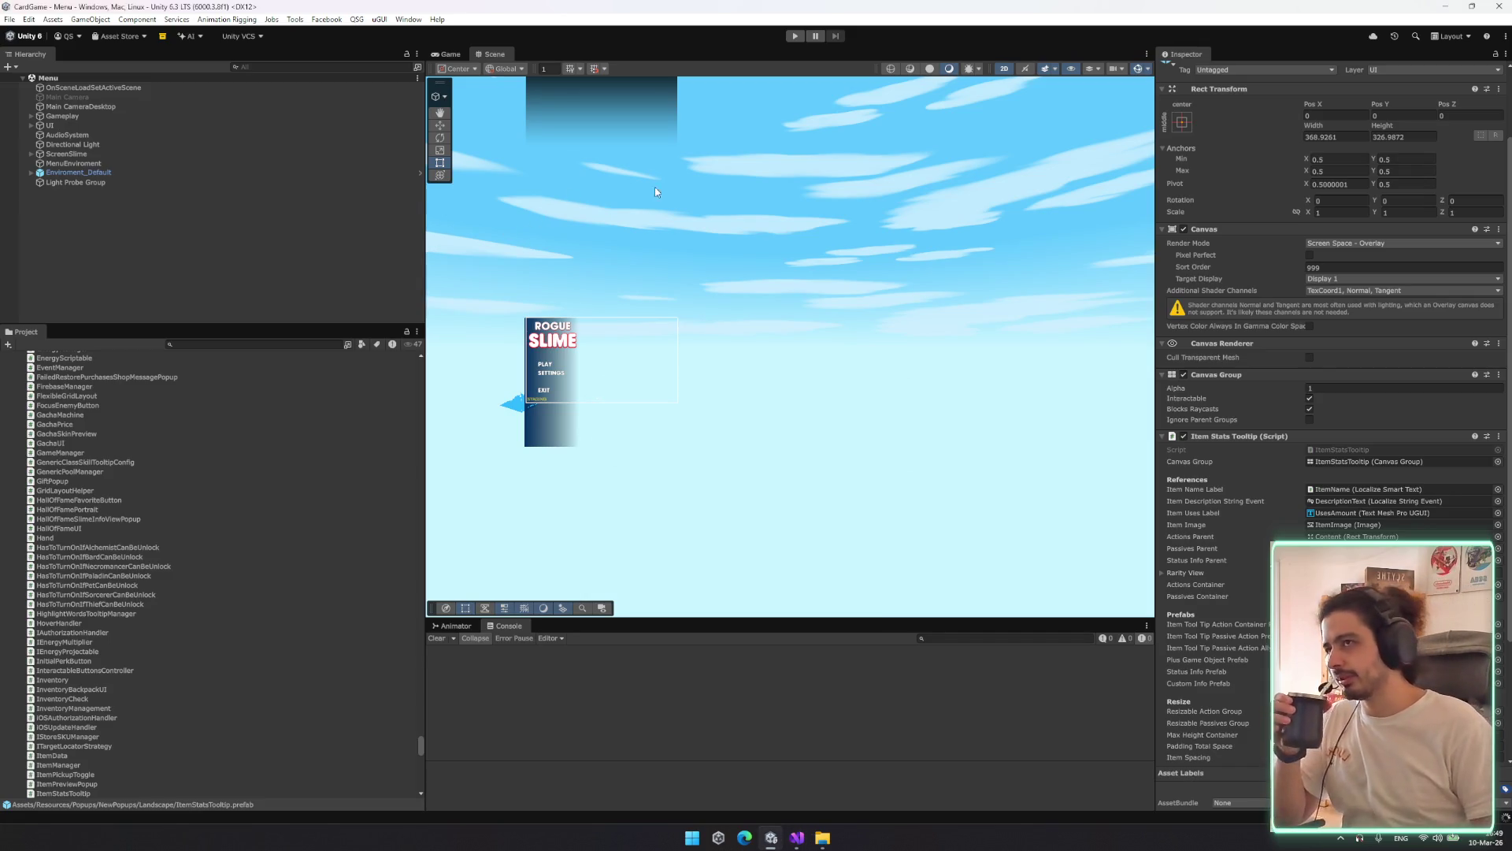
Enter Play mode once compiling finishes, loading the game to its Rogue Slime title menu
click(795, 36)
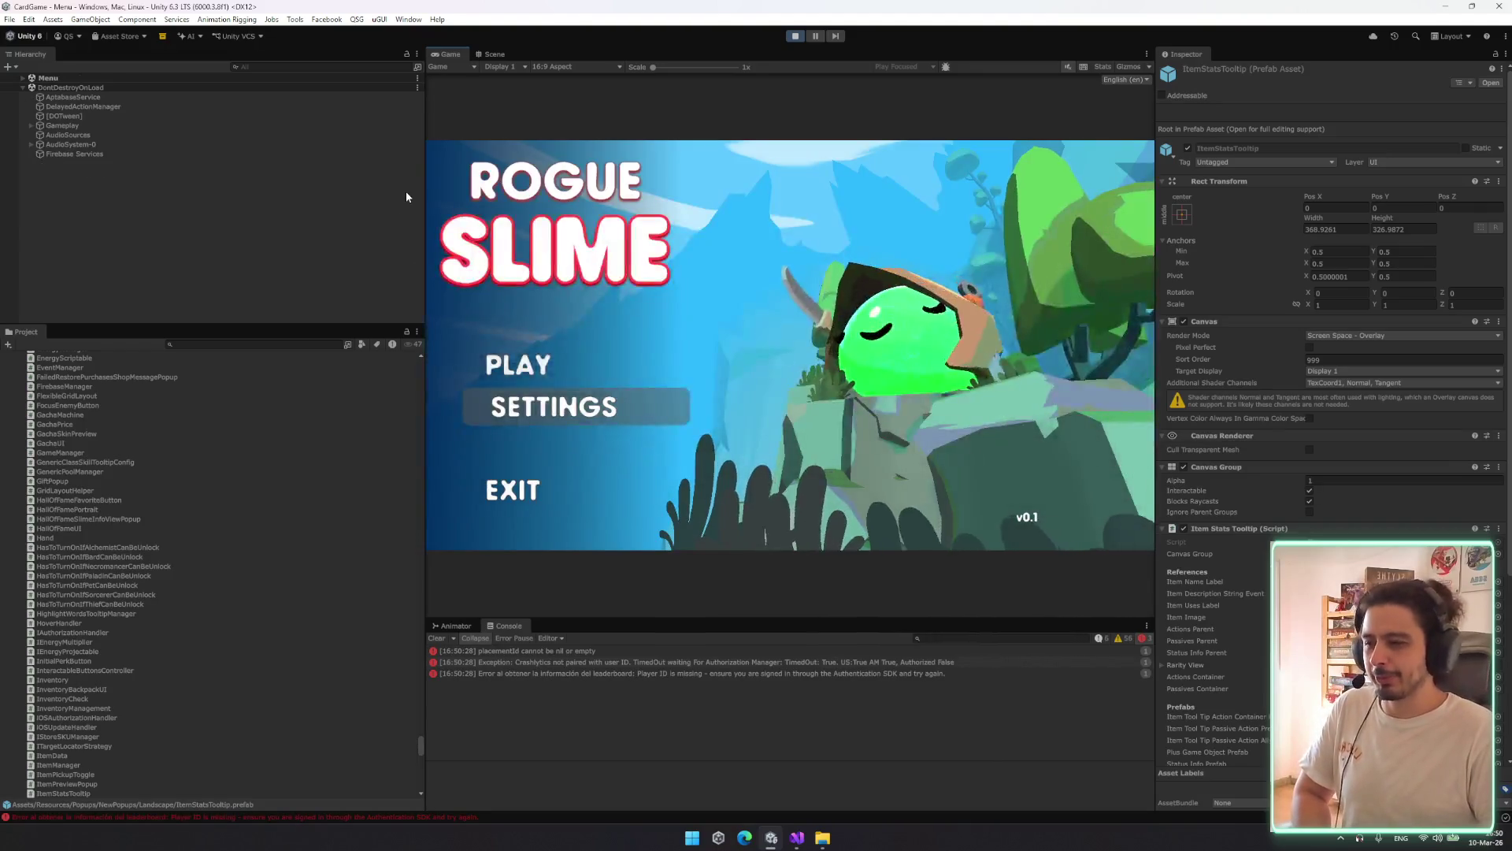
Widen the game view, start a run, then quit it through the in-game settings
drag(425, 298, 380, 297)
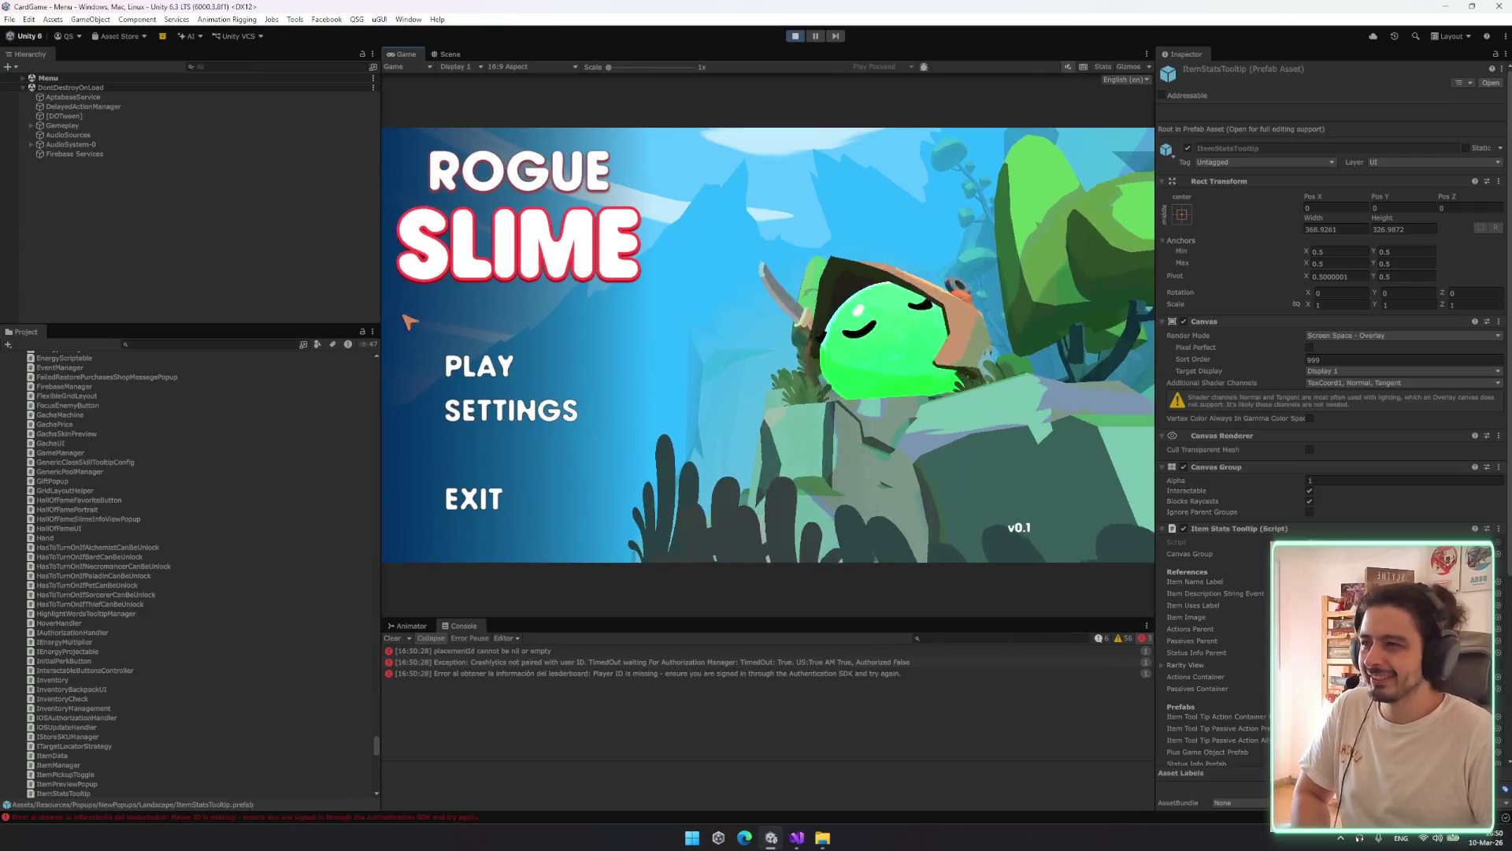
click(490, 359)
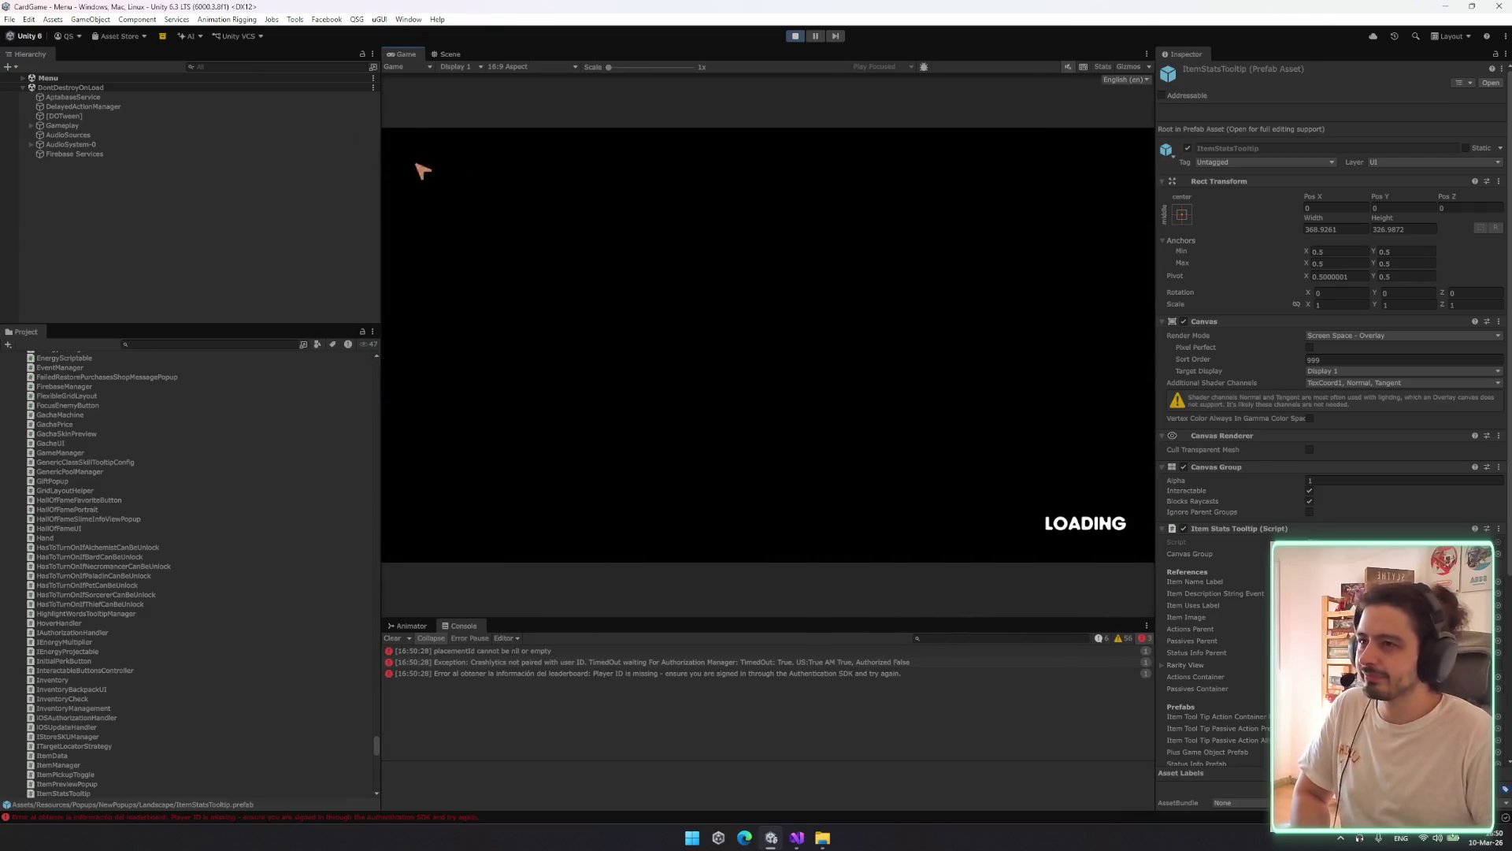
click(1134, 148)
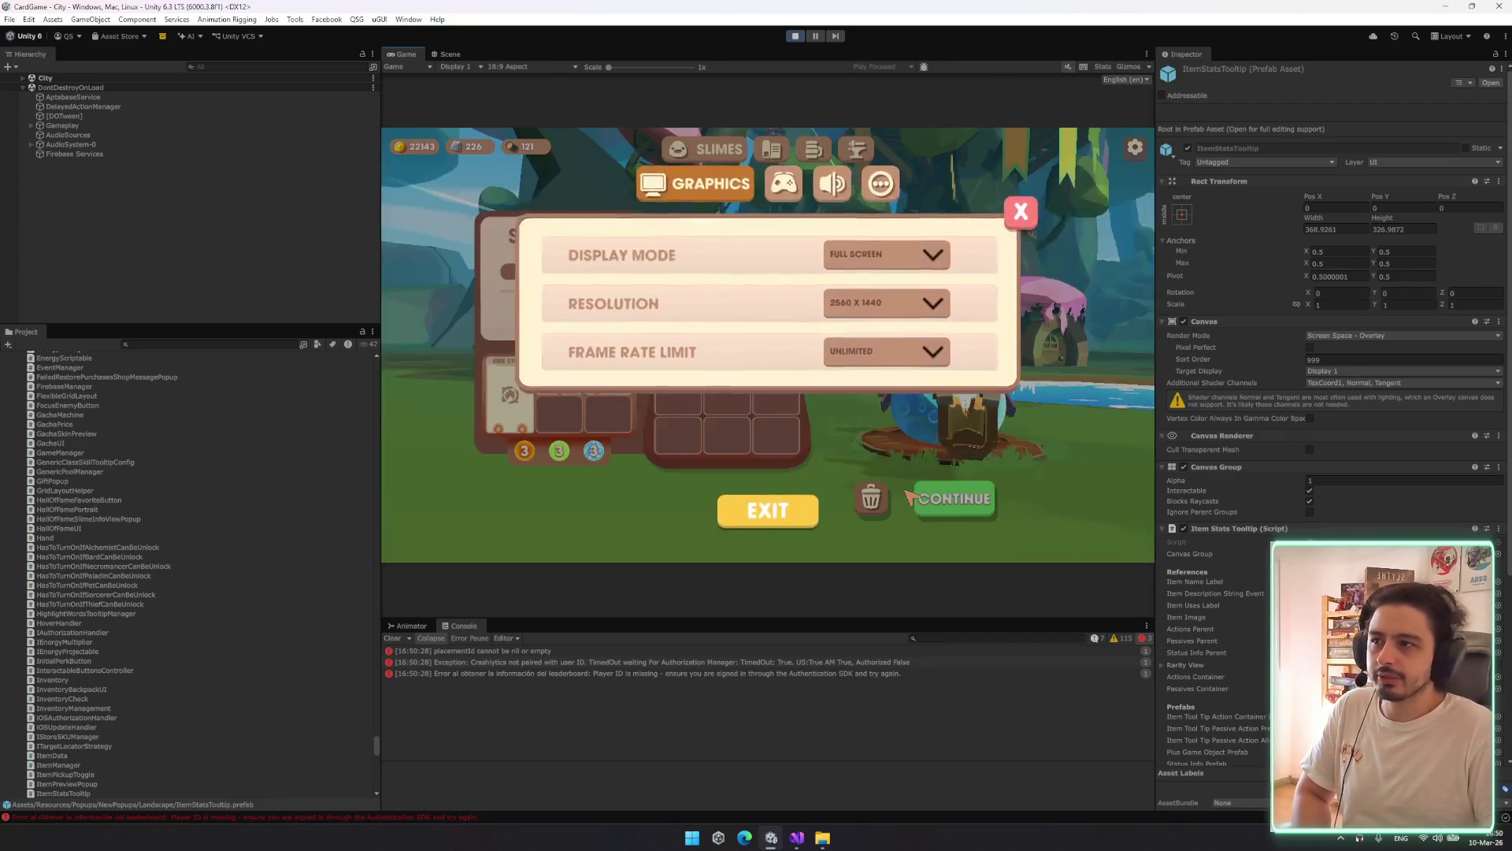
click(764, 506)
click(803, 391)
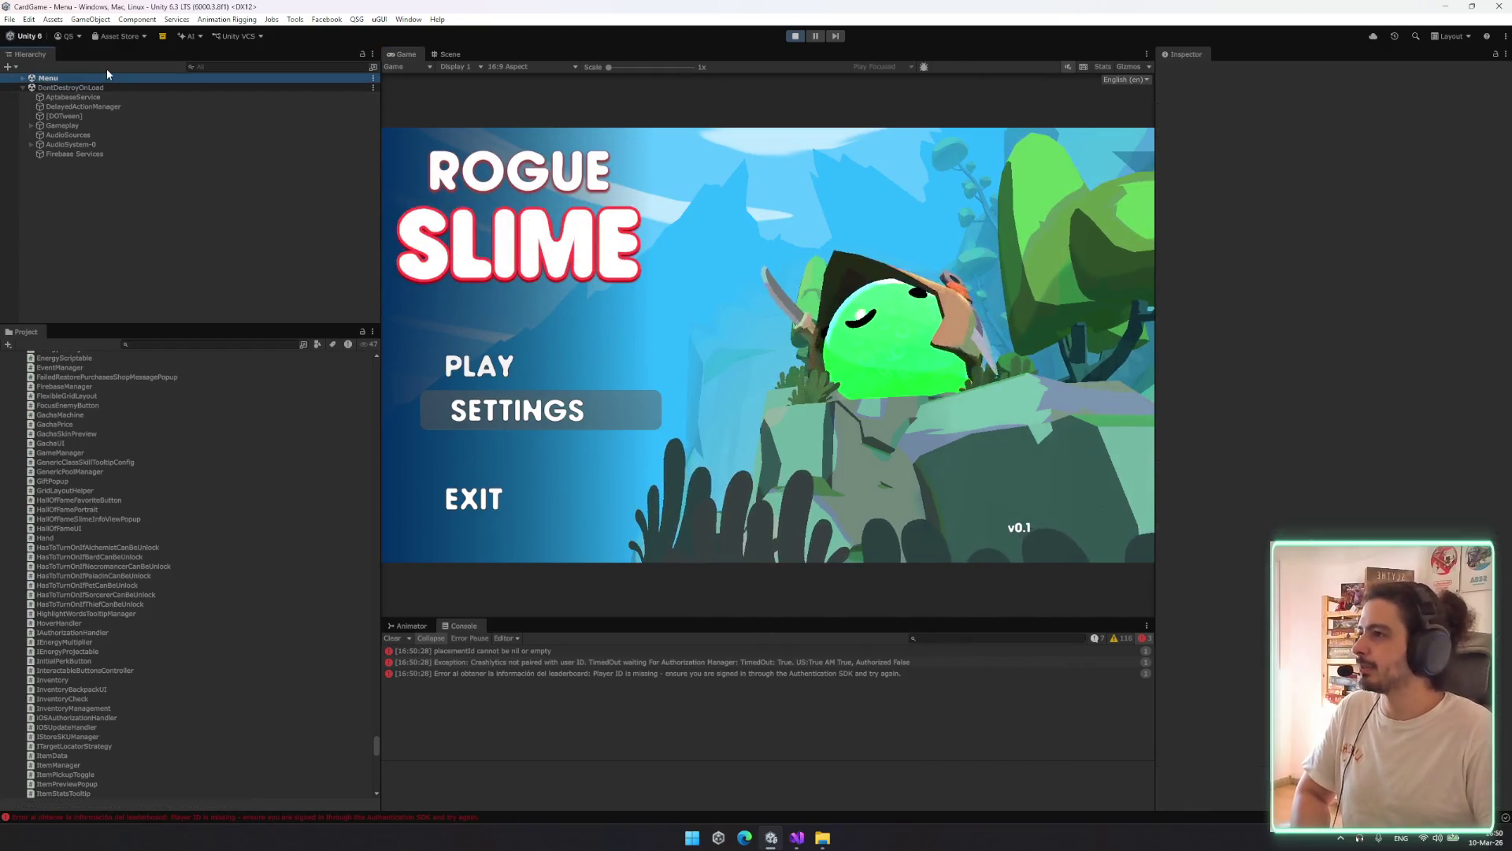
Filter the Hierarchy for 'debug', enable DebugManager, and start a TEST BATTLE
click(236, 106)
click(238, 66)
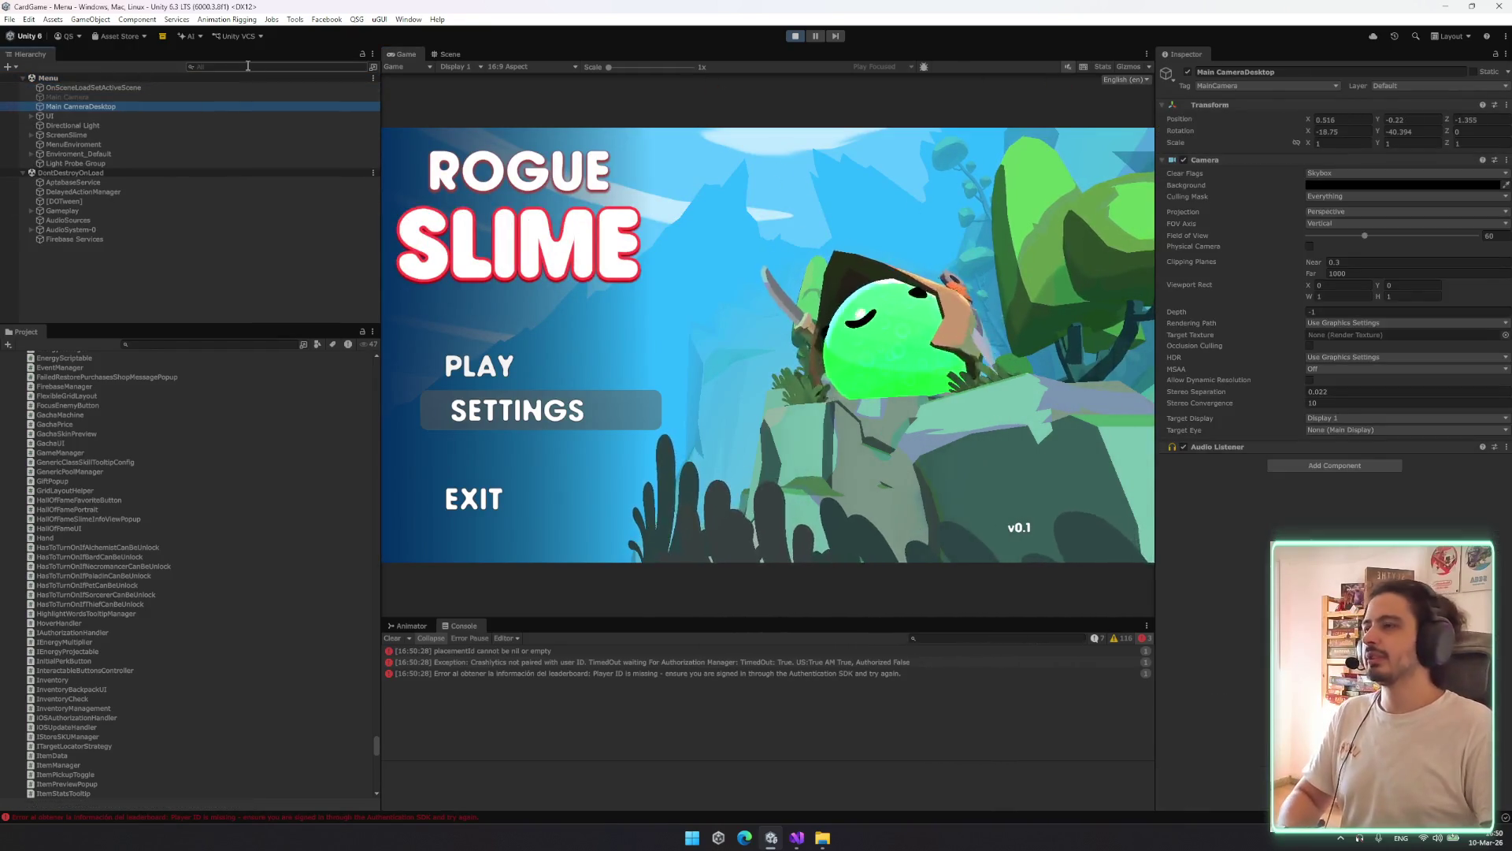
text(debug.cs)
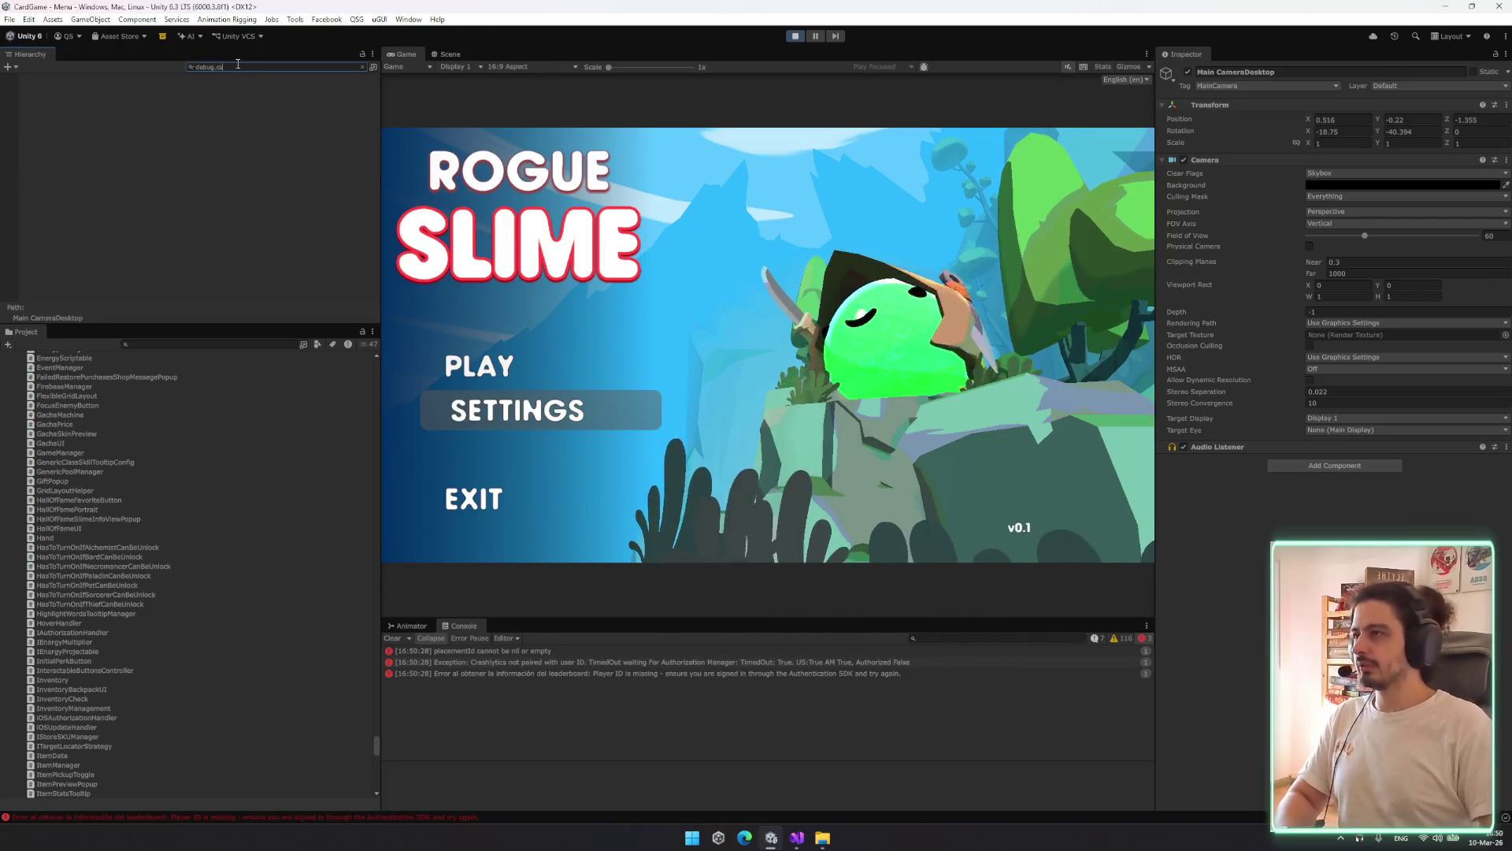
key(BackSpace)
key(BackSpace)
key(BackSpace)
click(63, 87)
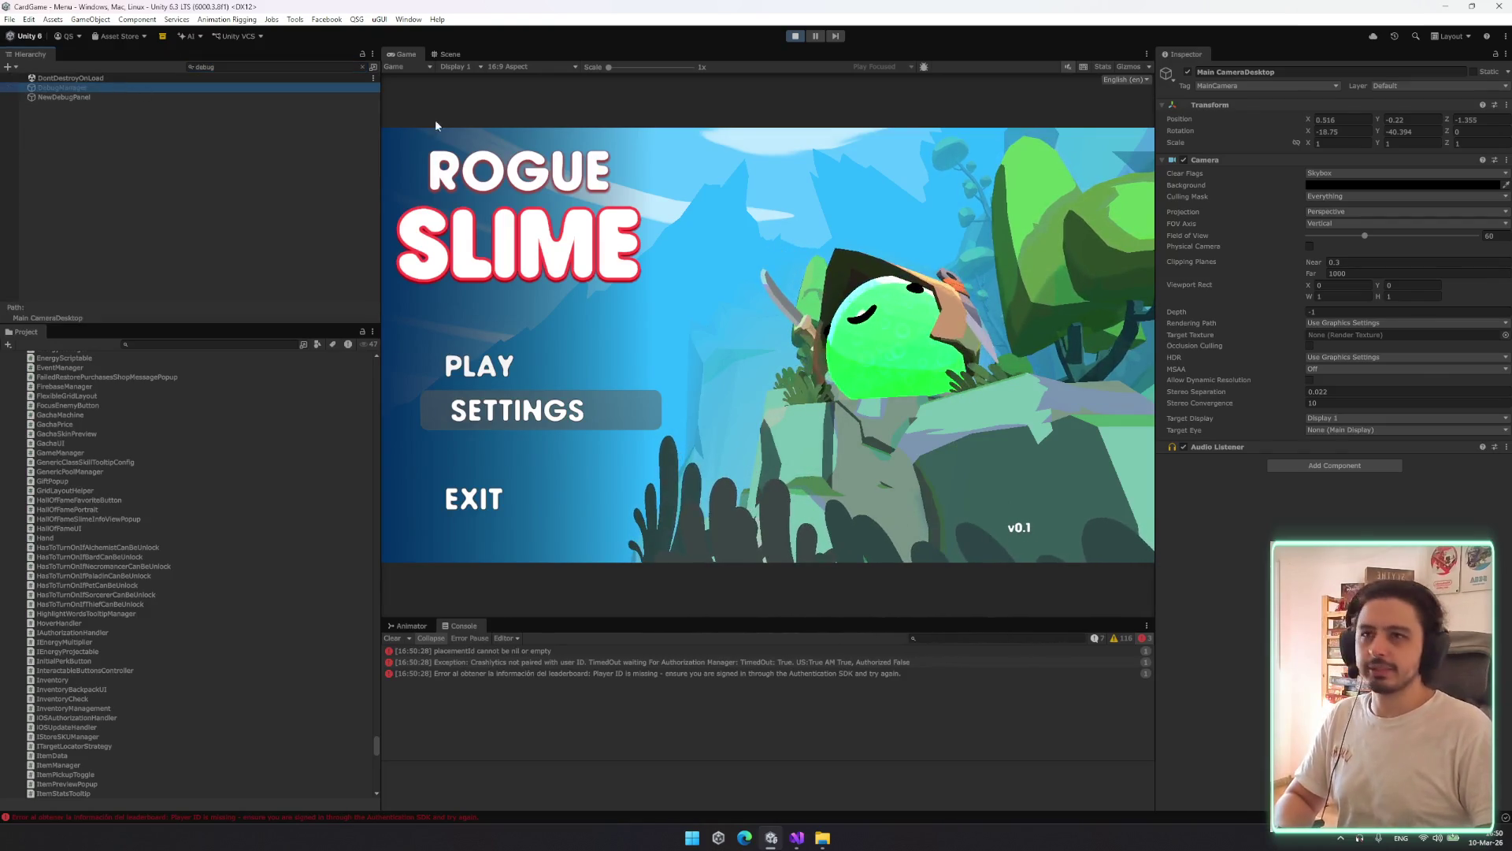
click(1187, 71)
click(1083, 197)
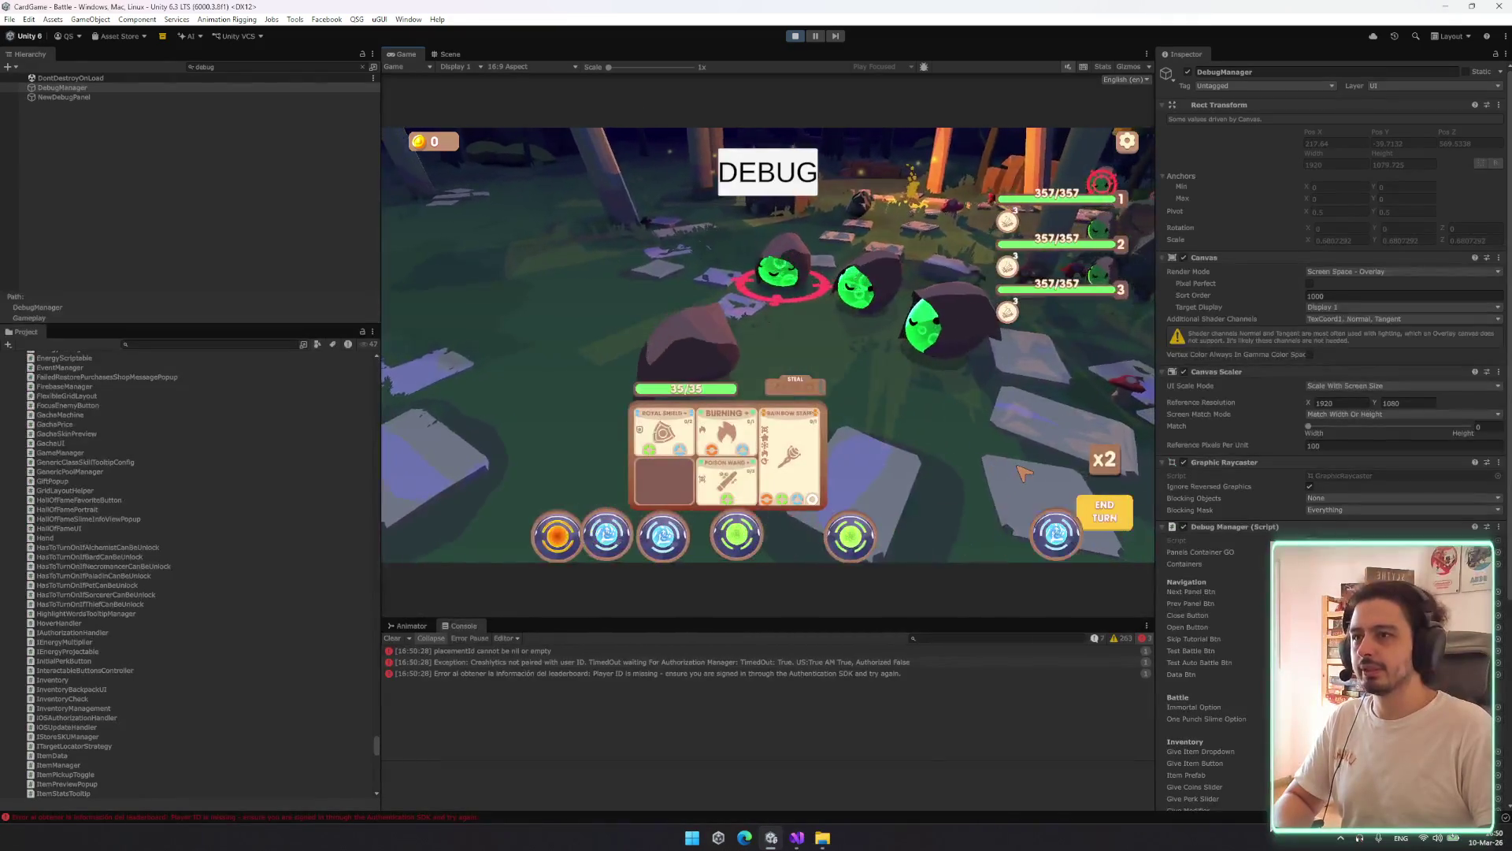
View the Rainbow Staff card and enemy 1's item panel, then clear the 'debug' Hierarchy filter
mouse_move(792, 477)
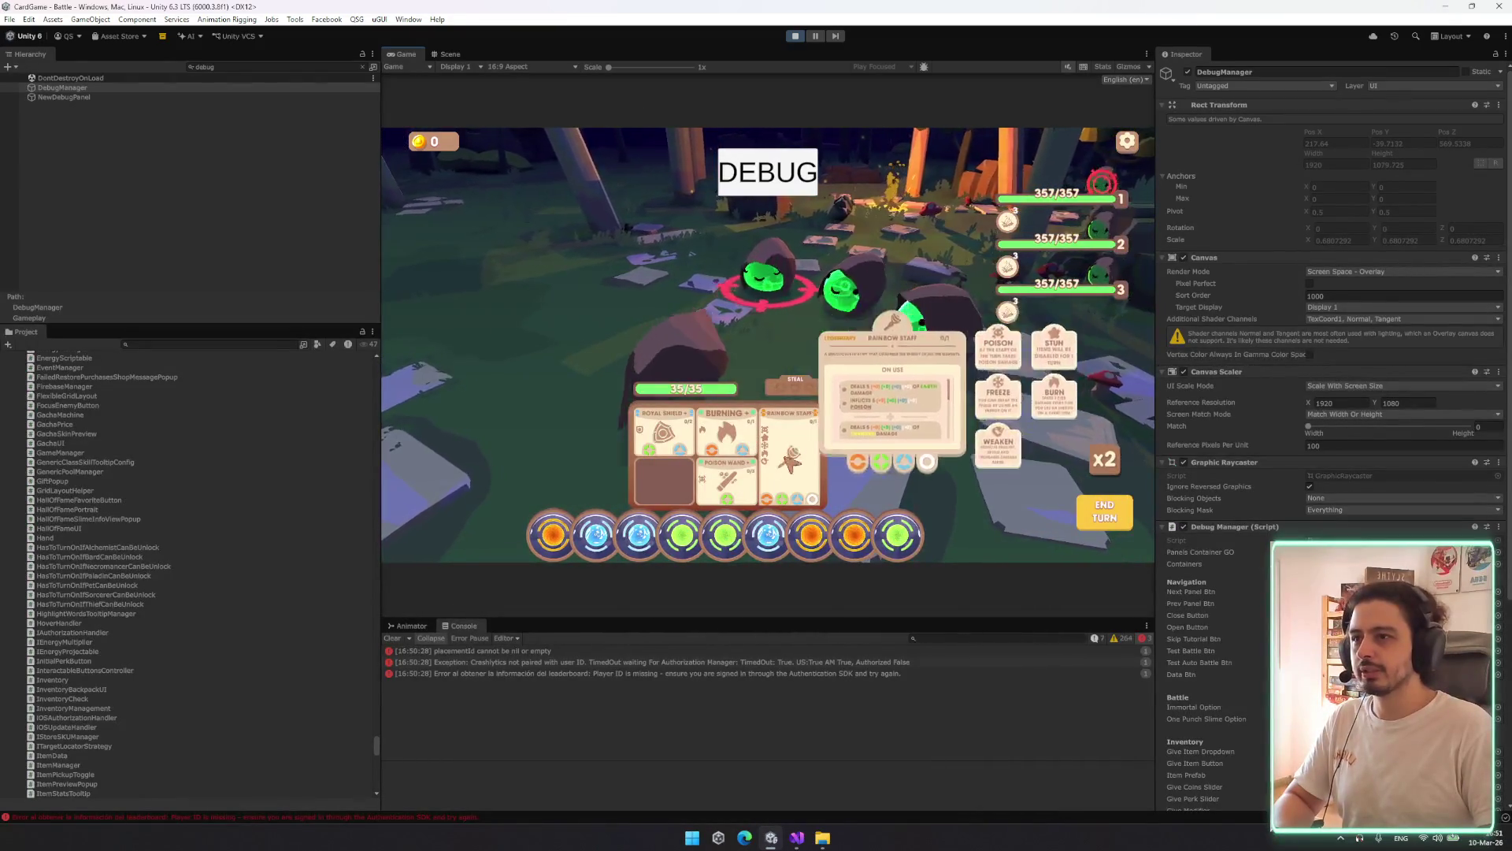
mouse_move(1061, 197)
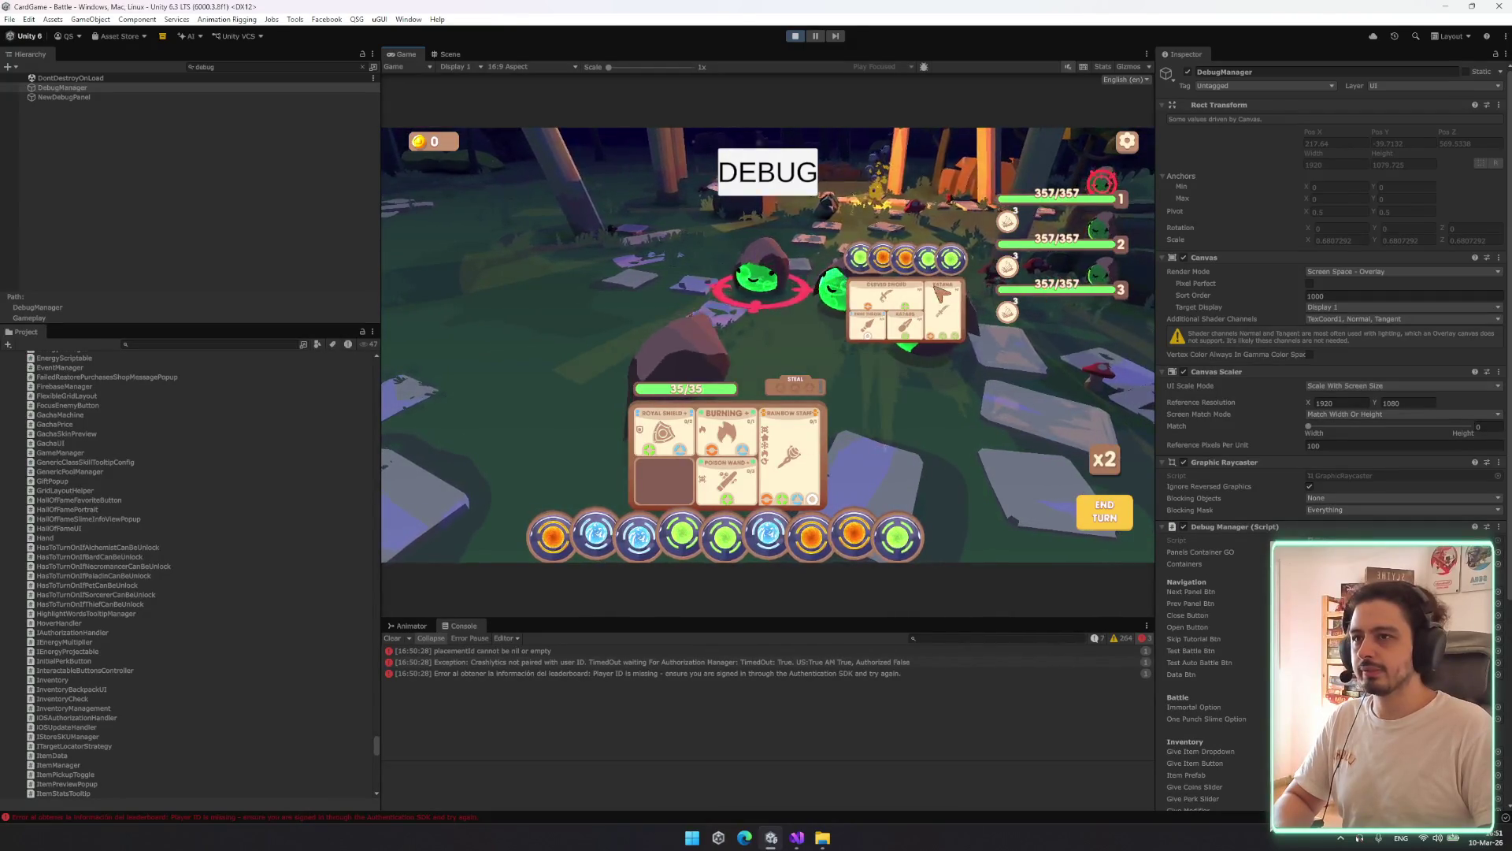
mouse_move(948, 307)
mouse_move(867, 331)
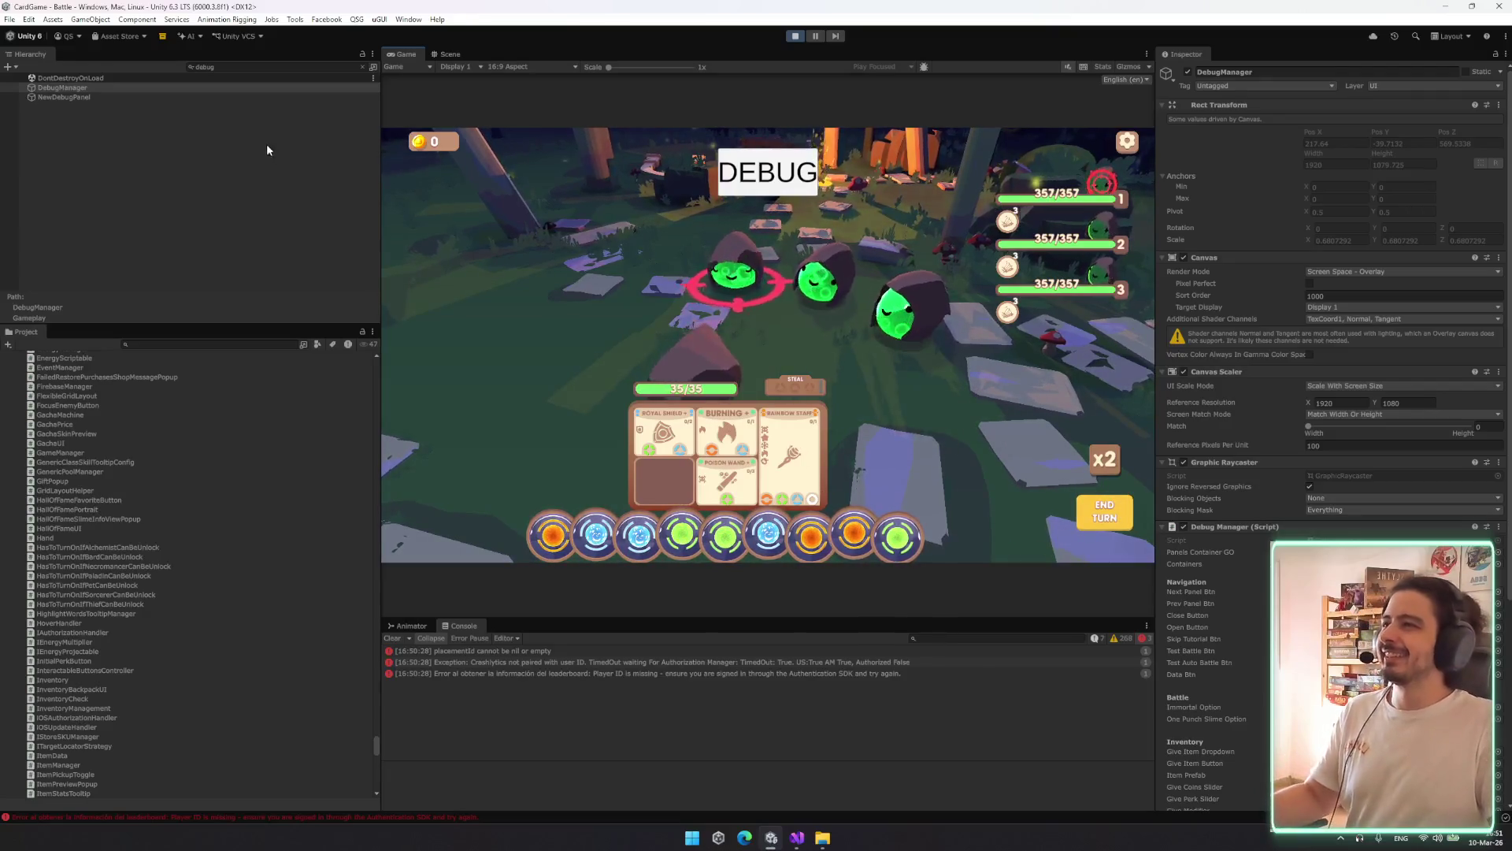
click(362, 67)
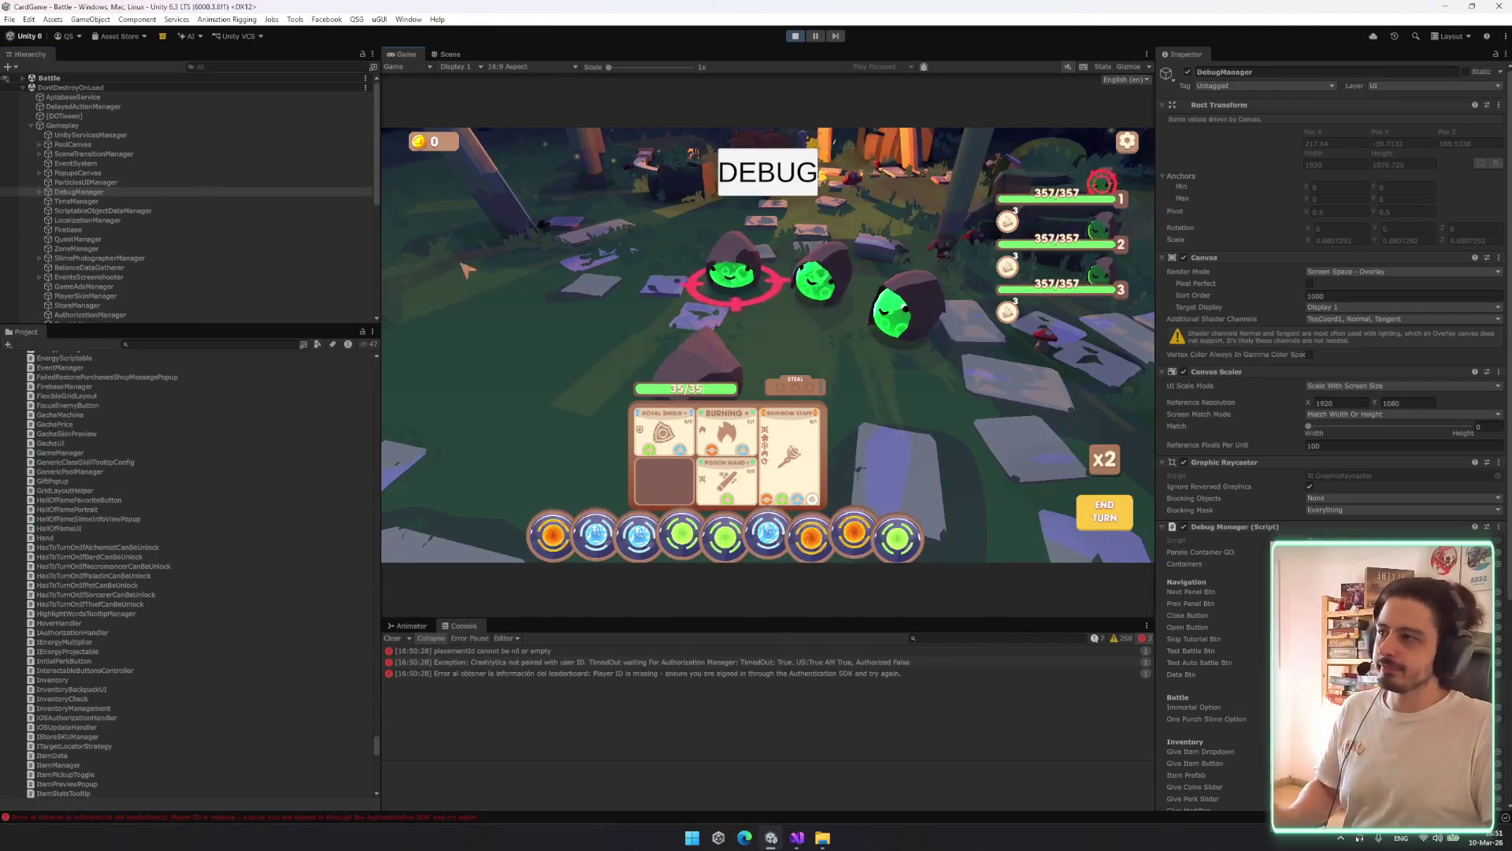
Scroll the Hierarchy and retarget the attack to the second, then third slime
scroll(113, 219, down, 3)
scroll(132, 189, down, 6)
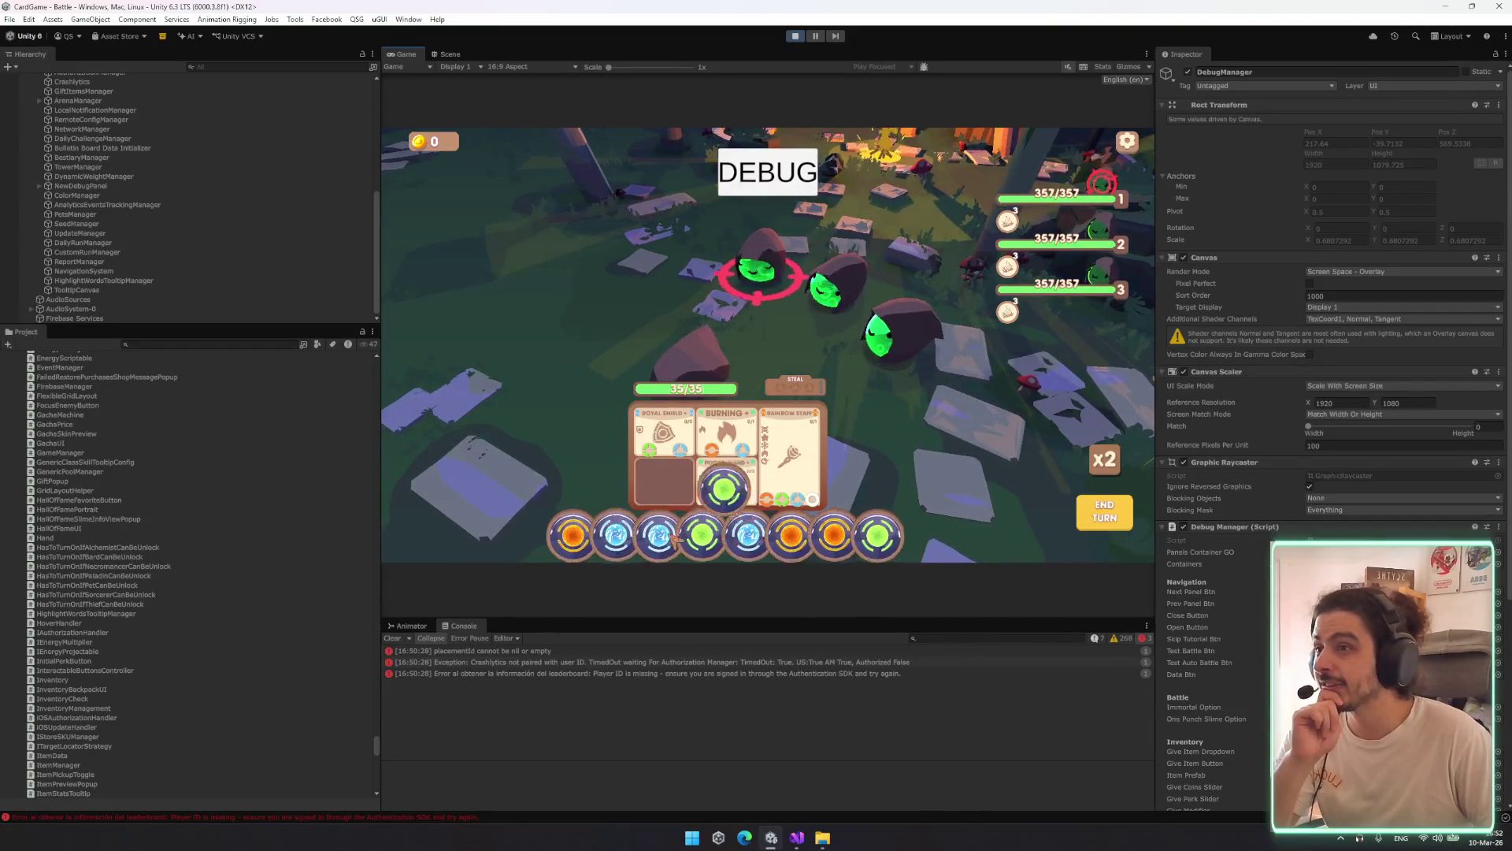
mouse_move(789, 458)
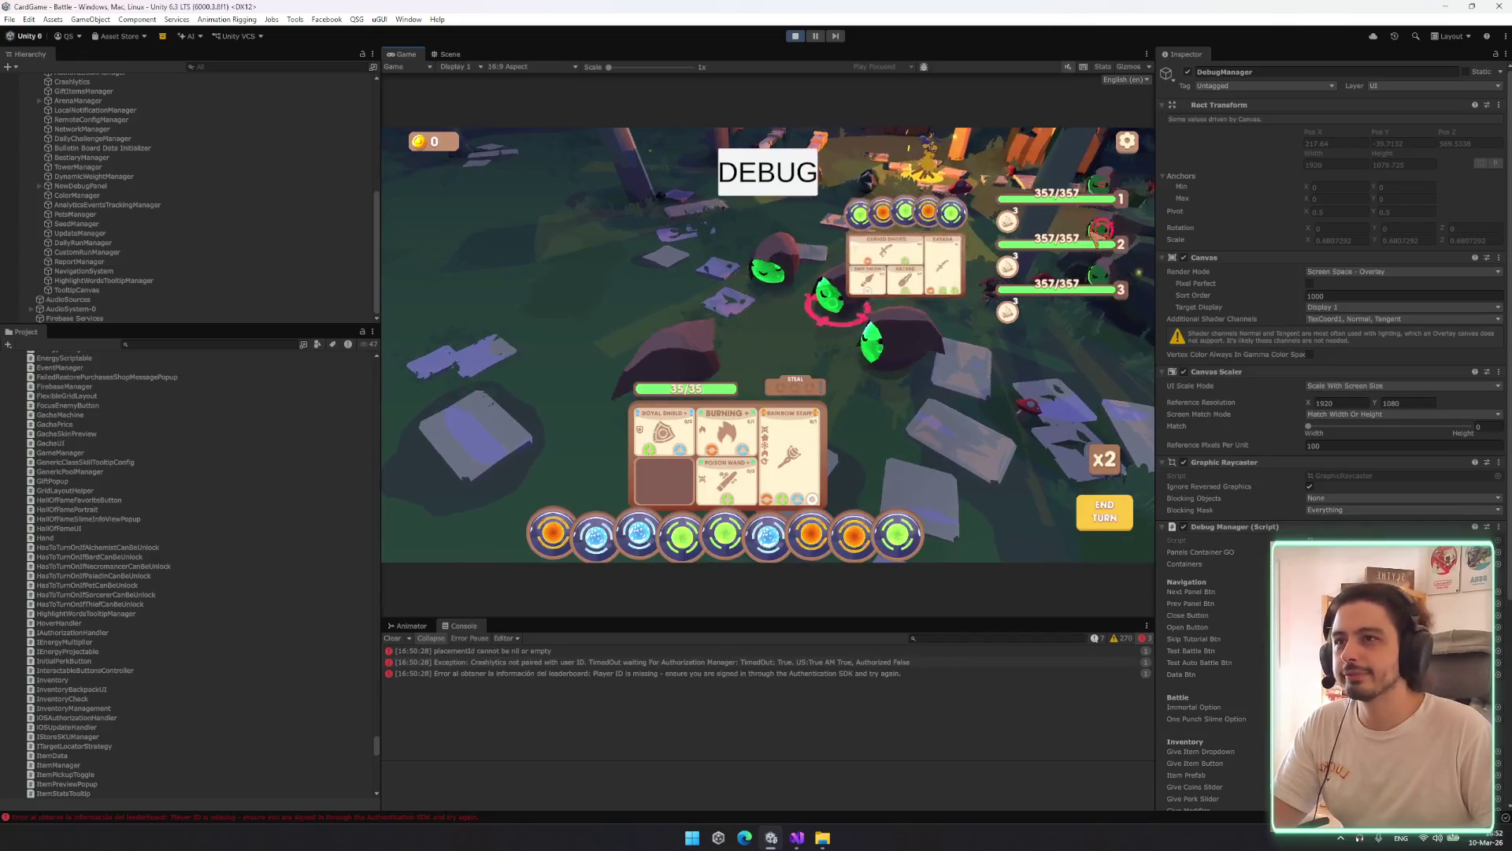
click(1091, 244)
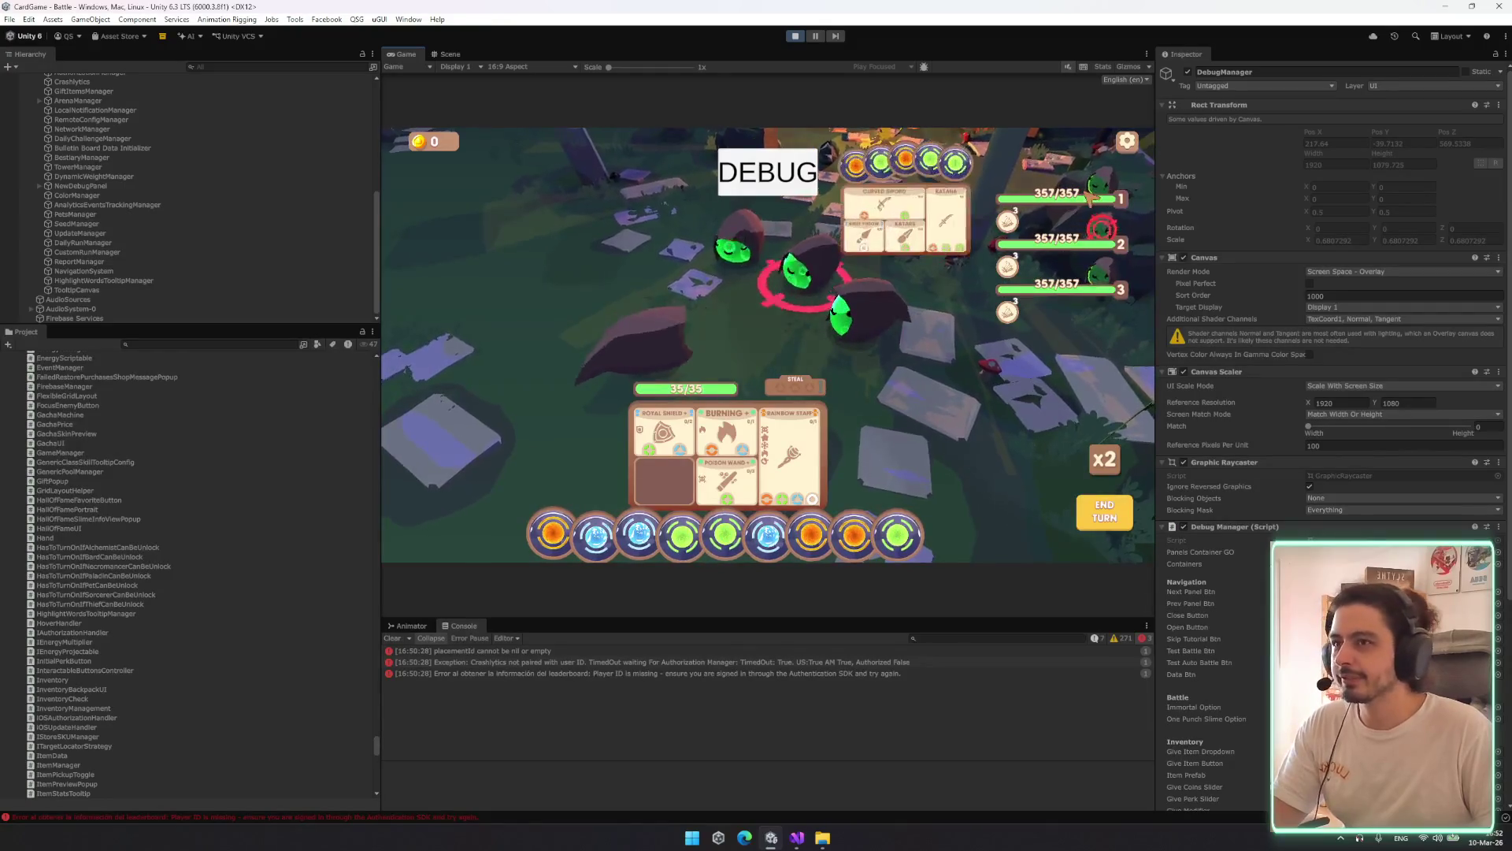
click(1079, 289)
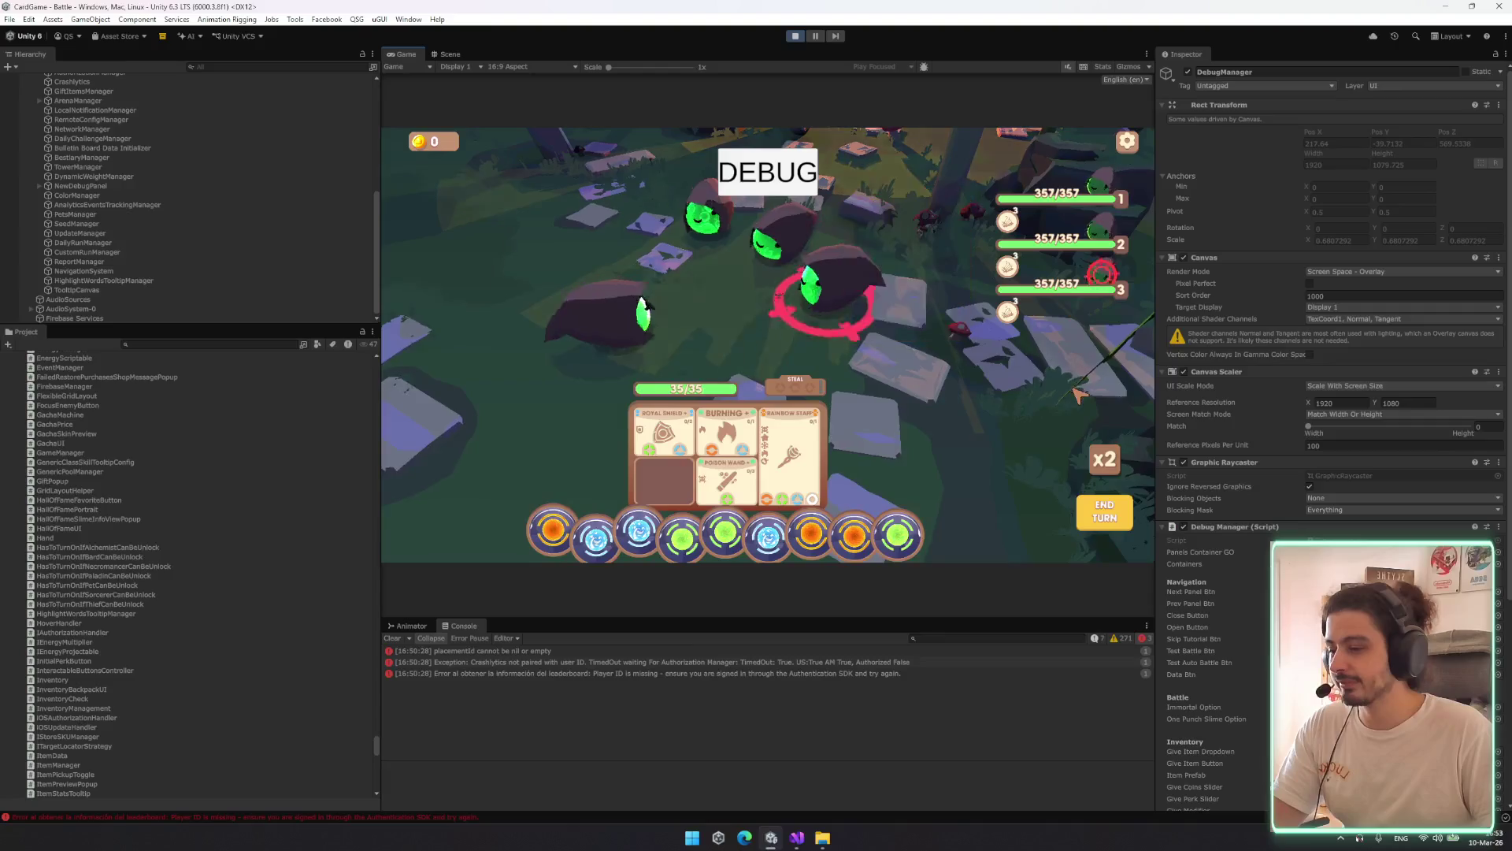
Check each slime's inventory panel by its health bar, then list the editor windows
mouse_move(1100, 292)
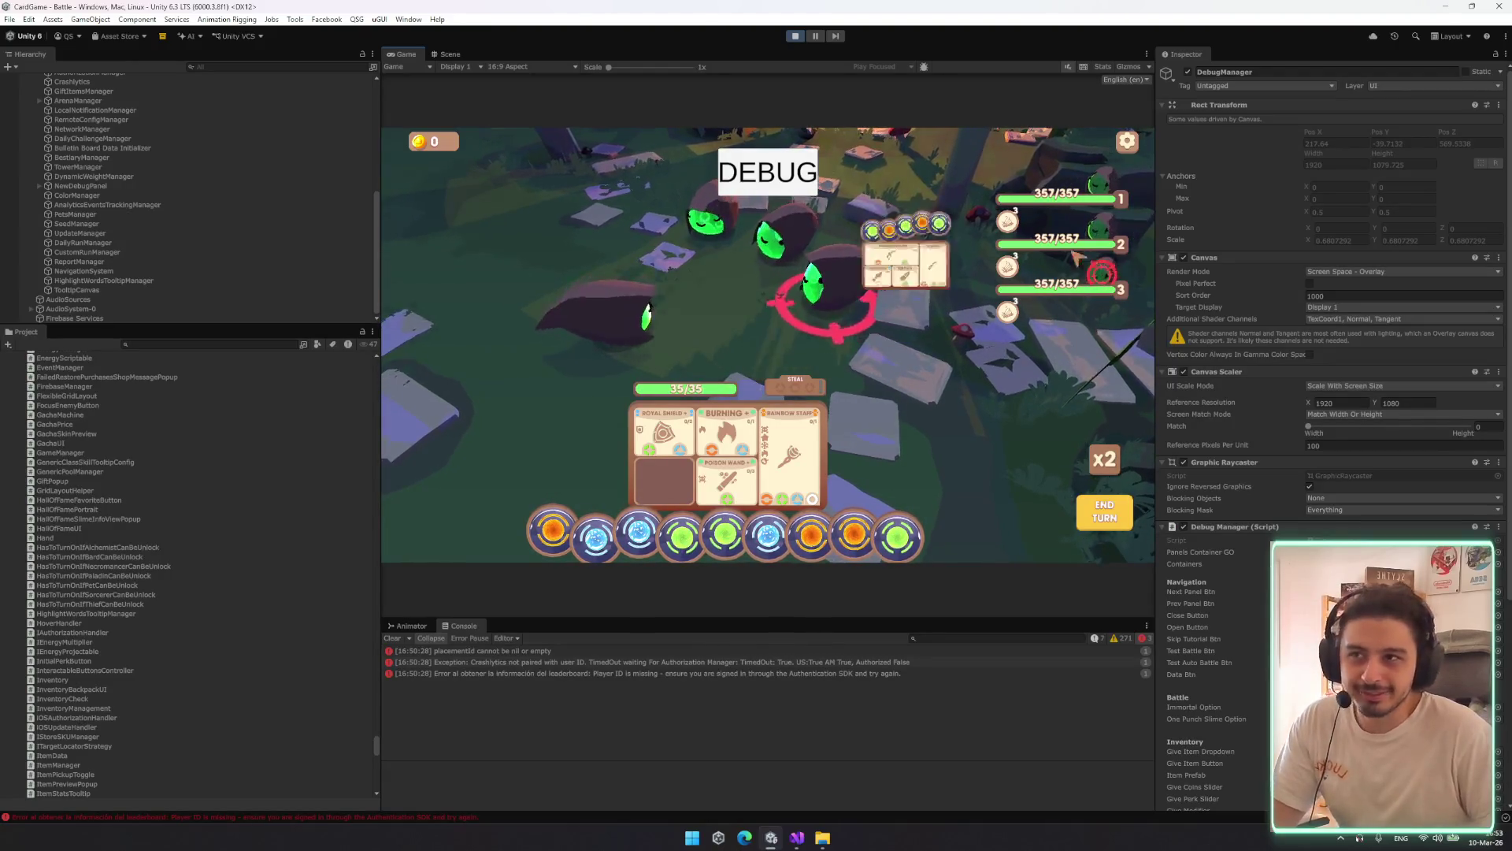
scroll(1384, 356, down, 5)
scroll(1378, 379, down, 3)
scroll(1367, 438, up, 5)
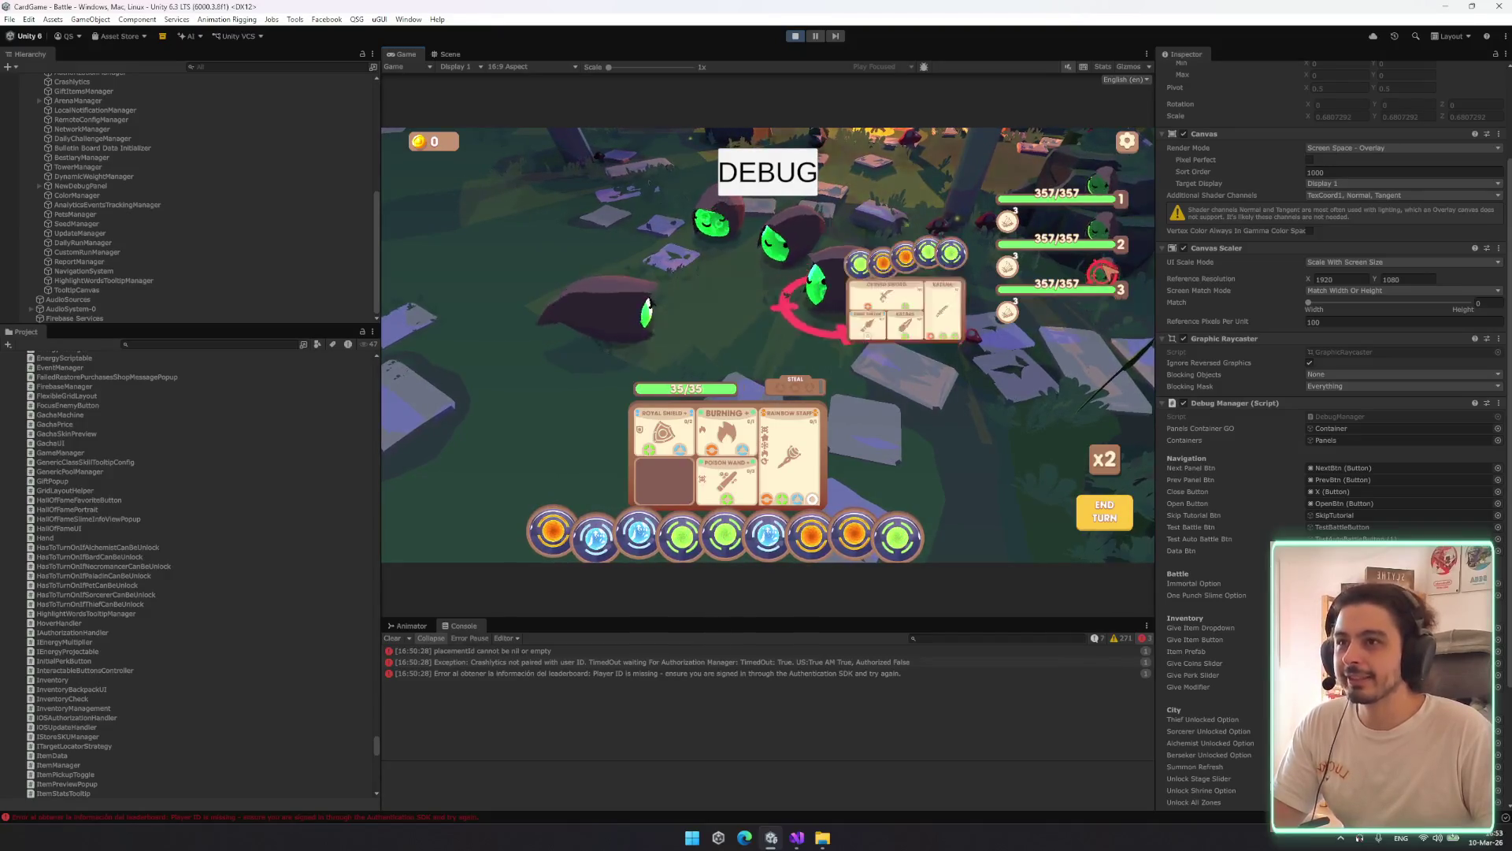
mouse_move(1095, 261)
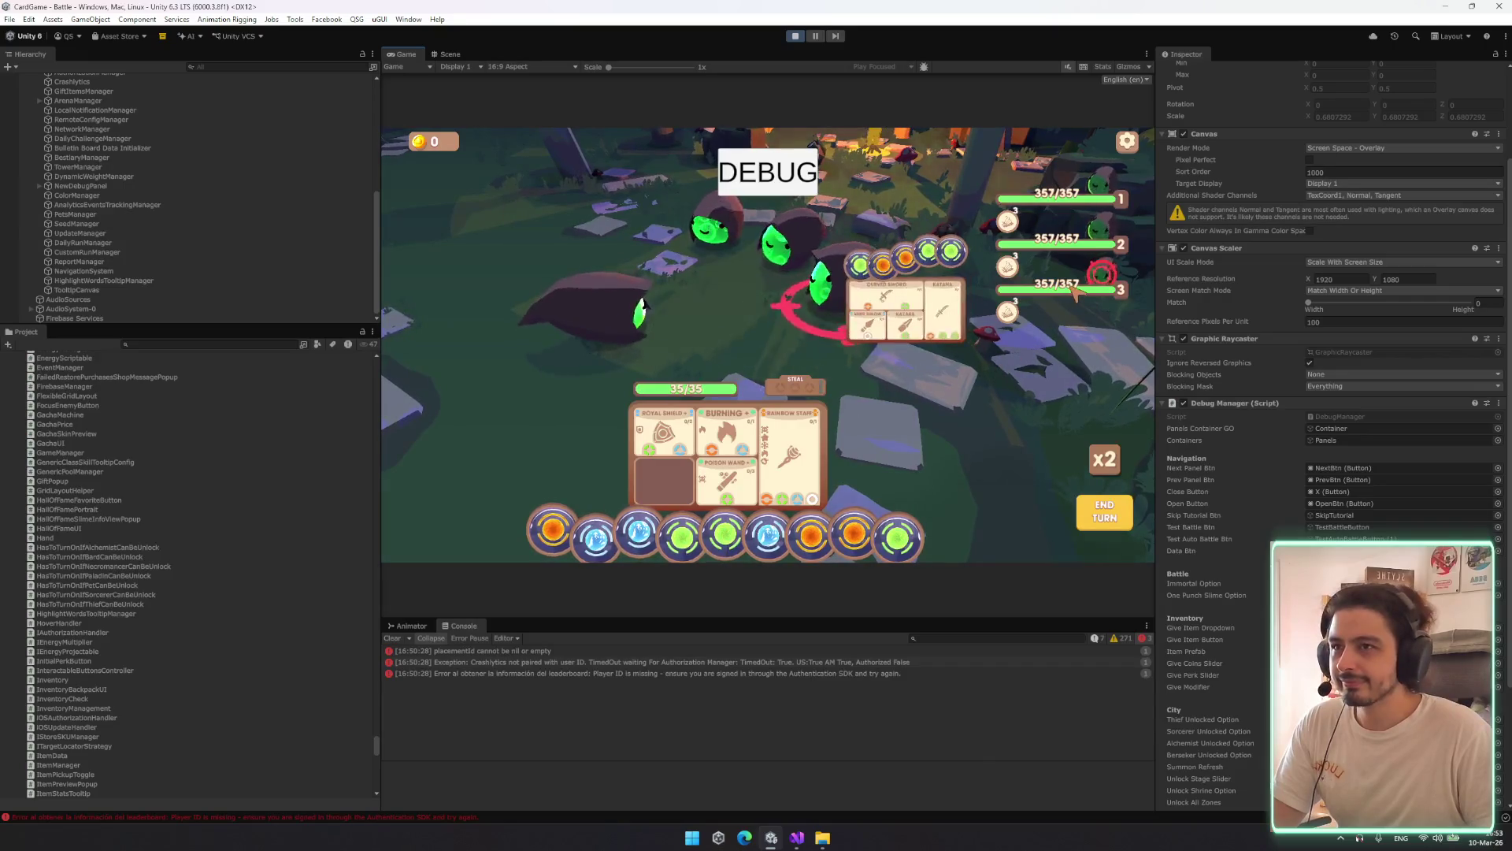
mouse_move(1093, 183)
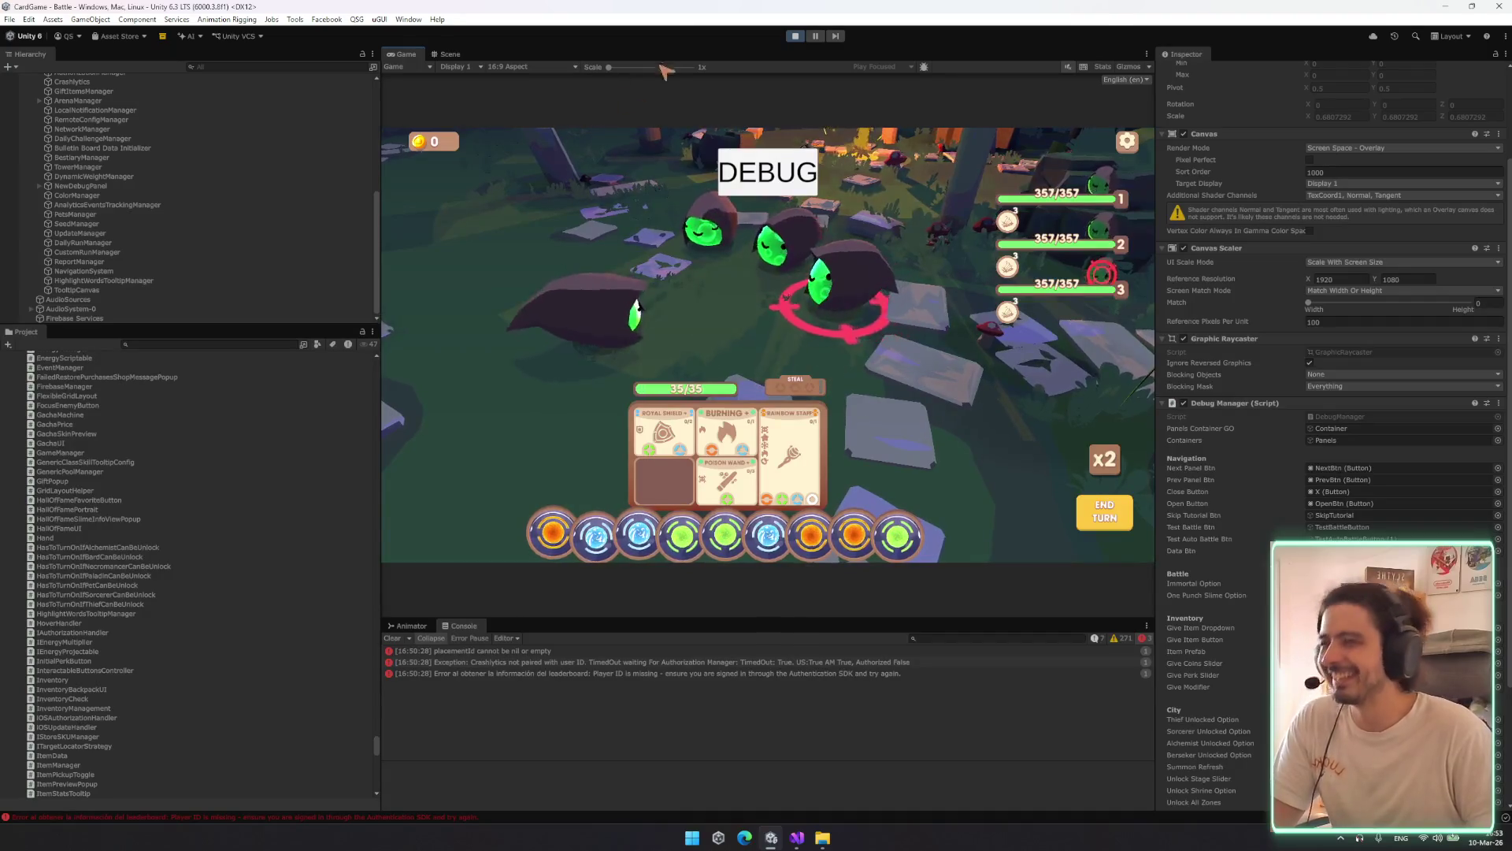
click(409, 18)
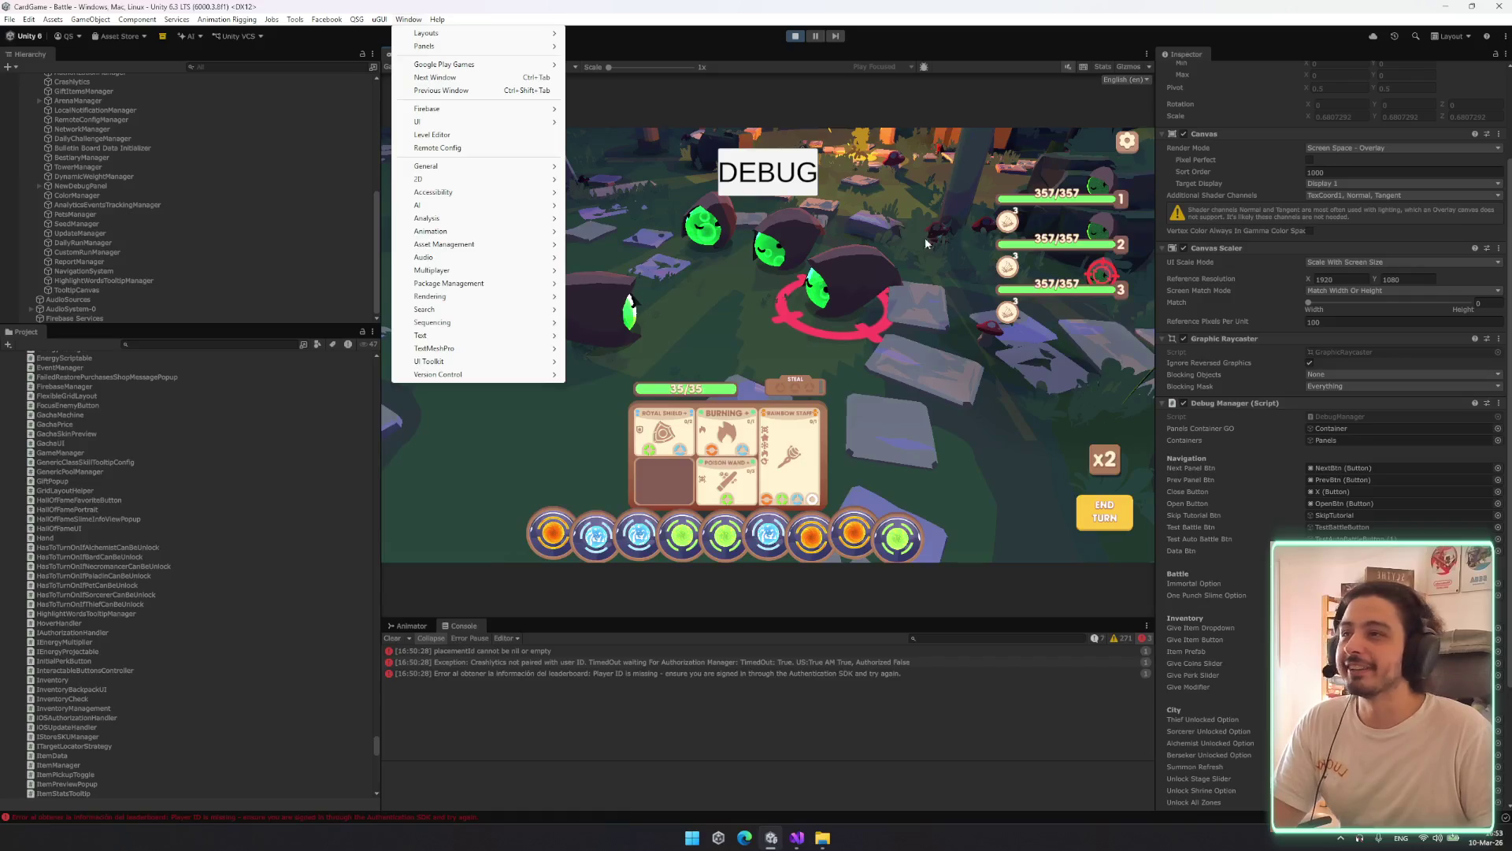
click(1128, 345)
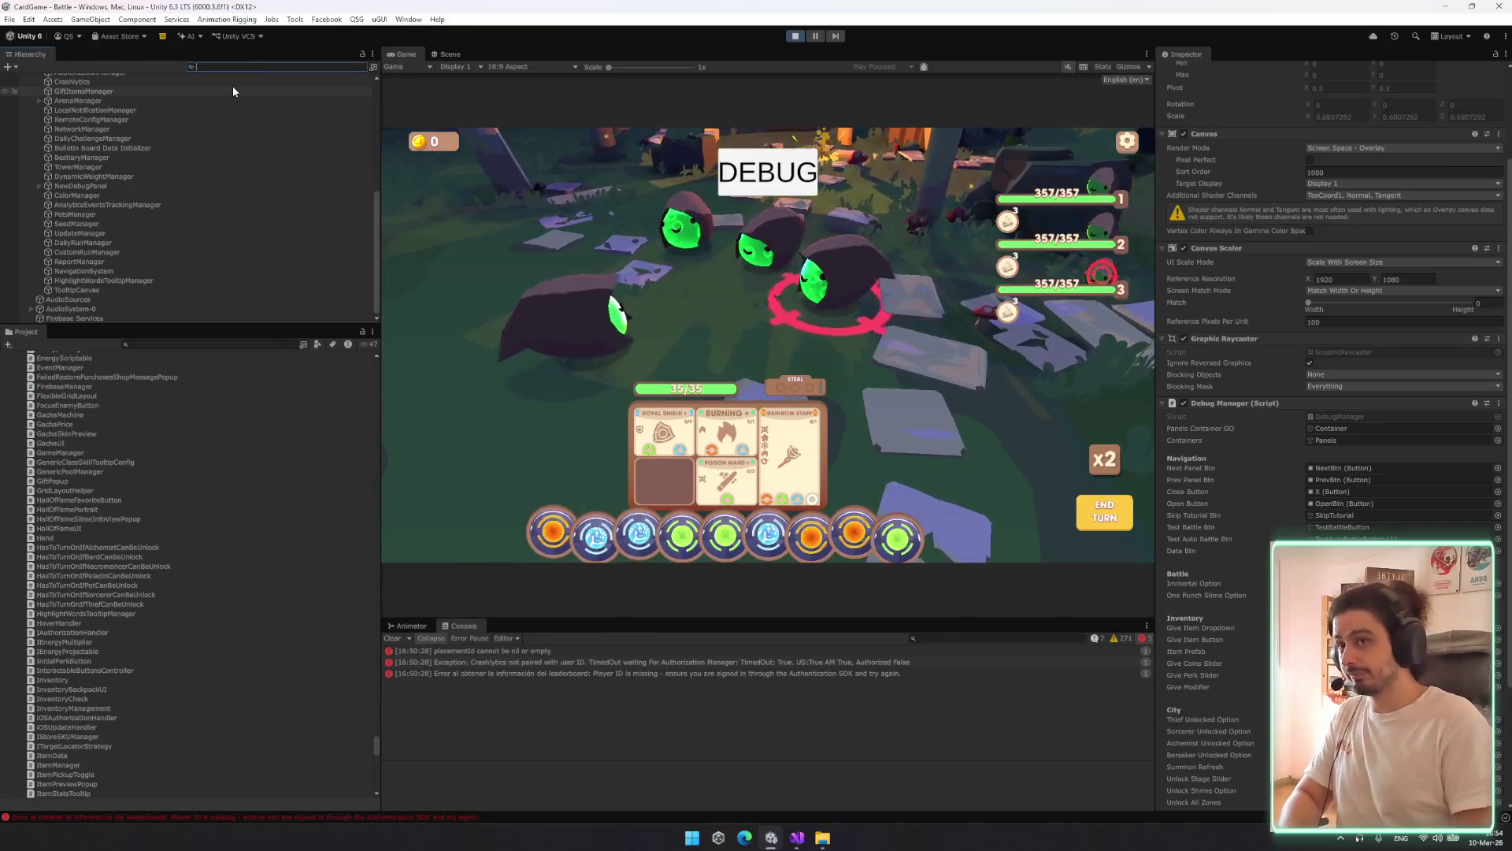
click(1079, 293)
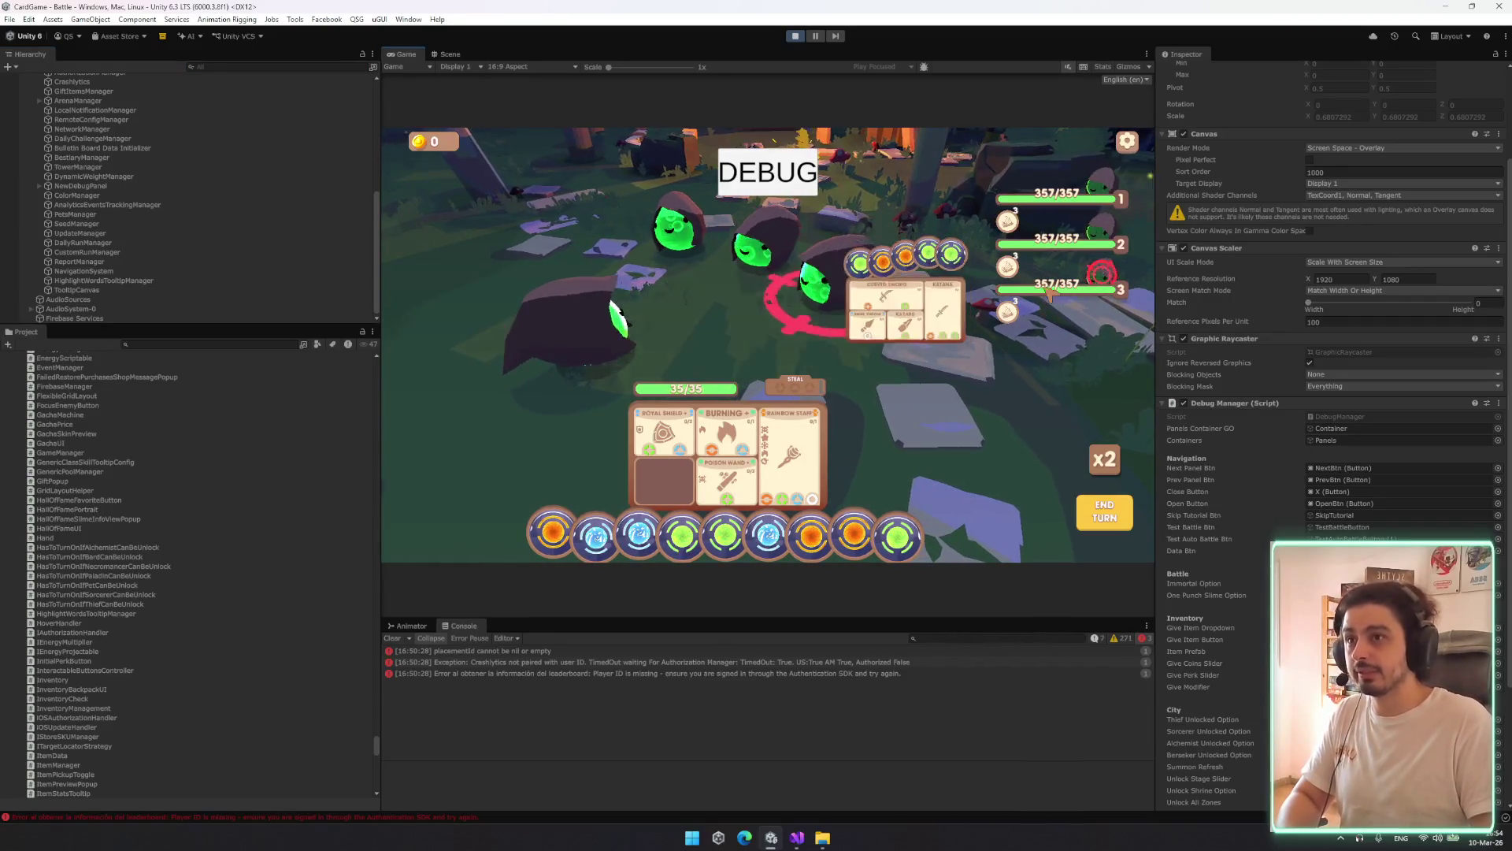
Search the Hierarchy for 'ui' and select an Enemy Battle Character UI(Clone) object
click(224, 73)
click(224, 68)
text(i)
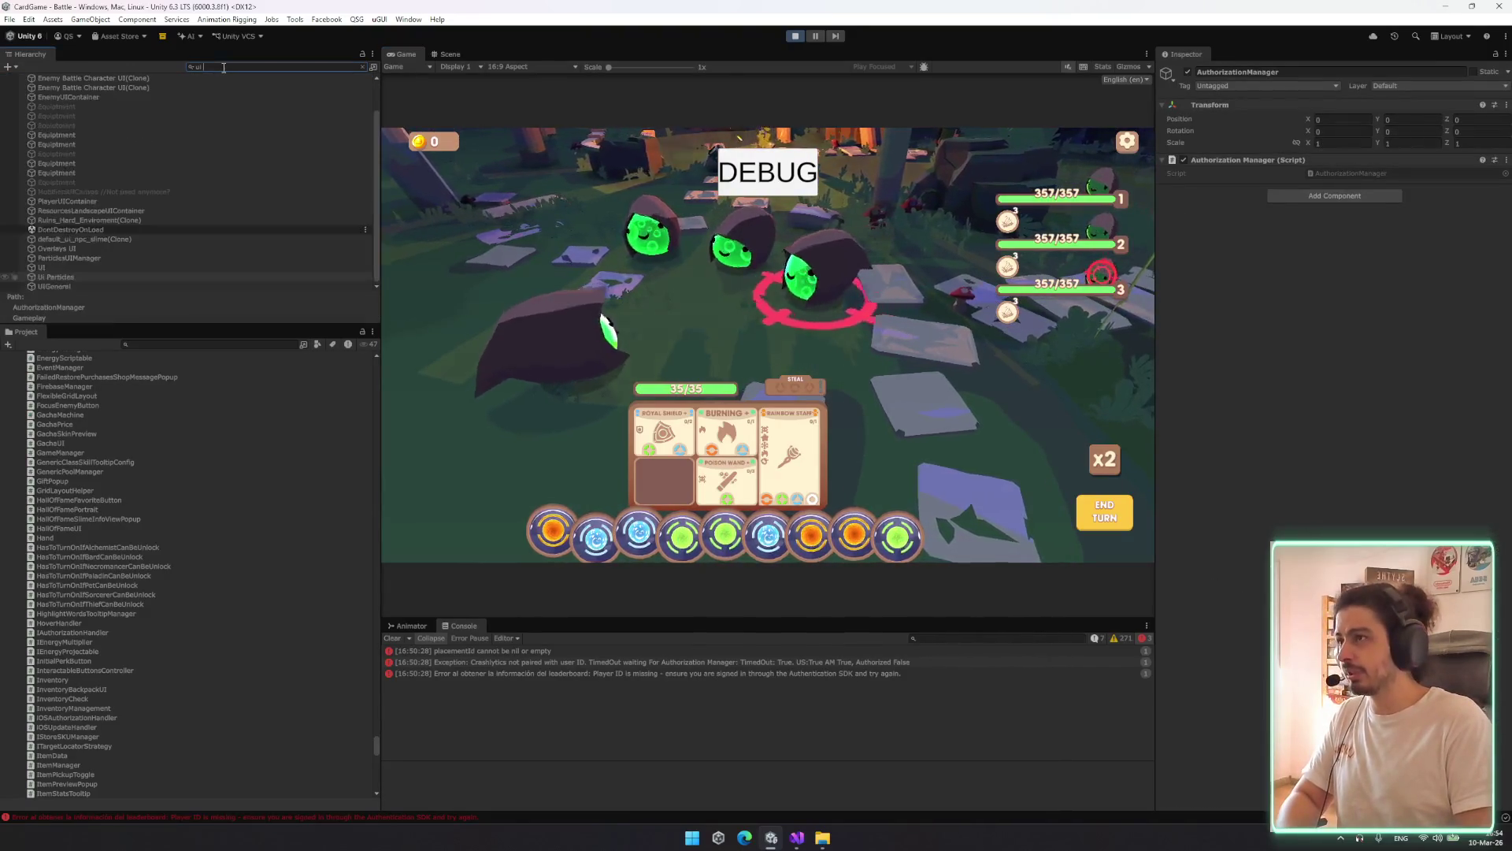
click(124, 118)
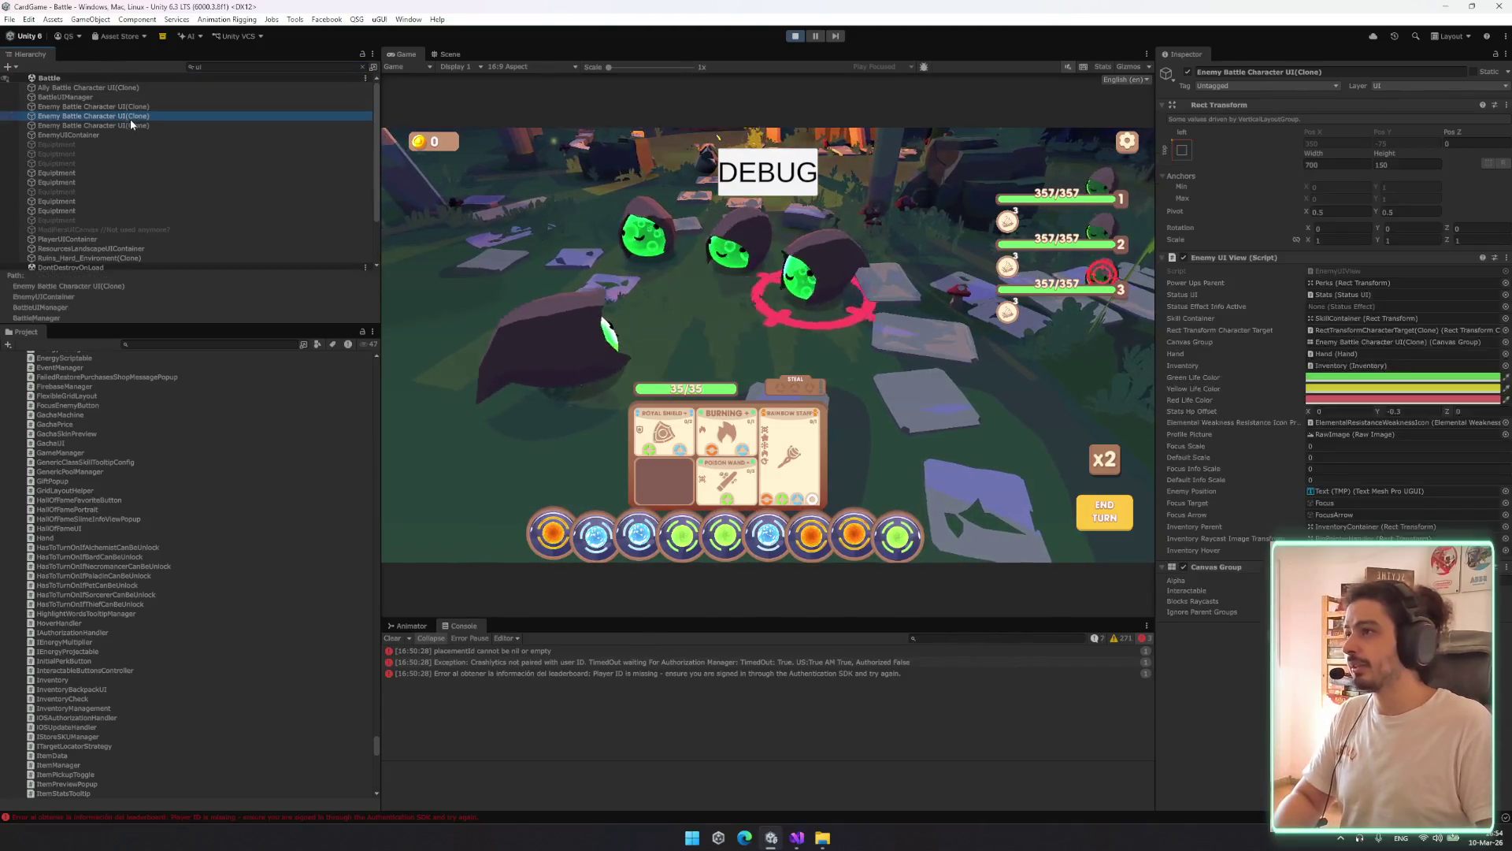
key(Escape)
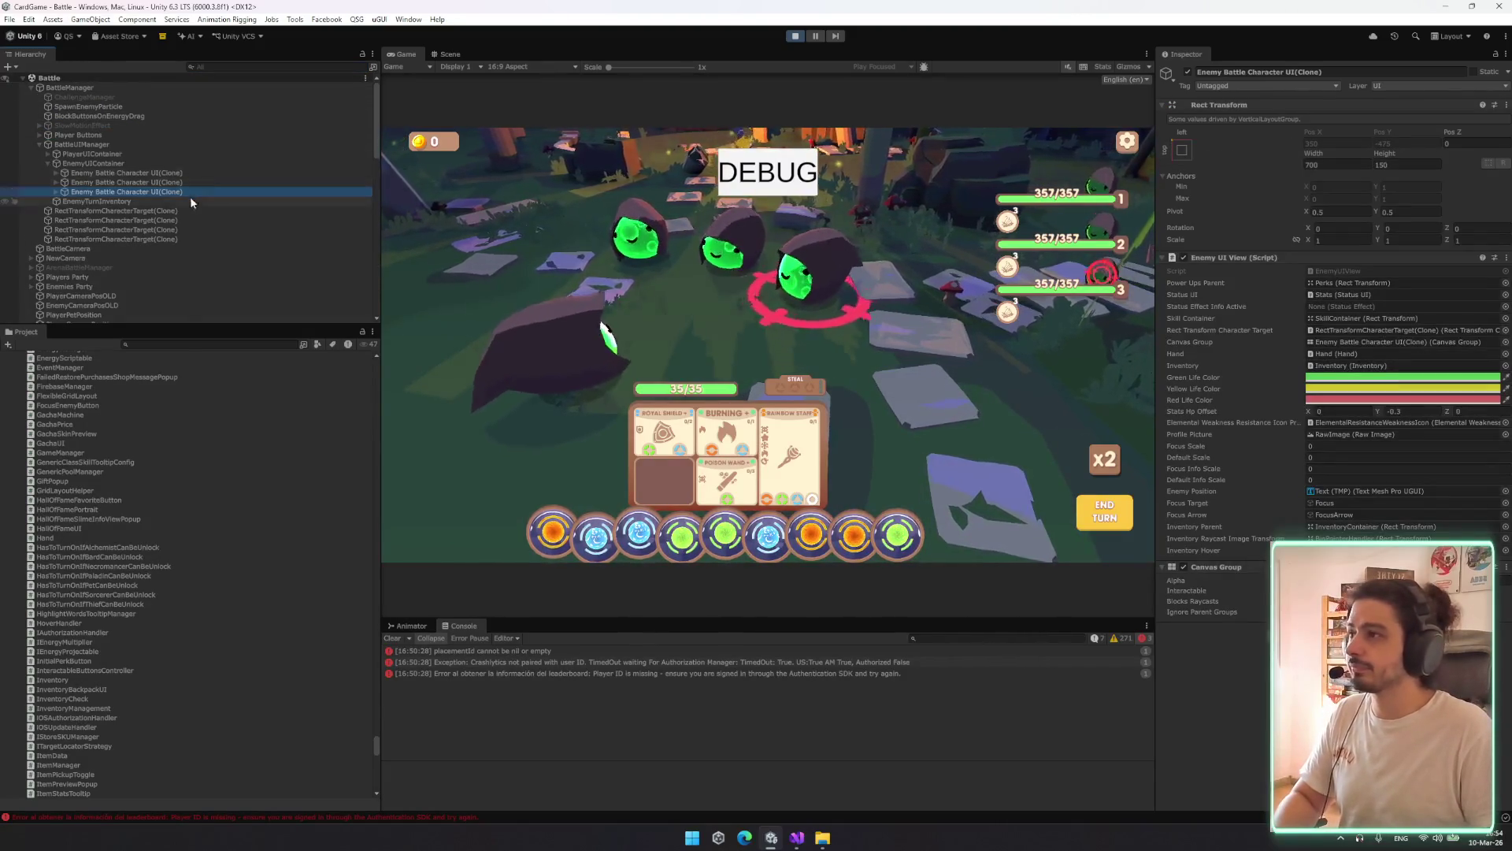
Toggle the enemy battle UI object off and on, then exit Play mode with Ctrl+P
click(1188, 71)
click(1188, 72)
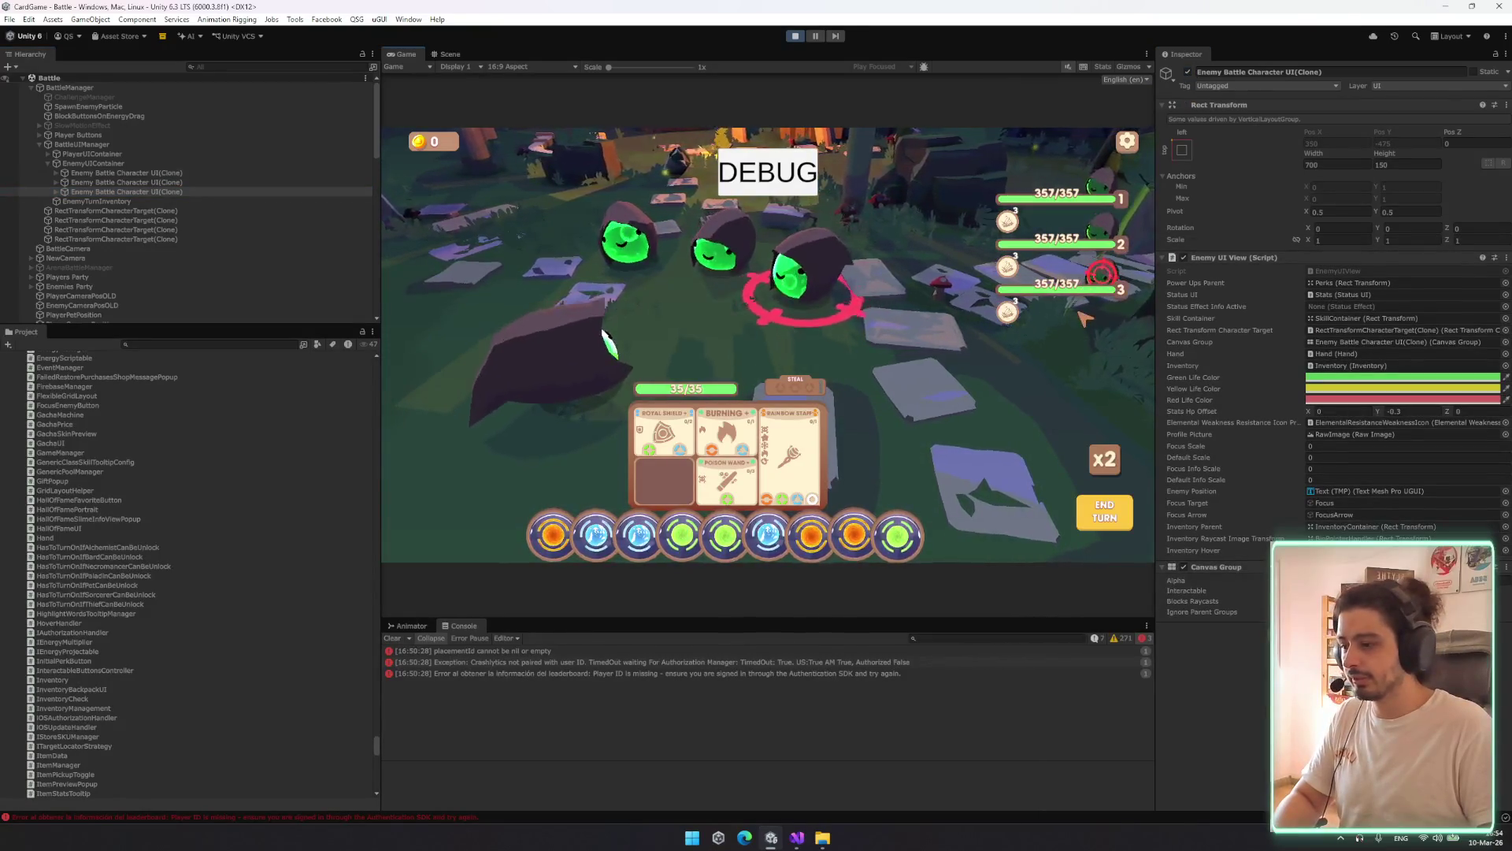
mouse_move(1067, 306)
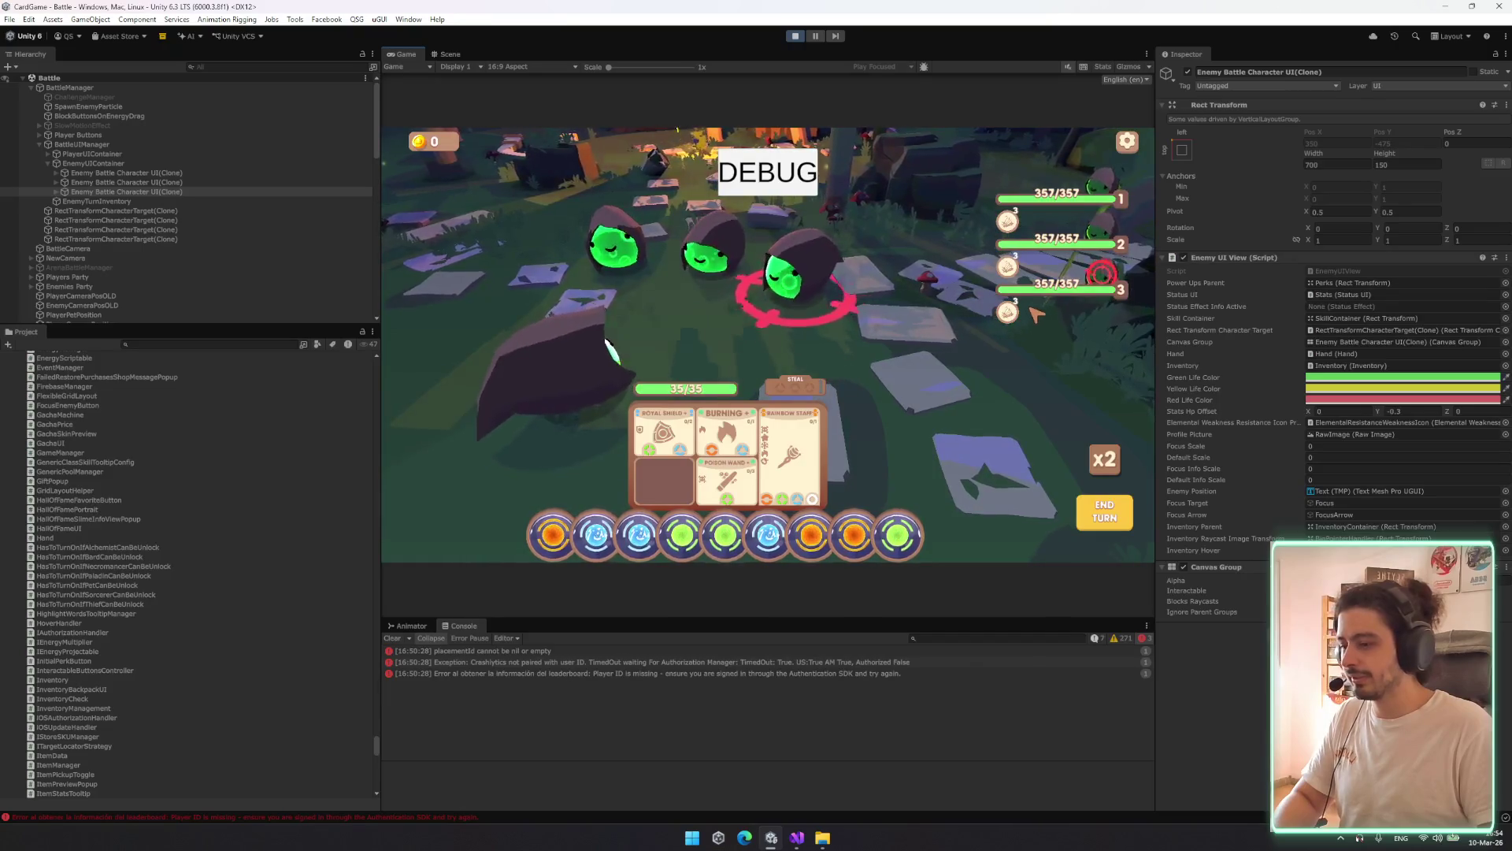
mouse_move(973, 300)
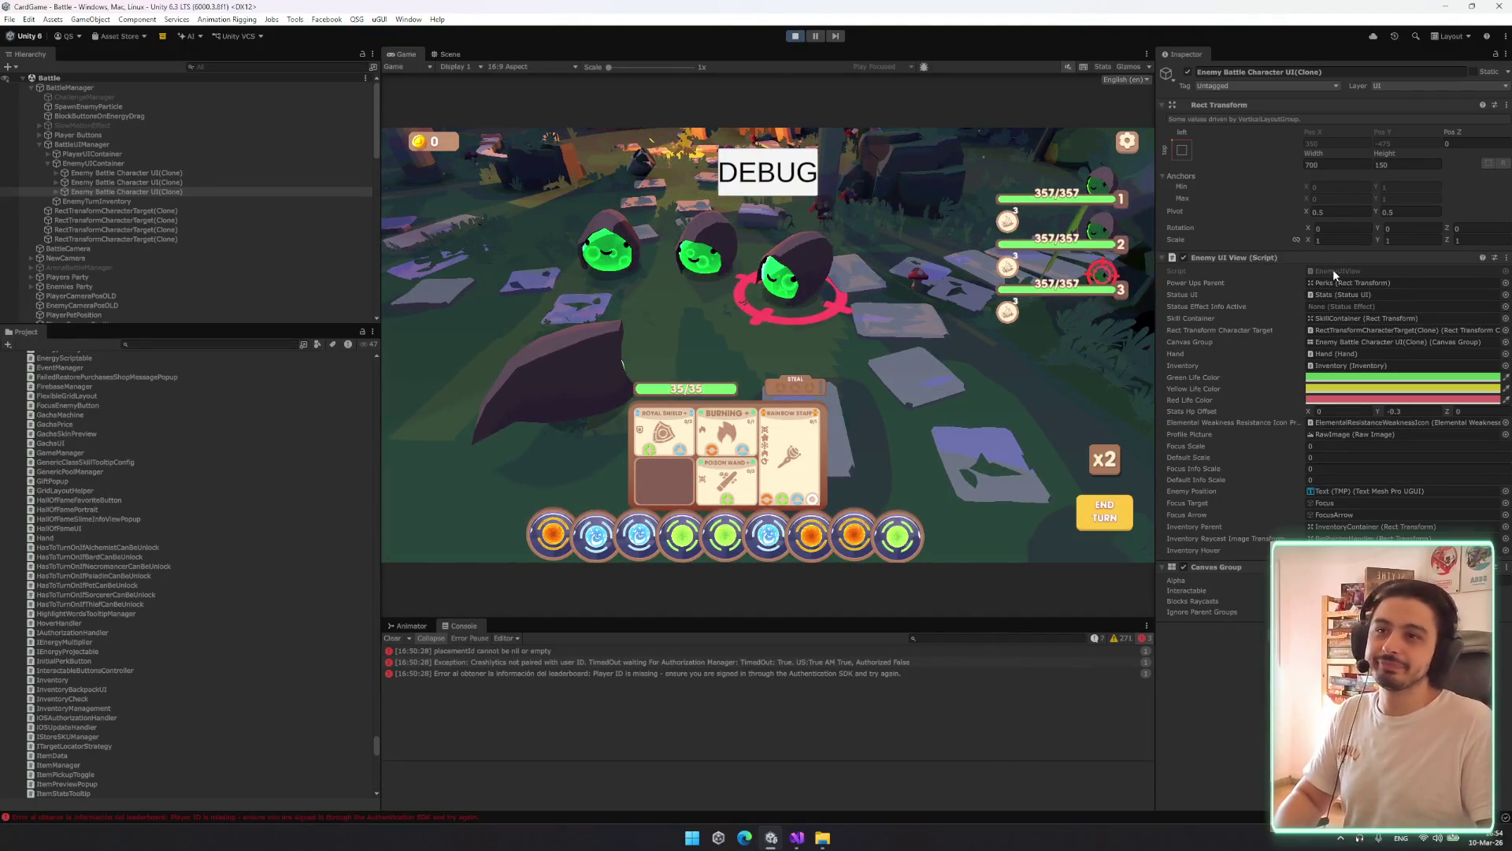
key(ctrl+p)
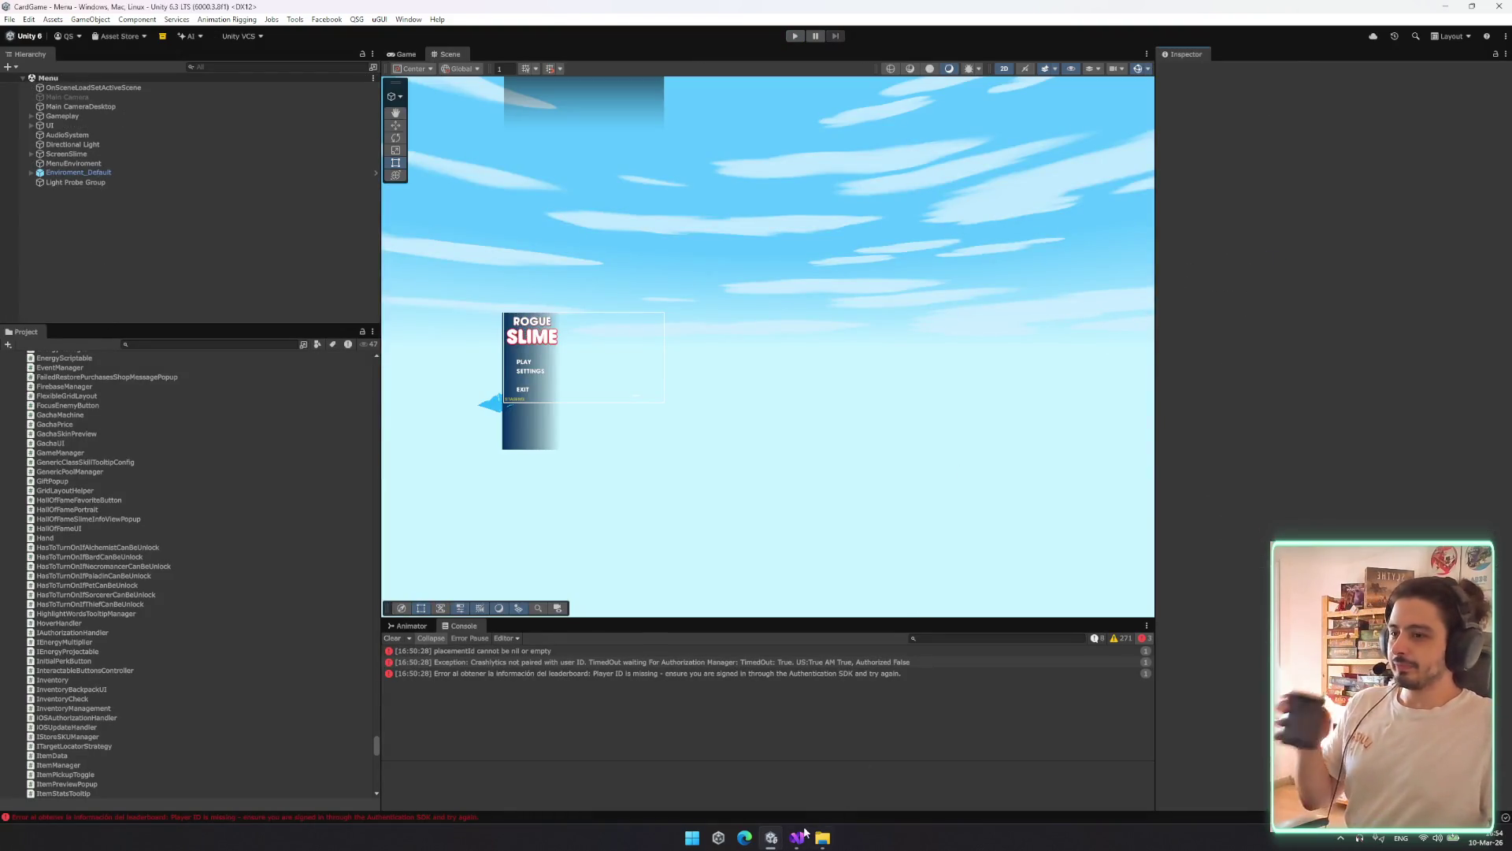
Close all open script tabs in Visual Studio, including Character.cs
click(799, 835)
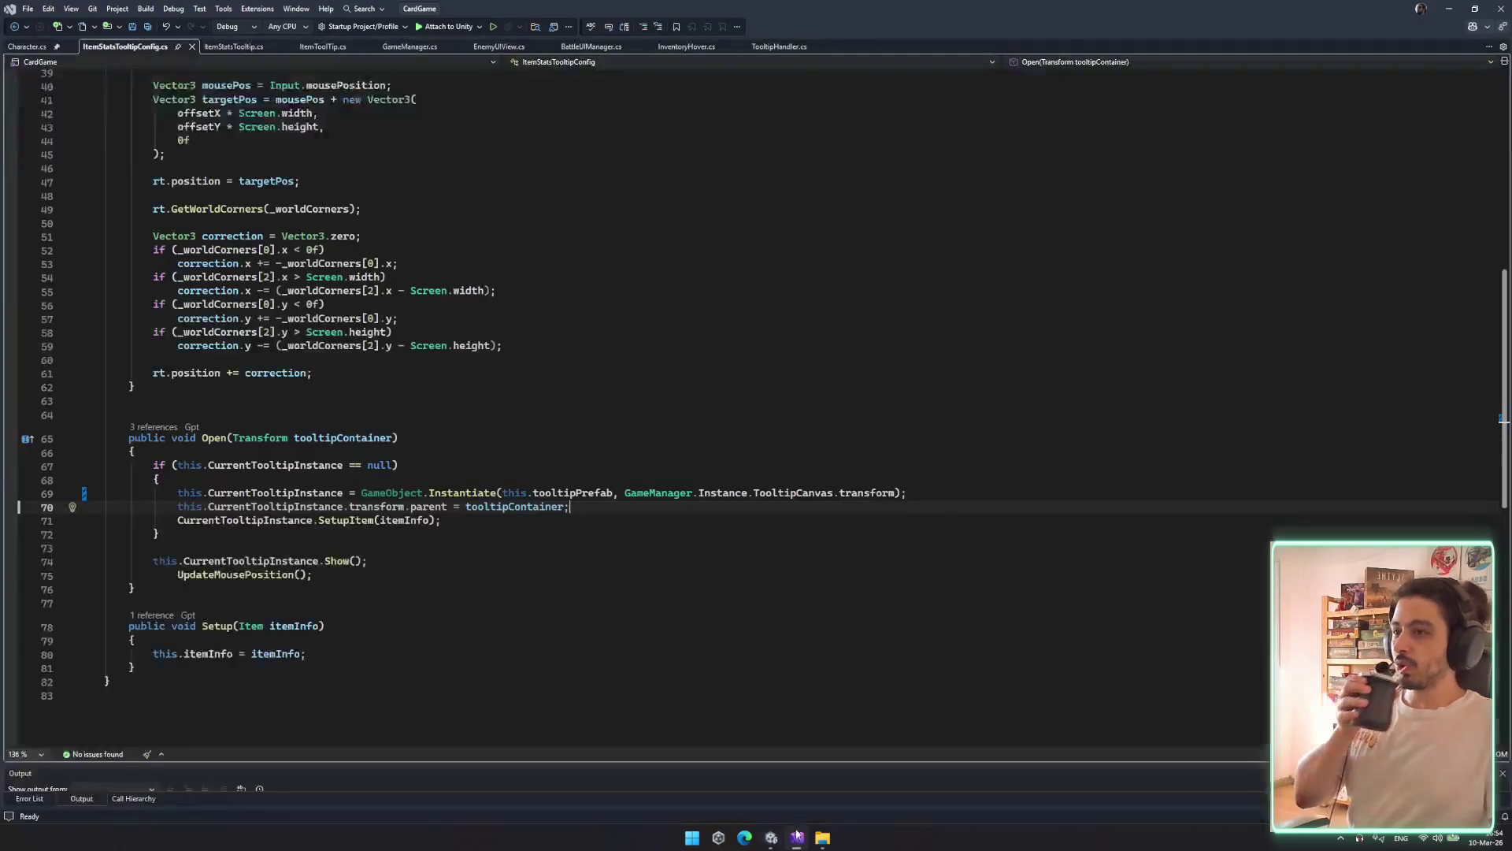
middle_click(109, 46)
middle_click(109, 46)
middle_click(109, 46)
key(ctrl+F4)
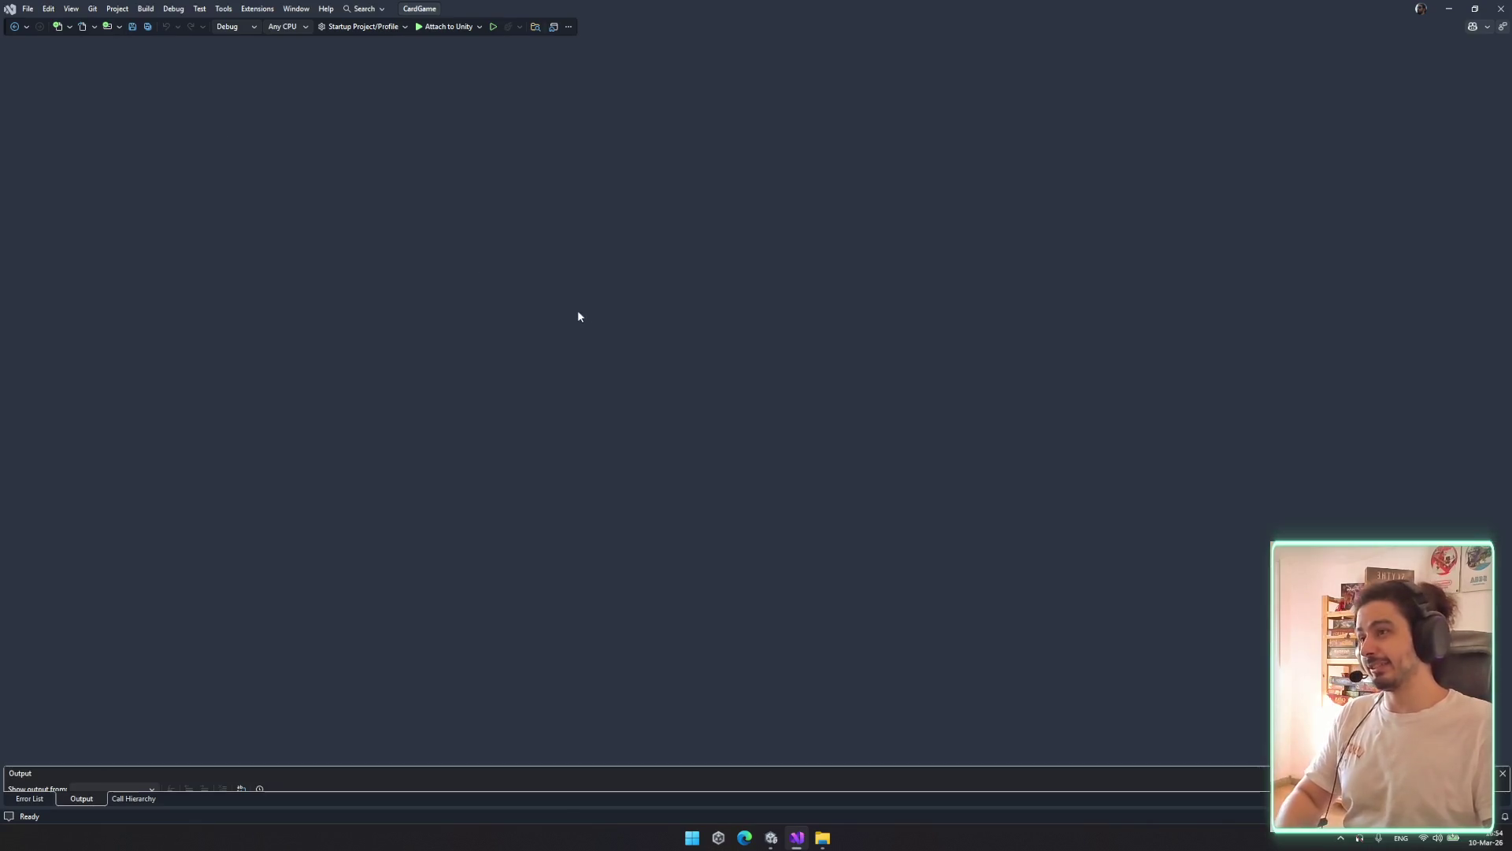
Use Code Search for 'enemy ui' to open Enemy.cs at the EnemyUIView field
key(ctrl+t)
text(status)
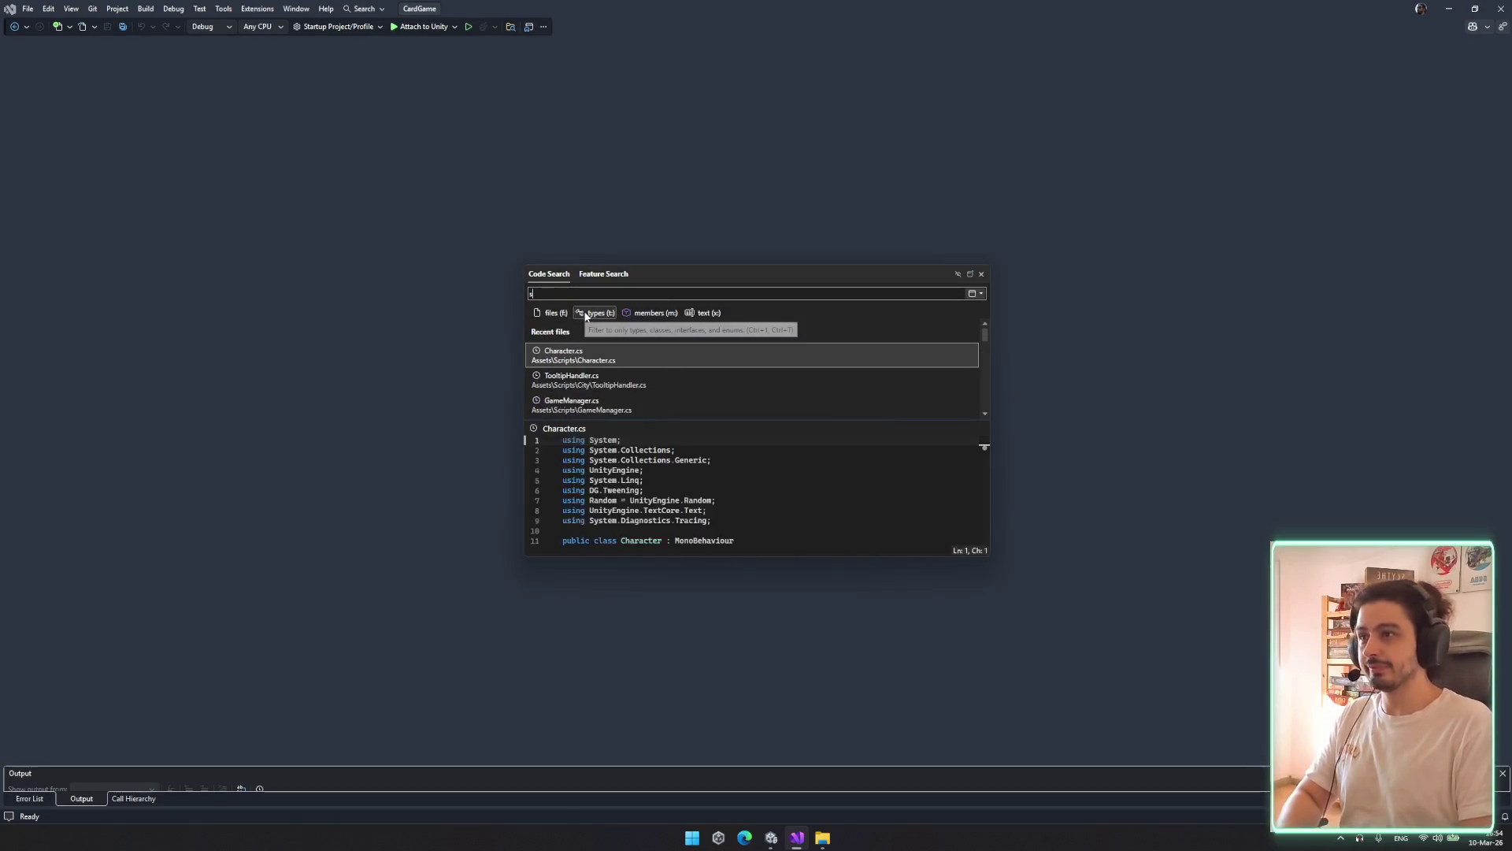
key(ctrl+a)
text(enemy ui)
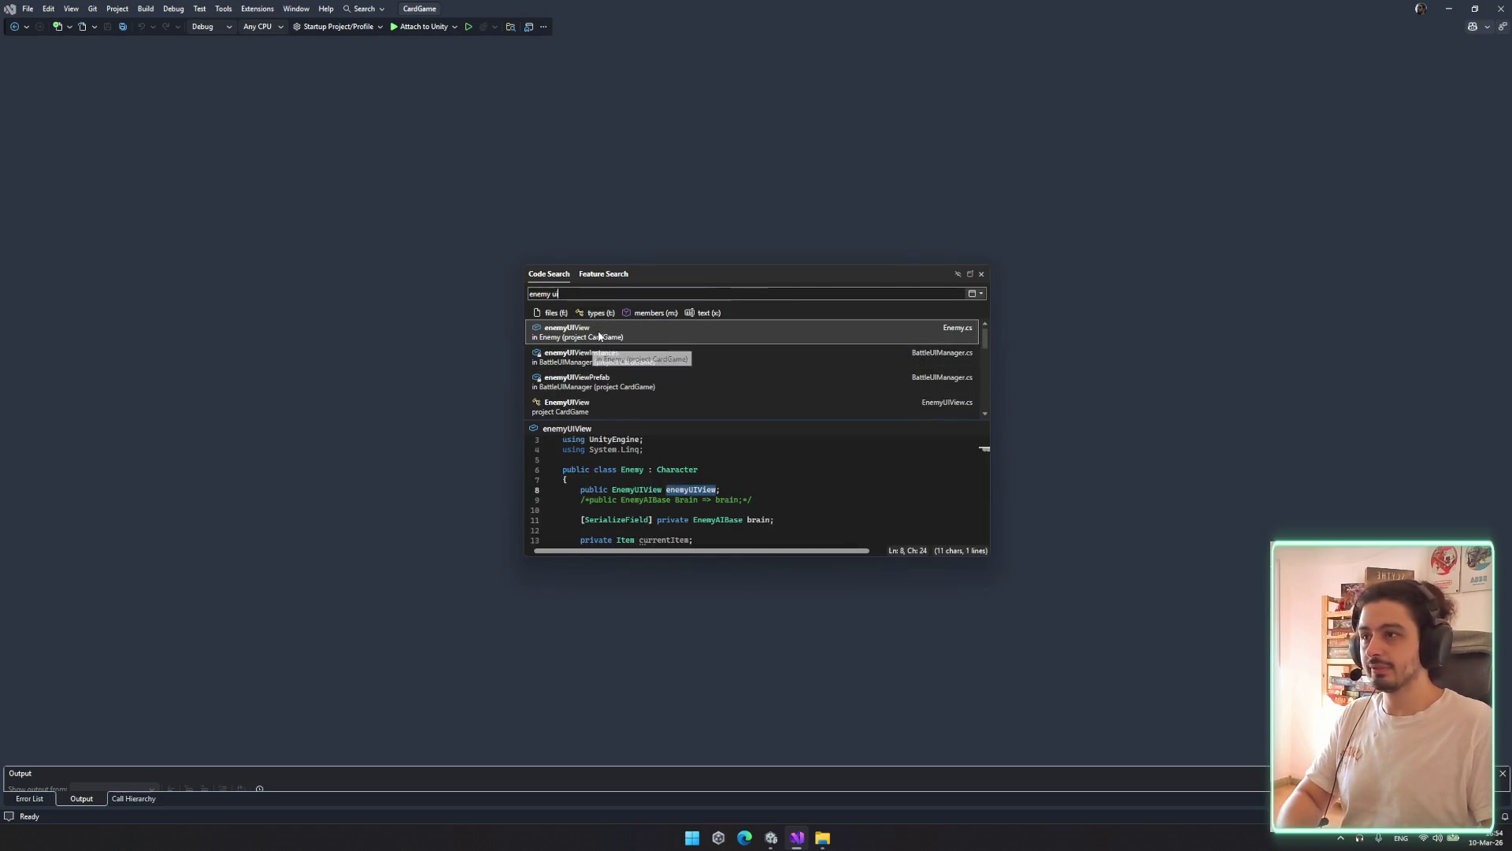
key(Return)
ctrl+click(205, 181)
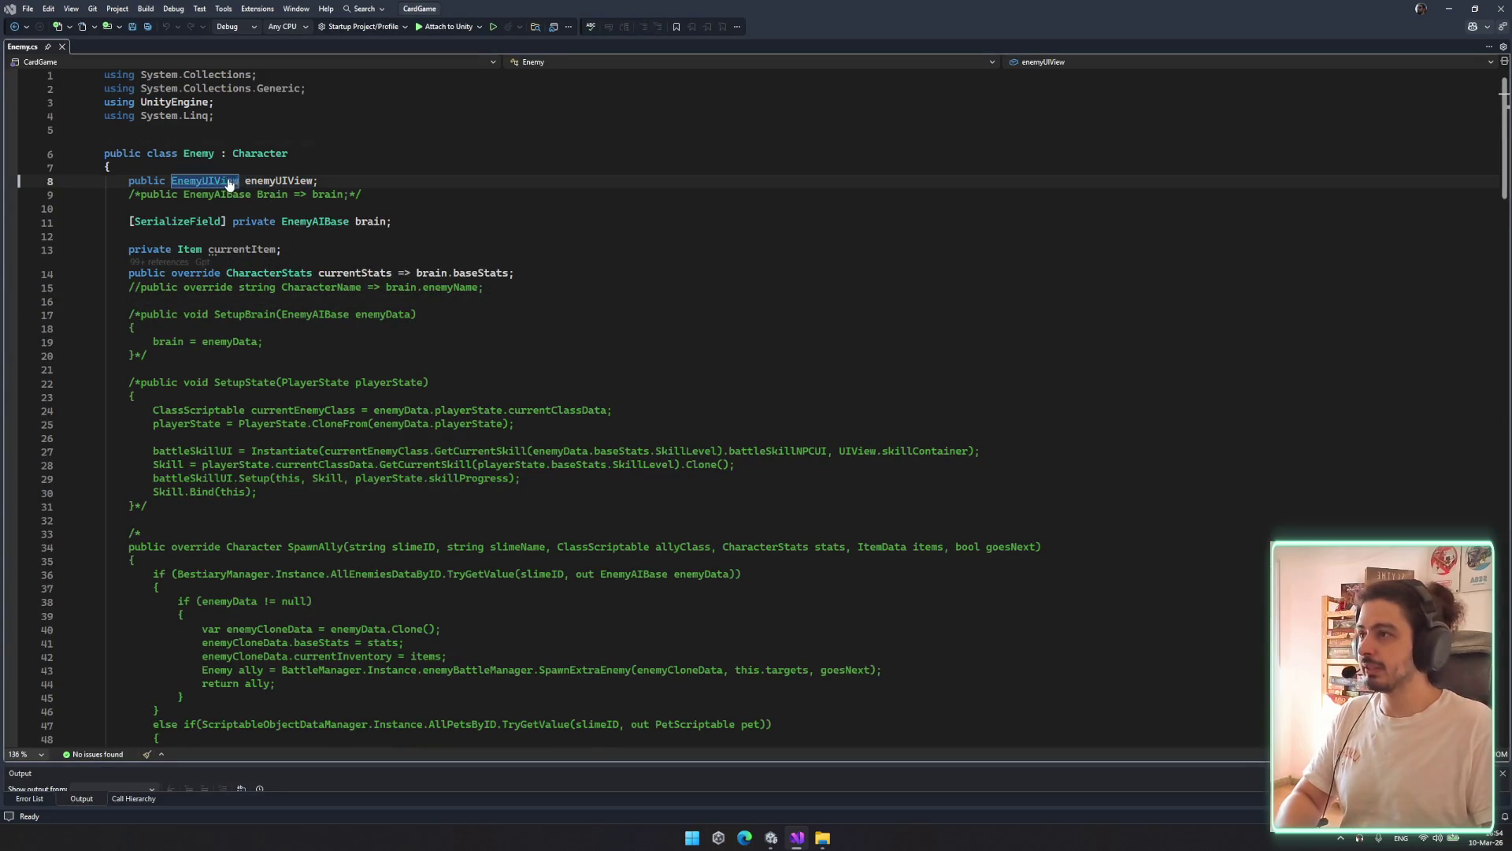
Comment out the DOKill and DOScale tween lines in ShowInventory
scroll(526, 341, down, 19)
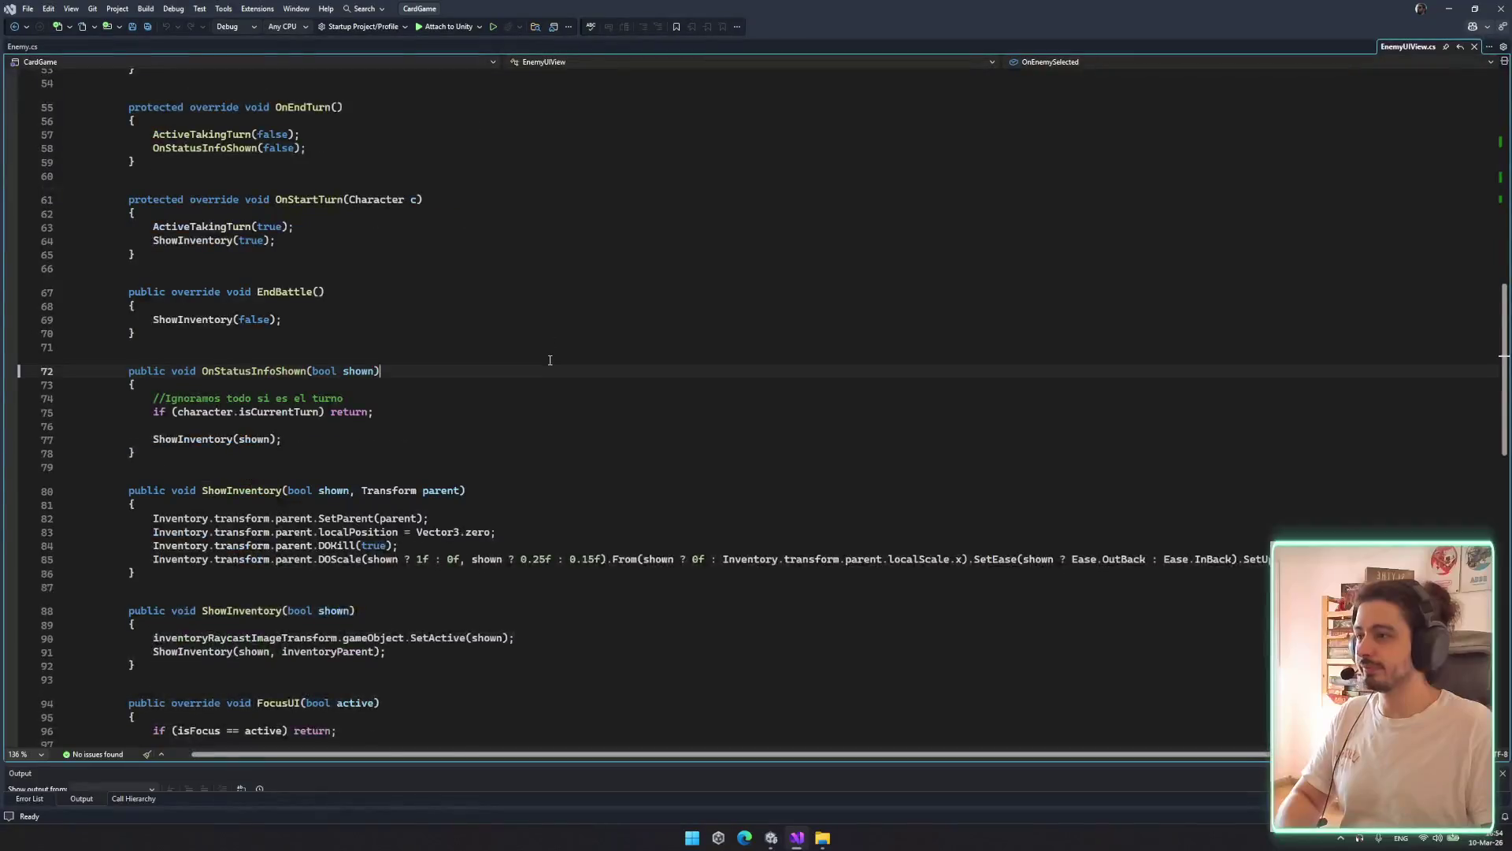
click(237, 179)
drag(317, 250, 425, 286)
click(426, 271)
scroll(421, 368, up, 2)
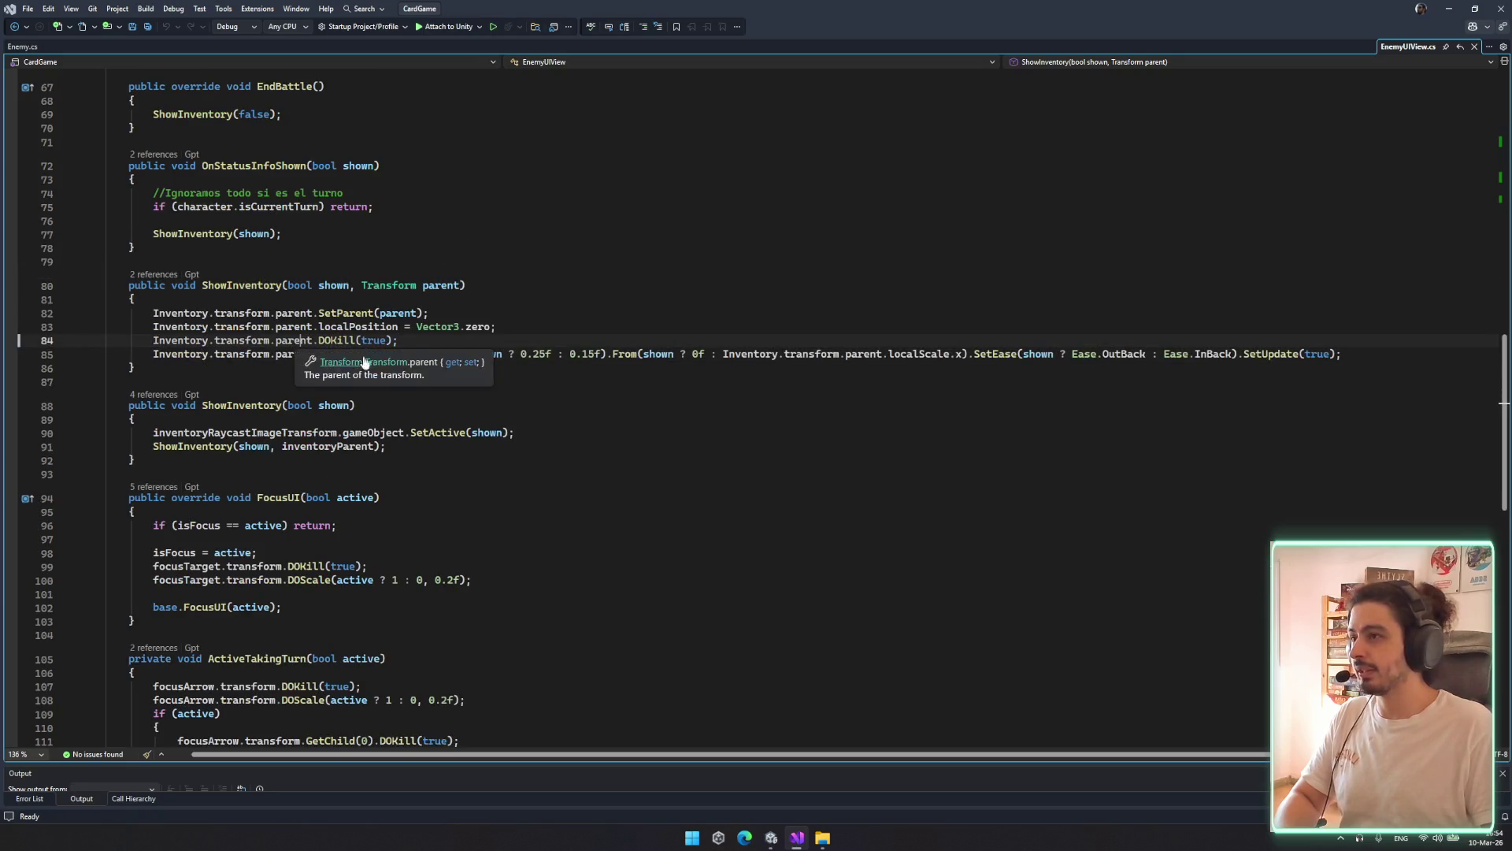
click(505, 333)
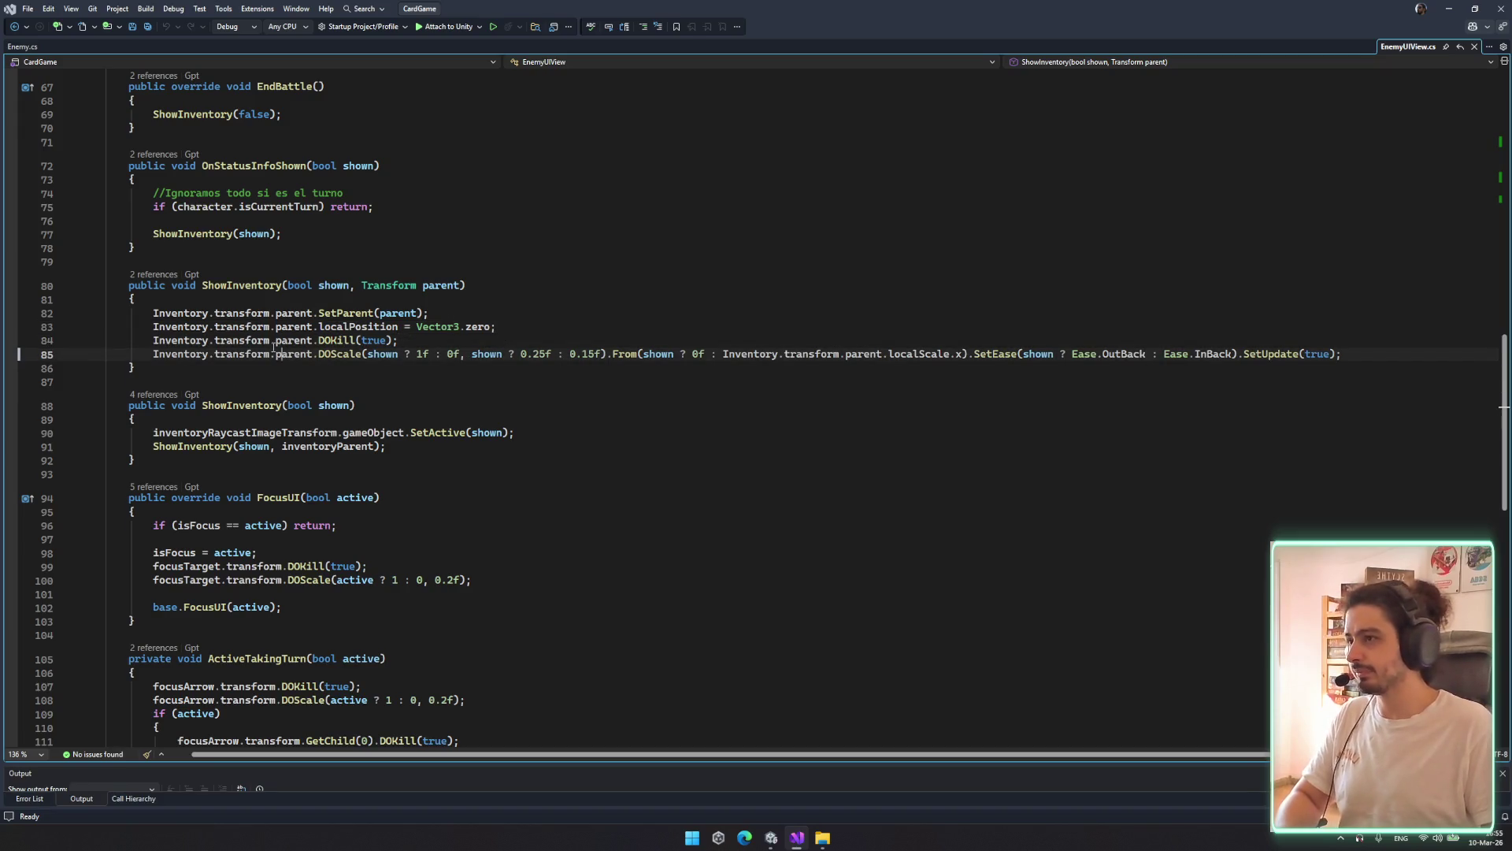
mouse_move(161, 339)
key(ctrl+k)
key(ctrl+c)
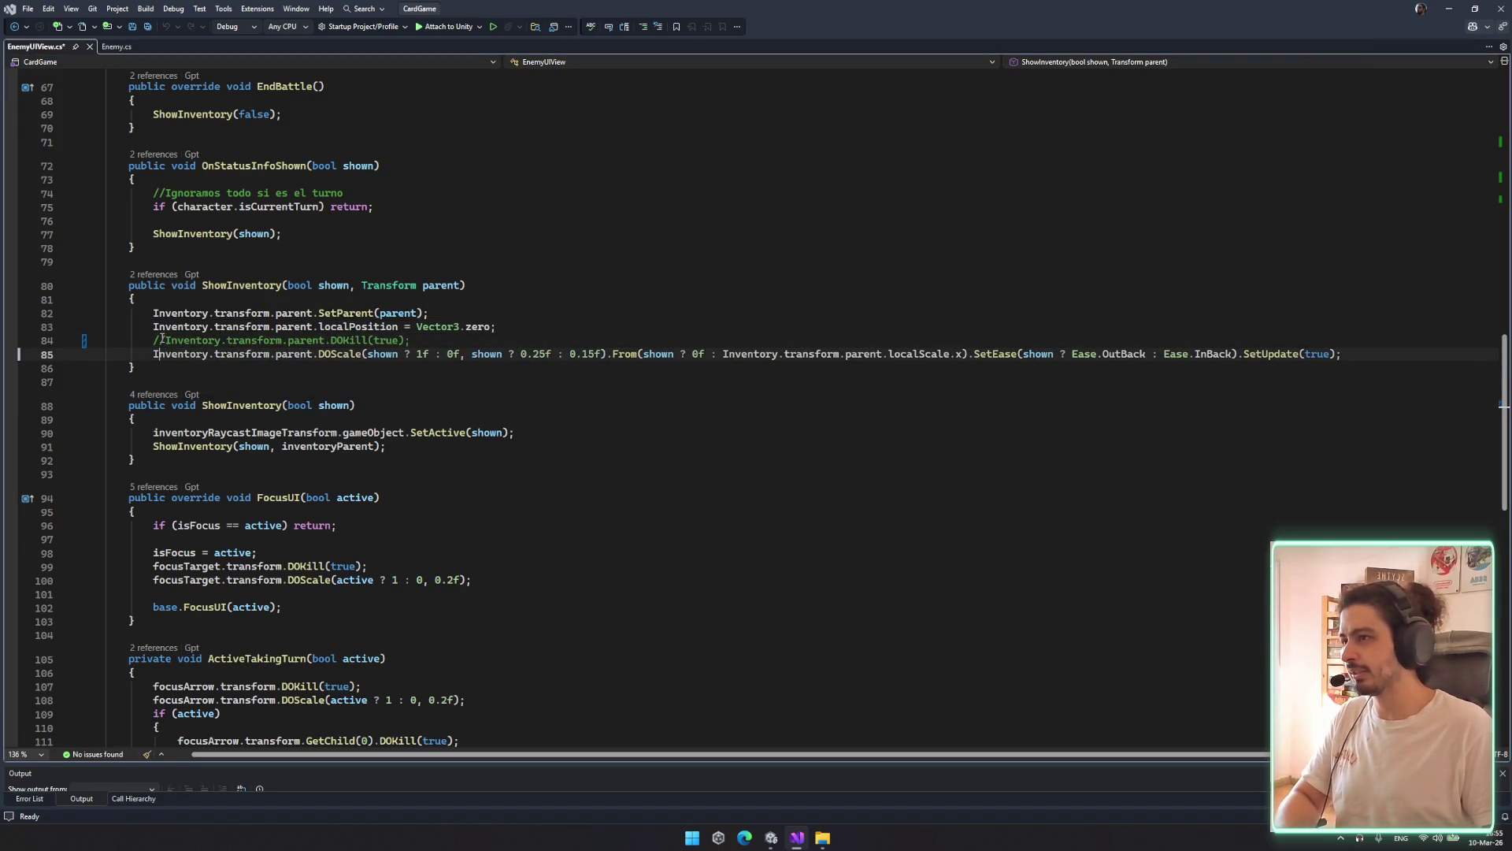
text(//)
Add a line setting the inventory parent's scale to shown ? Vector3.one : Vector3.zero
click(599, 326)
key(Return)
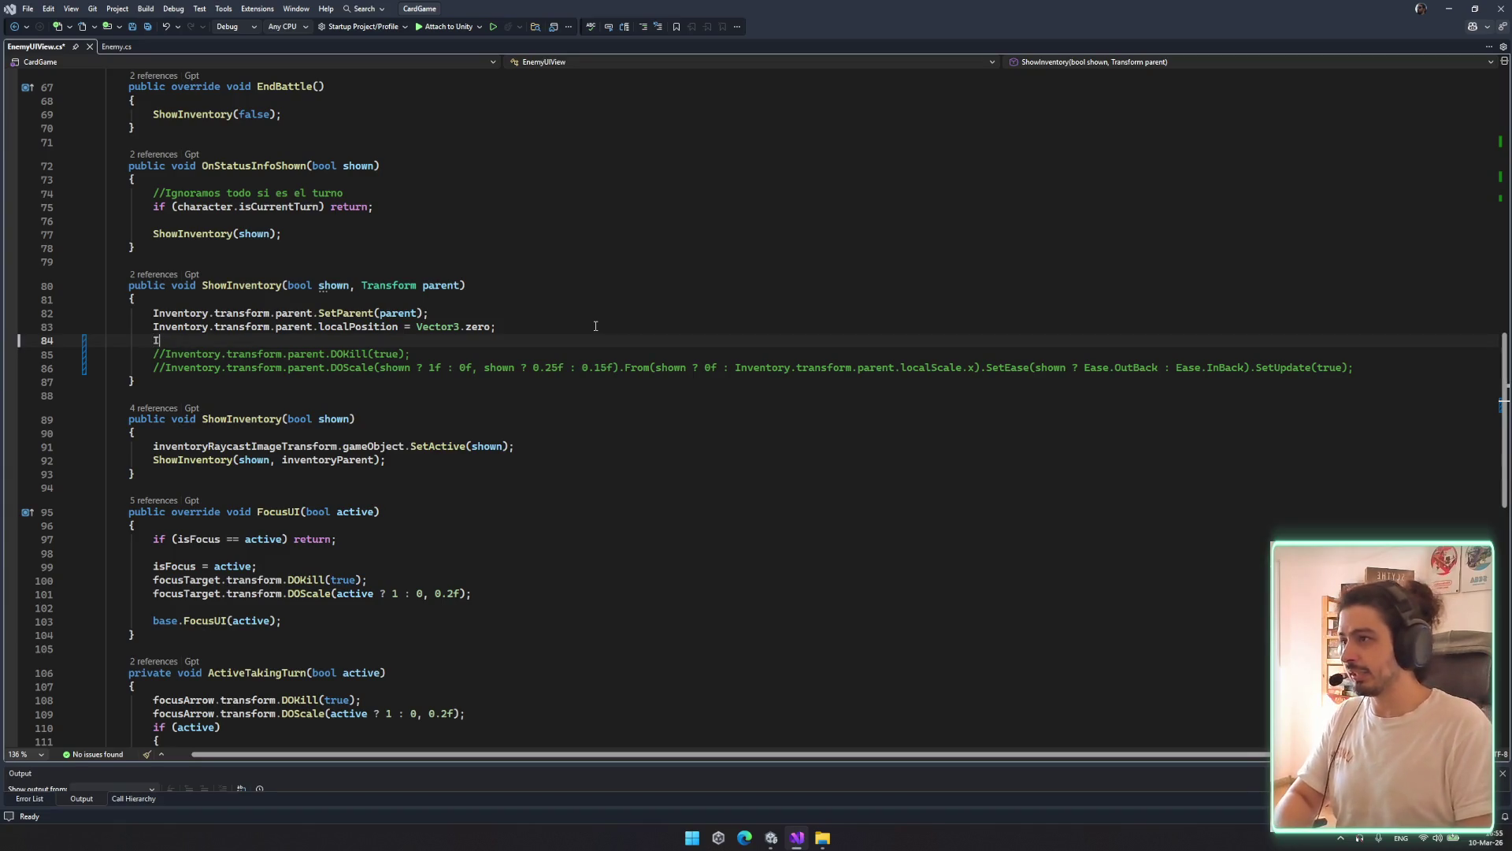
text(Inventory.transform.parent)
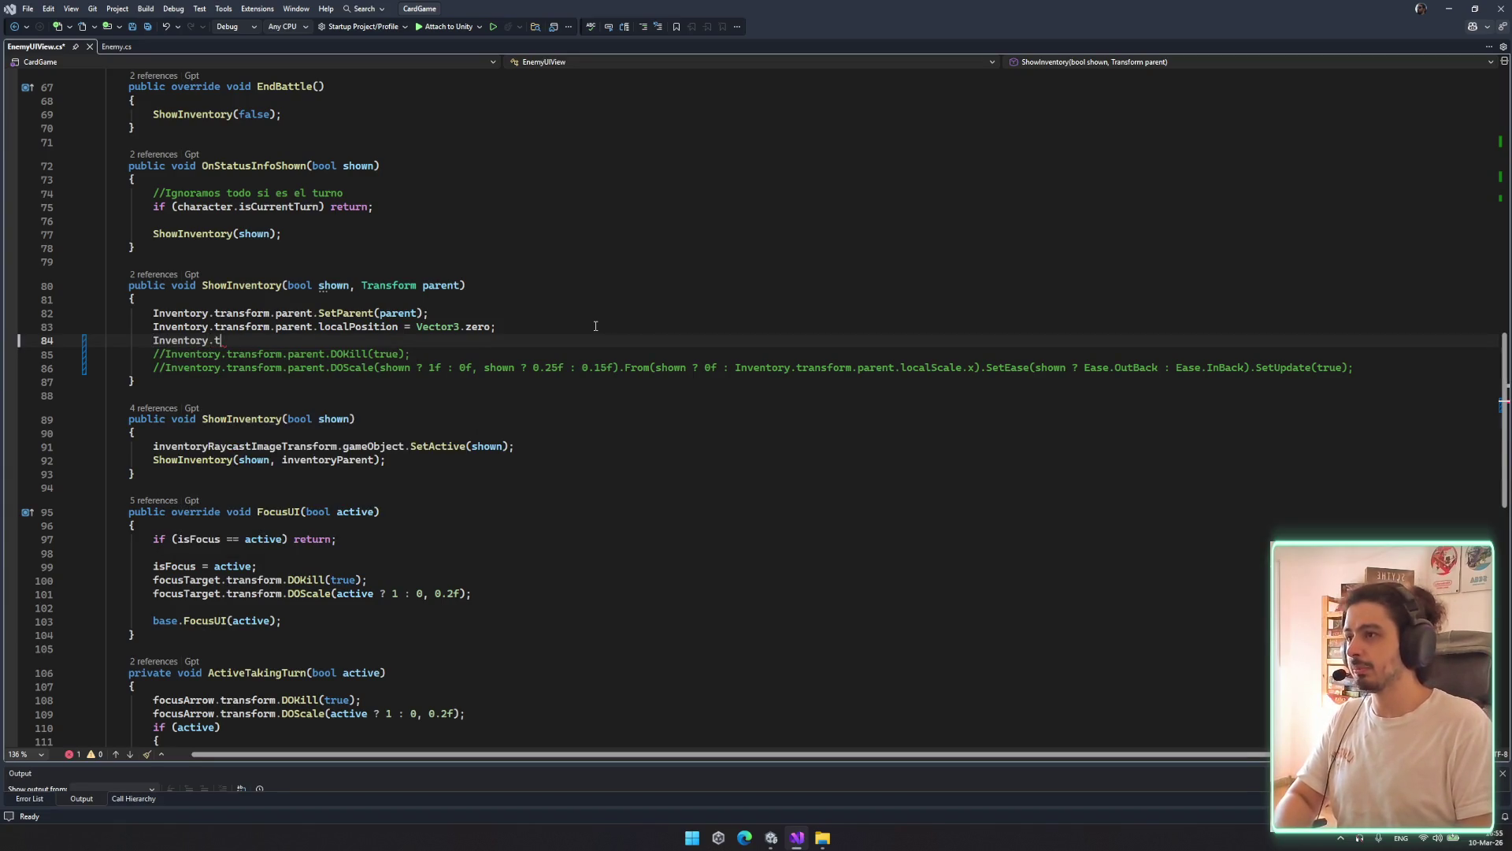
text(.)
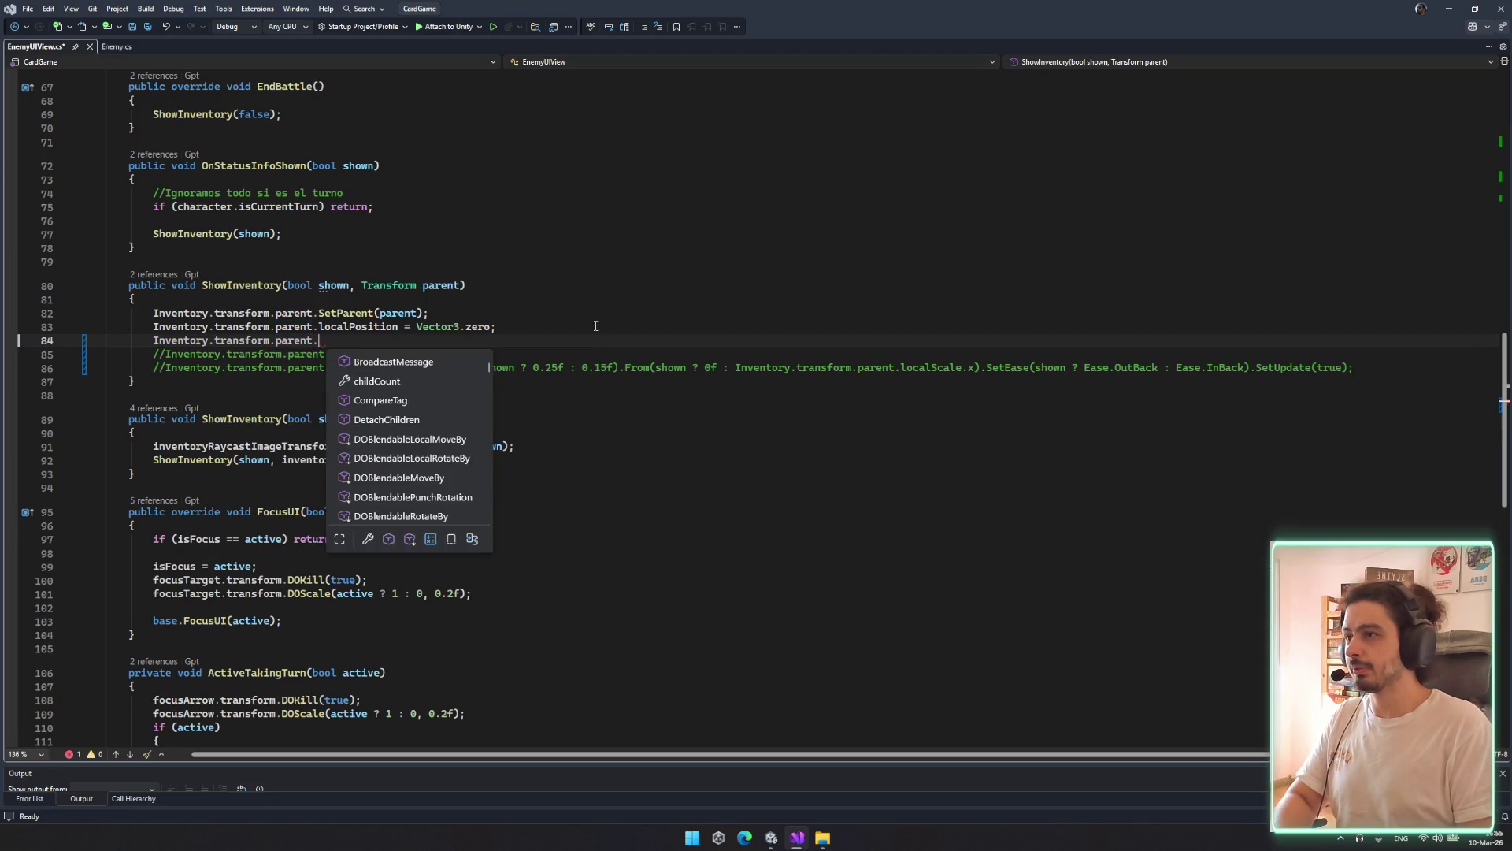
text(scale)
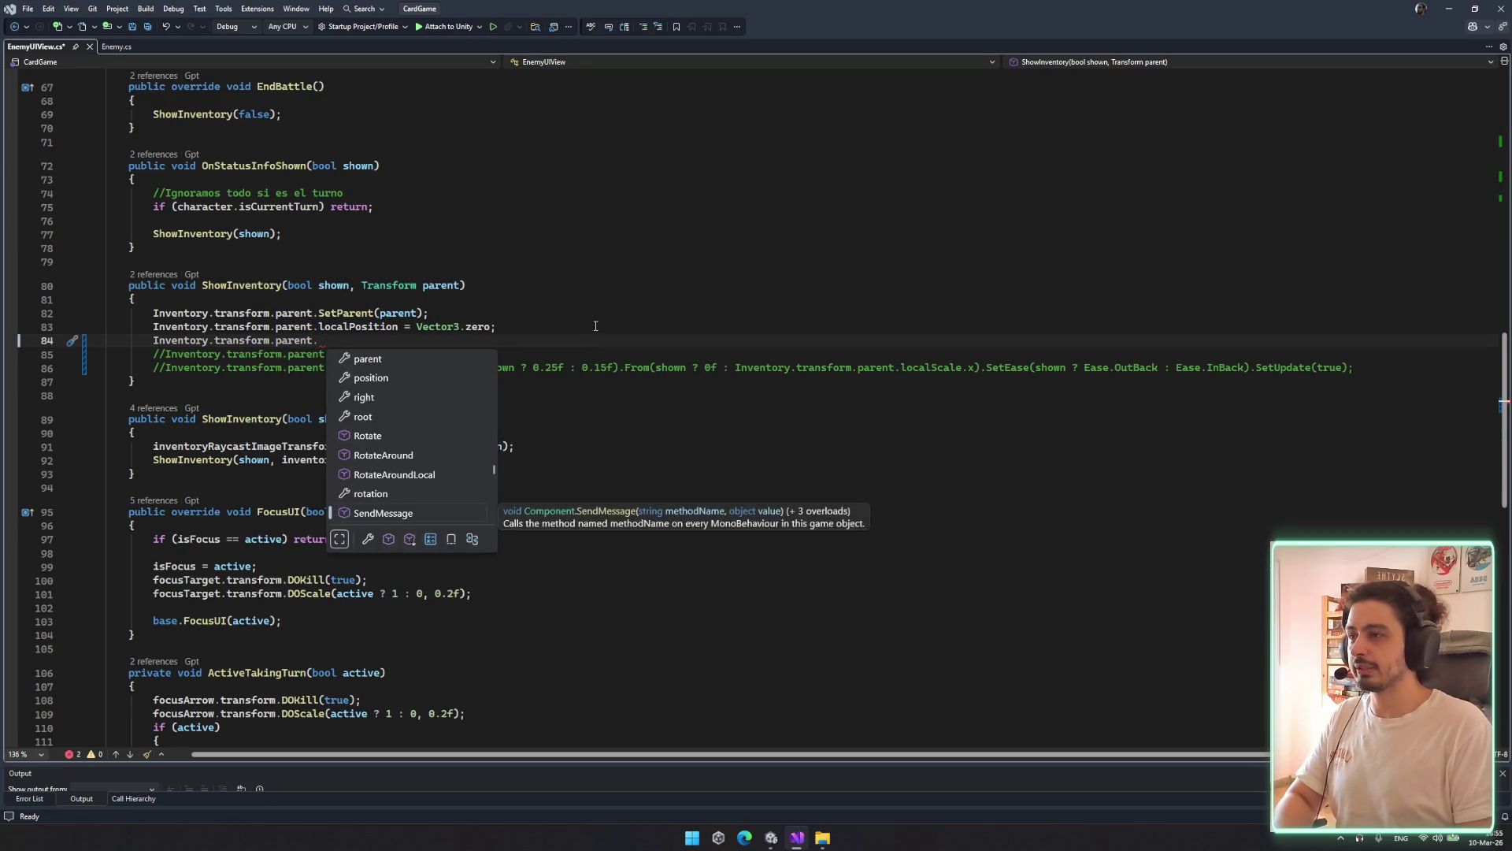
key(BackSpace)
key(BackSpace)
key(BackSpace)
text(l)
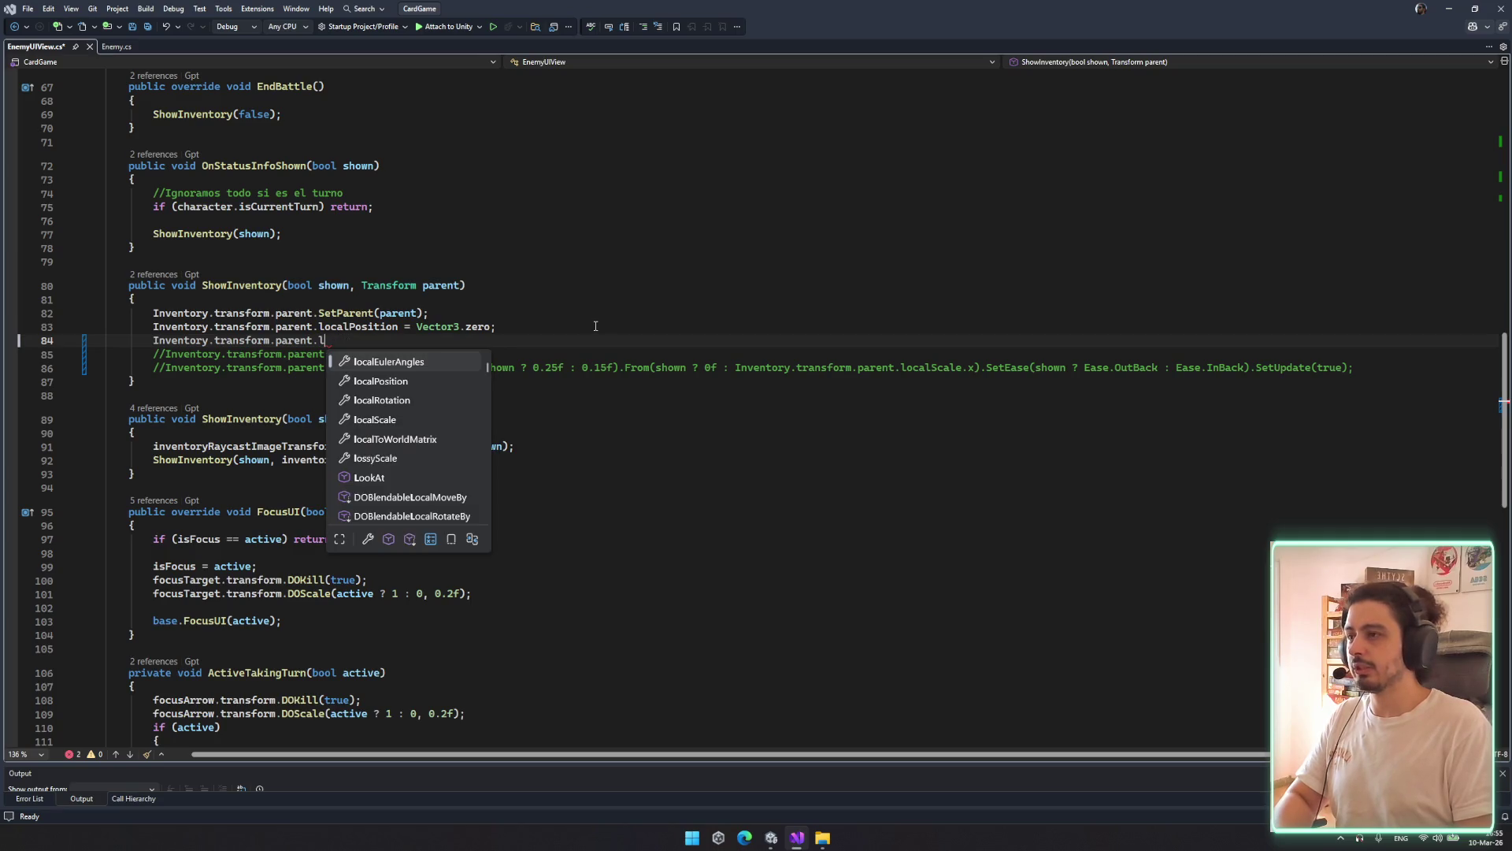
text(ozs)
key(BackSpace)
key(BackSpace)
text(ss)
key(Tab)
text(= )
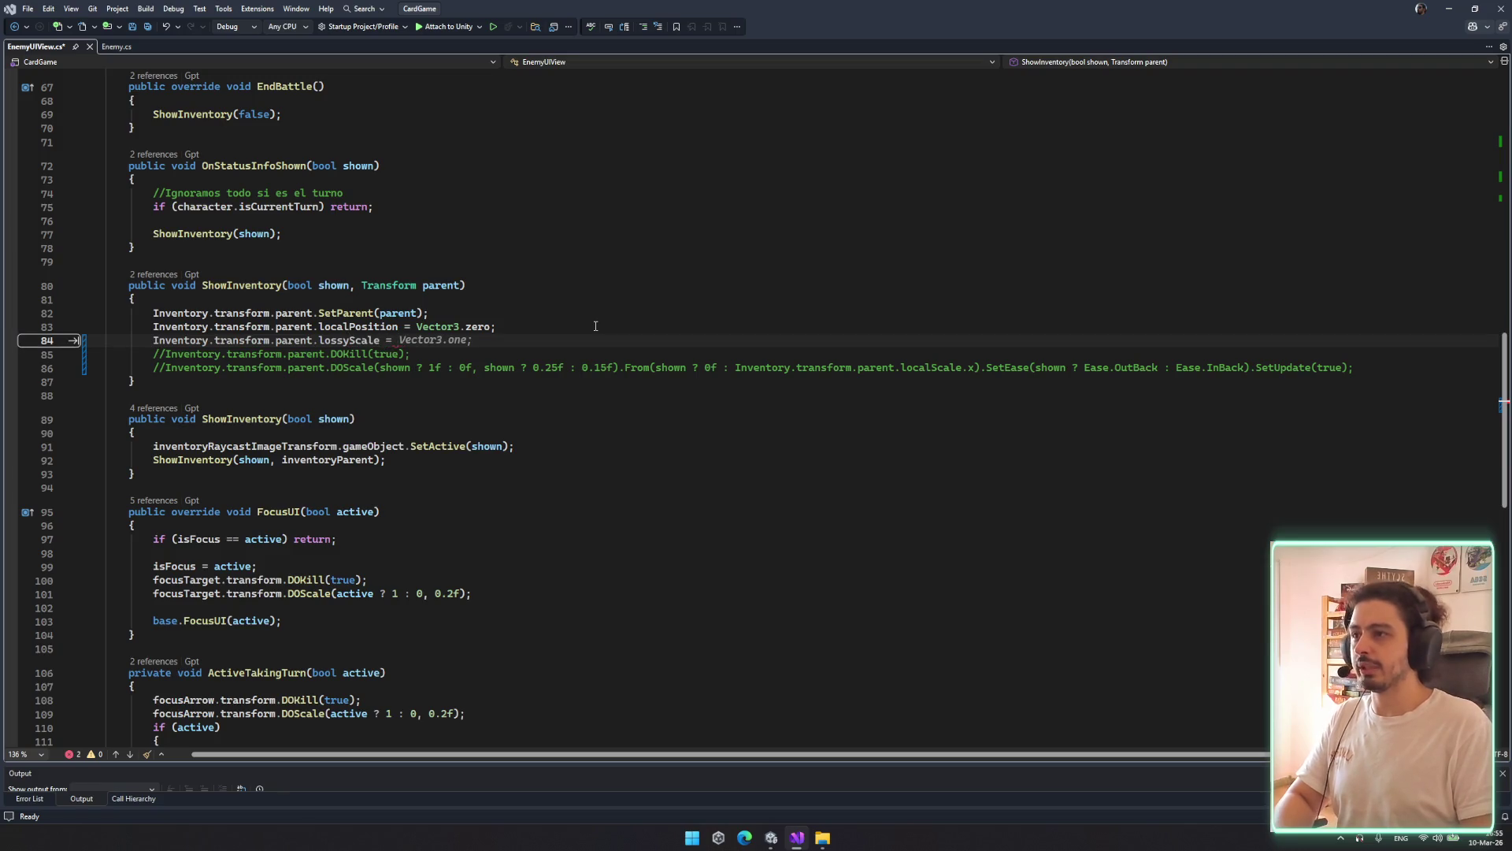
text(sh)
key(Tab)
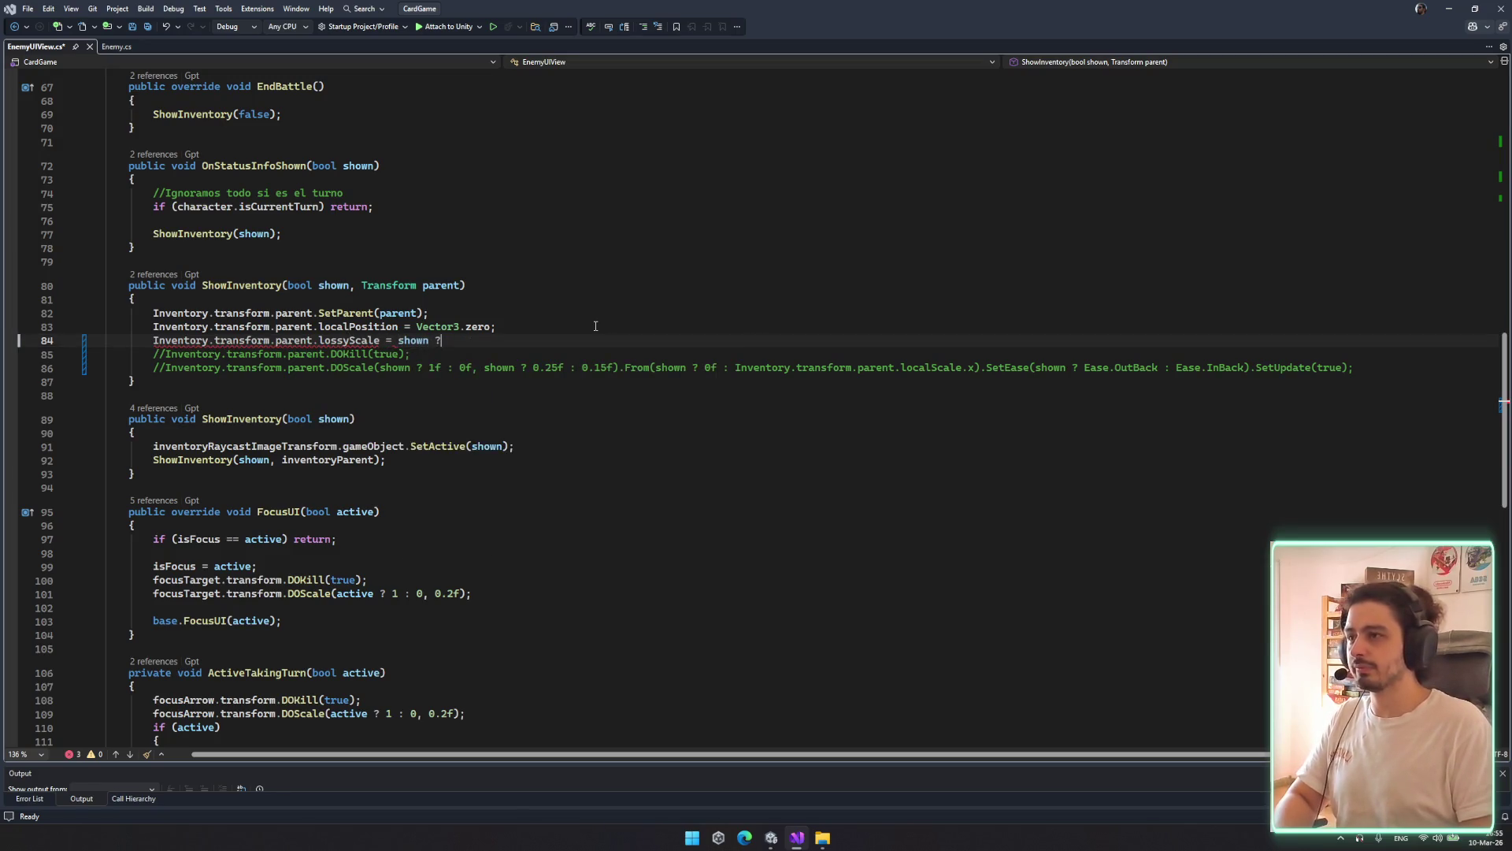
text(Vec)
key(Tab)
Change lossyScale to localScale on the new line and save EnemyUIView.cs
key(Tab)
key(ctrl+s)
double_click(361, 340)
text(local)
key(Tab)
click(583, 326)
key(ctrl+s)
key(Up)
scroll(566, 349, up, 1)
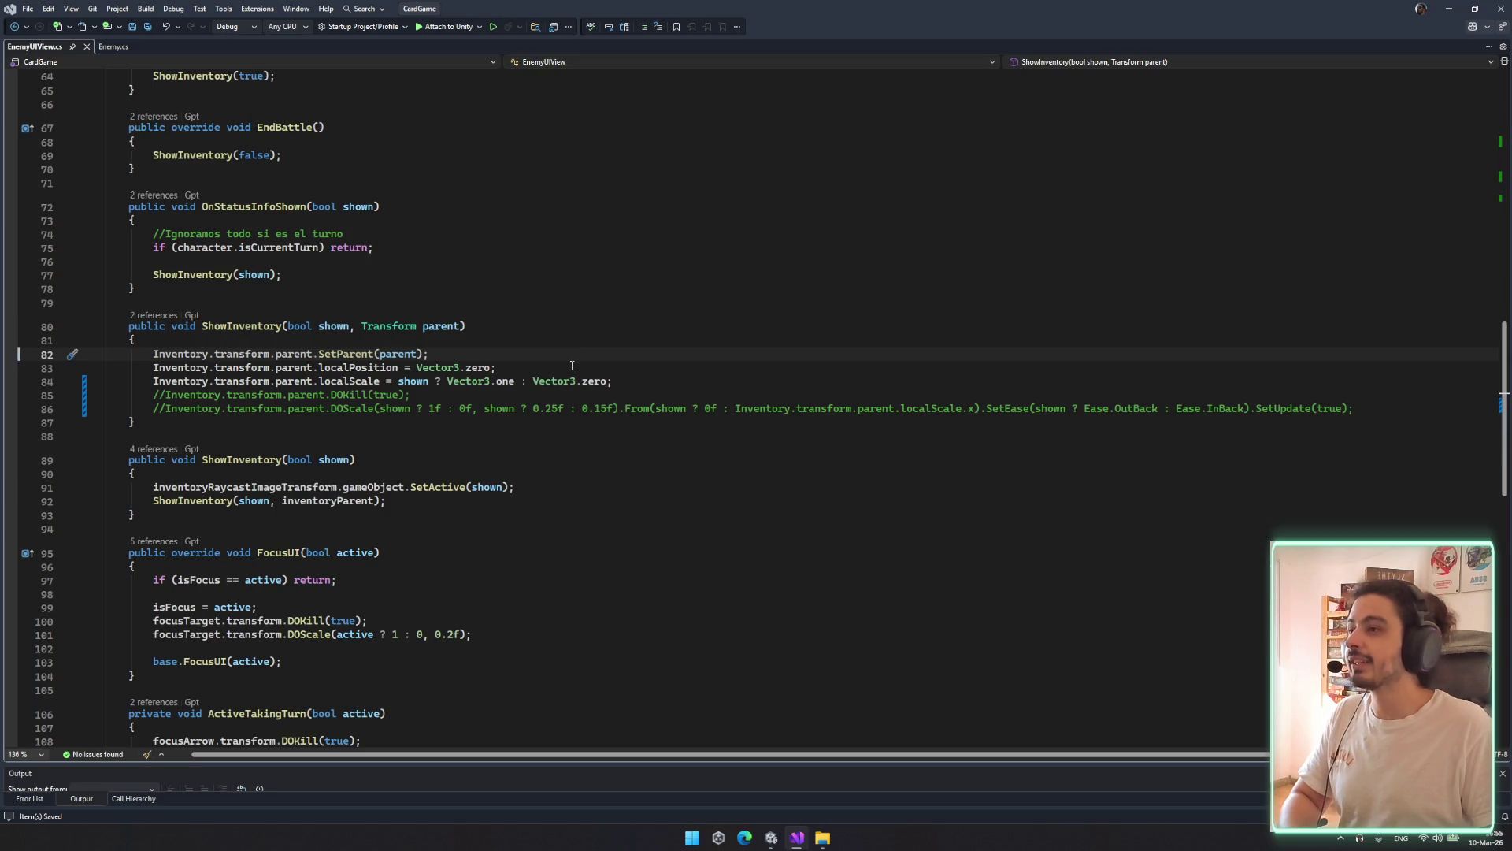
click(285, 374)
scroll(285, 374, up, 1)
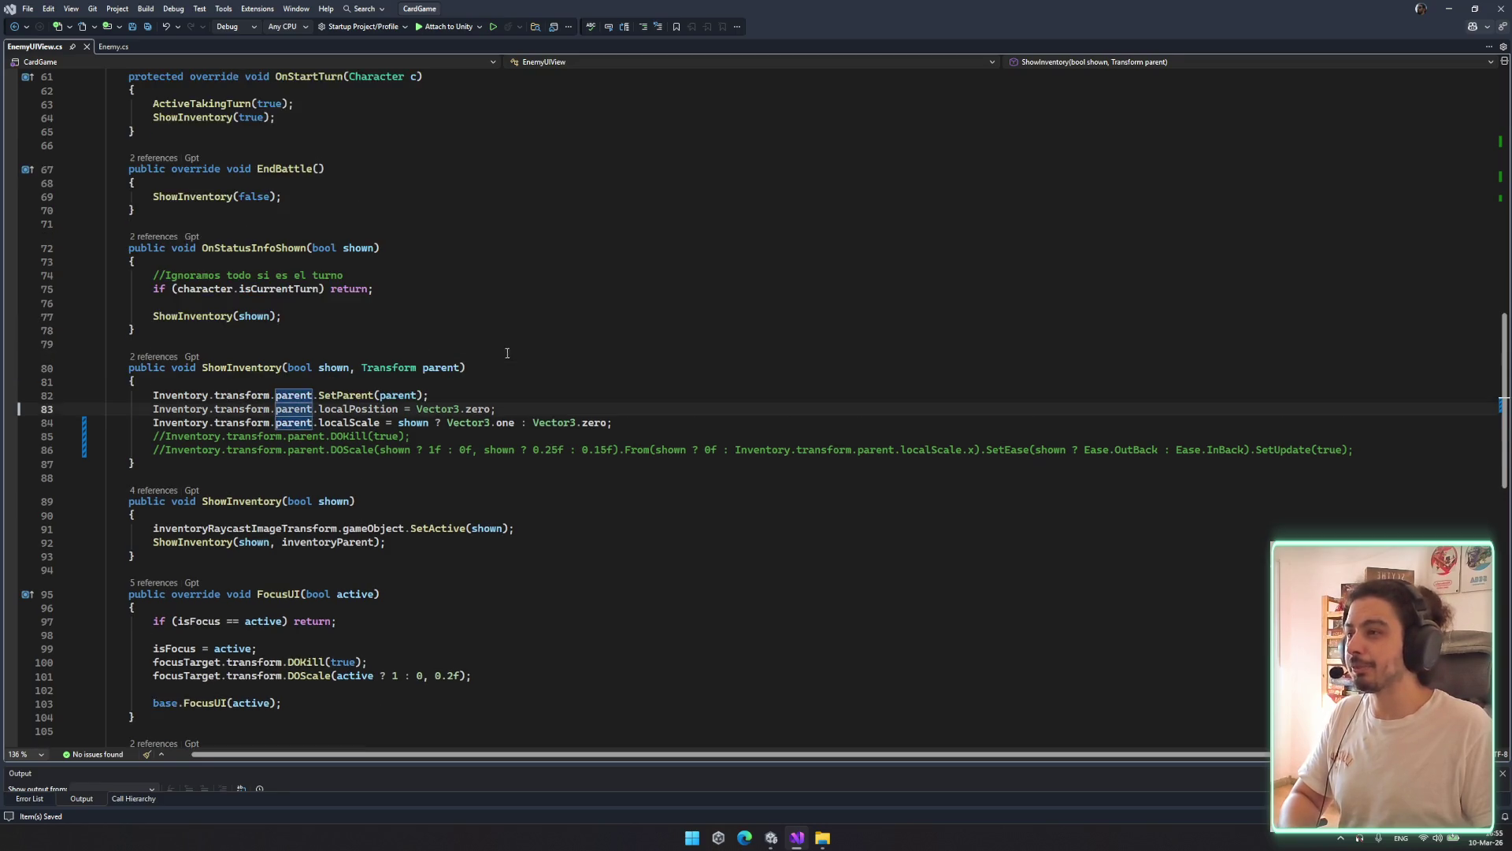
click(347, 395)
click(225, 396)
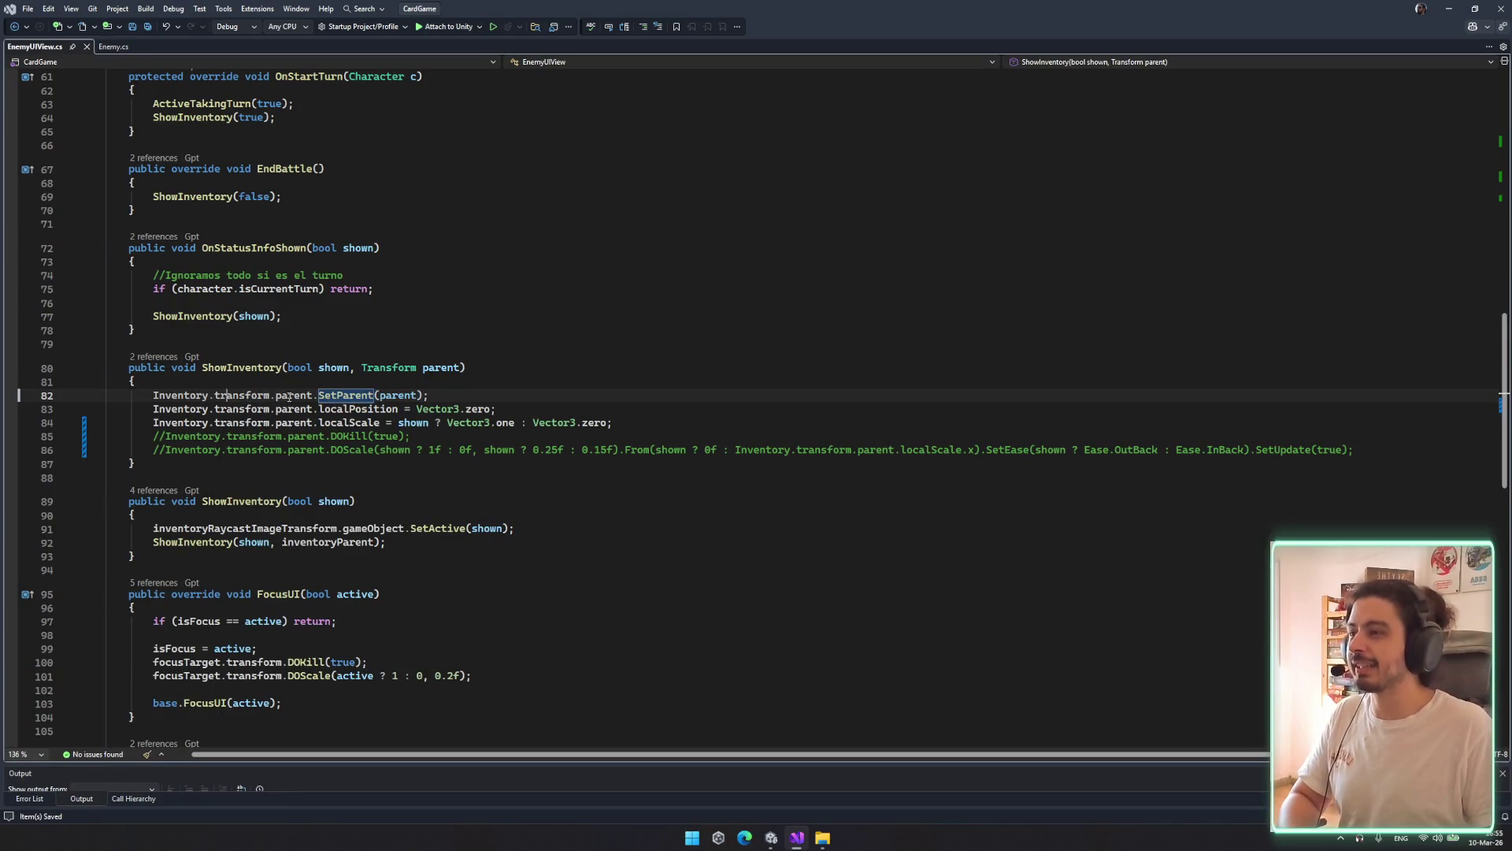
scroll(535, 401, down, 5)
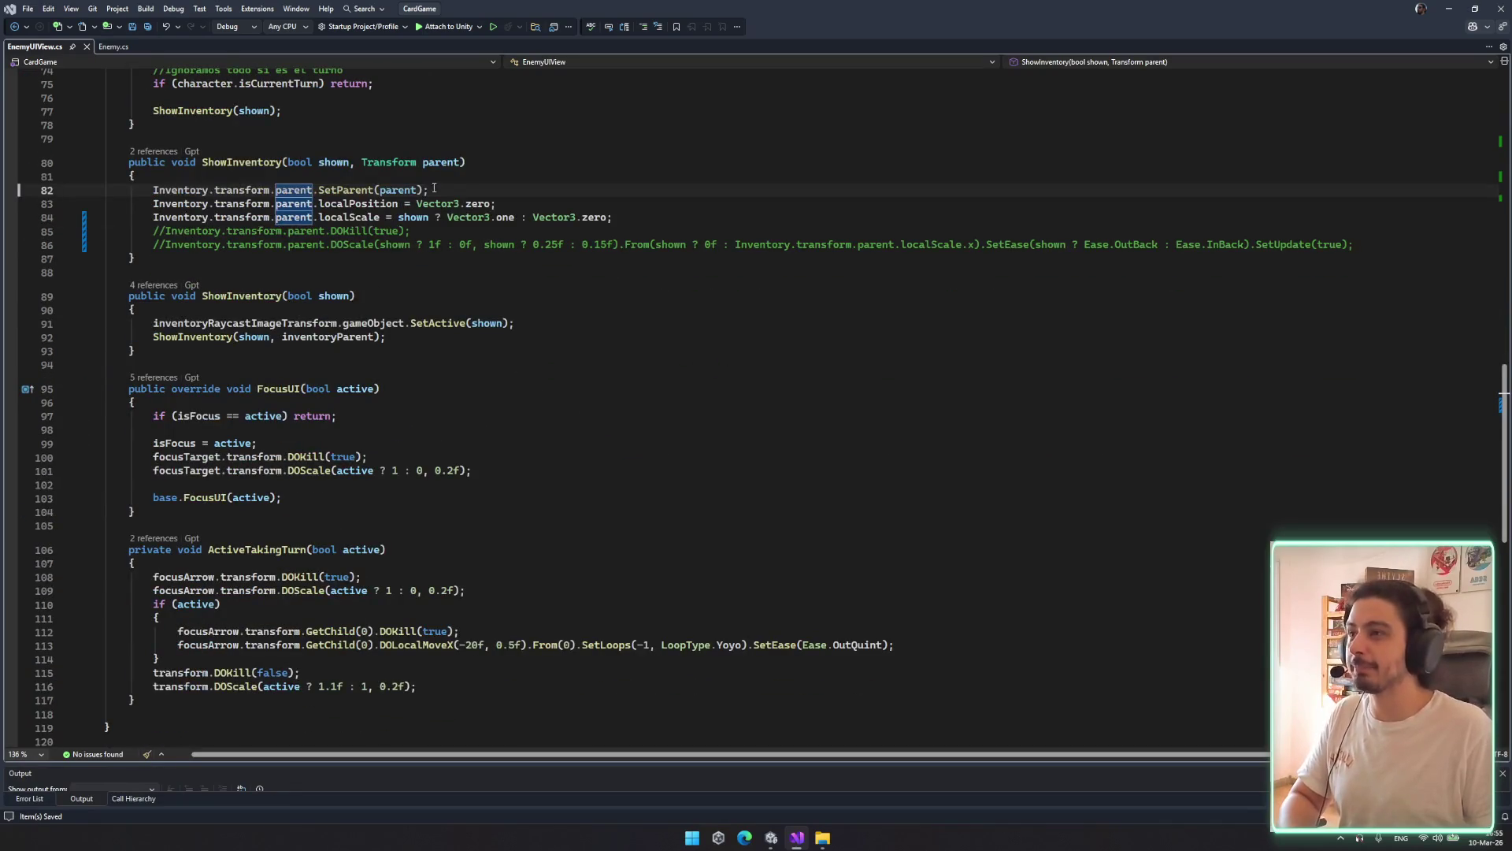
scroll(507, 286, down, 3)
click(151, 340)
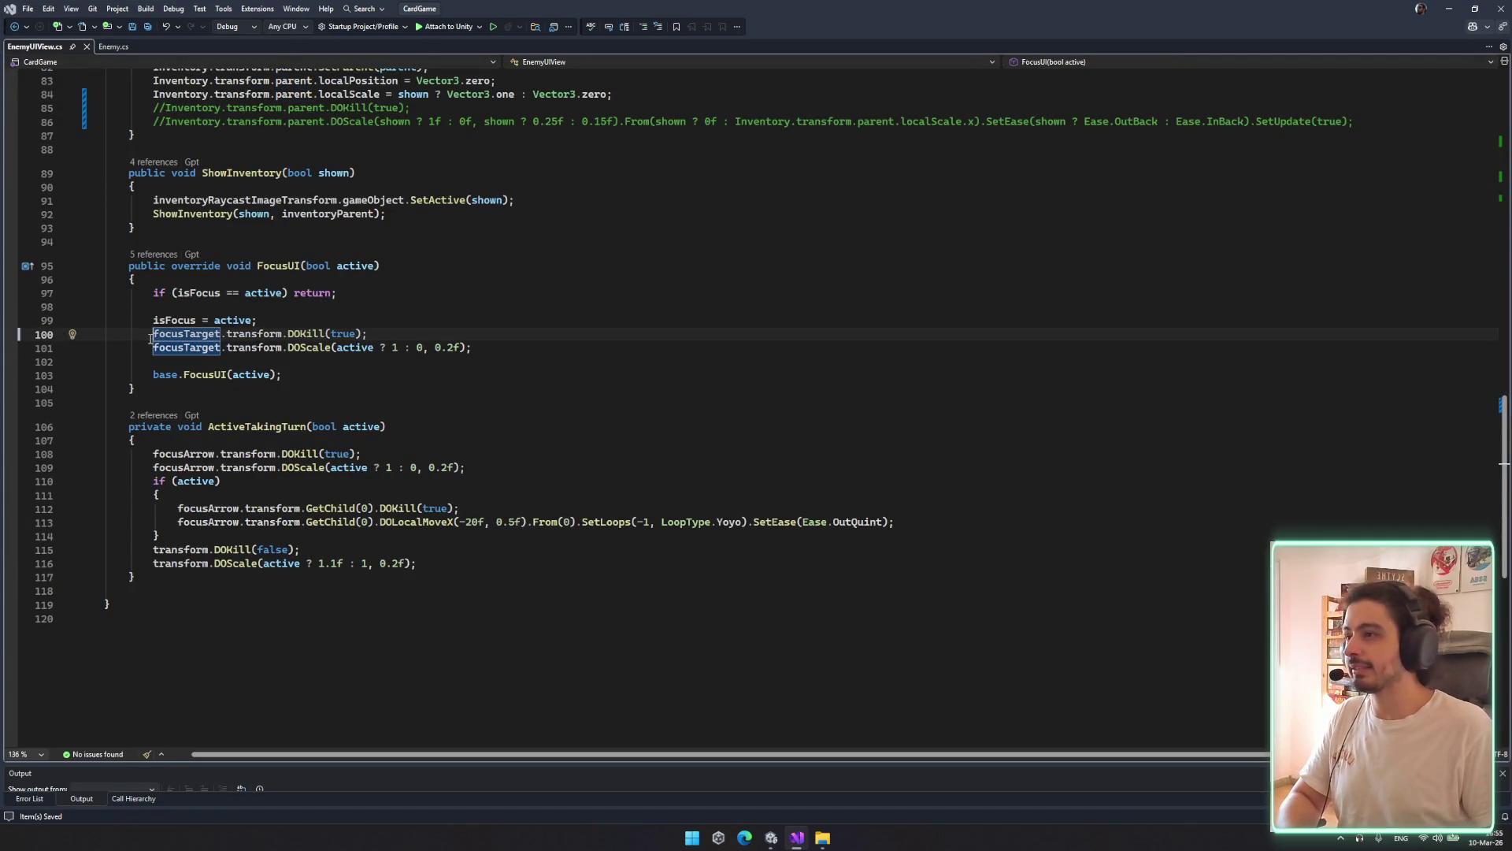
text(/)
key(Down)
key(Up)
key(ctrl+k)
key(ctrl+c)
key(Down)
key(ctrl+k)
key(ctrl+c)
click(350, 318)
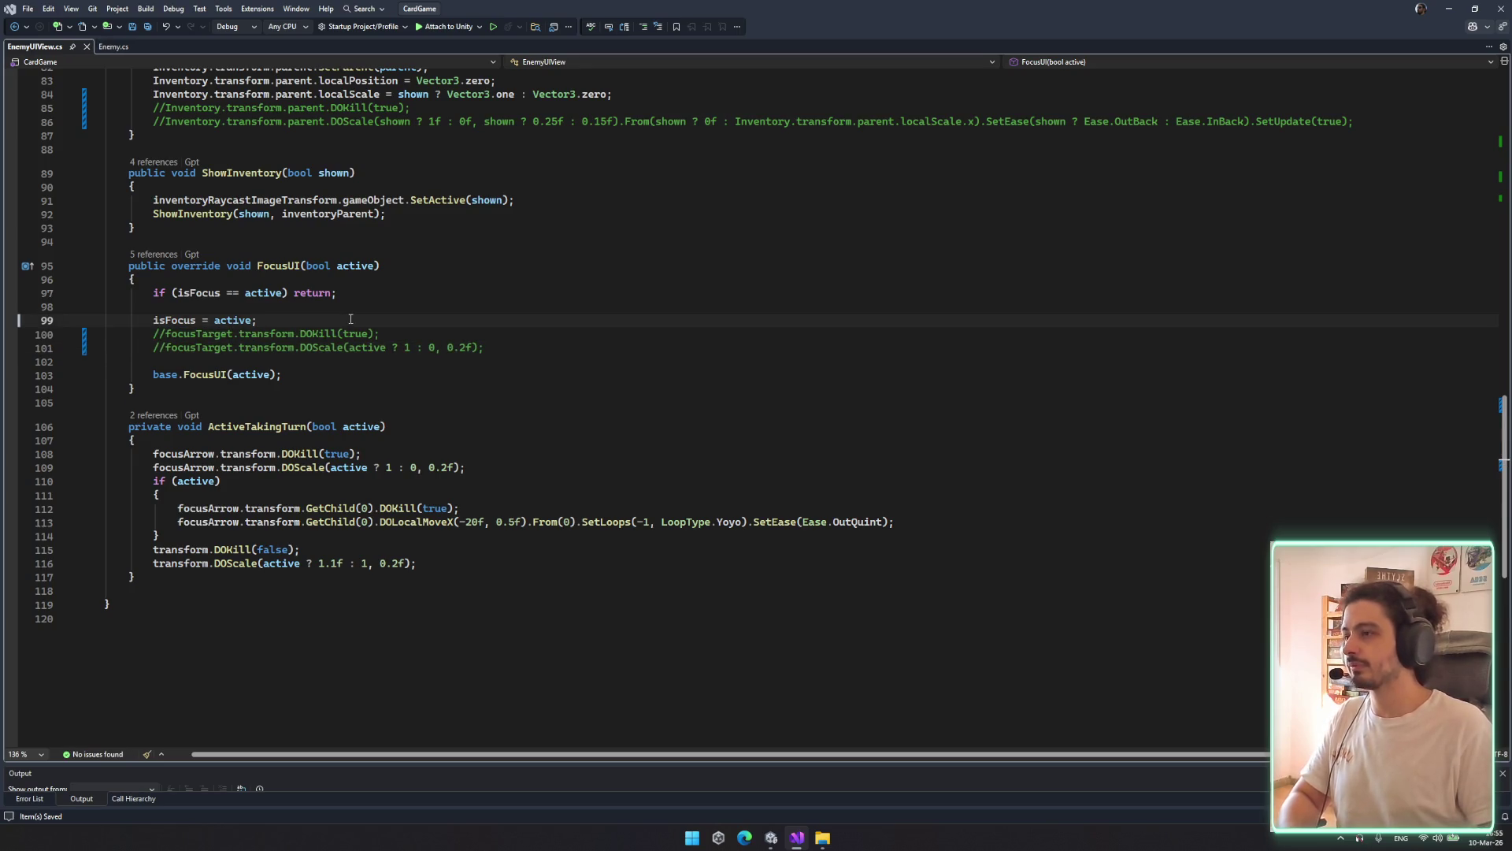
drag(484, 347, 151, 333)
key(ctrl+k)
key(ctrl+u)
click(425, 352)
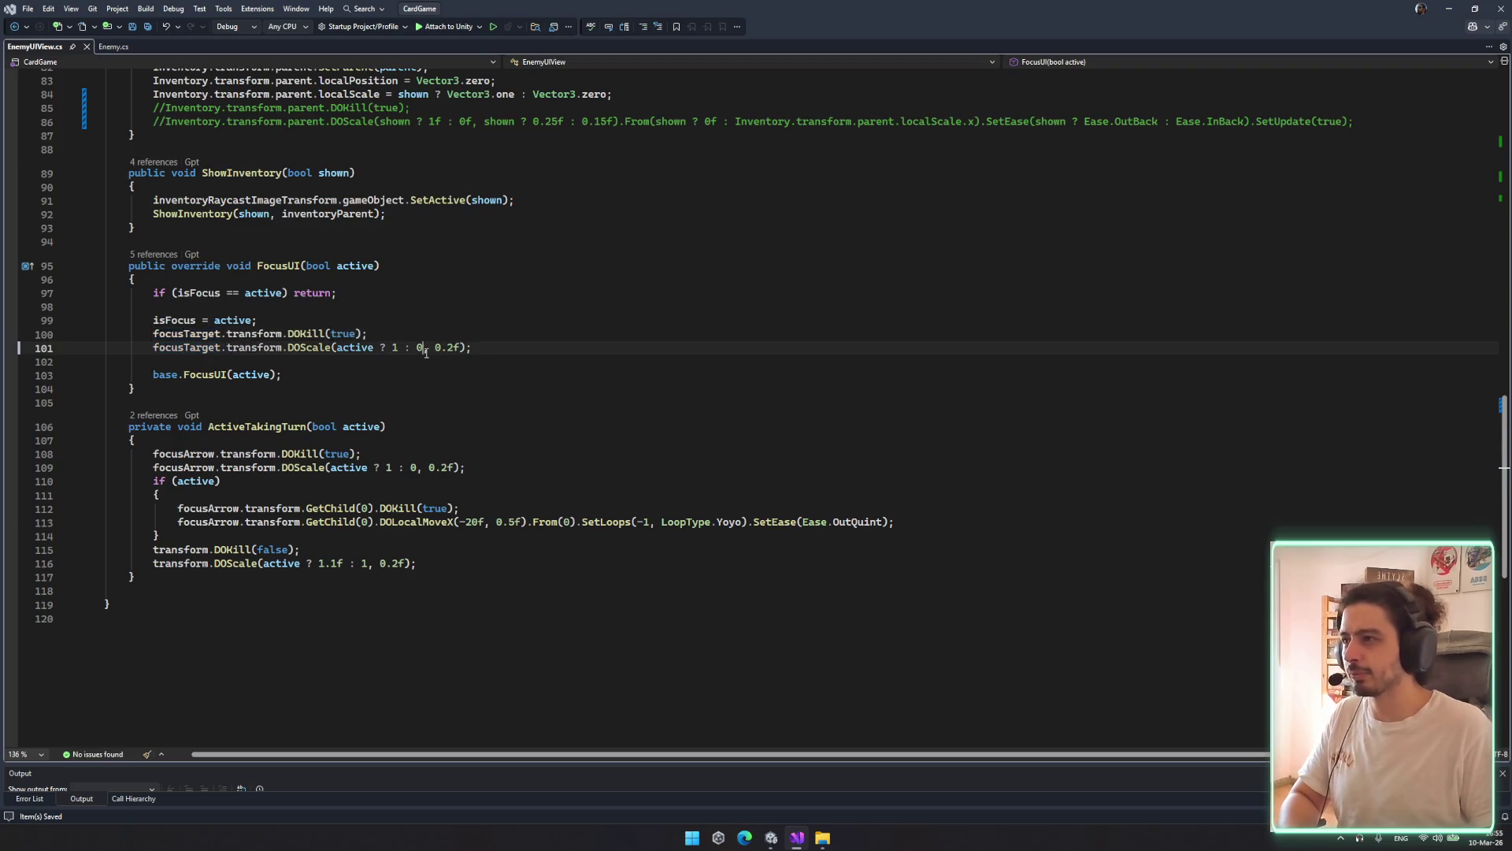
scroll(425, 355, down, 5)
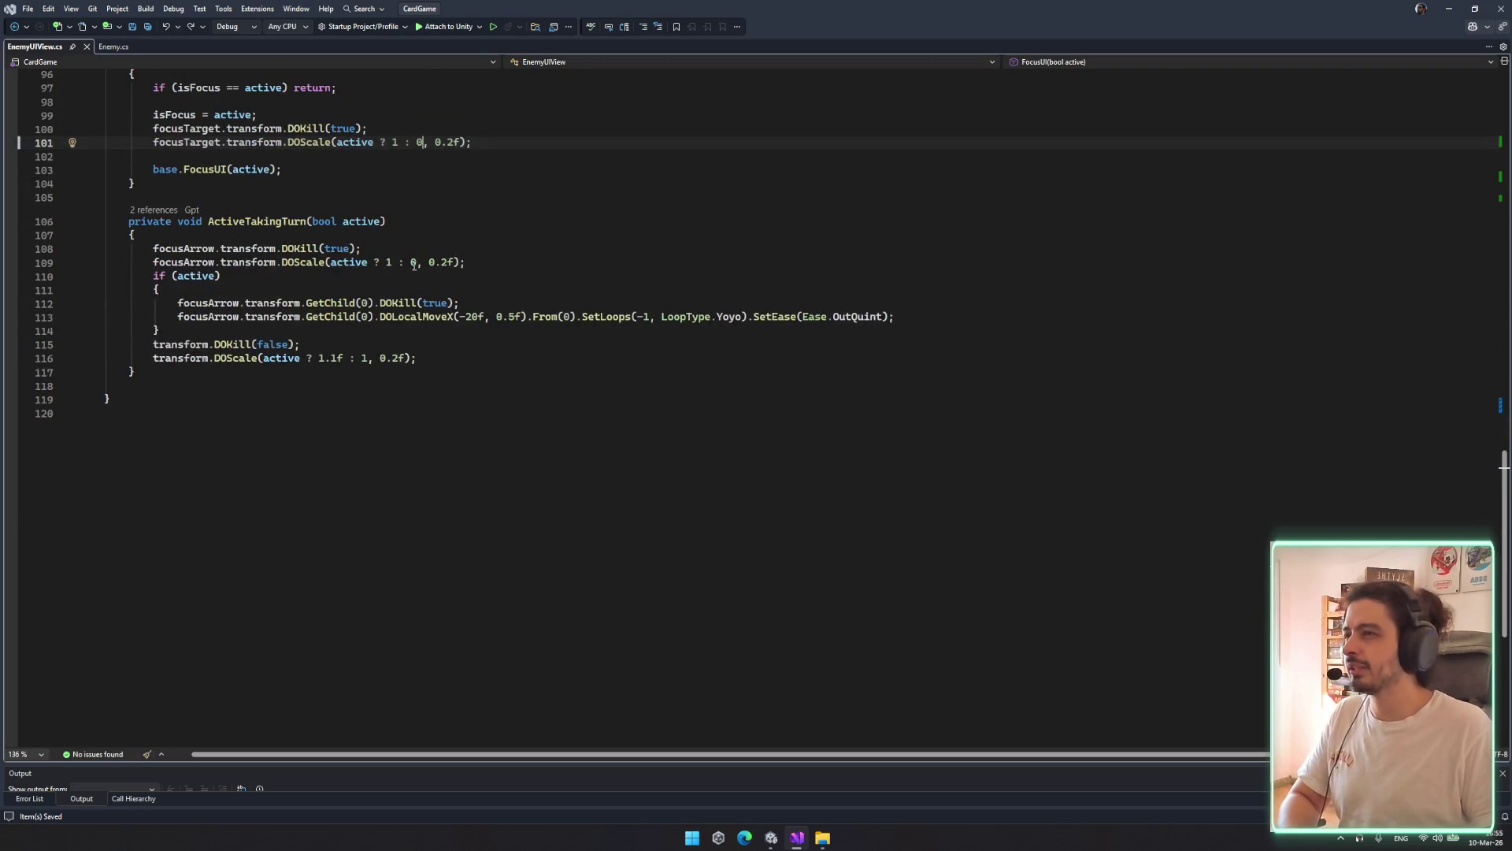
scroll(413, 265, up, 20)
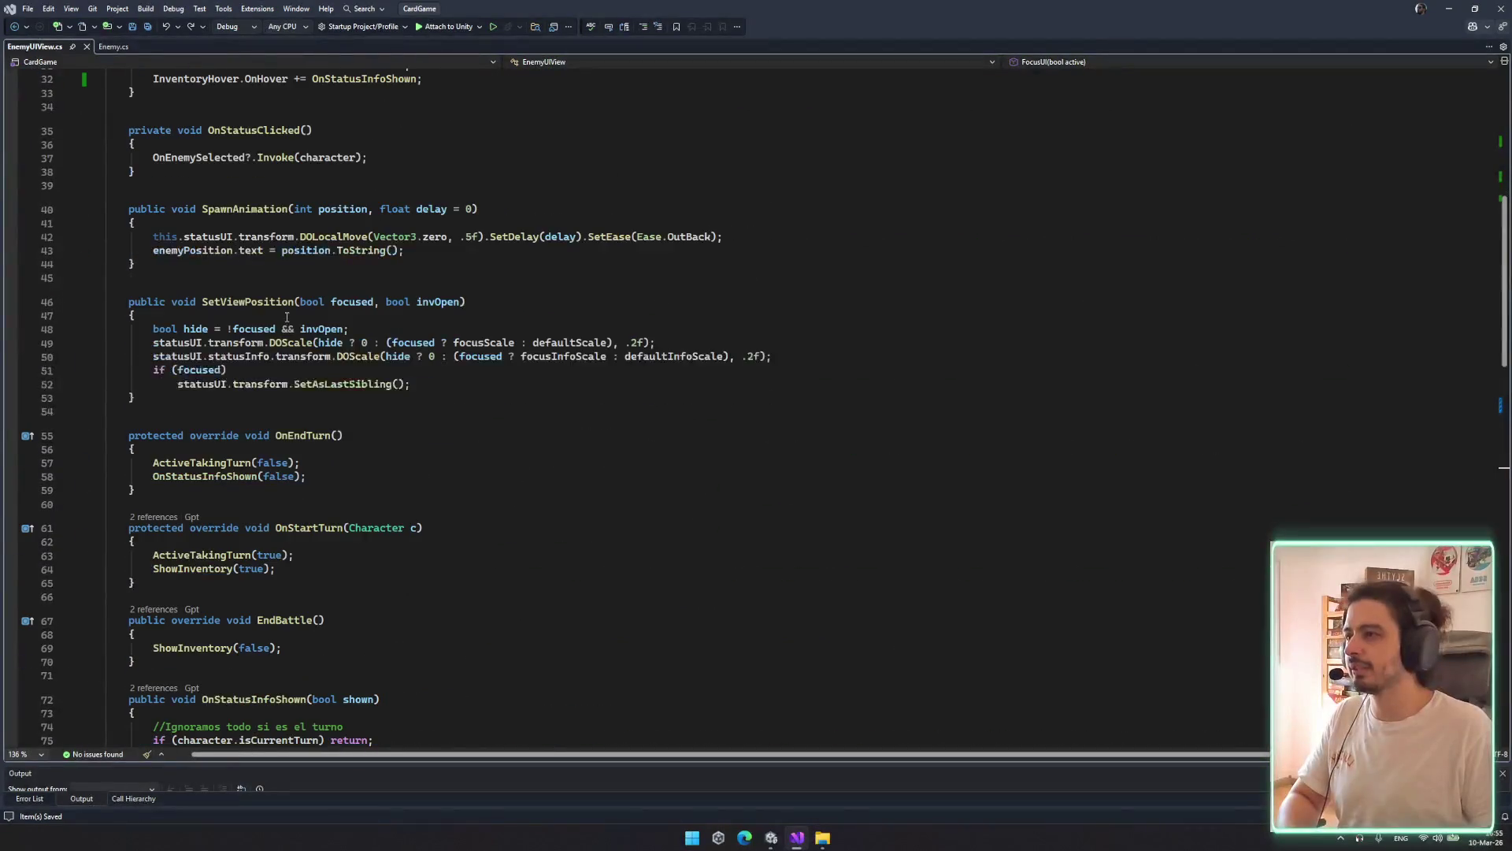
click(190, 330)
key(Down)
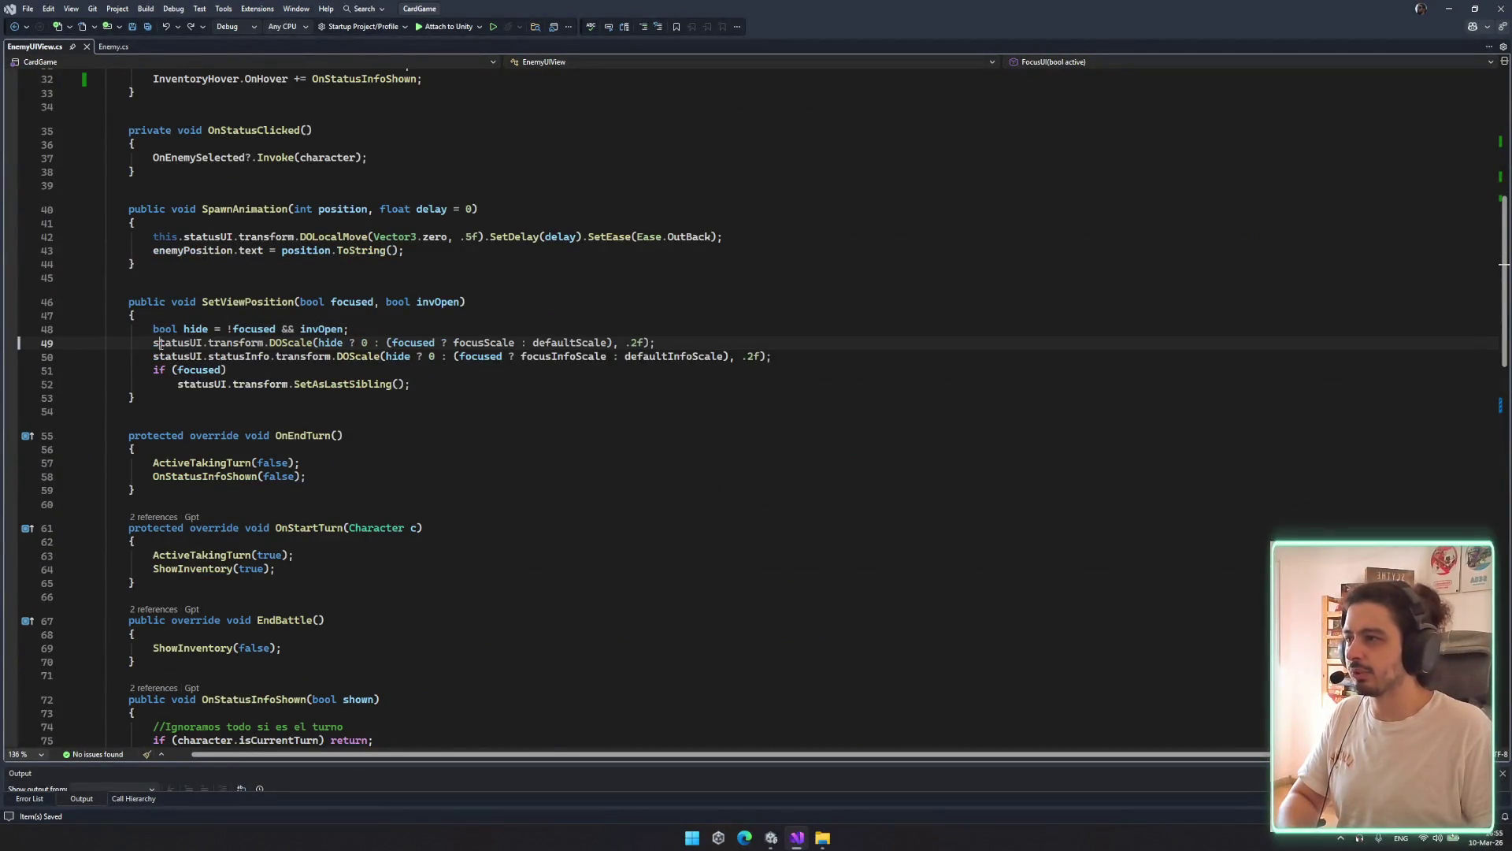
click(160, 345)
key(ctrl+k)
key(ctrl+c)
Add a statusUI.transform.localScale assignment below the hide declaration and save
key(Down)
click(424, 330)
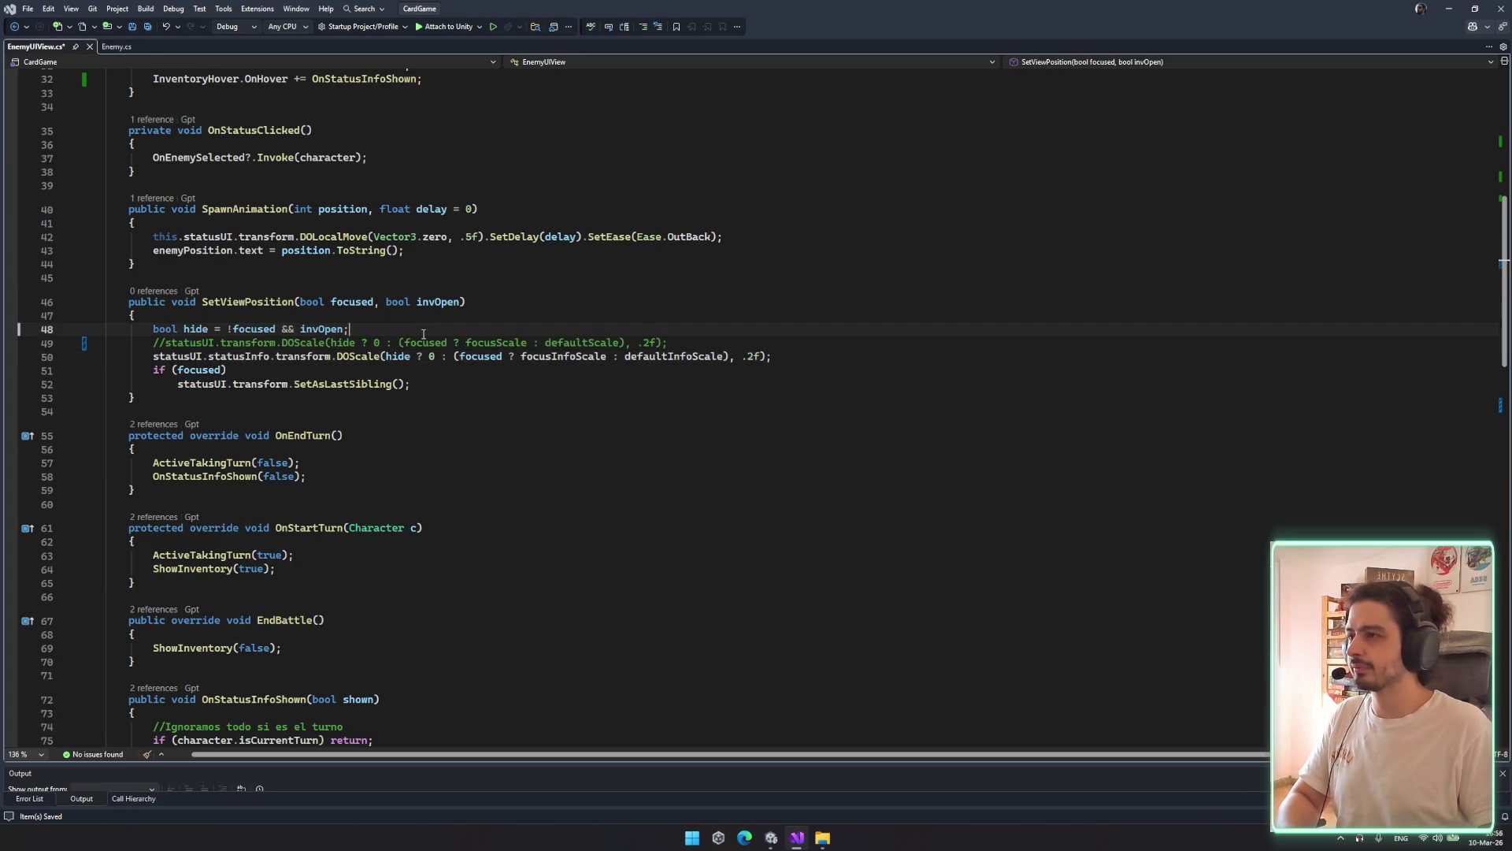
key(Return)
key(Return)
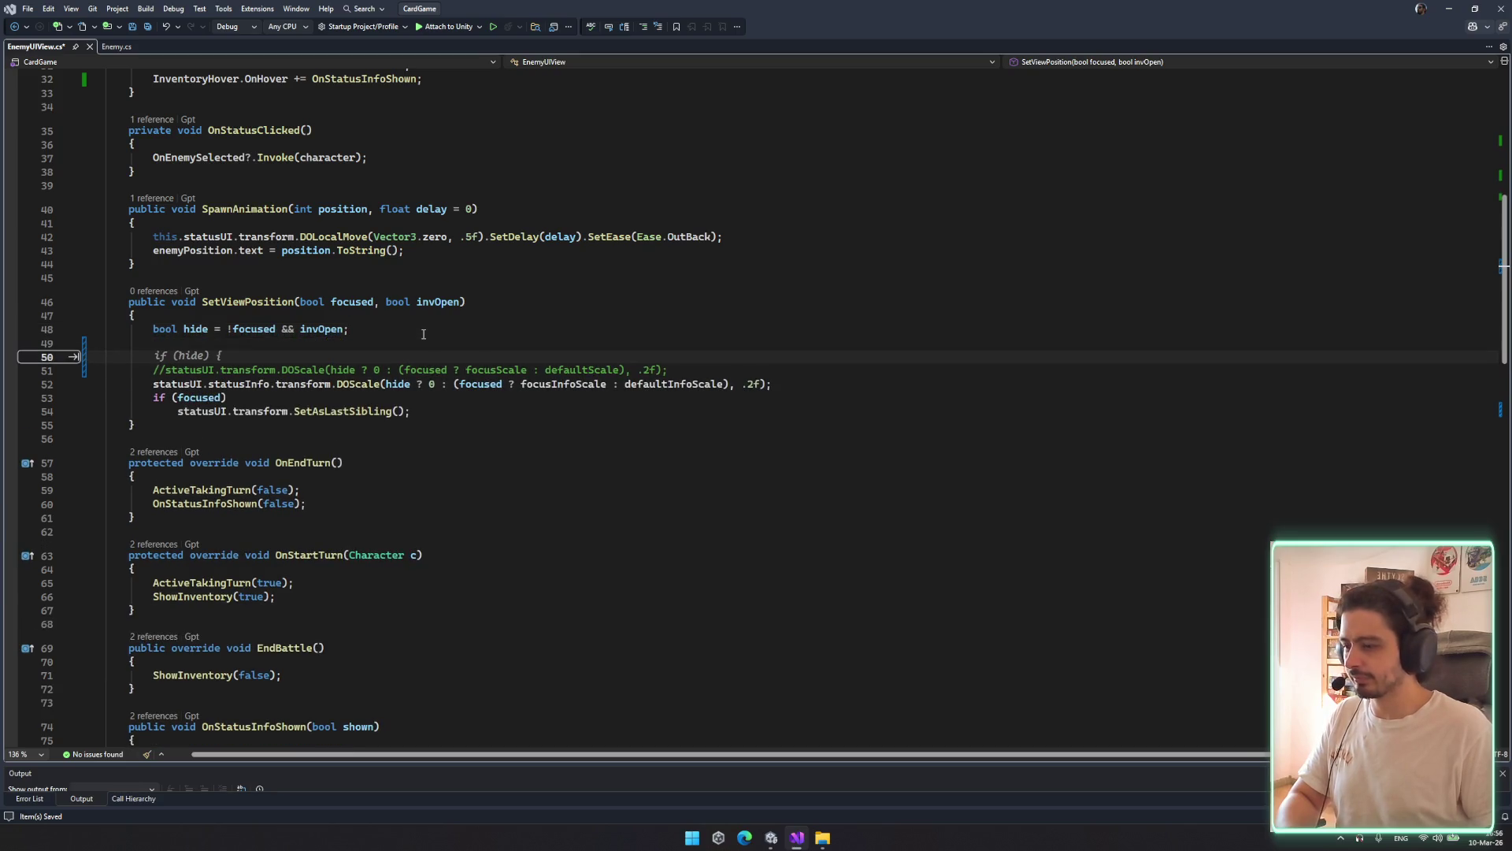
key(Up)
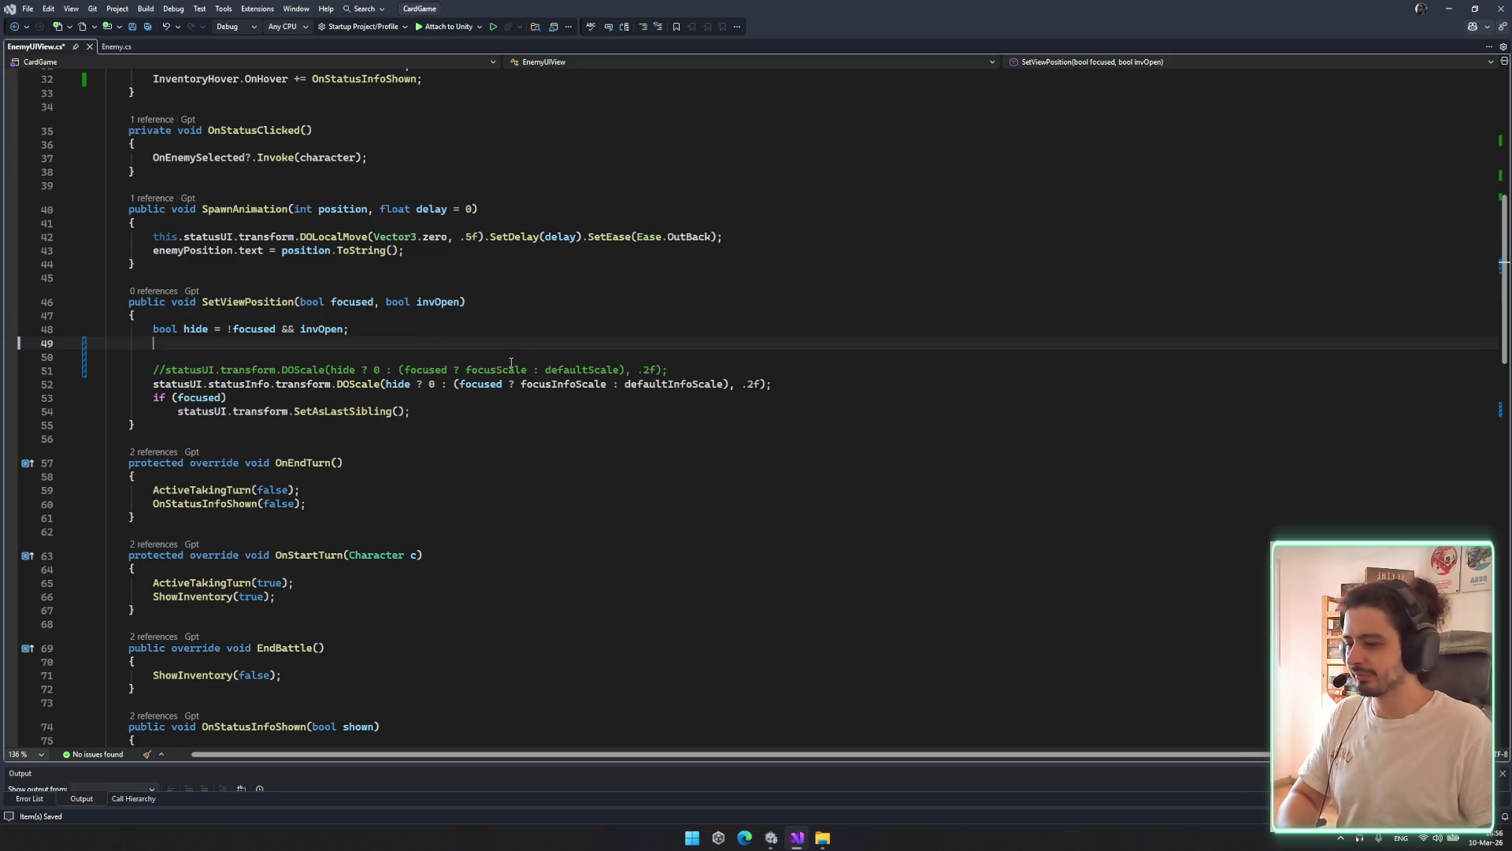
scroll(390, 367, up, 1)
mouse_move(165, 411)
mouse_down()
mouse_move(301, 410)
mouse_move(276, 411)
mouse_up()
key(ctrl+c)
click(277, 392)
key(ctrl+v)
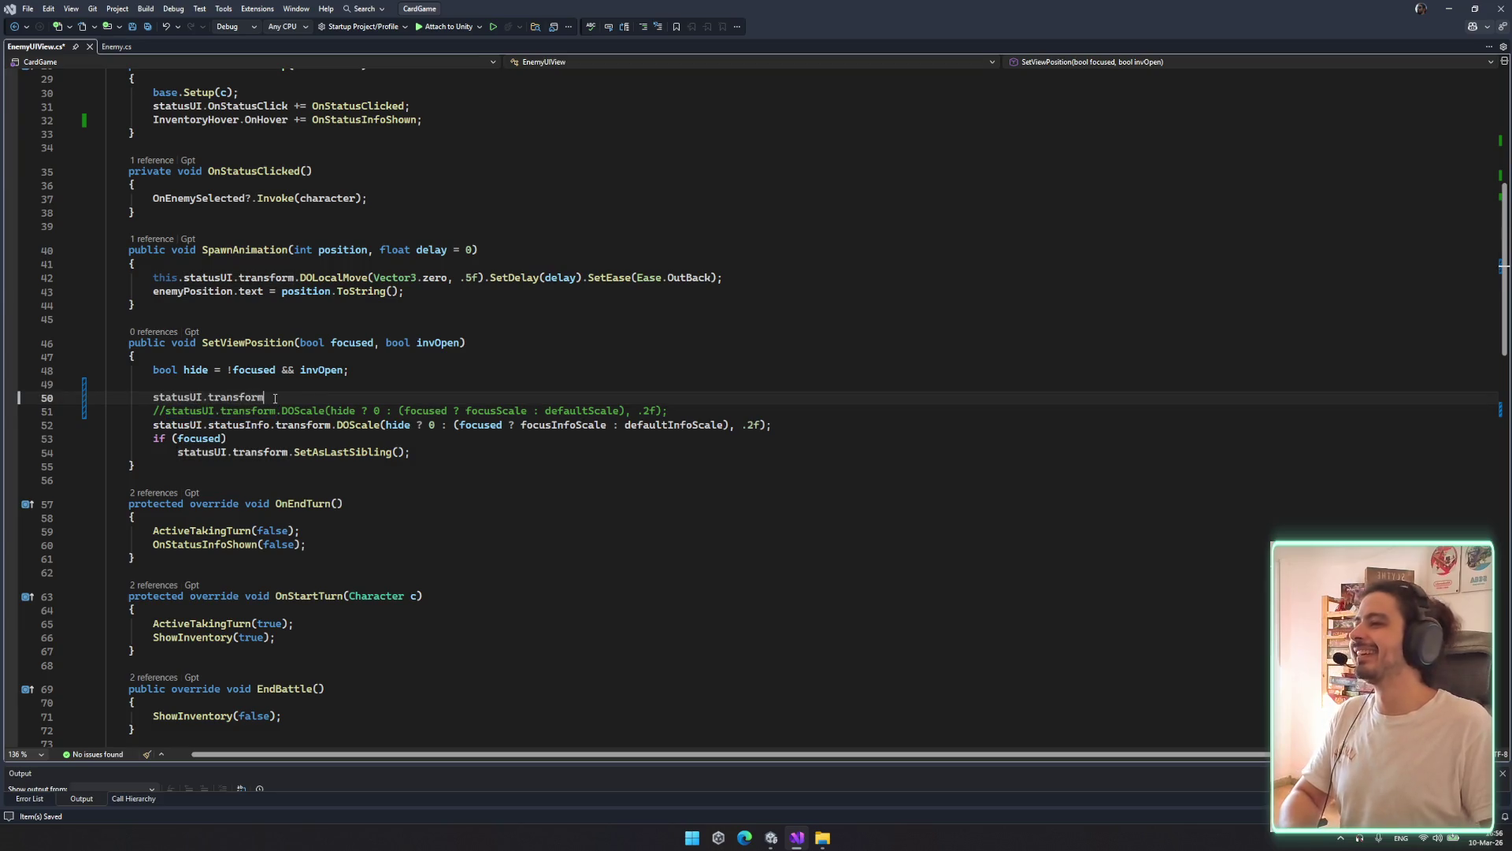
text(.locals)
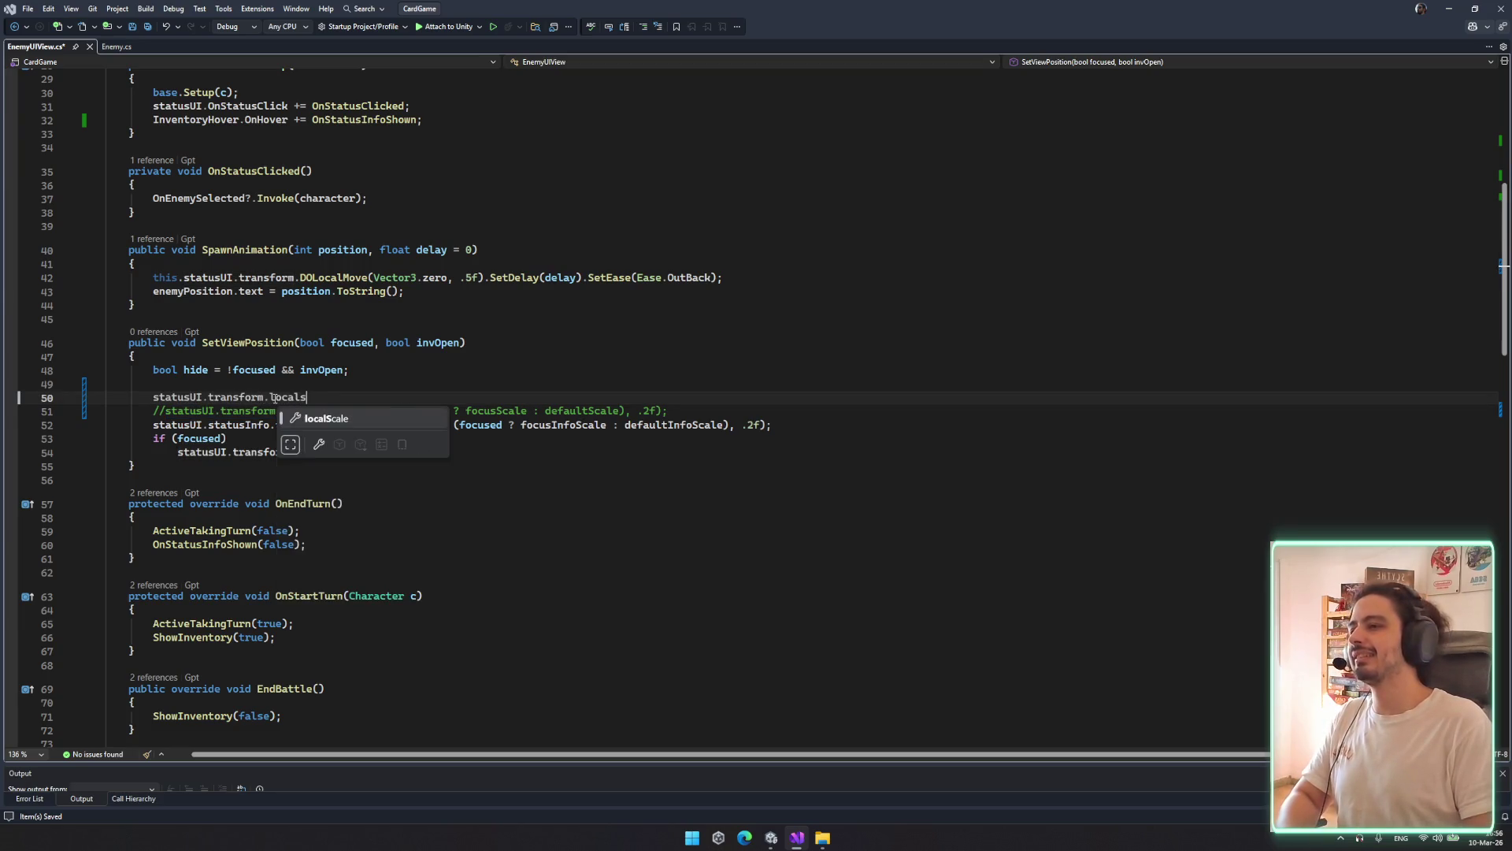
key(Tab)
key(Tab)
key(ctrl+s)
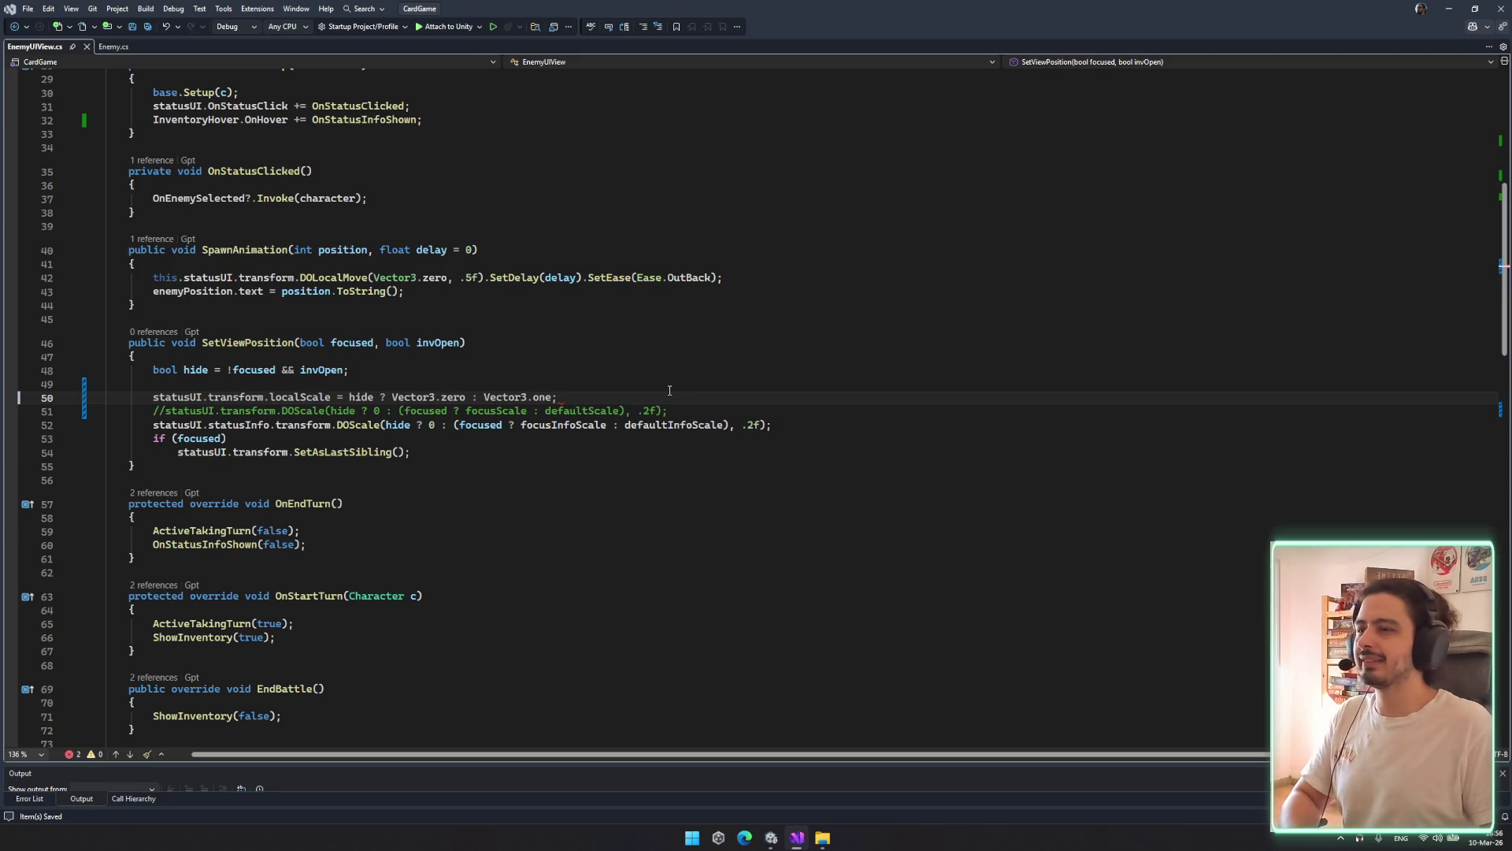
Rewrite line 50's scale as Vector3.one * (focused scale expression) and save
double_click(360, 398)
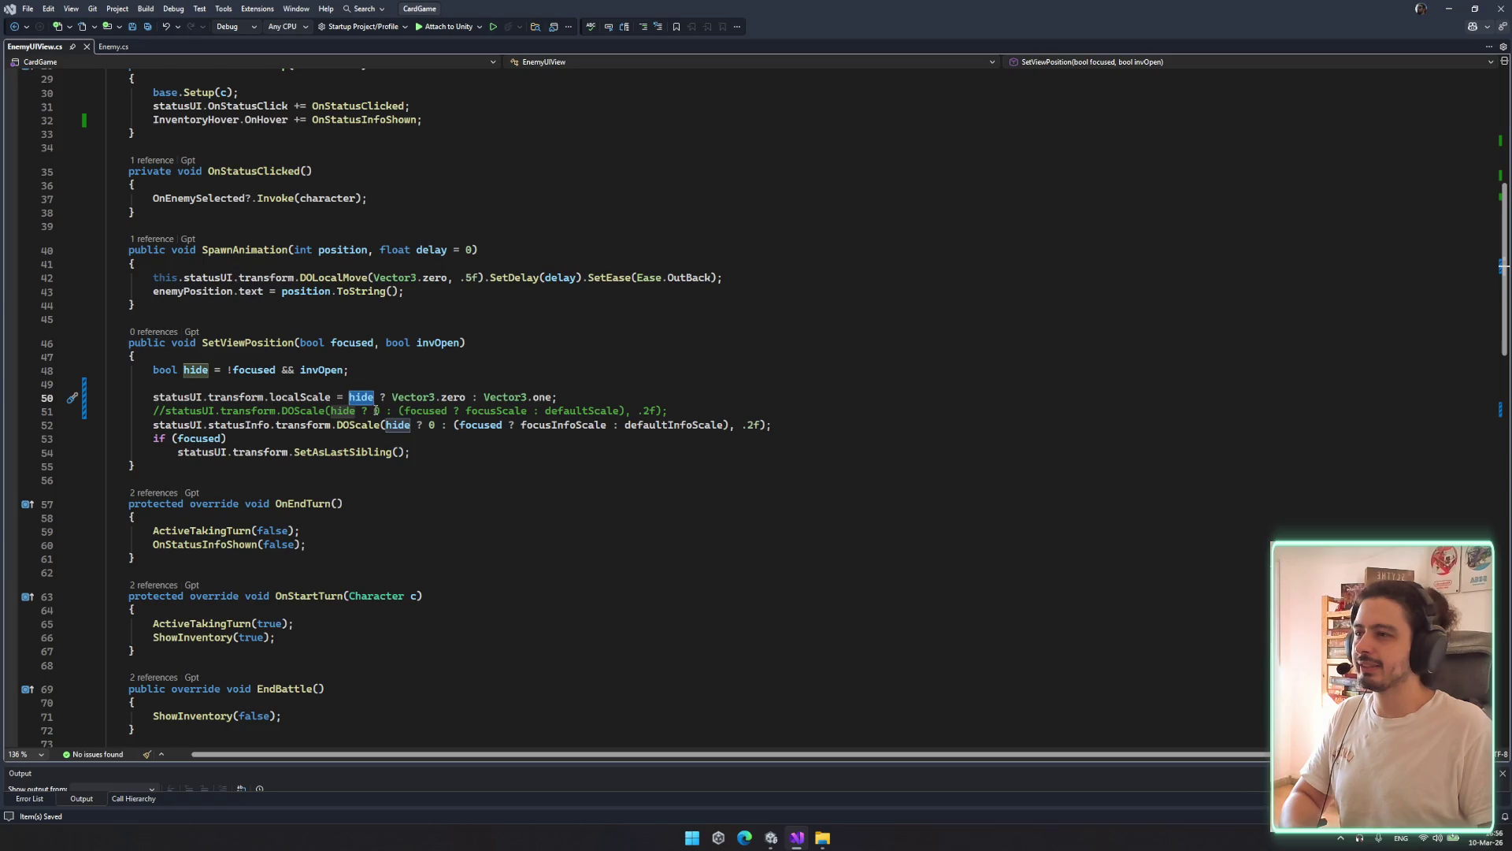
click(375, 411)
mouse_move(398, 411)
mouse_down()
mouse_move(627, 408)
mouse_move(404, 410)
mouse_up()
key(shift+Home)
click(637, 410)
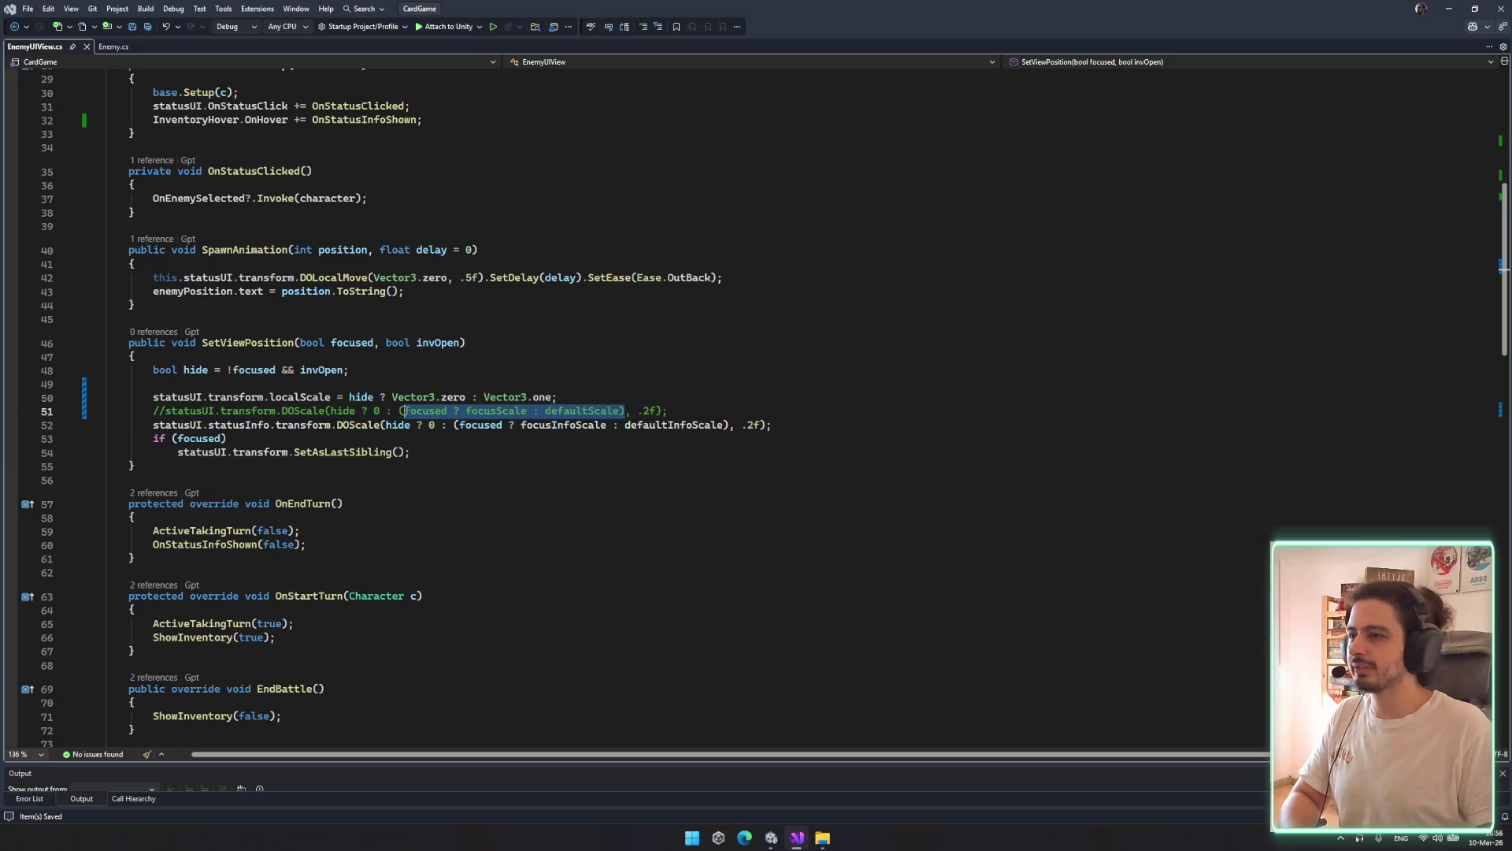
drag(550, 397, 483, 397)
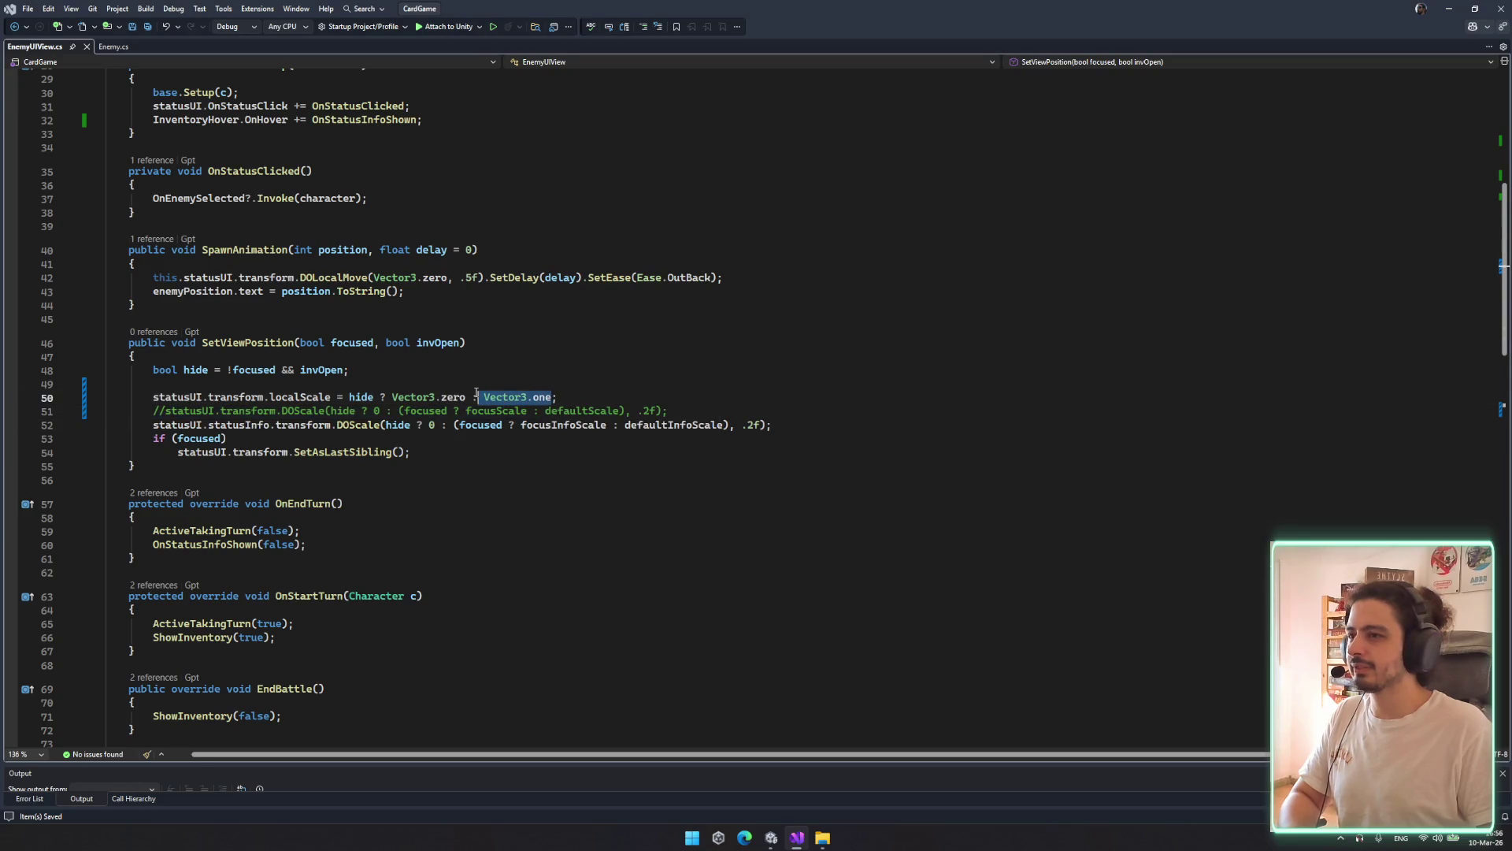
key(ctrl+v)
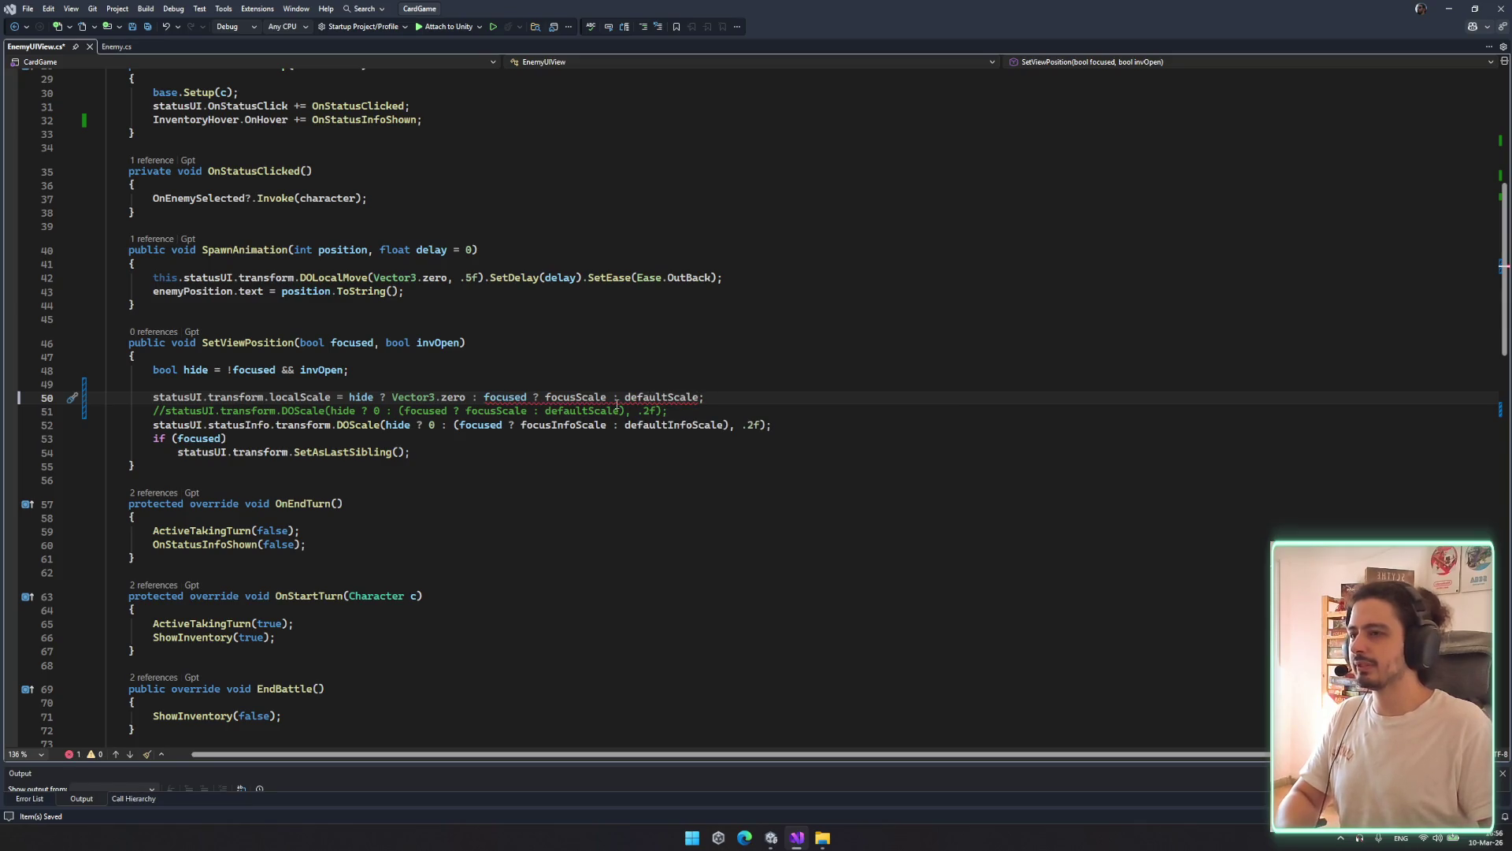
click(475, 398)
text(Vector3.)
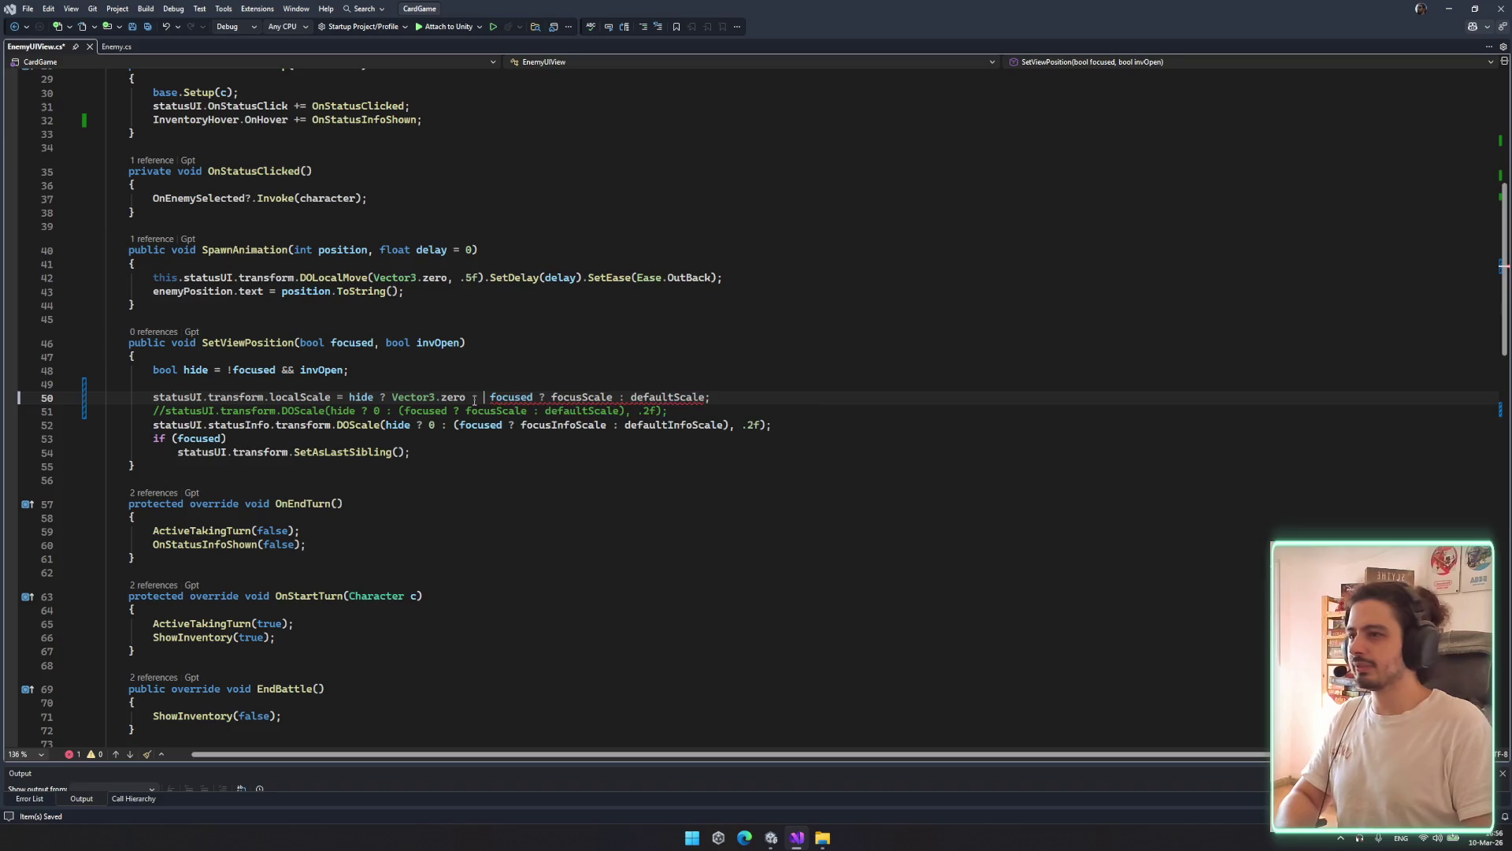
text(one * )
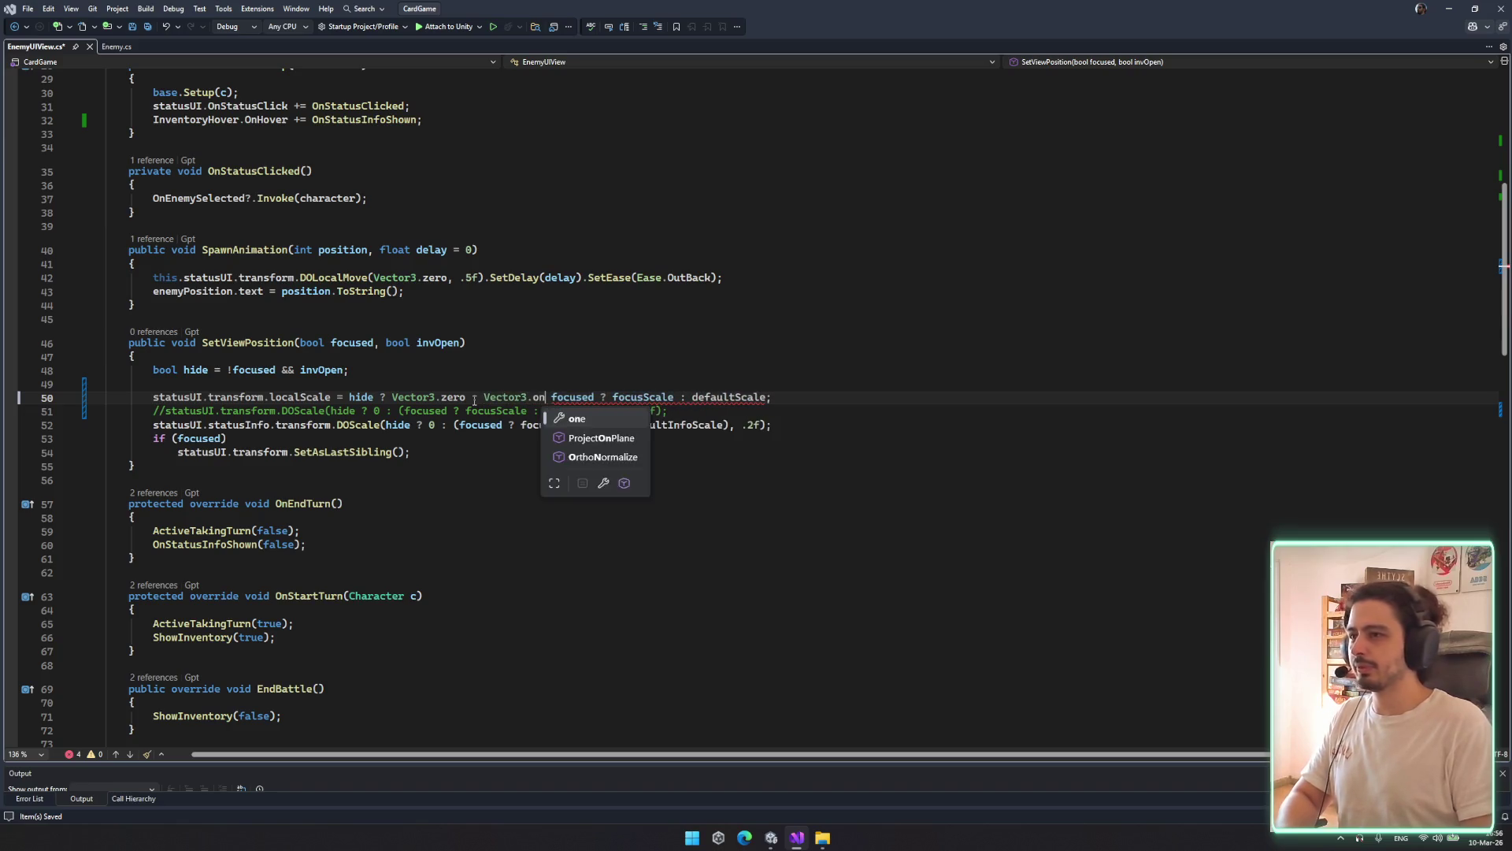
text(()
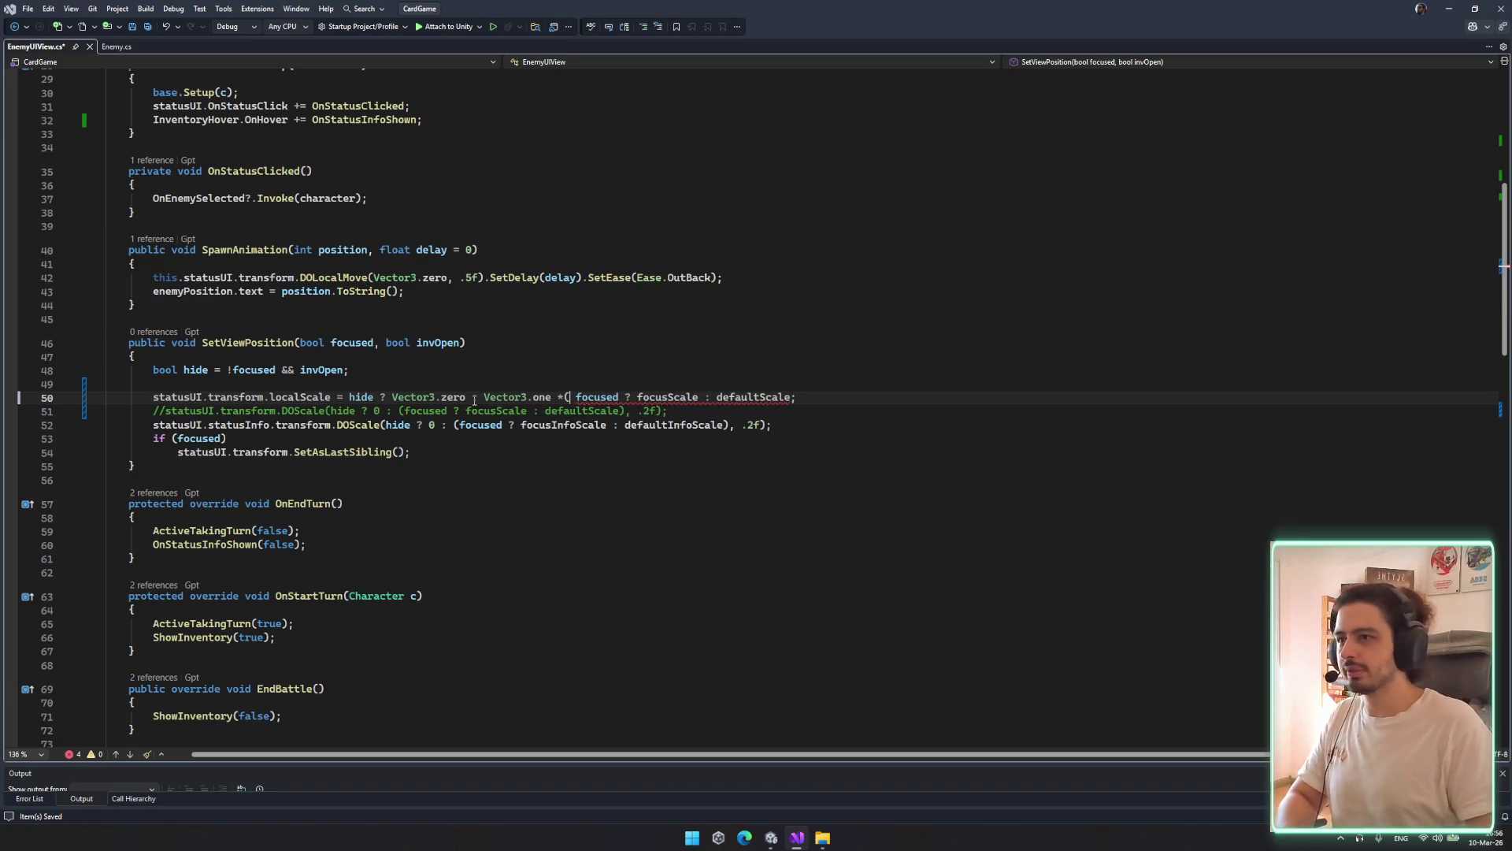
key(End)
key(Left)
text())
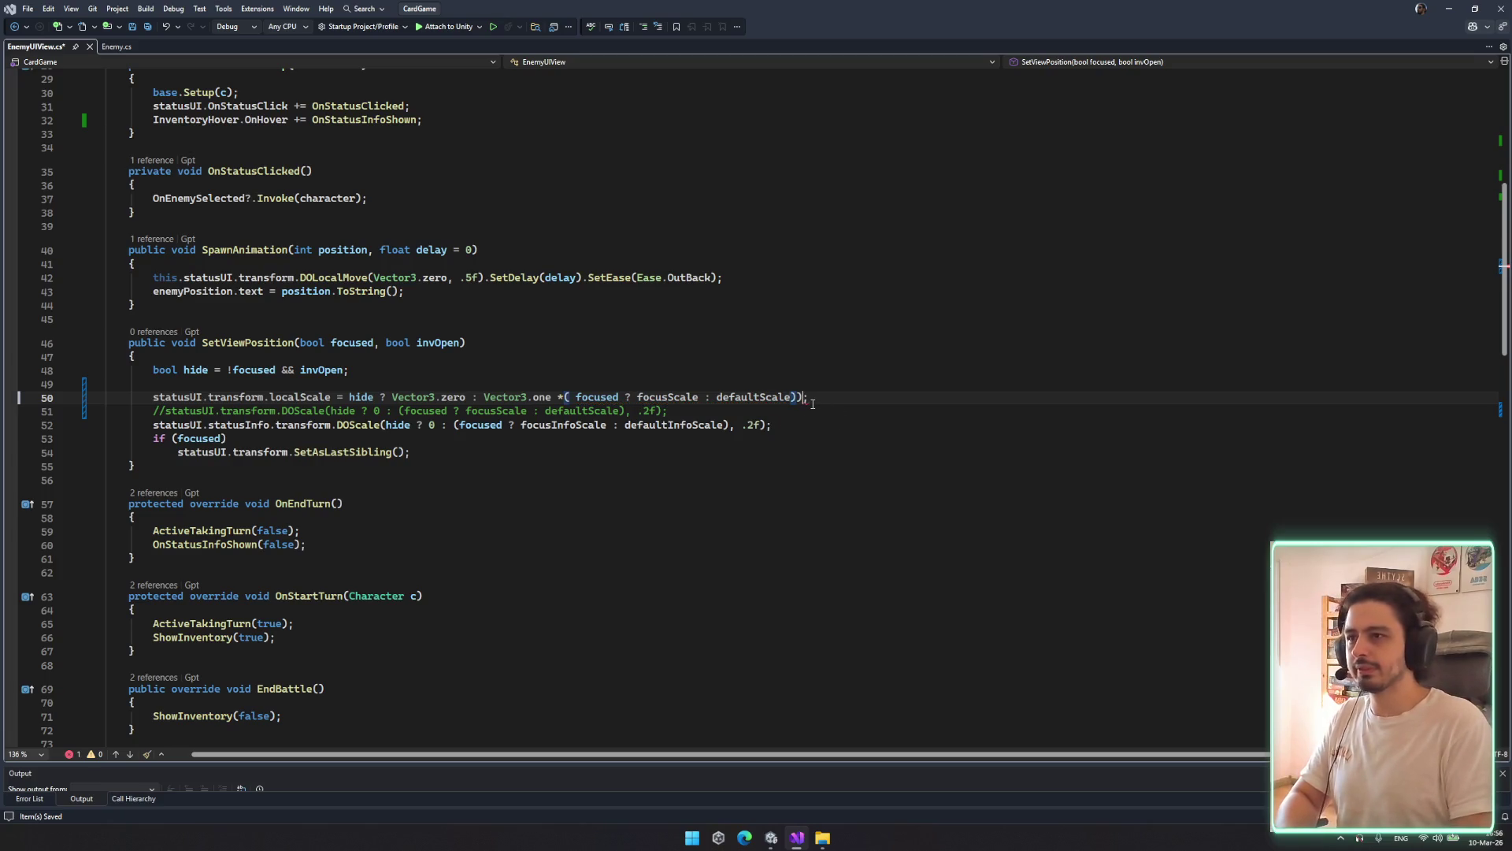
click(572, 397)
key(ctrl+s)
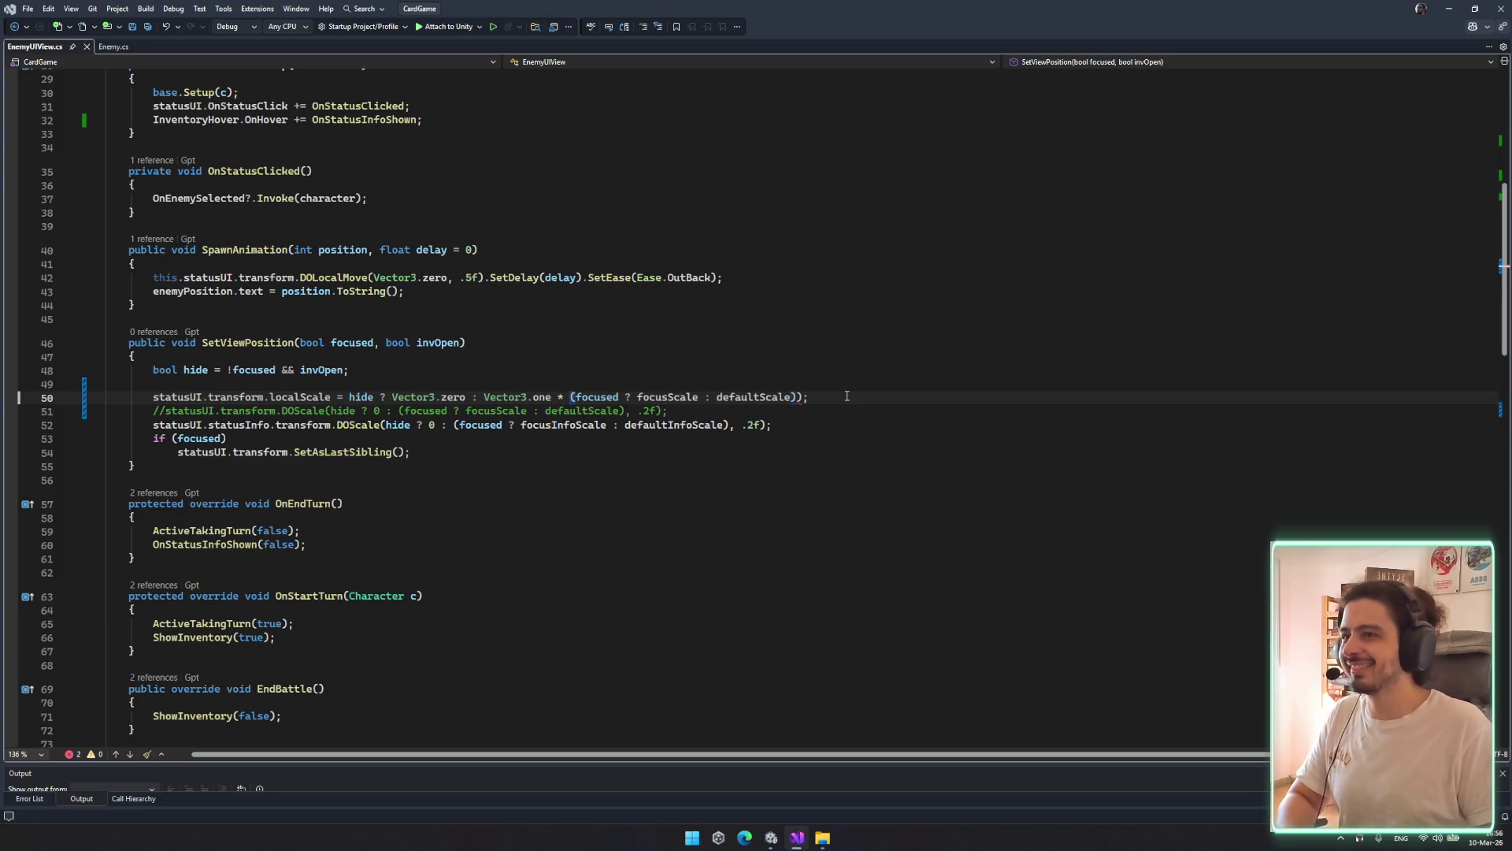
Remove the extra closing parenthesis on line 50 and save
click(847, 396)
key(Left)
key(BackSpace)
key(End)
key(ctrl+s)
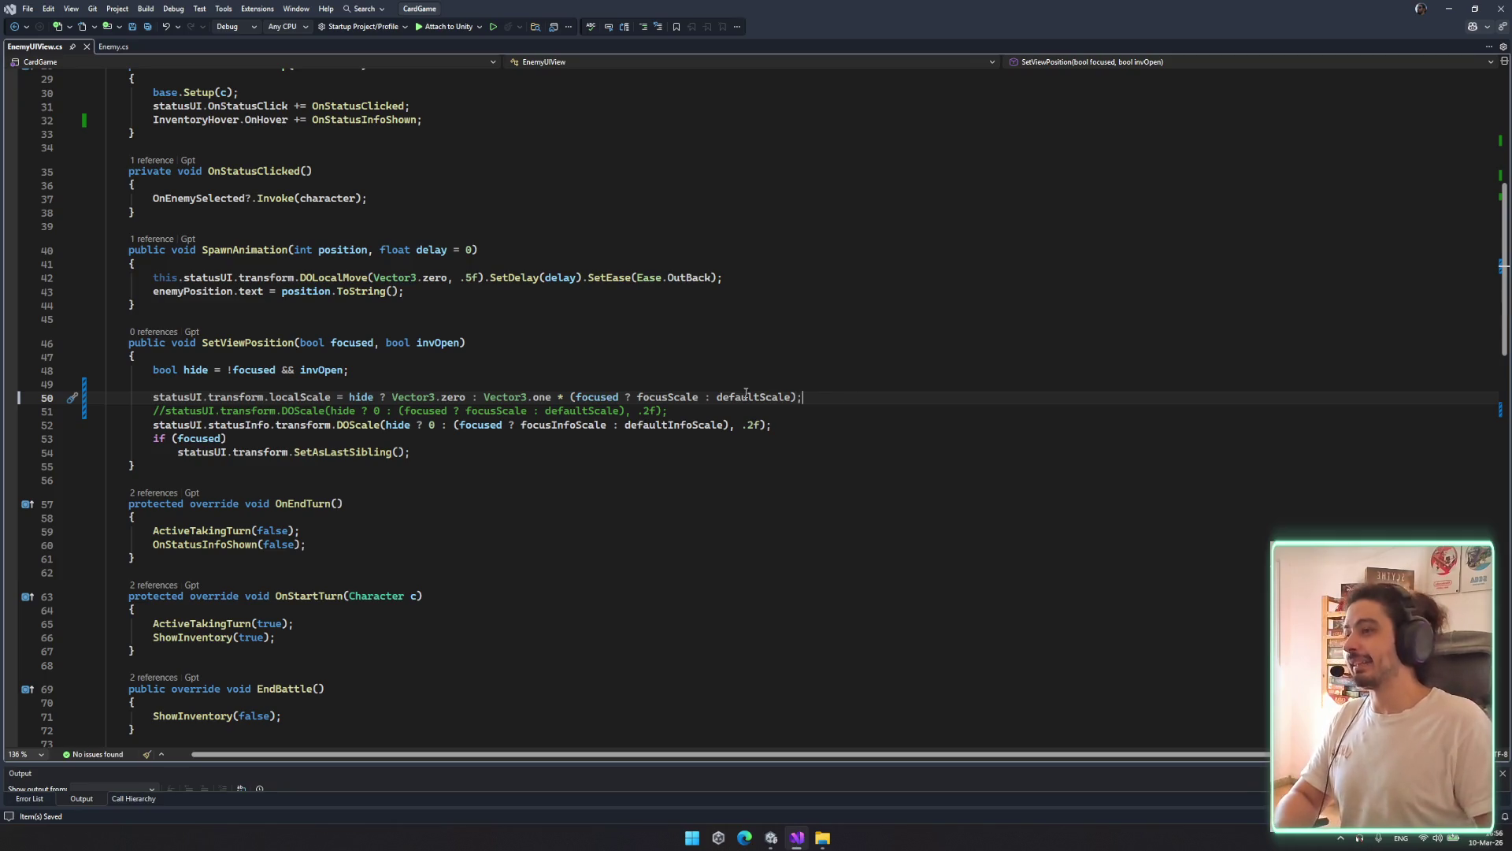
Comment out the statusInfo DOScale line and add a direct statusInfo localScale assignment, then save
click(144, 418)
text(//)
drag(168, 425, 349, 425)
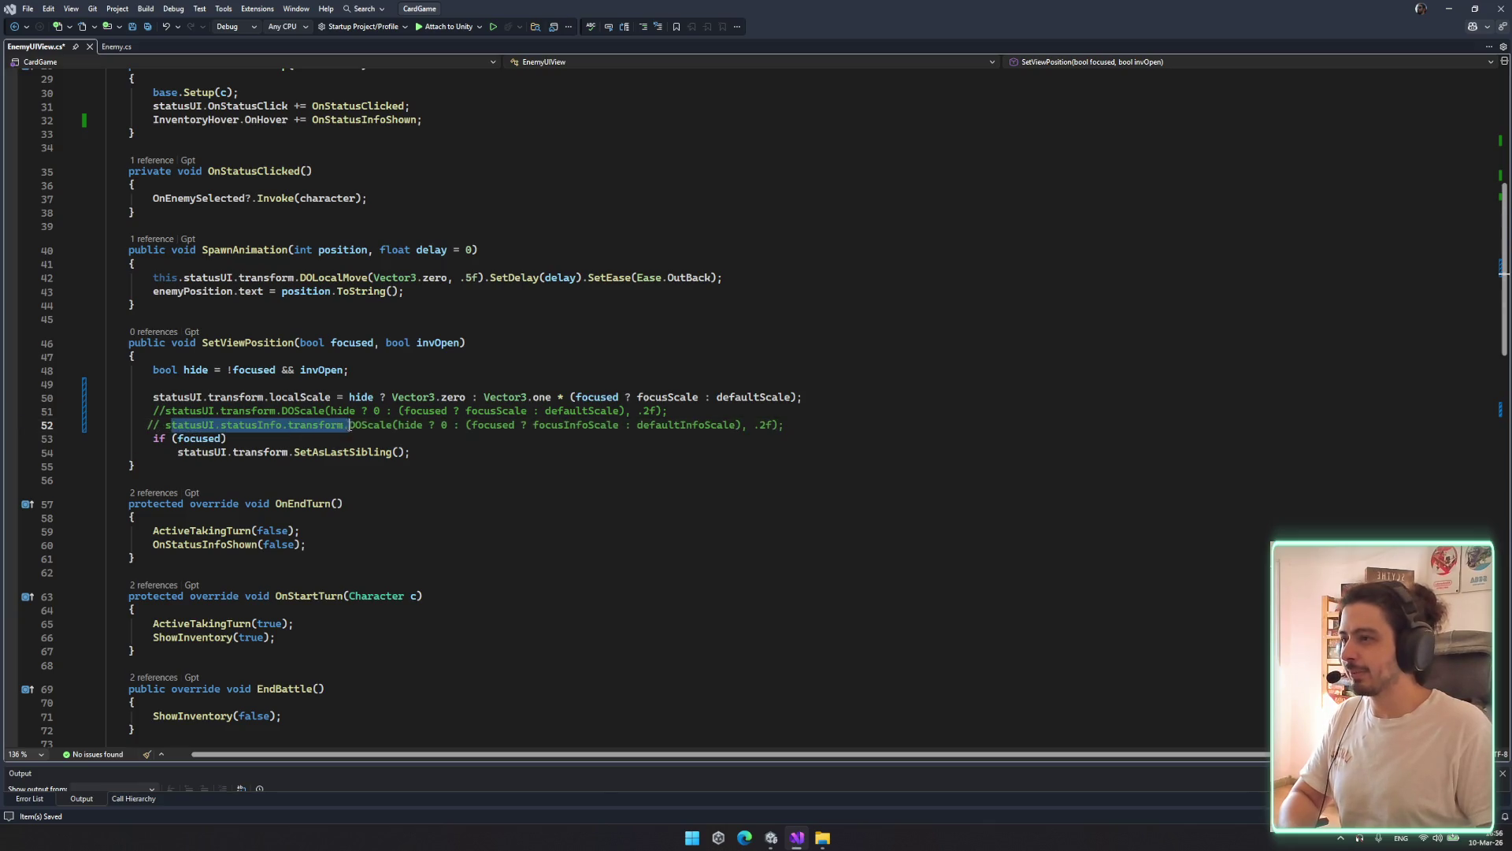
key(ctrl+c)
click(904, 401)
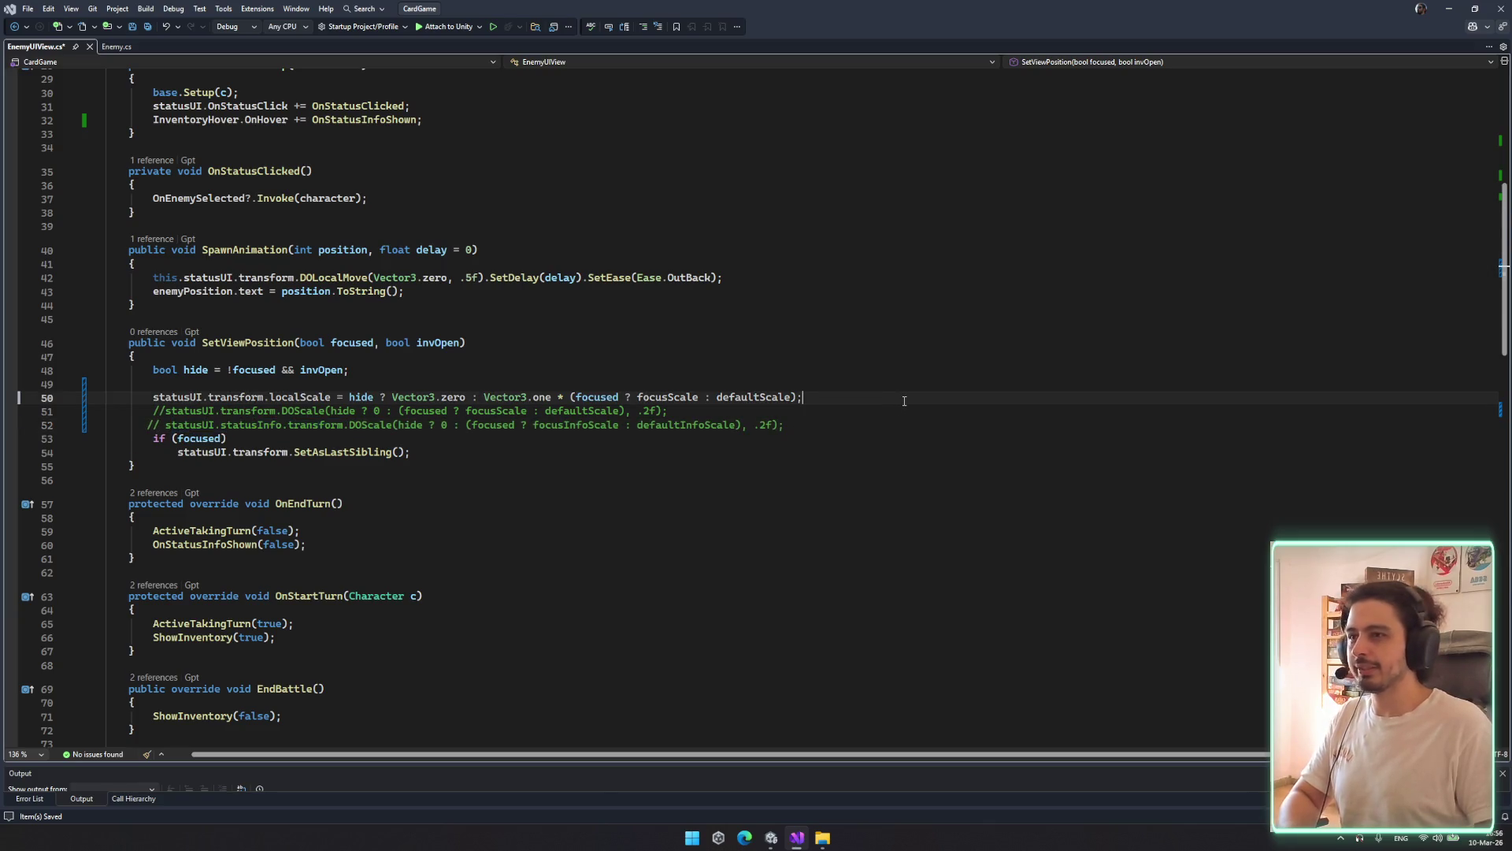
key(Return)
key(ctrl+v)
text(lo)
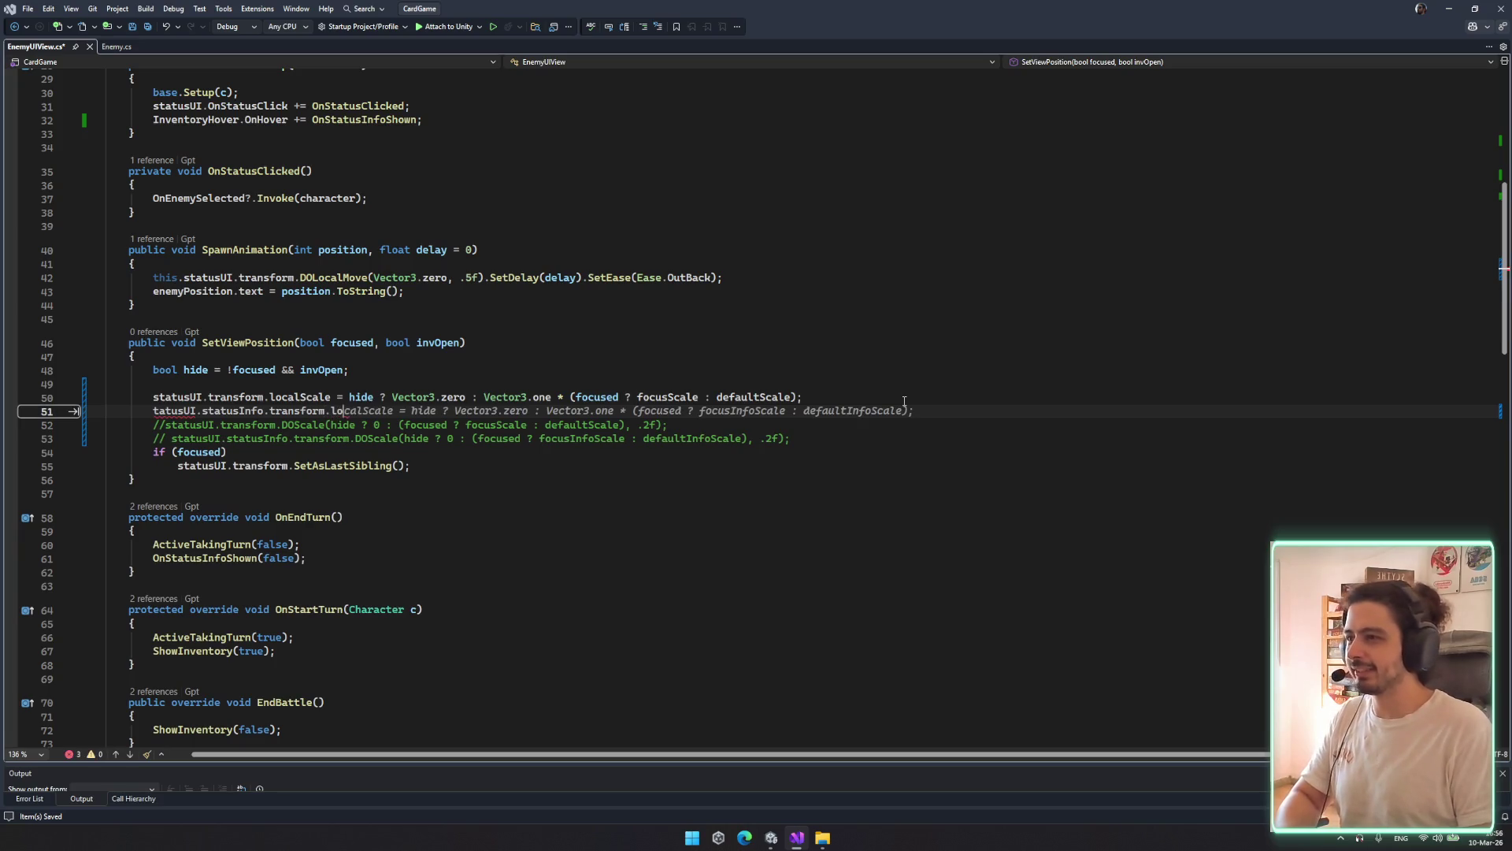
key(Tab)
key(ctrl+s)
Review the edited SetViewPosition lines and move up to the DOLocalMove line
click(426, 410)
click(155, 410)
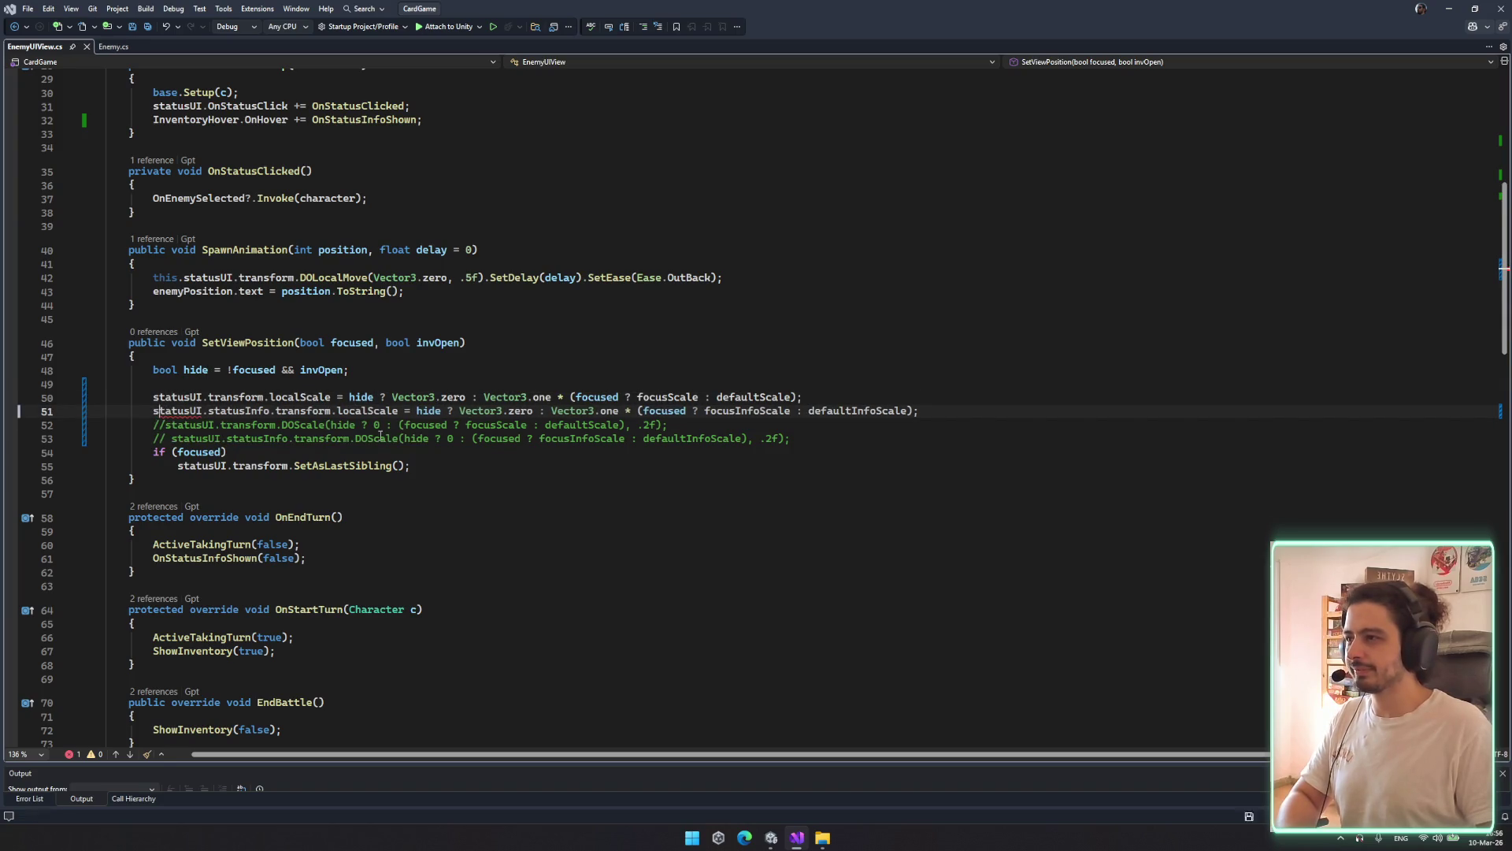
click(374, 467)
click(426, 425)
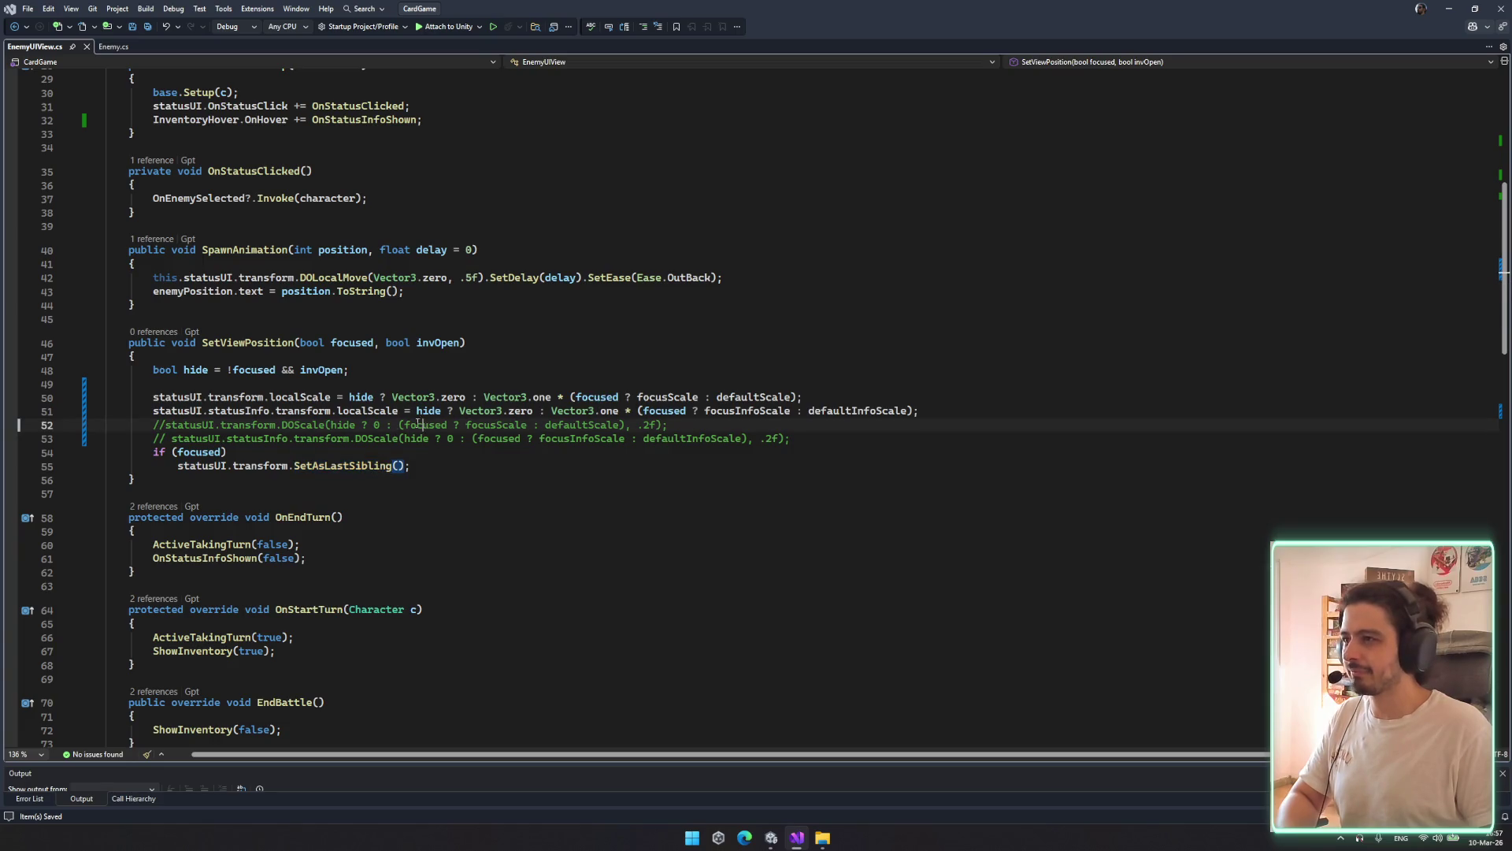
scroll(419, 426, up, 3)
click(370, 400)
Comment out the DOLocalMove tween and insert an empty line above it
click(154, 396)
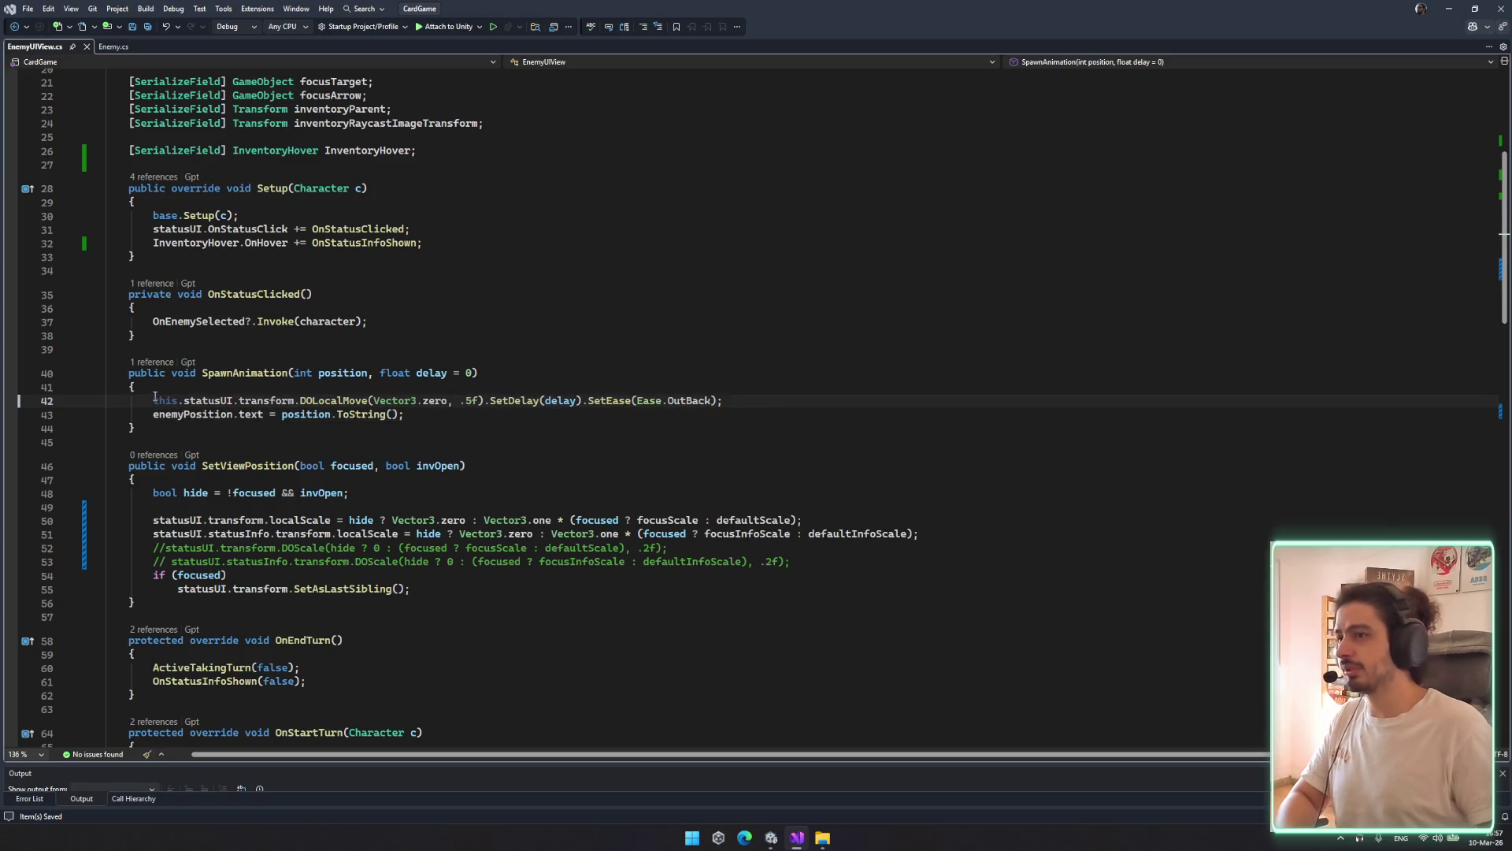
text(//)
key(Up)
key(Return)
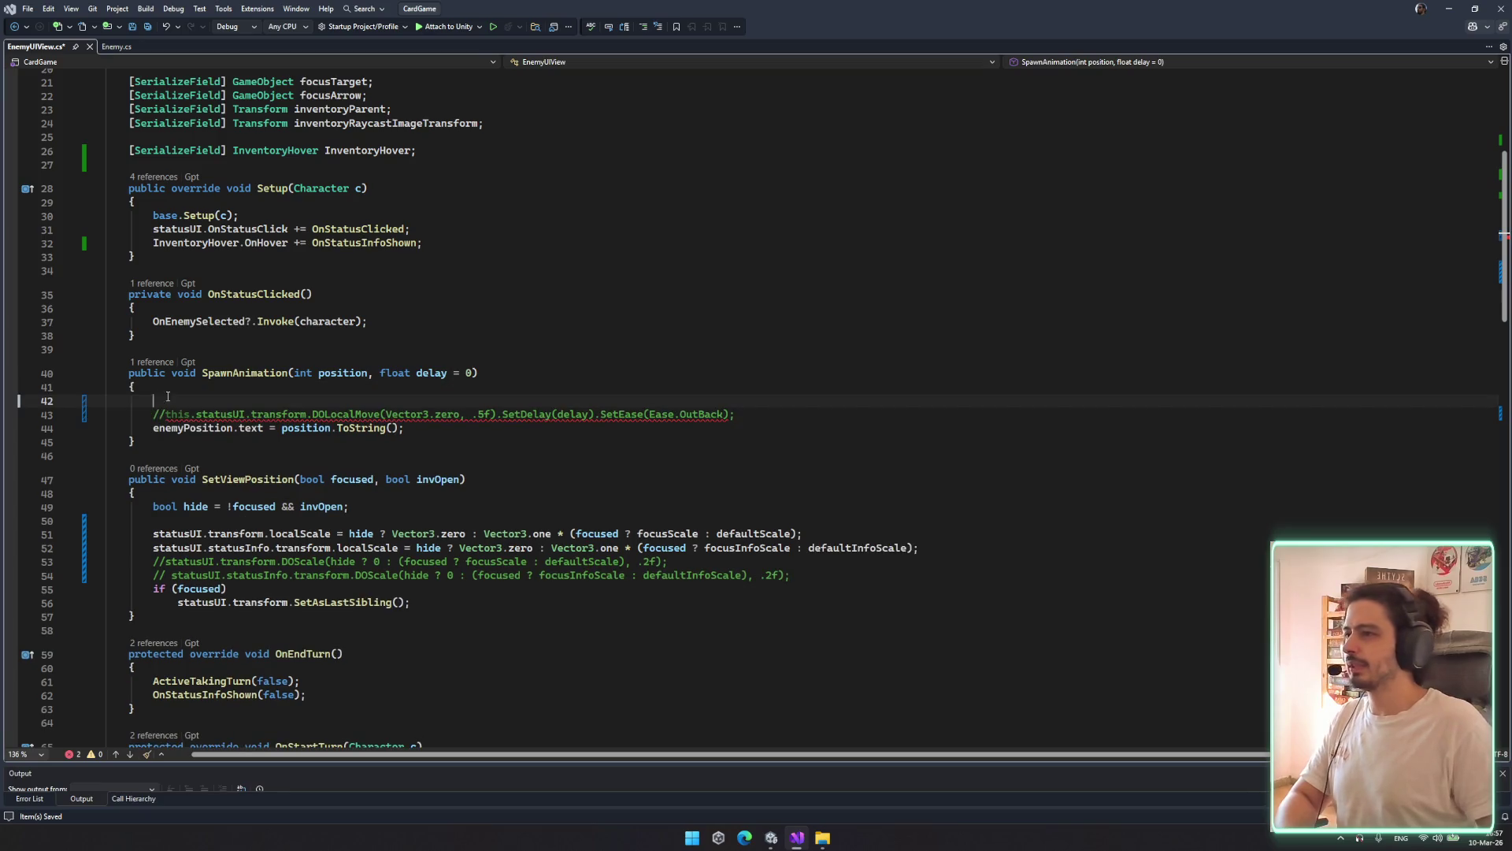
Write 'this.statusUI.transform.localPosition = Vector3.zero;' on the new line and save
drag(165, 414, 302, 410)
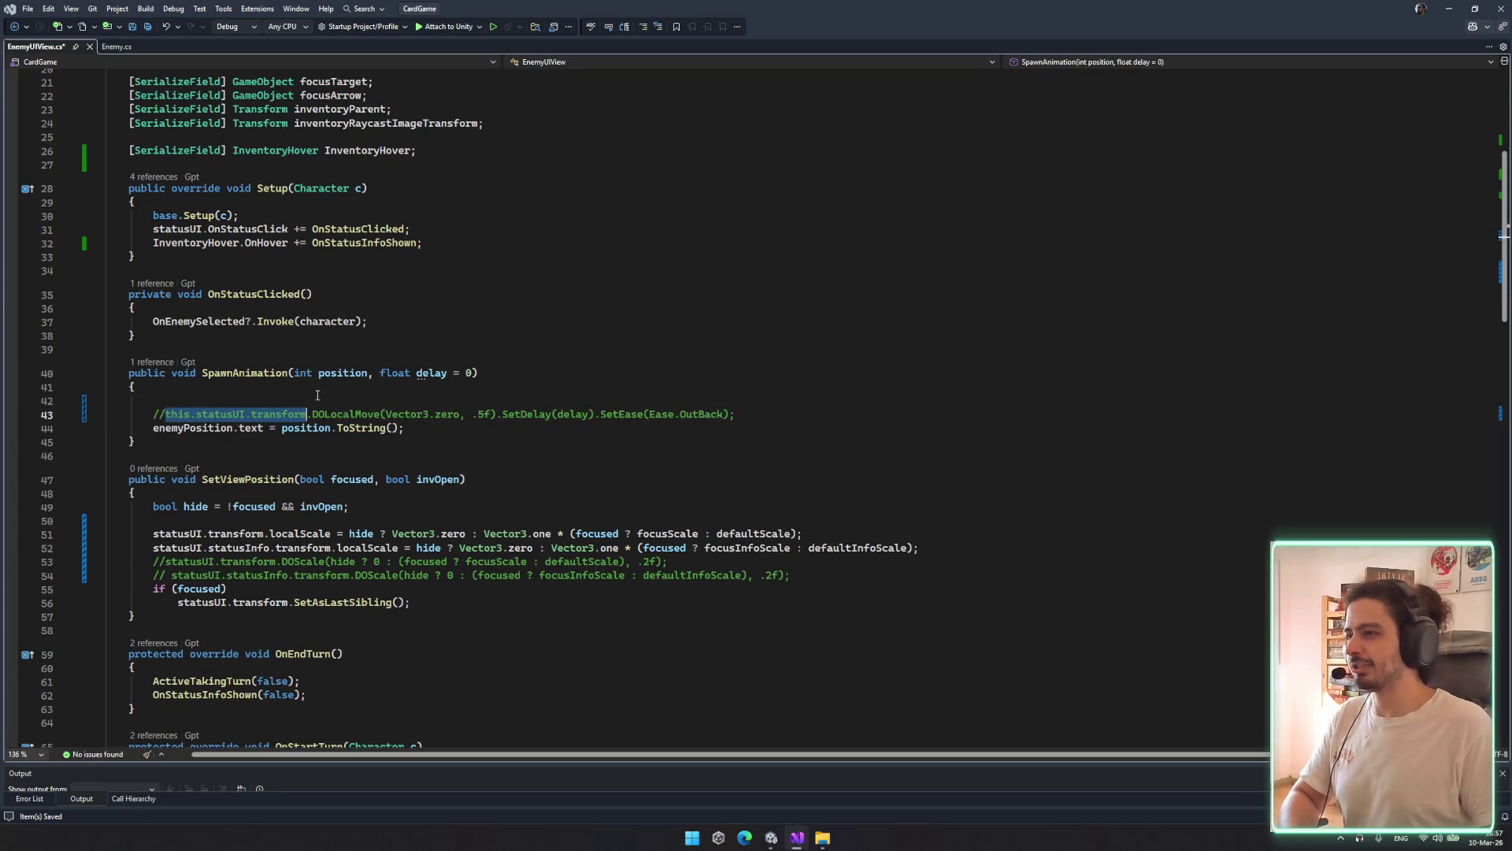
key(ctrl+c)
key(Up)
key(ctrl+v)
text(.localP)
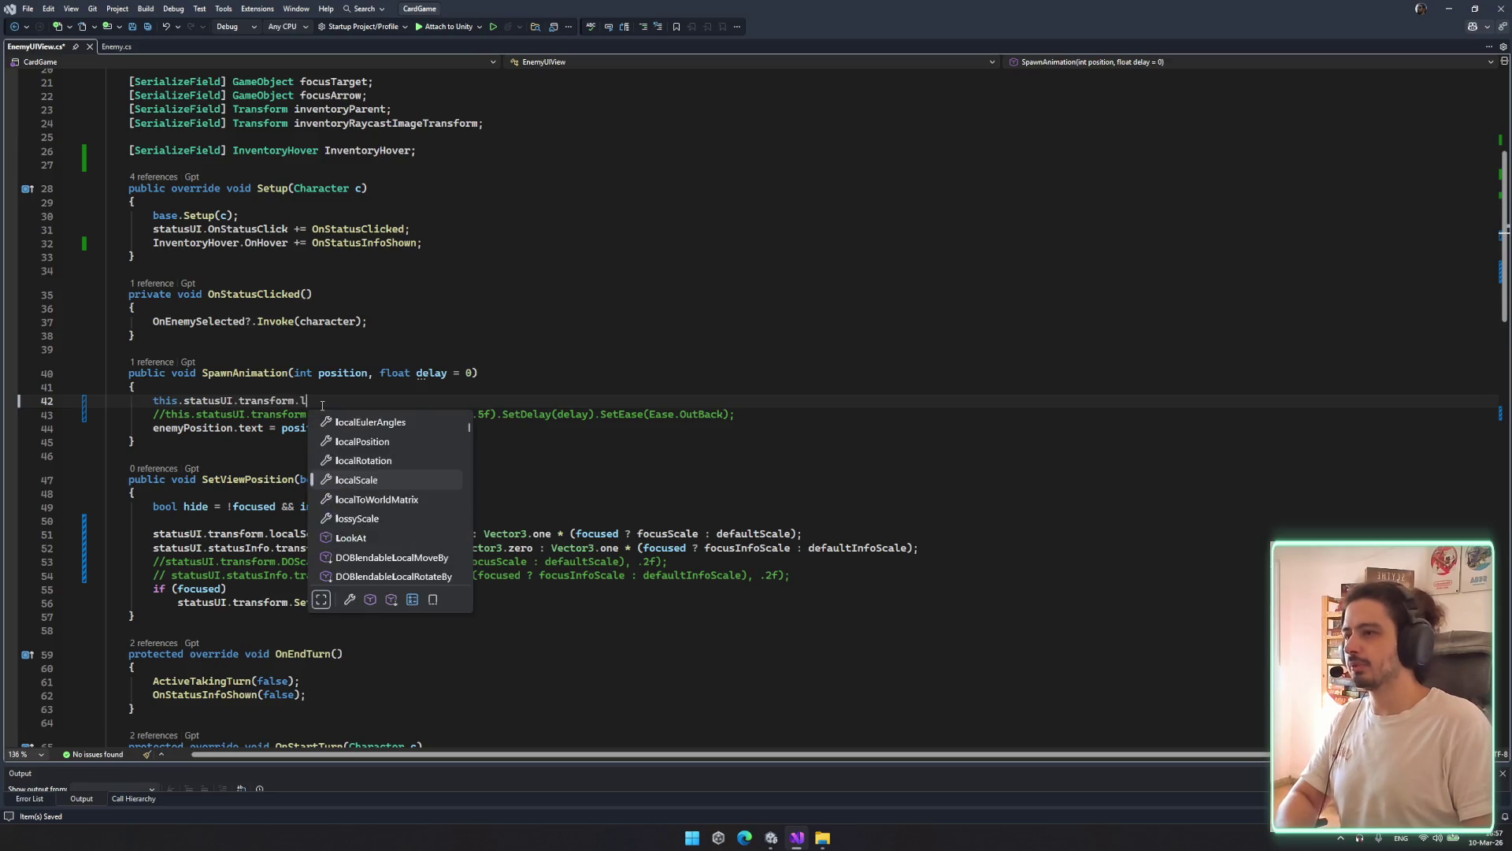
key(Tab)
text(= )
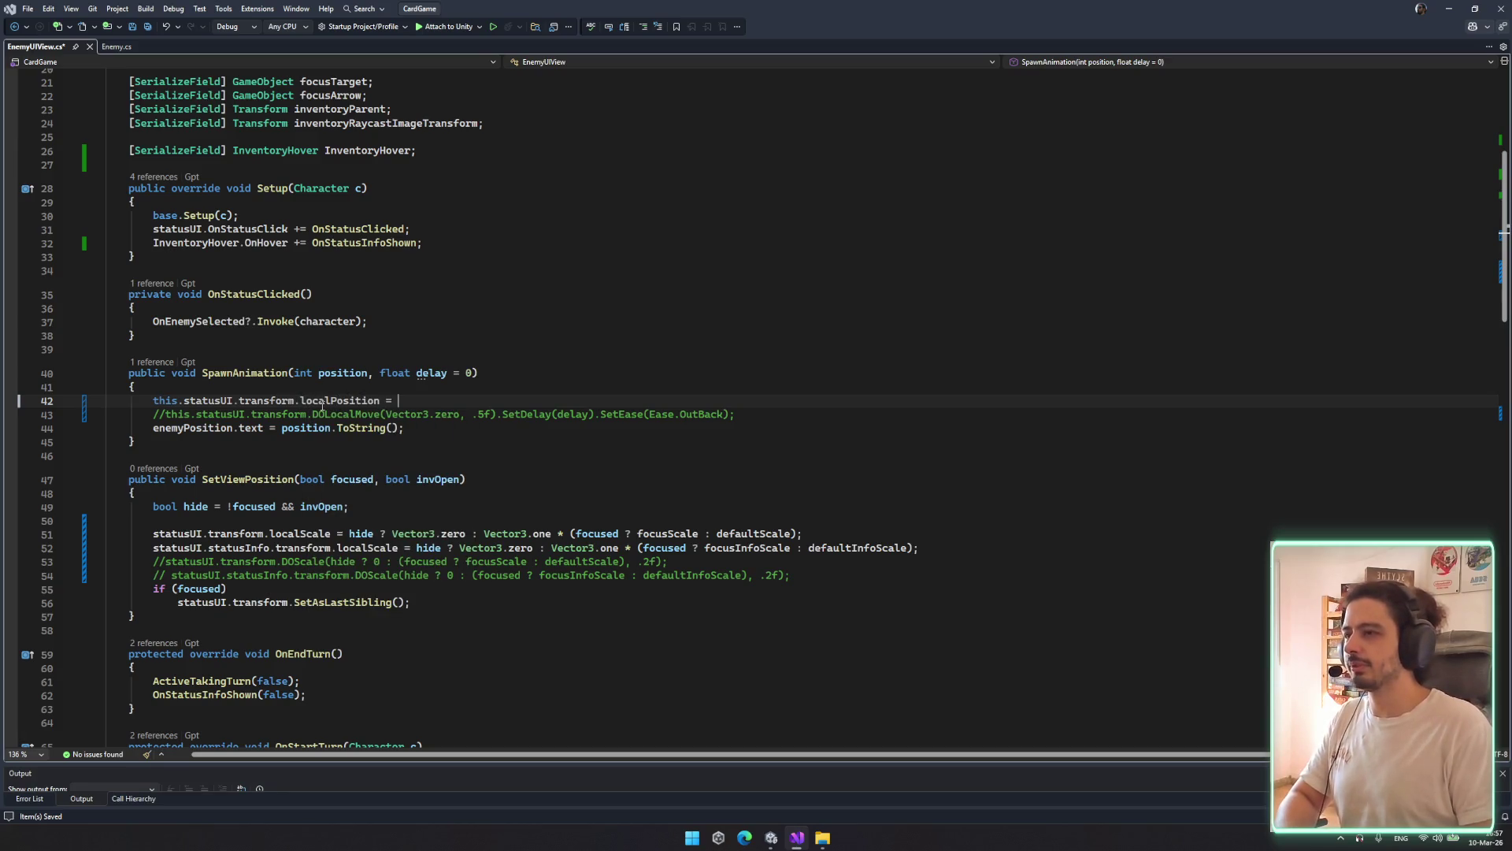
text(Vec)
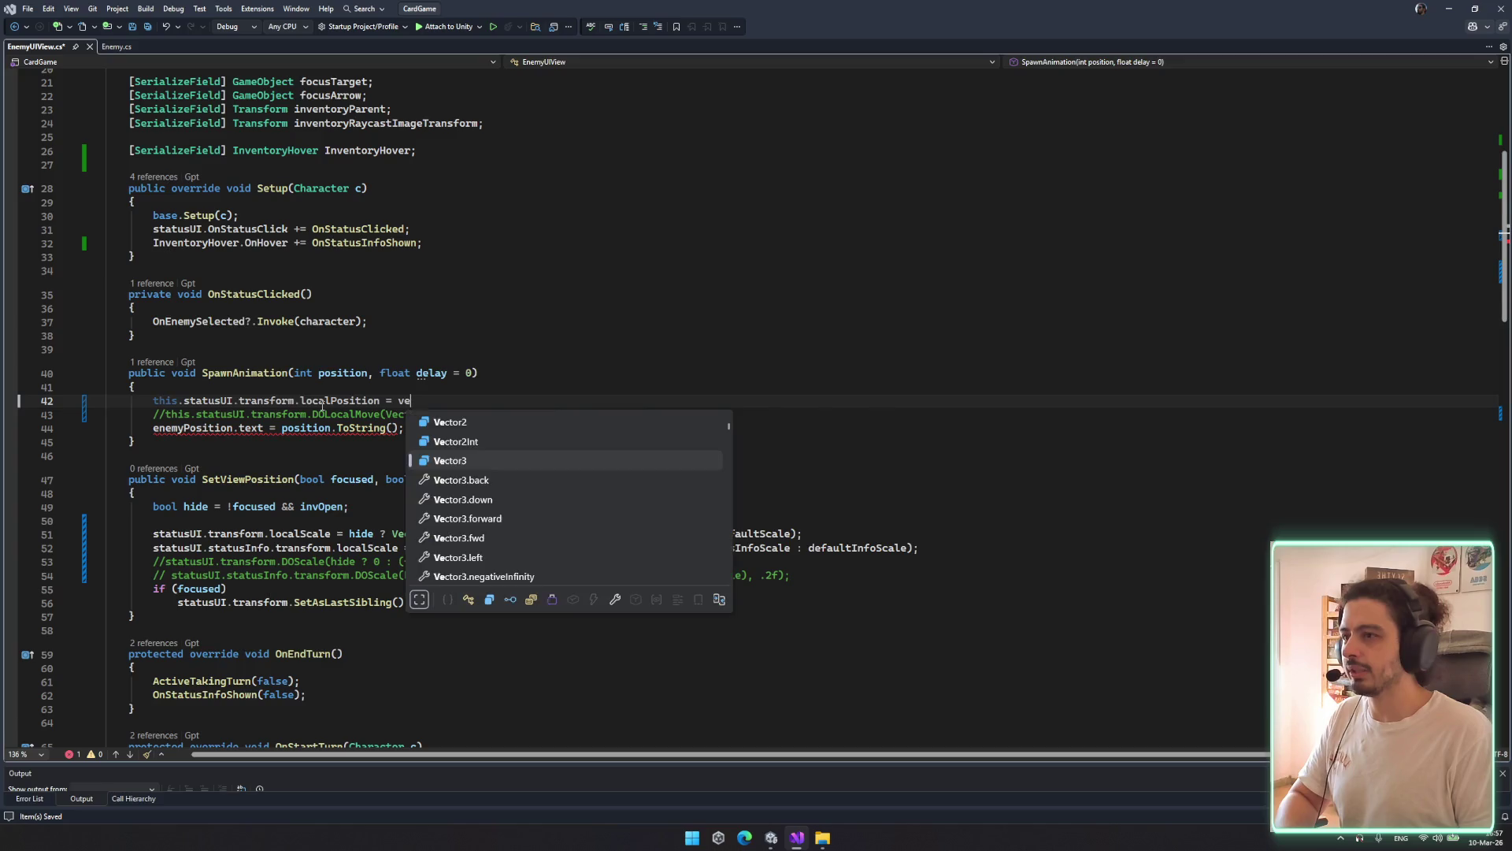
key(Tab)
text(.zero)
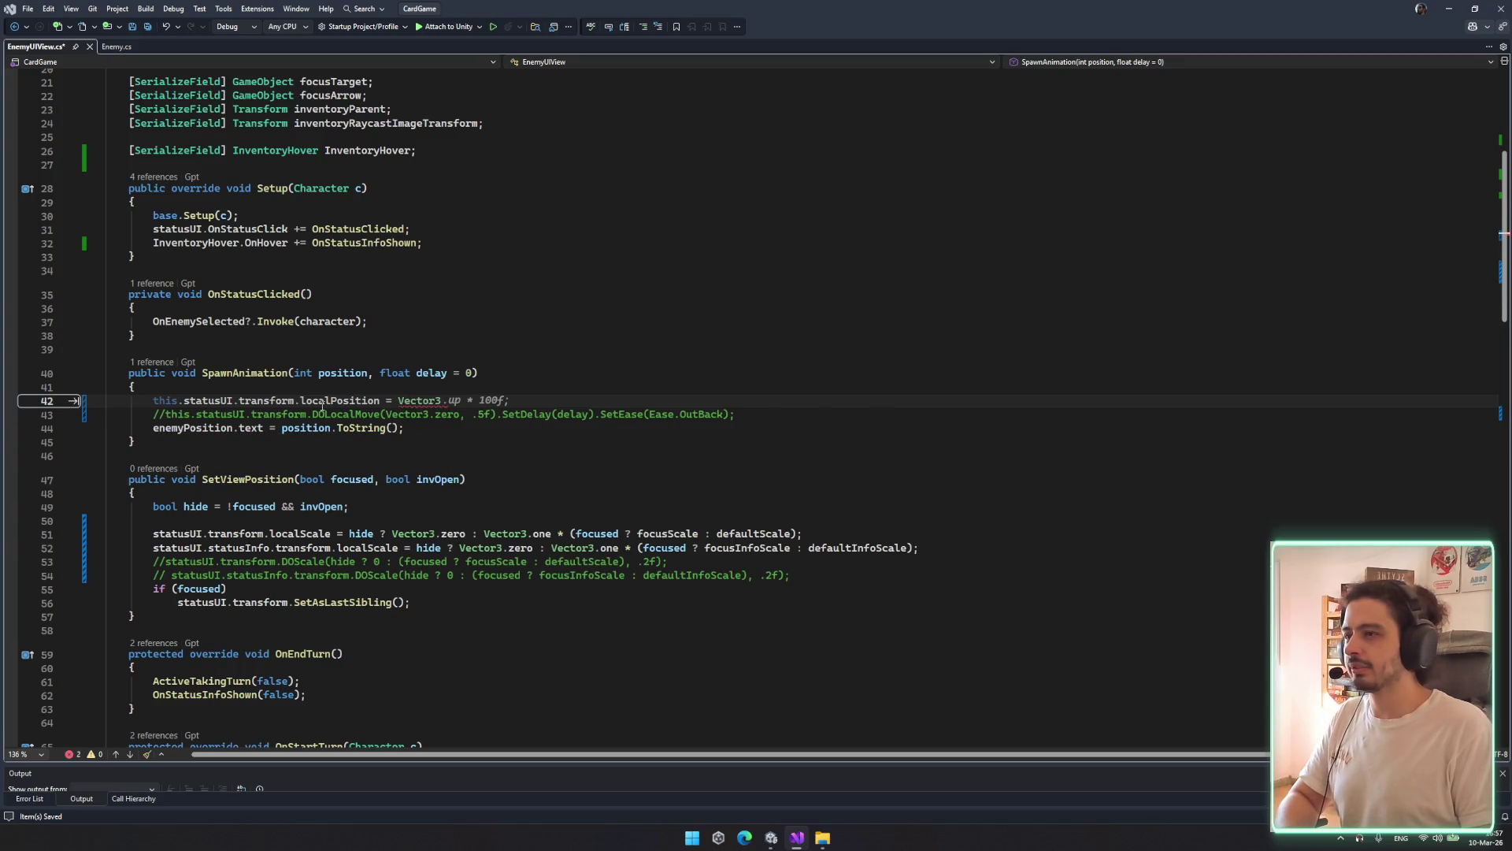
text(;)
key(ctrl+s)
Check the edited SpawnAnimation lines and move down the script
click(704, 376)
click(828, 409)
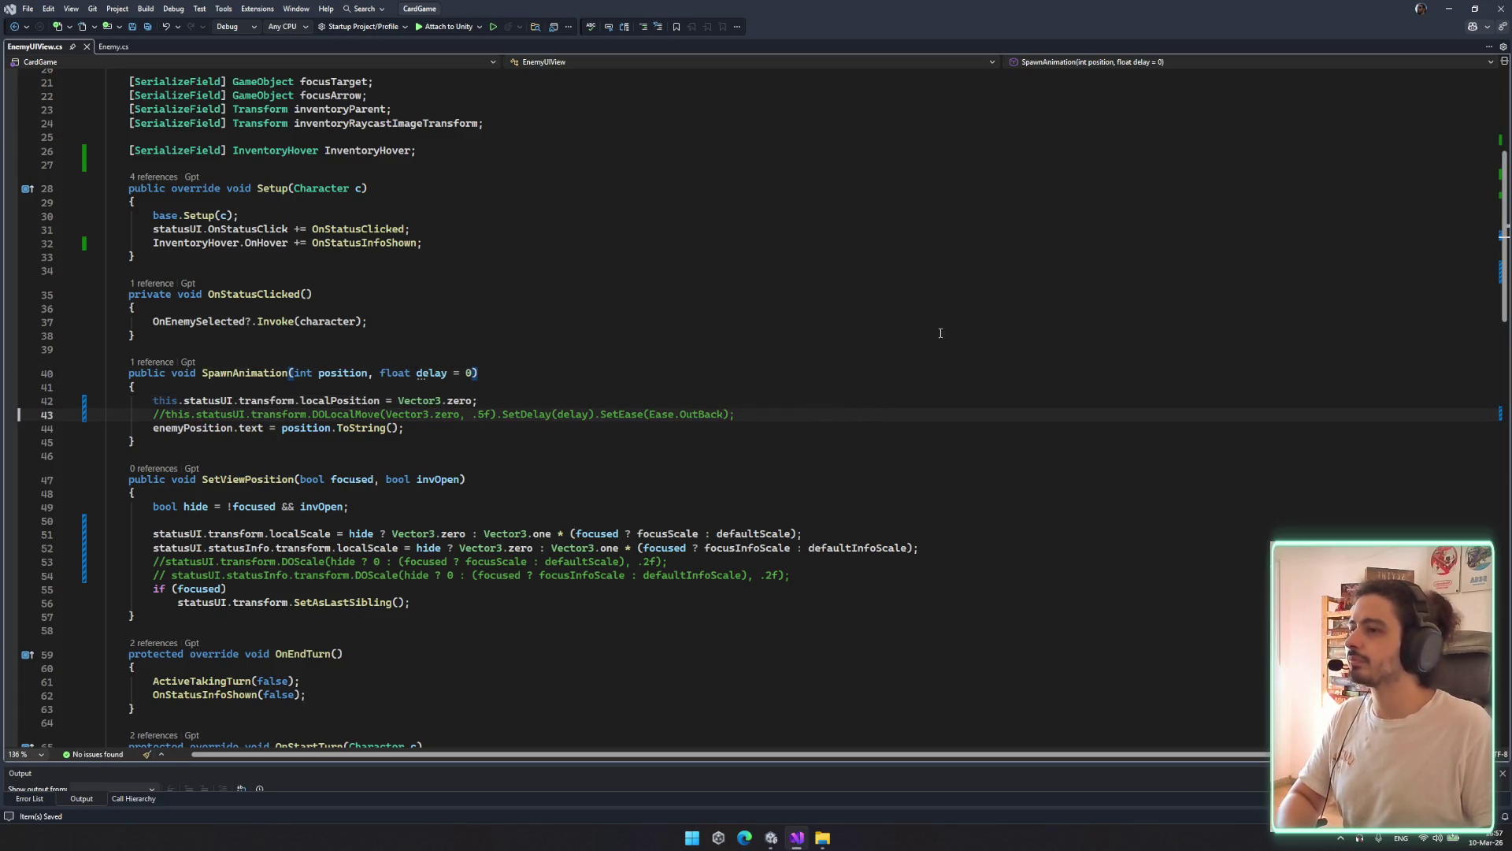
scroll(940, 333, up, 4)
scroll(941, 370, down, 20)
click(943, 408)
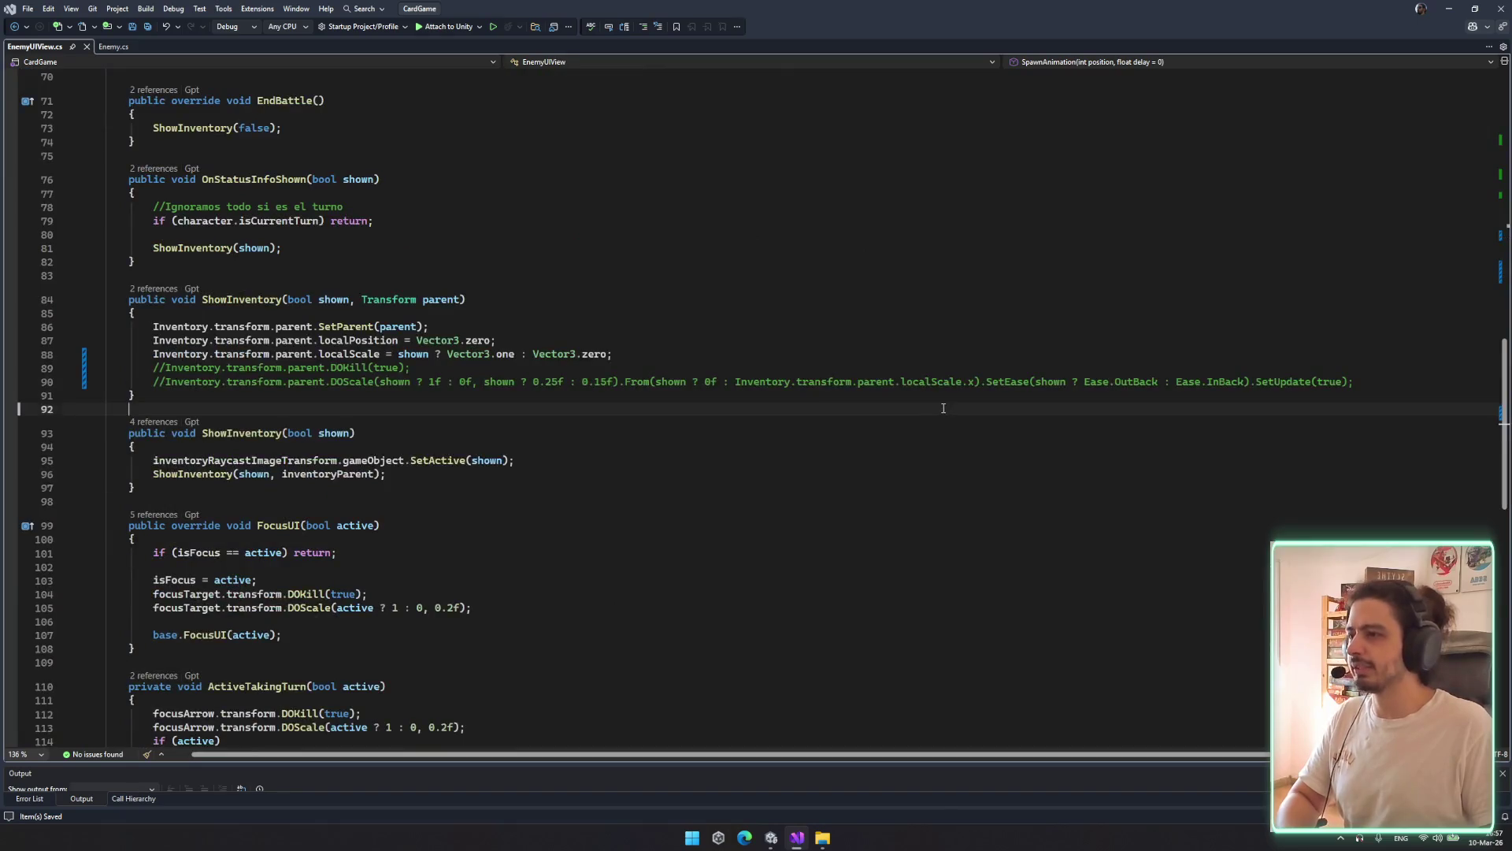
Search EnemyUIView.cs for 'DO' and jump to the next match
scroll(943, 408, down, 6)
key(ctrl+f)
text(DO)
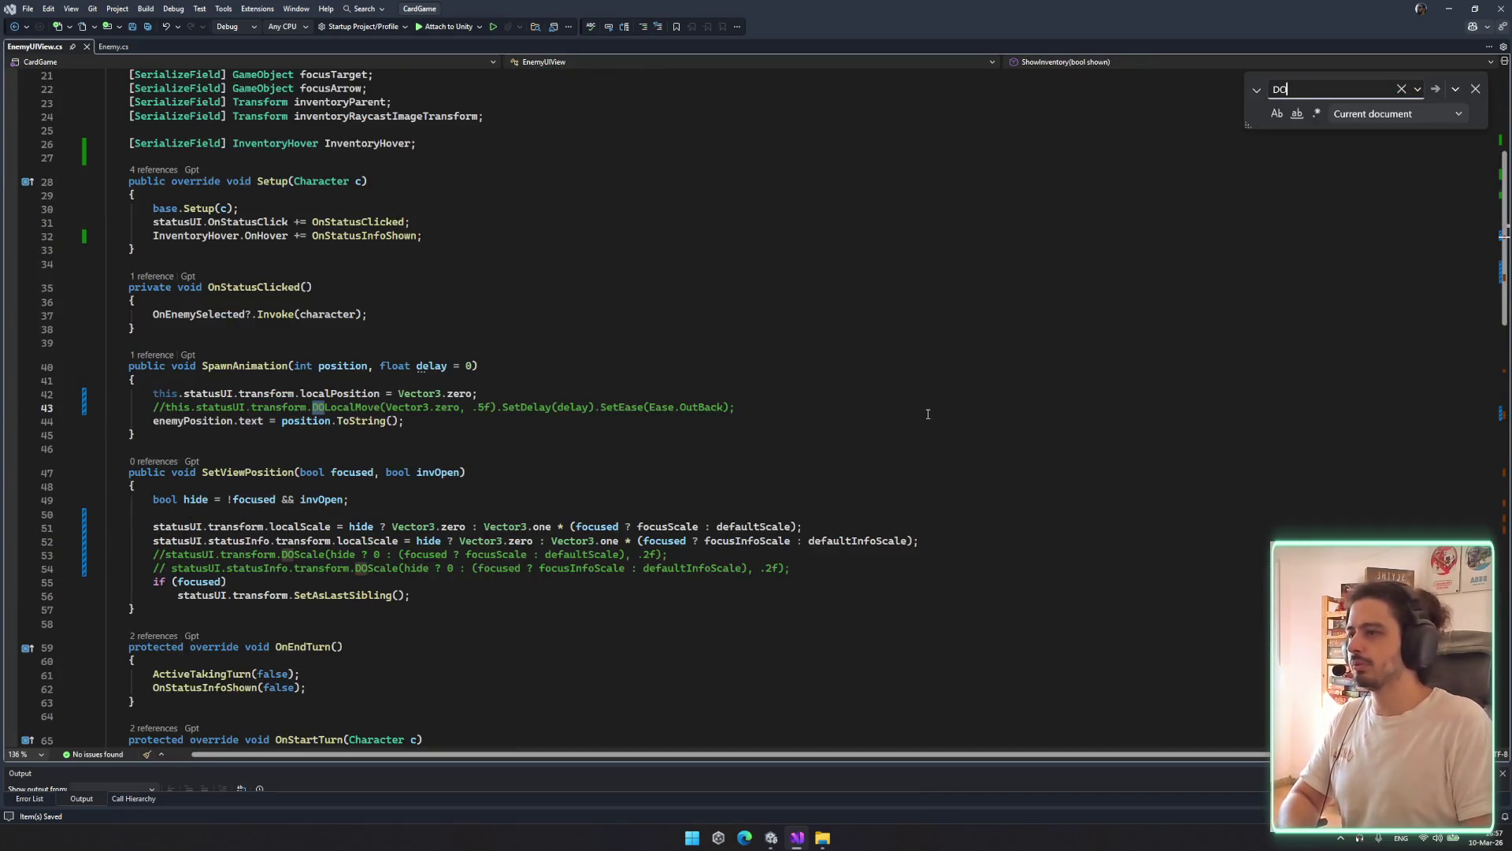
key(Return)
key(Return)
key(Return)
key(Return)
key(Return)
key(Return)
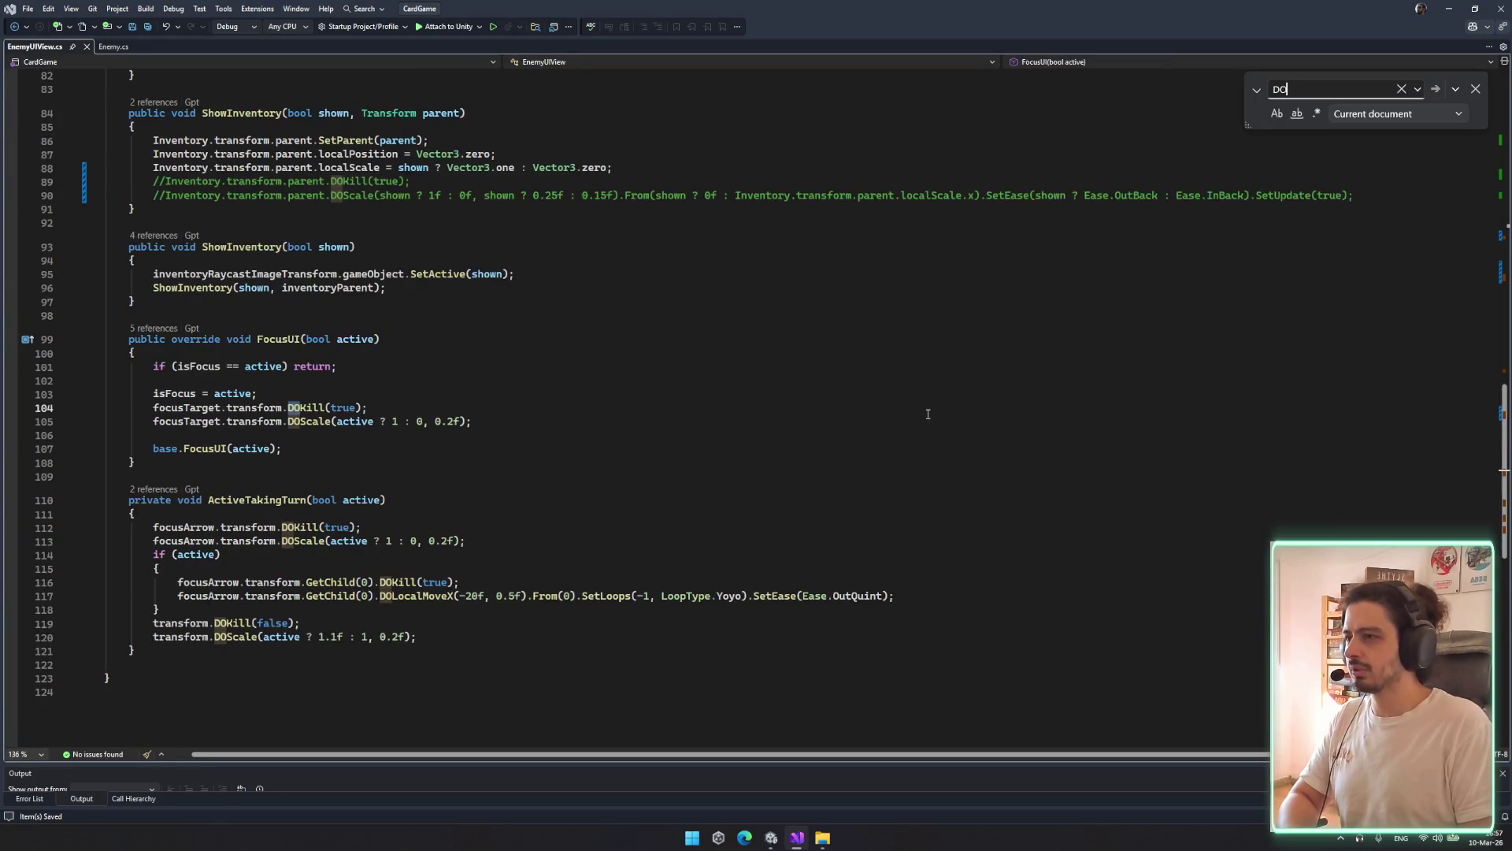
Read the remaining FocusUI and ActiveTakingTurn tween code, then return to Unity
mouse_move(245, 366)
mouse_down()
mouse_move(625, 661)
mouse_move(347, 341)
mouse_up()
click(608, 664)
click(567, 465)
scroll(662, 488, up, 4)
click(662, 487)
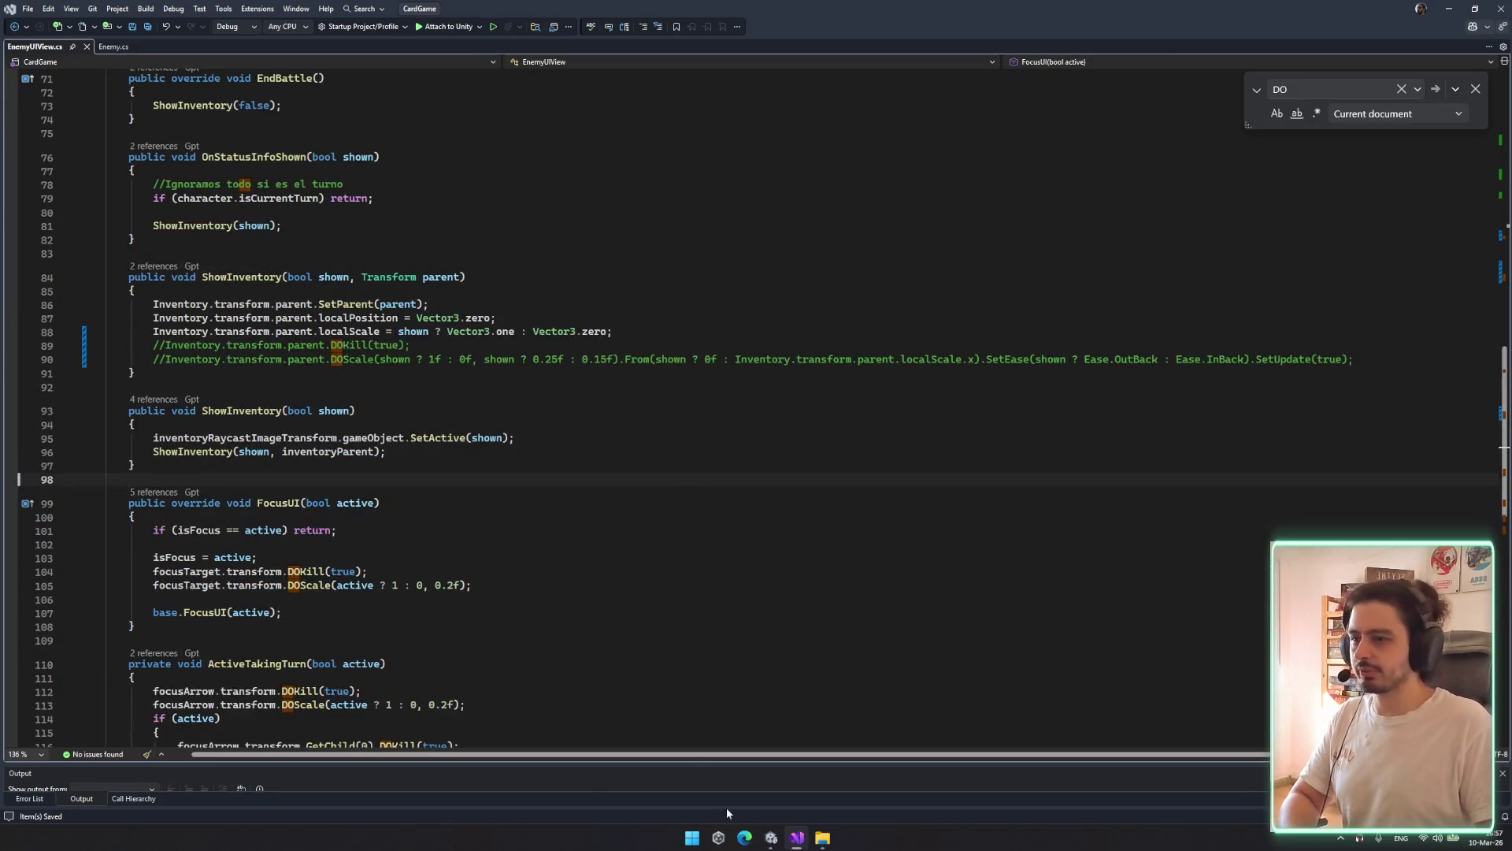
click(764, 841)
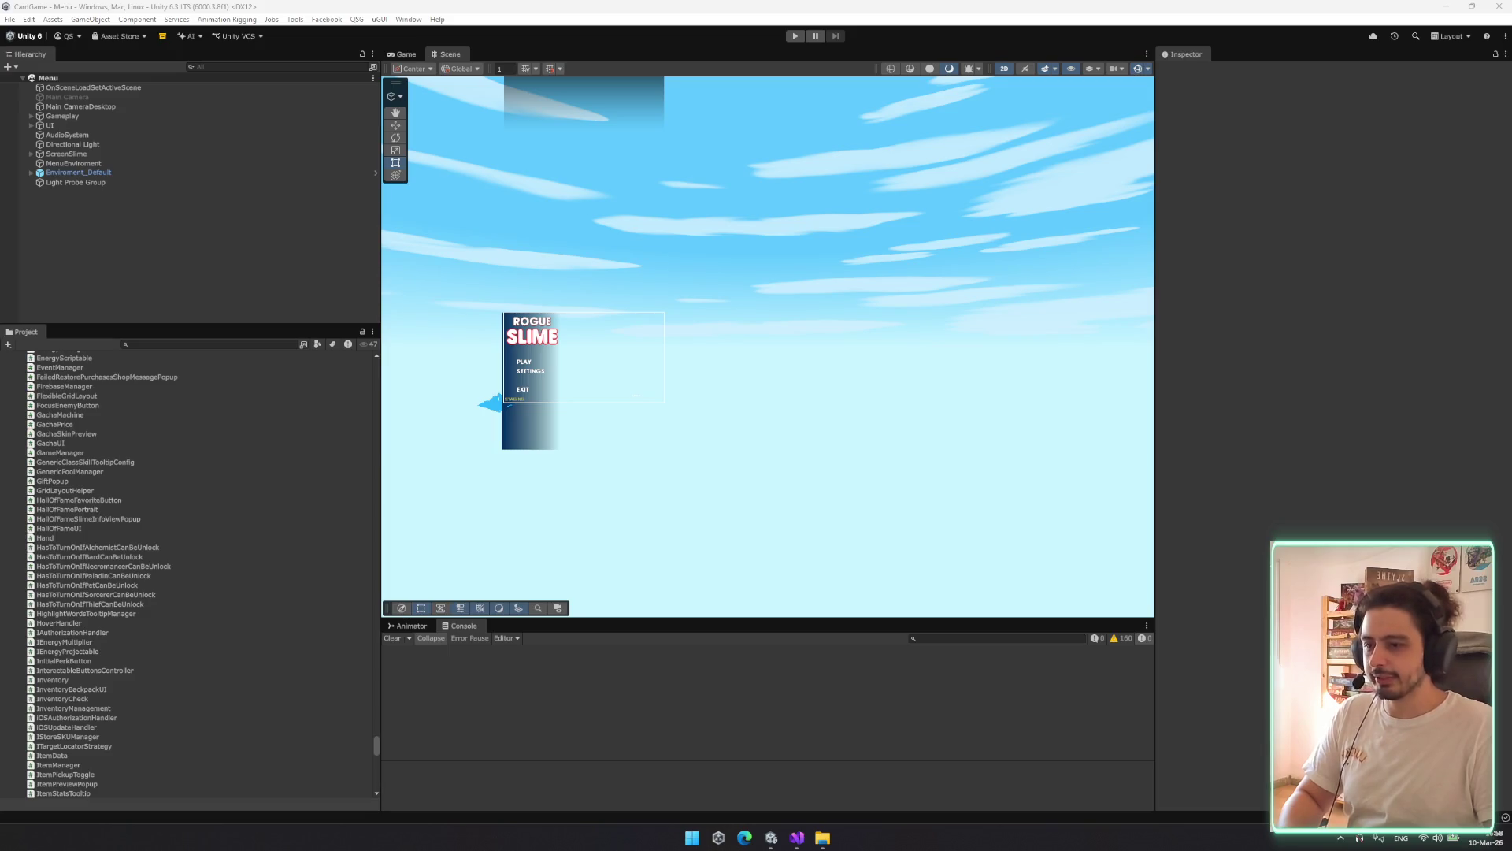
Start play mode and shrink the Hierarchy panel to enlarge the Game view
click(795, 36)
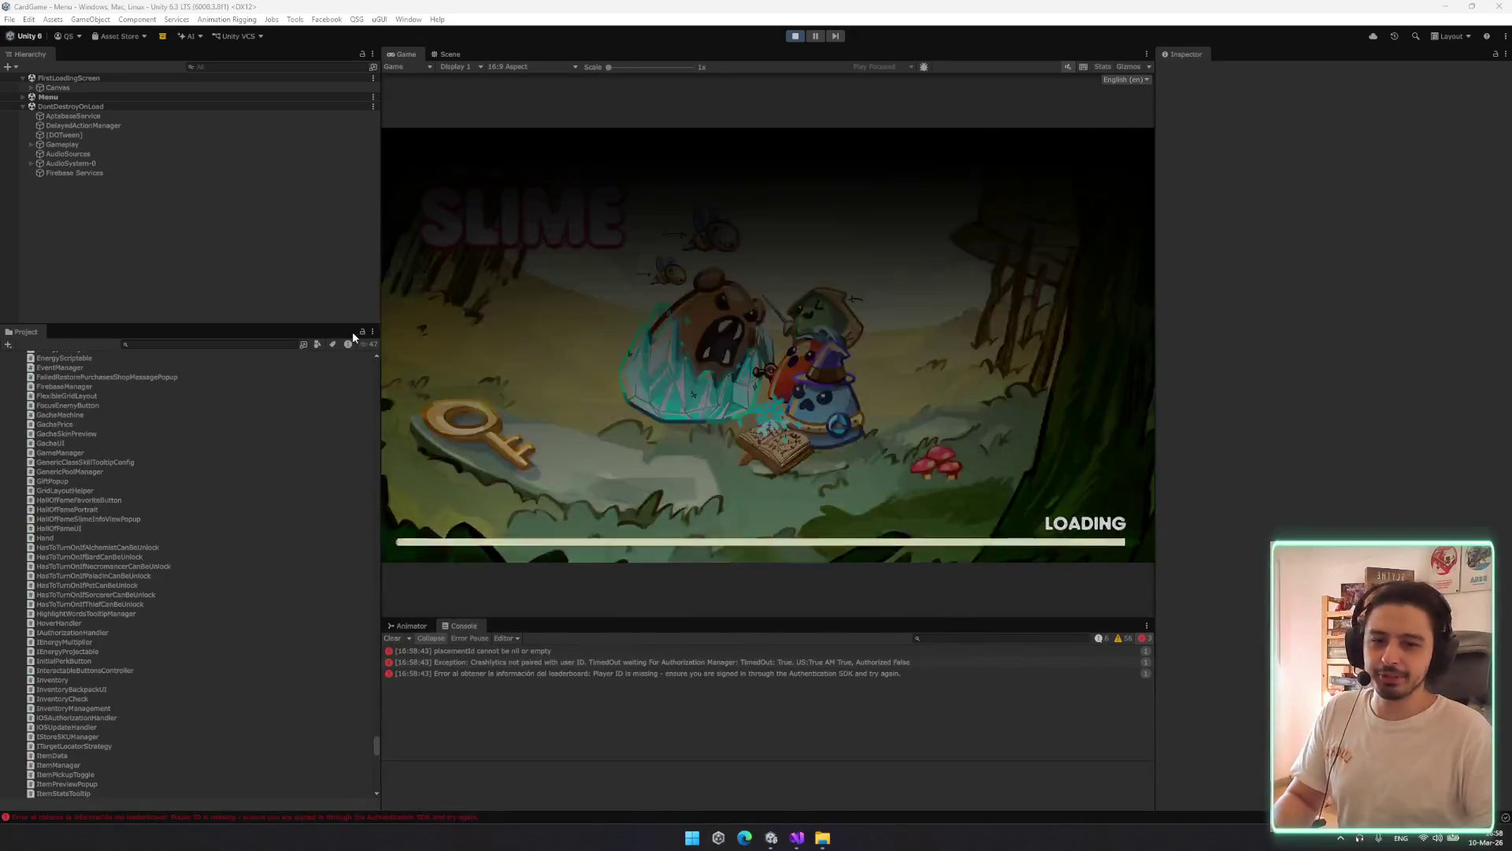
drag(381, 315, 295, 315)
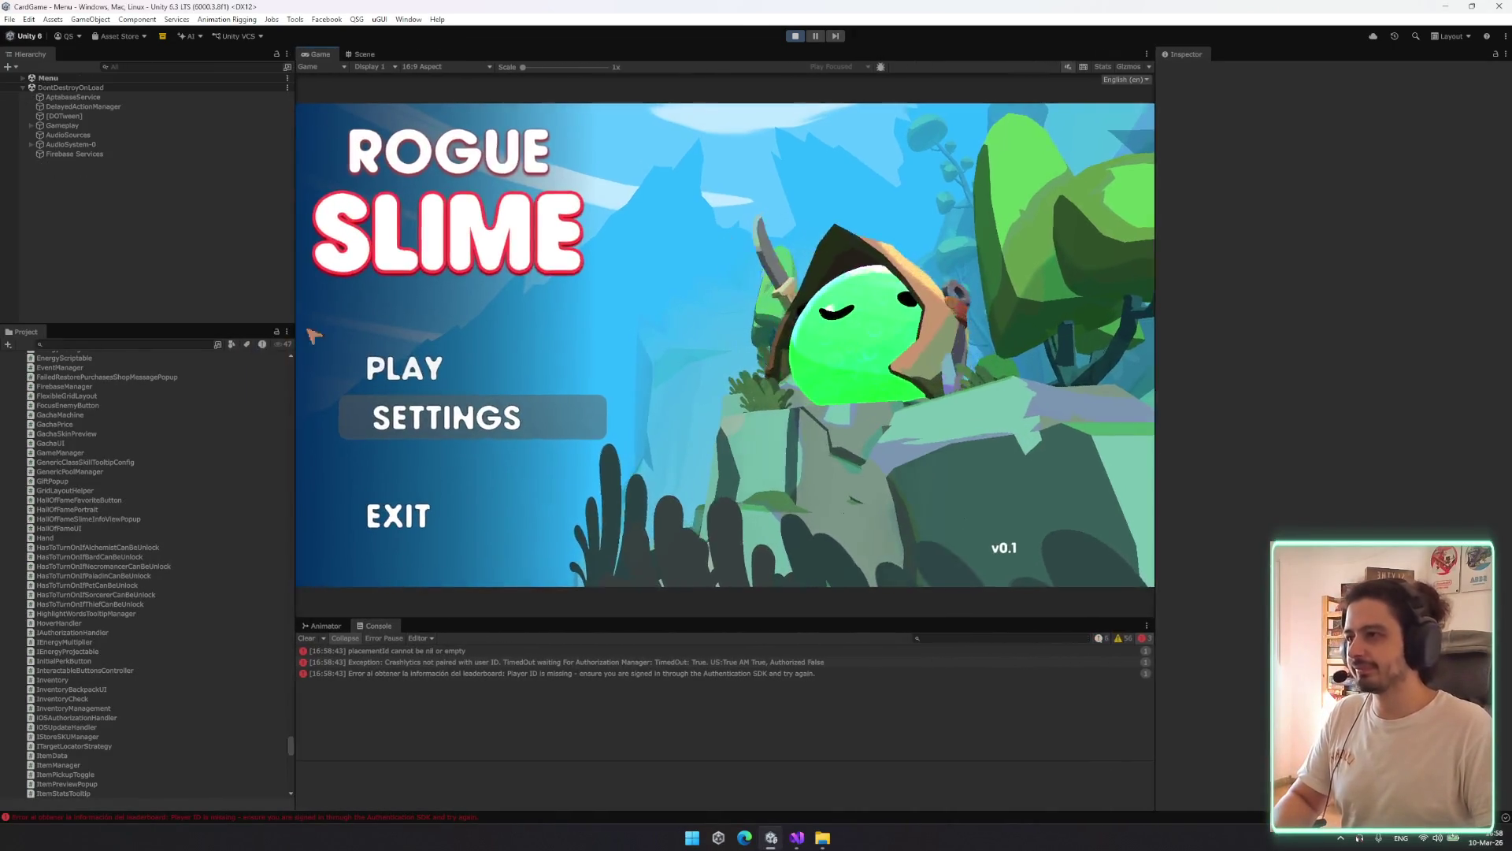
Find DebugManager with a 'deb' Hierarchy search, start the test battle, then deactivate it
text(deb)
click(135, 88)
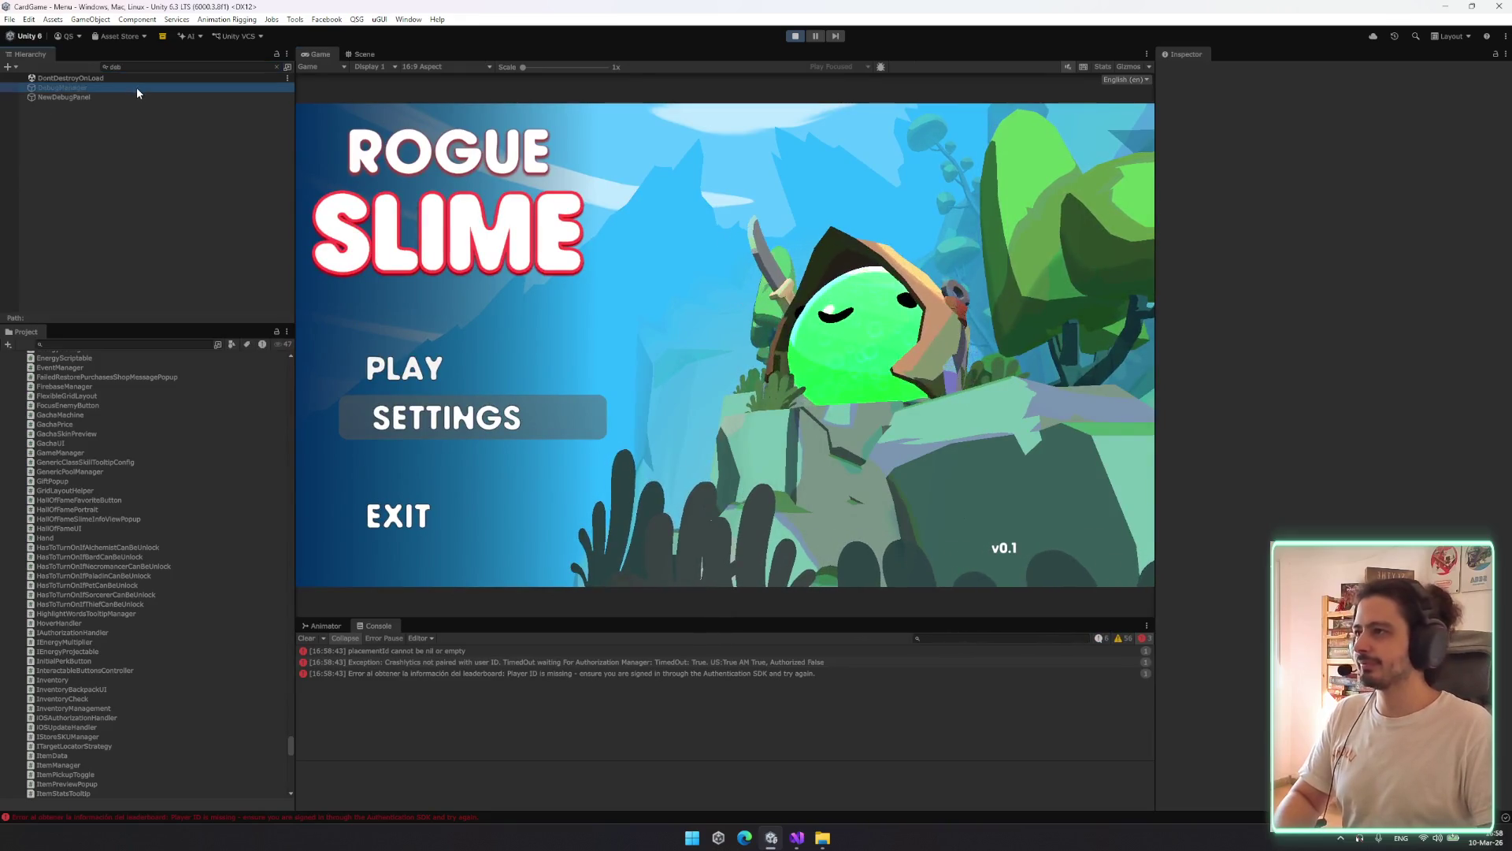
click(1189, 71)
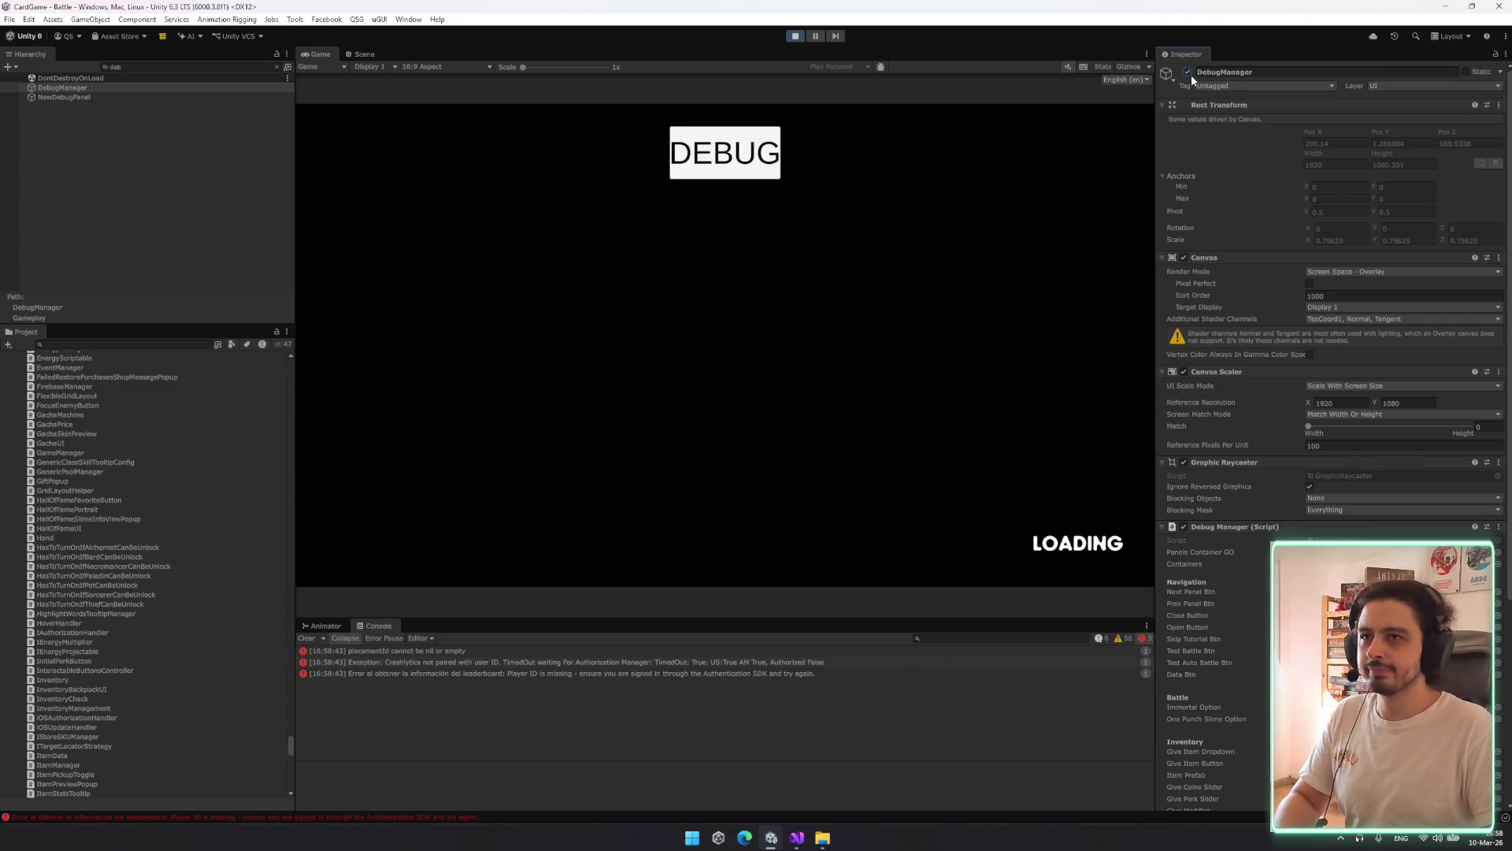
click(1188, 72)
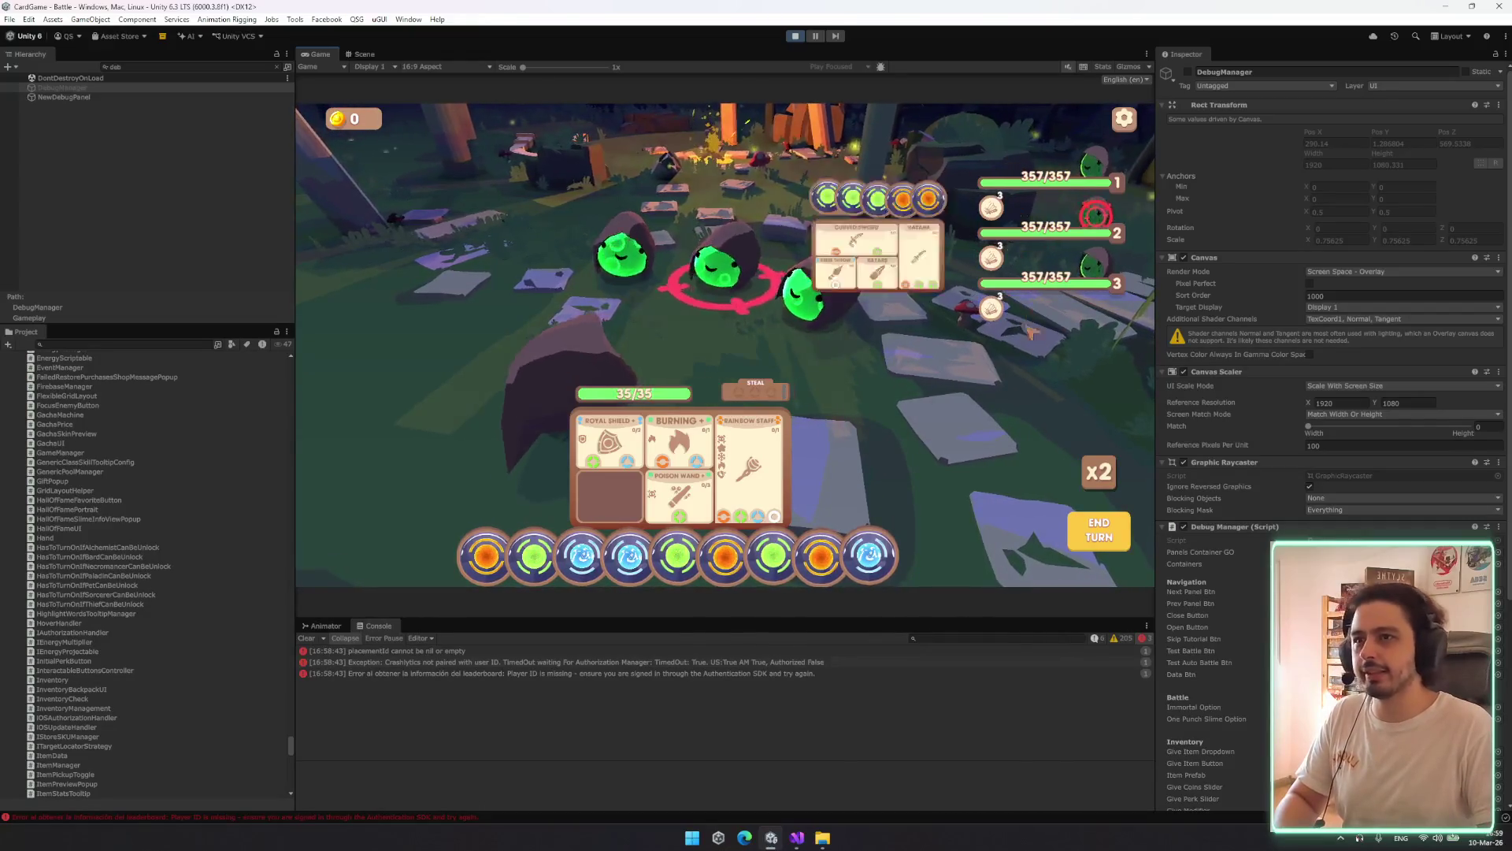
Bring up each slime's inventory panel beside its health bar in the Game view
mouse_move(1079, 257)
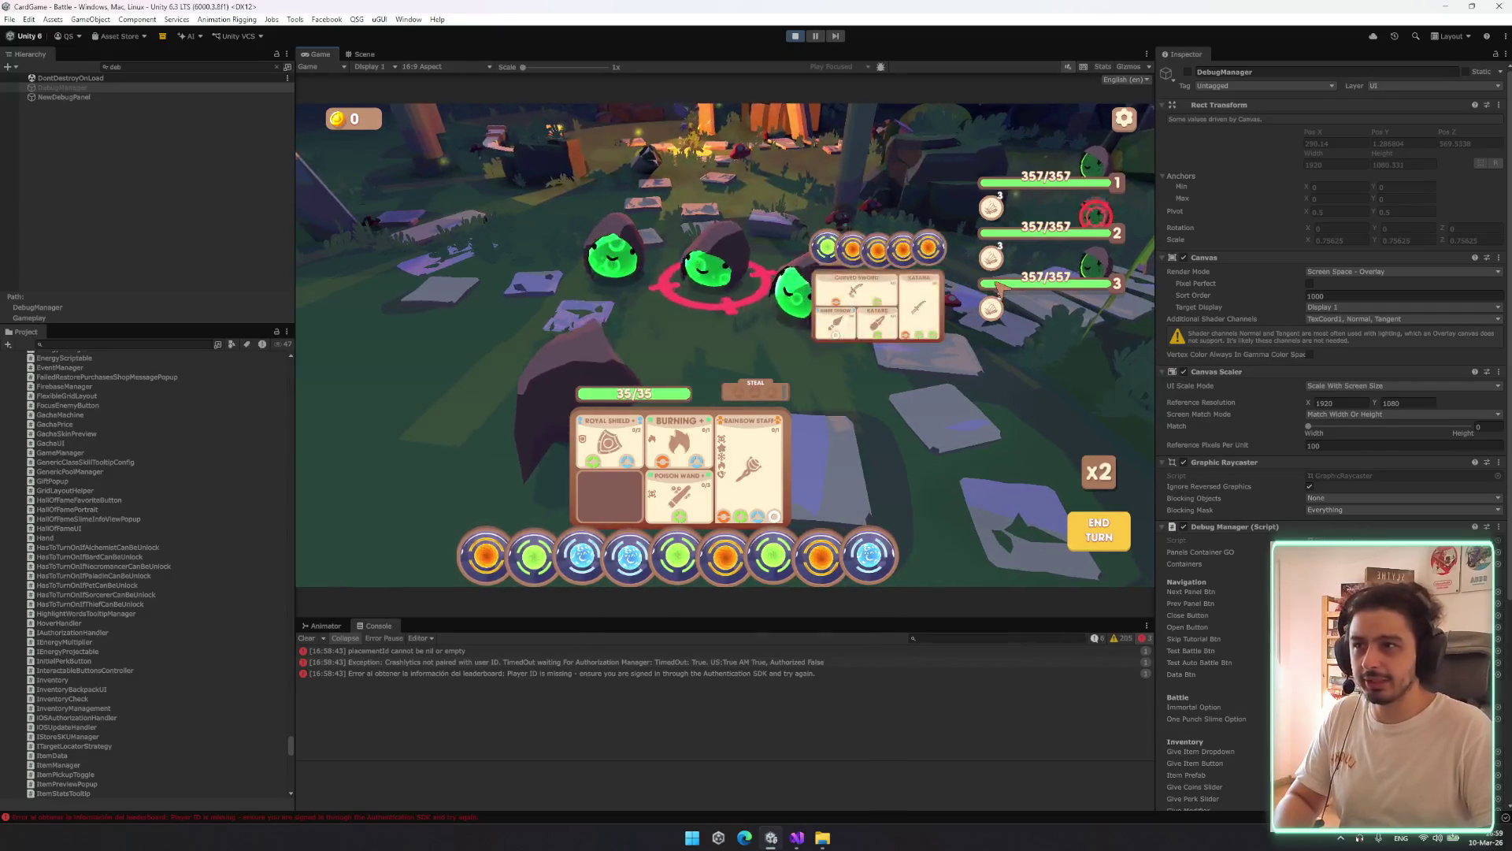
mouse_move(1014, 297)
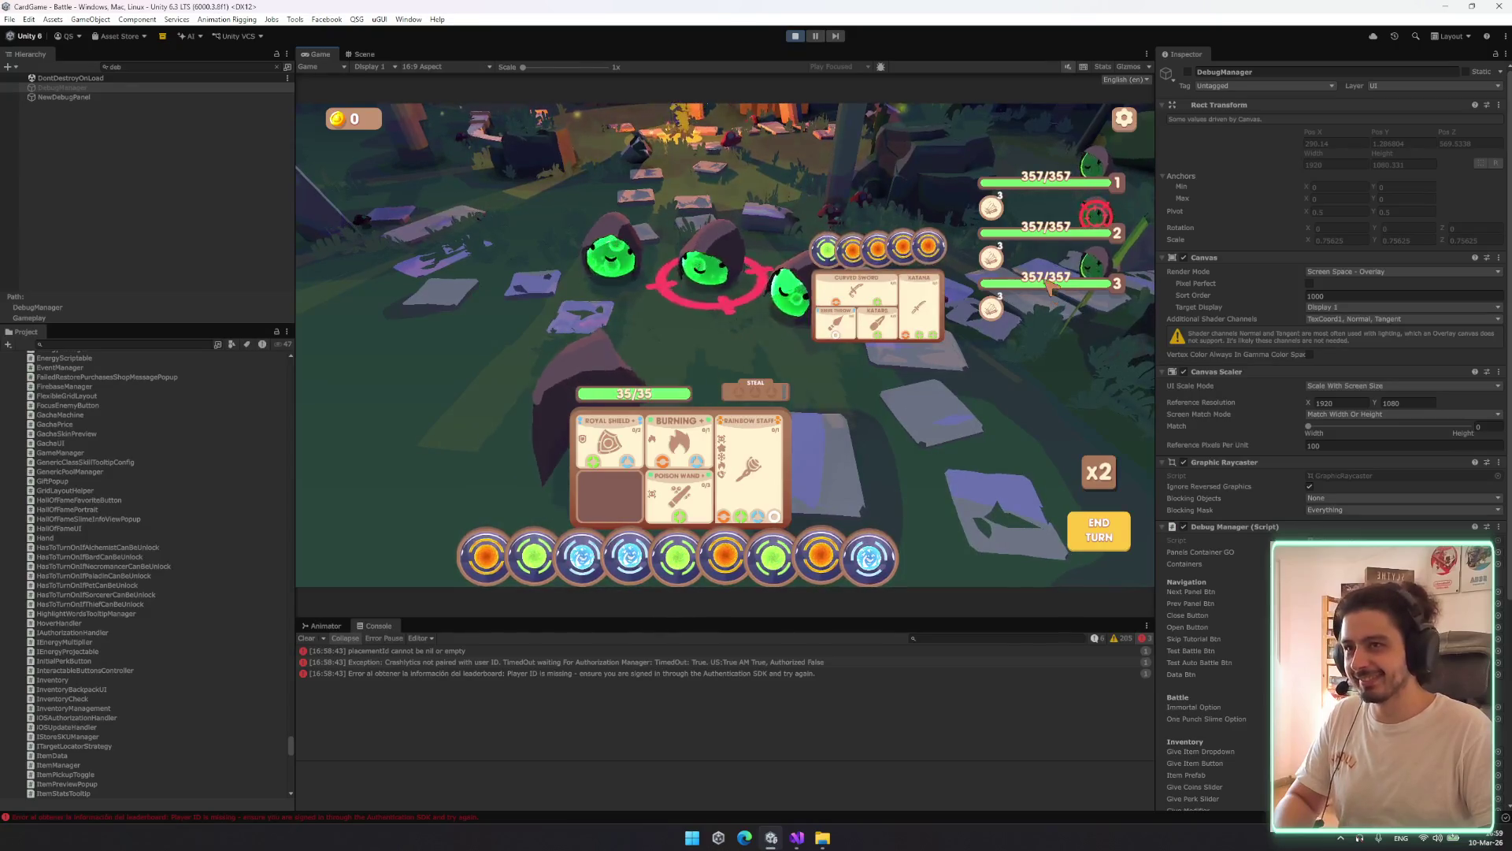
mouse_move(1048, 225)
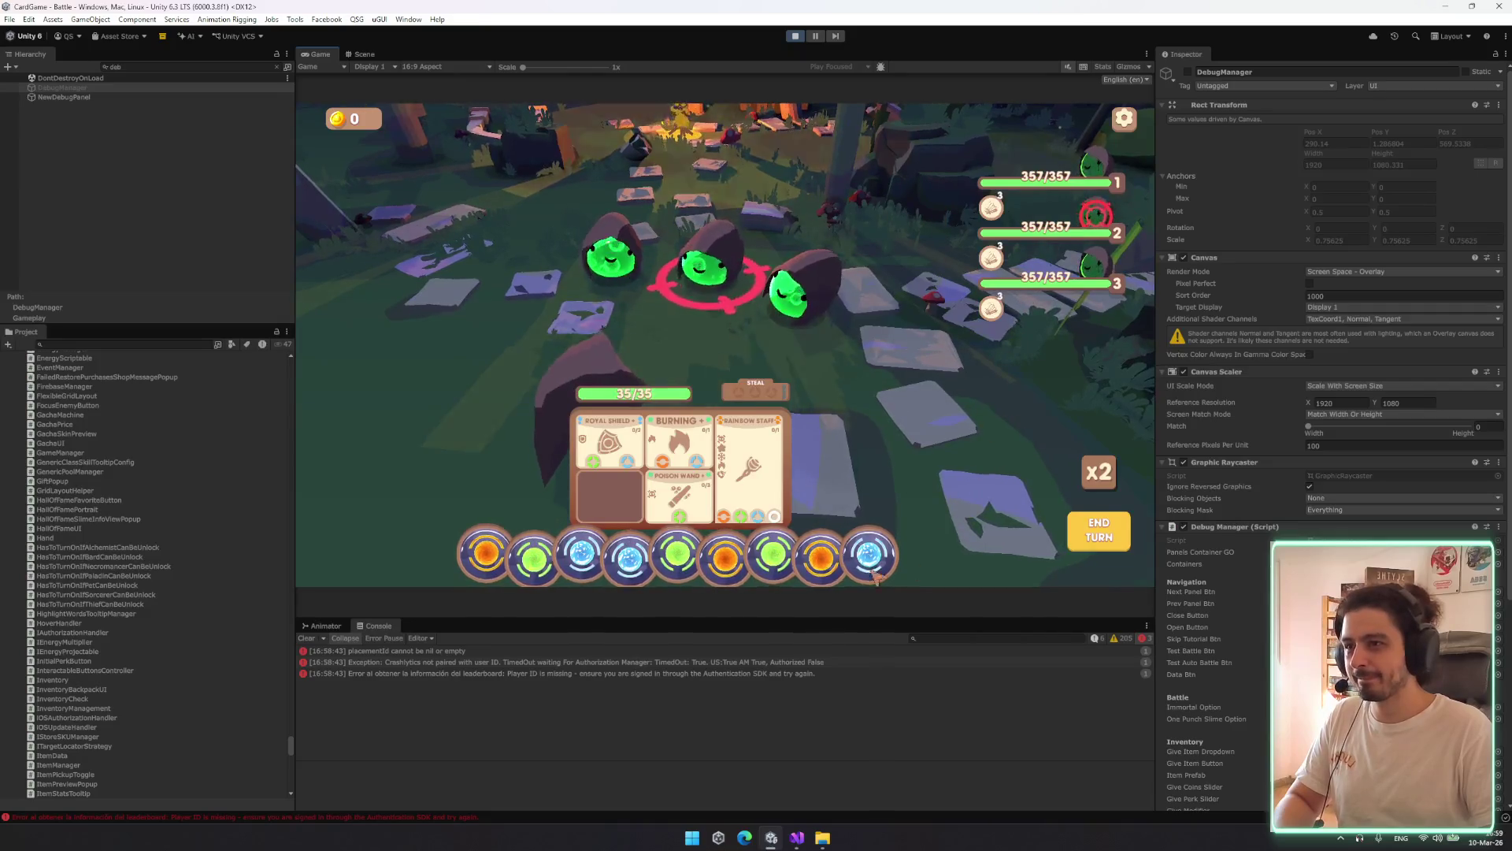
Launch Google Chrome from the Windows search
key(super)
text(g)
click(815, 807)
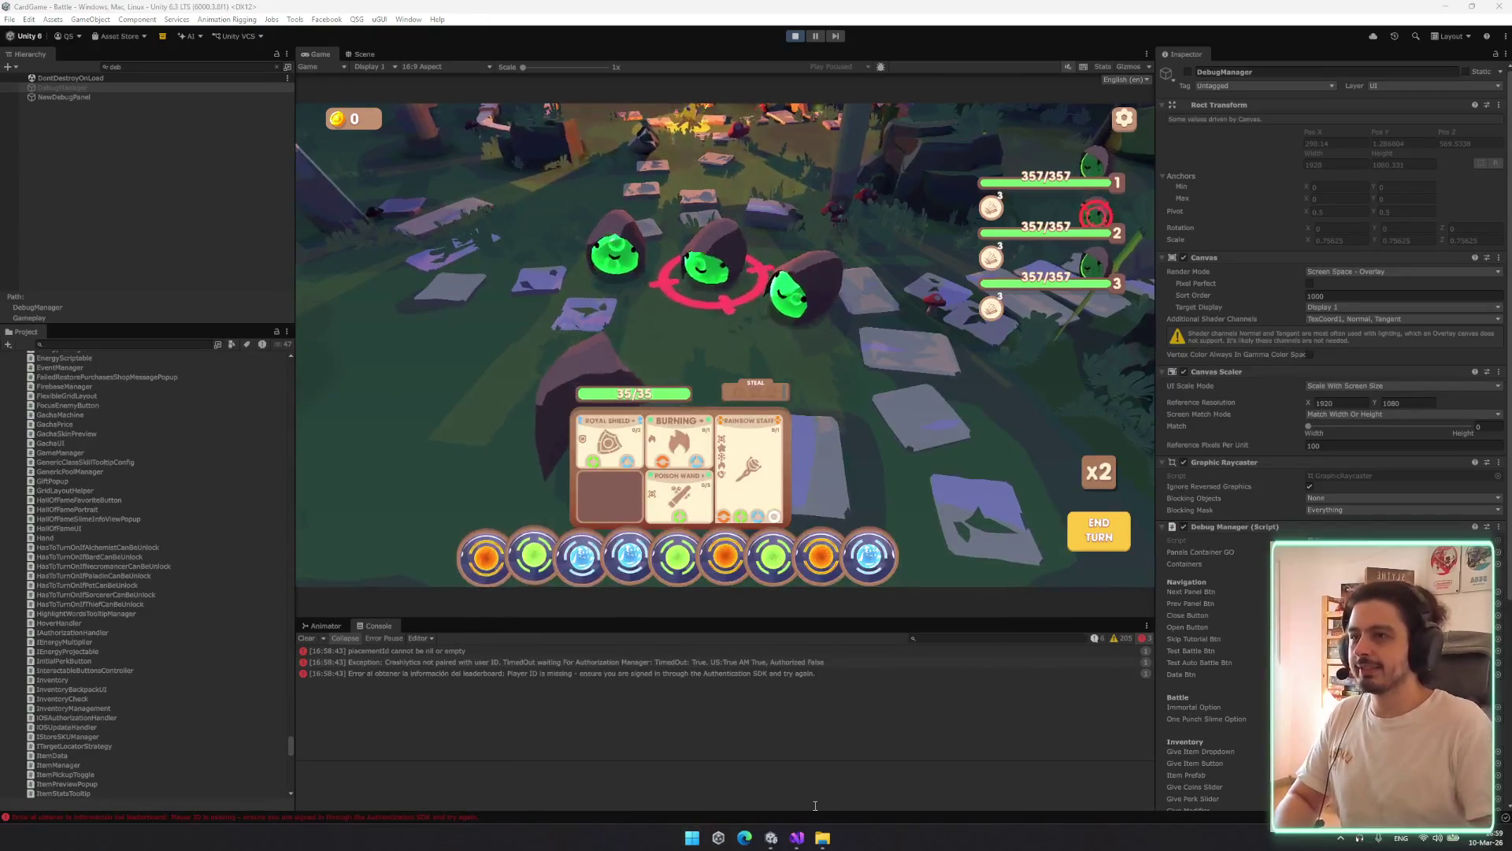
Go to the Rogue Slime Wishlist Actions page on Steamworks
text(wish)
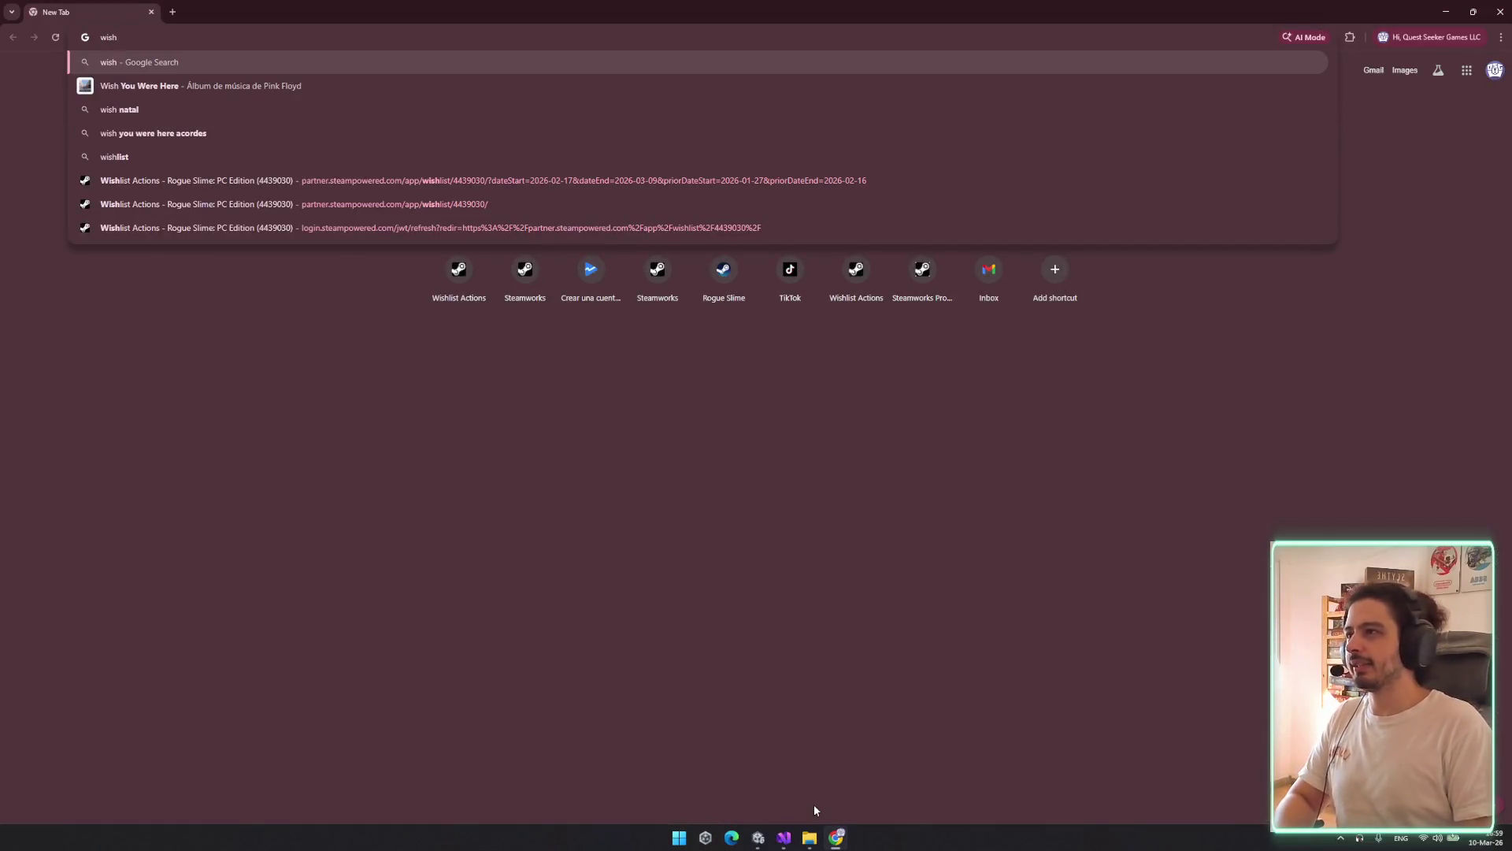
click(557, 175)
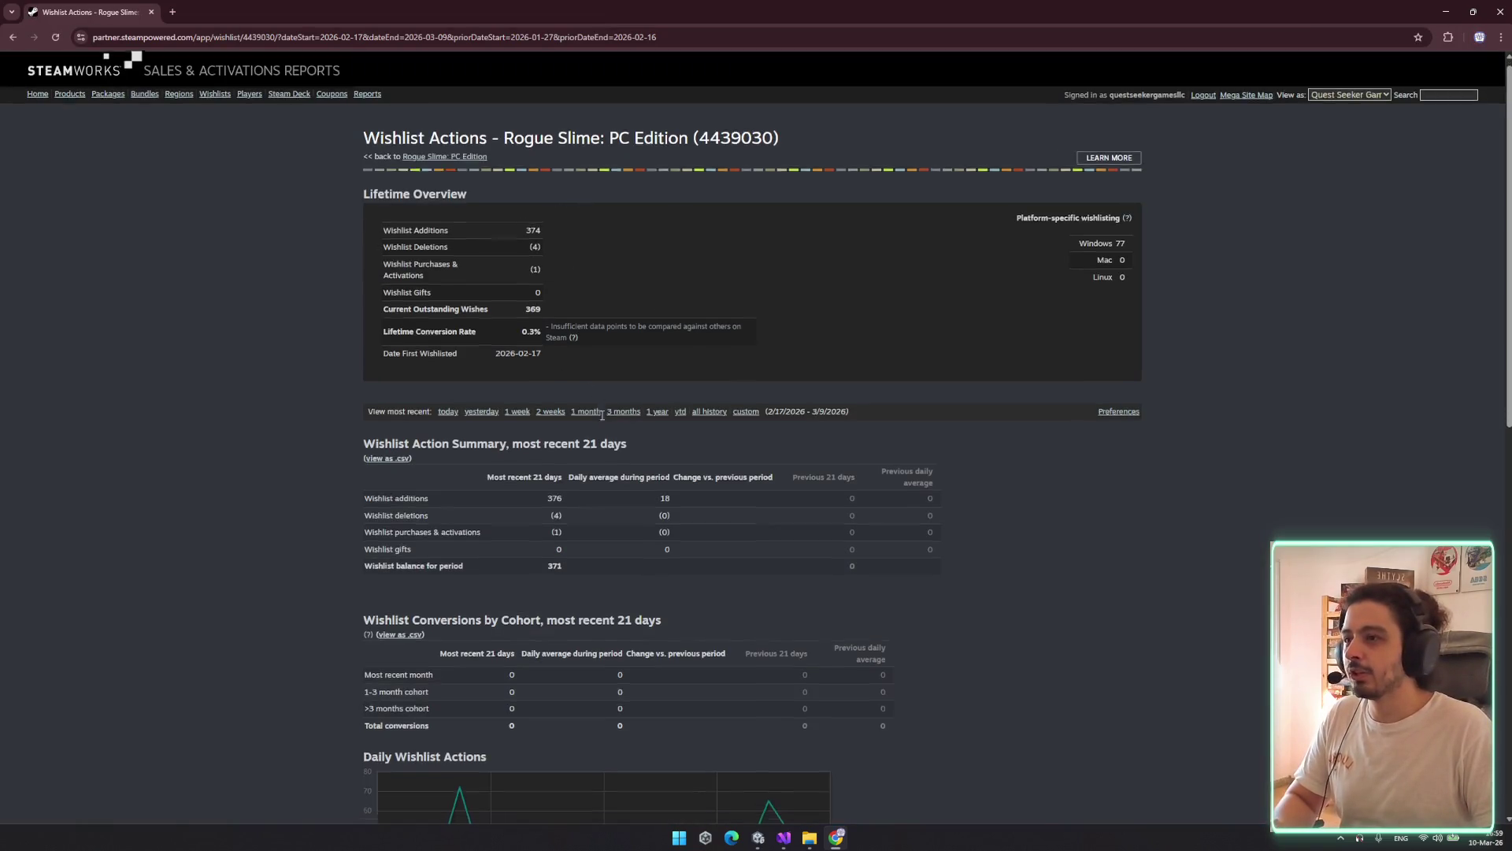
scroll(670, 422, down, 4)
scroll(661, 359, up, 4)
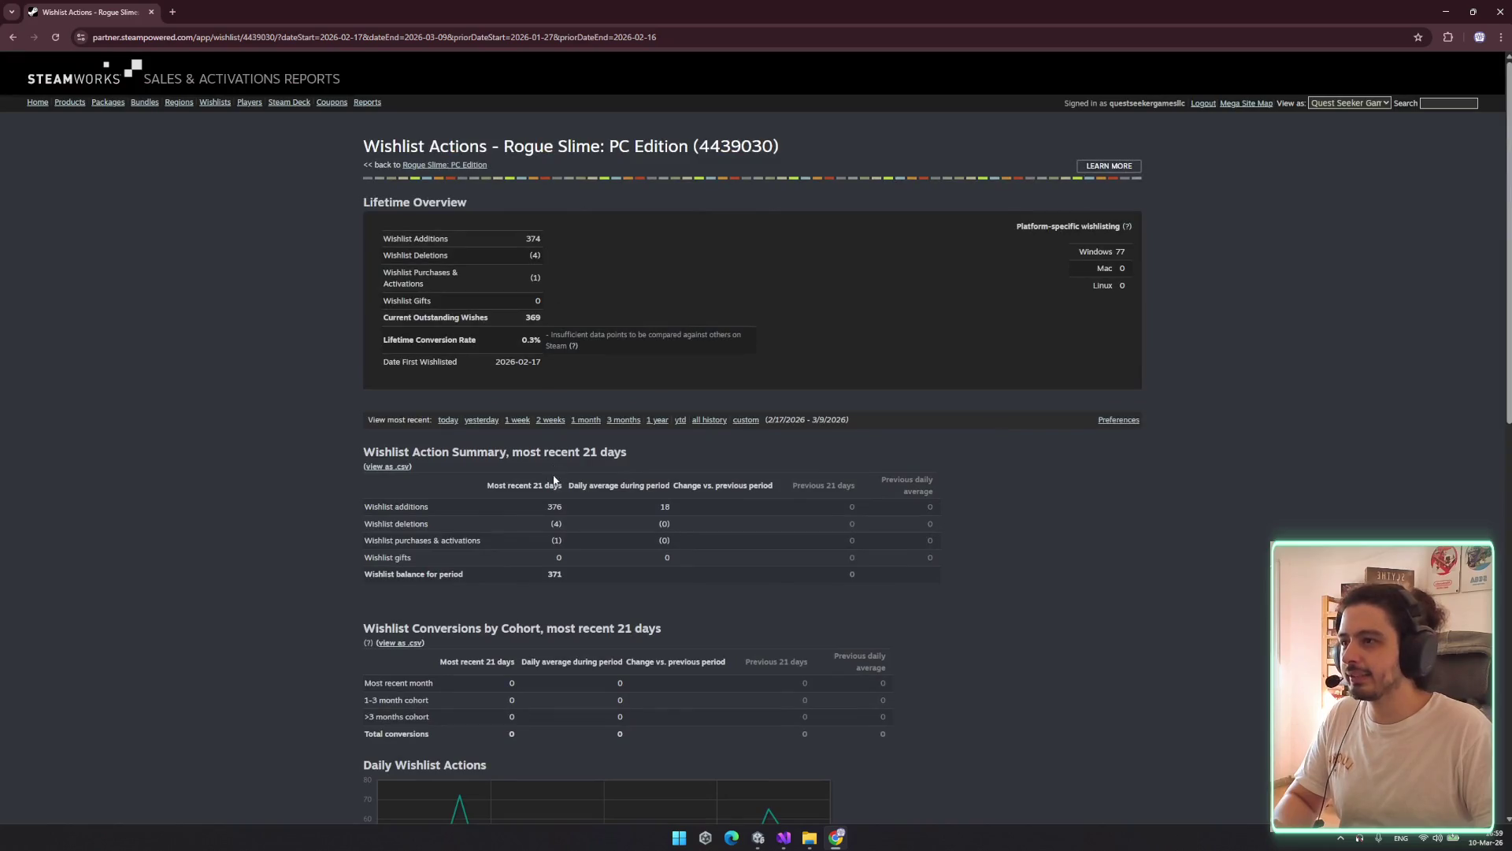
Show today's wishlist figures and review the summary and lifetime additions/deletions
click(446, 420)
drag(361, 526, 562, 548)
click(748, 580)
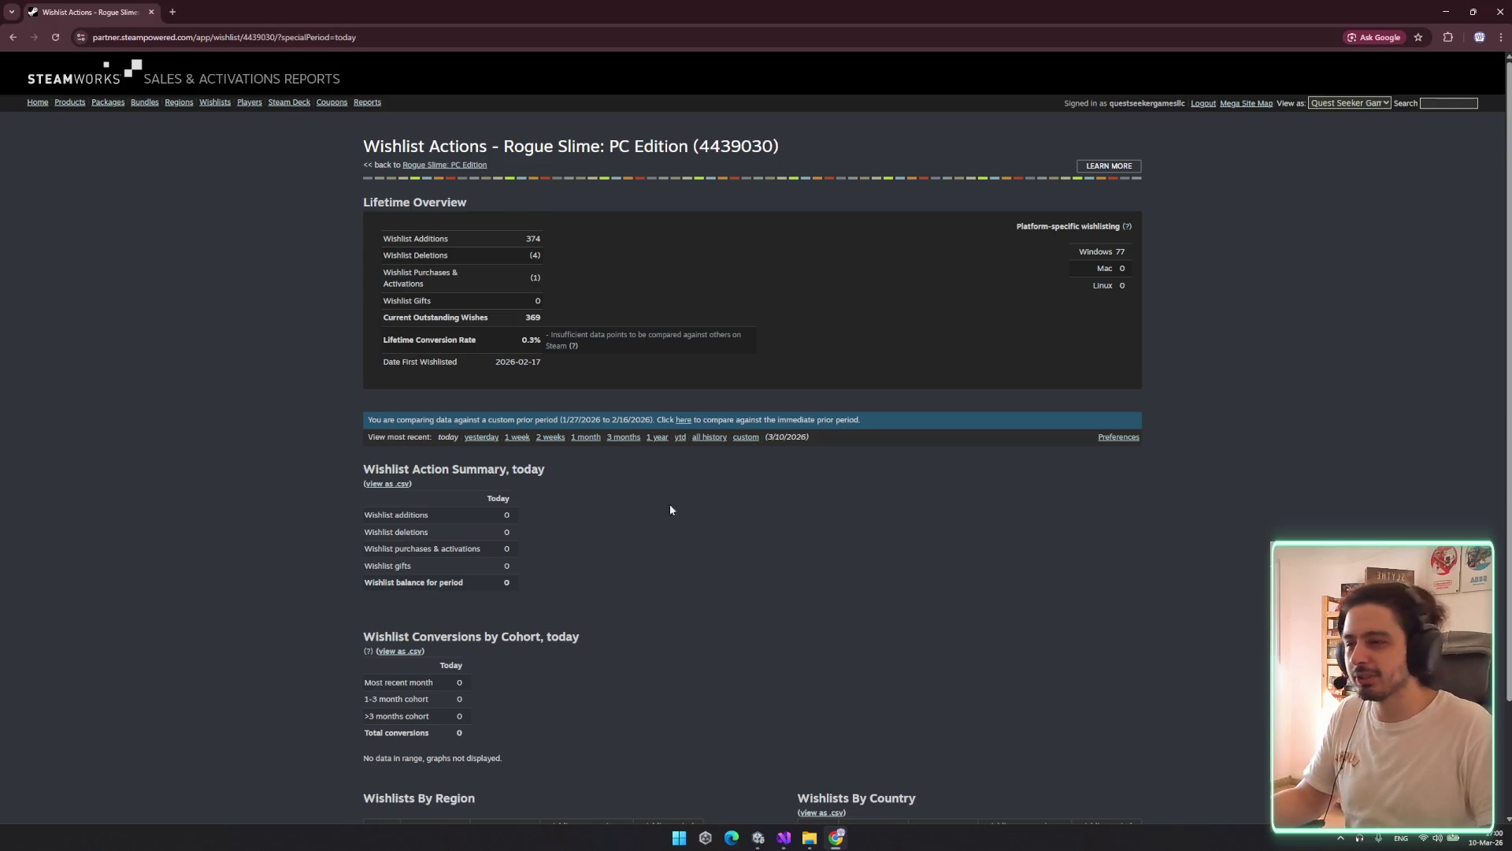
scroll(670, 509, down, 2)
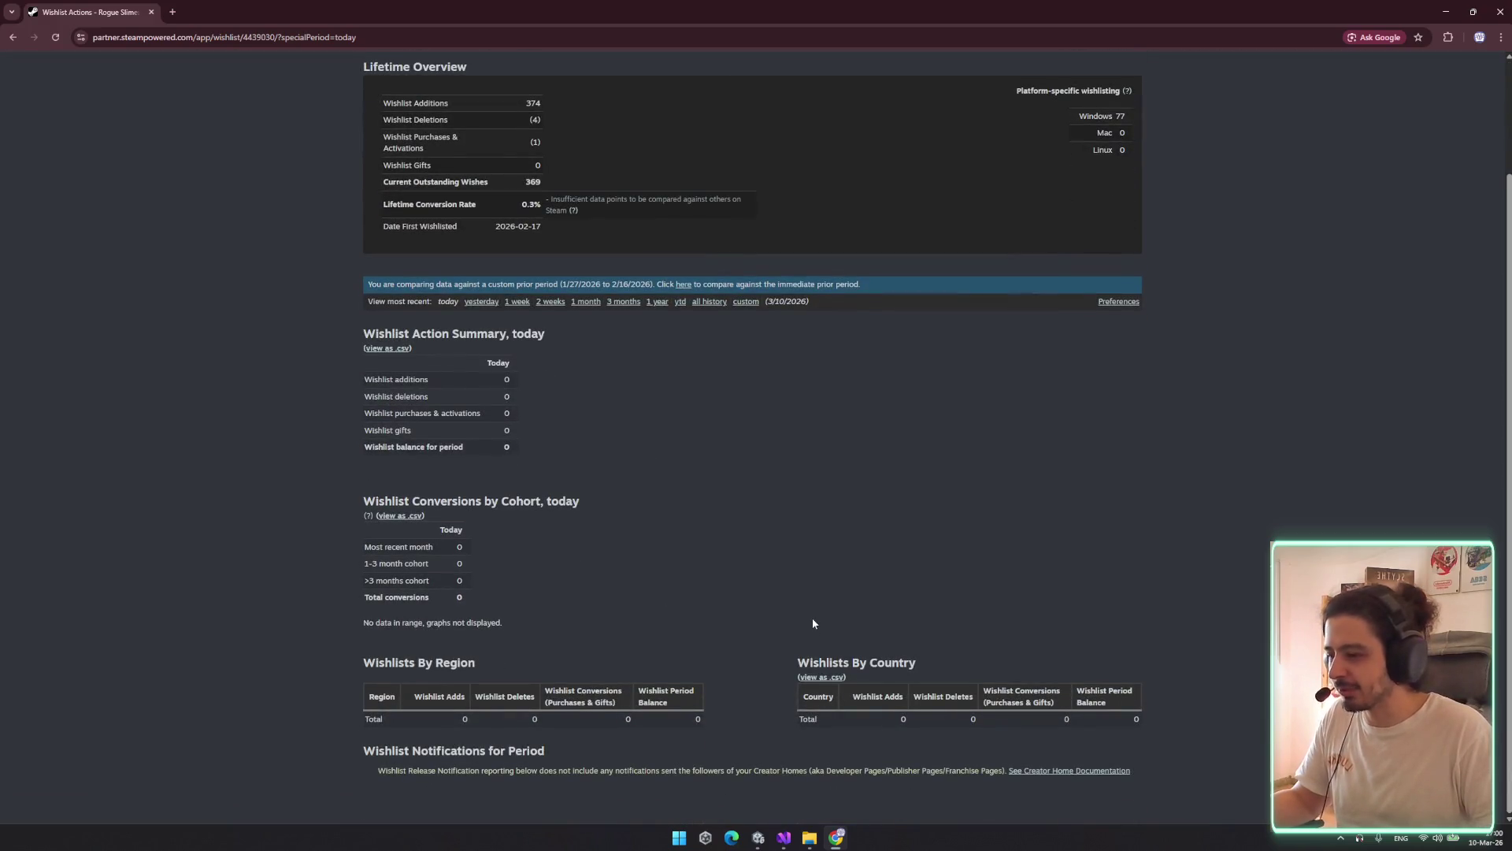
scroll(841, 580, up, 2)
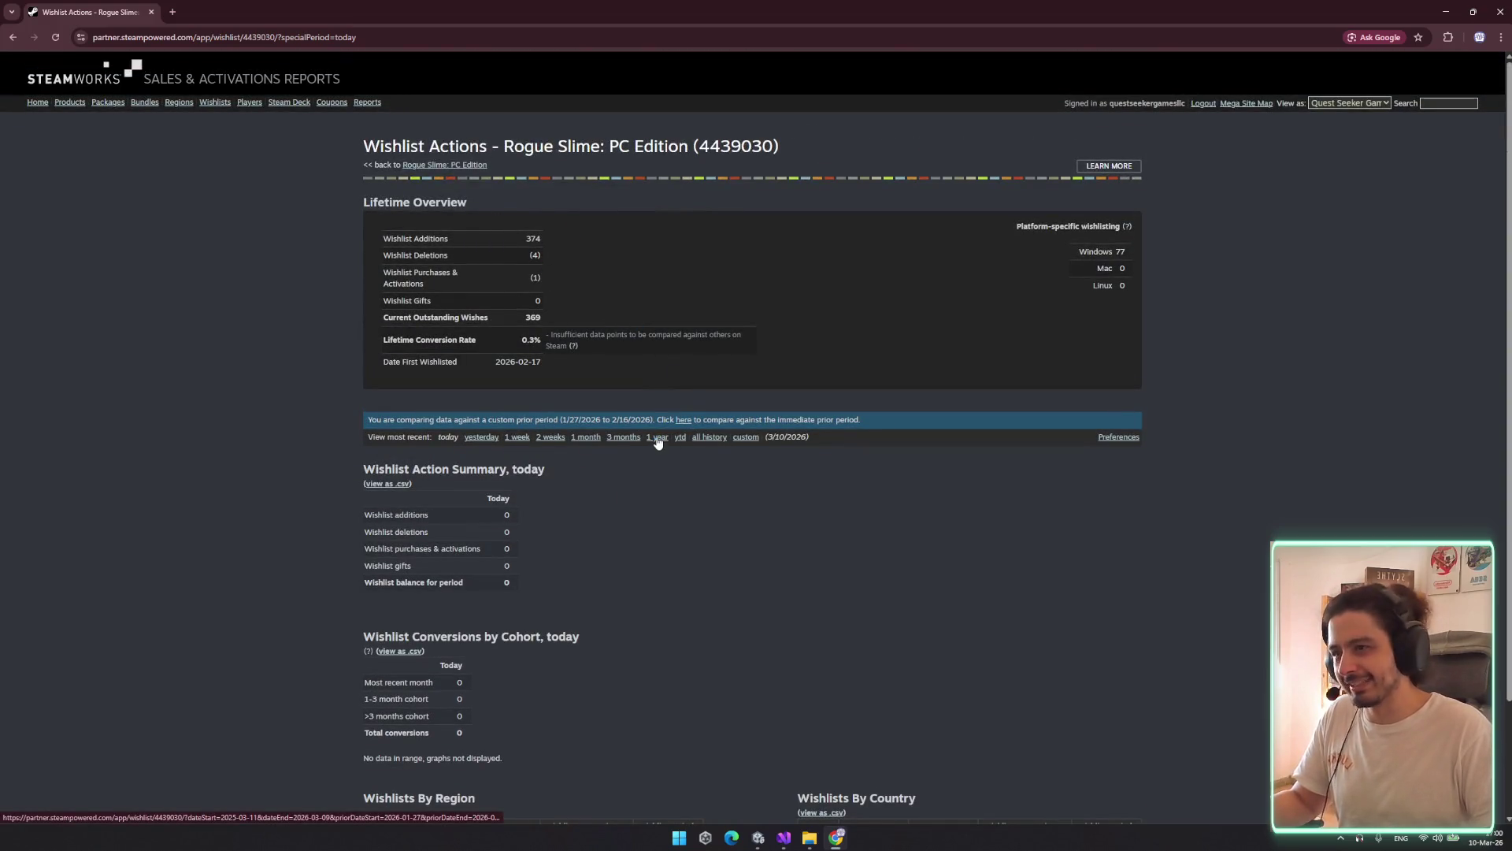
drag(520, 236, 612, 256)
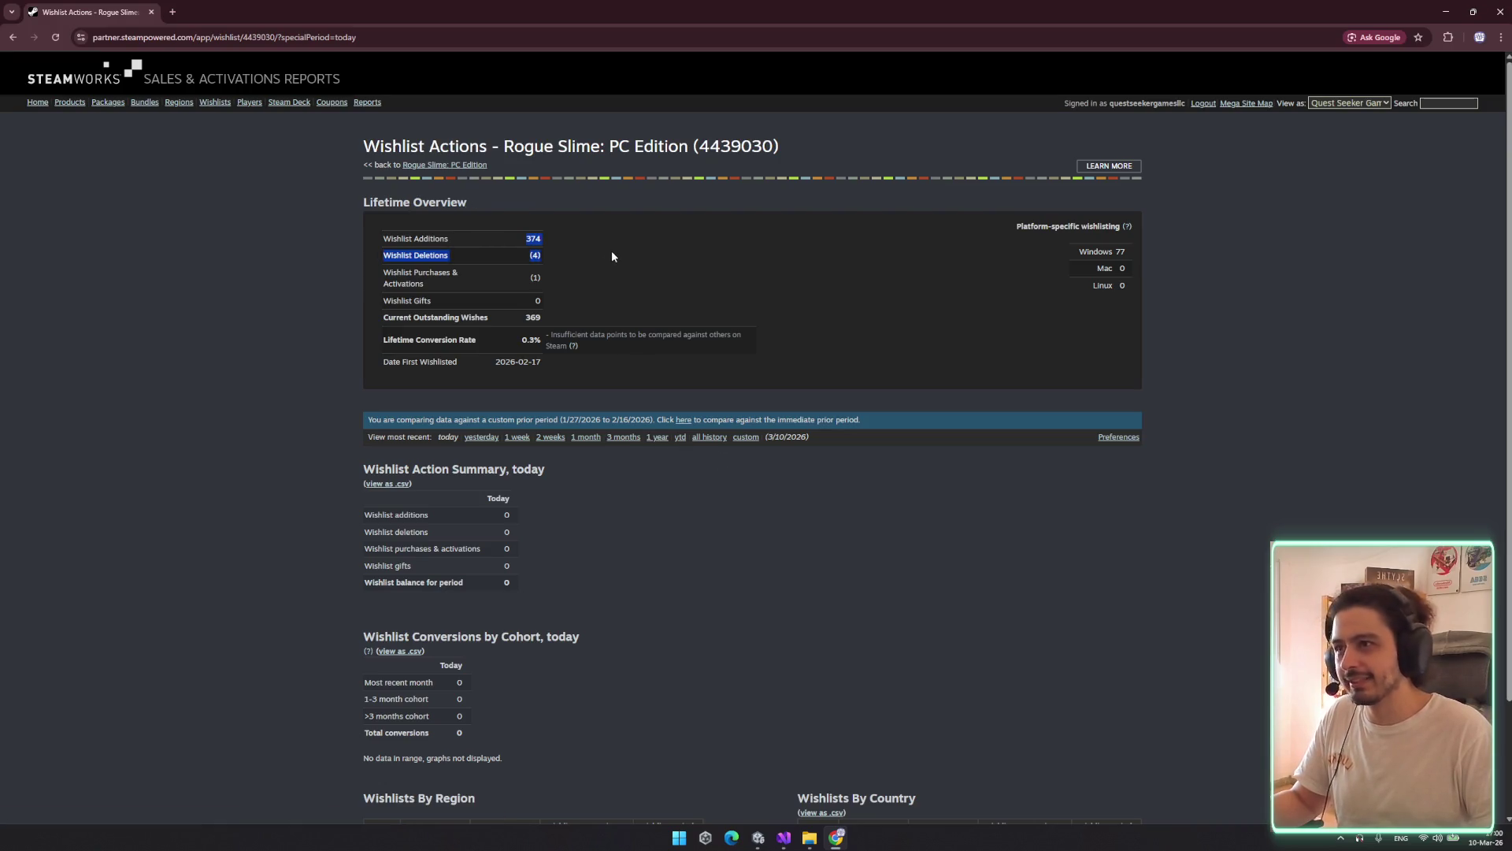
click(631, 270)
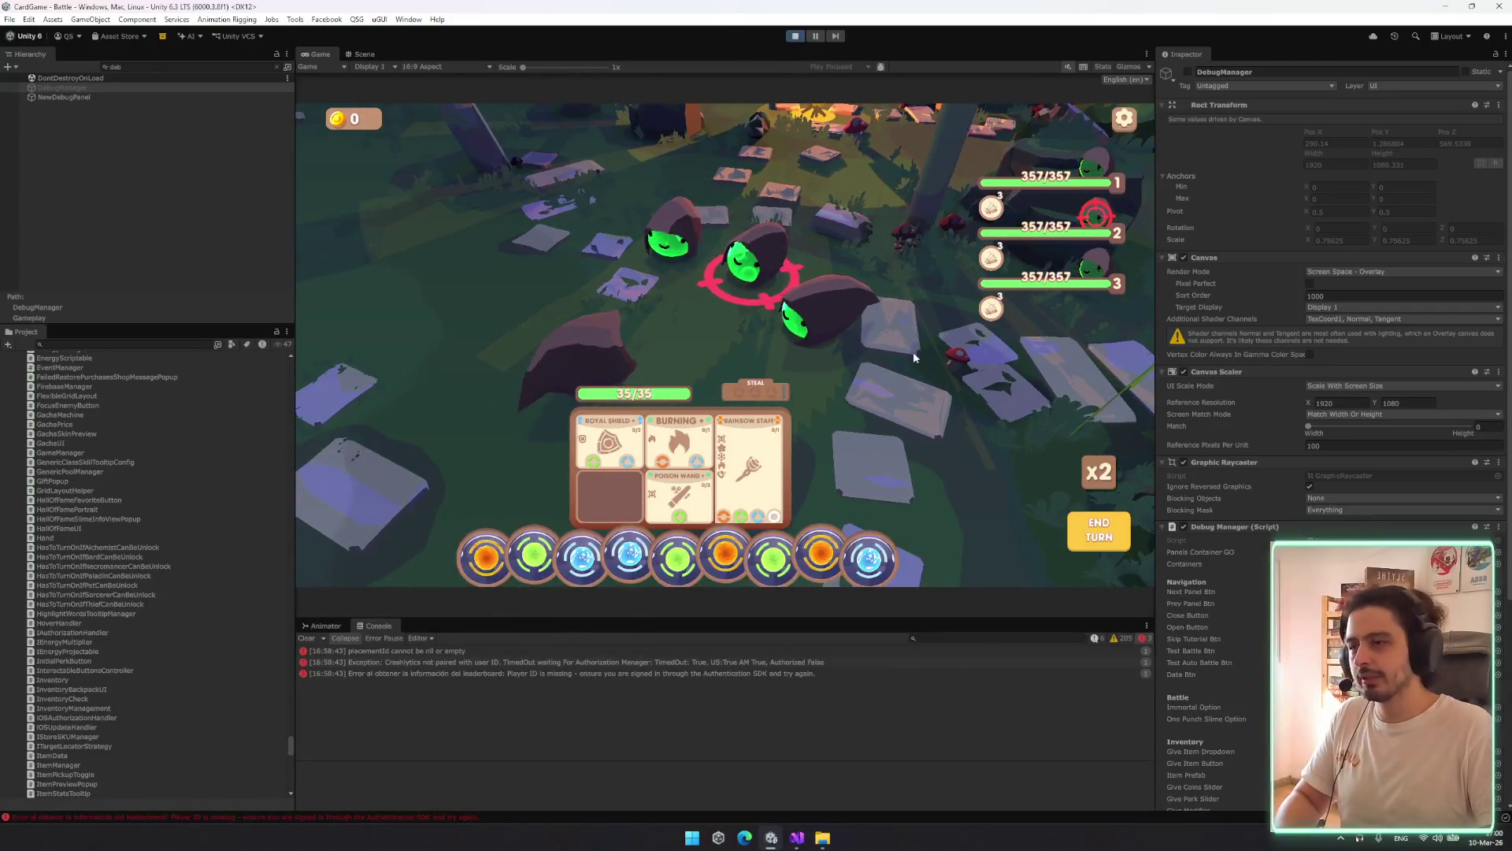
Undo the localScale assignment edits in EnemyUIView.cs until the DOKill and DOScale lines return
click(808, 837)
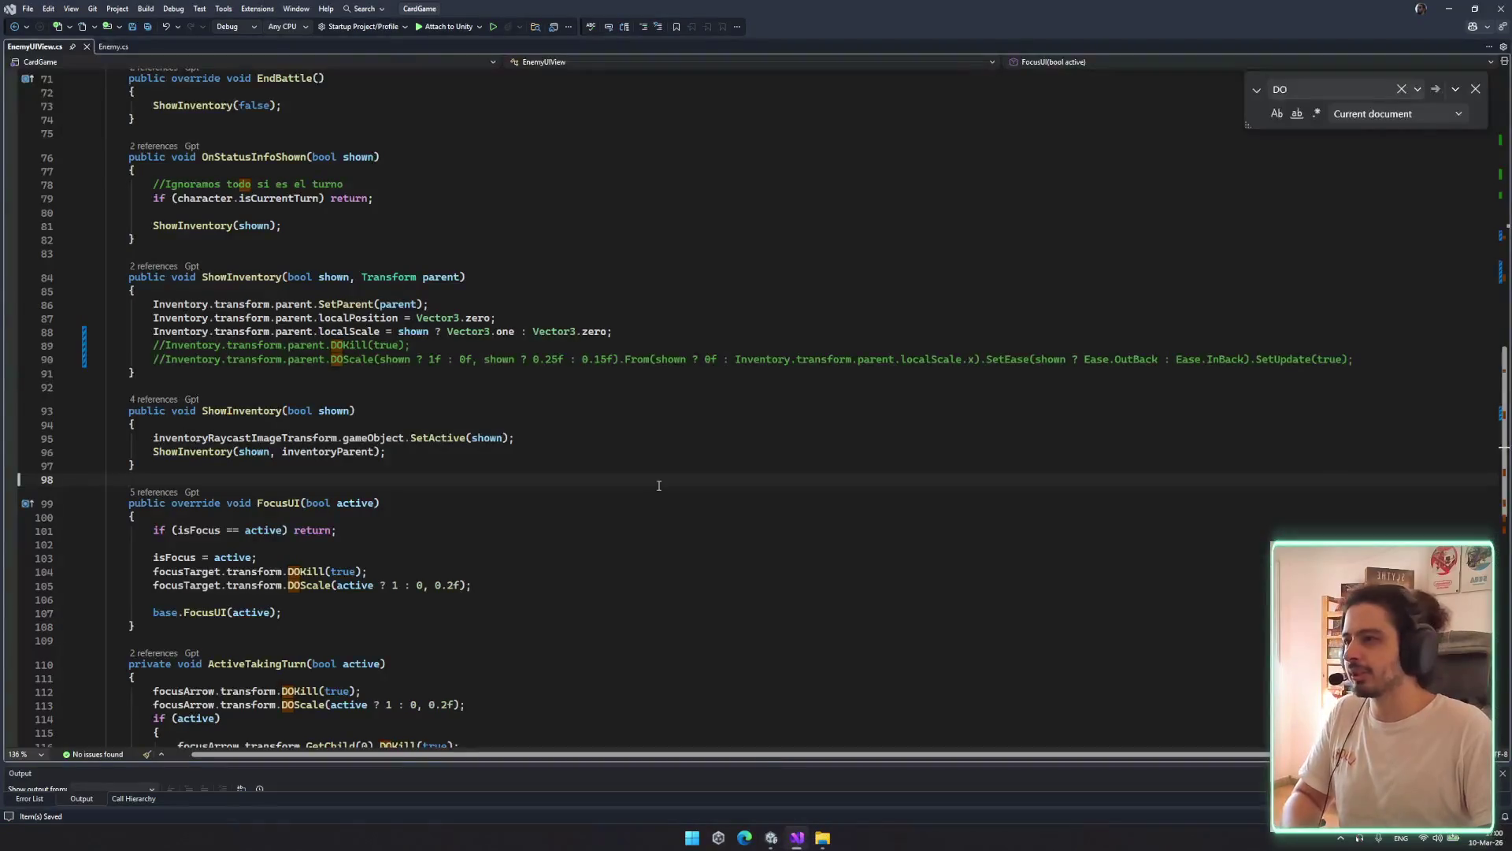
key(ctrl+z)
key(ctrl+z)
key(ctrl+z)
key(ctrl+z)
key(ctrl+z)
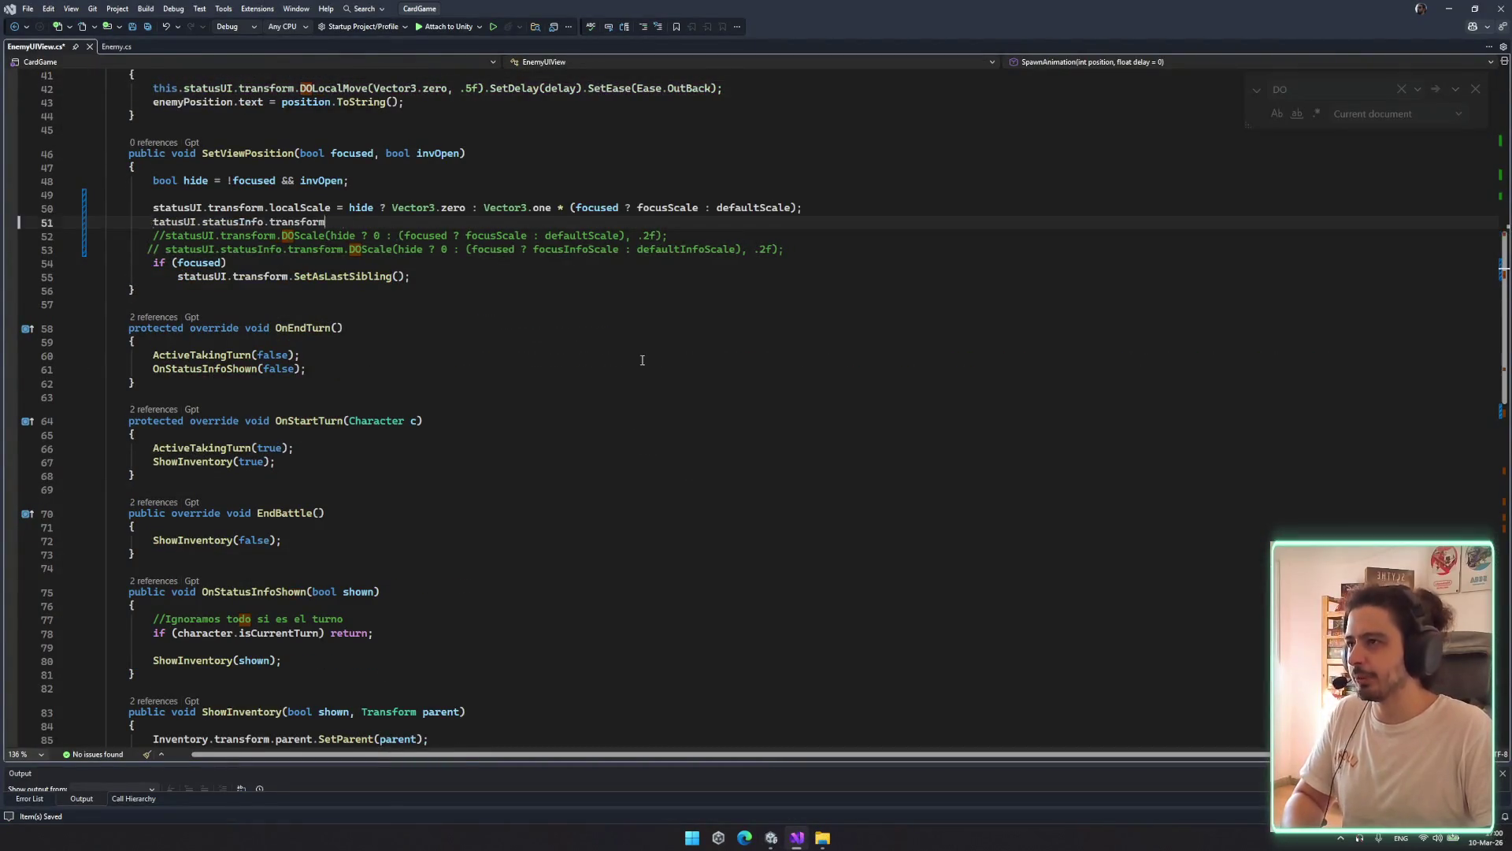
key(ctrl+z)
key(ctrl+z)
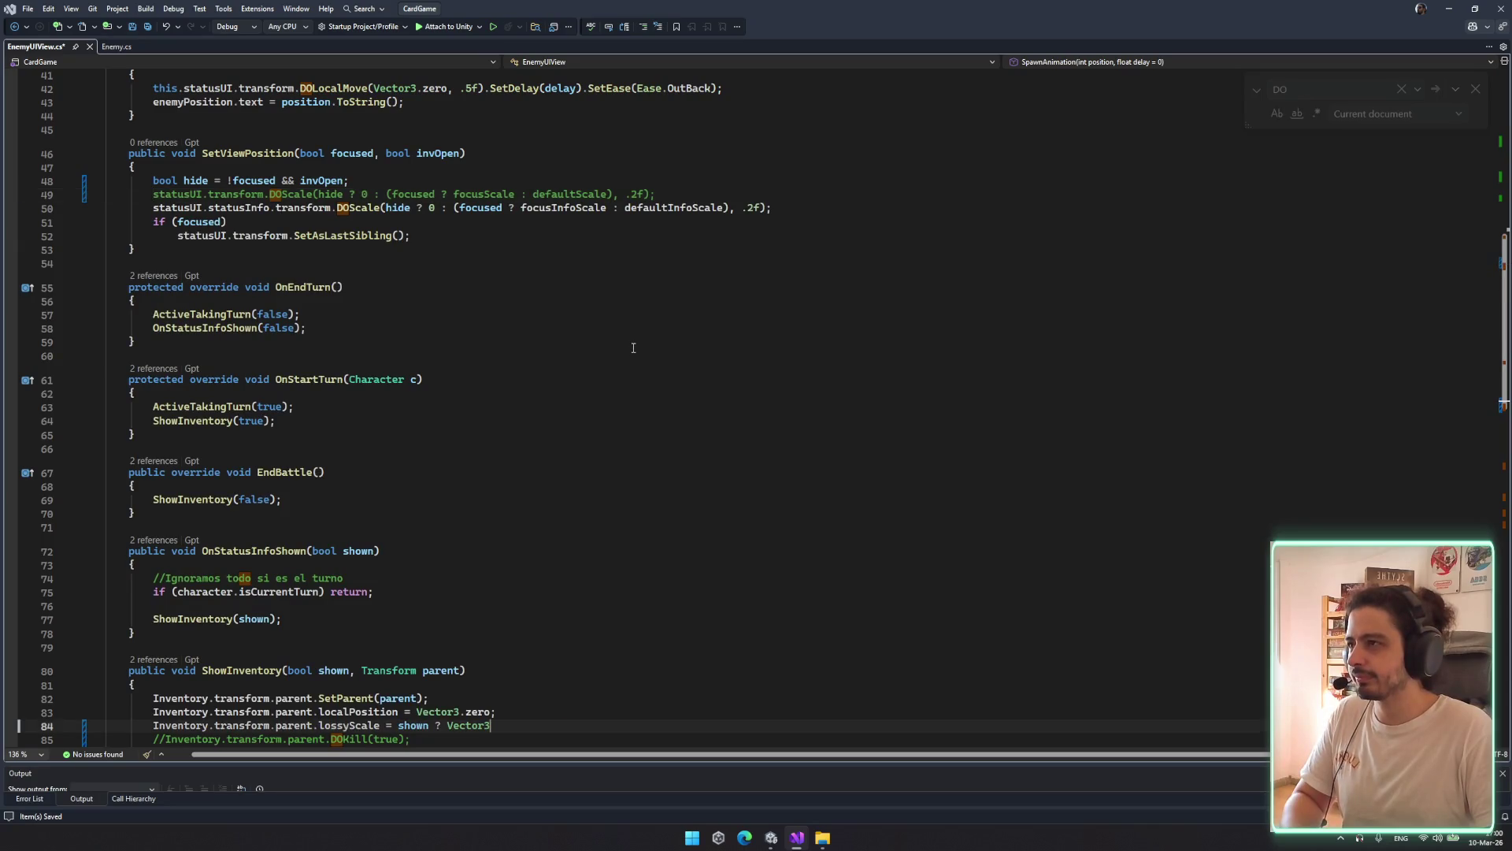
key(ctrl+z)
click(643, 405)
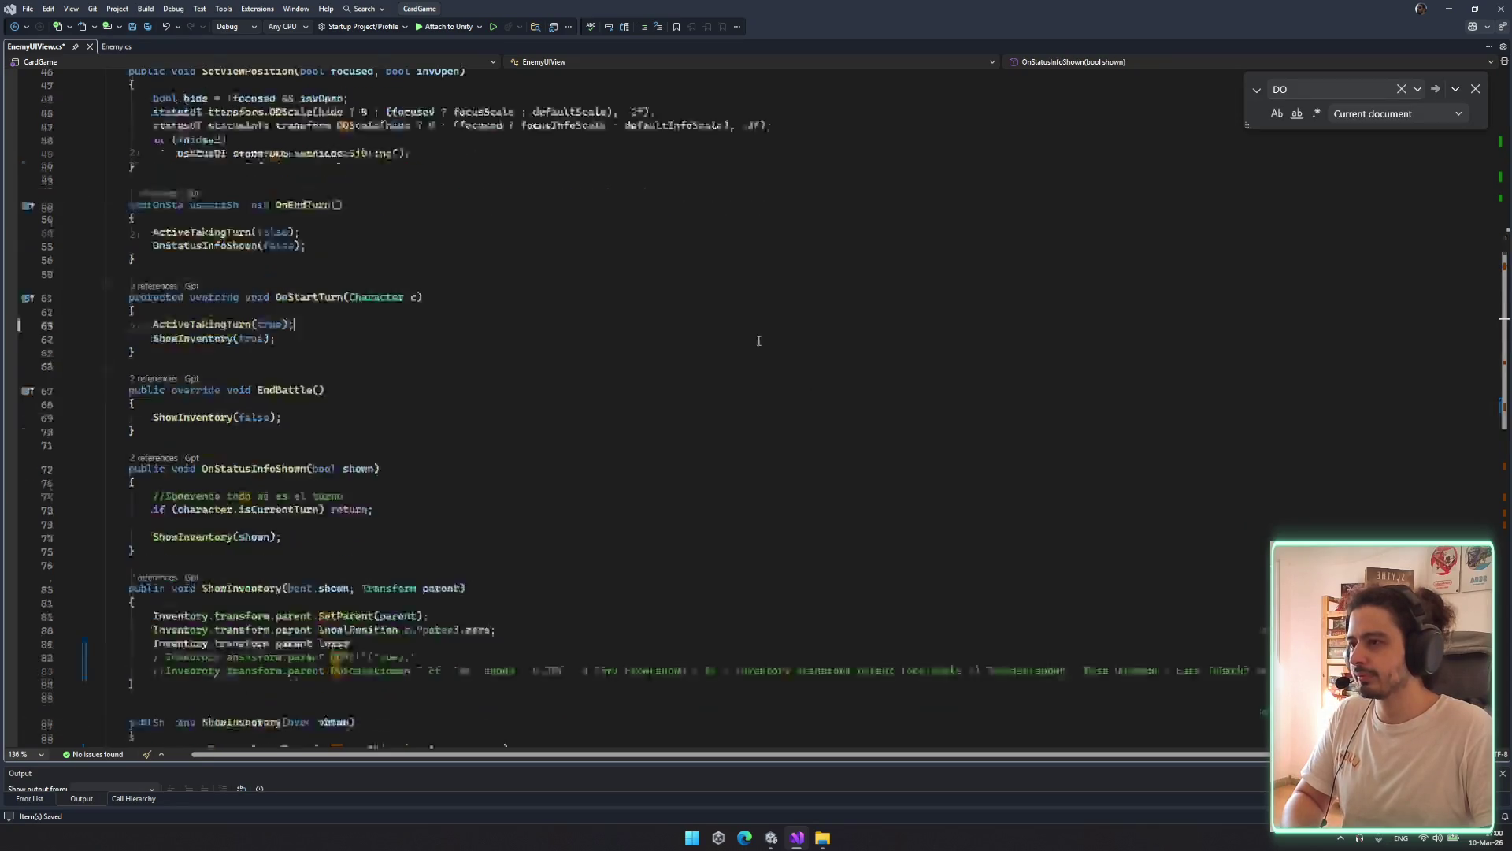
scroll(758, 340, down, 3)
key(ctrl+z)
key(ctrl+z)
key(ctrl+z)
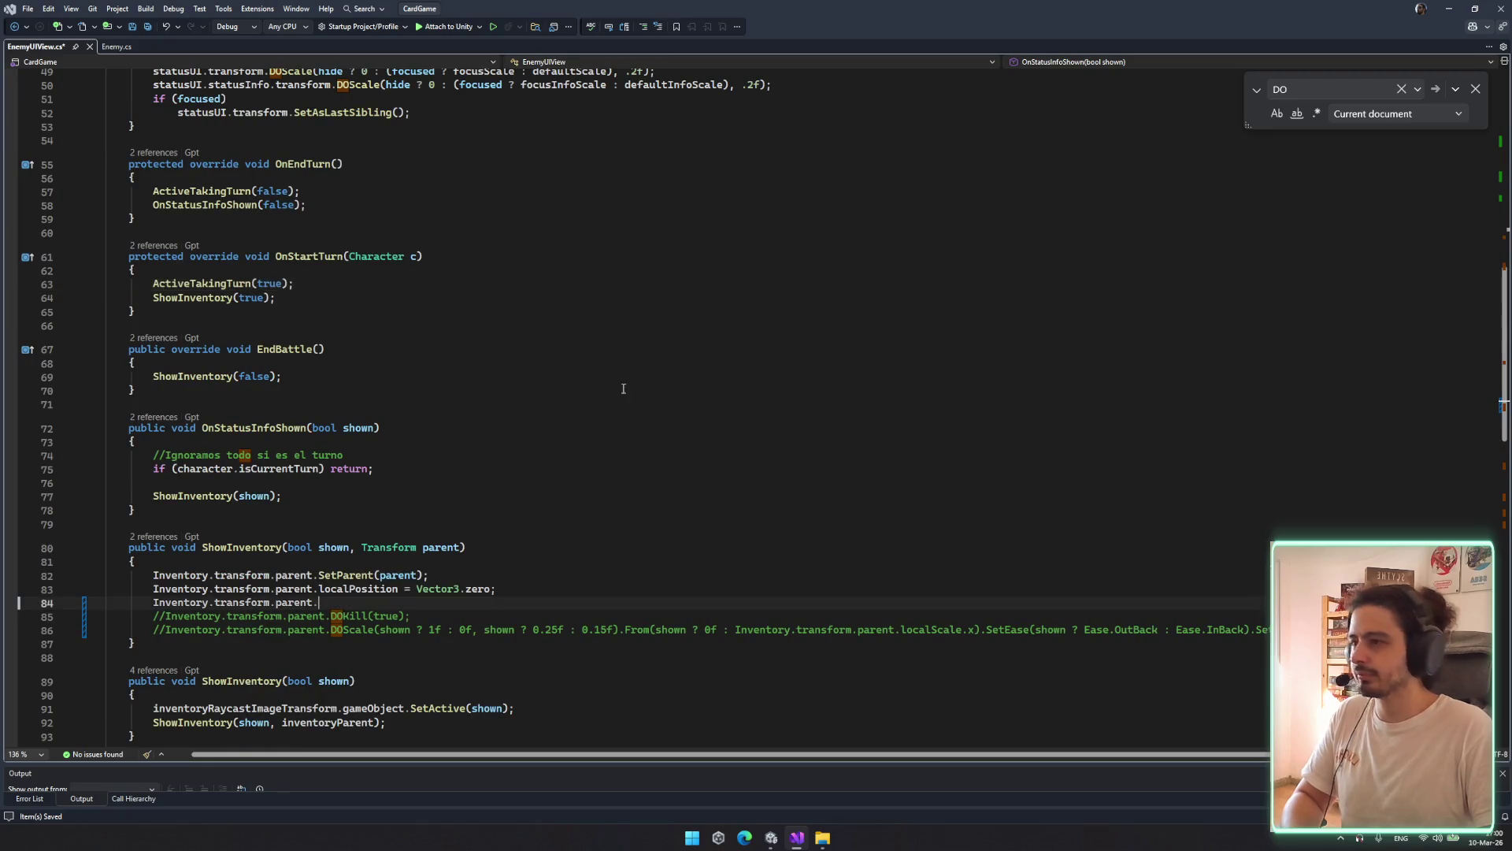
key(ctrl+z)
key(ctrl+z)
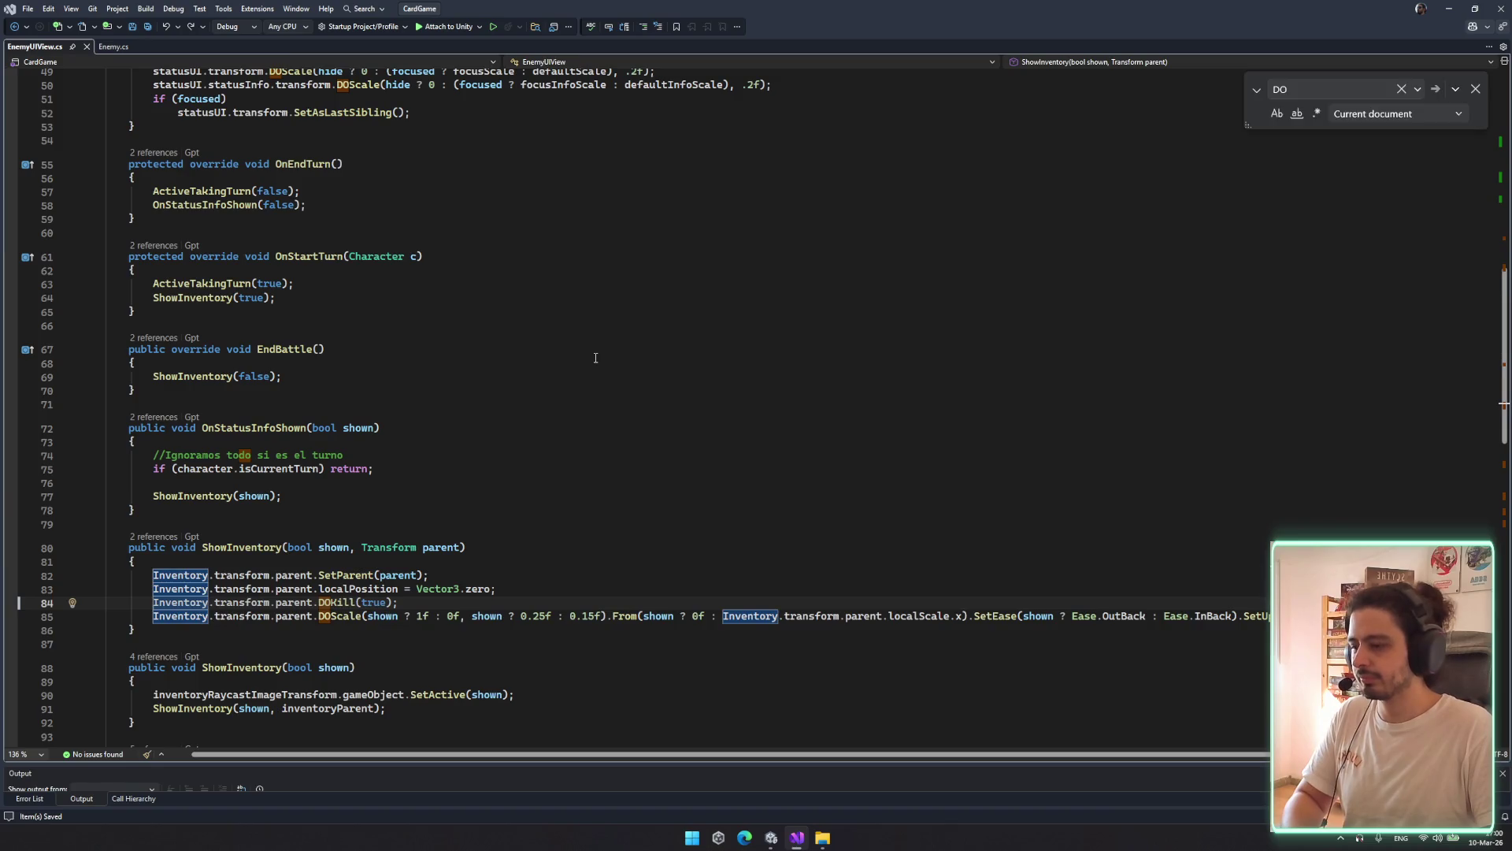
scroll(596, 359, down, 7)
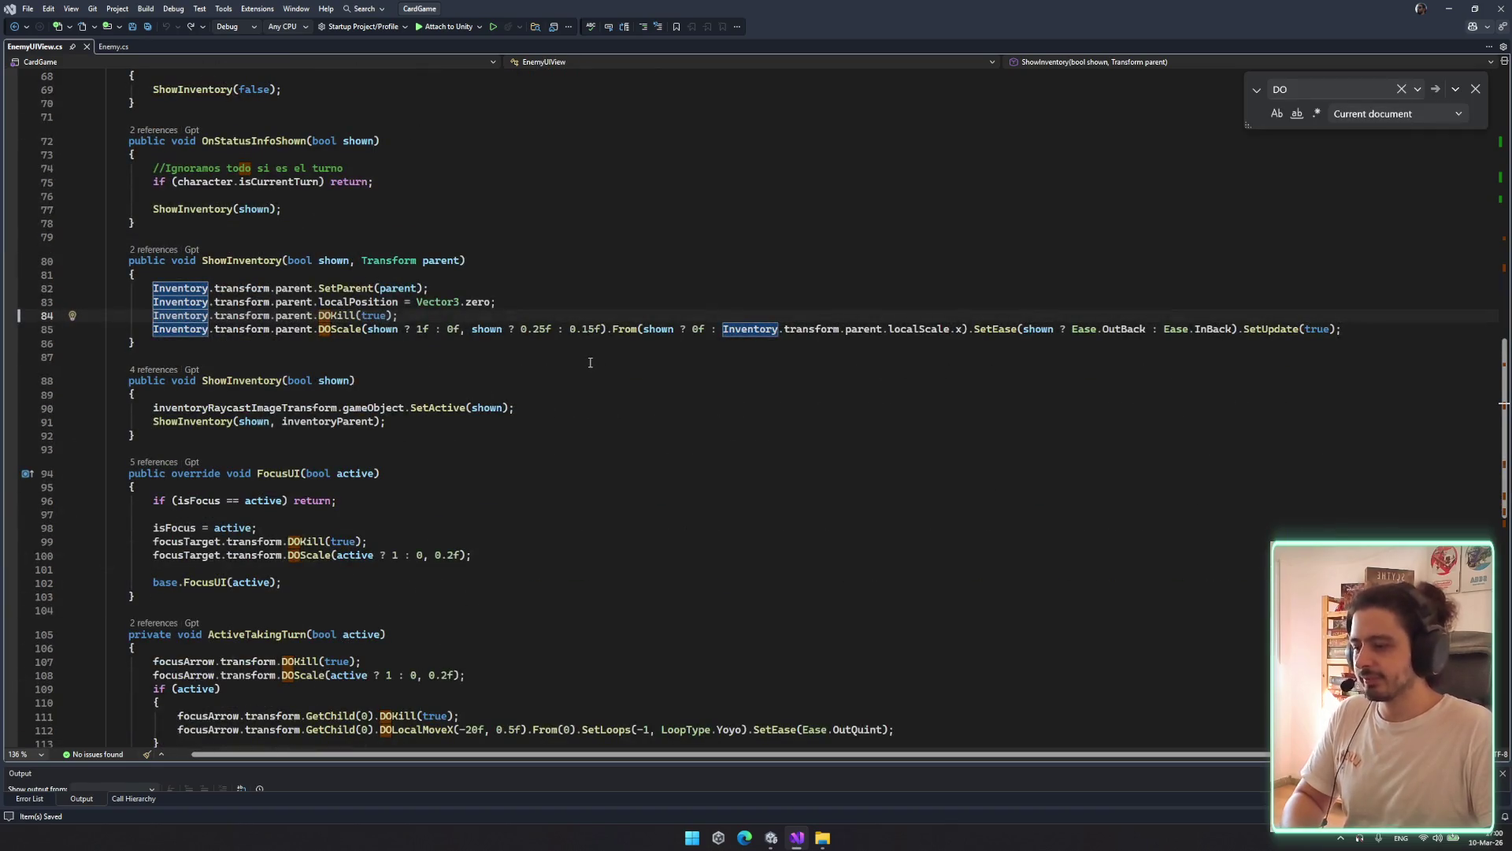
scroll(590, 362, down, 4)
scroll(595, 352, down, 7)
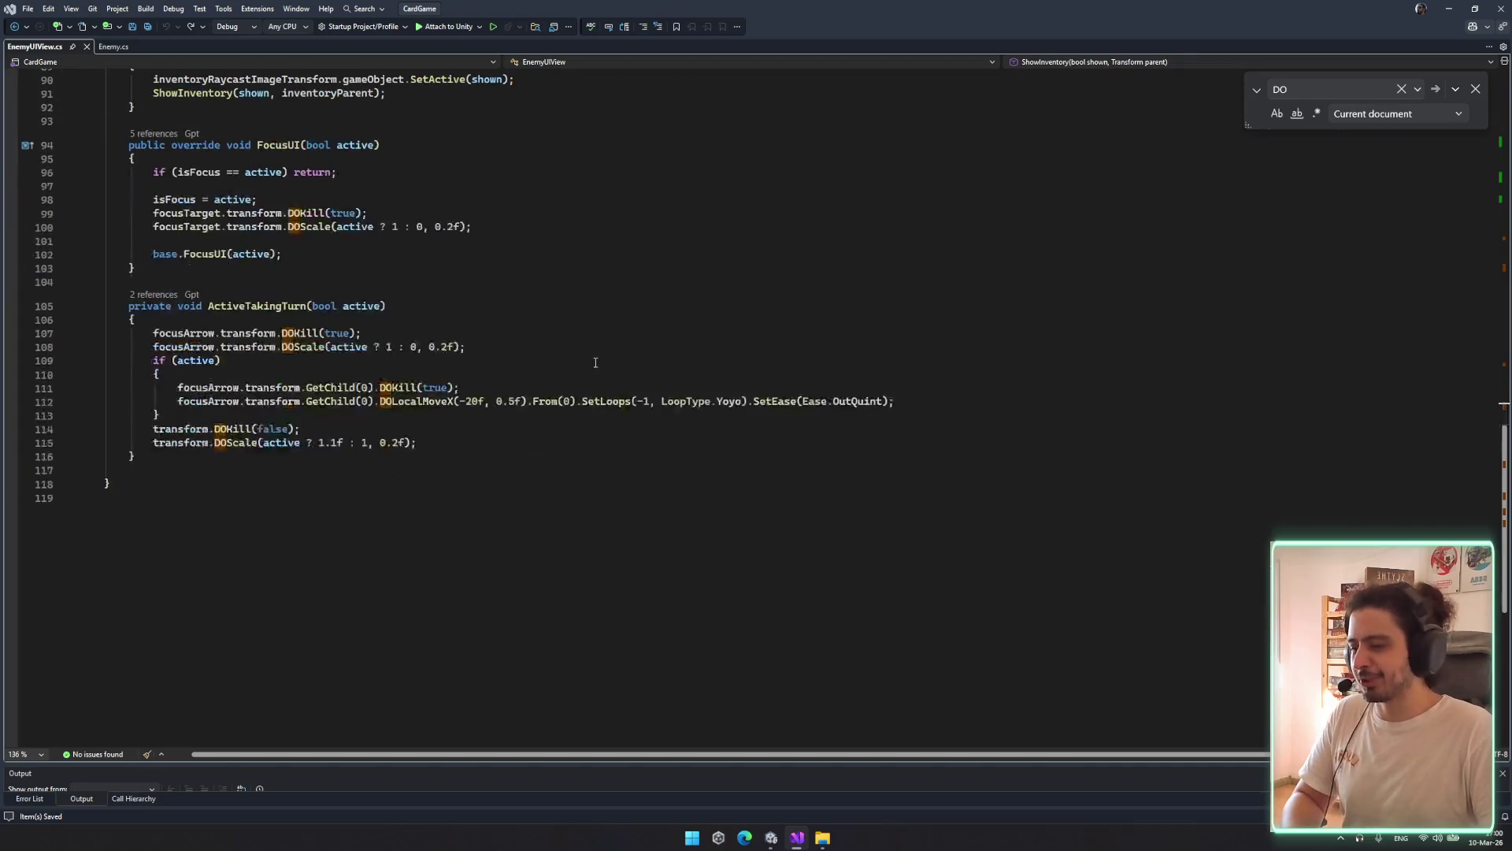
scroll(622, 338, up, 11)
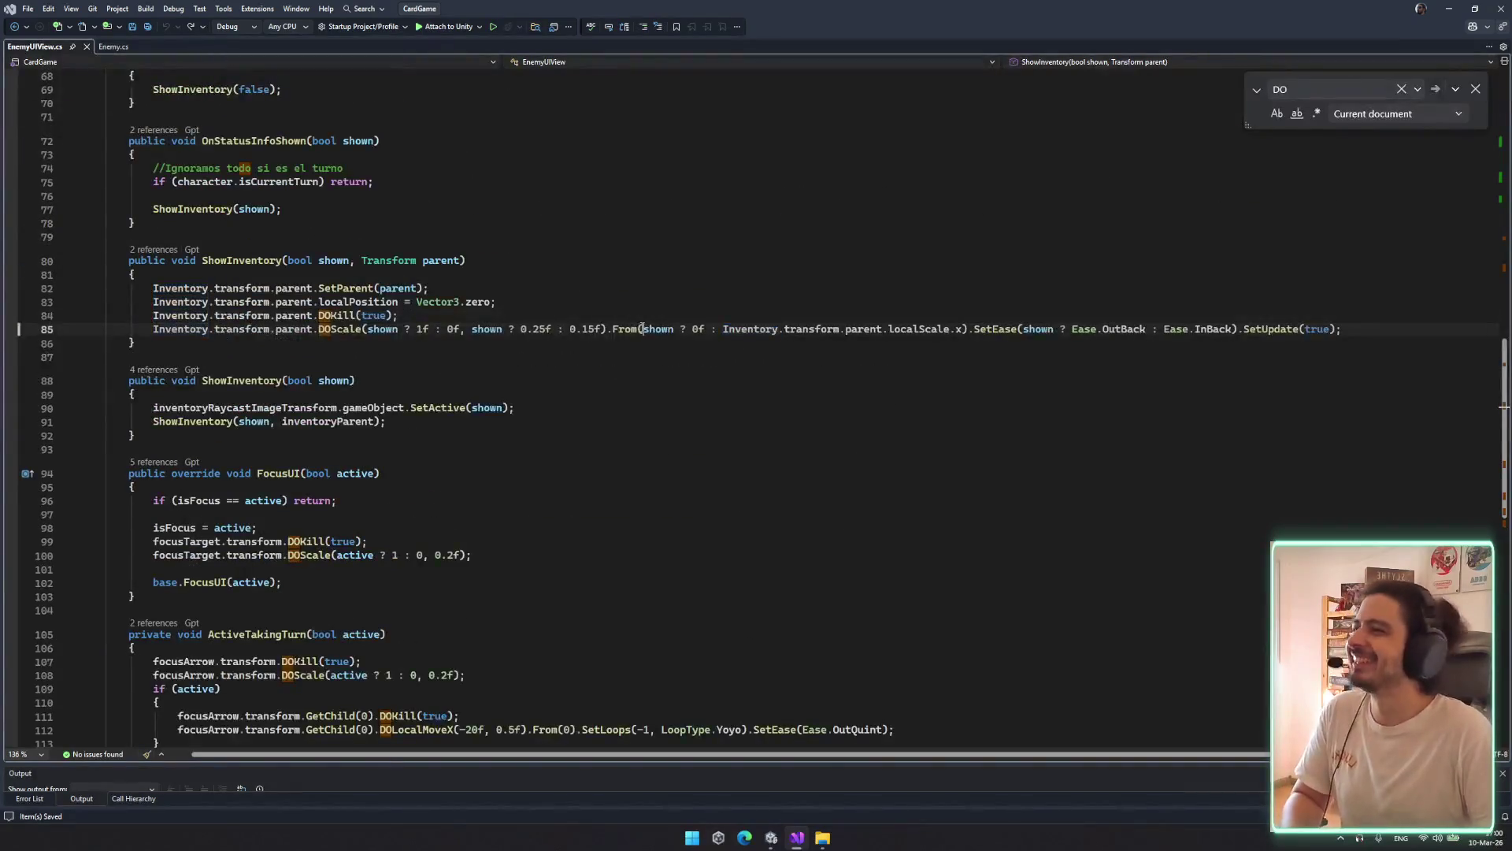
scroll(631, 334, up, 12)
scroll(577, 338, down, 3)
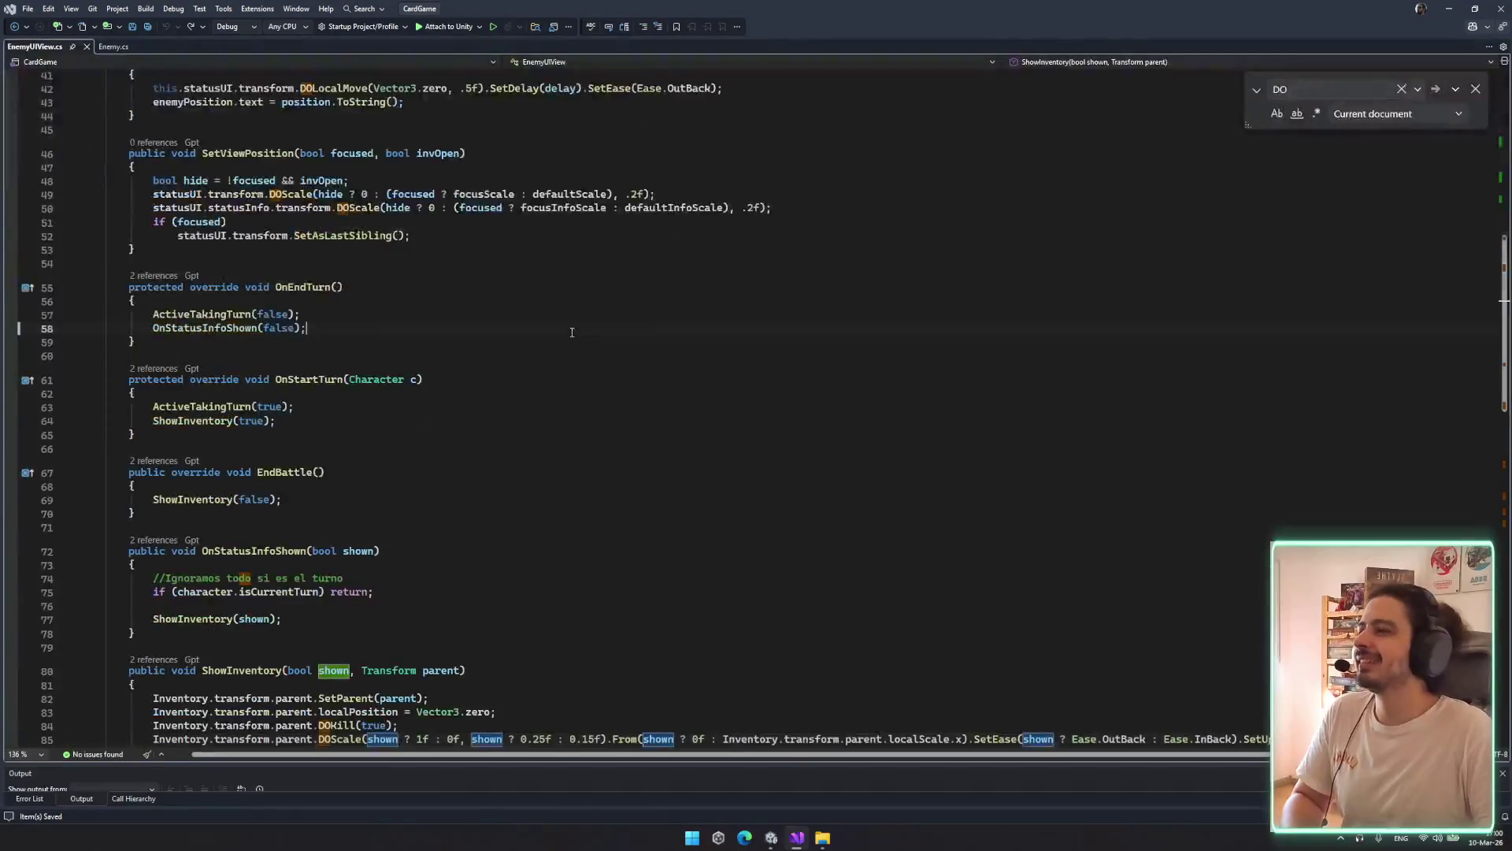
Follow ShowInventory from OnStartTurn to its two-argument definition and inspect the DOKill and DOScale lines
click(205, 328)
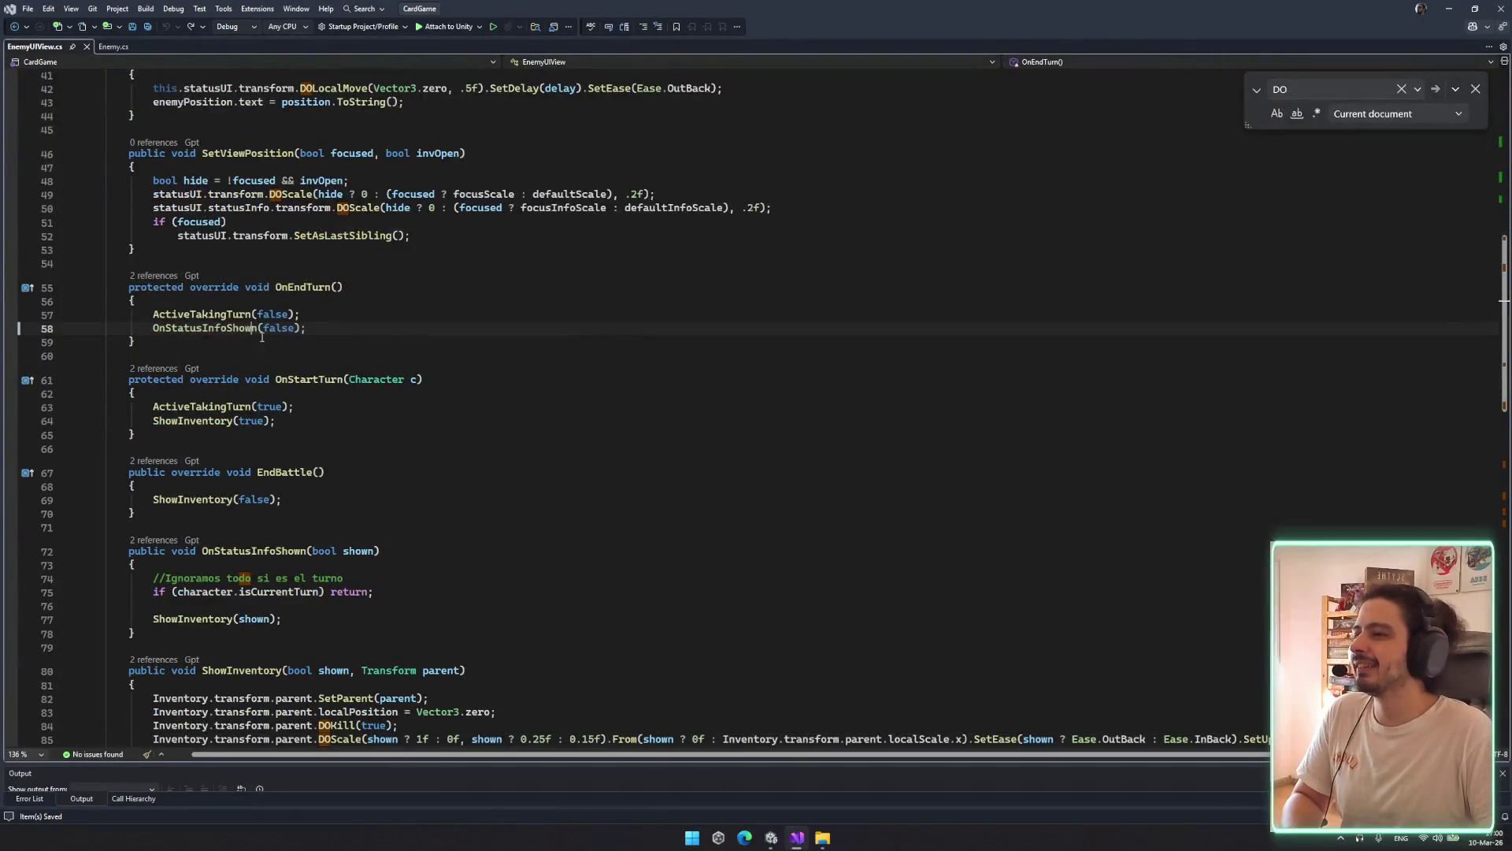
double_click(204, 421)
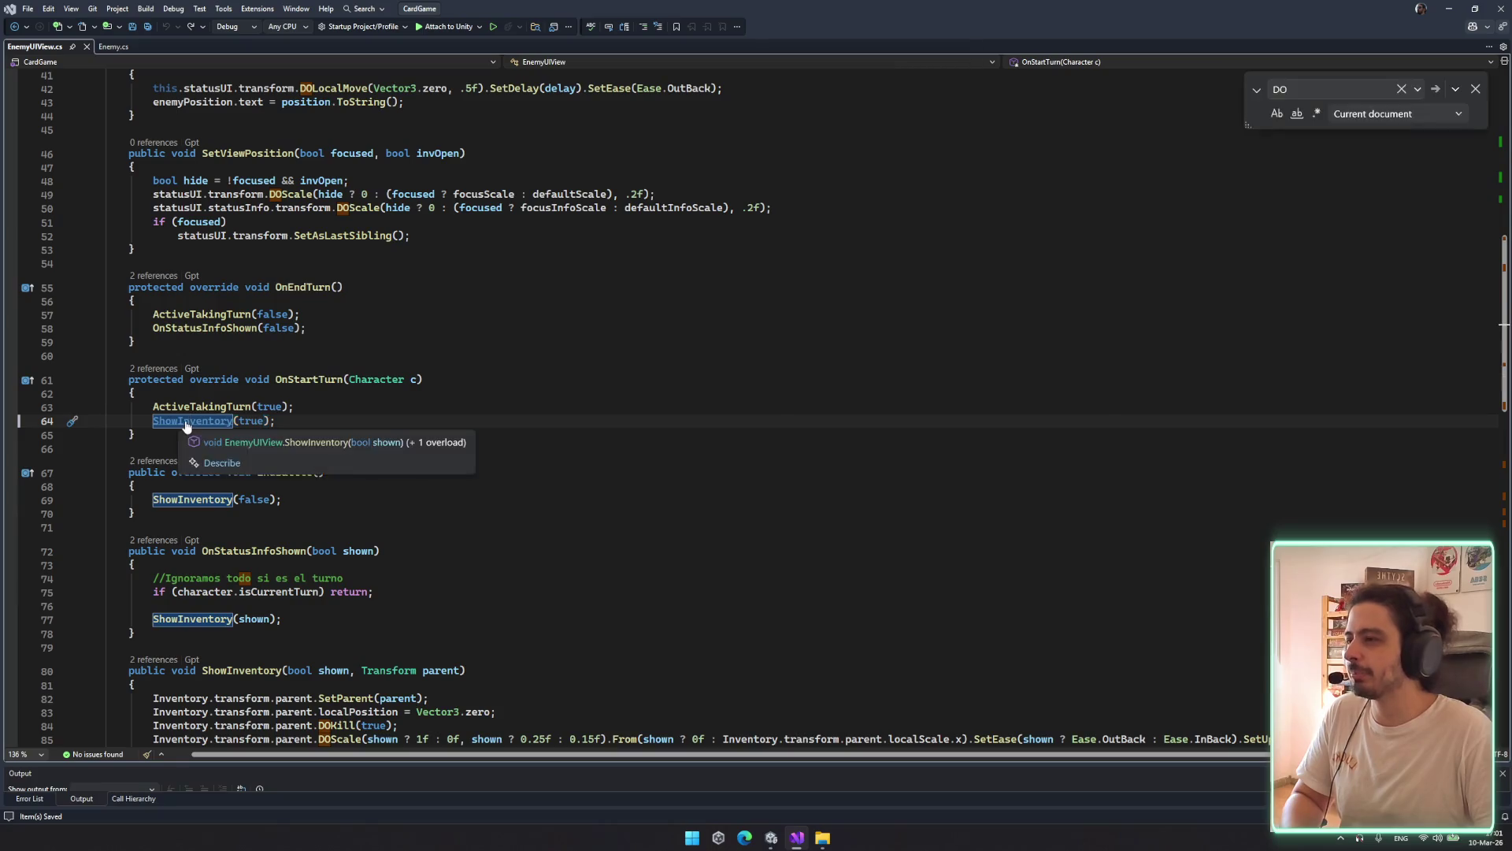
ctrl+click(189, 421)
mouse_move(171, 434)
mouse_down()
mouse_move(519, 448)
mouse_move(522, 434)
mouse_up()
click(222, 446)
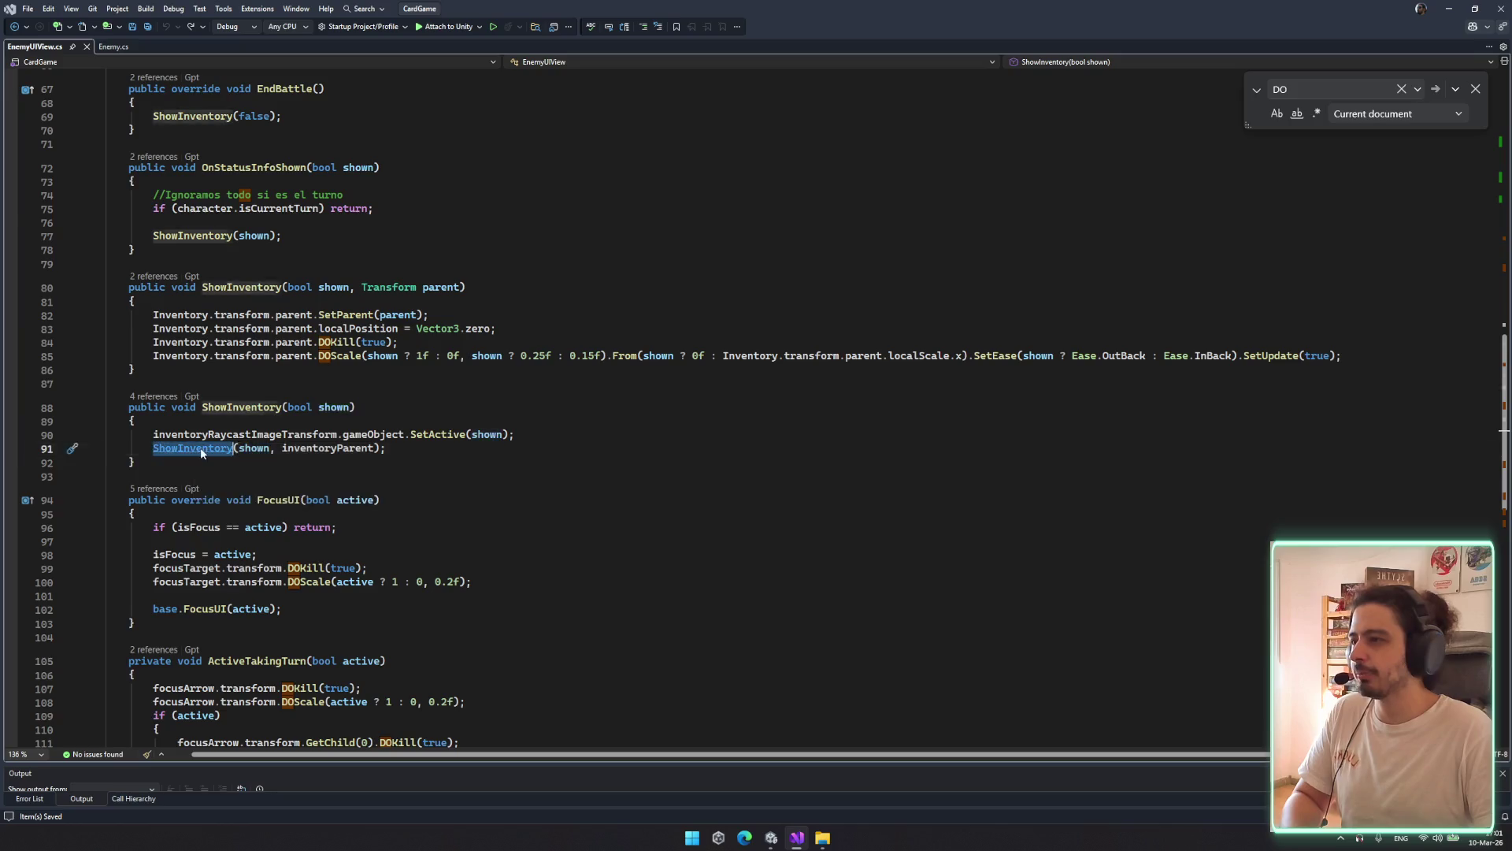
ctrl+click(221, 445)
drag(153, 434, 461, 463)
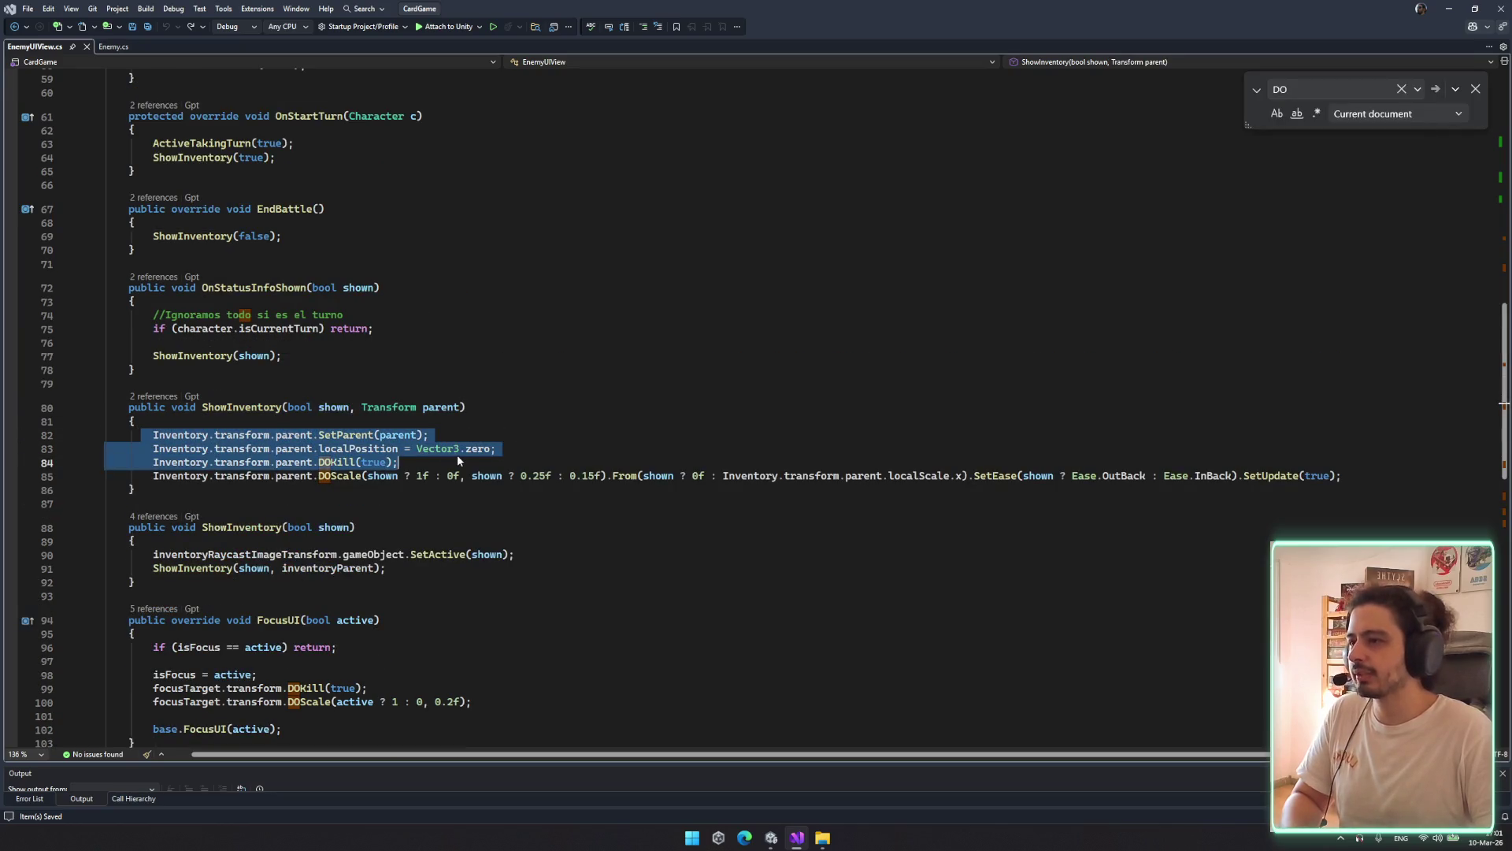
click(429, 476)
scroll(390, 493, down, 9)
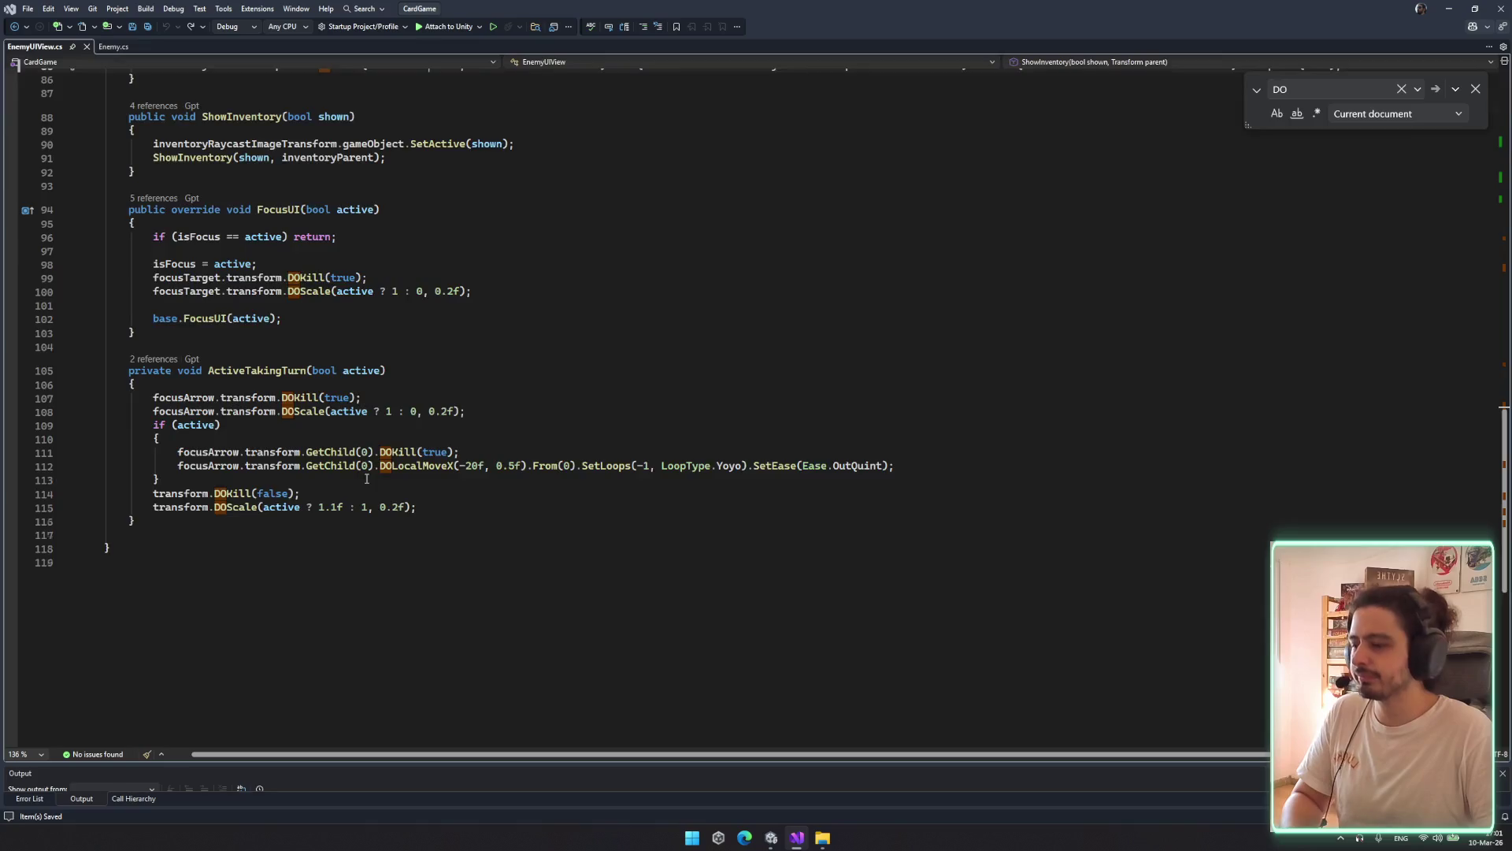
scroll(367, 478, up, 15)
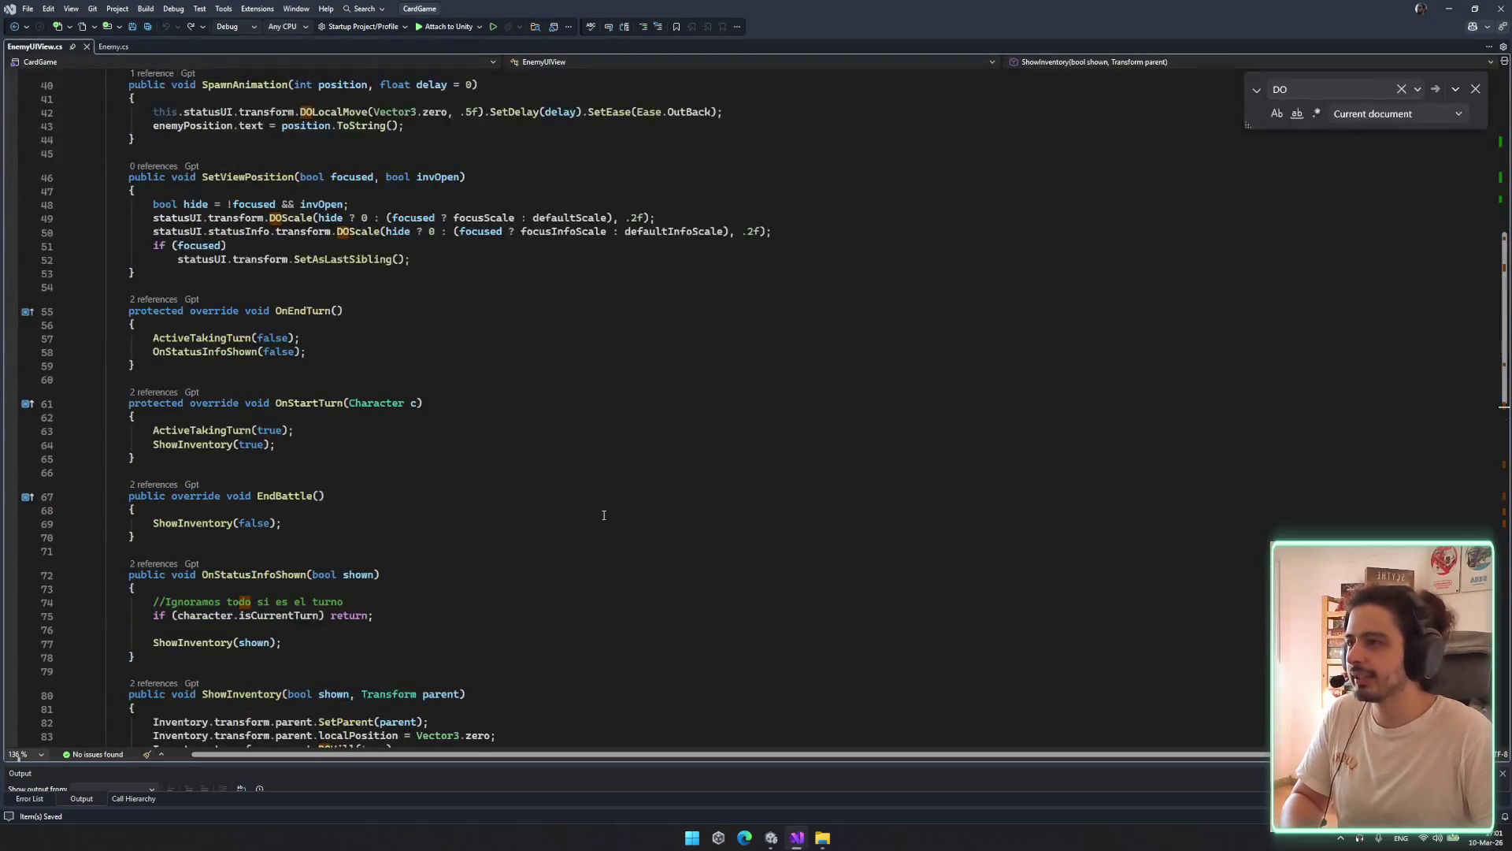
scroll(604, 515, up, 10)
scroll(327, 394, up, 2)
Check the InventoryHover and focusTarget field declarations and glance at Enemy.cs
click(366, 395)
click(376, 326)
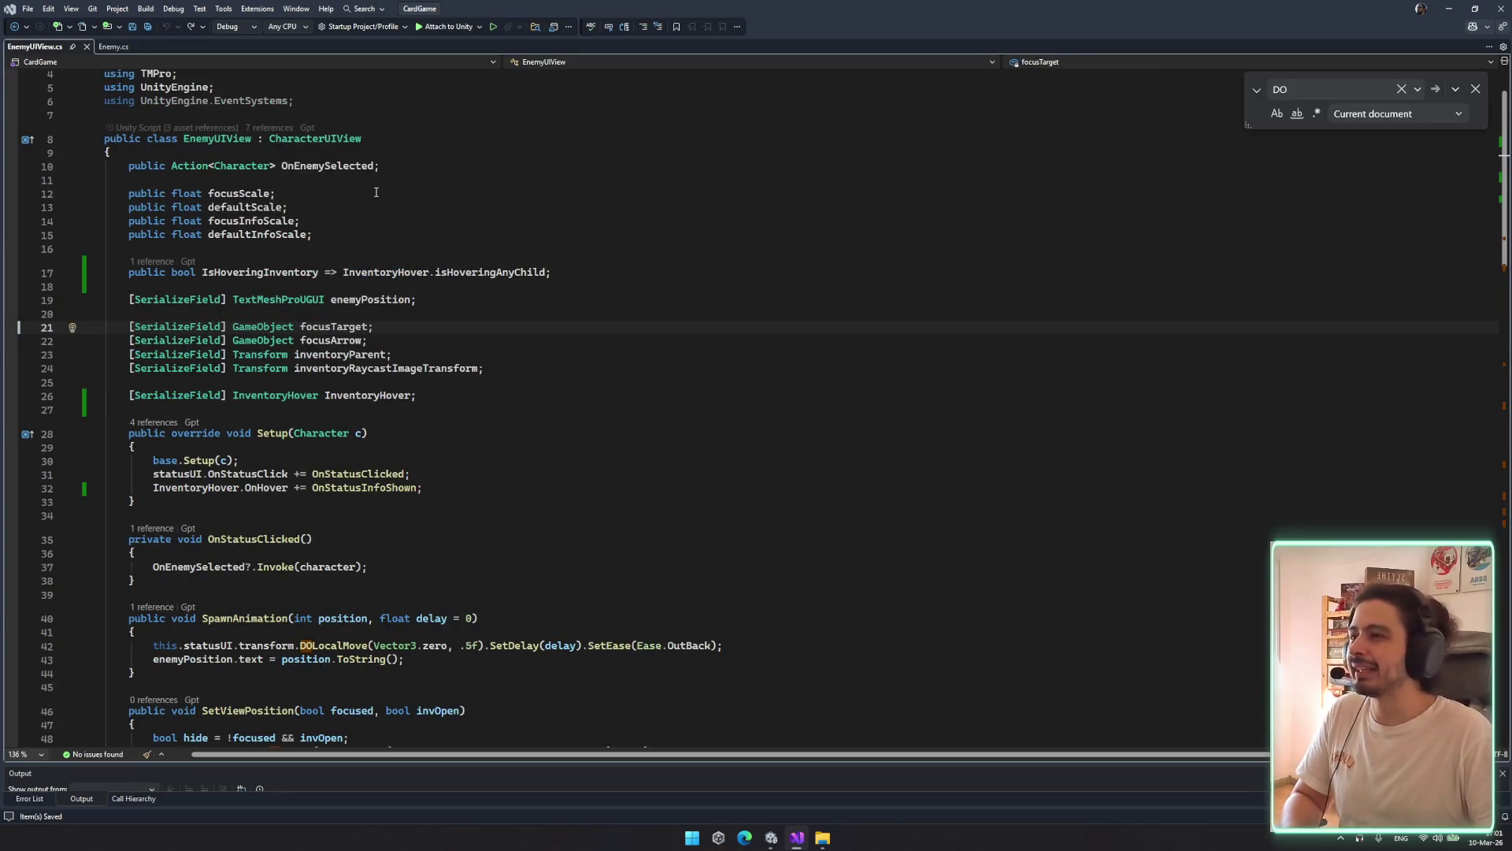
click(109, 47)
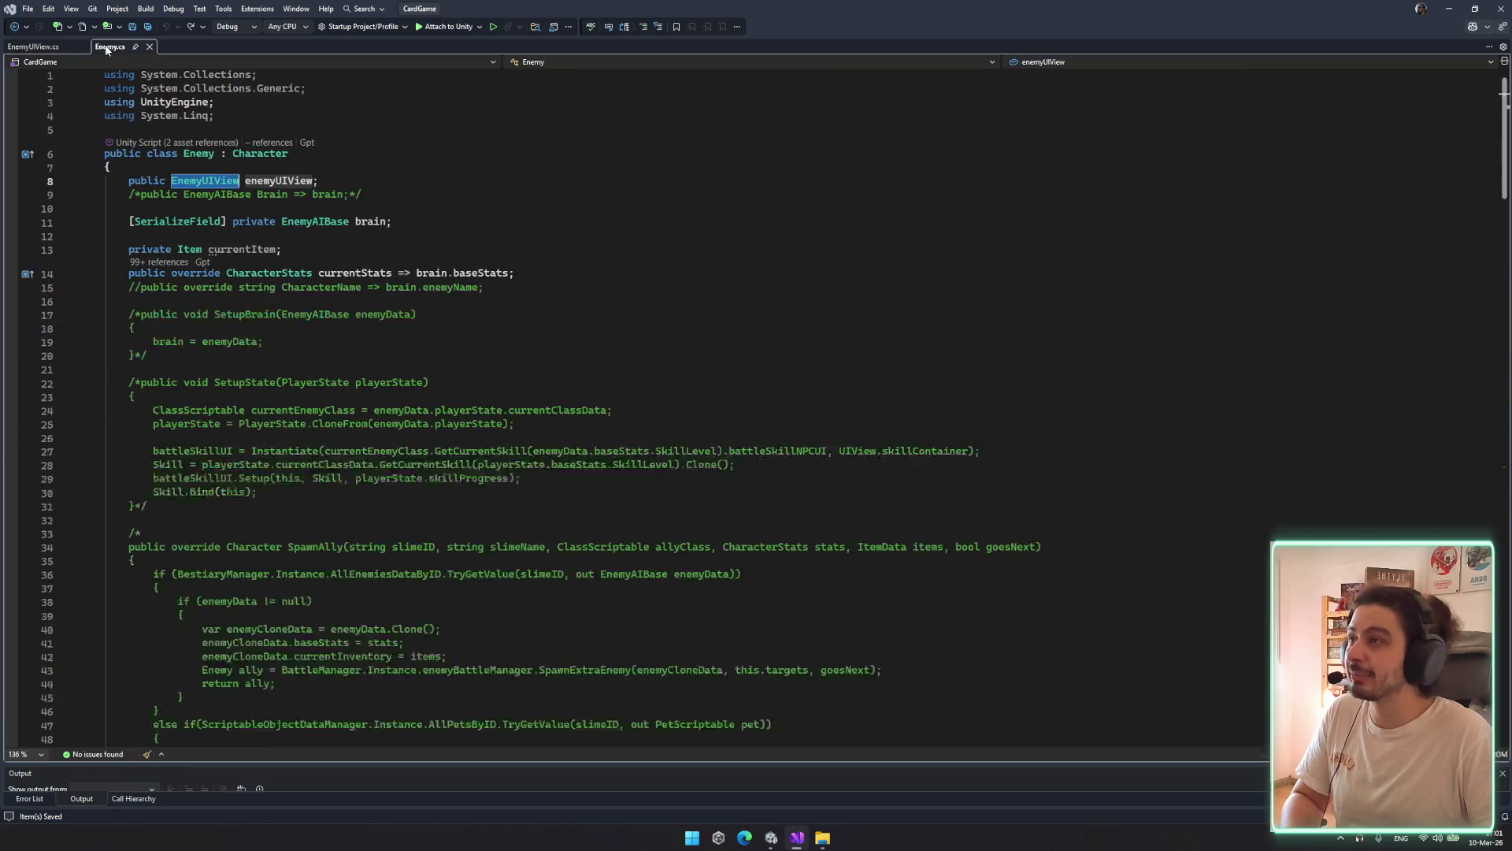
click(35, 48)
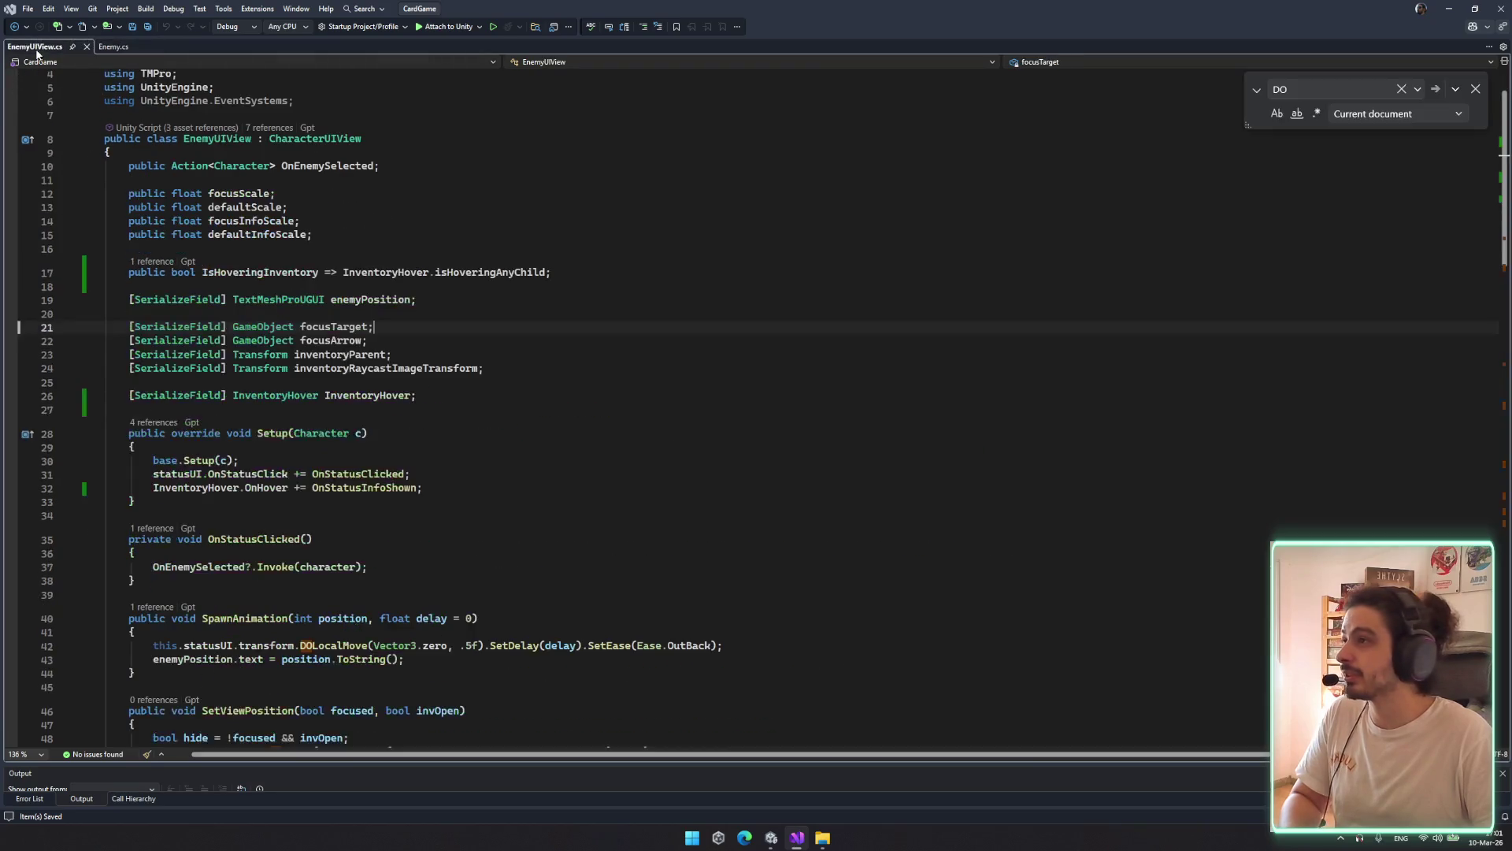
Clear Unity's Hierarchy search filter, then put the caret on ShowInventory's 0.25f scale value
click(769, 831)
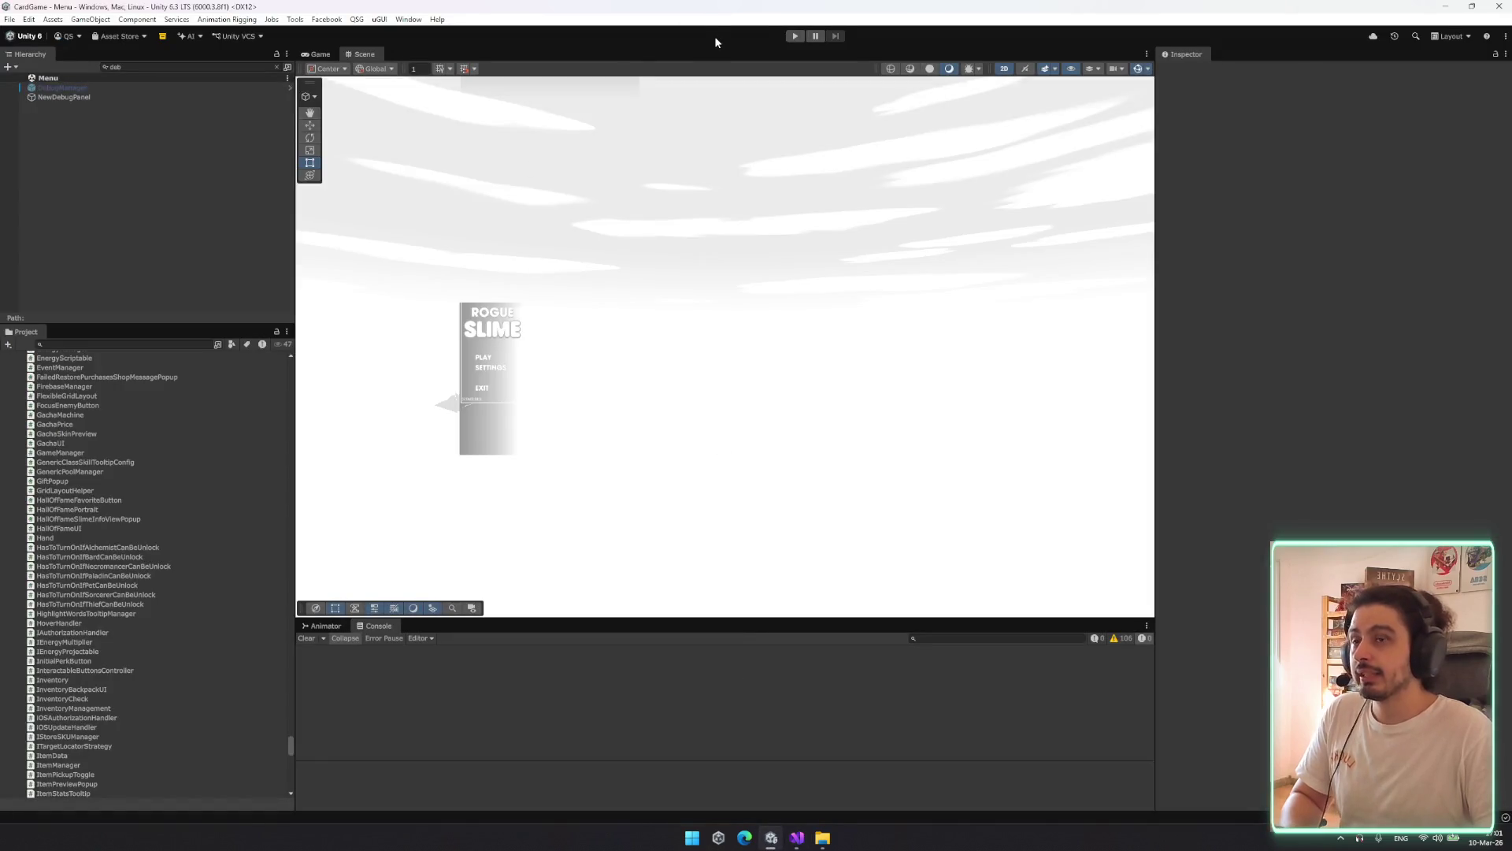
click(277, 67)
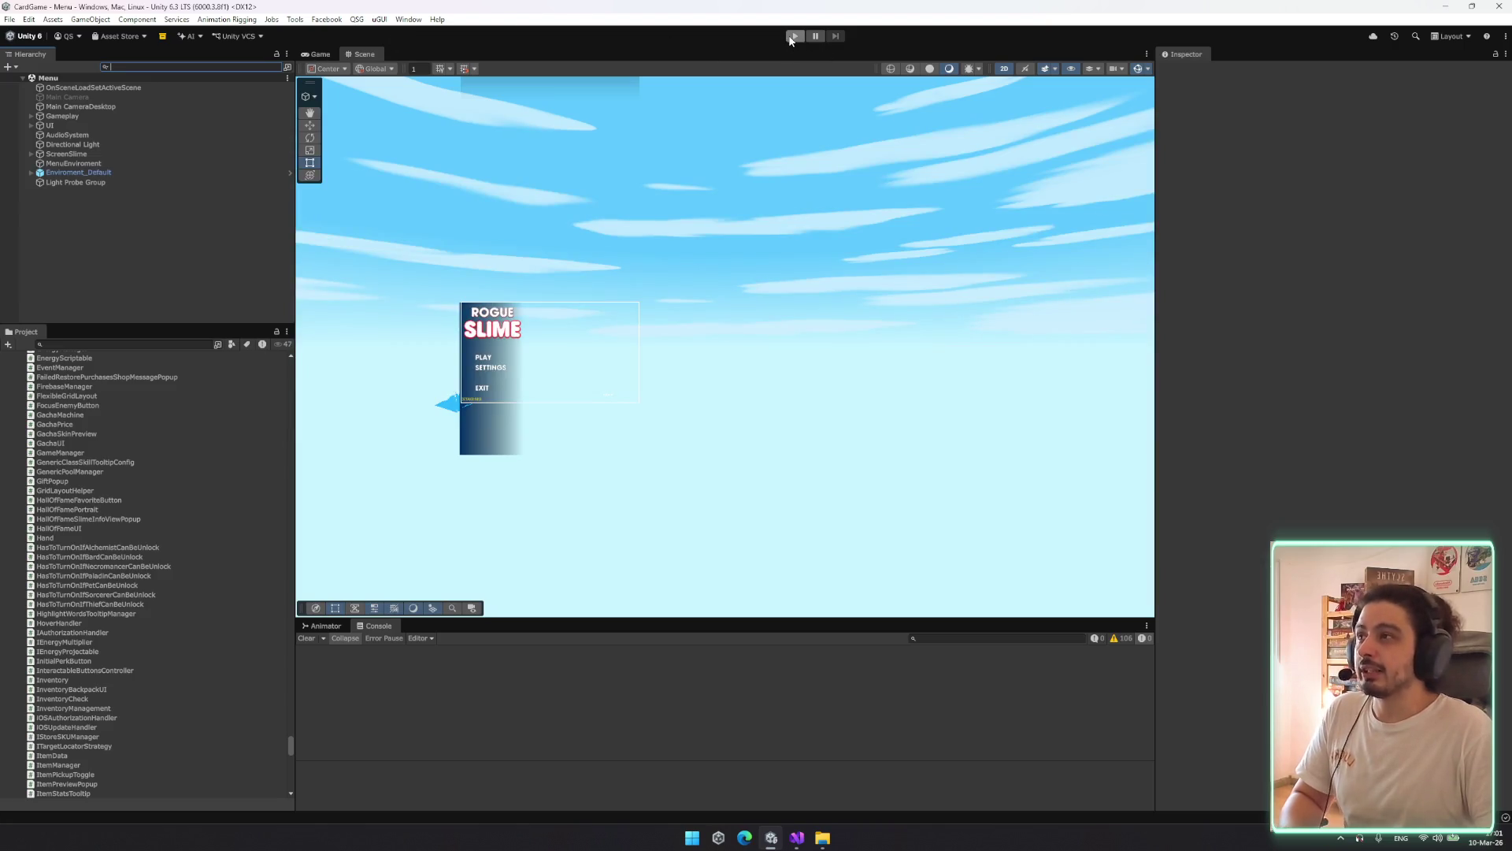
click(798, 840)
scroll(696, 488, down, 15)
scroll(696, 488, up, 4)
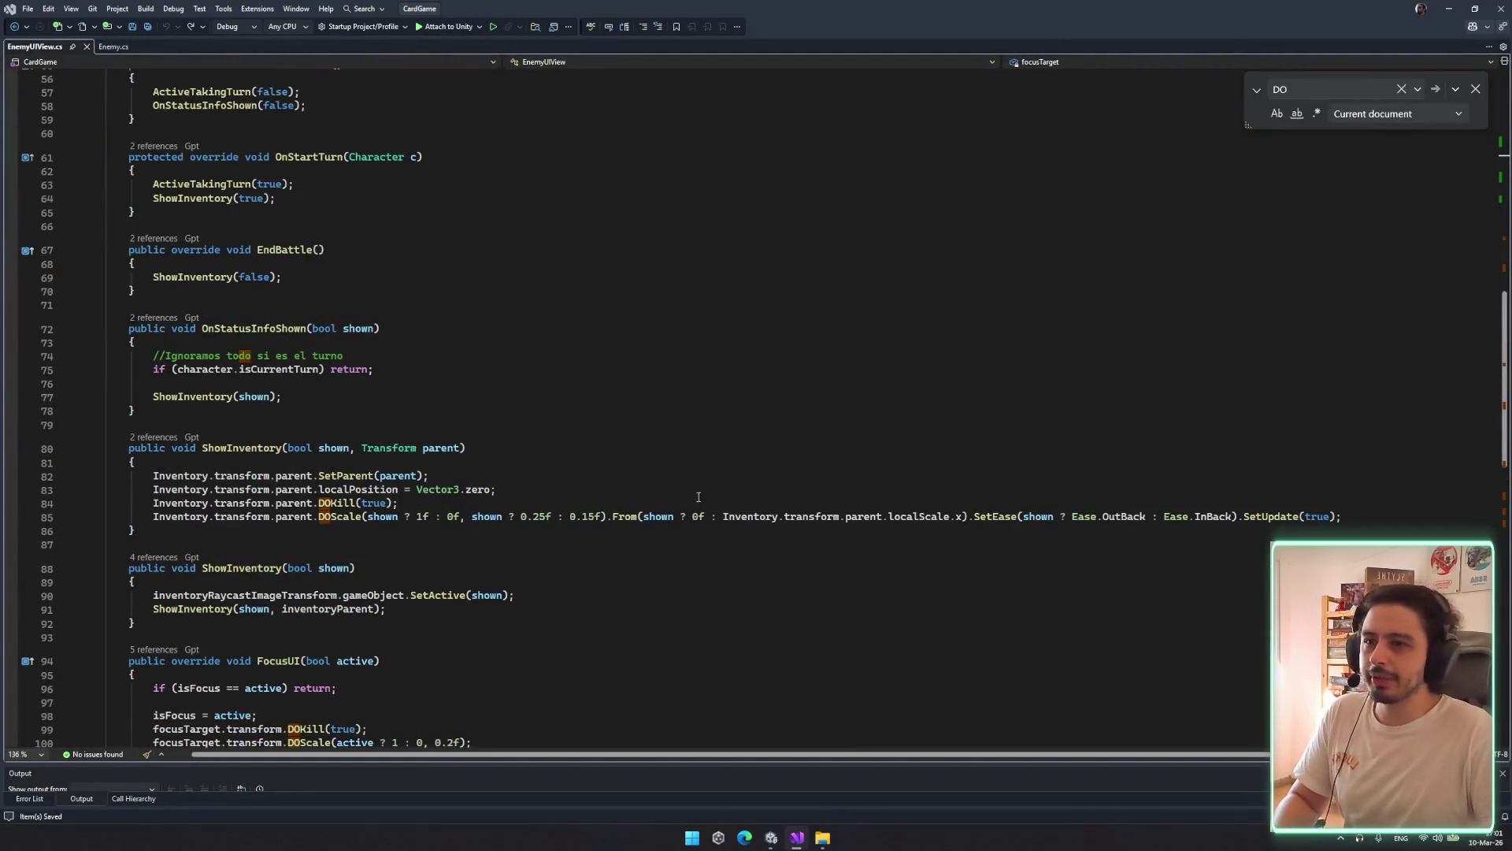
click(595, 517)
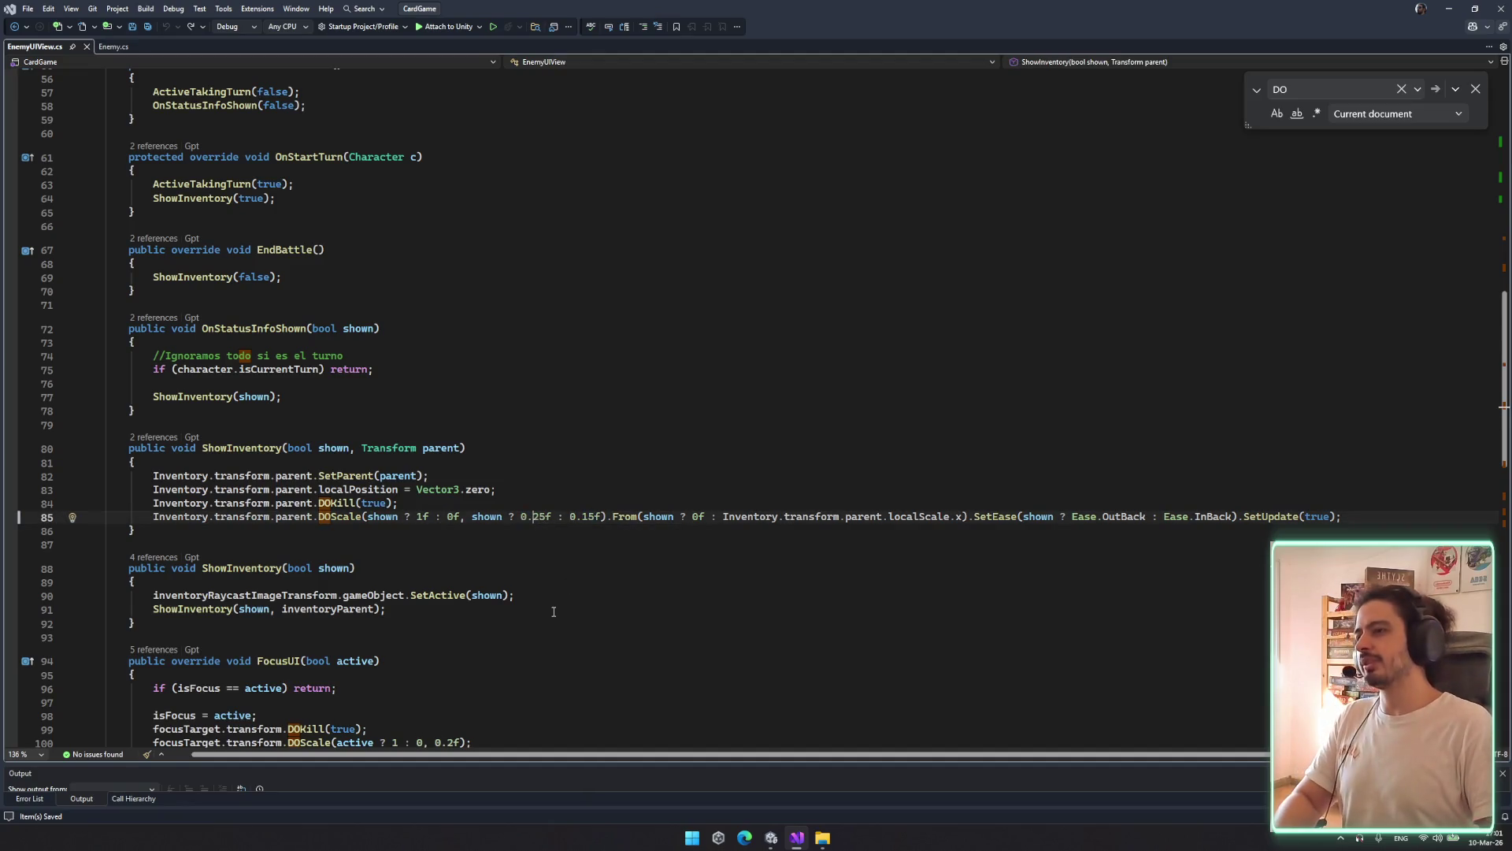
Change ShowInventory's shown DOScale value to 10.25f and save EnemyUIView.cs
key(Delete)
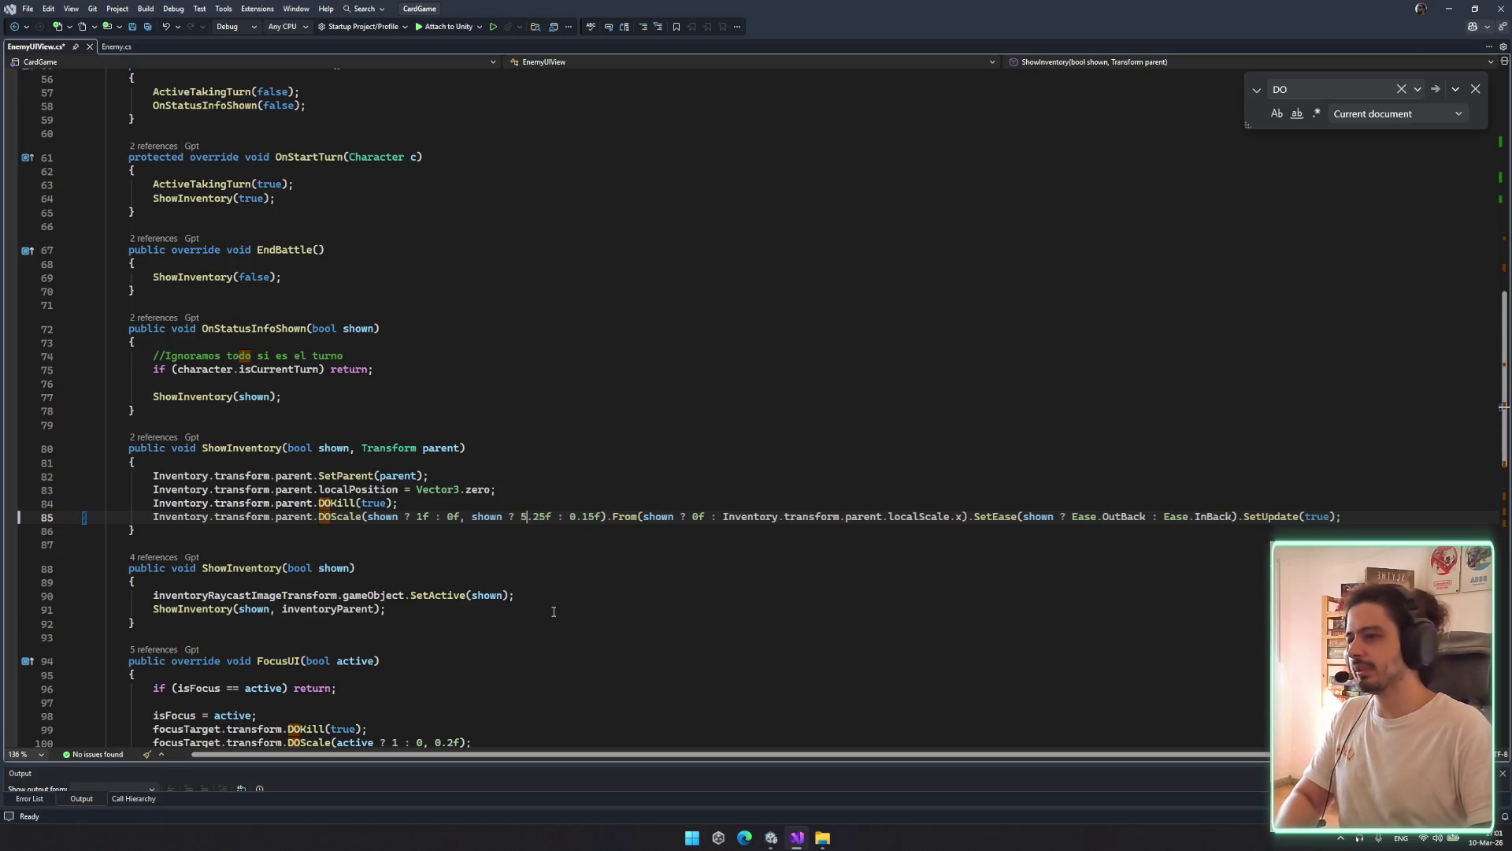
text(10)
scroll(536, 552, down, 2)
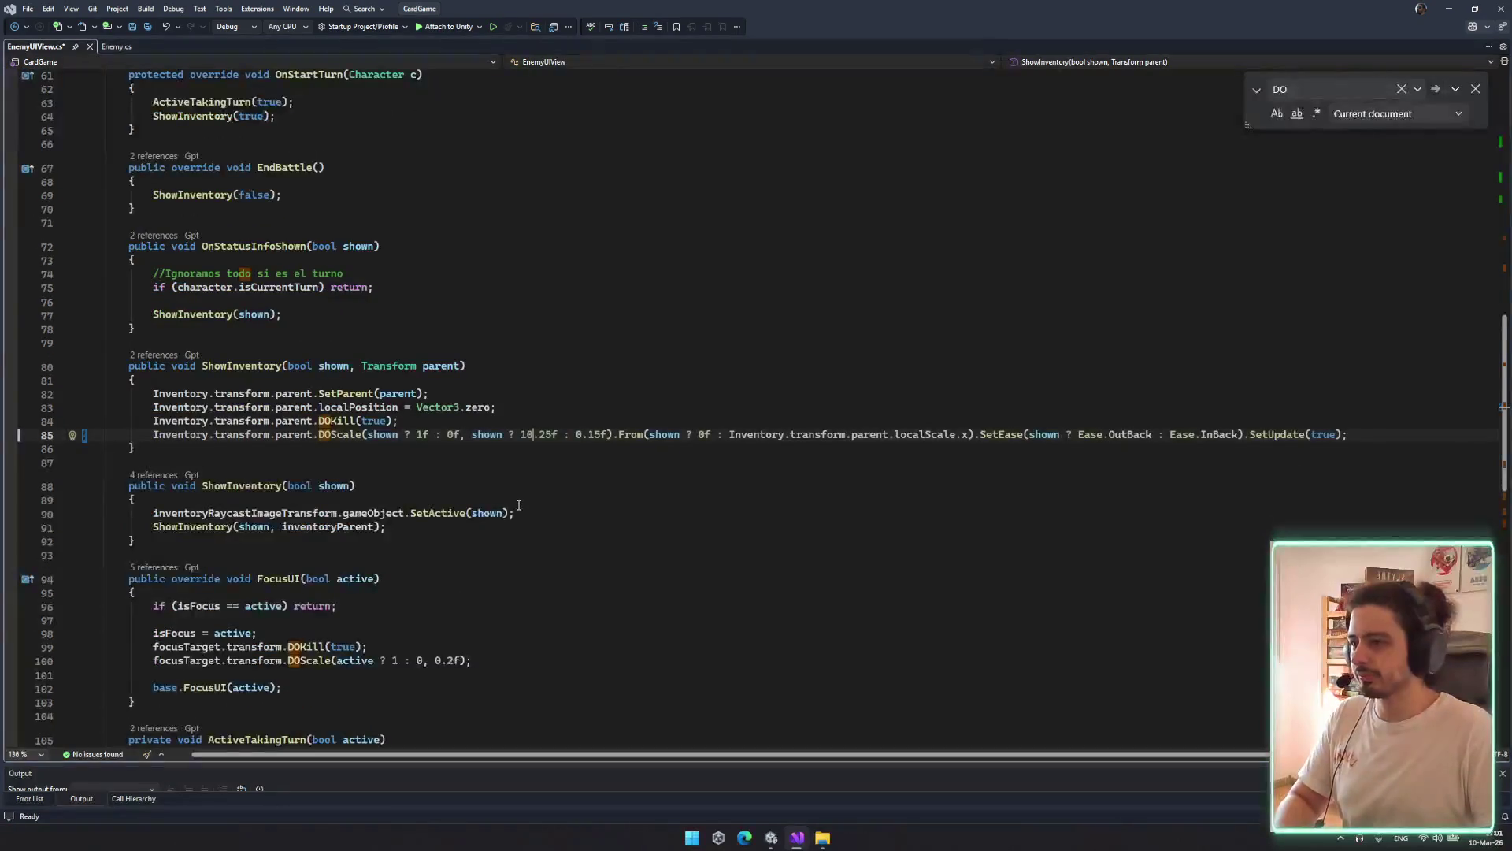
scroll(522, 508, down, 6)
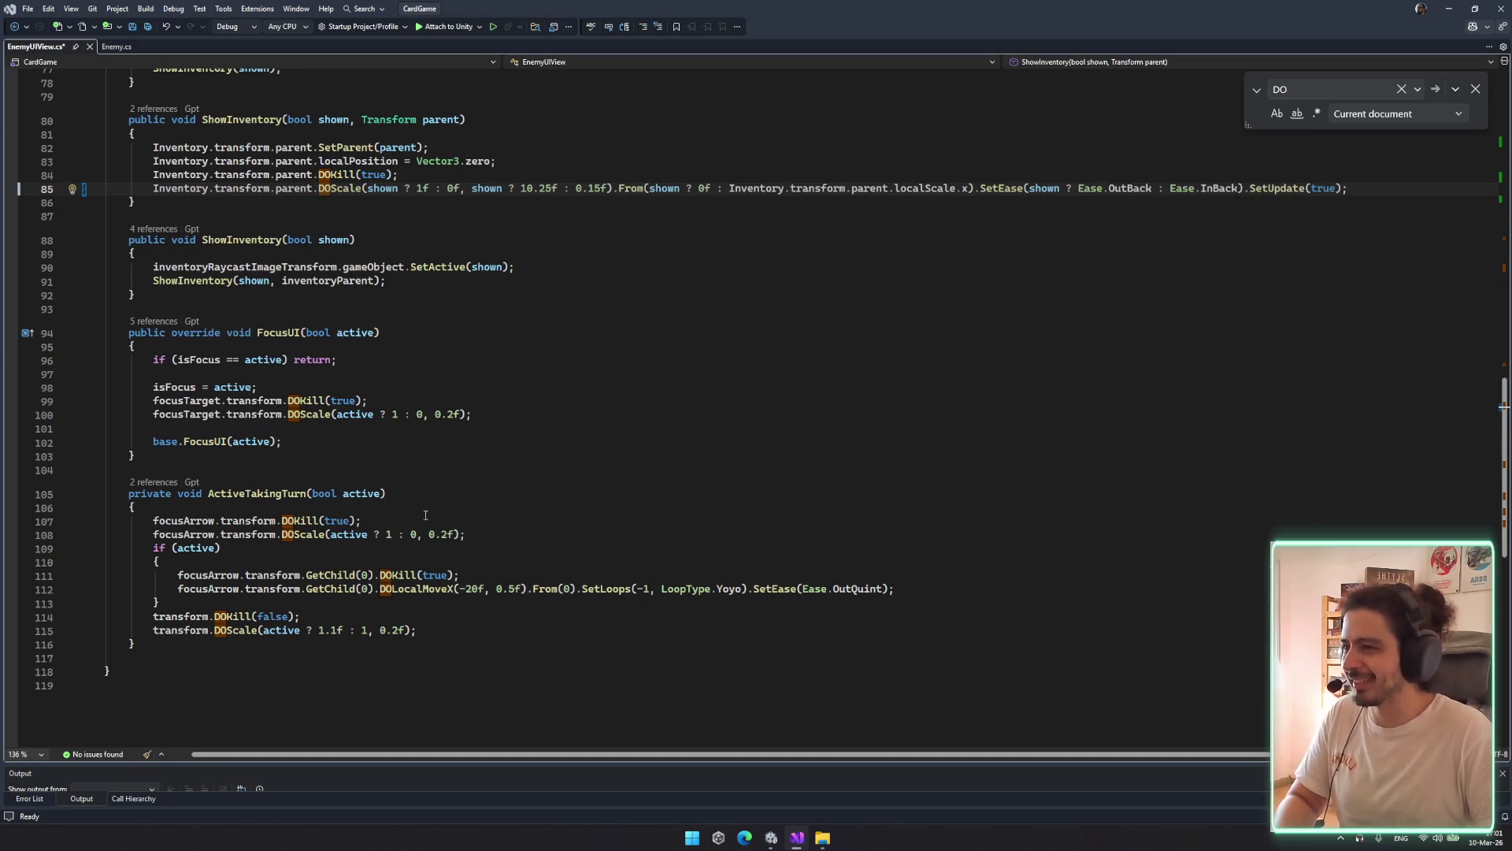
scroll(395, 413, up, 12)
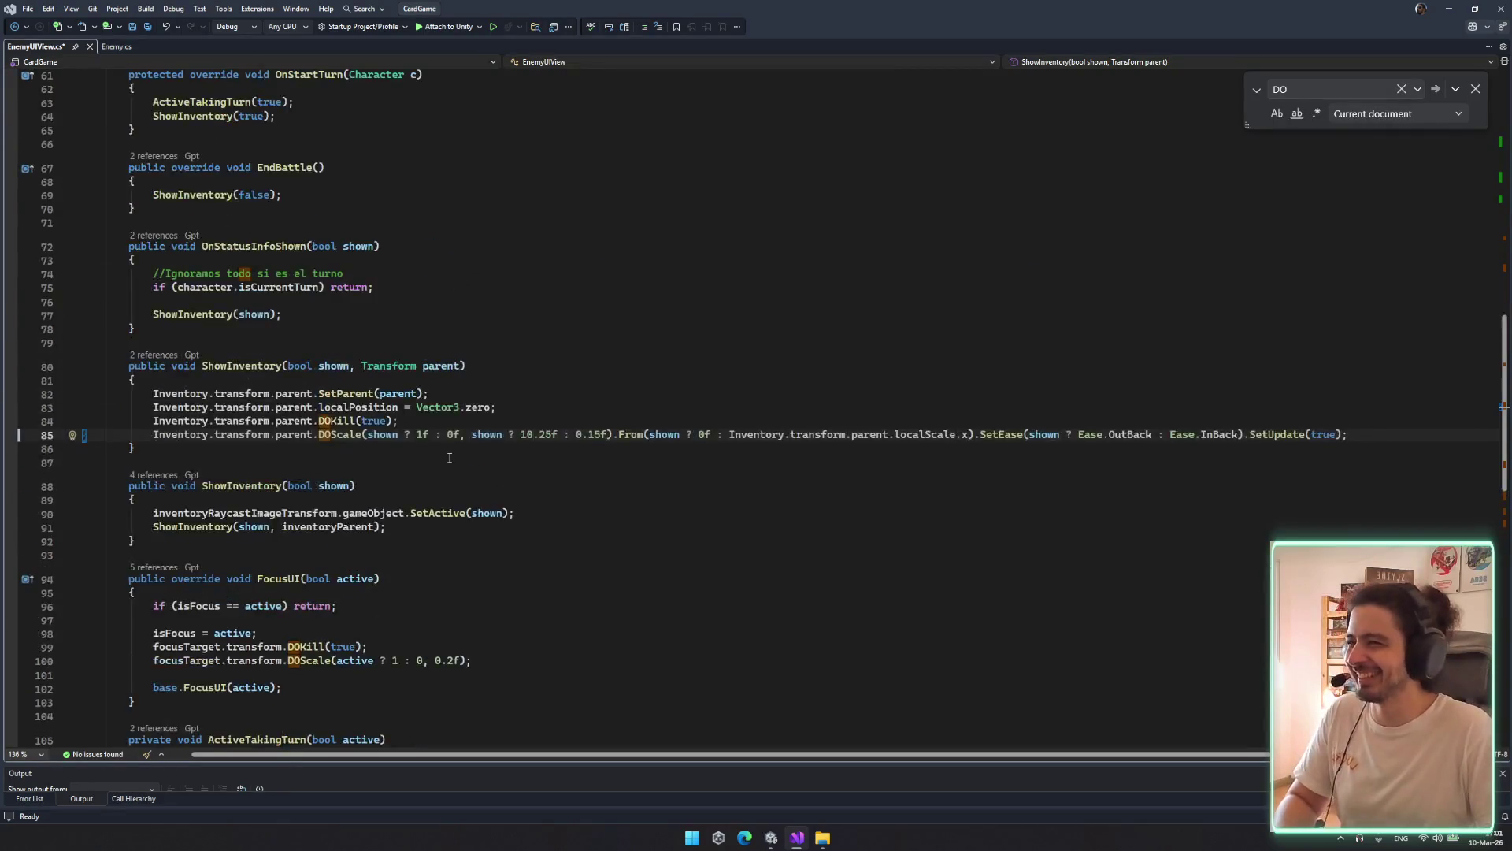
scroll(485, 271, up, 6)
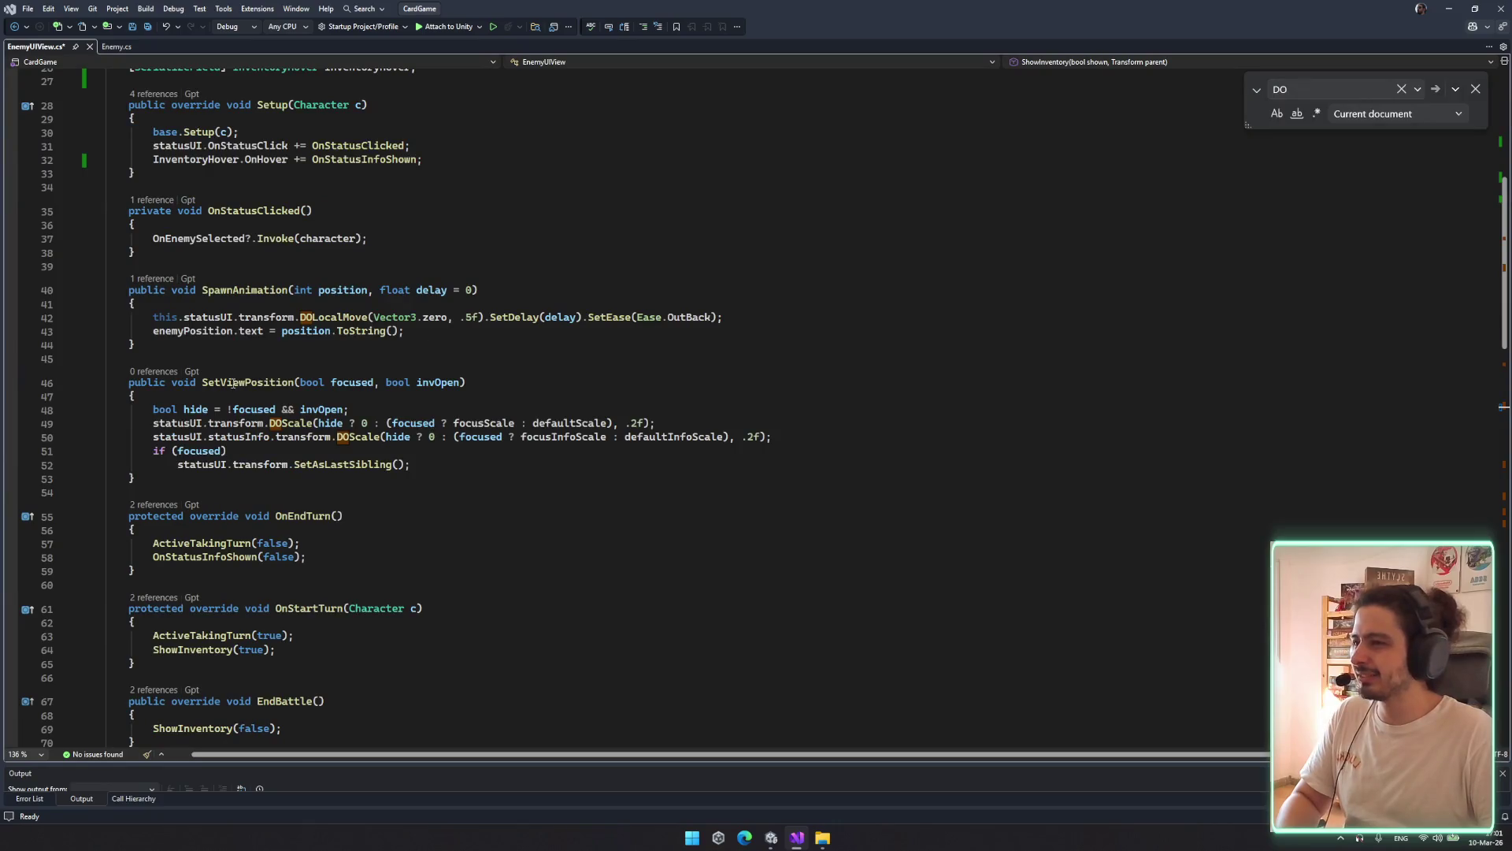
scroll(235, 404, down, 11)
key(ctrl+s)
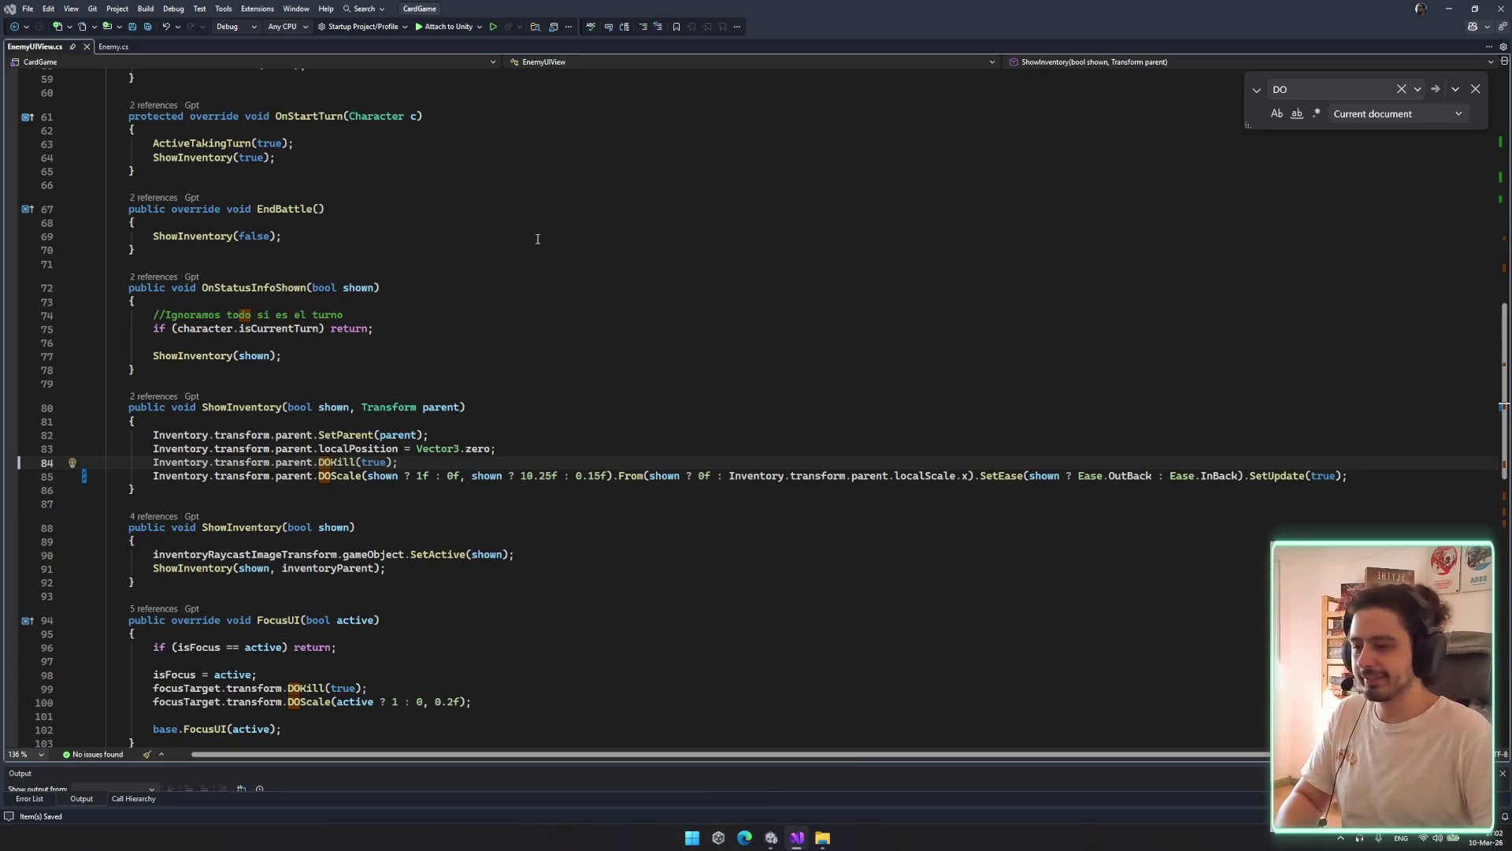
key(alt+Tab)
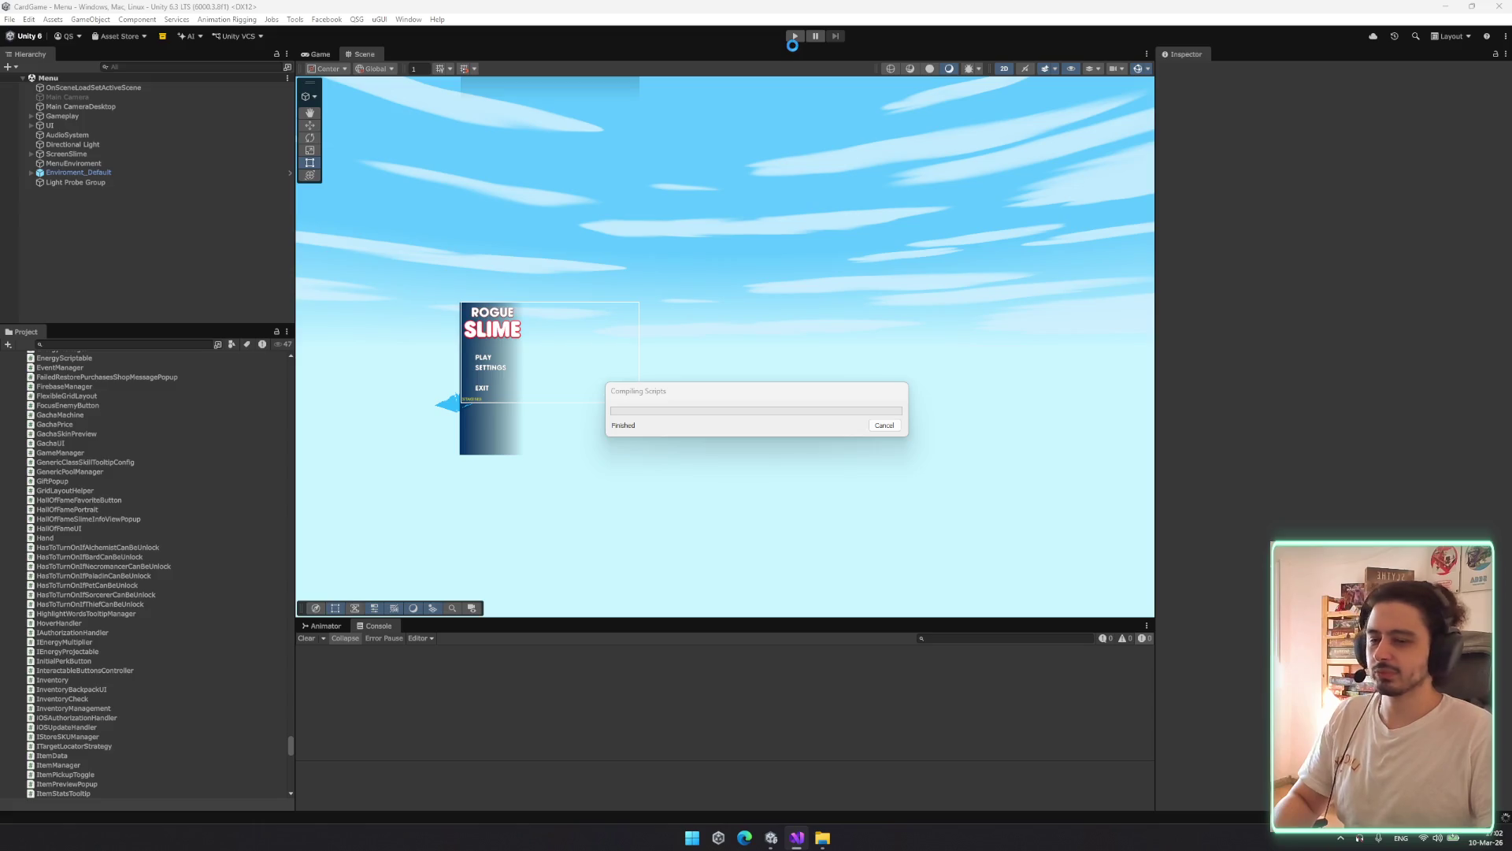
Once scripts recompile, enter Play mode so the game loads into the Menu scene
click(796, 36)
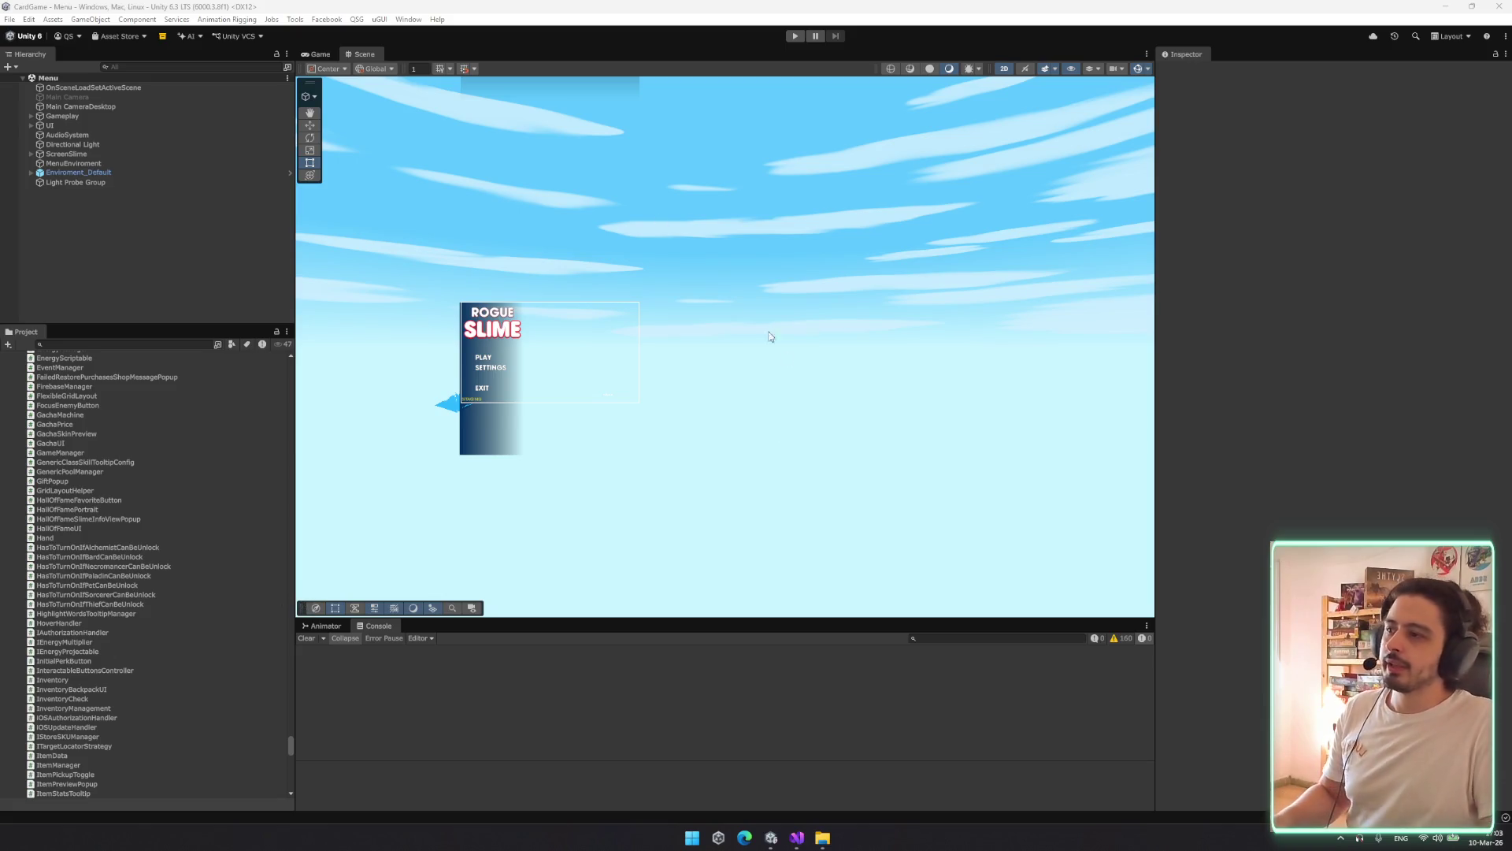
click(797, 837)
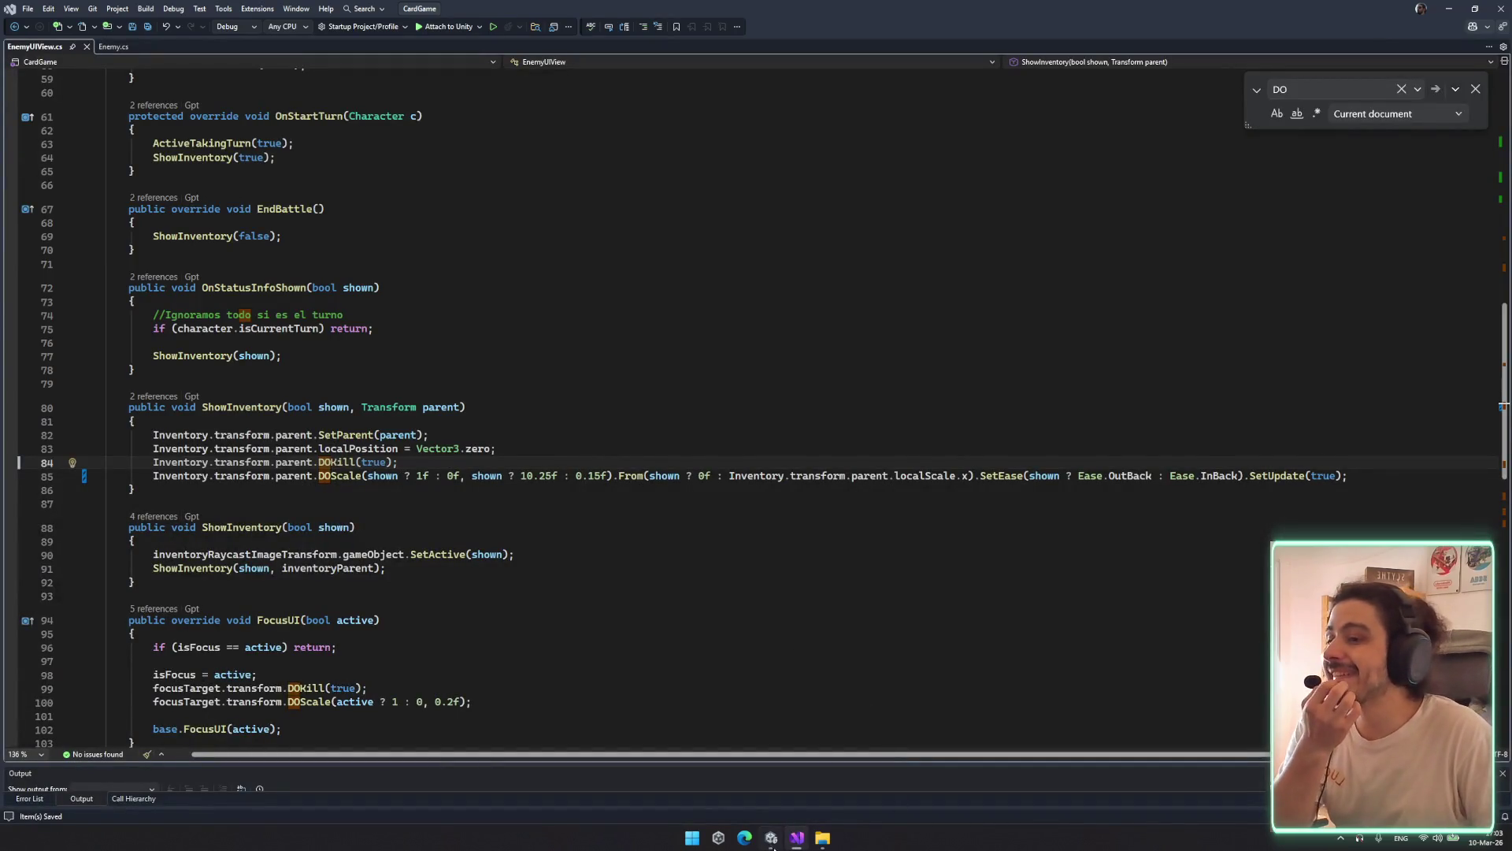
key(alt+Tab)
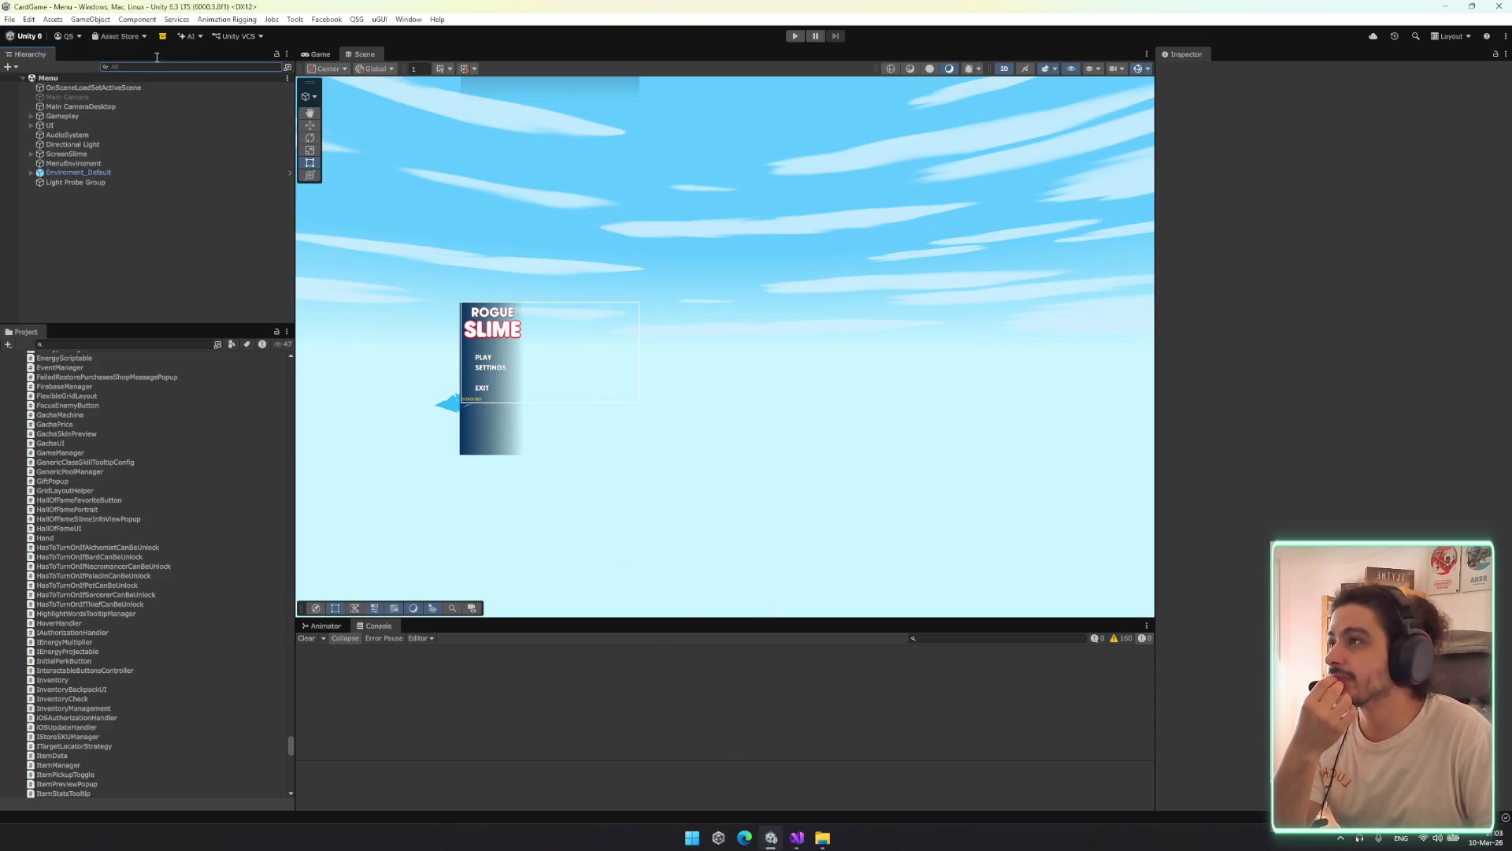
click(798, 835)
scroll(234, 344, up, 10)
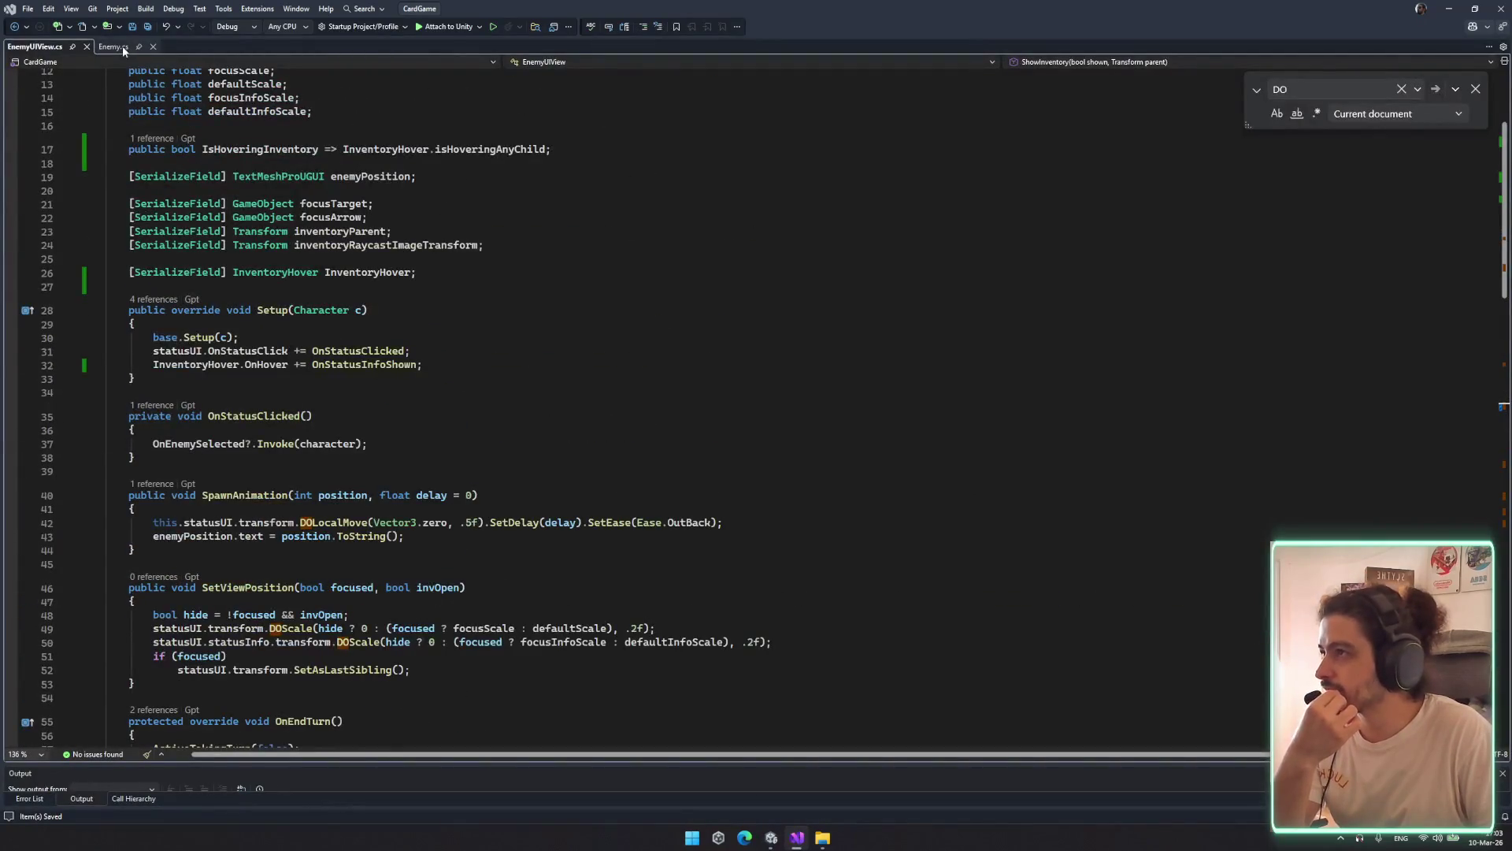
click(771, 837)
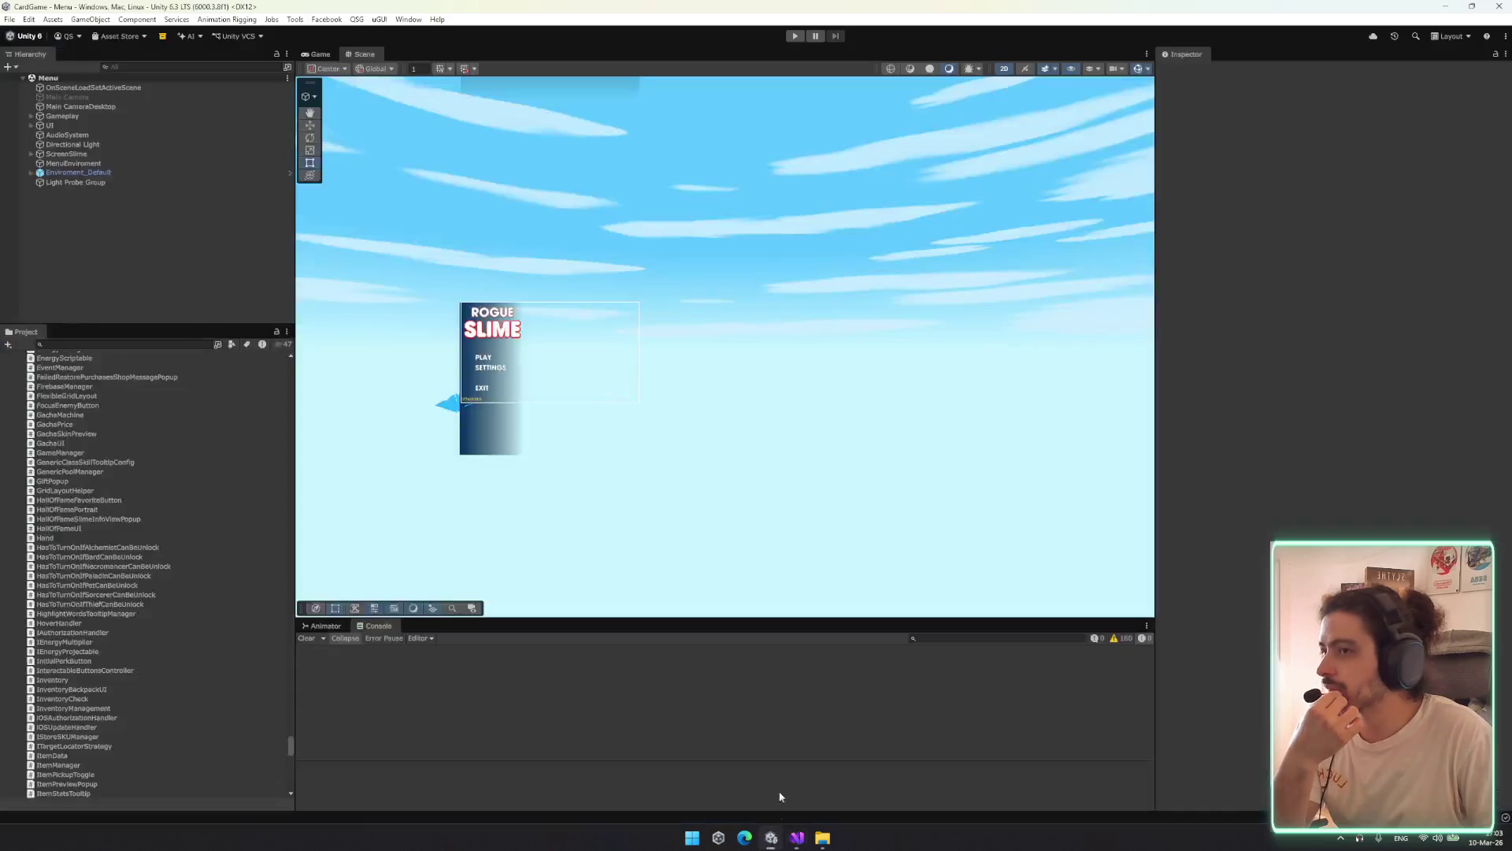
click(794, 35)
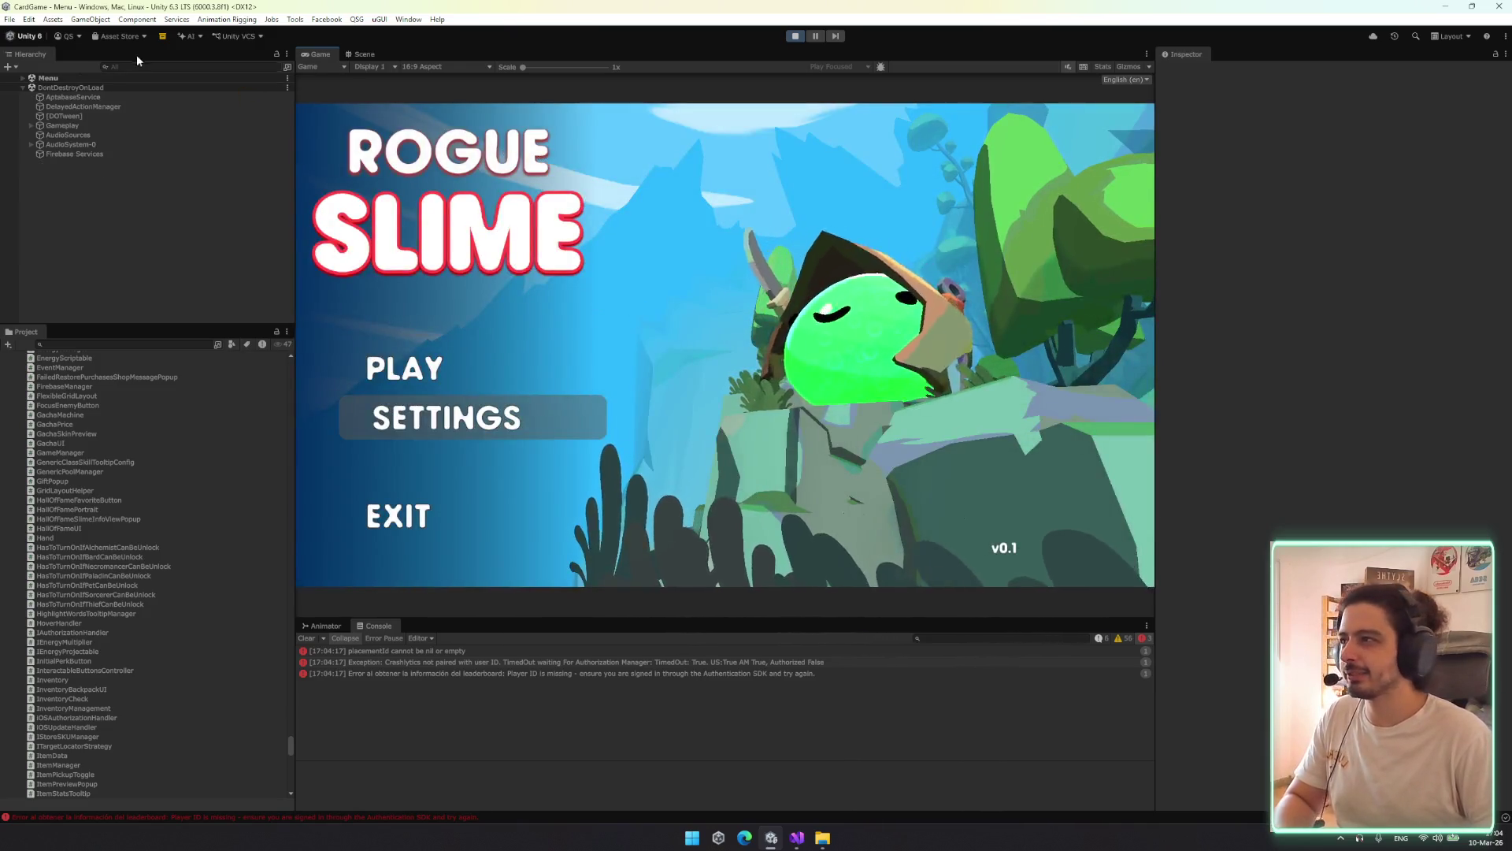
Filter the Hierarchy for 'debug', deactivate DebugManager, and target the third enemy
click(140, 67)
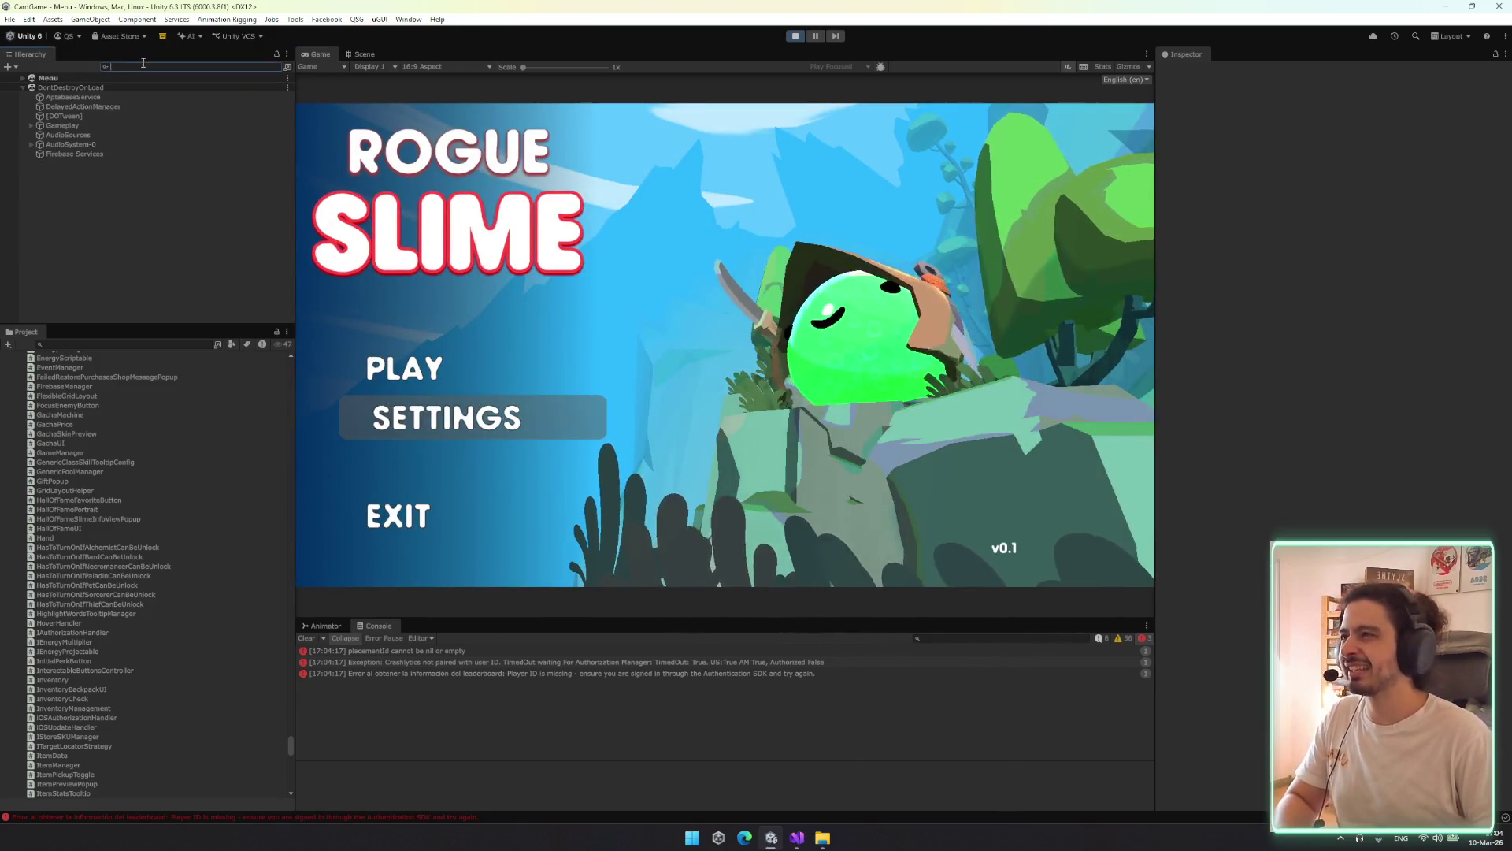
text(debug)
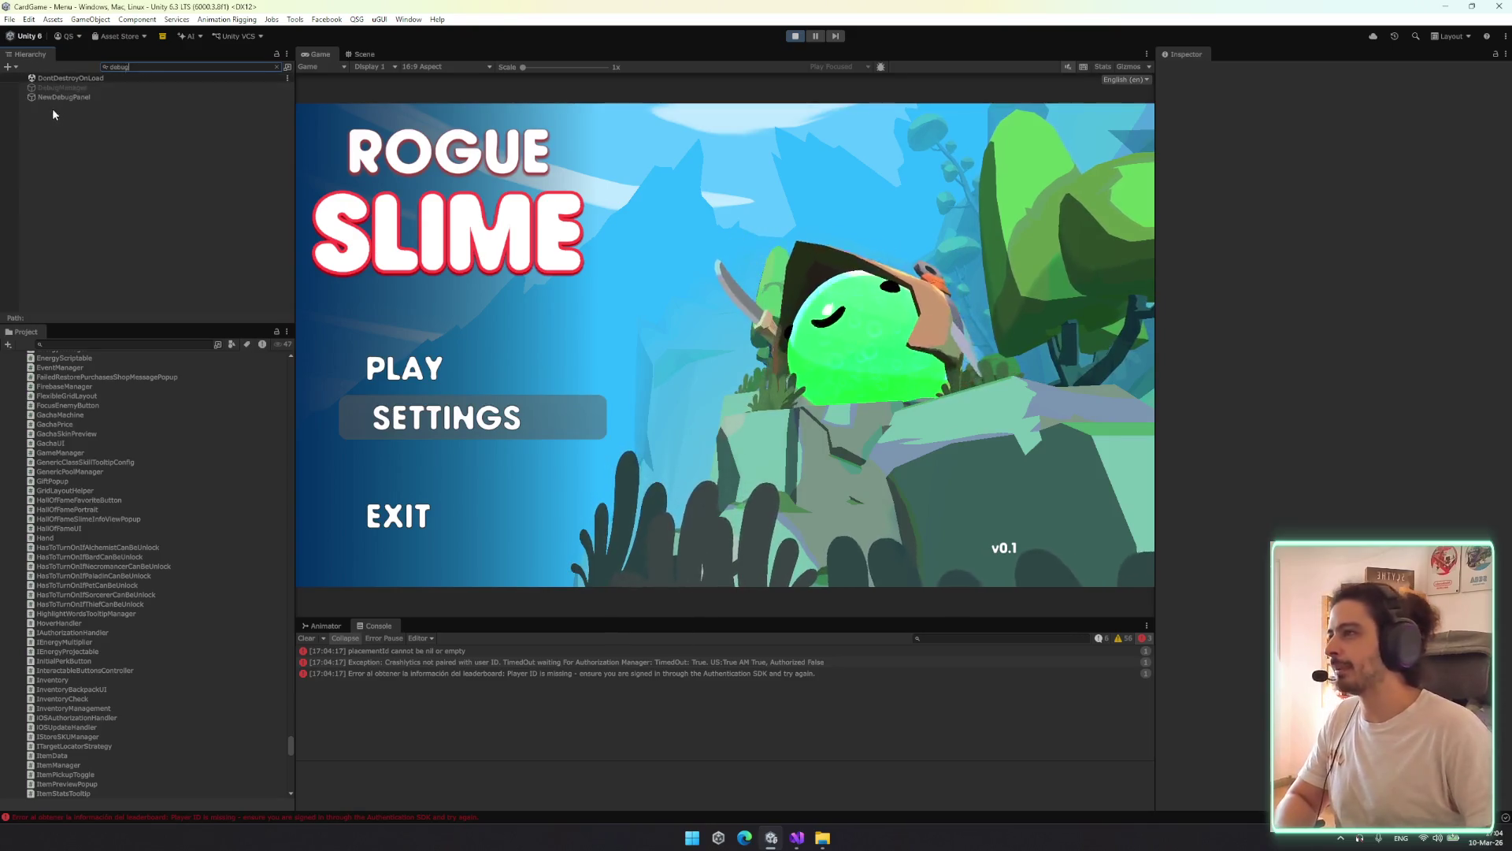
click(55, 88)
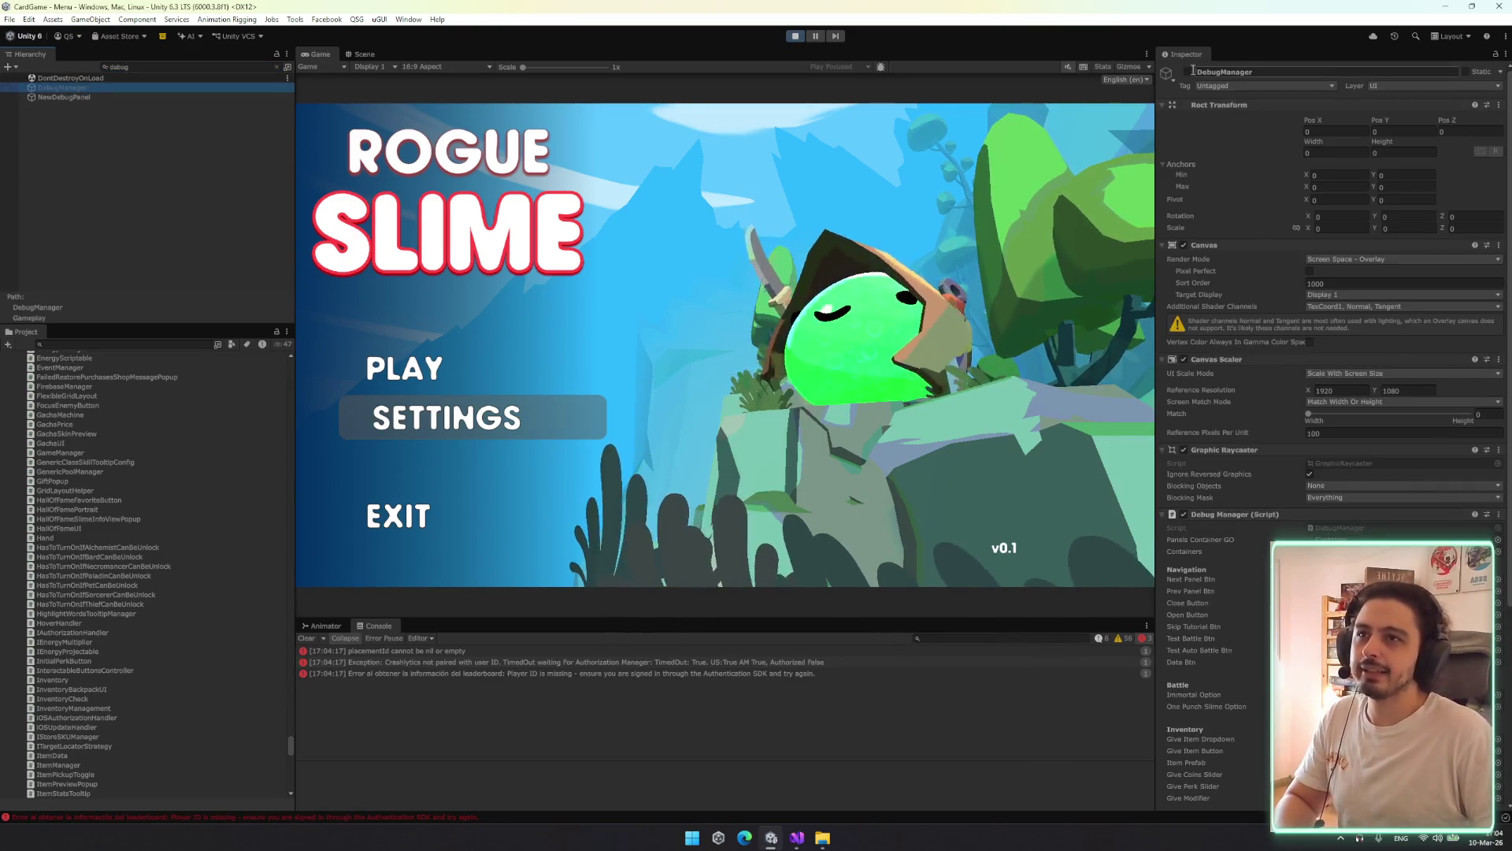
click(1188, 71)
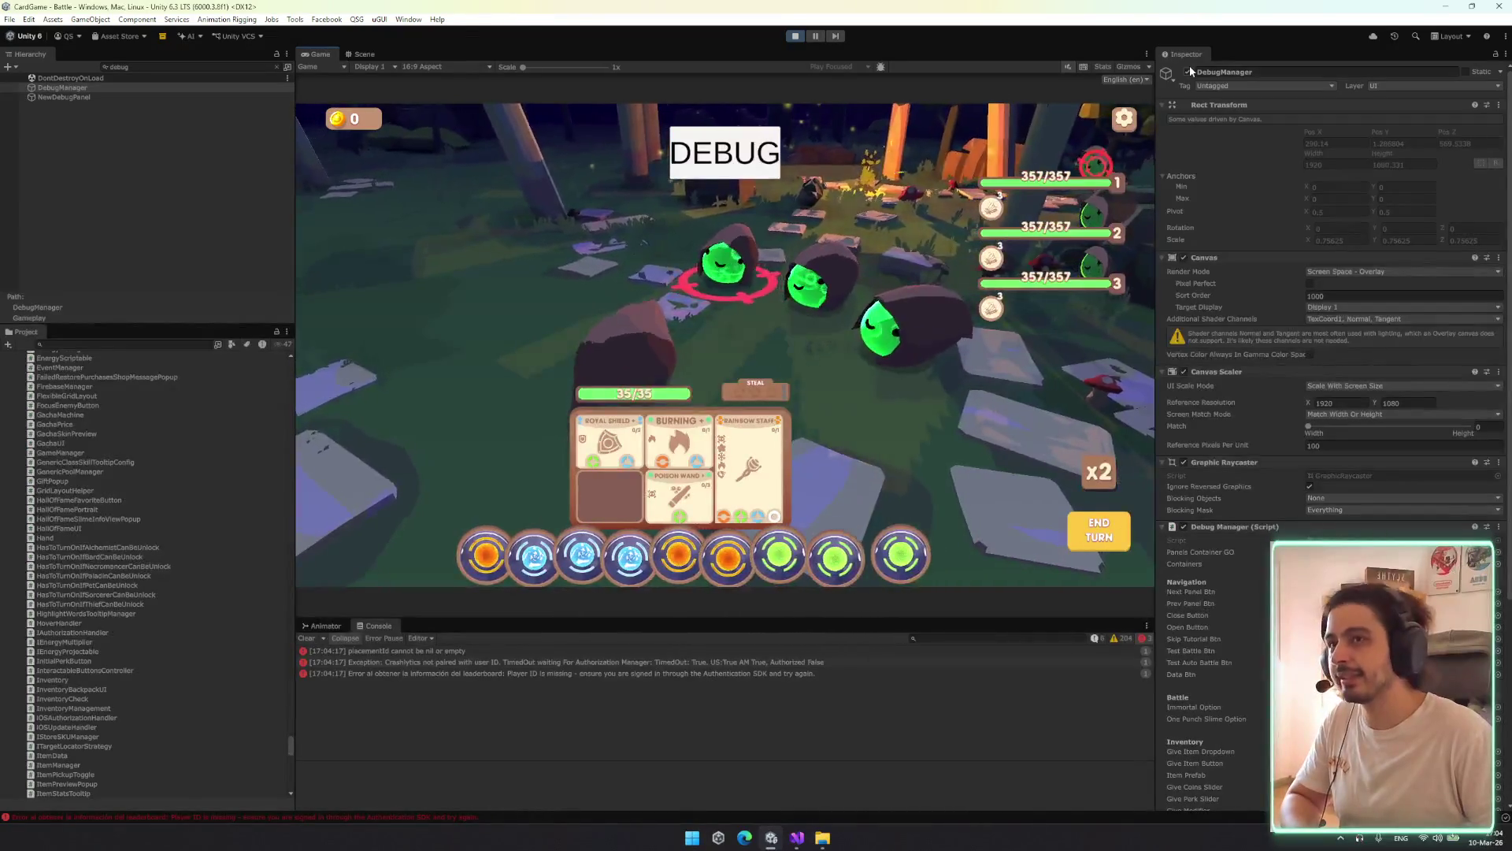
click(1189, 71)
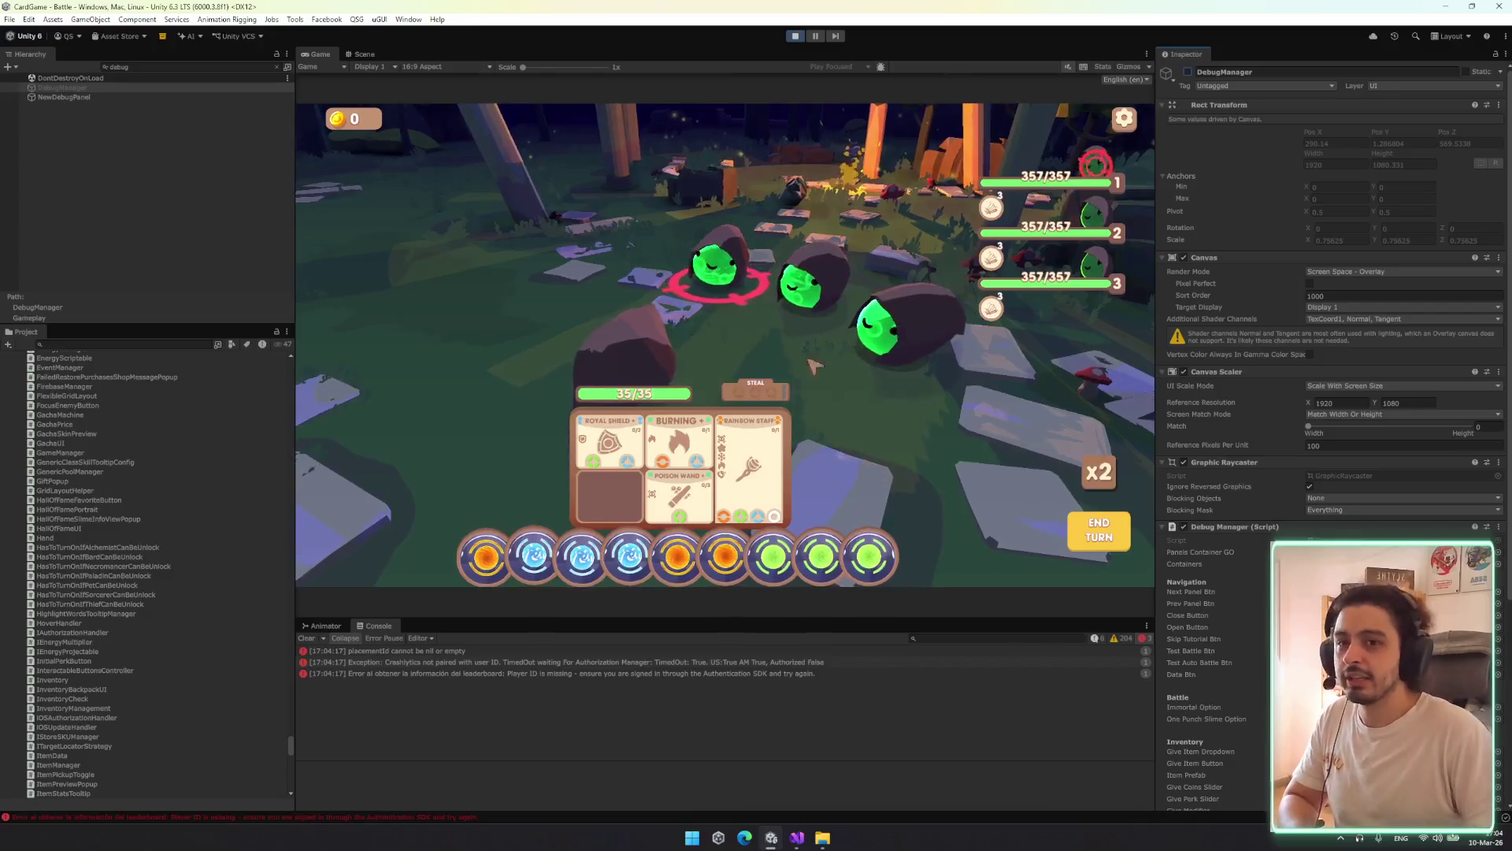
click(1050, 291)
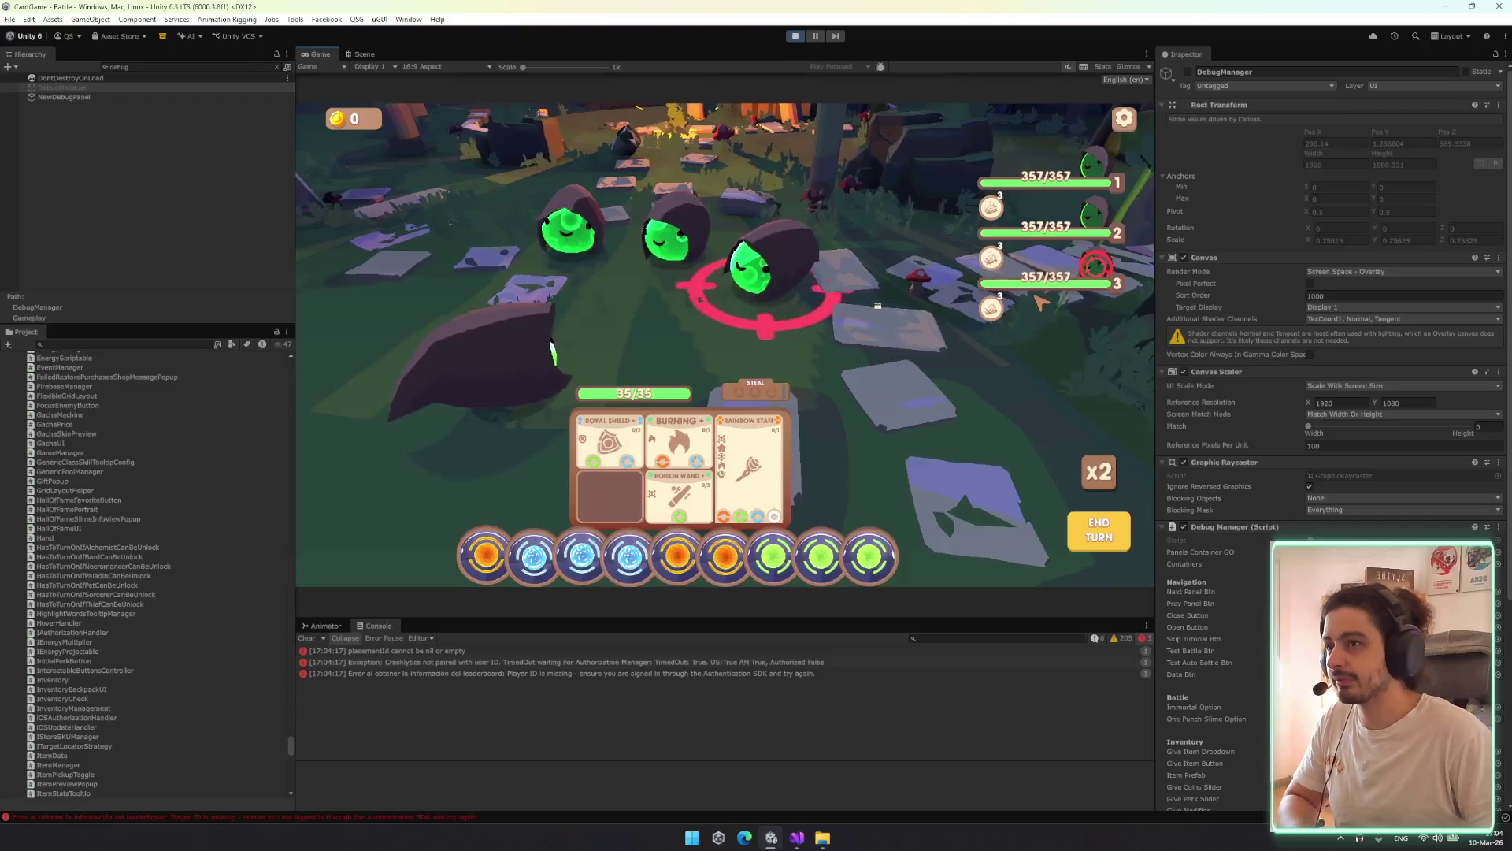
mouse_move(1028, 293)
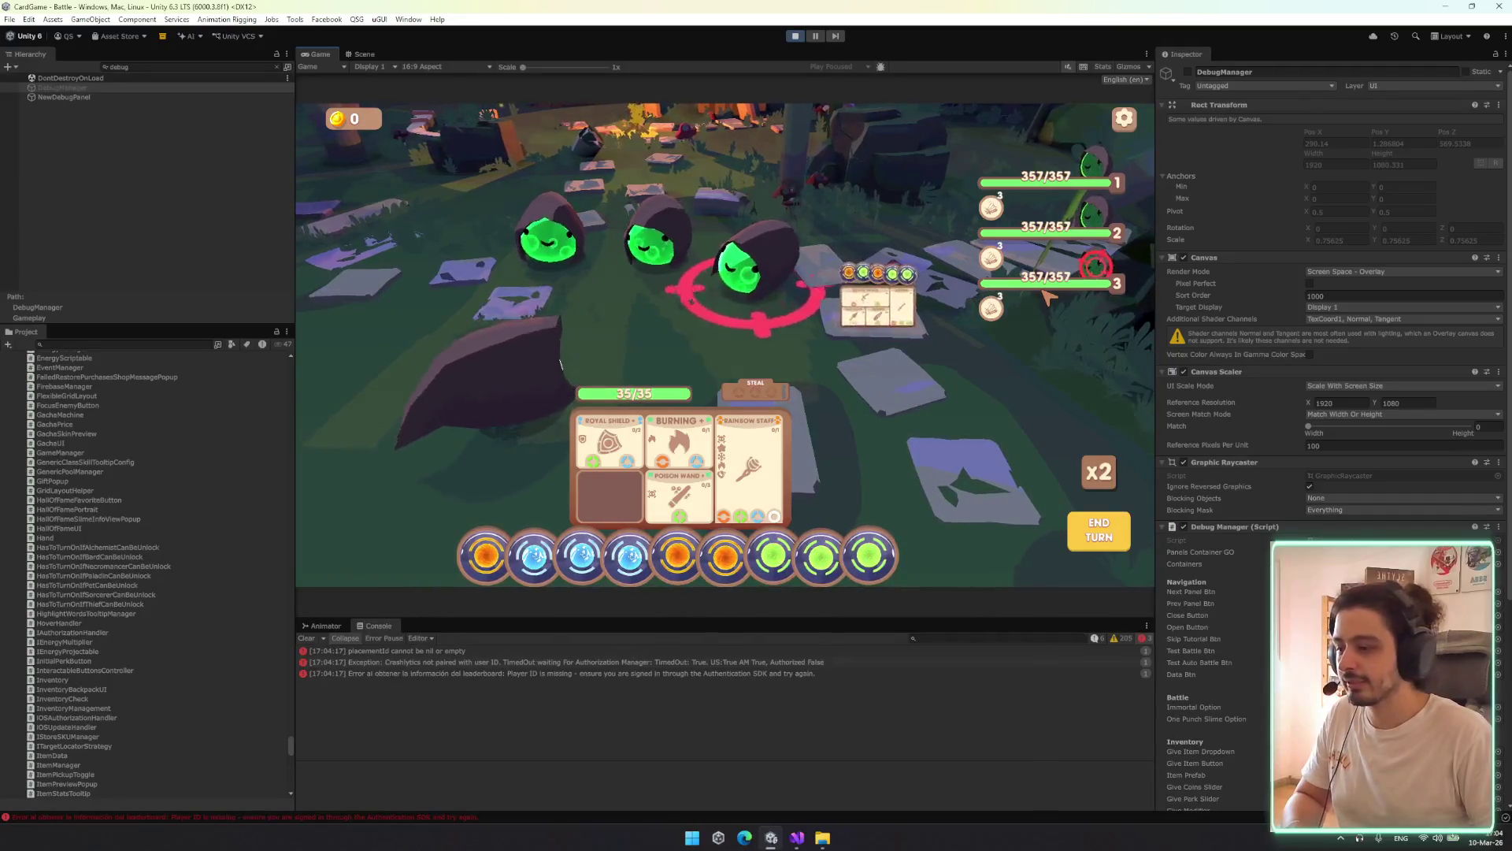
click(126, 67)
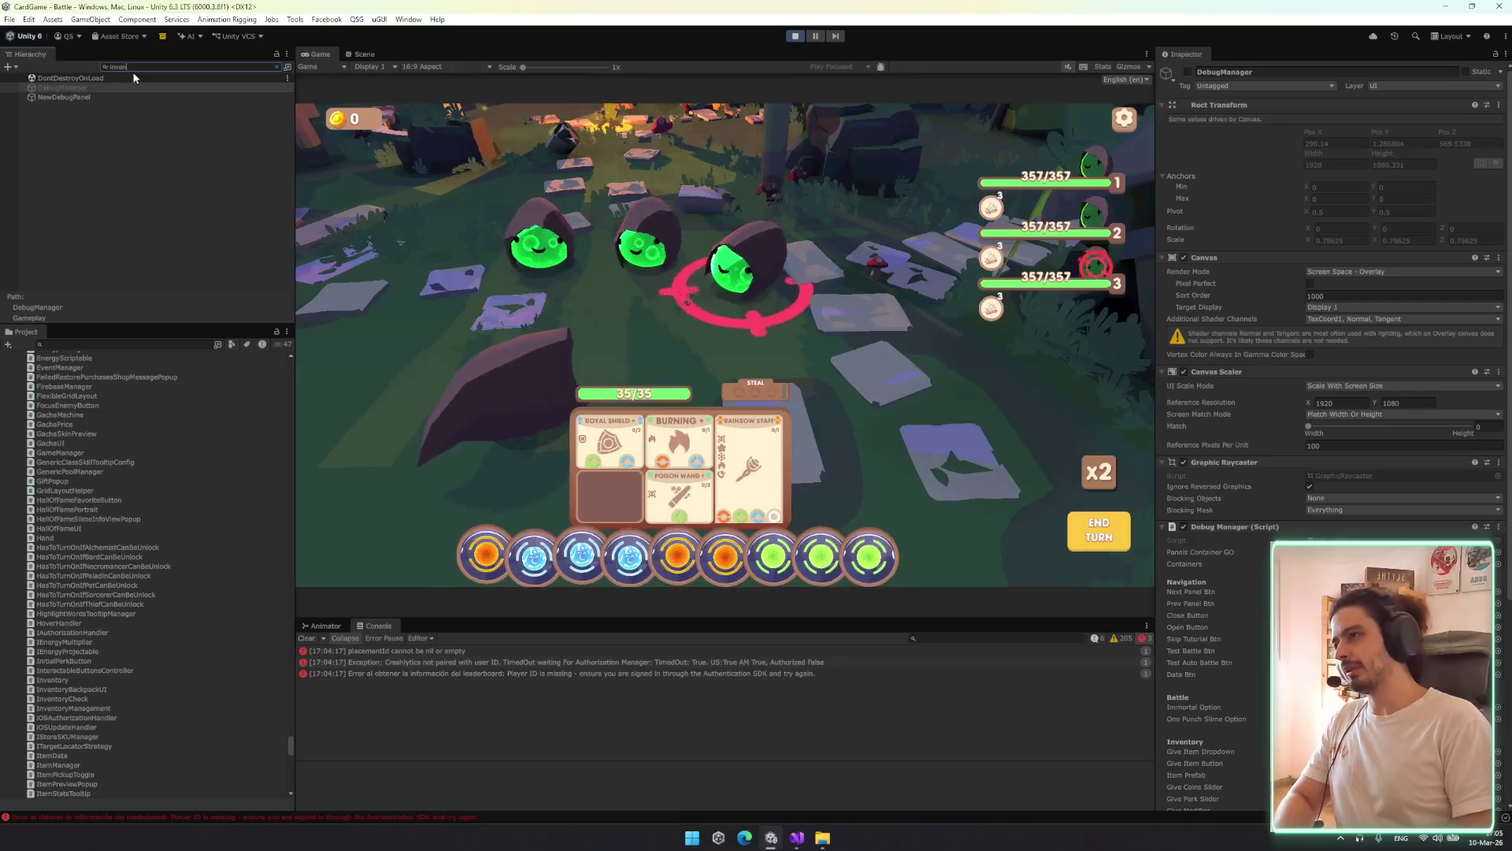
Search the Hierarchy for 'inventory' and 'enemy', select the third Enemy Battle Character UI(Clone), then clear the filter
text(inventory)
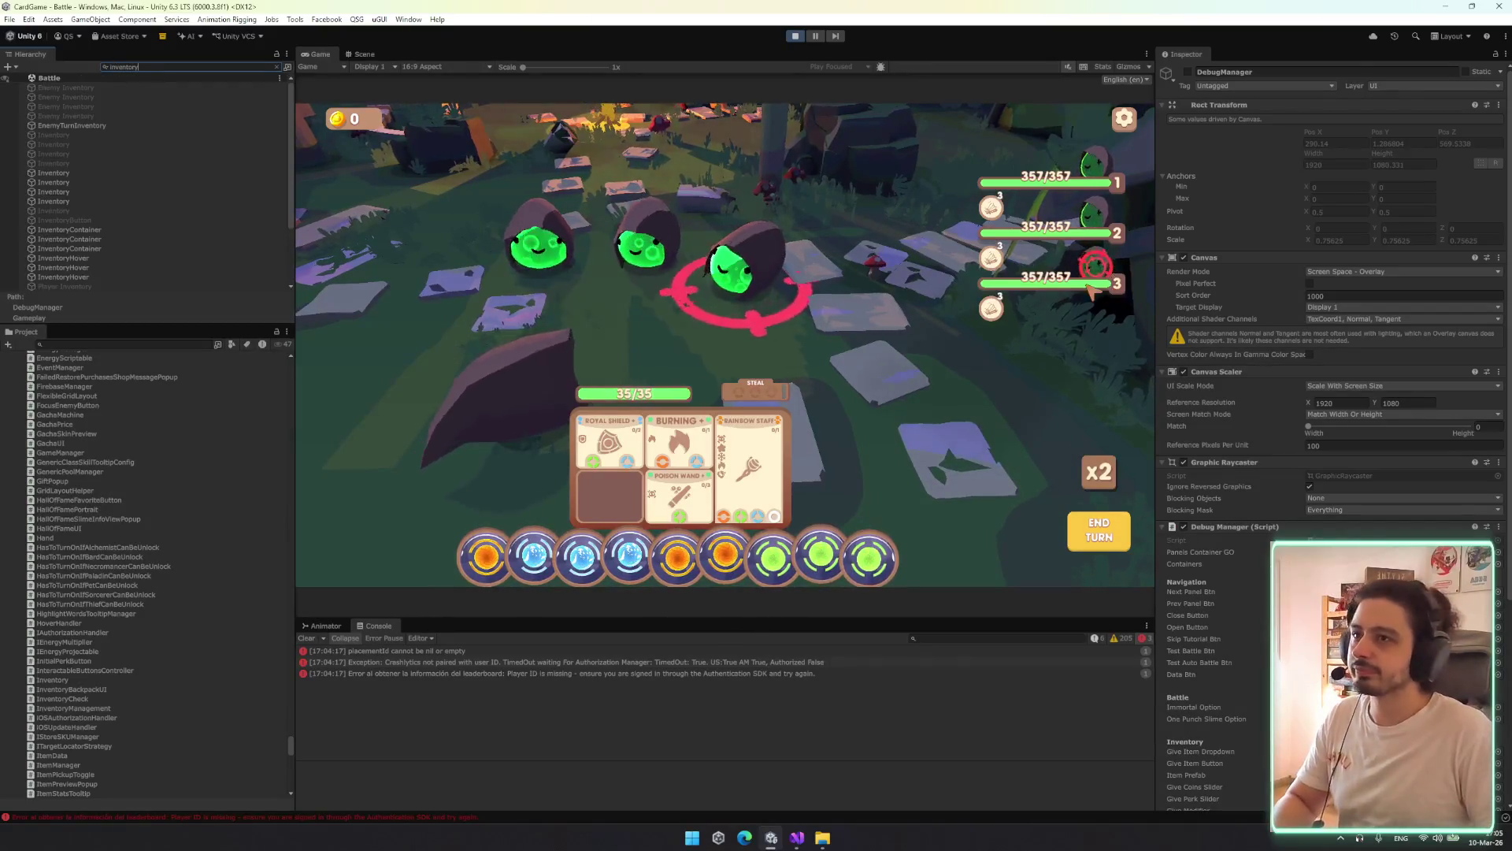
click(1070, 293)
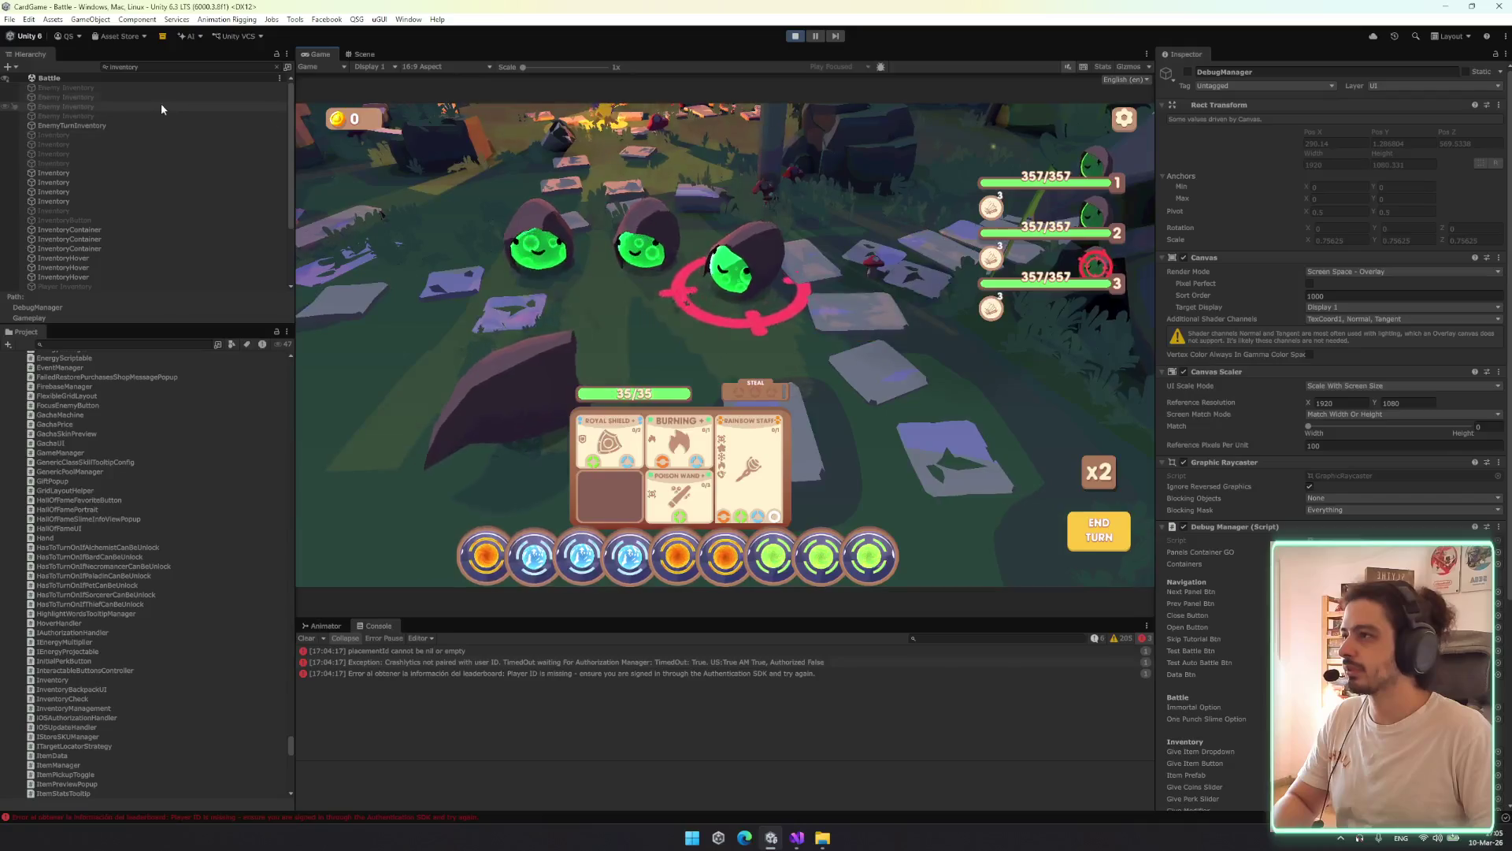
click(88, 170)
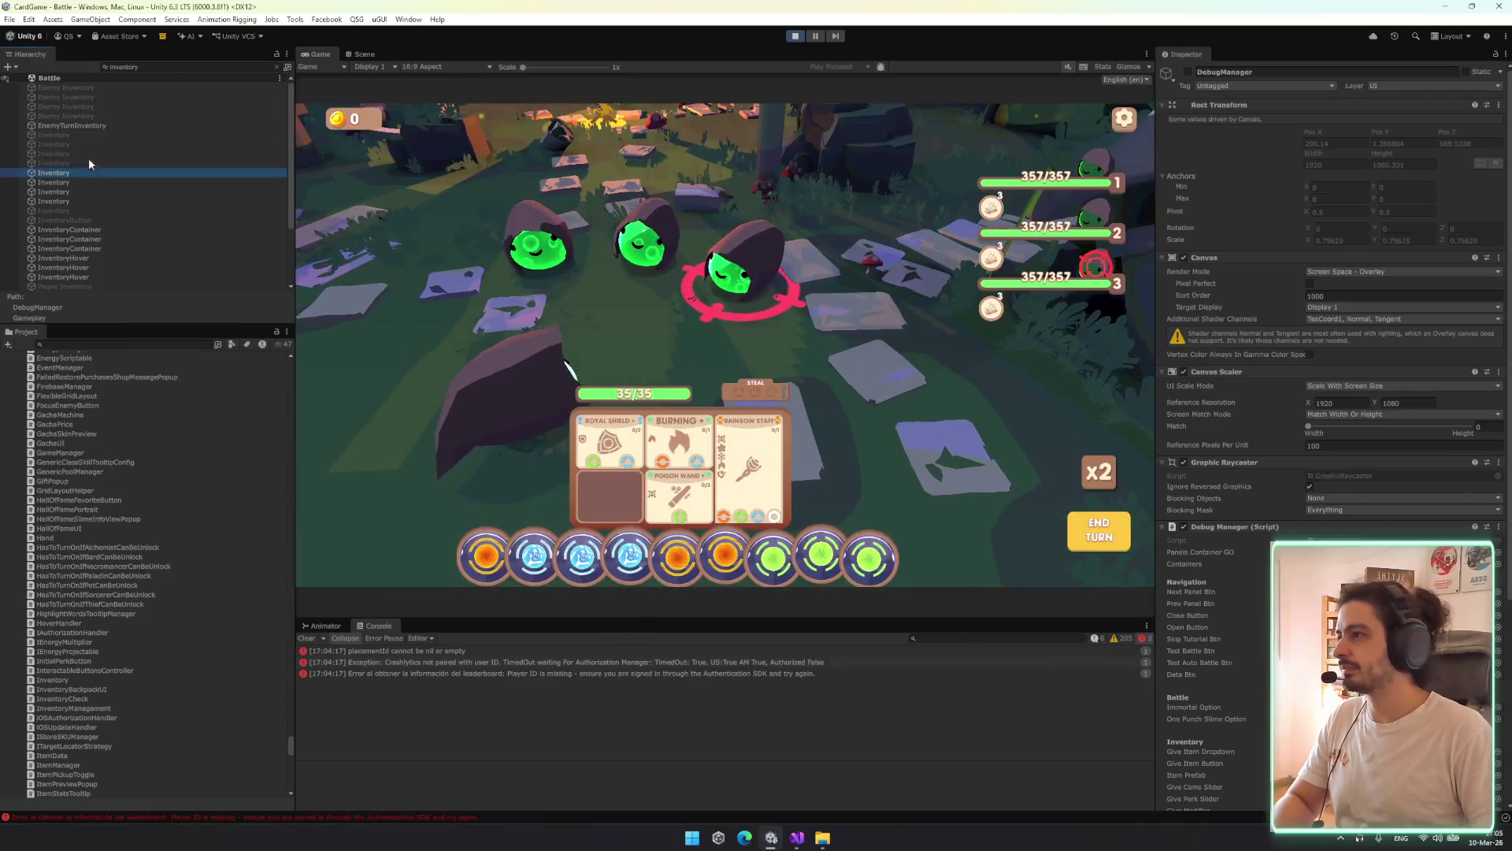
click(166, 68)
text(y)
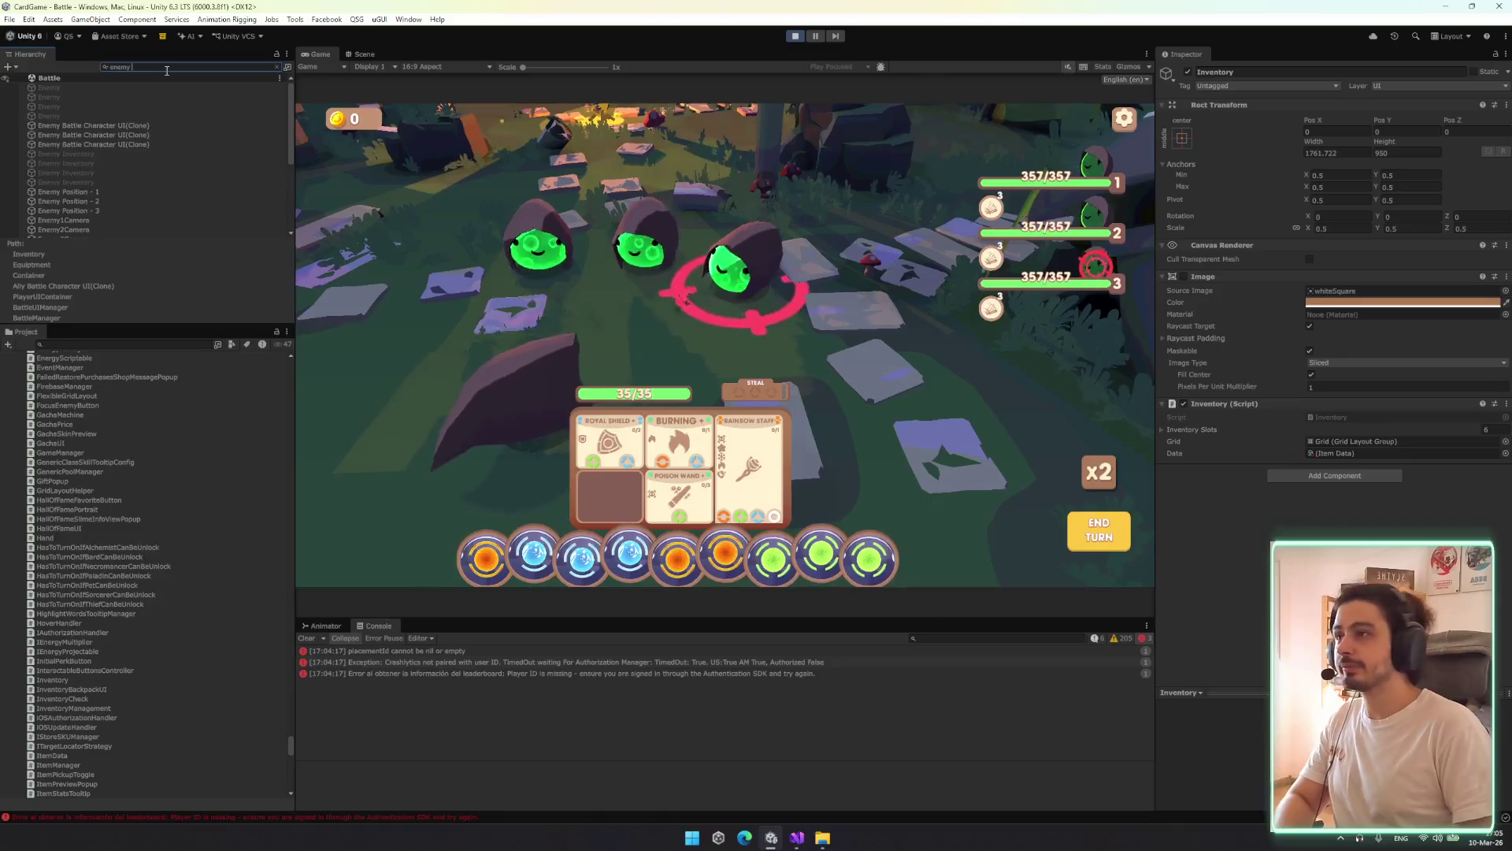
click(138, 144)
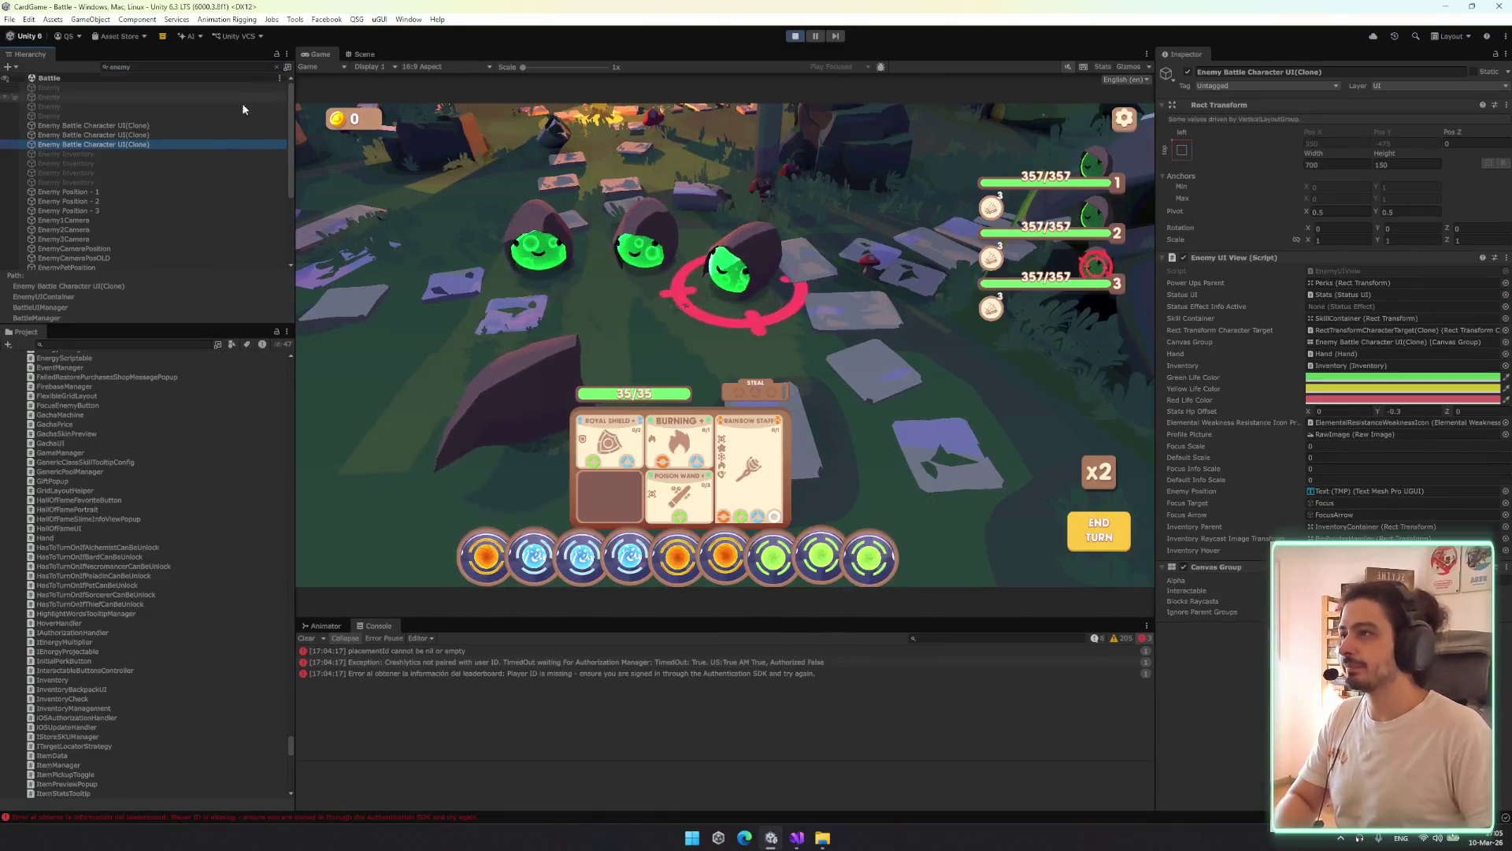
click(275, 66)
Expand the enemy UI's Container and Stats children down to the RawImage and enlarge its preview
key(Down)
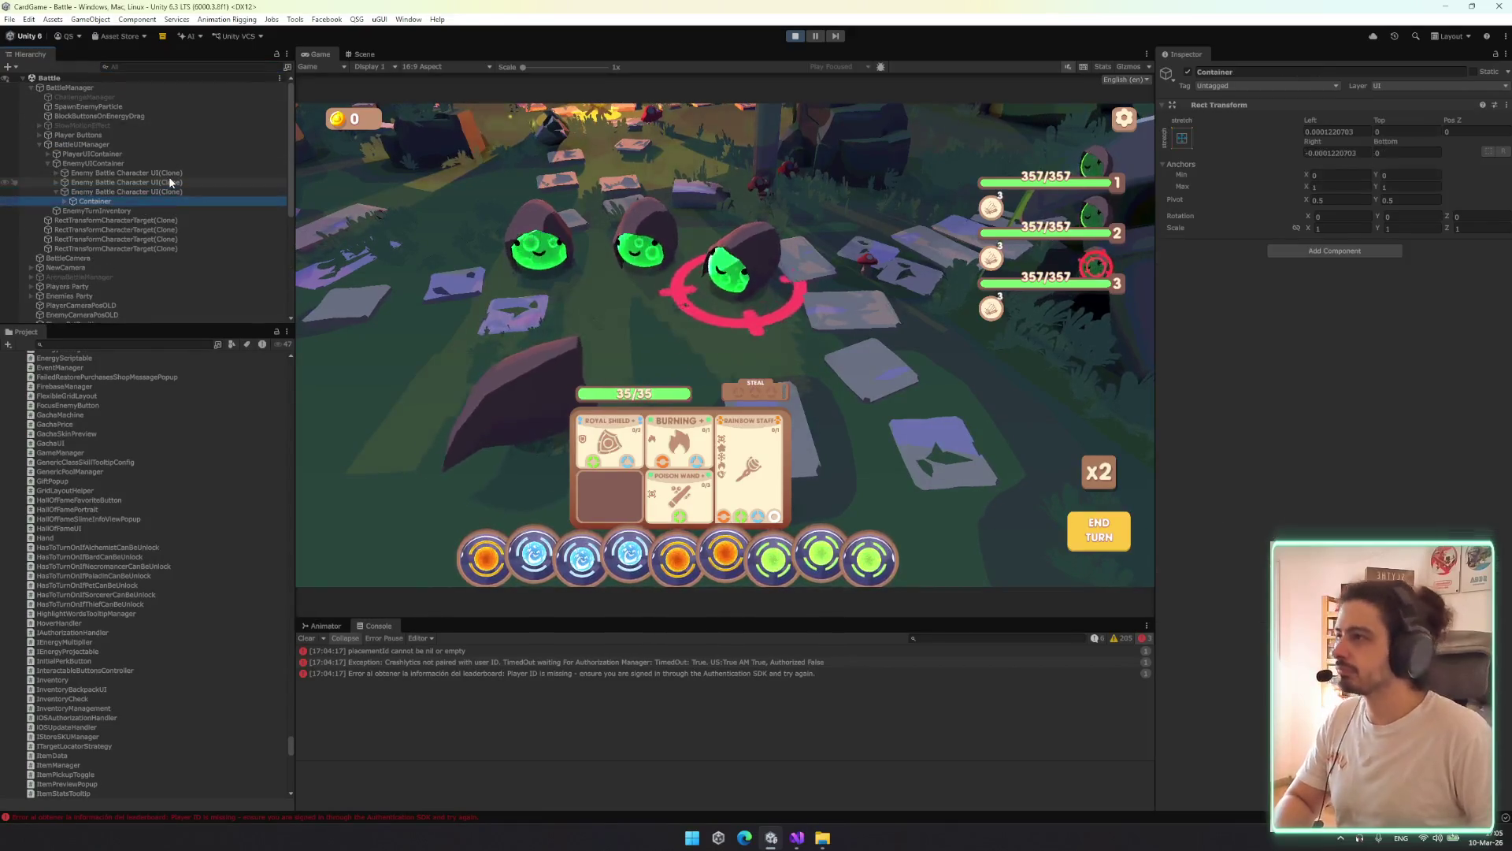
key(Right)
key(Down)
key(Down)
key(Down)
key(Right)
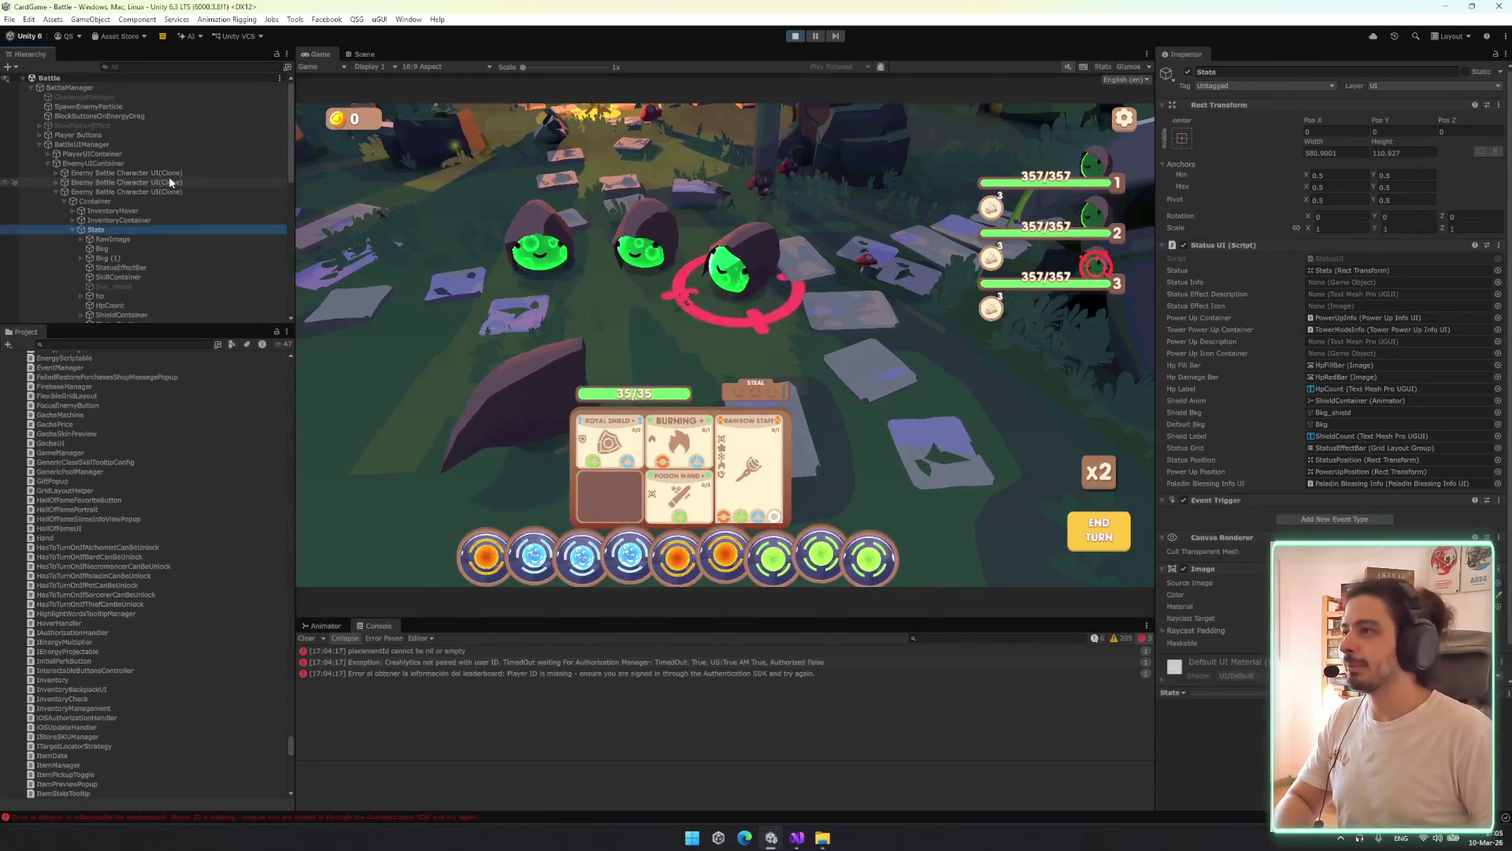
key(Down)
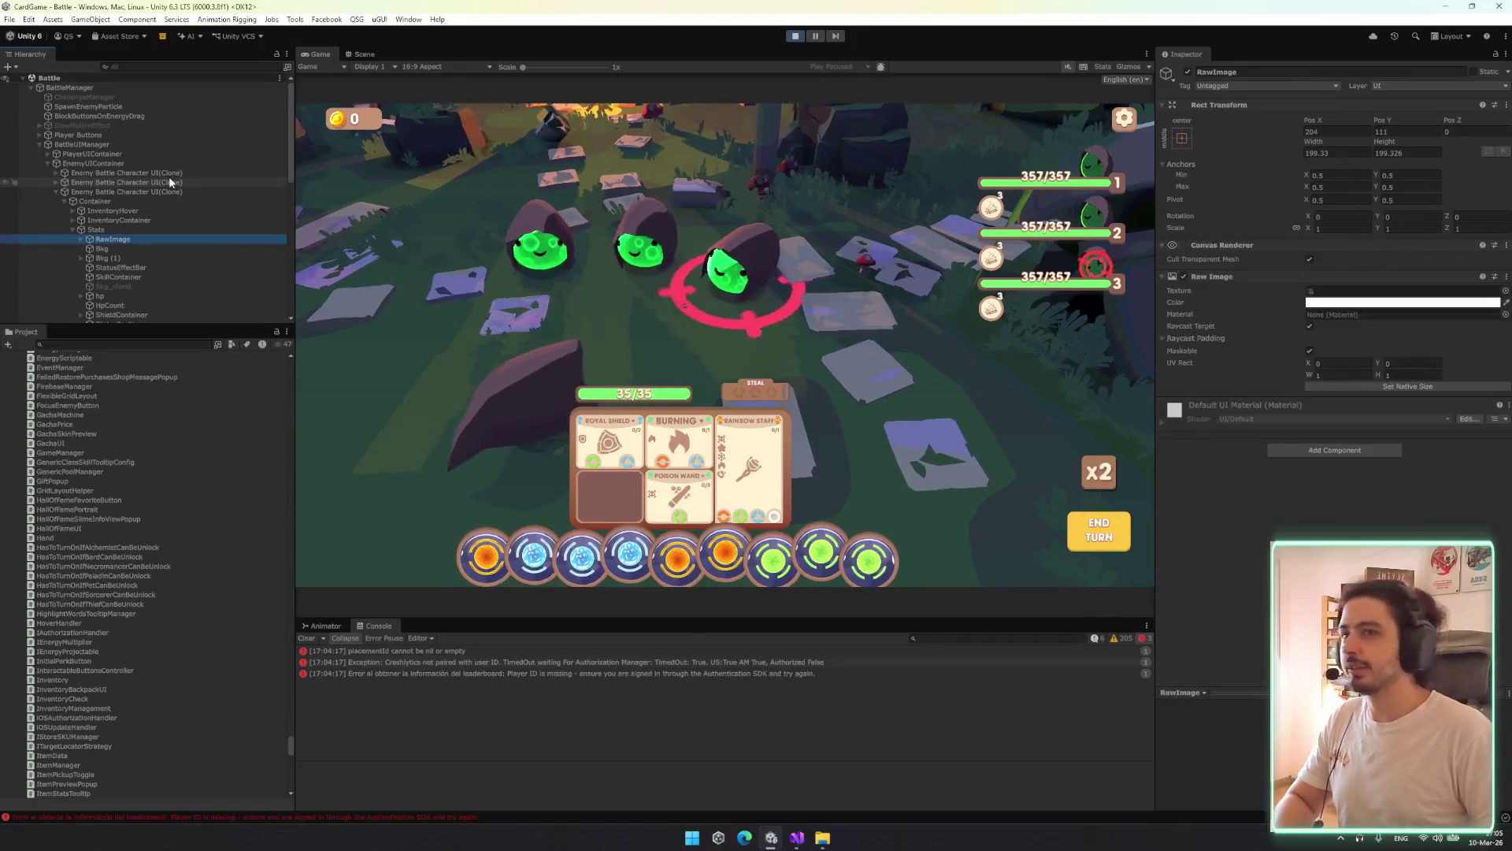
key(Up)
key(Down)
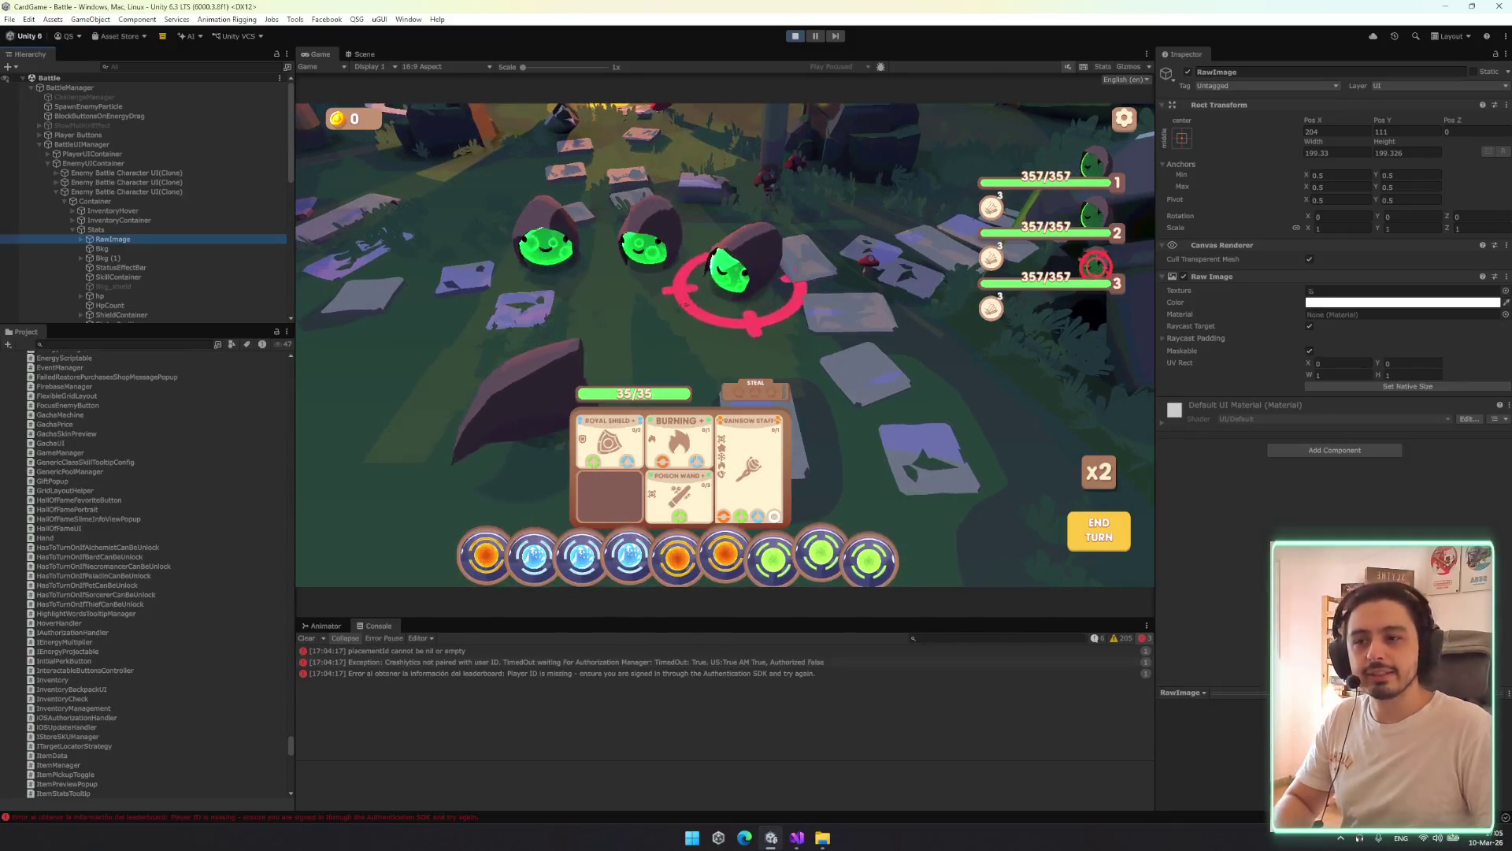
drag(1182, 692, 1181, 595)
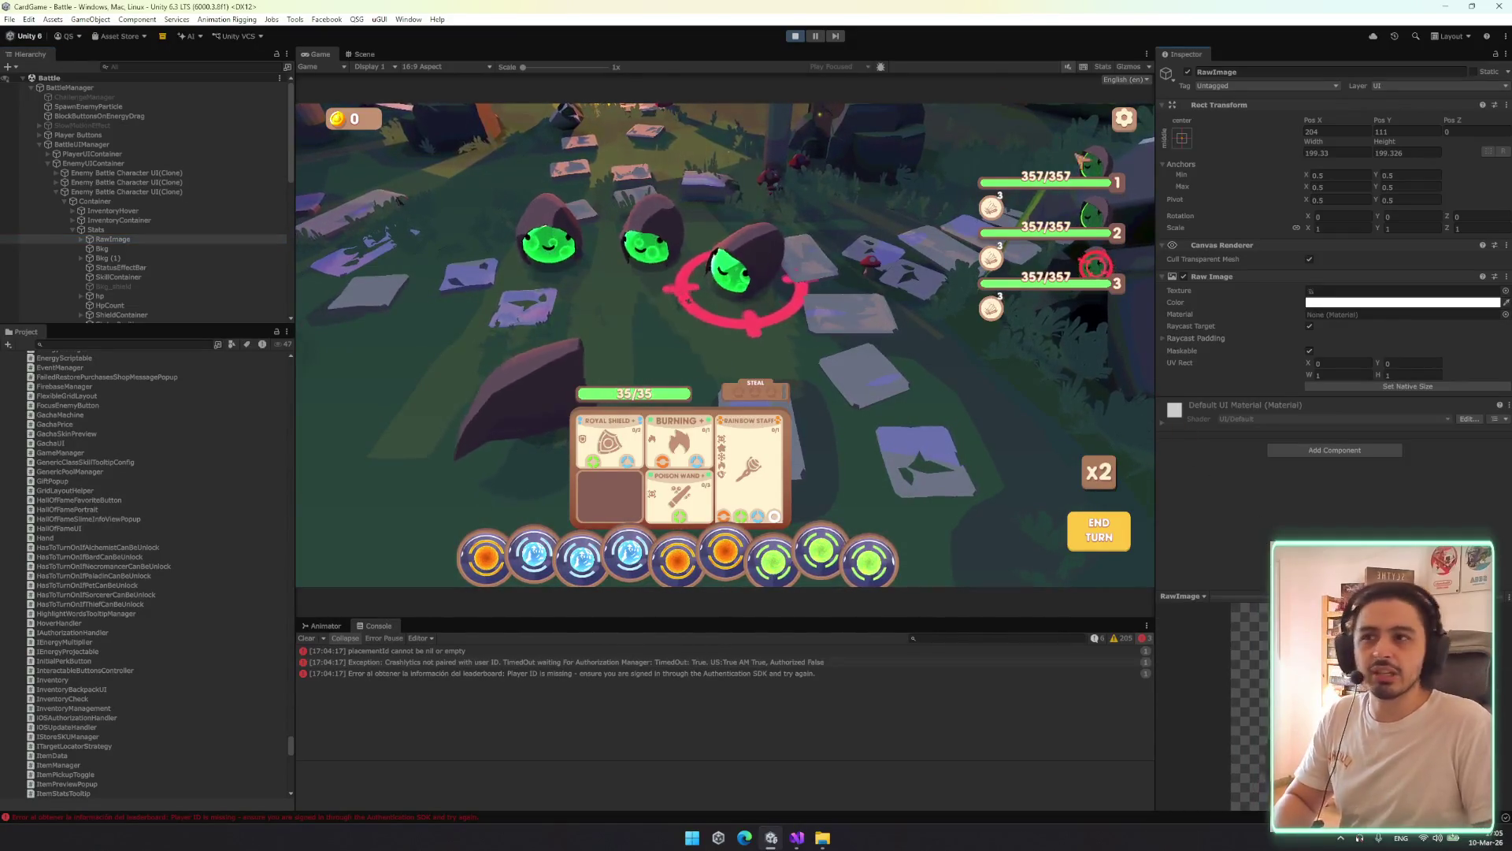
Inspect the Bkg (1), shield background, FocusArrow and RawImage objects of the enemy UI
click(123, 252)
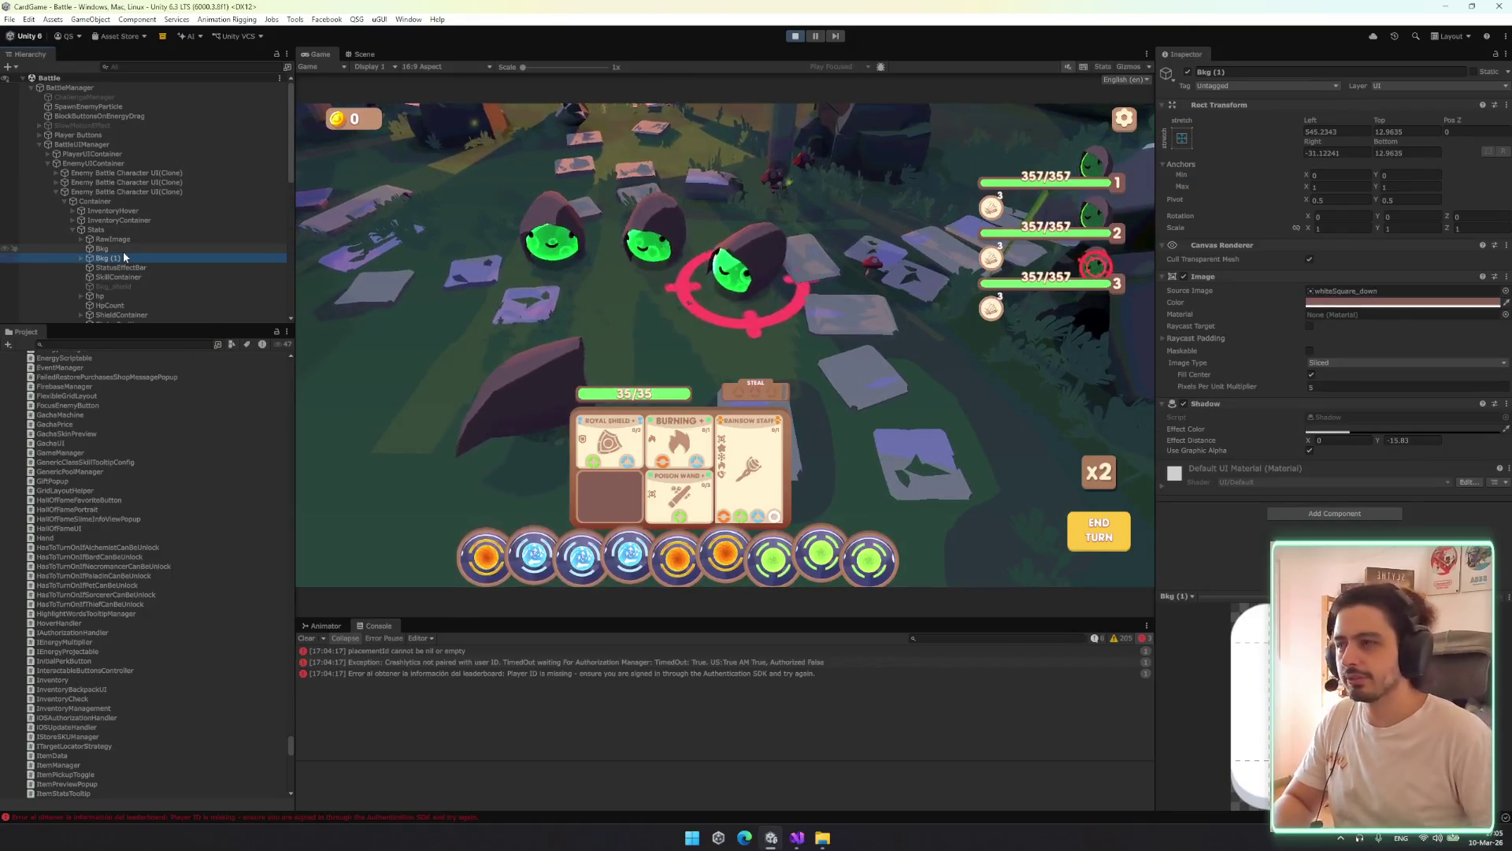
key(Down)
key(Down)
key(Down)
scroll(123, 252, down, 5)
click(182, 181)
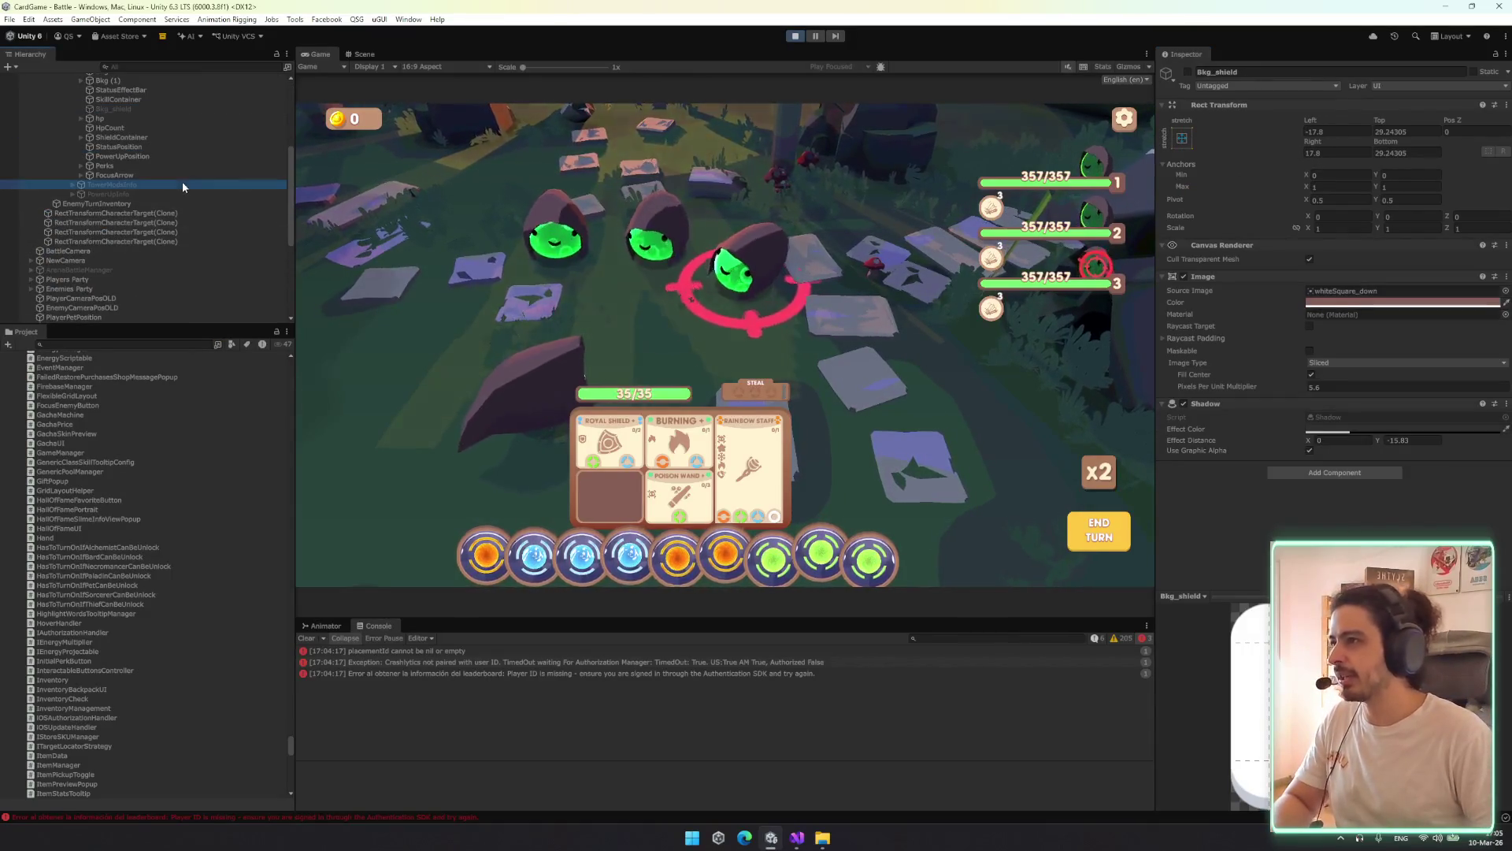
click(205, 176)
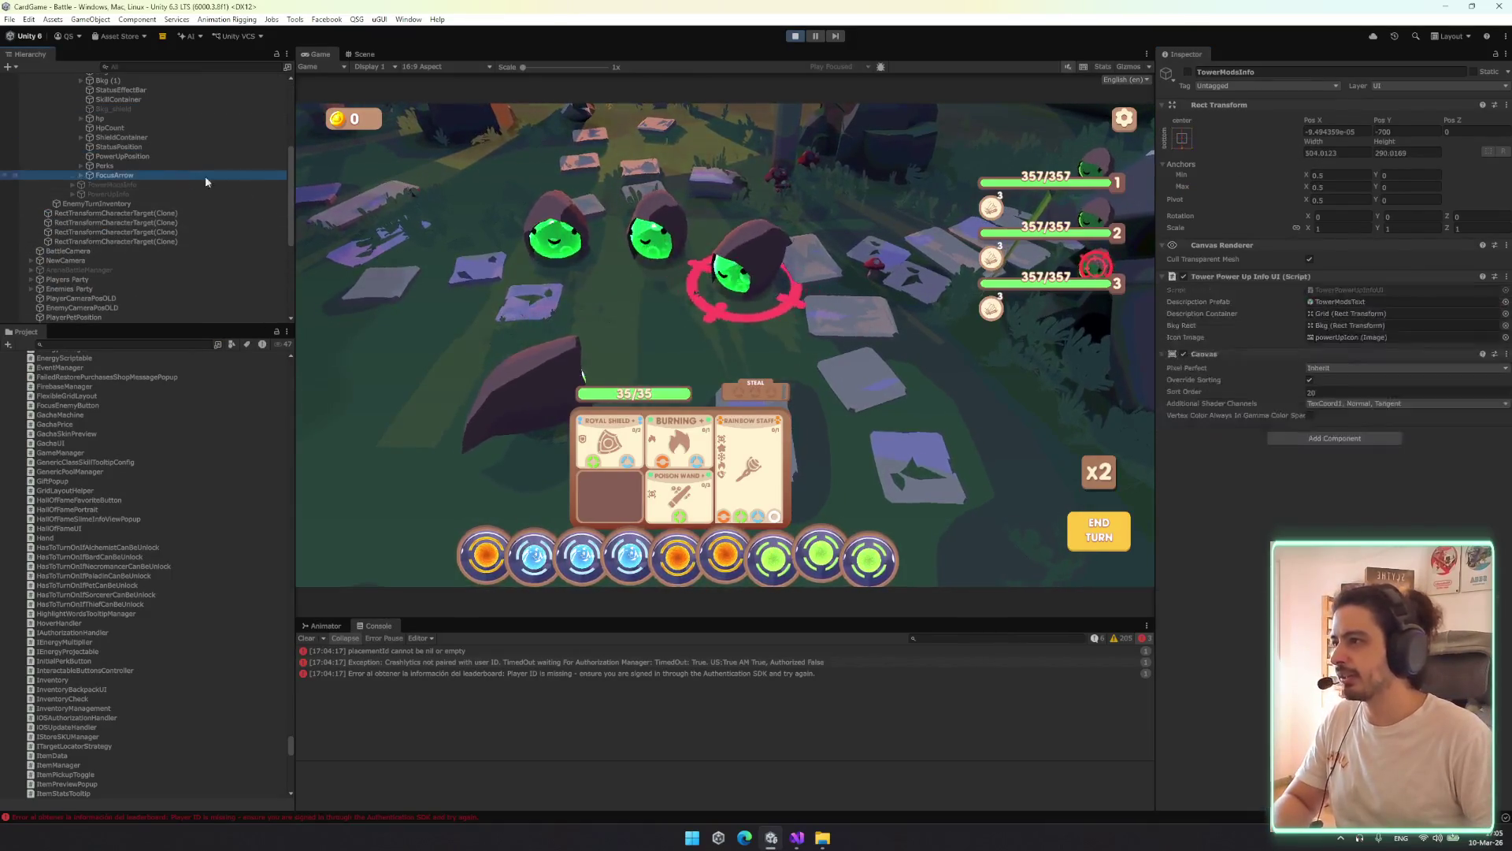
click(69, 129)
scroll(148, 150, up, 3)
click(140, 168)
key(Up)
key(Up)
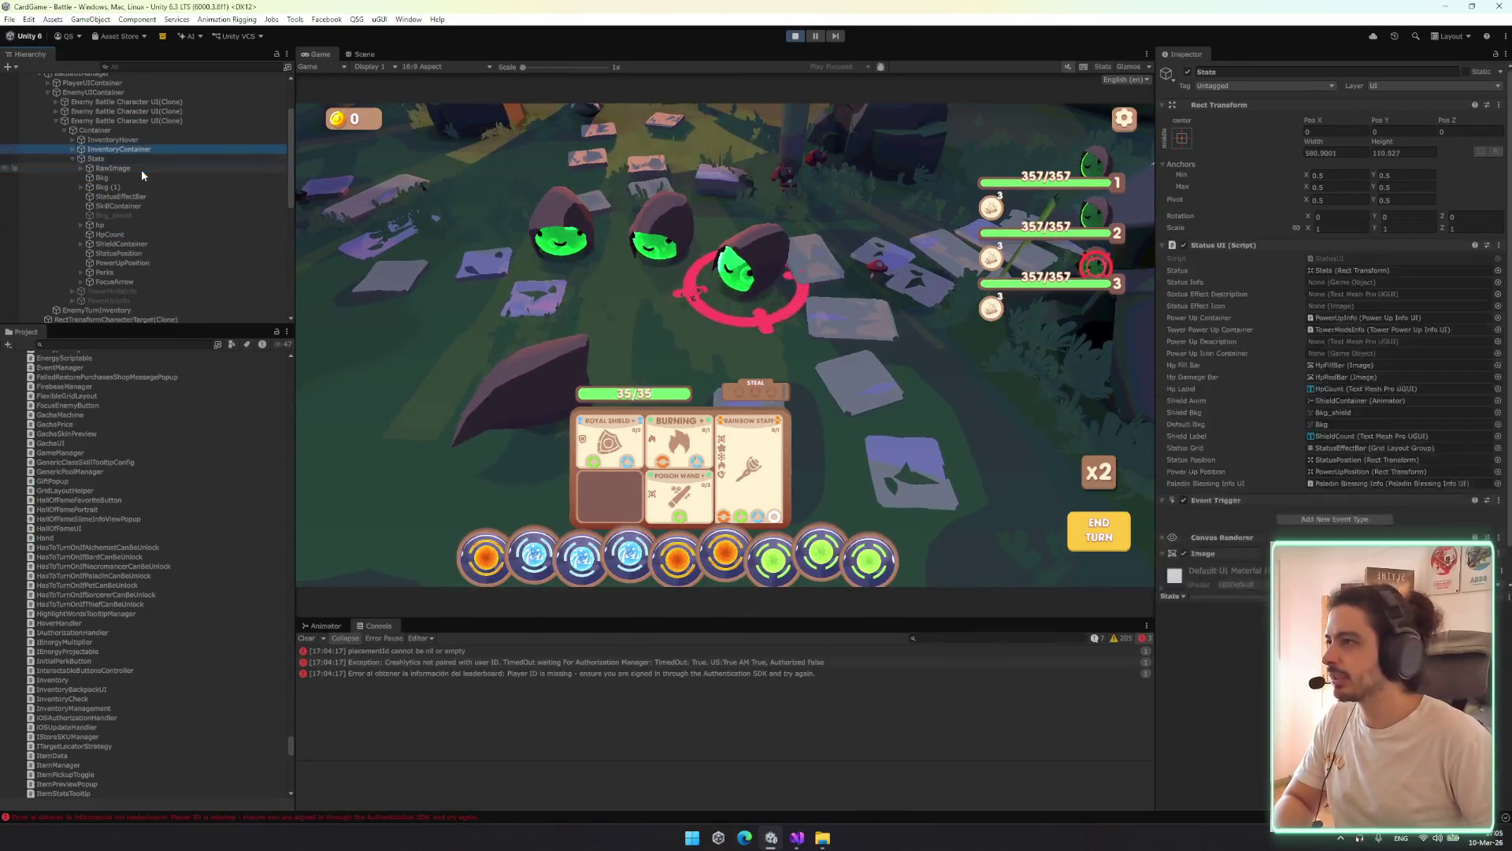
Expand InventoryContainer > Equipment > Deck and remove the Hand object's Grid Layout Group component
key(Right)
key(Down)
key(Right)
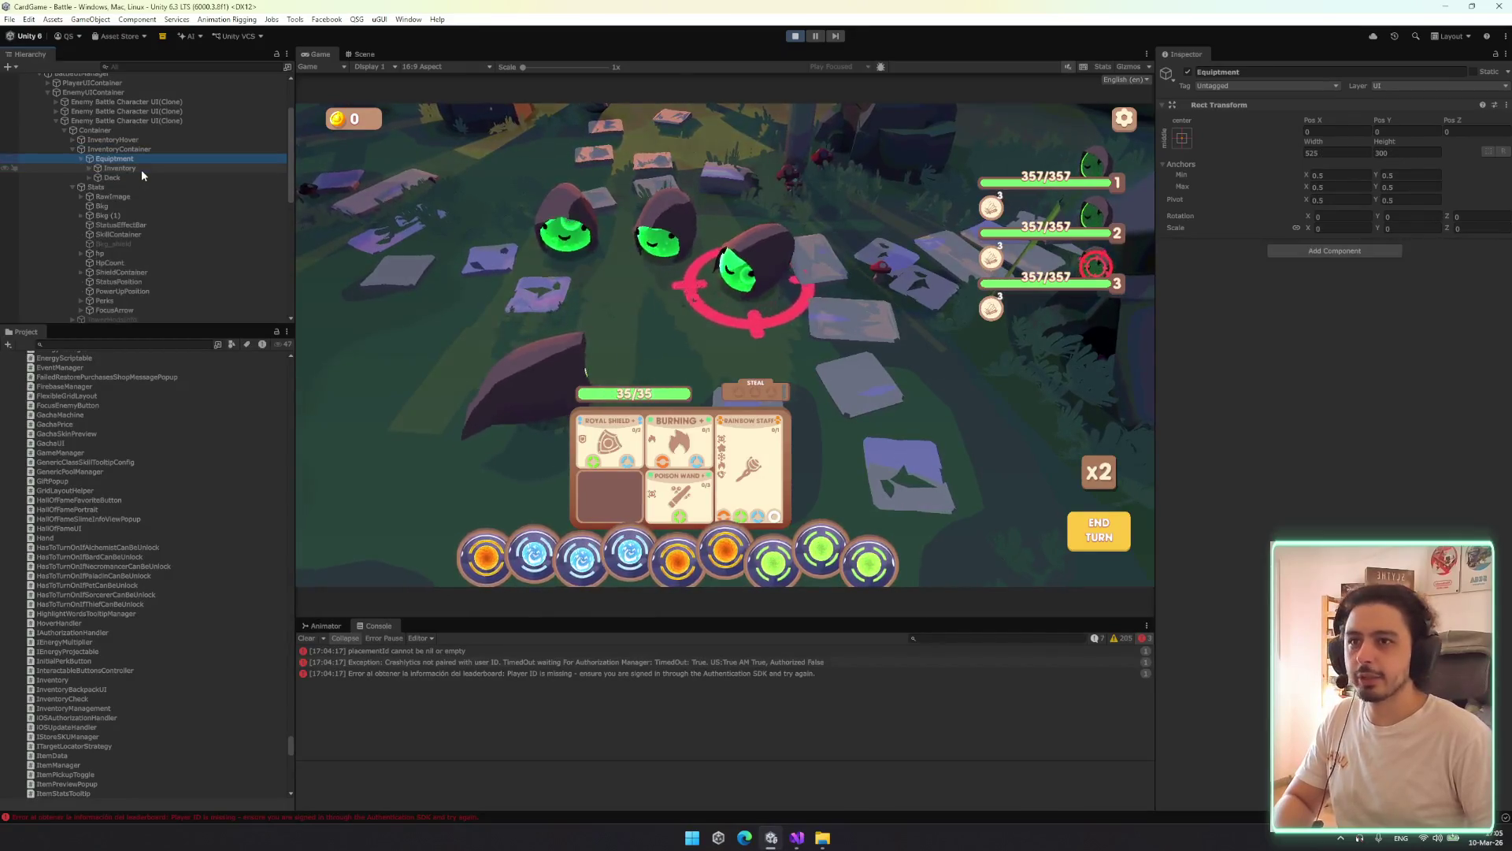
key(Down)
key(Down)
key(Right)
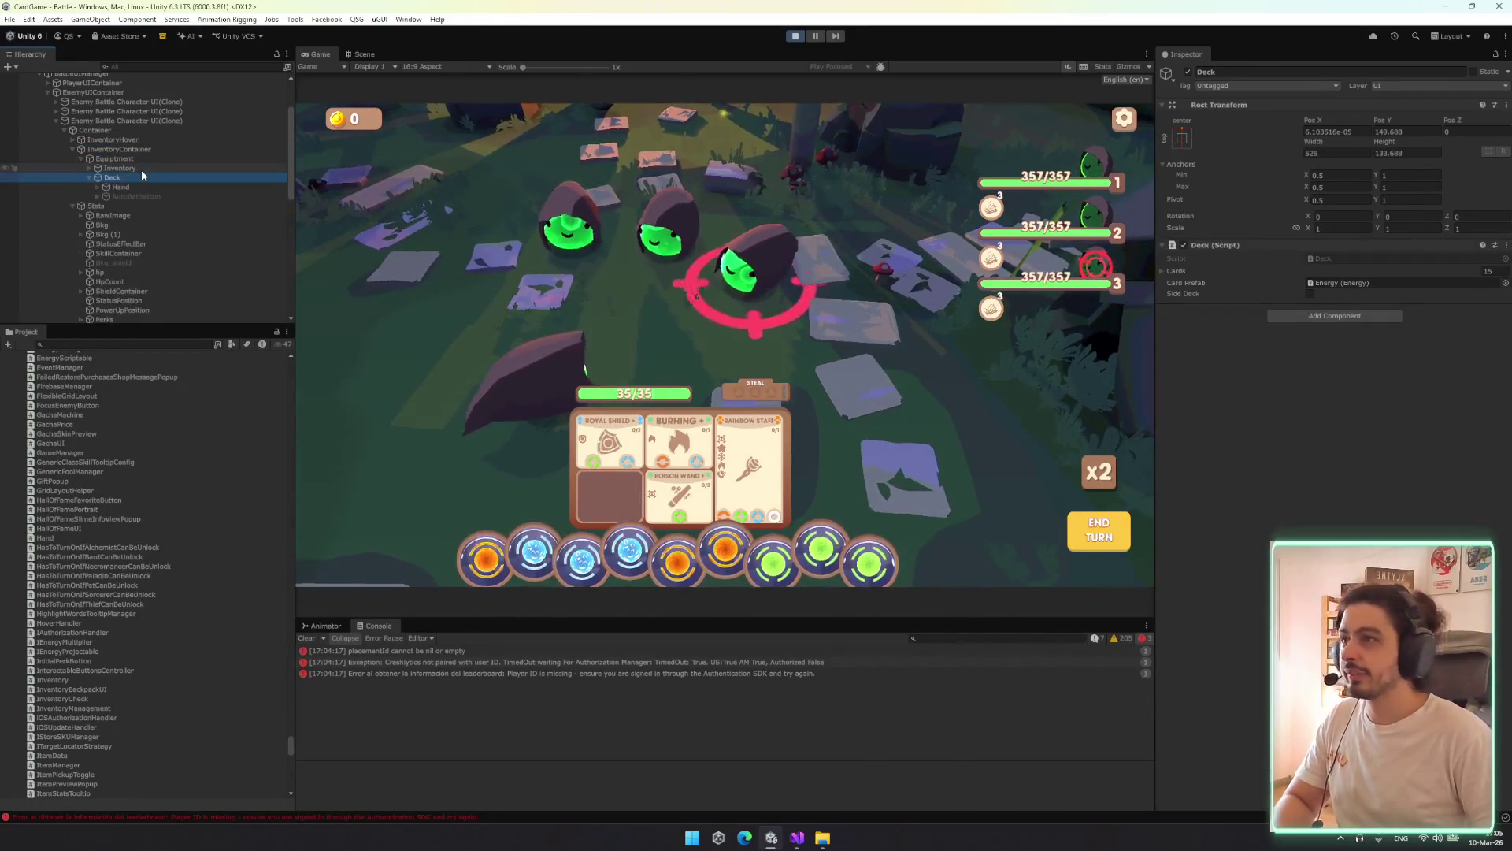
key(Down)
scroll(1301, 461, down, 2)
scroll(1301, 461, down, 5)
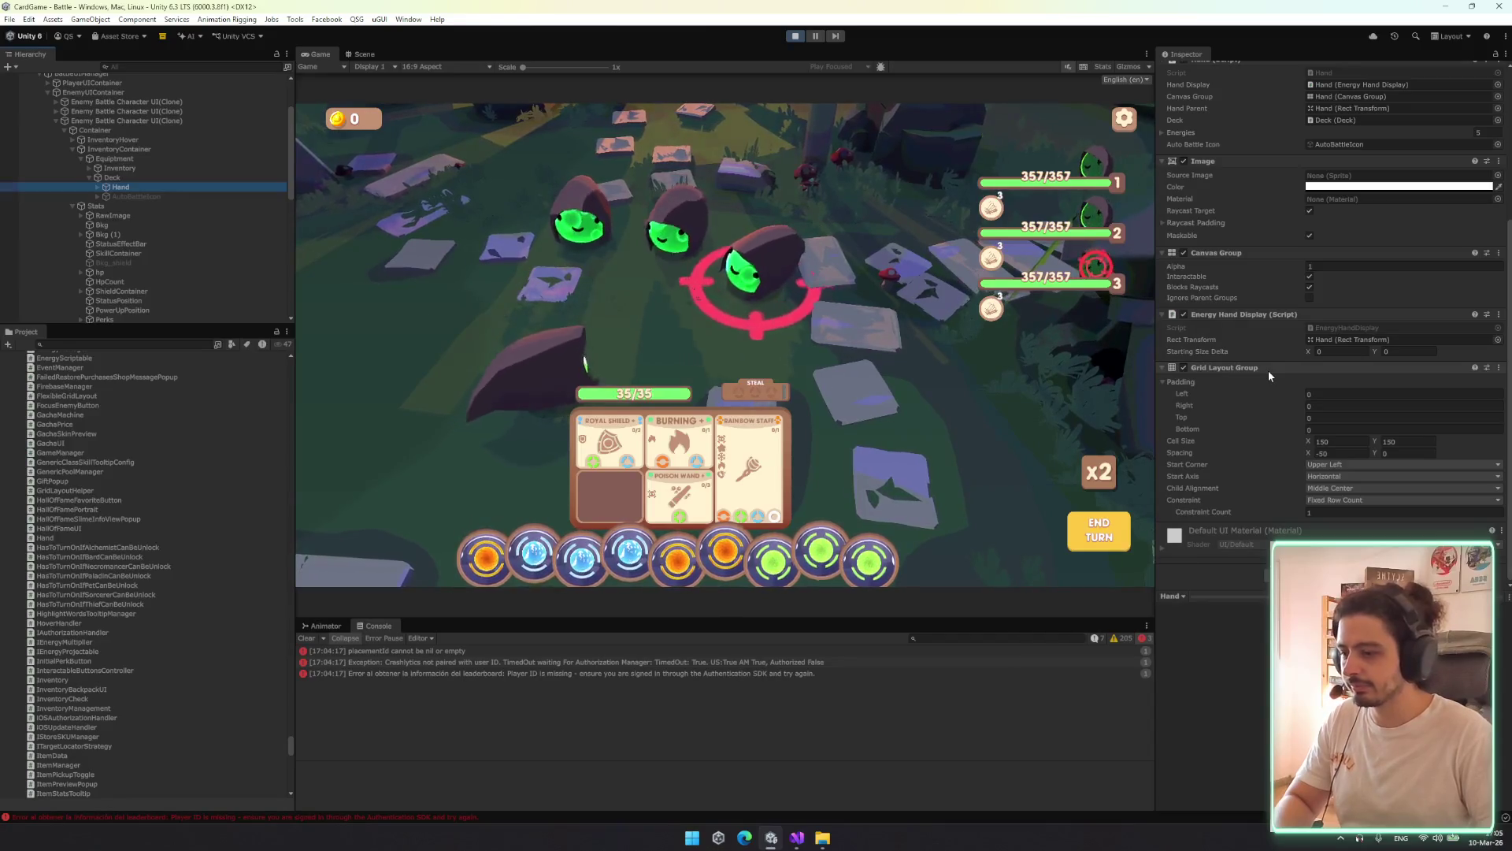
right_click(1268, 370)
click(1321, 423)
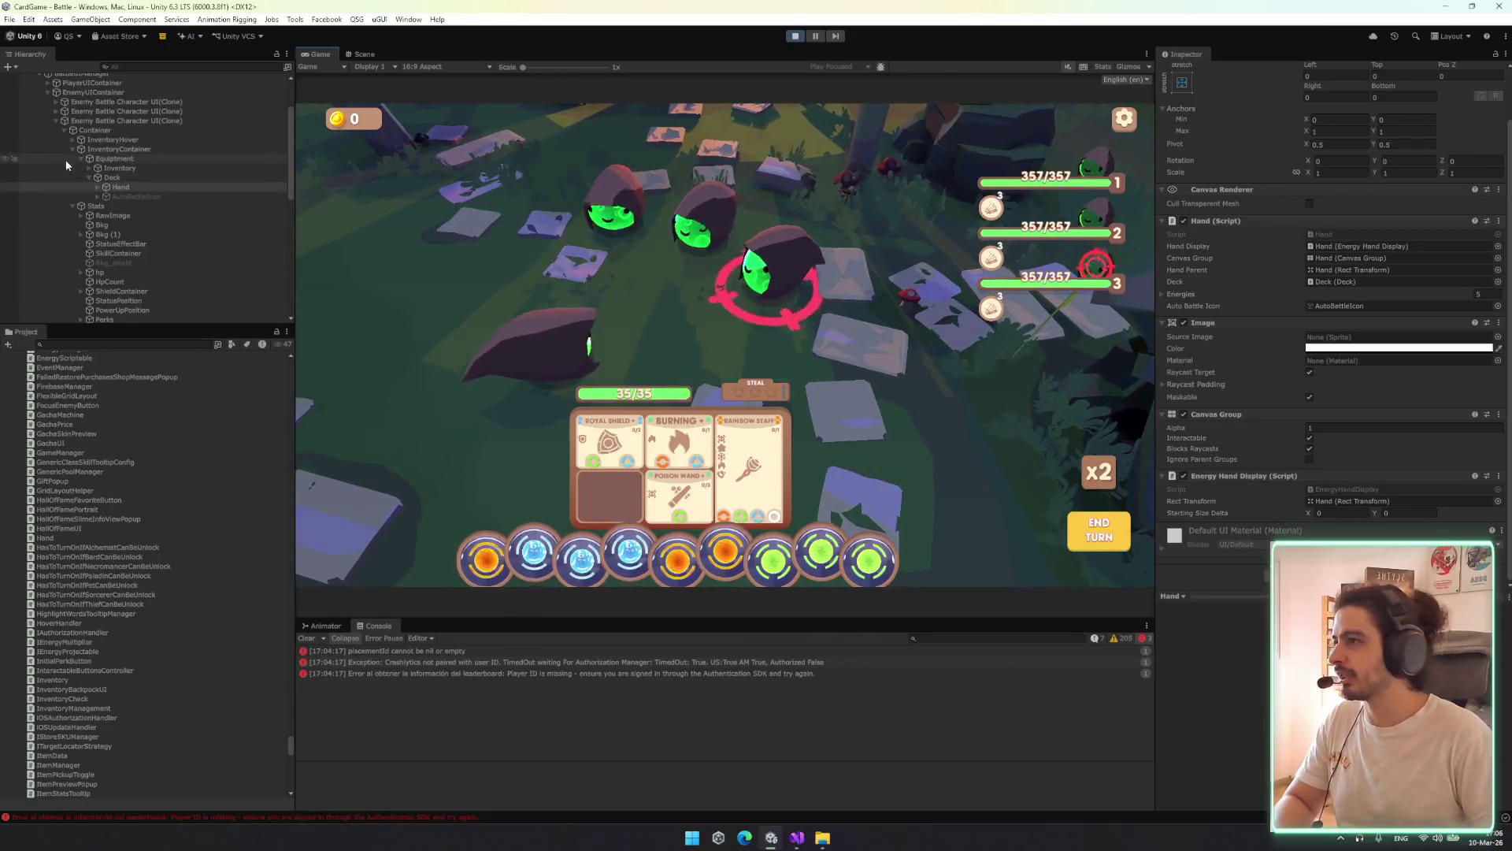
Inspect Hand, Equipment, InventoryHover and the second enemy's UI view, then bring up EnemyUIView.cs
click(144, 186)
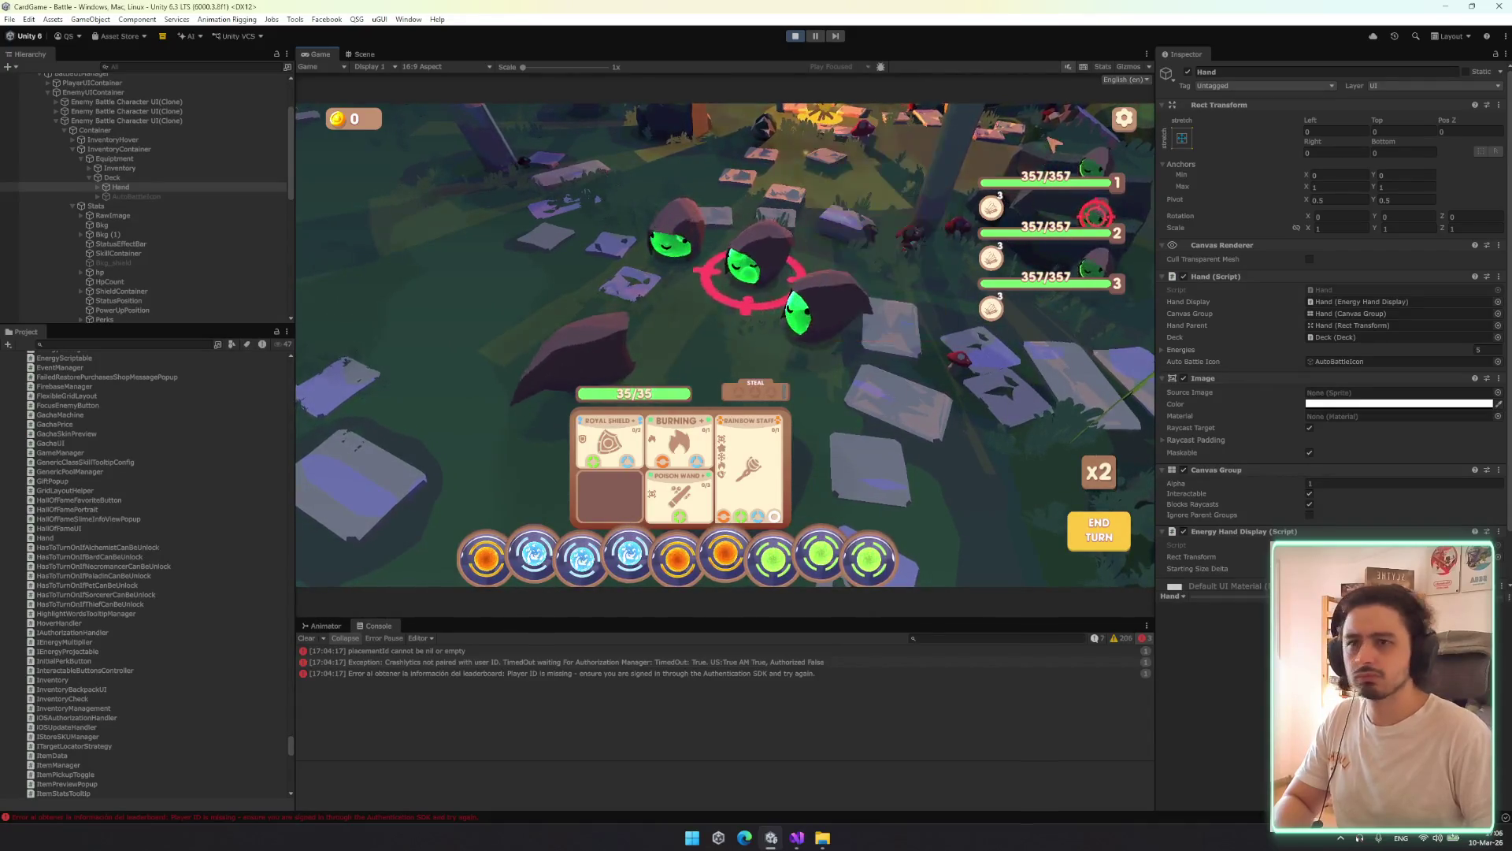
click(134, 159)
click(147, 141)
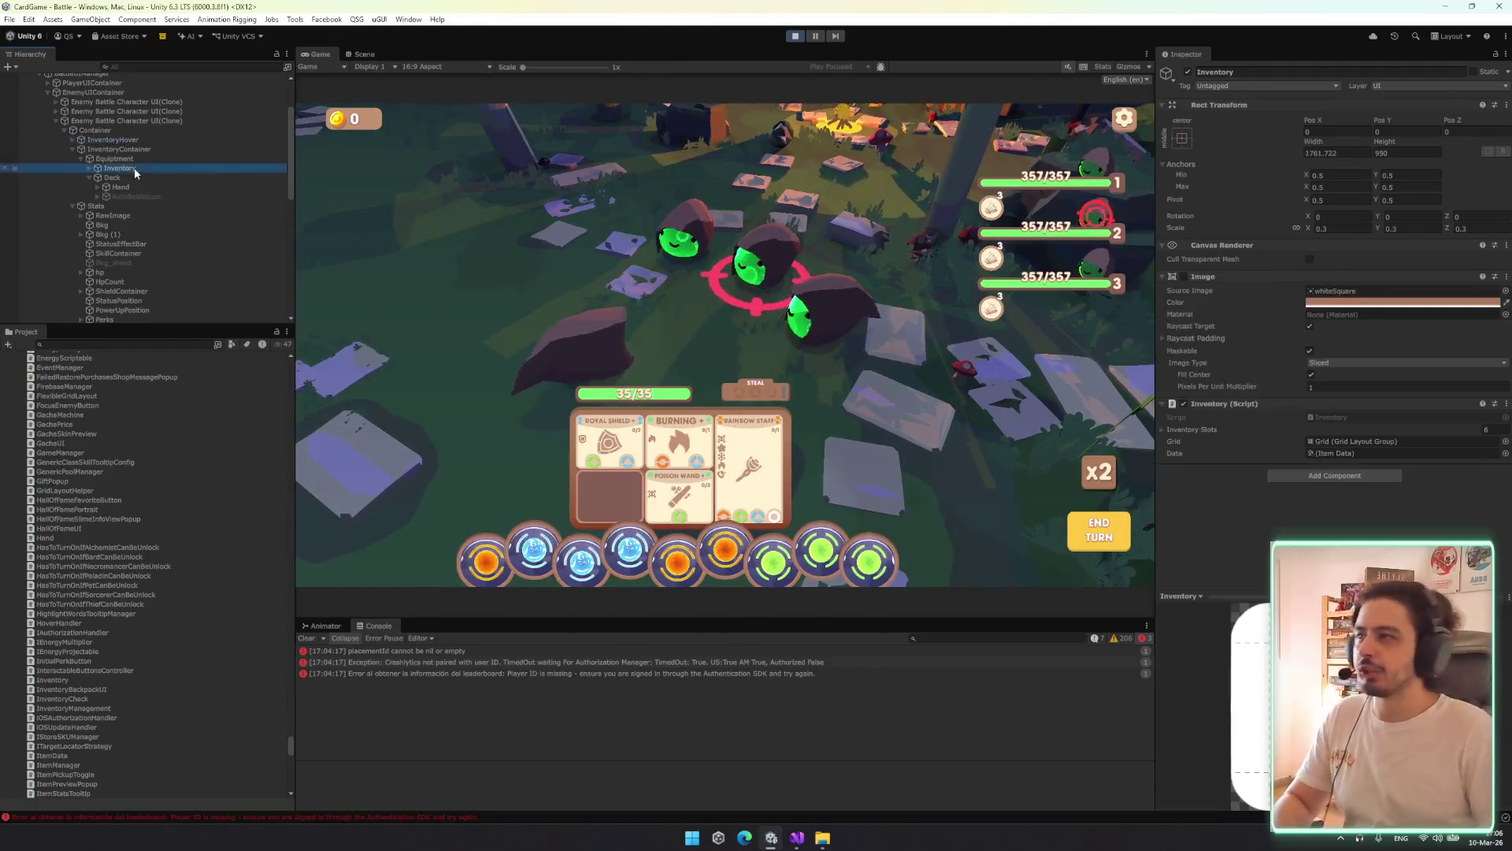
click(175, 112)
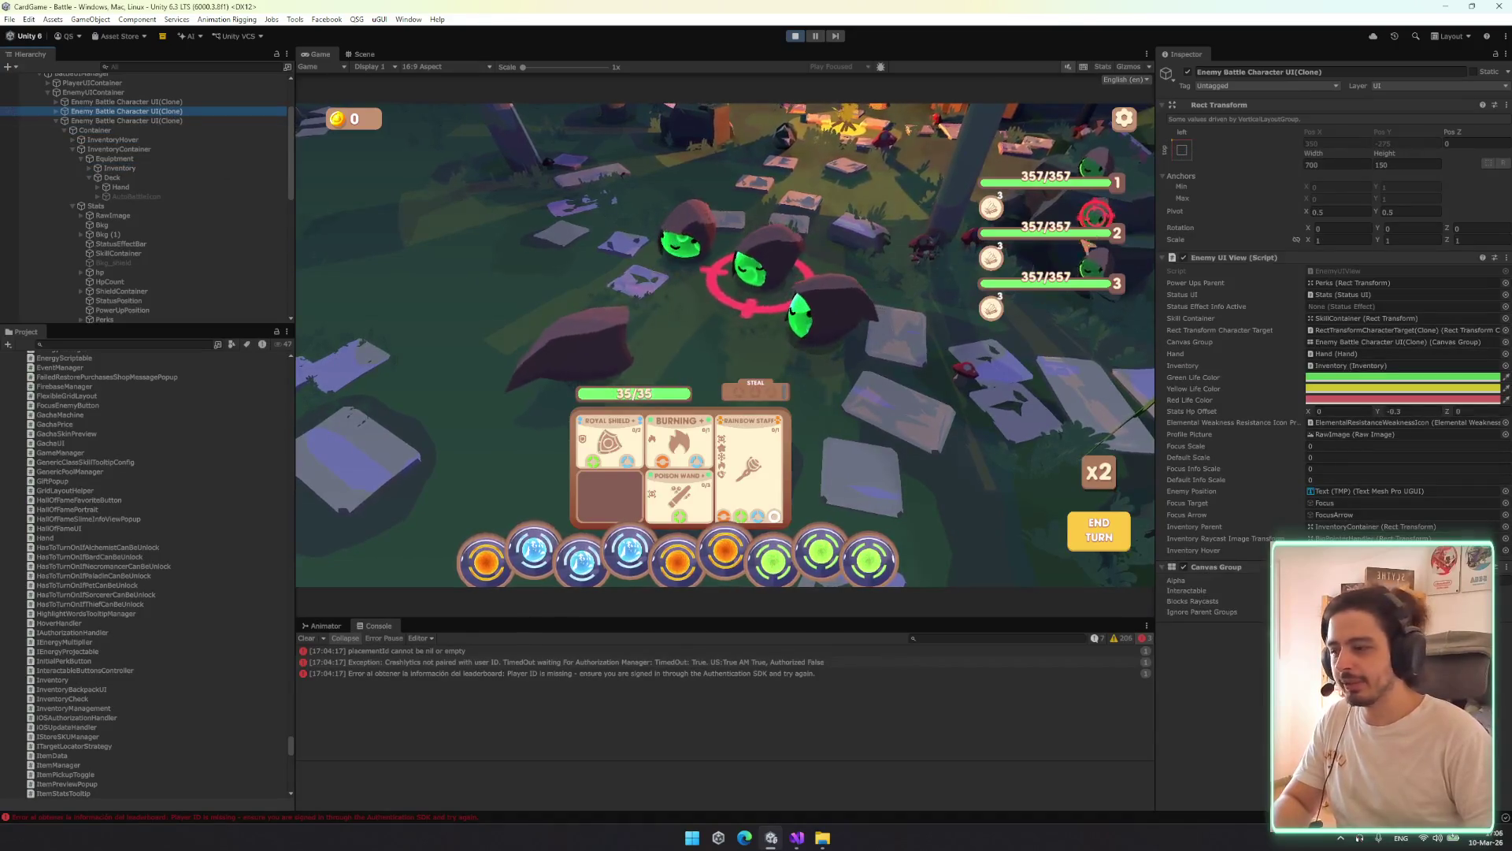
click(997, 423)
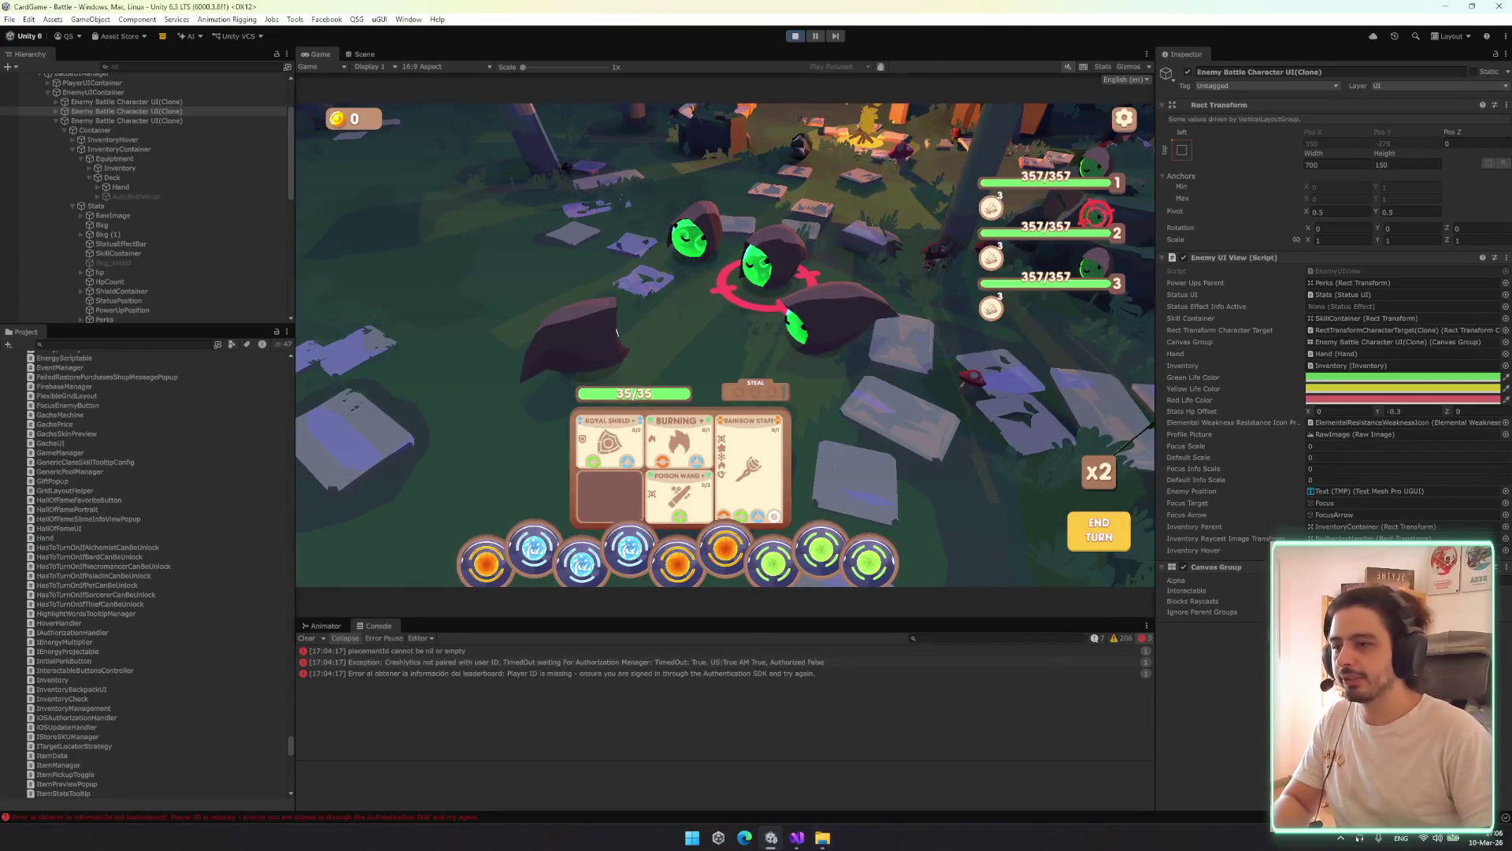
click(797, 837)
scroll(630, 372, down, 8)
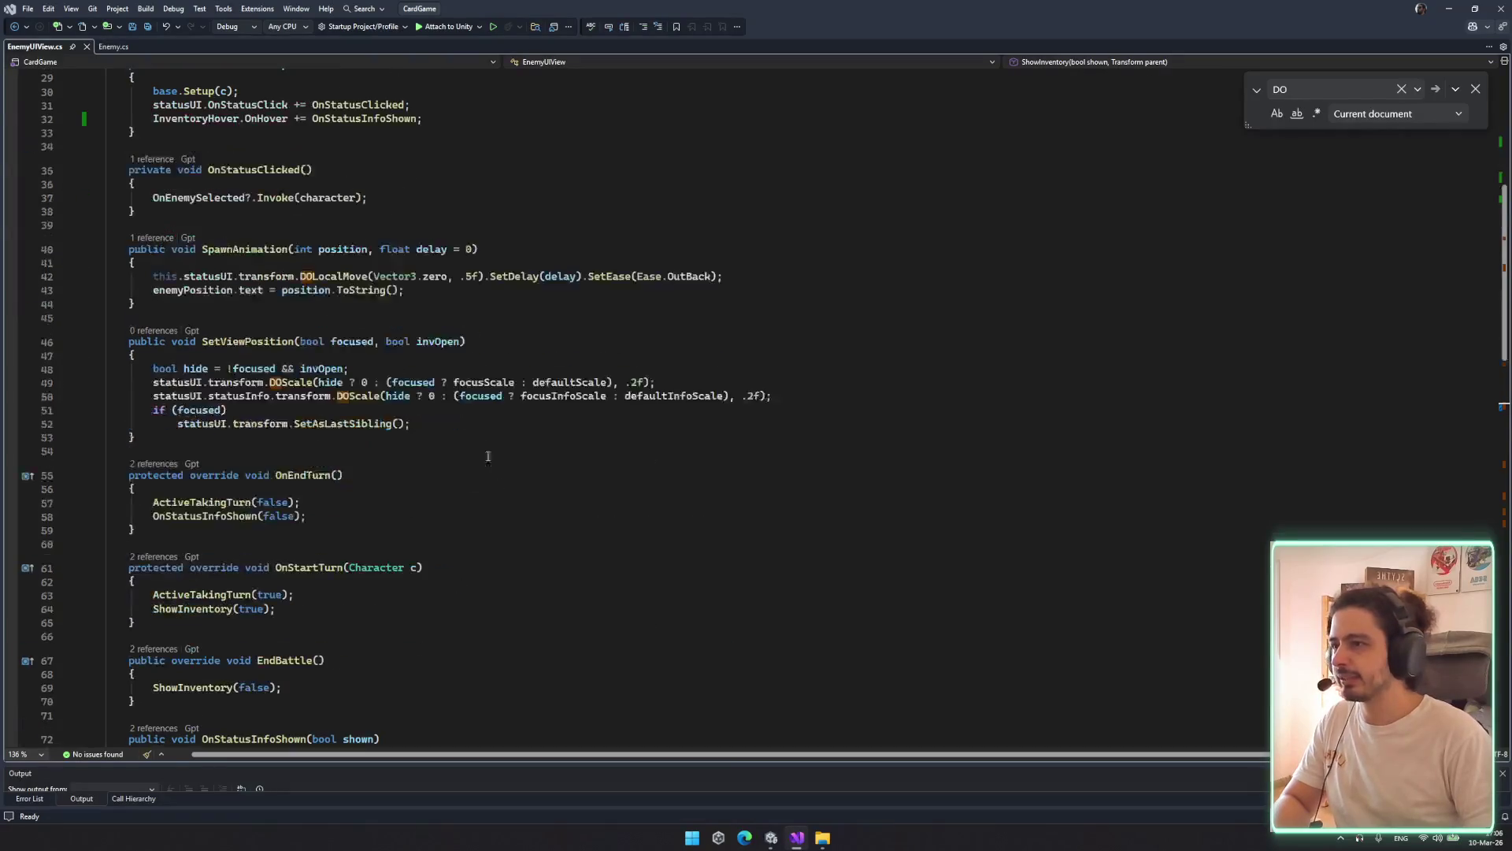
Change line 85's shown scale from 10.25f to 0.25f, save, and let Unity recompile
scroll(630, 372, down, 6)
click(527, 394)
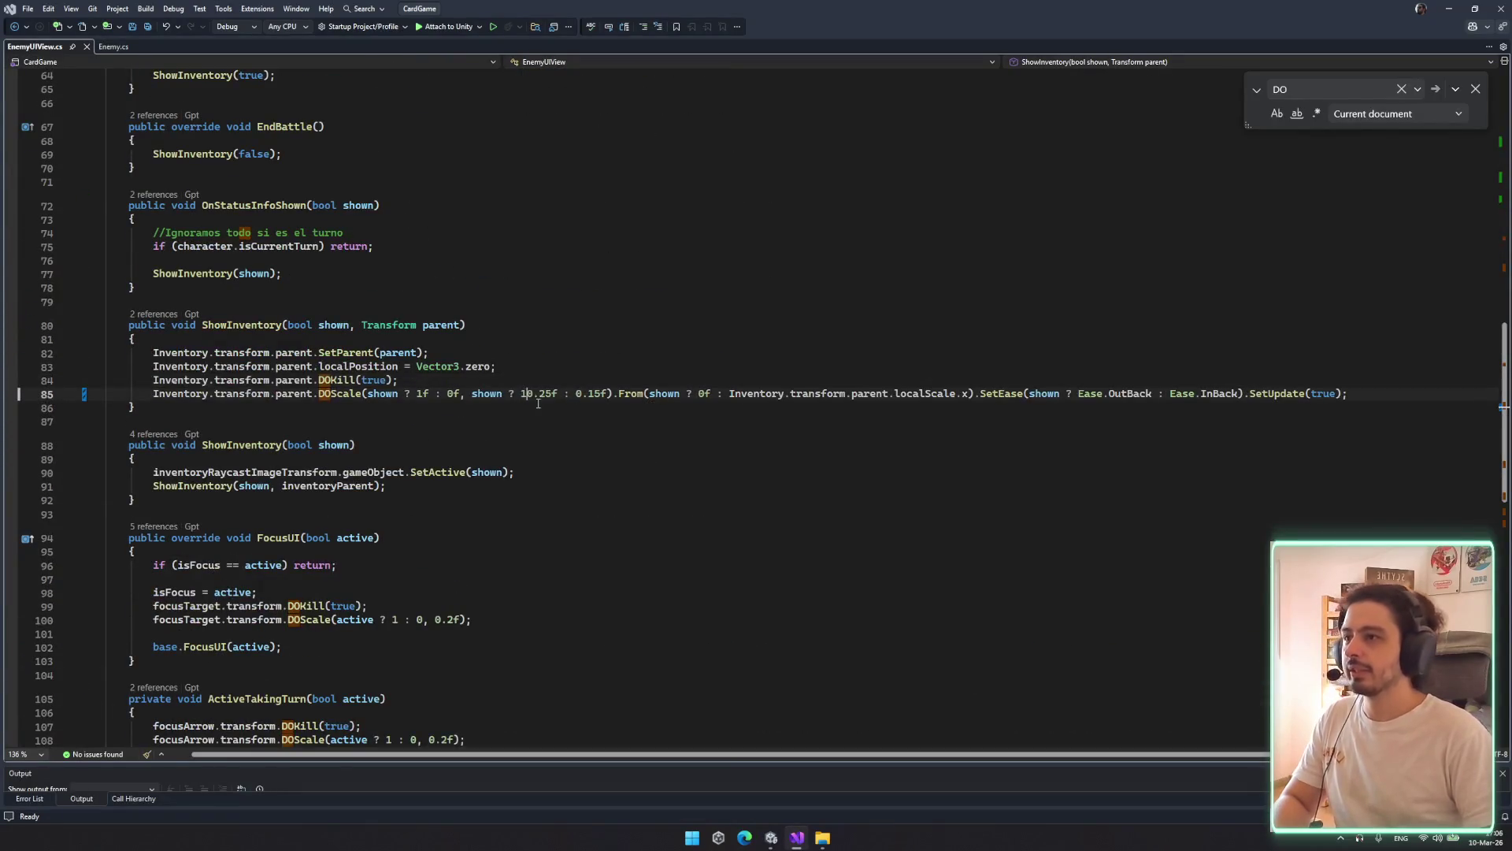
key(BackSpace)
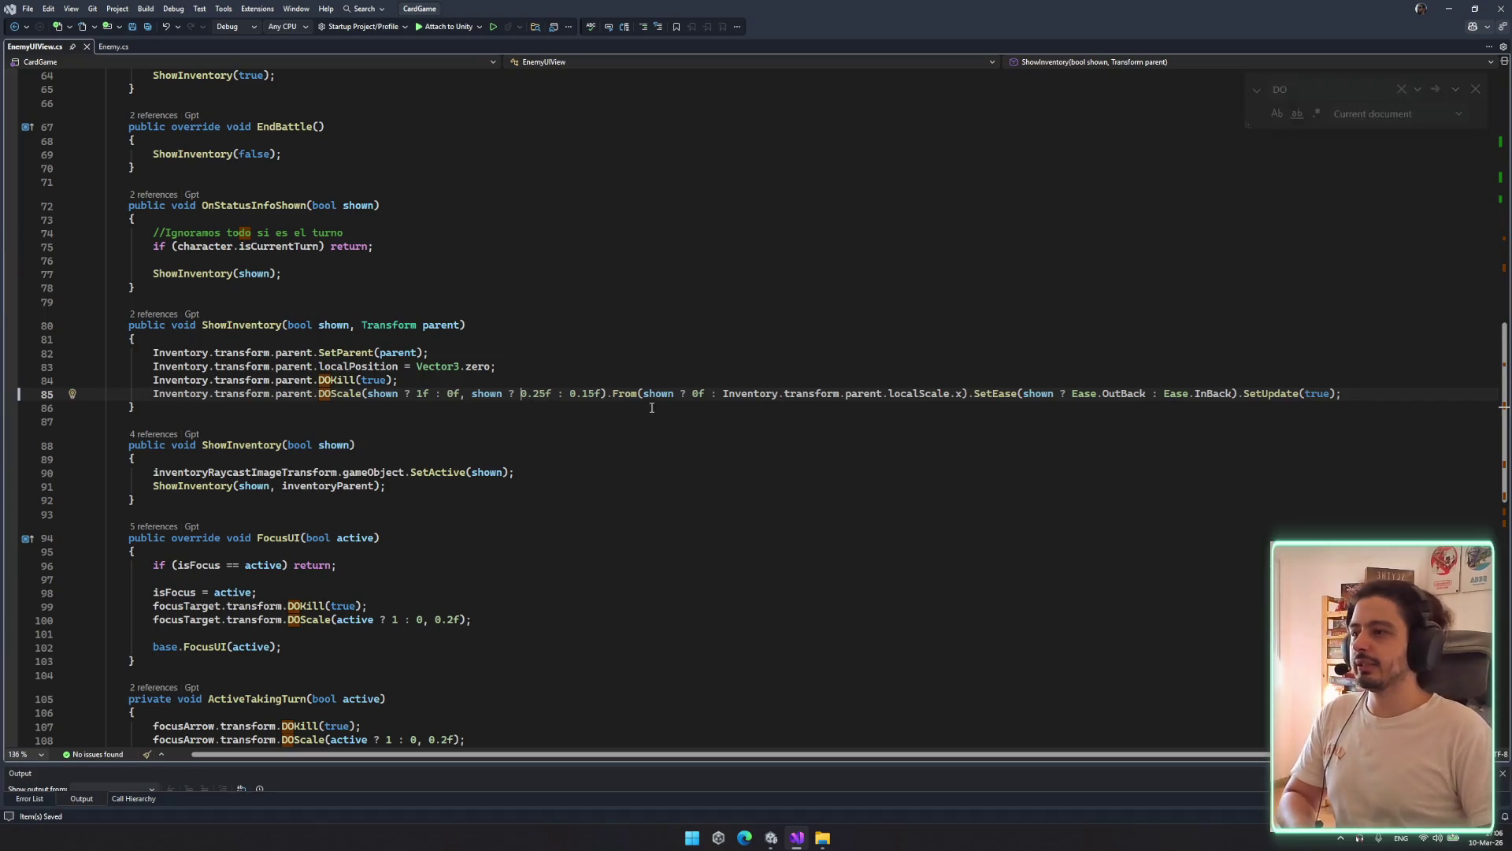
click(543, 422)
key(ctrl+s)
scroll(598, 489, down, 3)
scroll(654, 575, up, 3)
scroll(655, 576, up, 3)
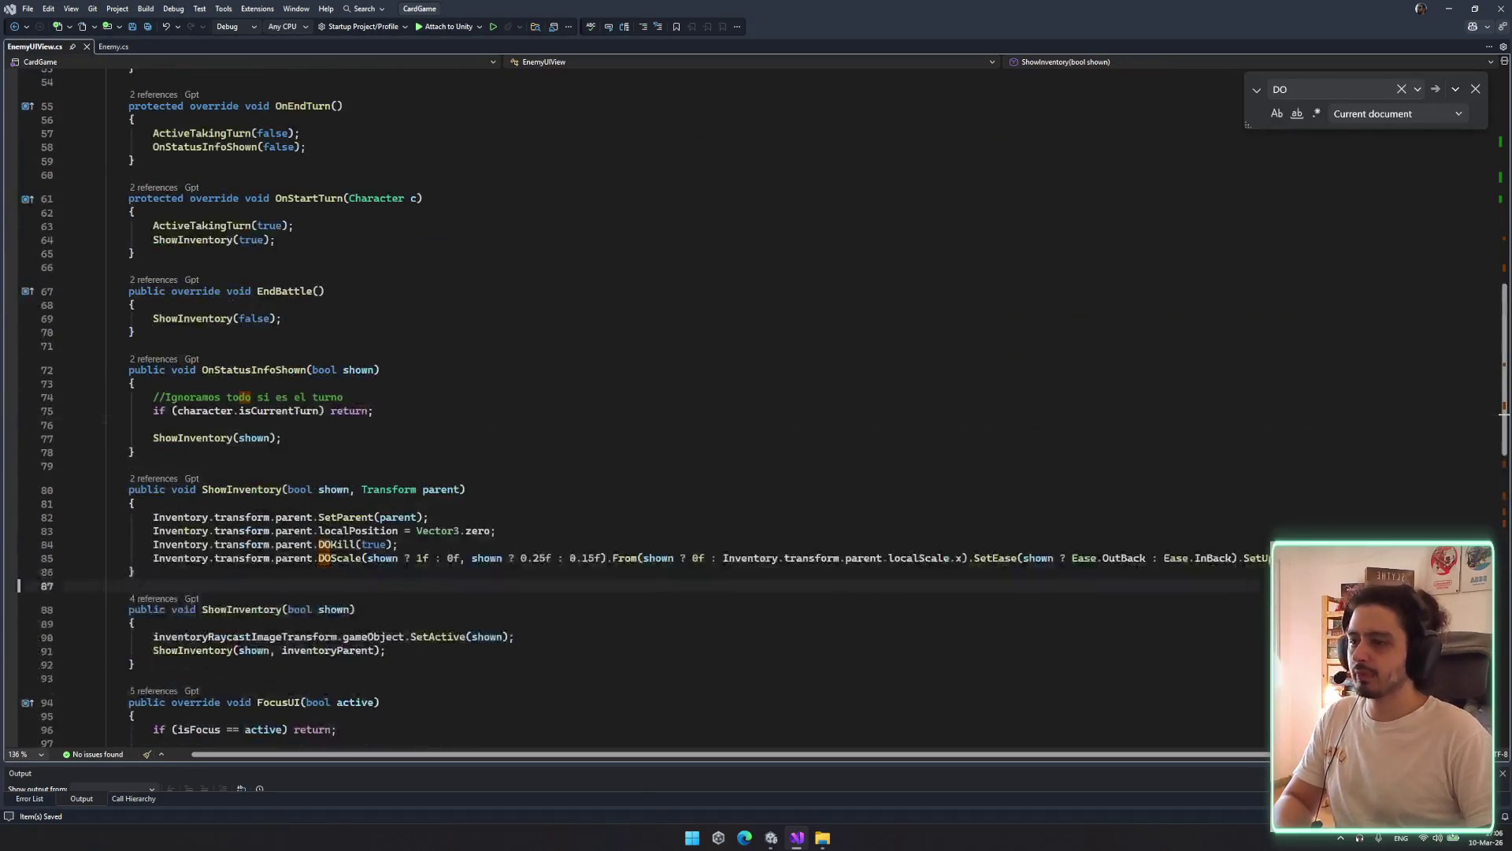
click(771, 837)
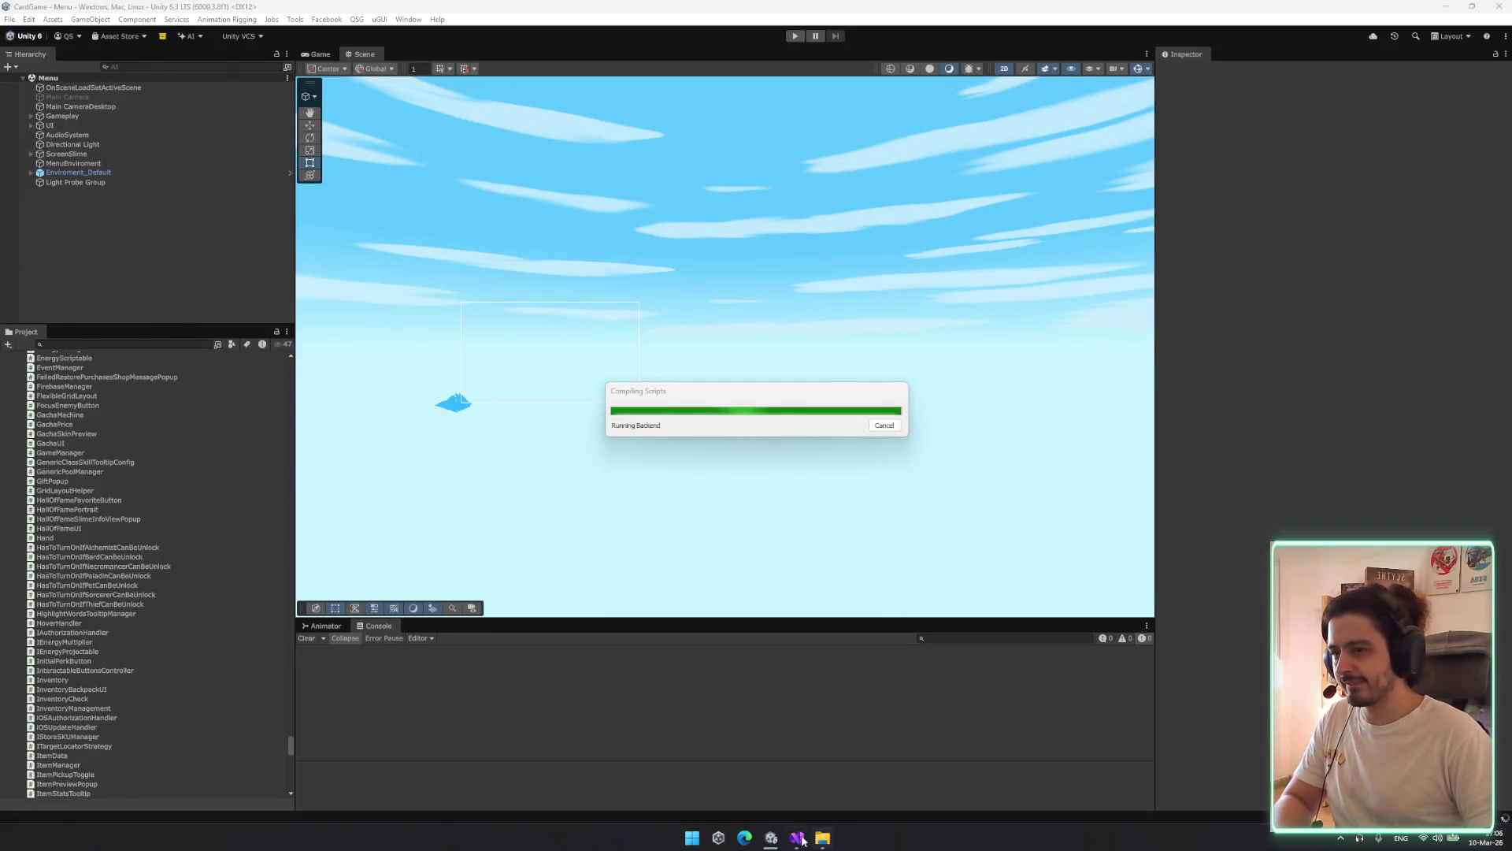
key(alt+Tab)
Search the code with Ctrl+T for 'hand' and open Hand.cs
key(ctrl+t)
text(energies)
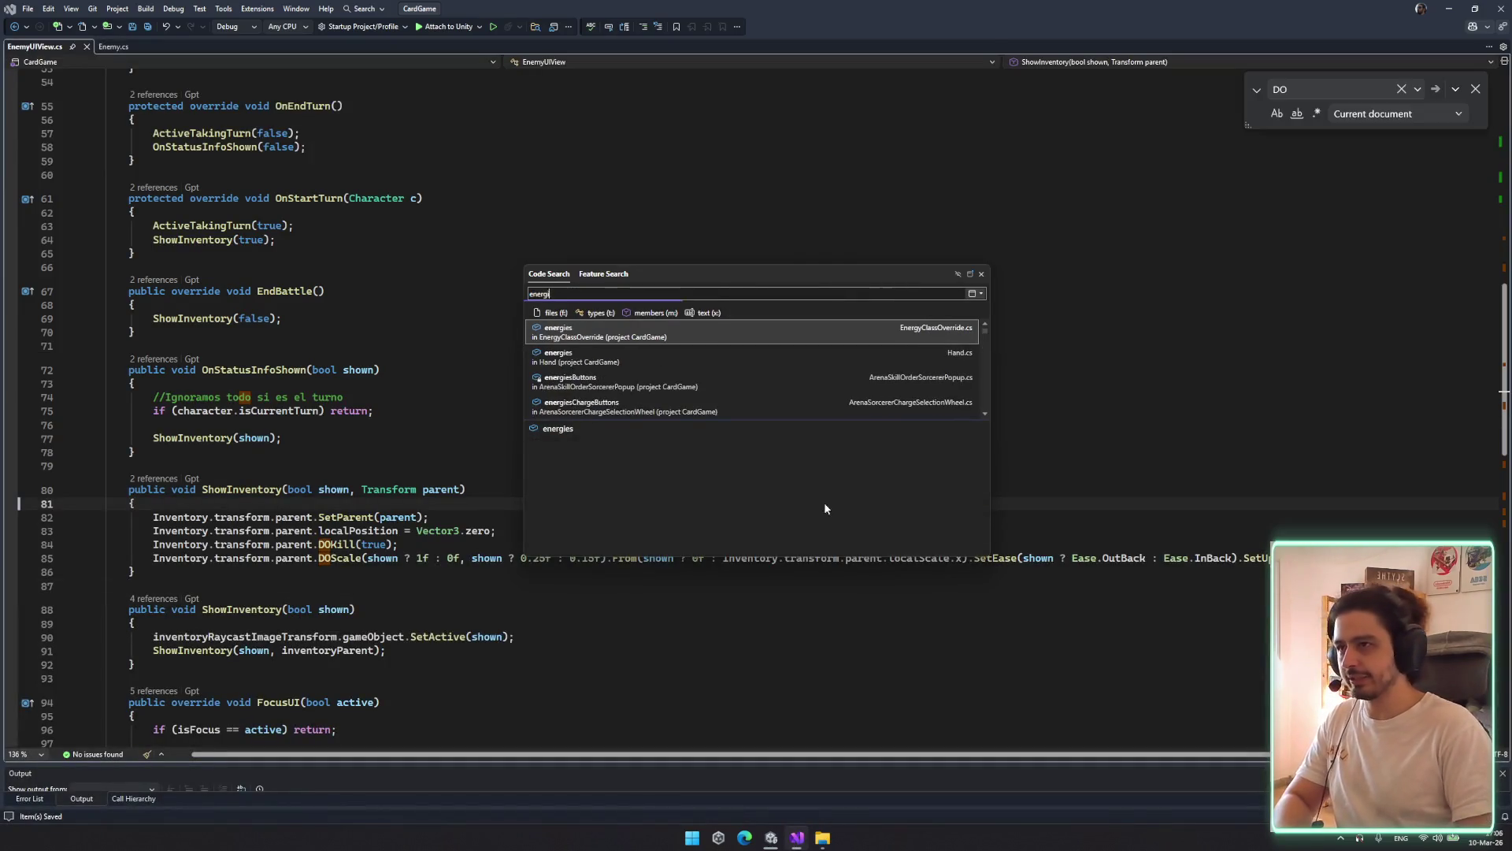
key(BackSpace)
key(BackSpace)
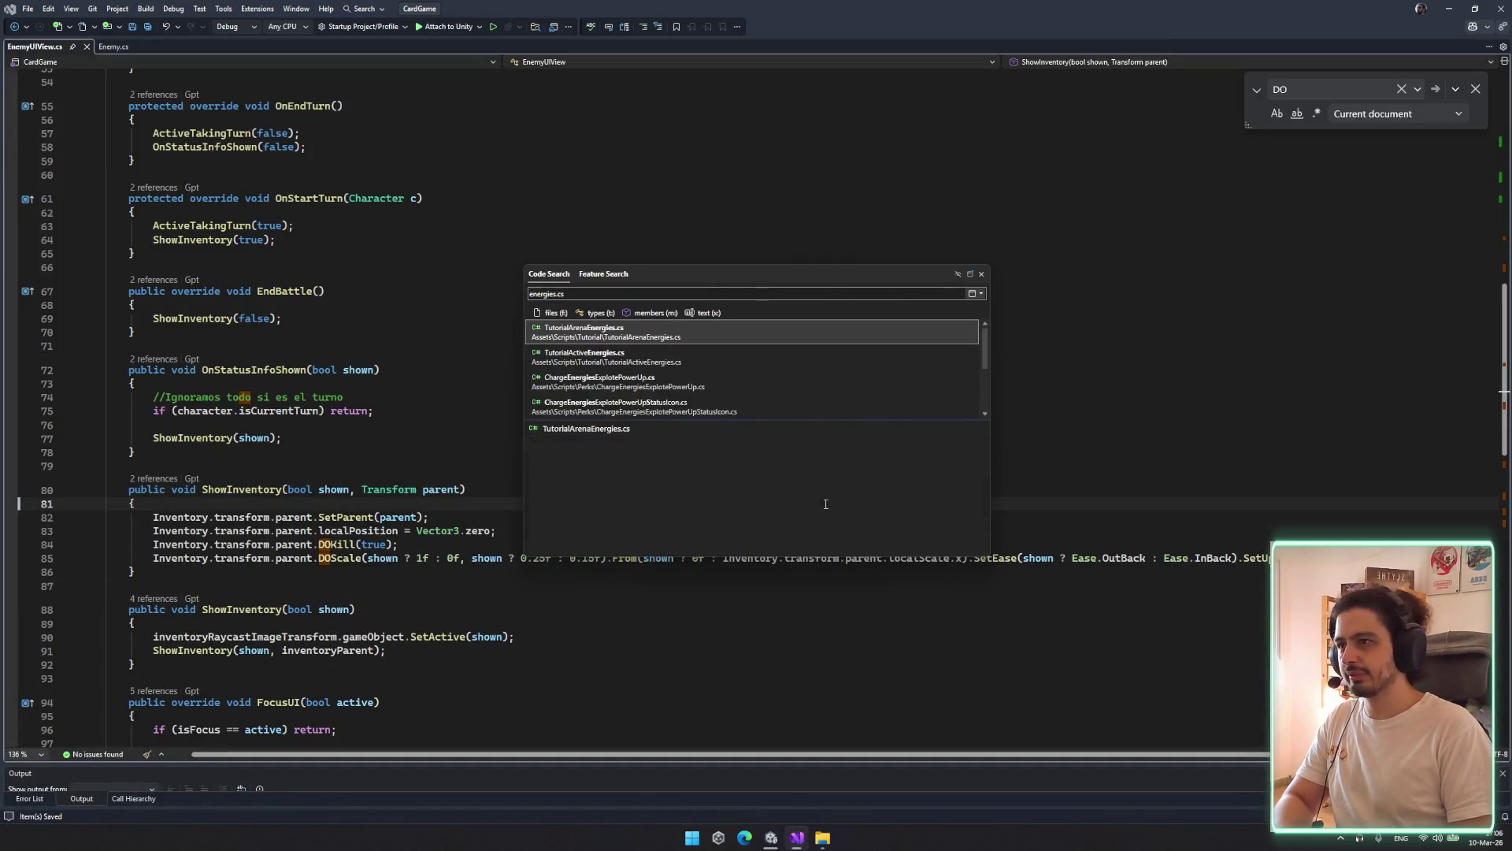
key(ctrl+a)
text(hand)
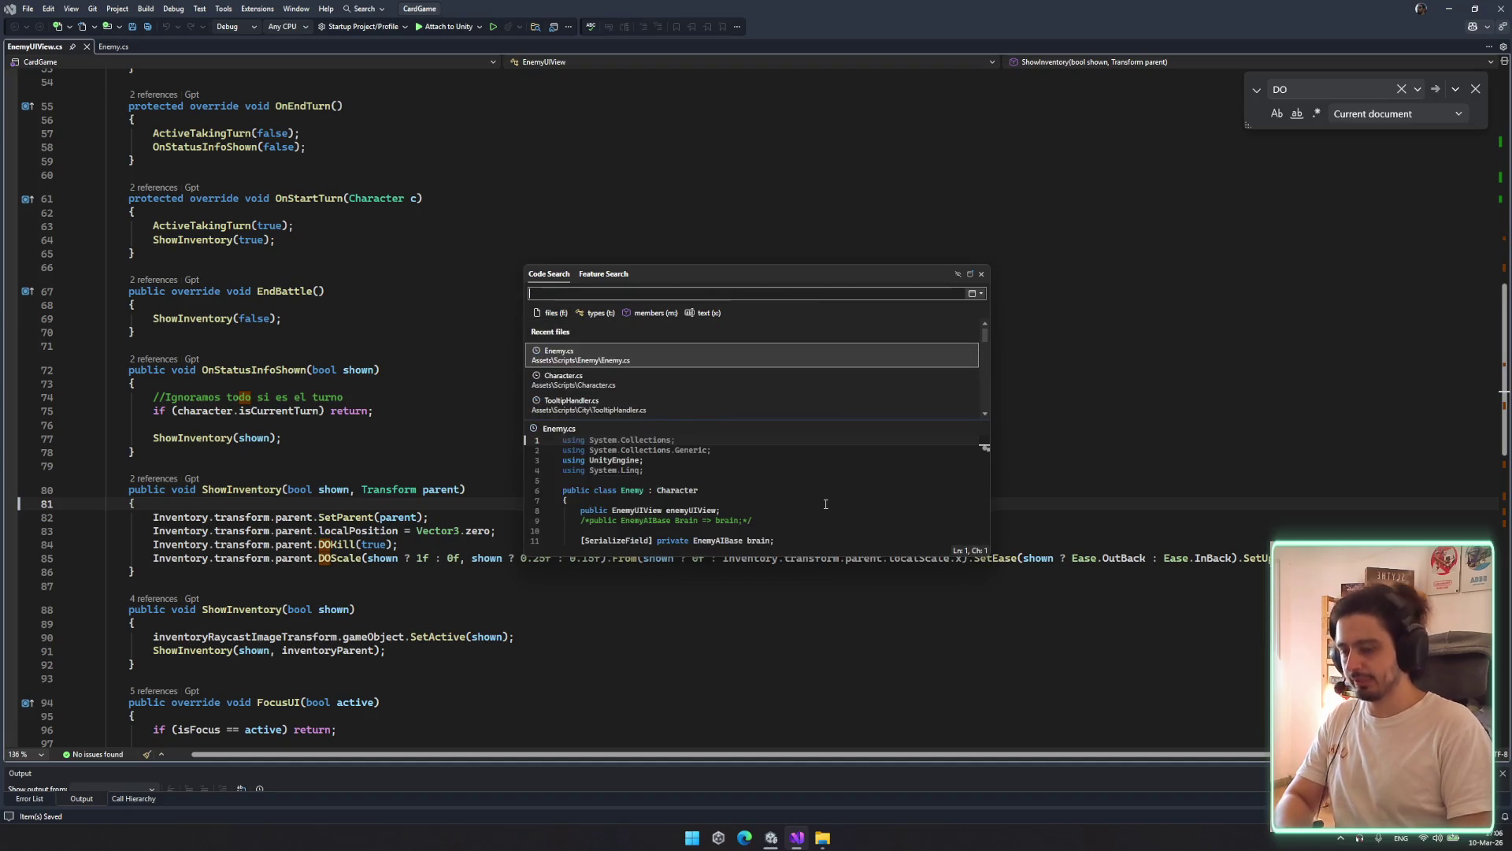
key(Down)
key(Down)
key(Down)
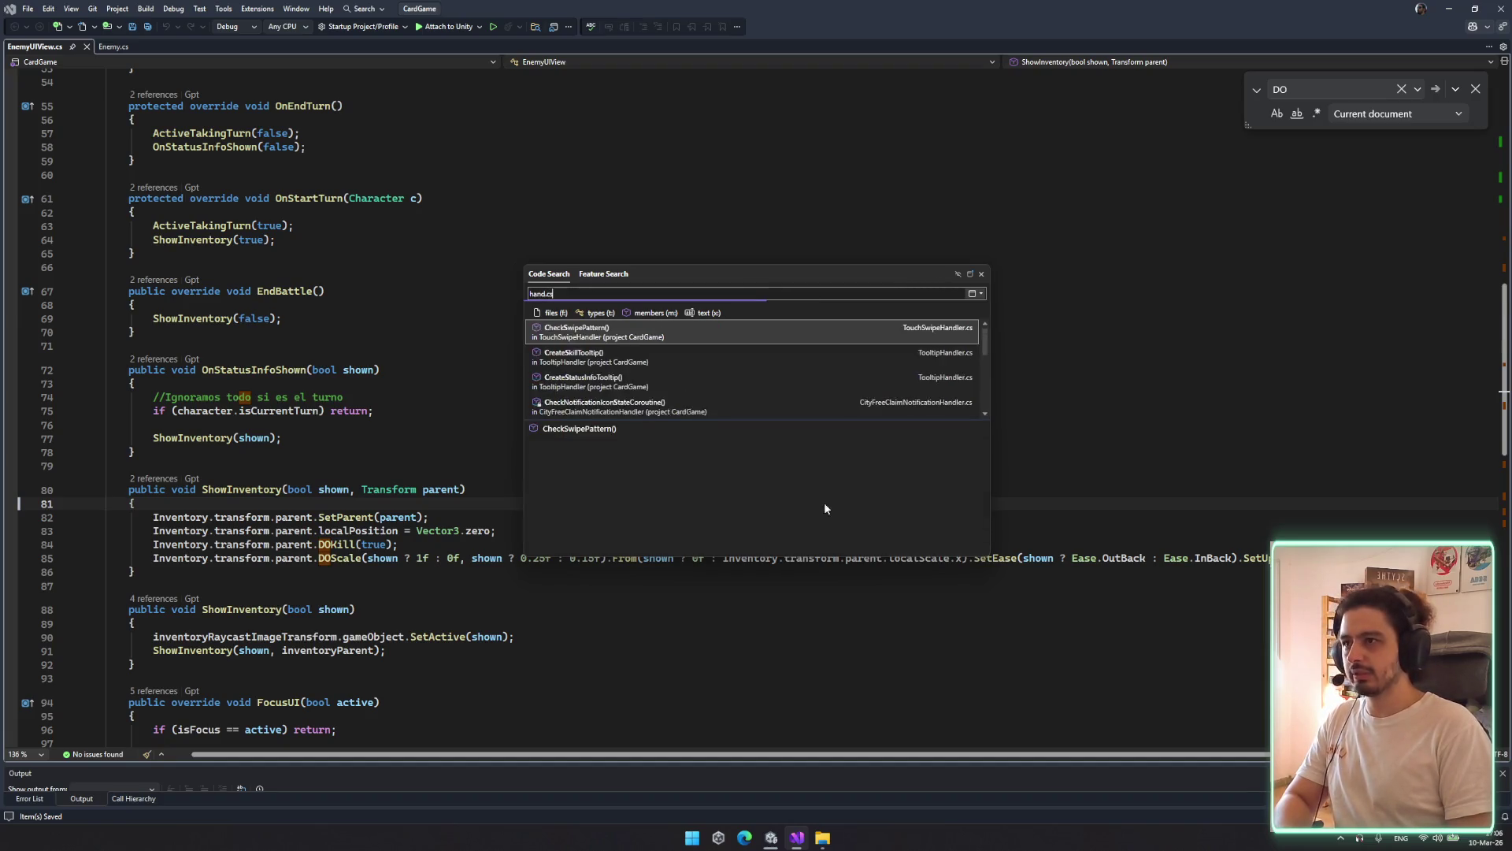
key(Return)
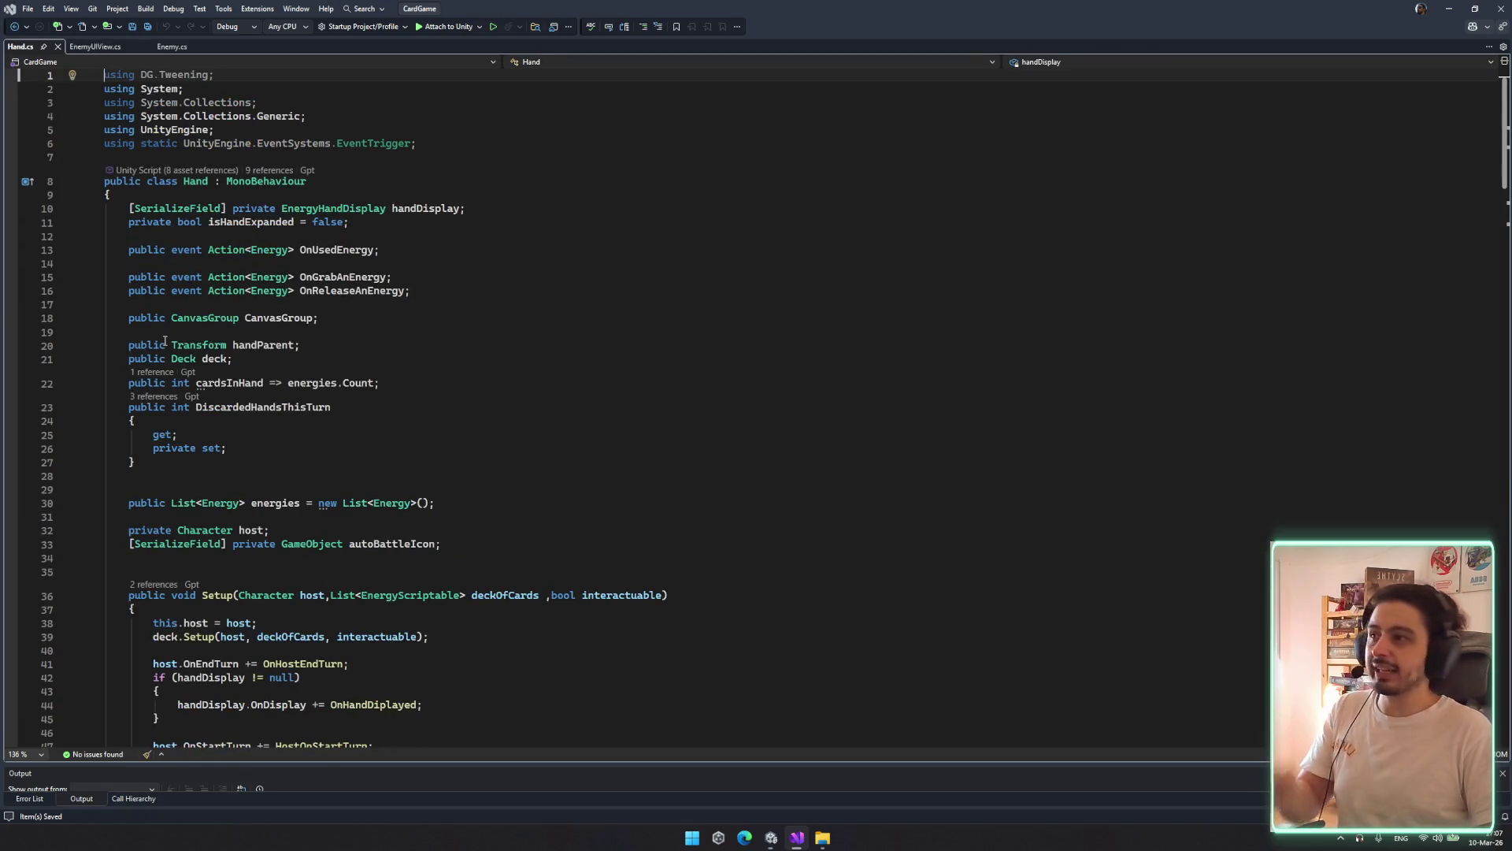
Read through Hand.cs, highlighting CanvasGroup and TurnStrategy uses in DrawAction, DrawExtra and DiscardHand
double_click(192, 318)
scroll(423, 535, down, 5)
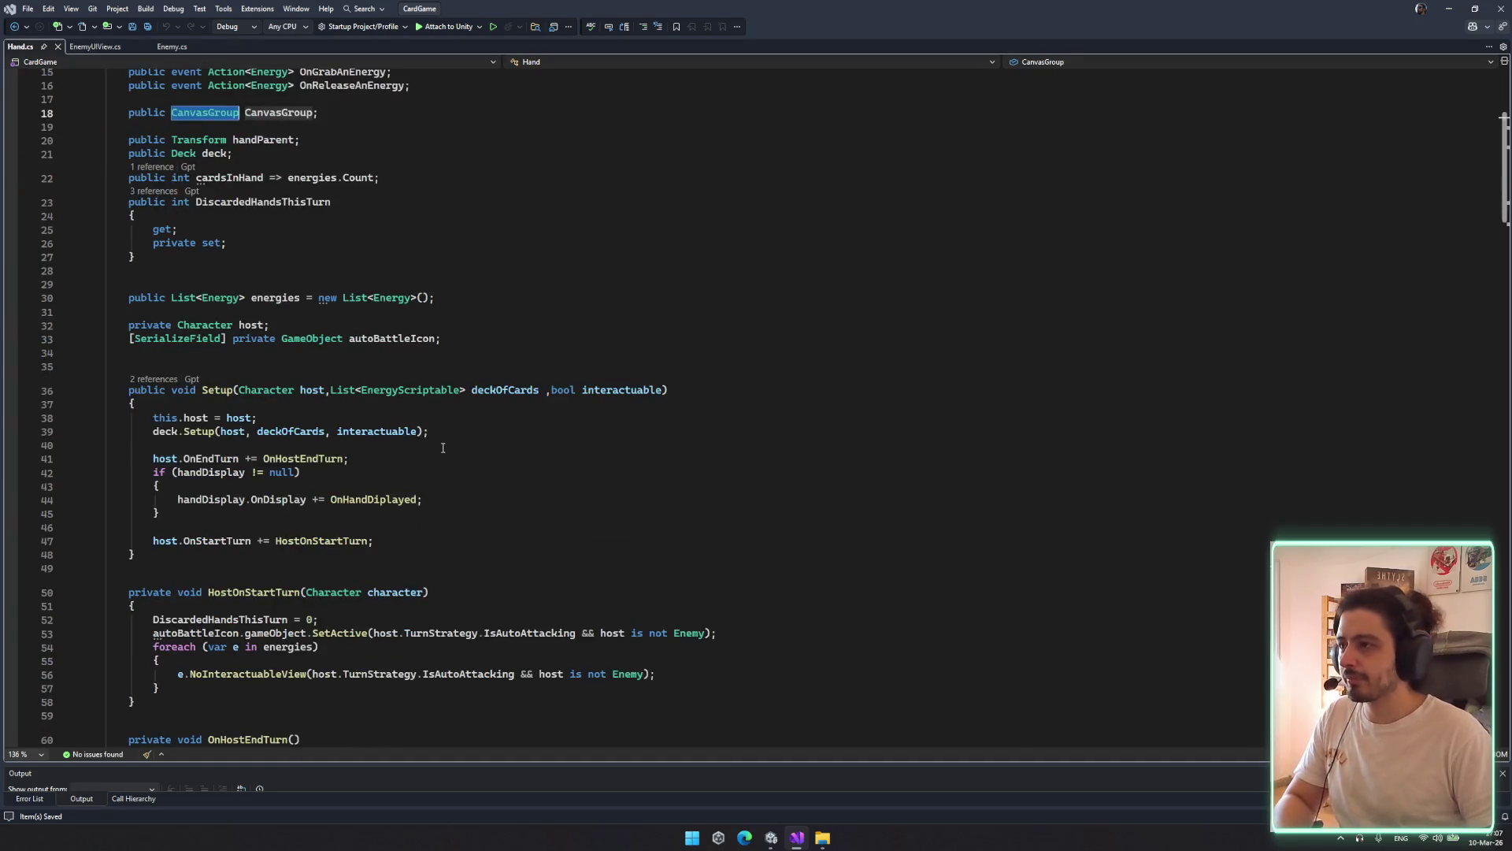
scroll(443, 448, down, 5)
click(454, 387)
scroll(445, 388, down, 5)
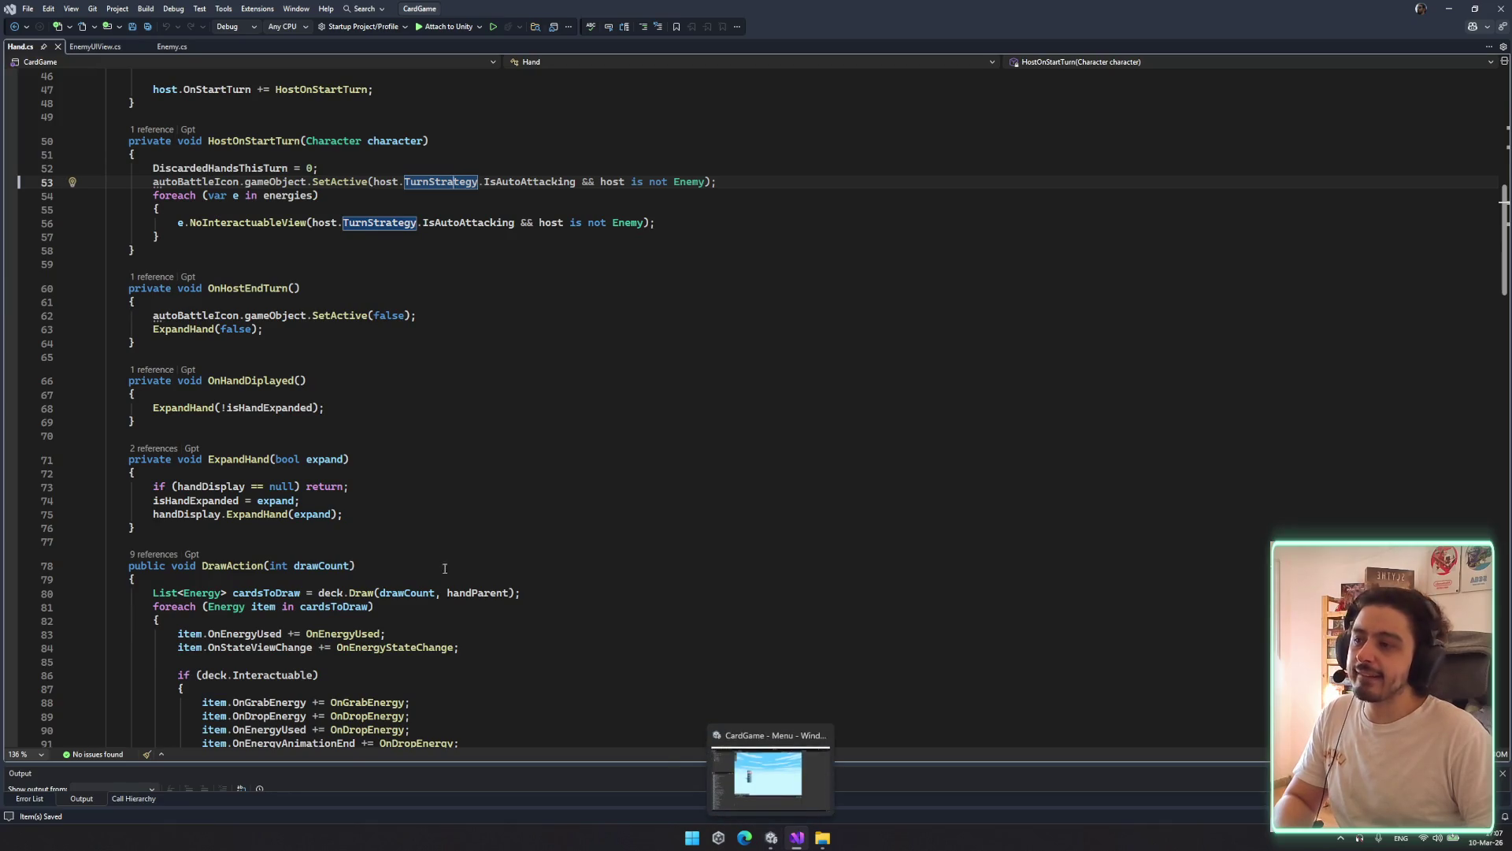
scroll(445, 549, down, 7)
scroll(448, 549, down, 3)
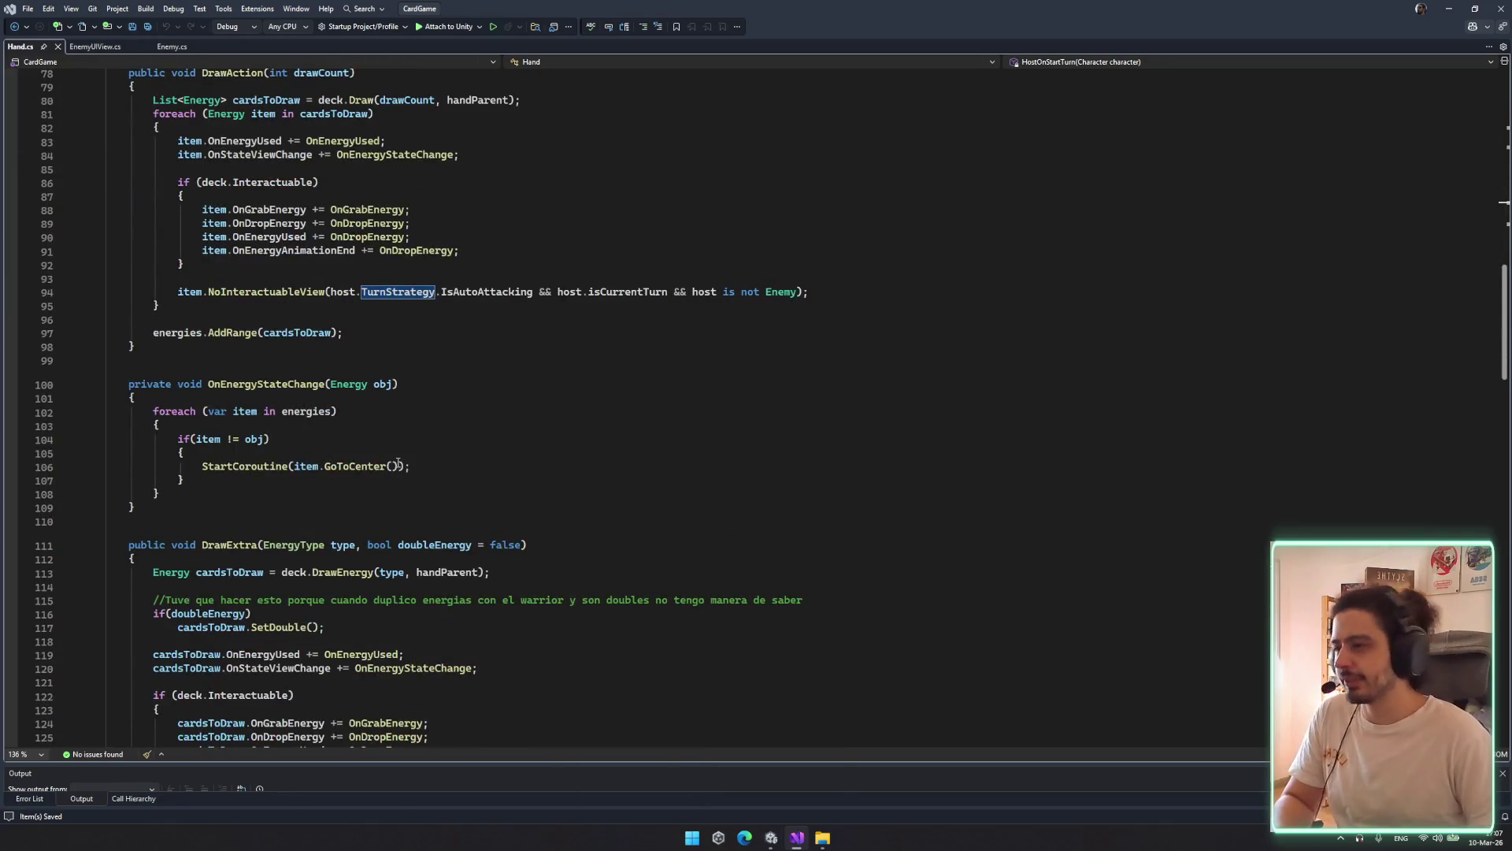
scroll(397, 465, down, 8)
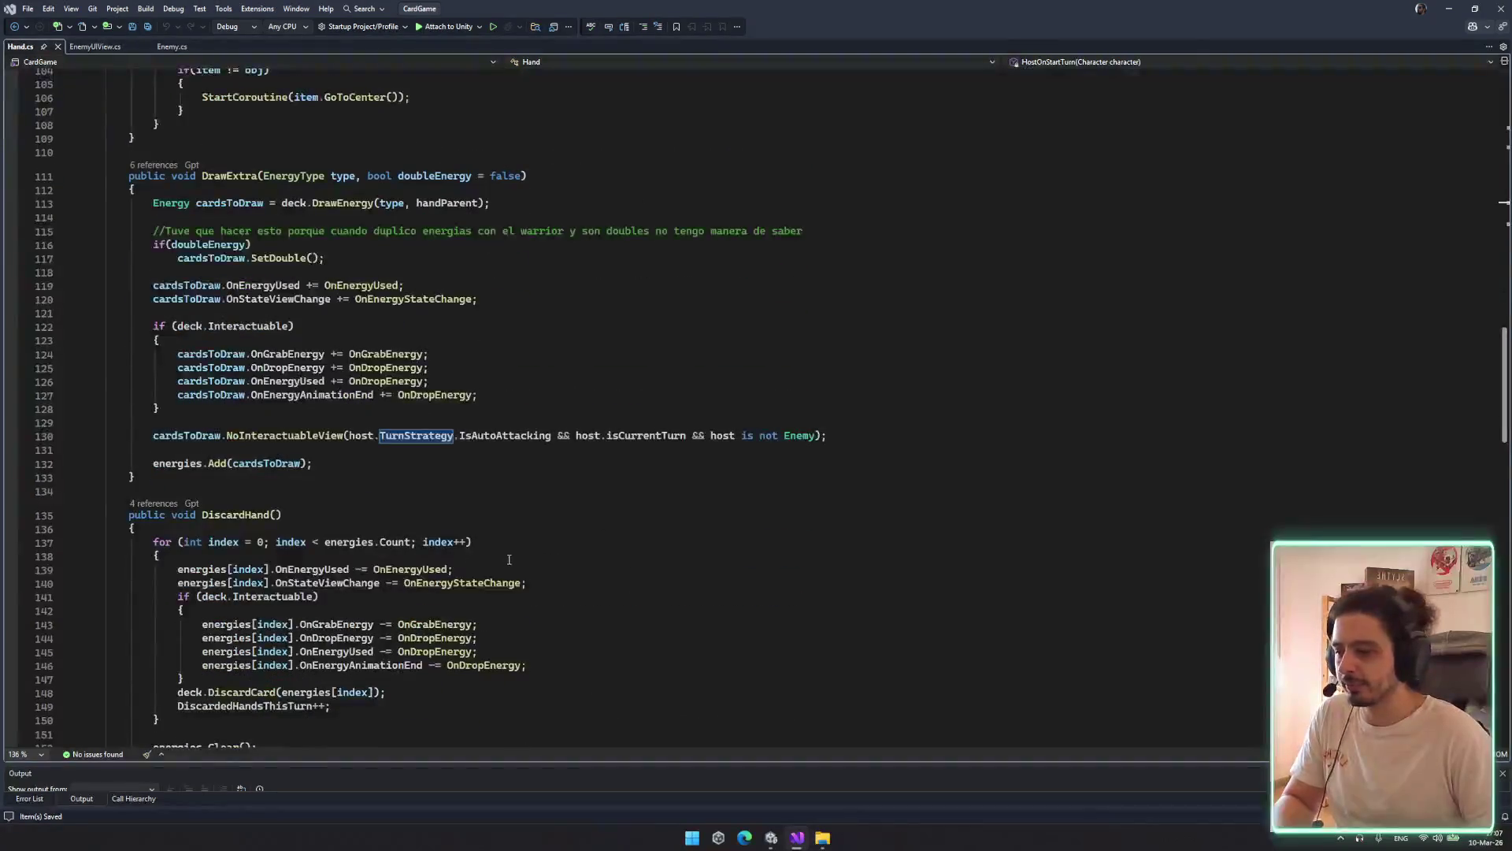
scroll(662, 621, up, 4)
scroll(622, 611, up, 8)
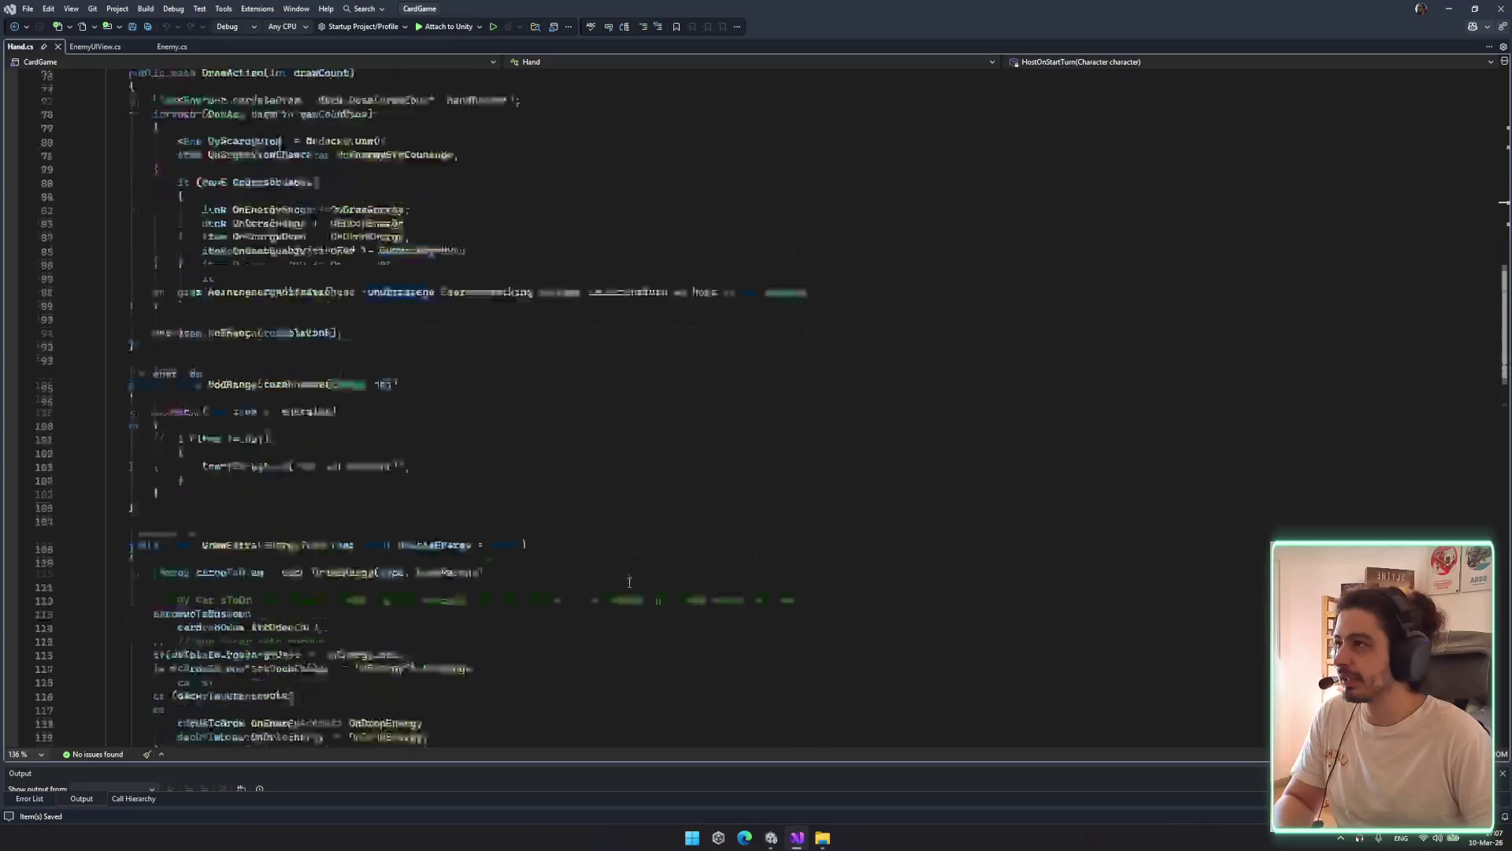
scroll(580, 484, down, 6)
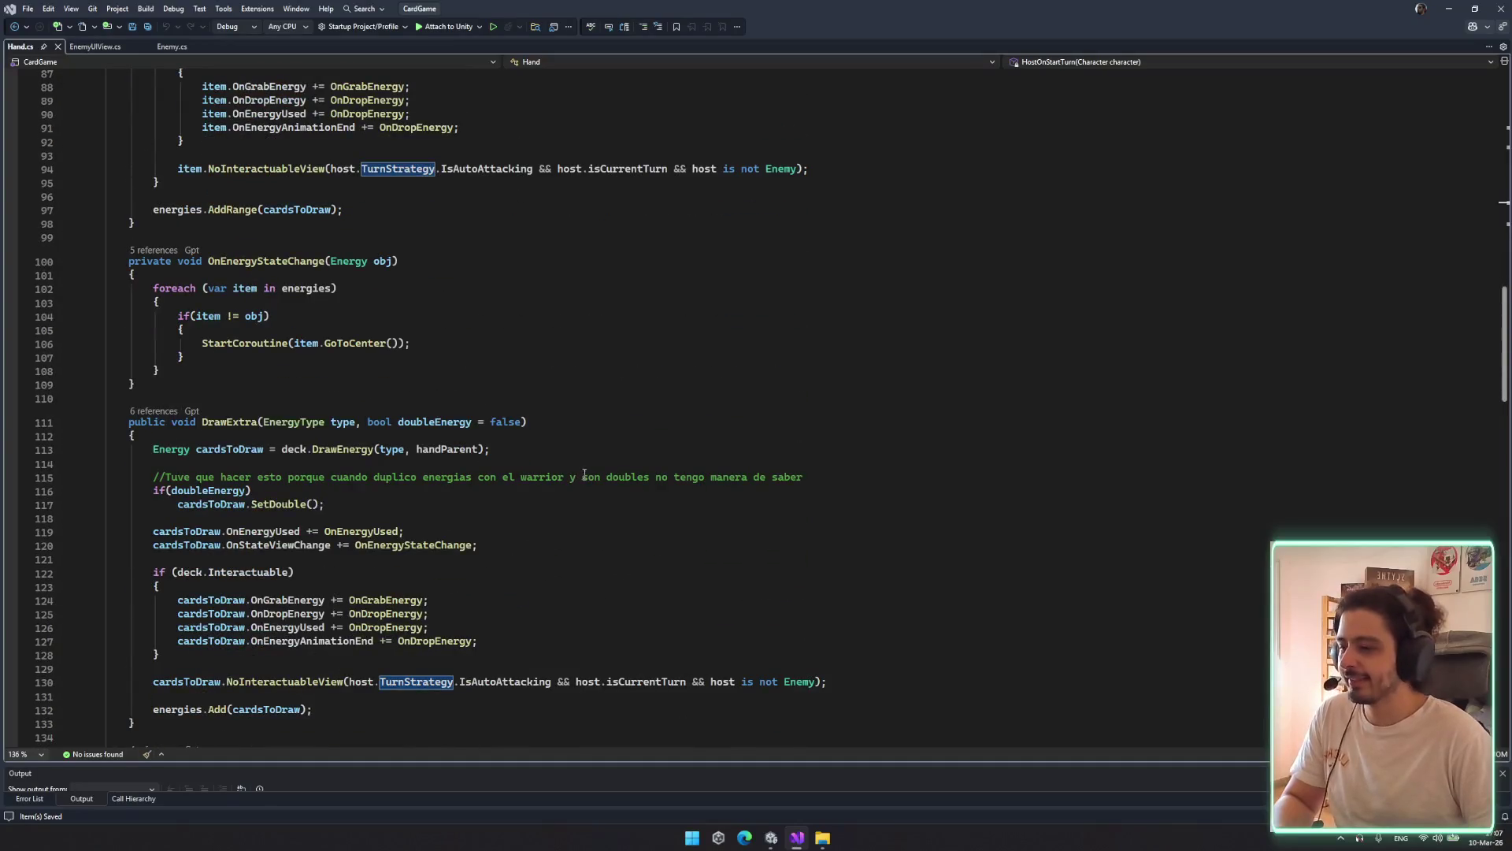
scroll(585, 474, down, 7)
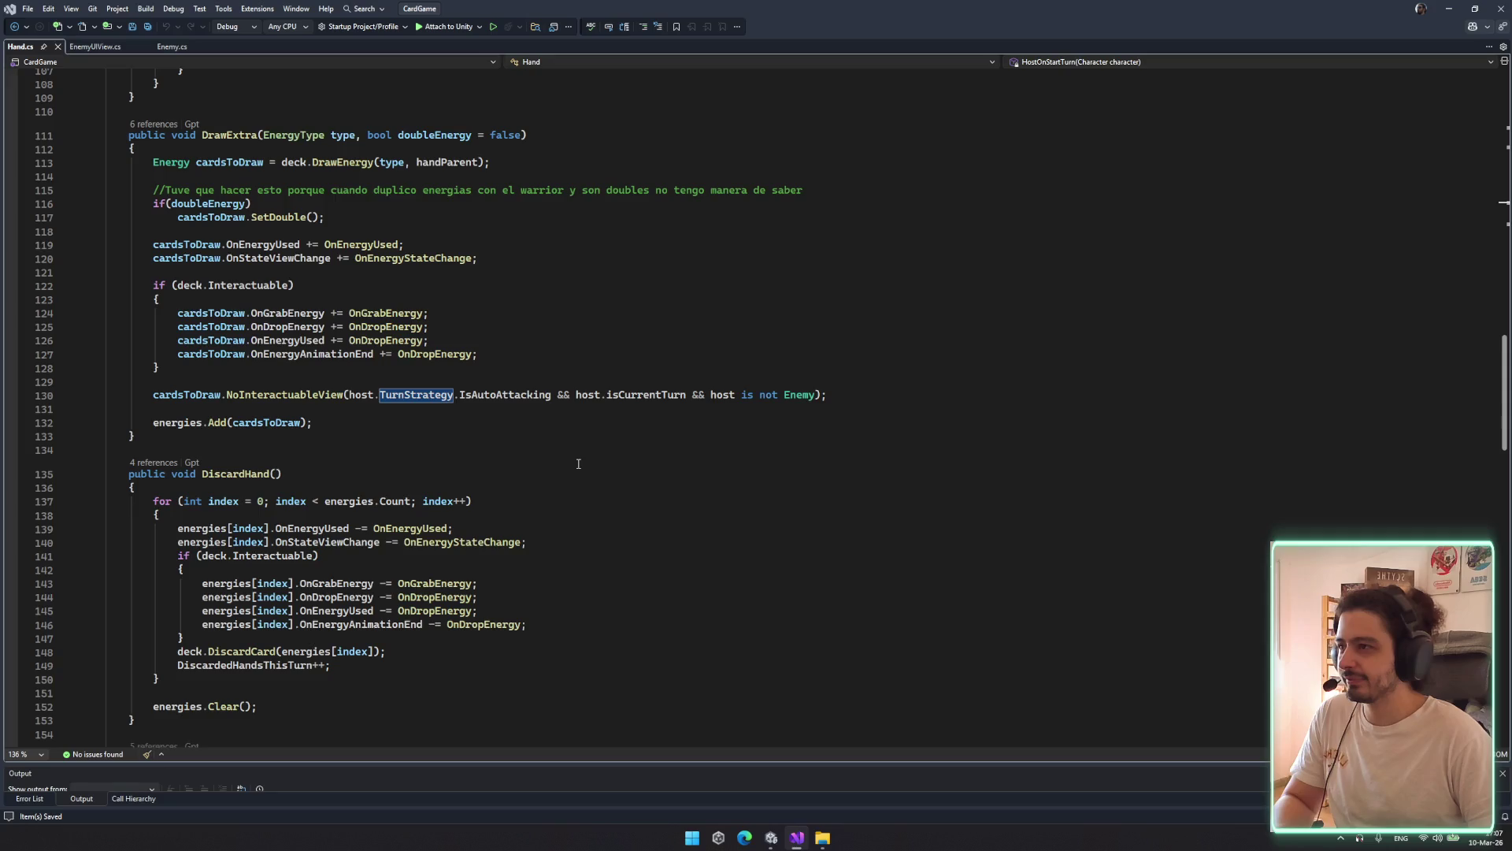
scroll(775, 651, down, 4)
click(772, 837)
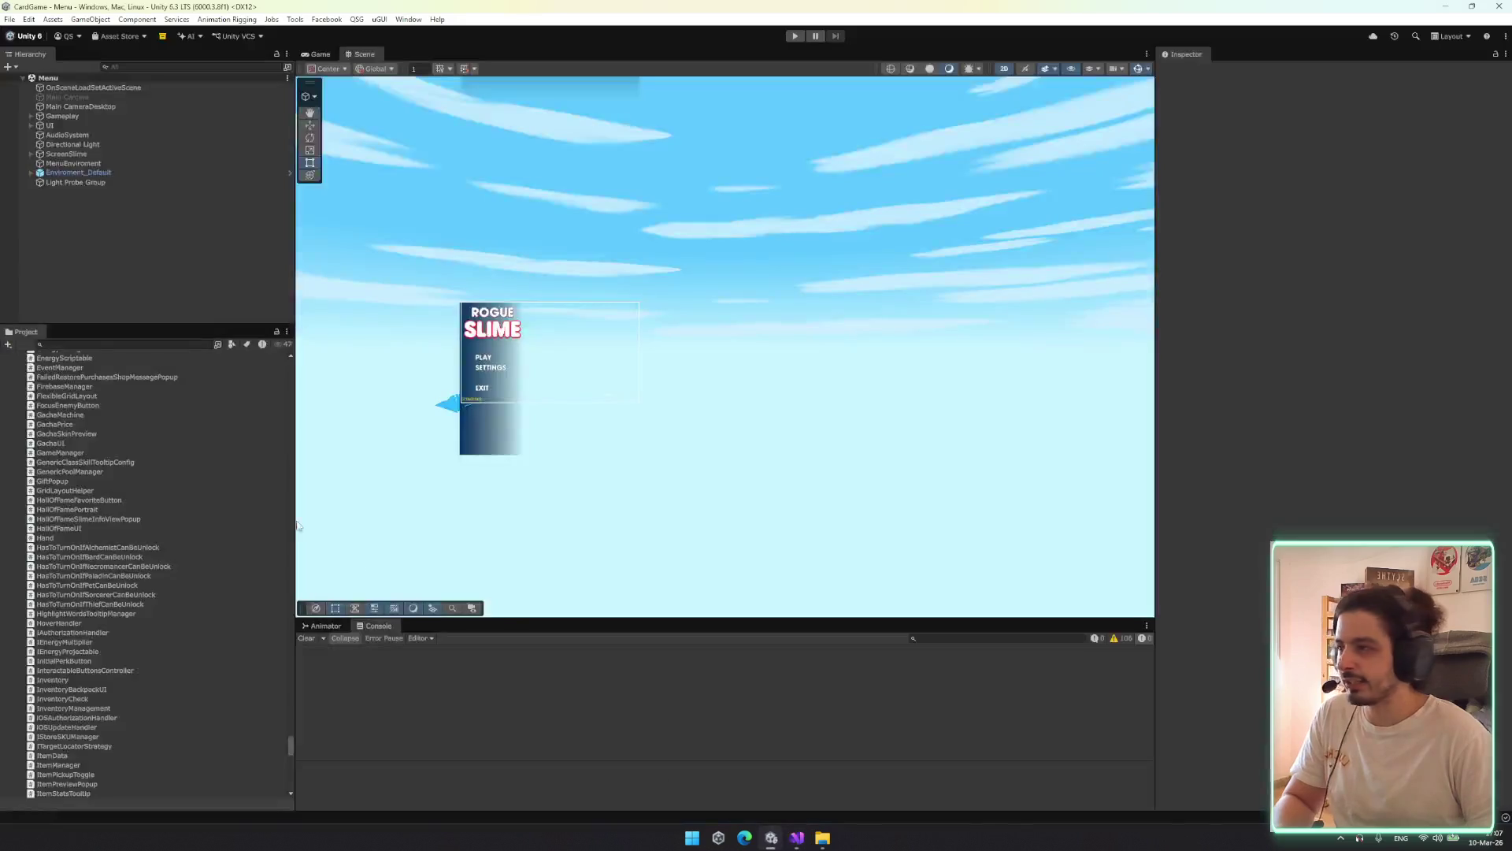
Find the Energy prefab in the Project window and open it in Prefab Mode
click(89, 344)
text(energy)
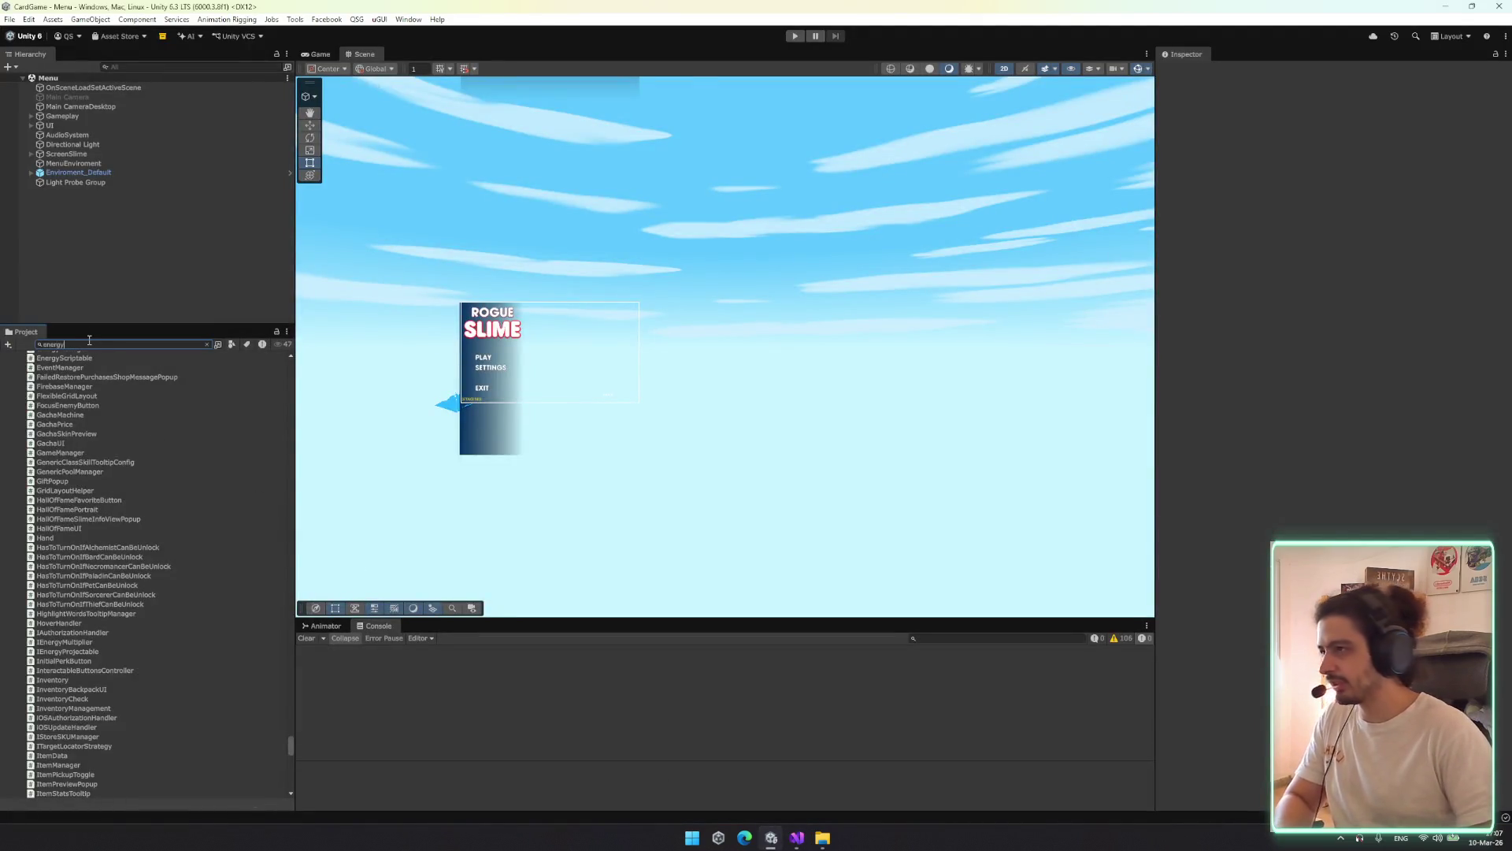
scroll(136, 541, down, 5)
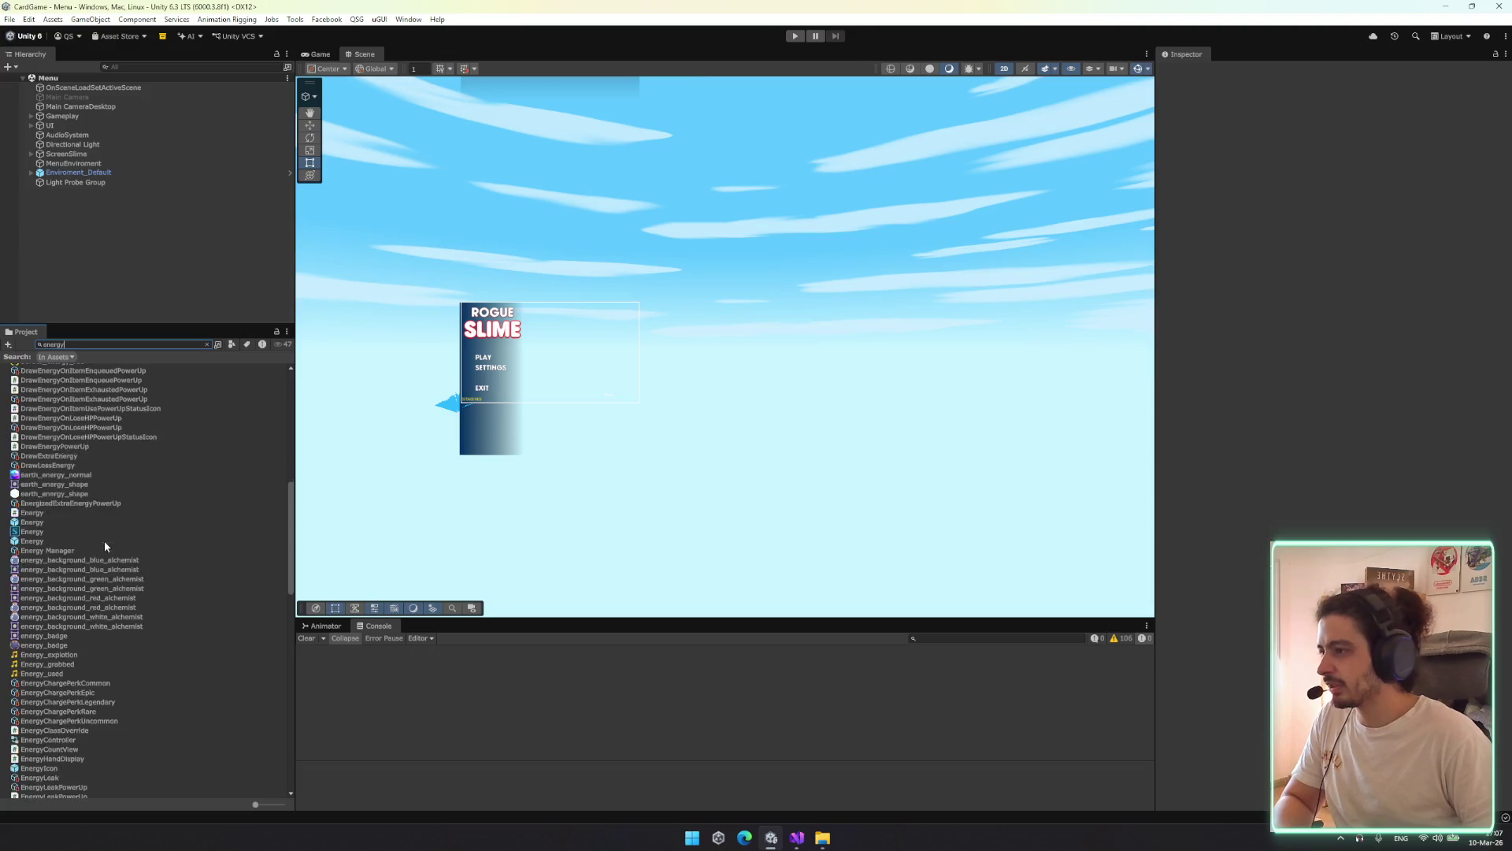
click(96, 521)
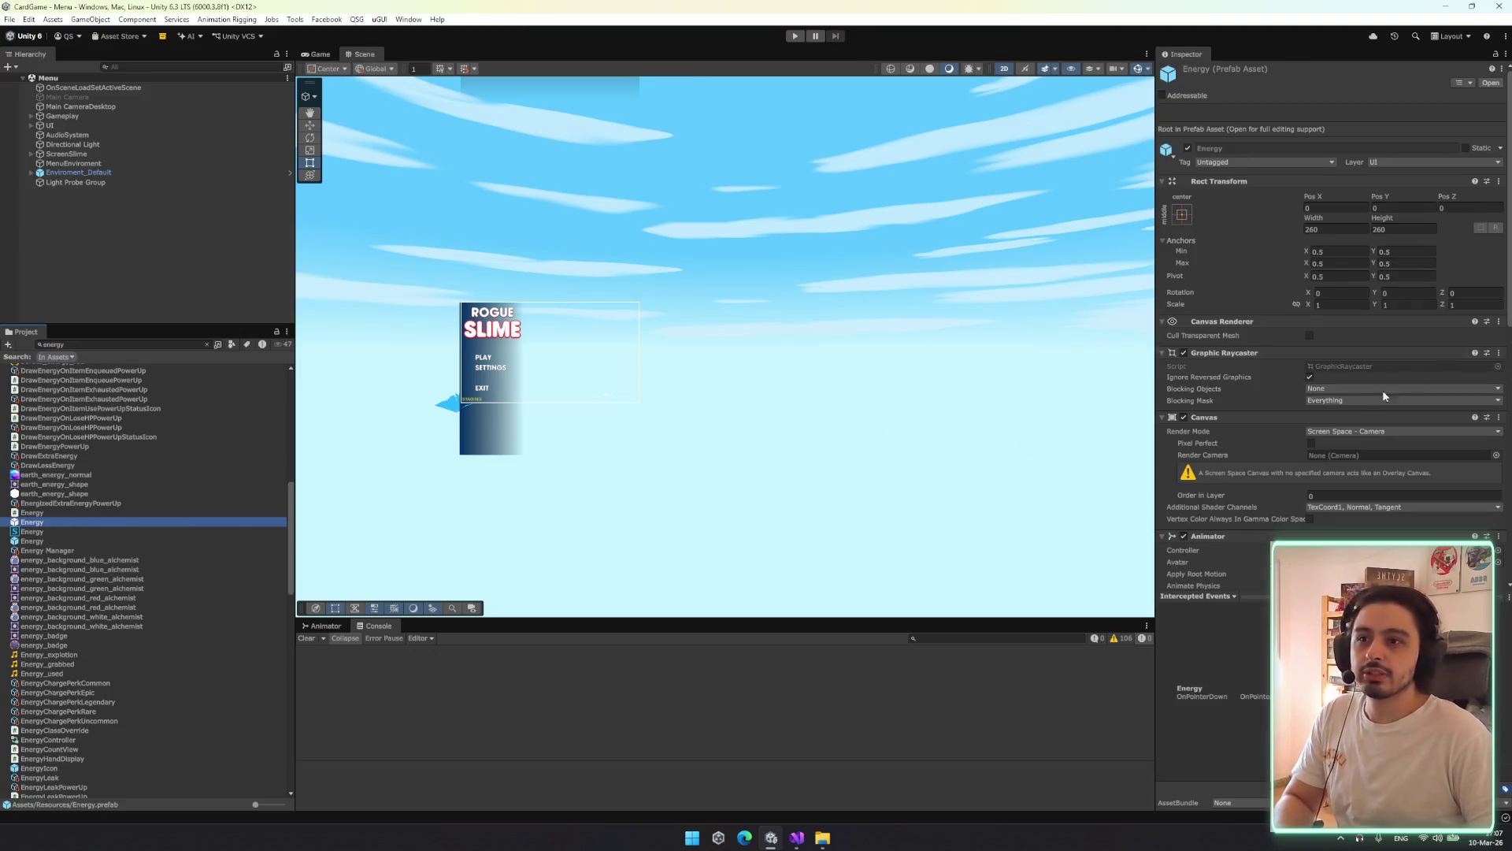
scroll(1346, 399, down, 4)
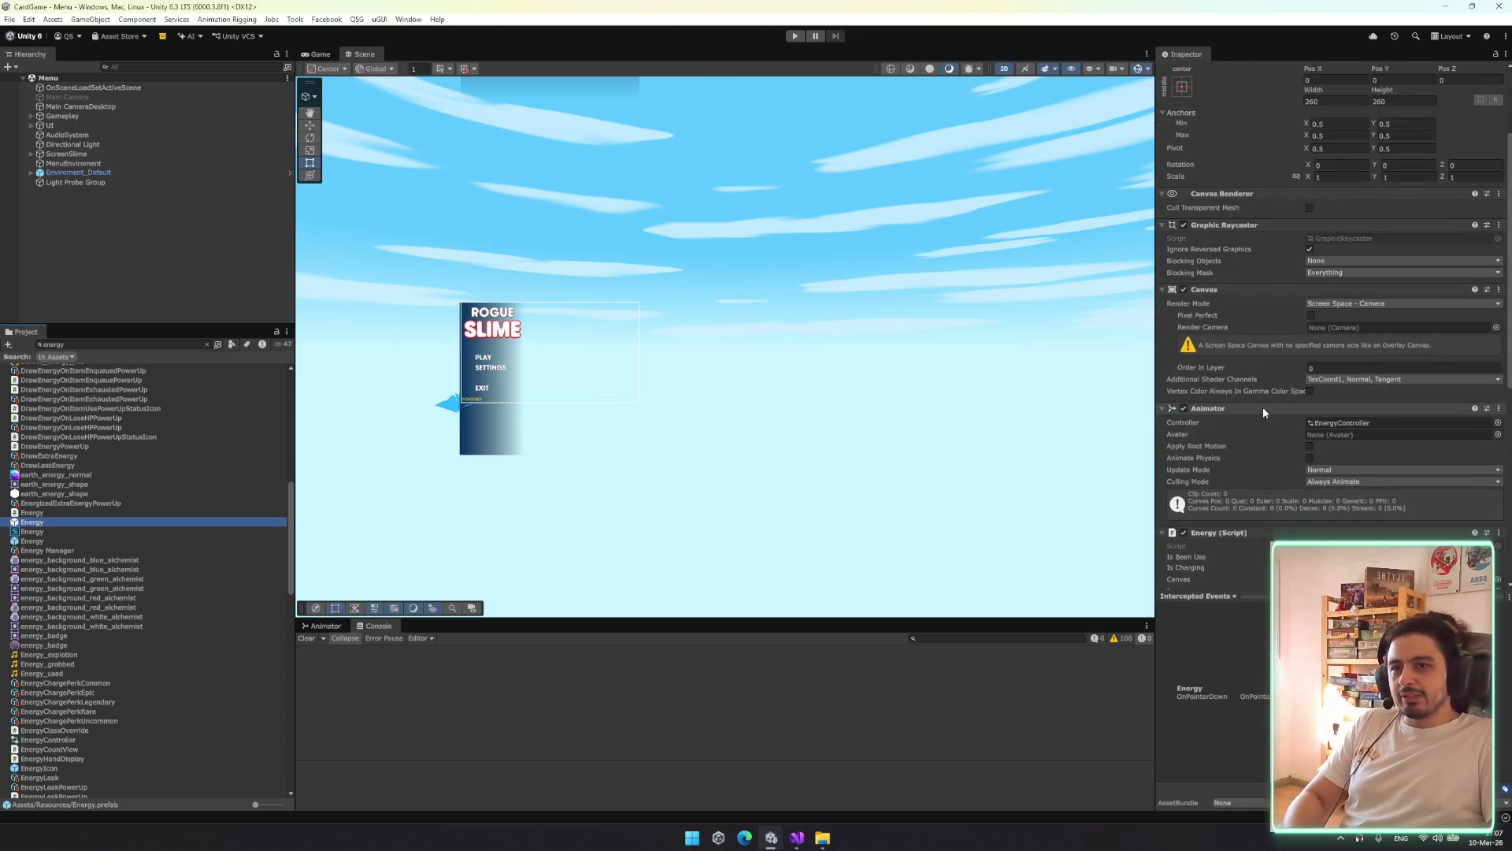
scroll(1263, 406, down, 9)
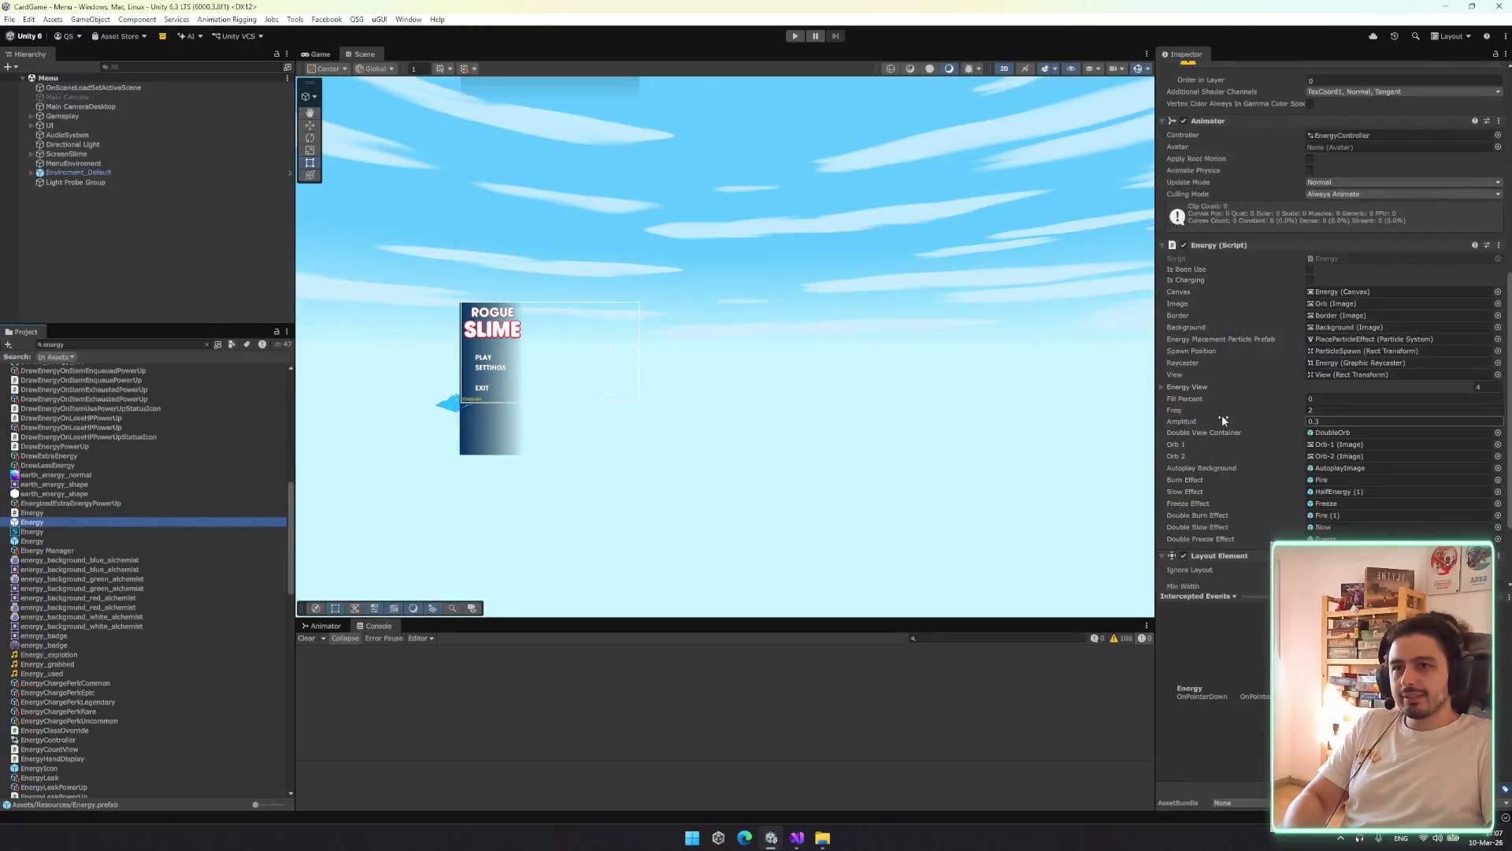
scroll(1222, 414, up, 5)
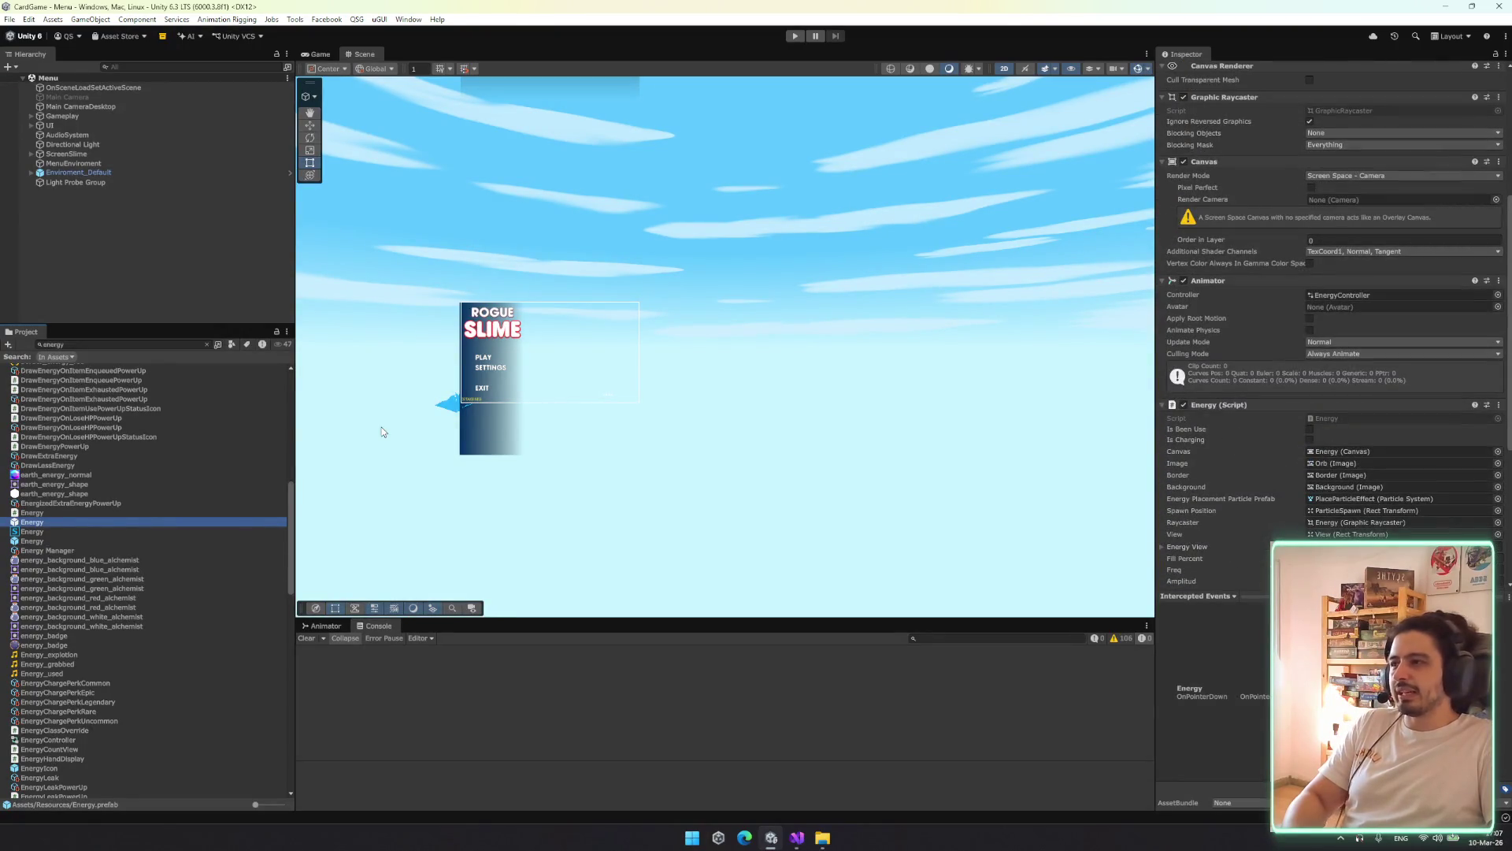
double_click(89, 523)
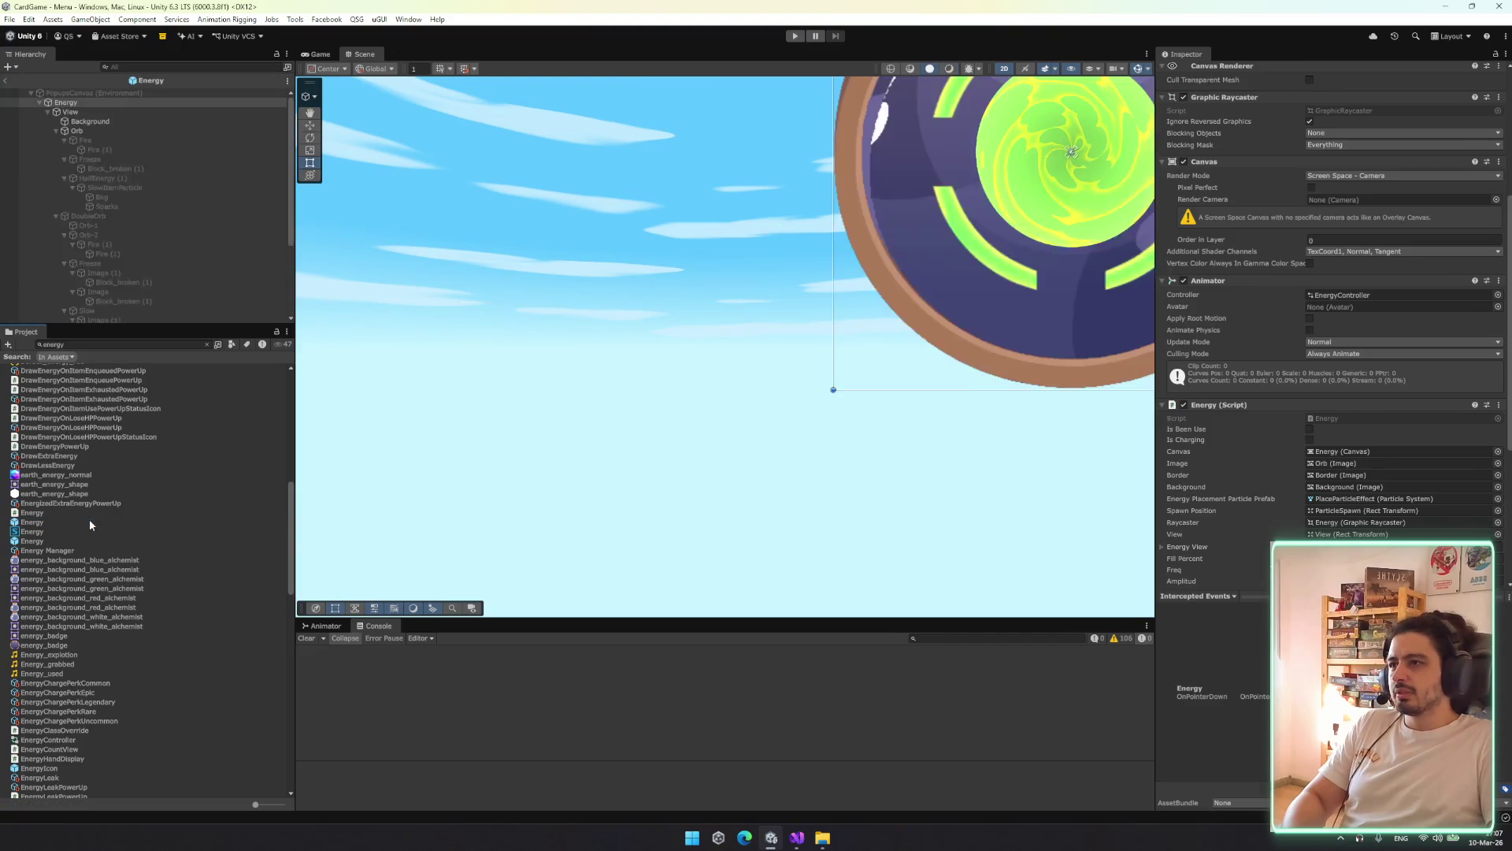
Inspect the Energy prefab's state machine and the Dissolve clip's keyframes in the Animator and Animation windows
click(323, 626)
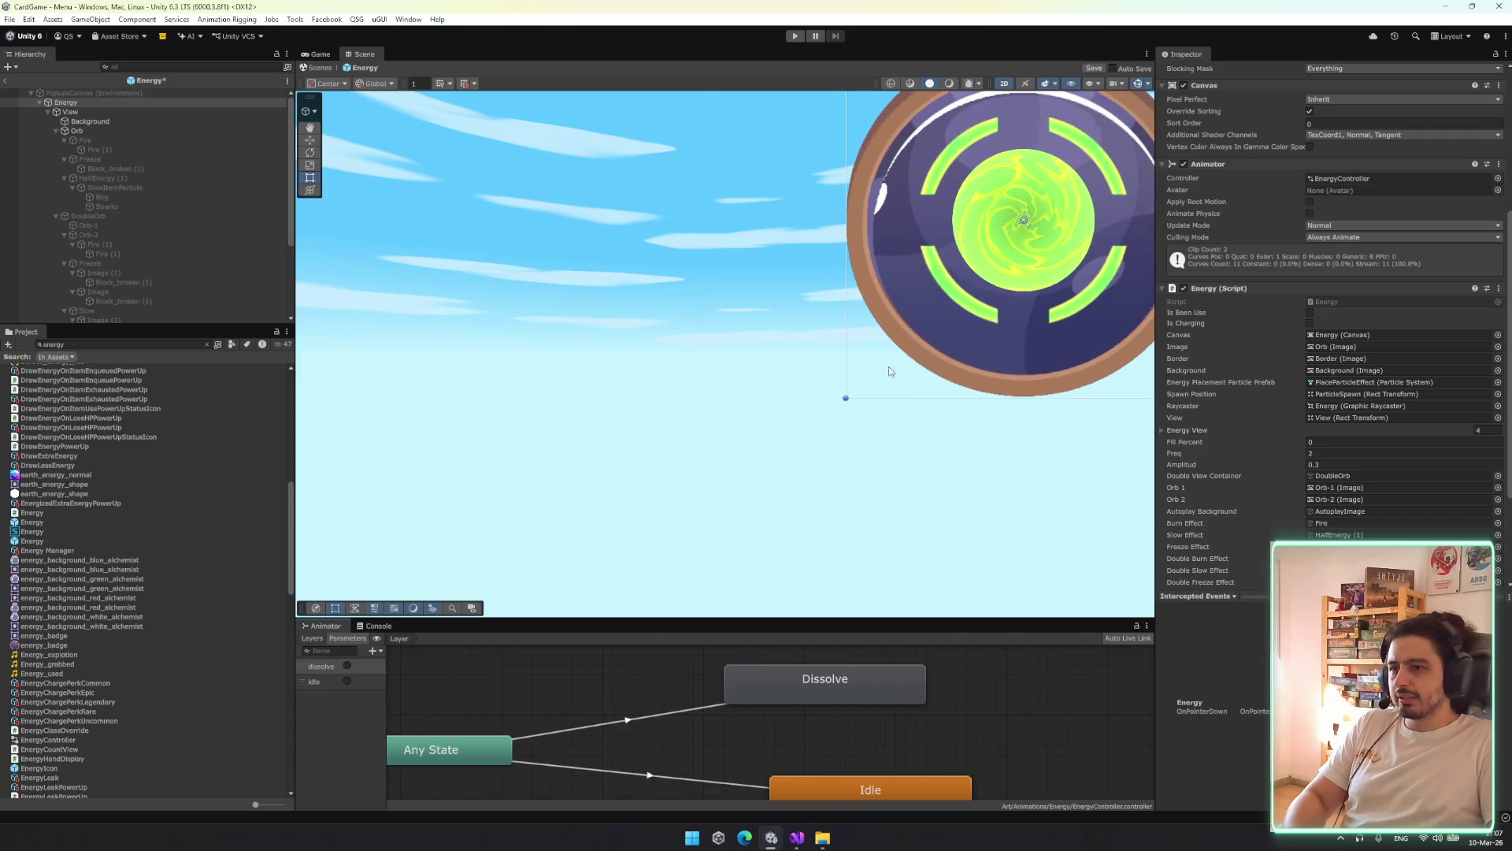
key(f)
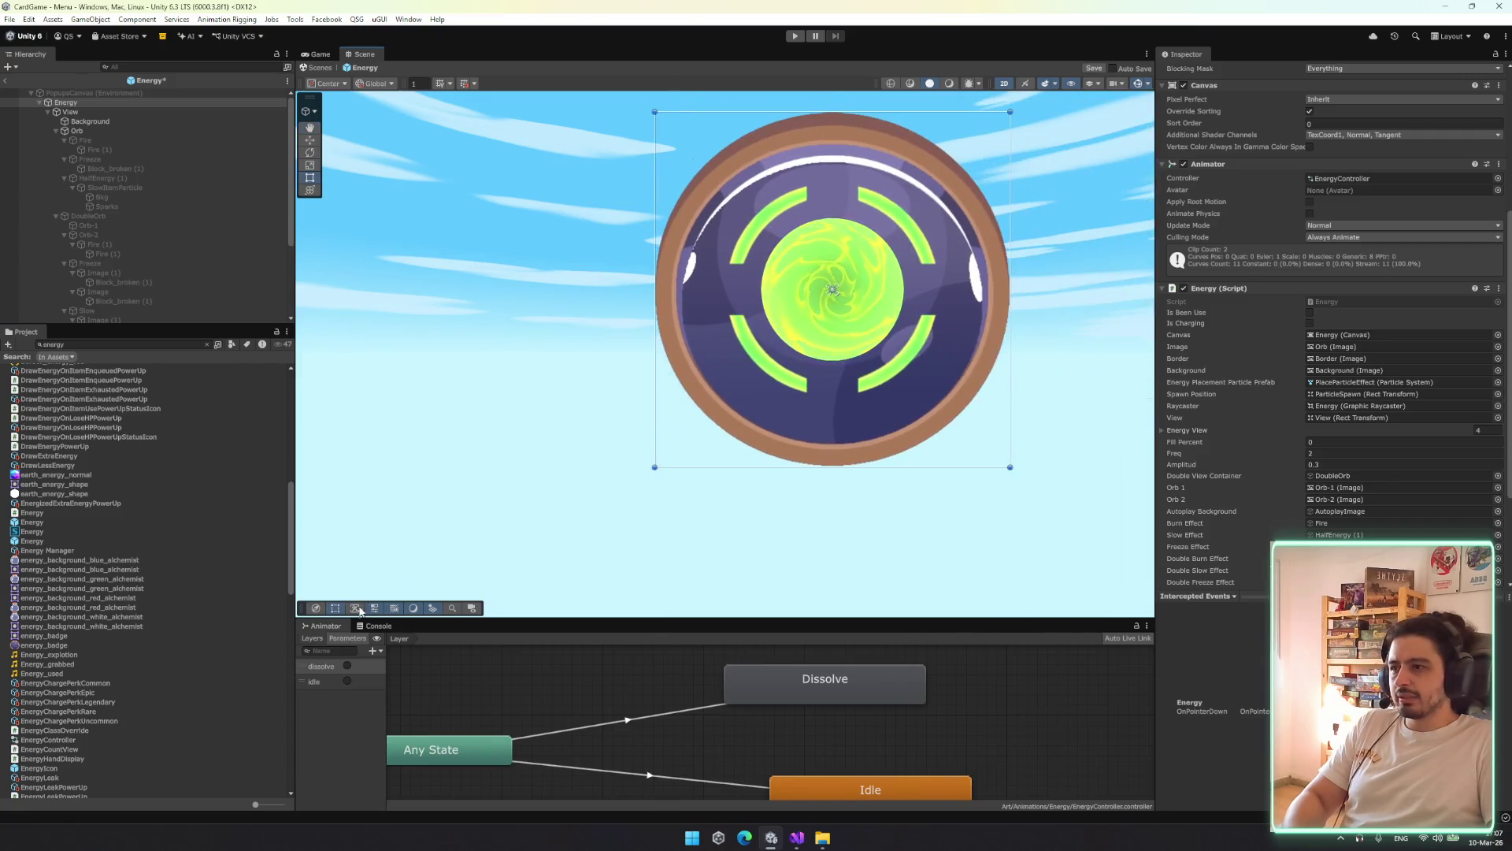
drag(553, 619, 553, 536)
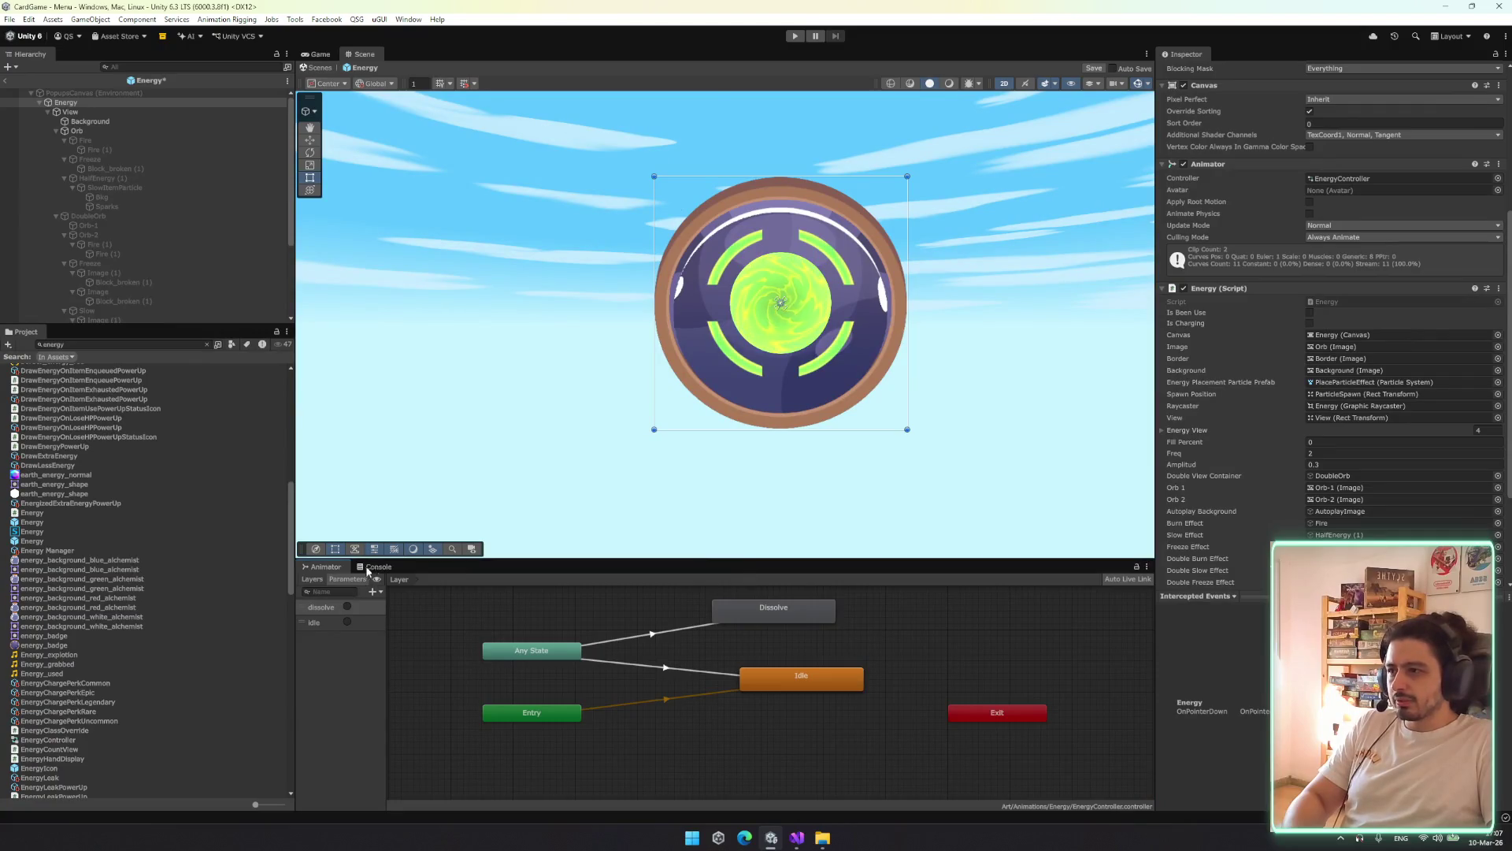
key(ctrl+6)
mouse_move(236, 550)
mouse_down()
mouse_move(367, 575)
mouse_move(504, 573)
mouse_move(634, 625)
mouse_move(509, 597)
mouse_move(497, 579)
mouse_up()
click(395, 591)
click(347, 607)
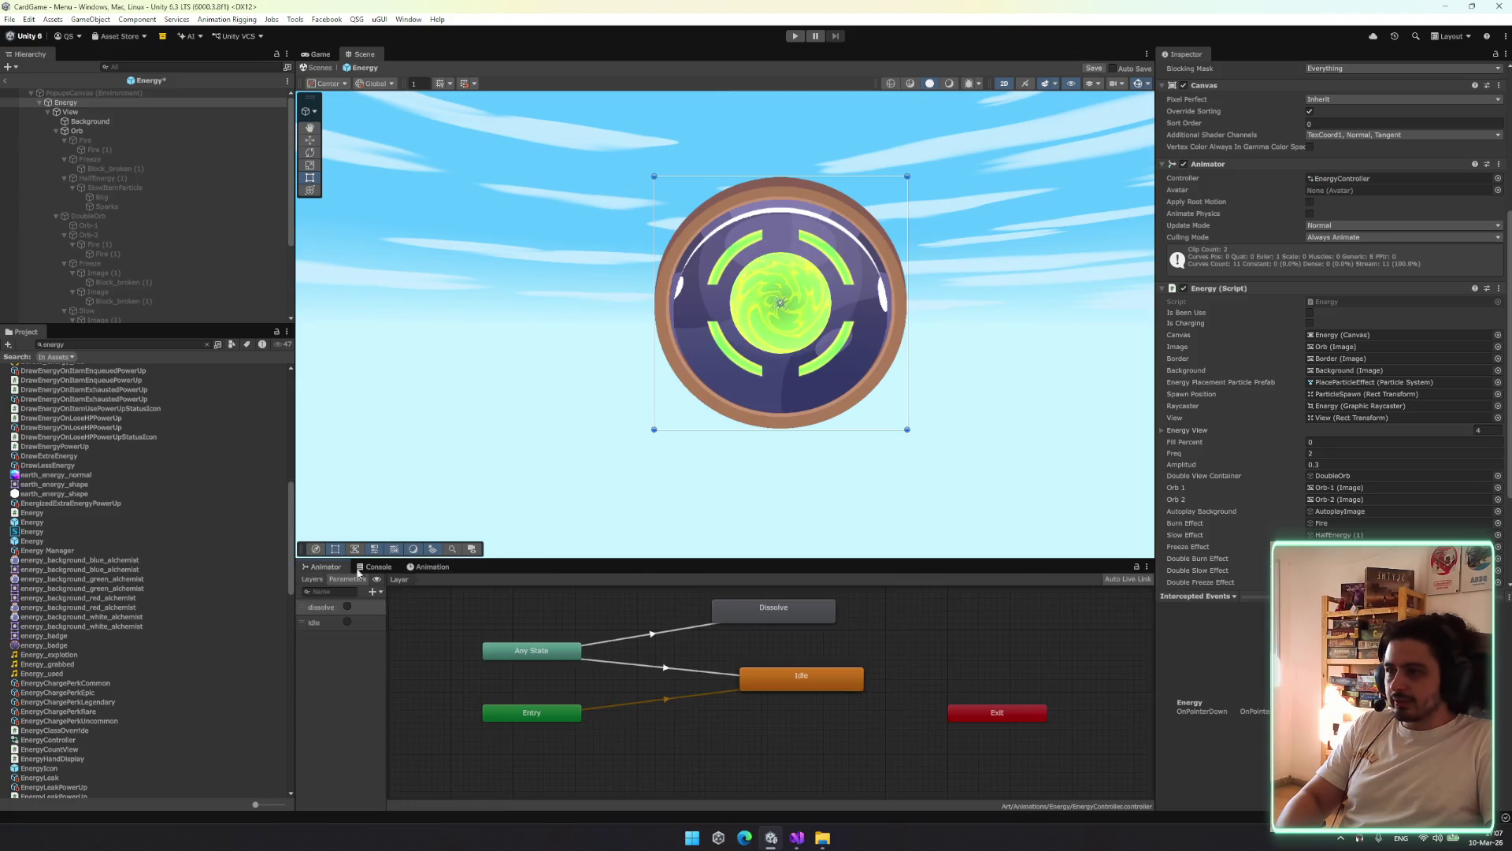
click(321, 566)
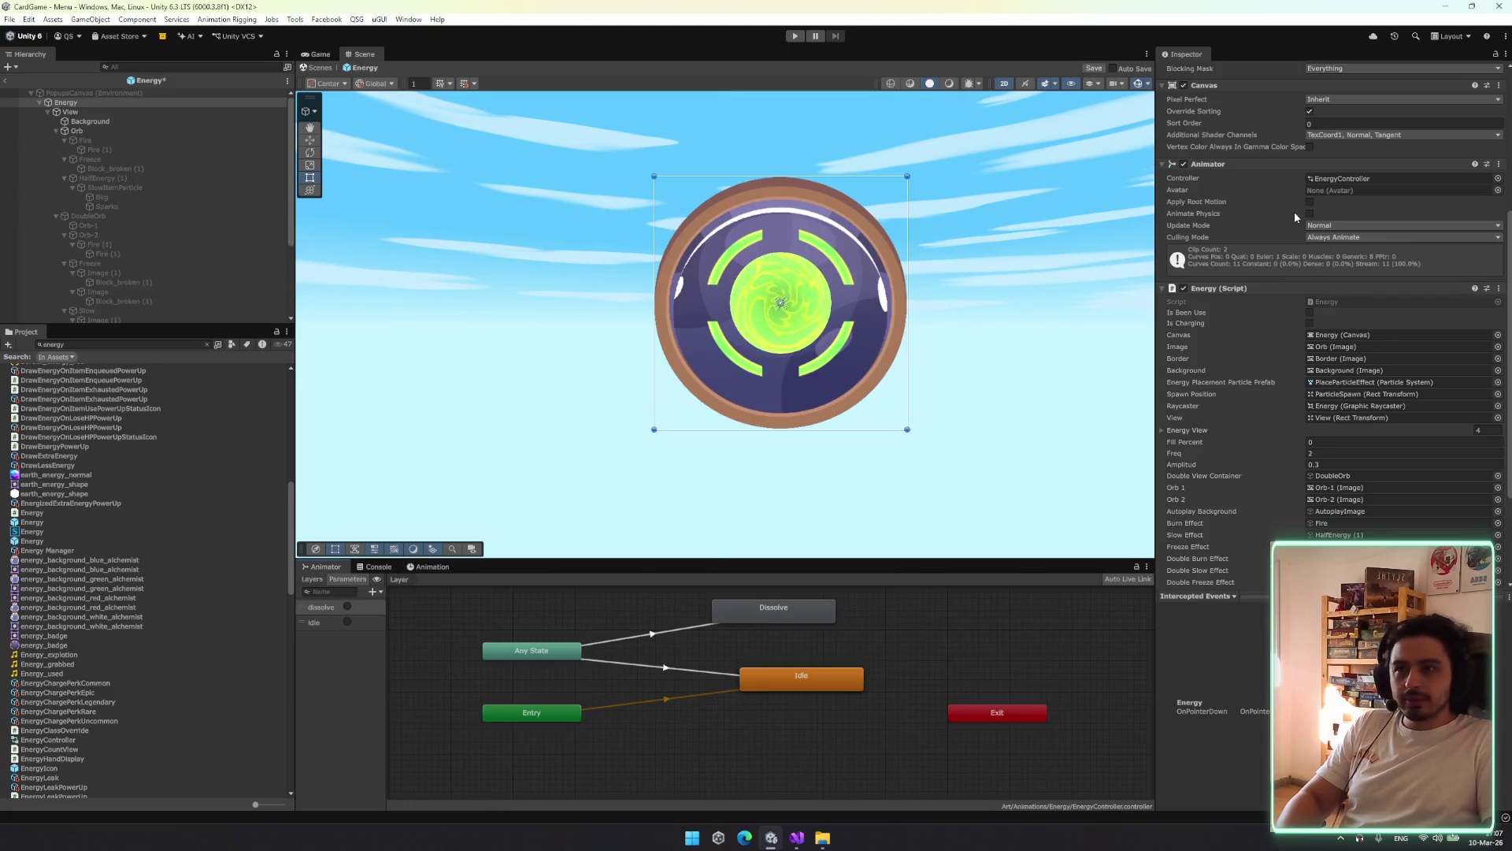
scroll(1245, 205, up, 1)
Remove the Animator component from the Energy prefab and save the prefab
right_click(1244, 202)
click(1289, 251)
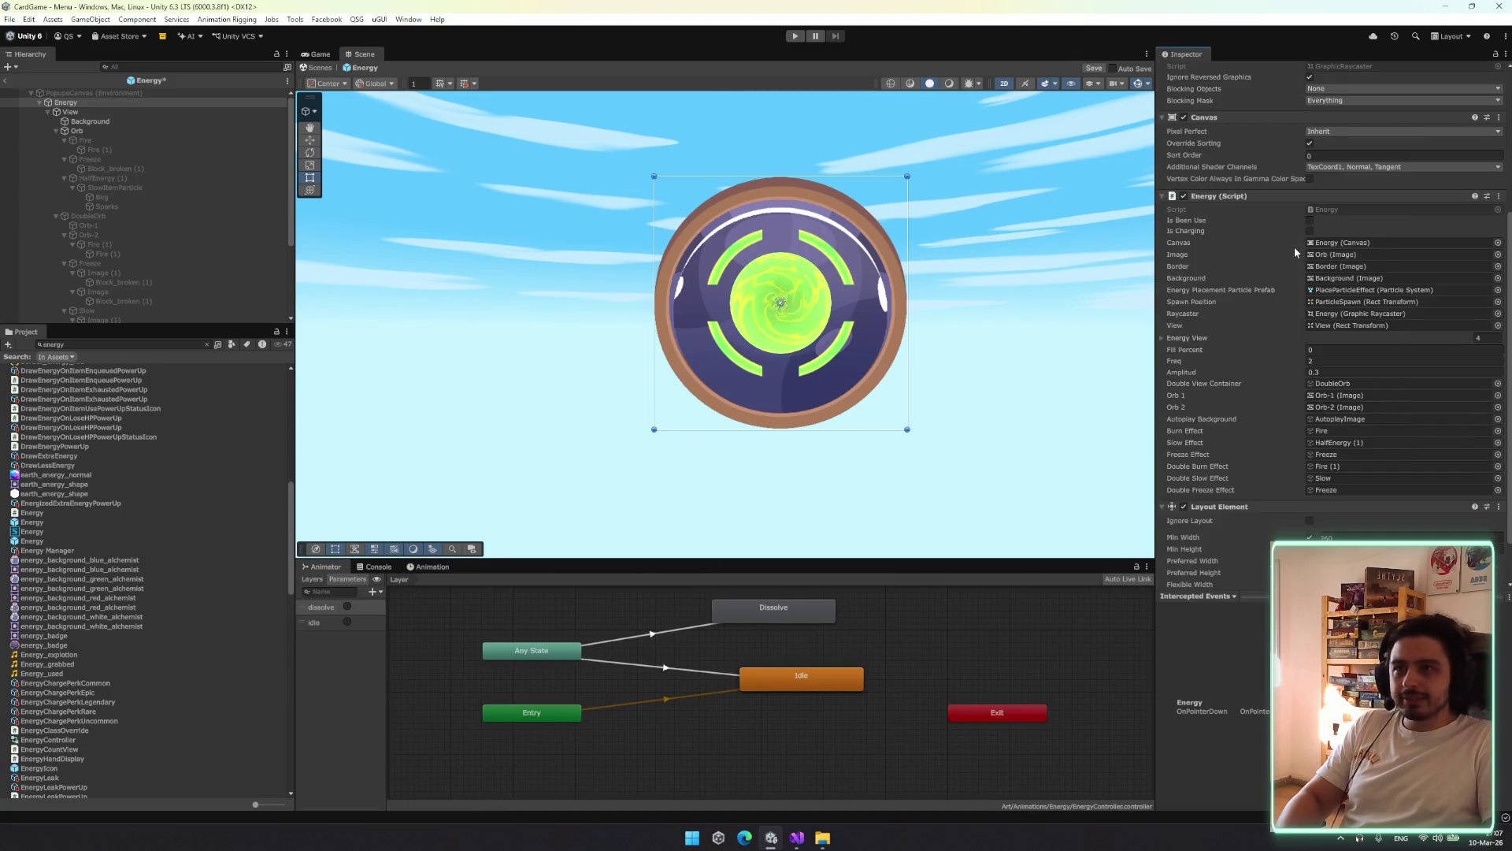
middle_click(324, 567)
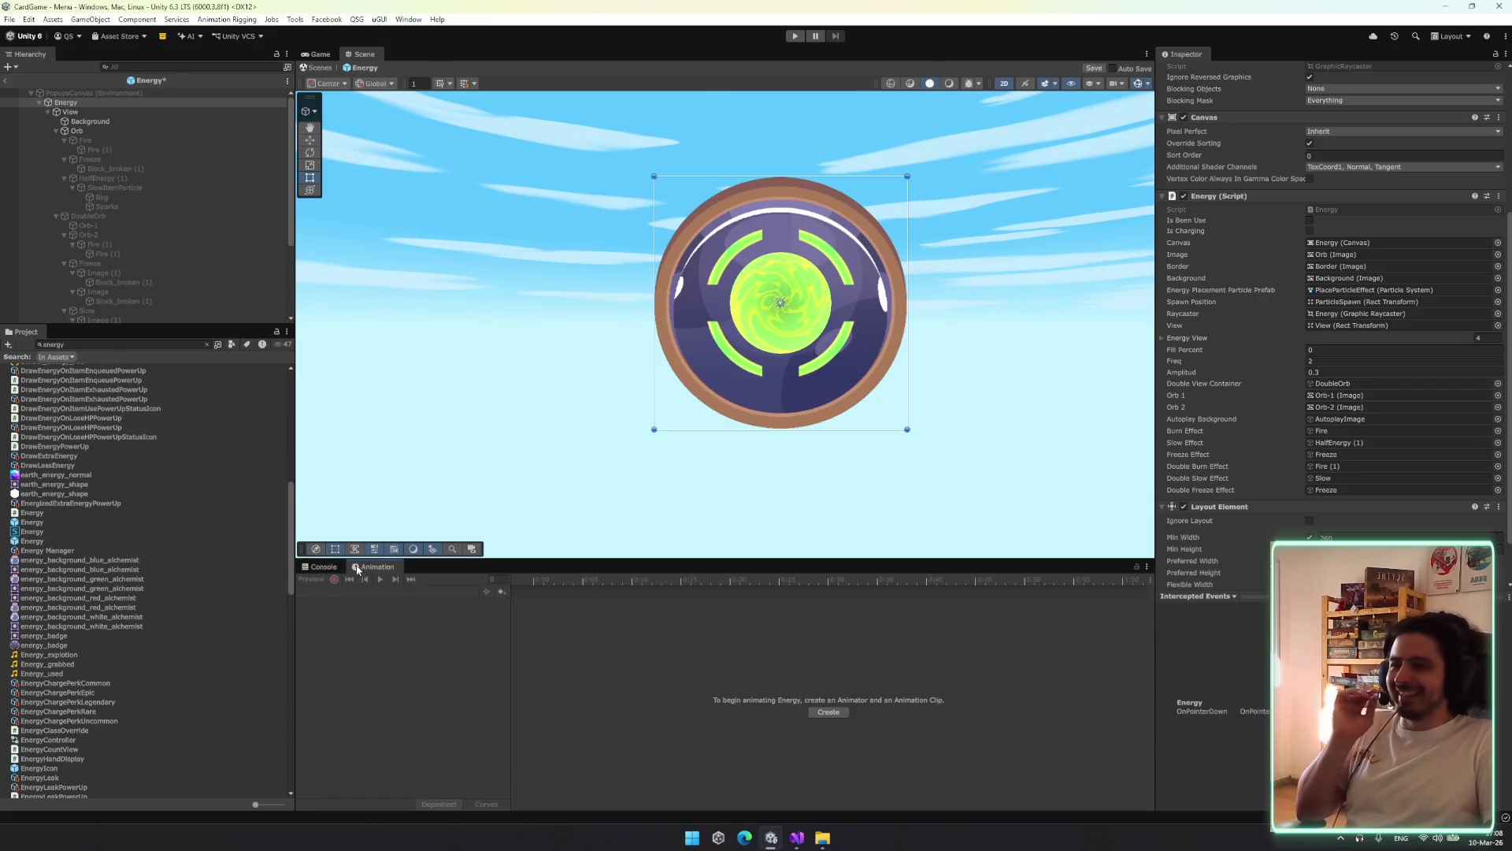
click(323, 567)
key(ctrl+s)
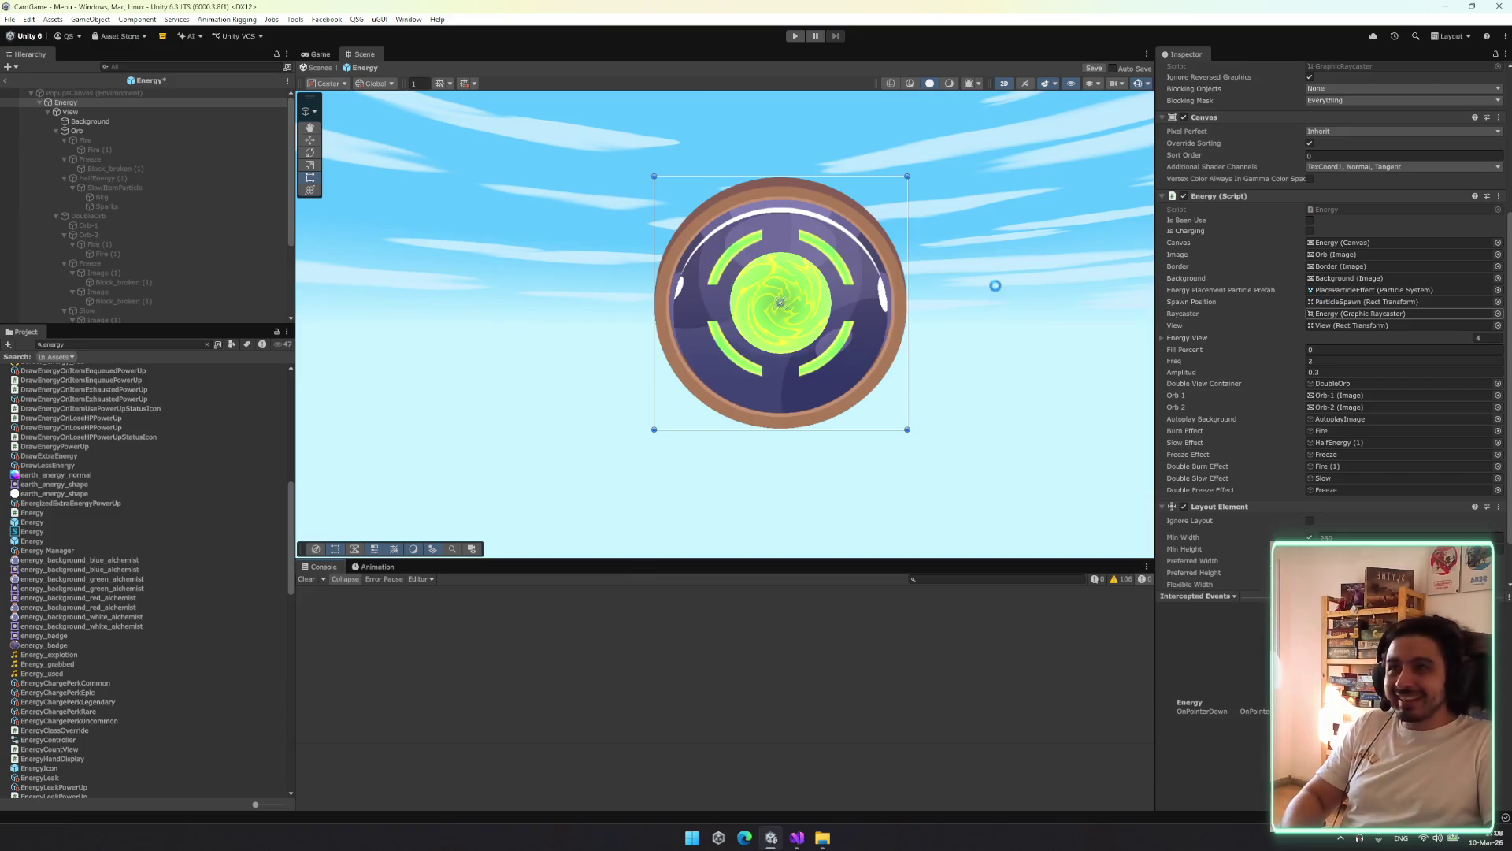
Clear the selection and leave prefab editing to return to the scene
drag(1006, 260, 1022, 325)
scroll(1394, 303, up, 5)
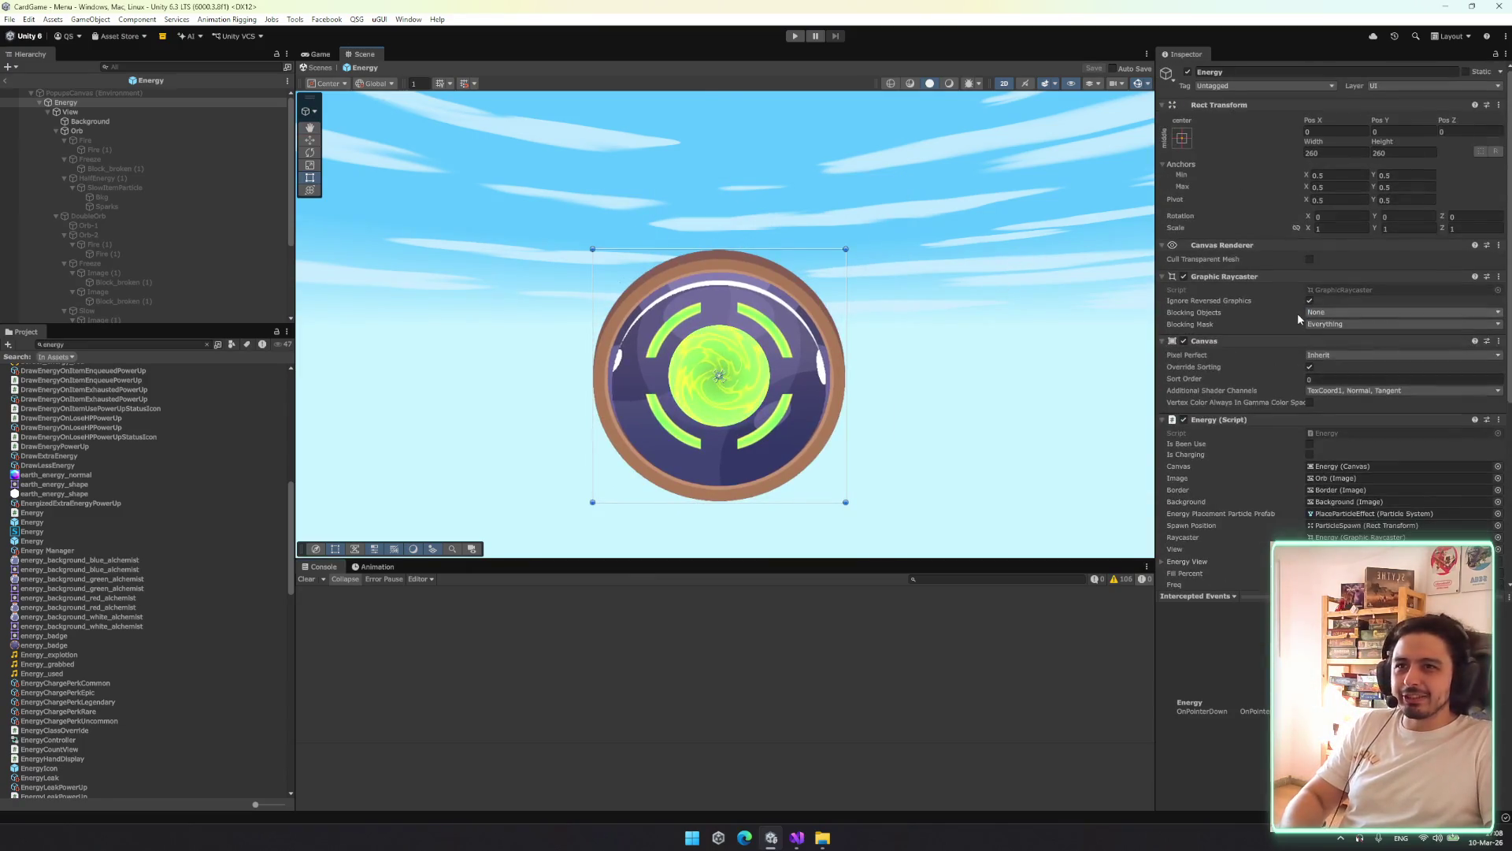
scroll(1297, 314, down, 2)
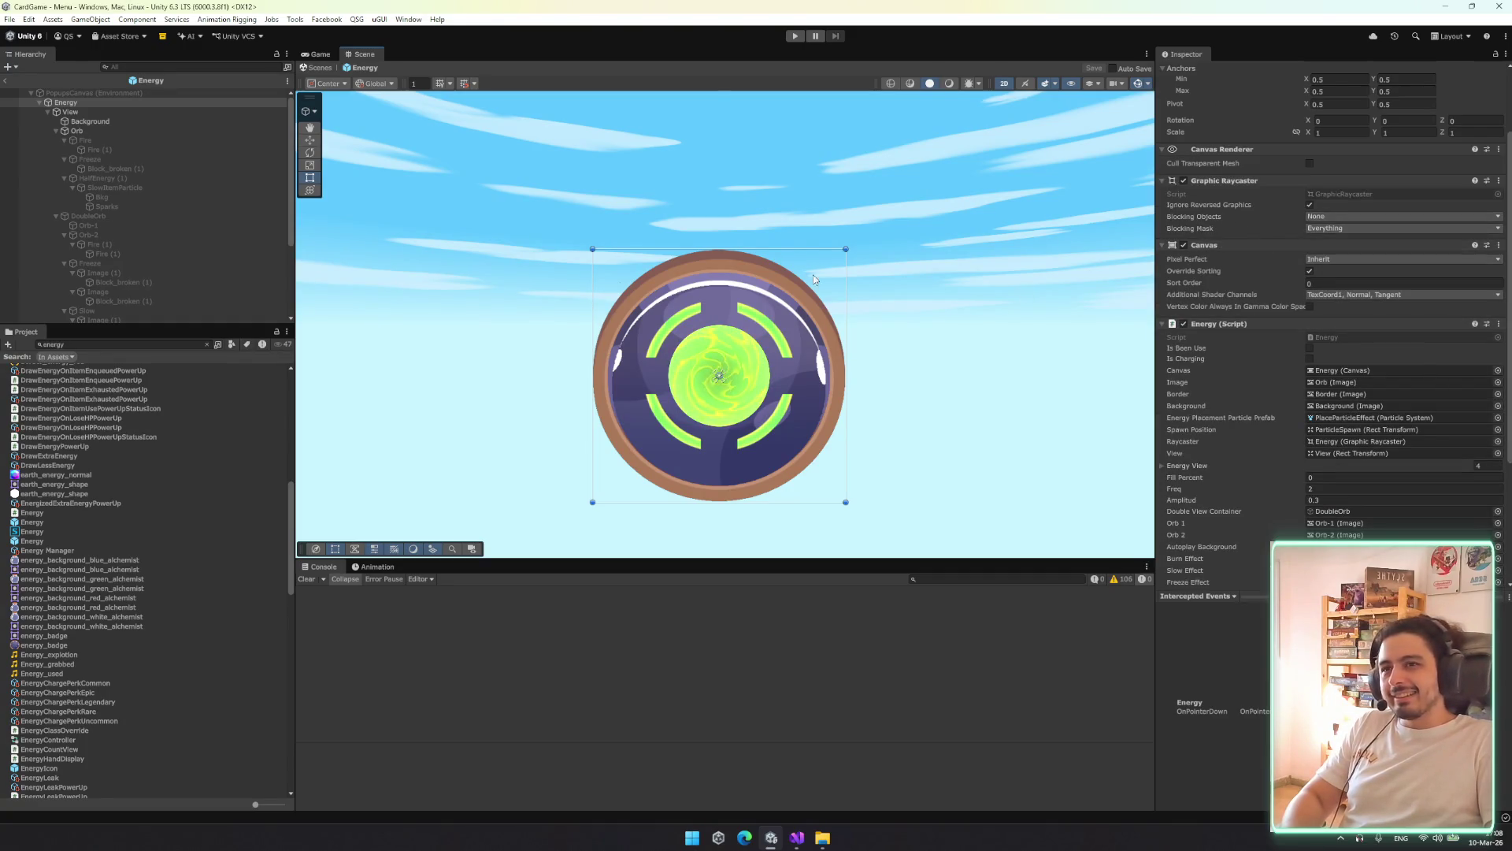
scroll(1250, 427, down, 4)
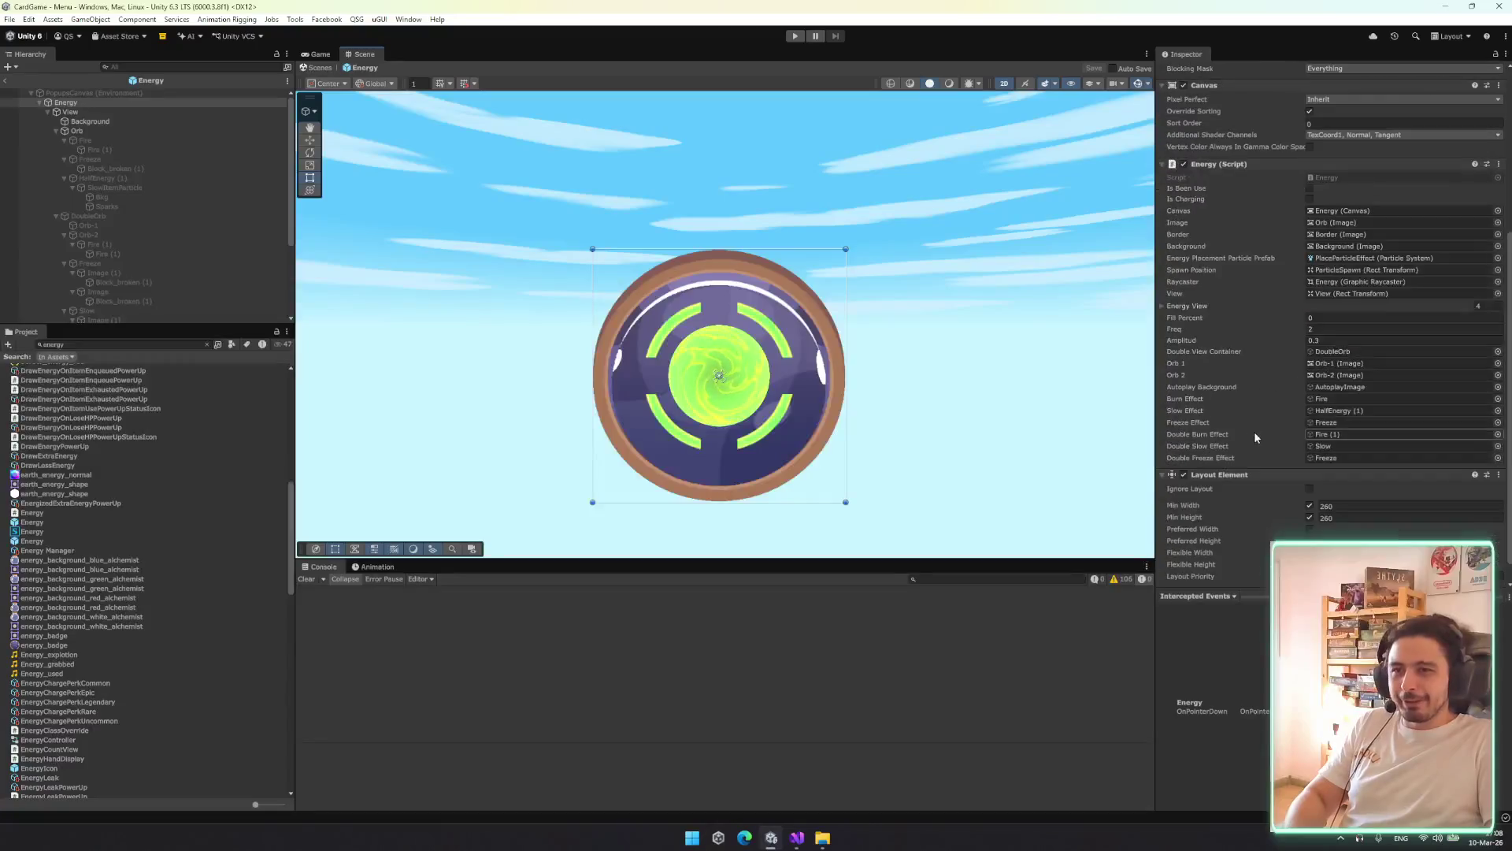
scroll(1265, 378, up, 5)
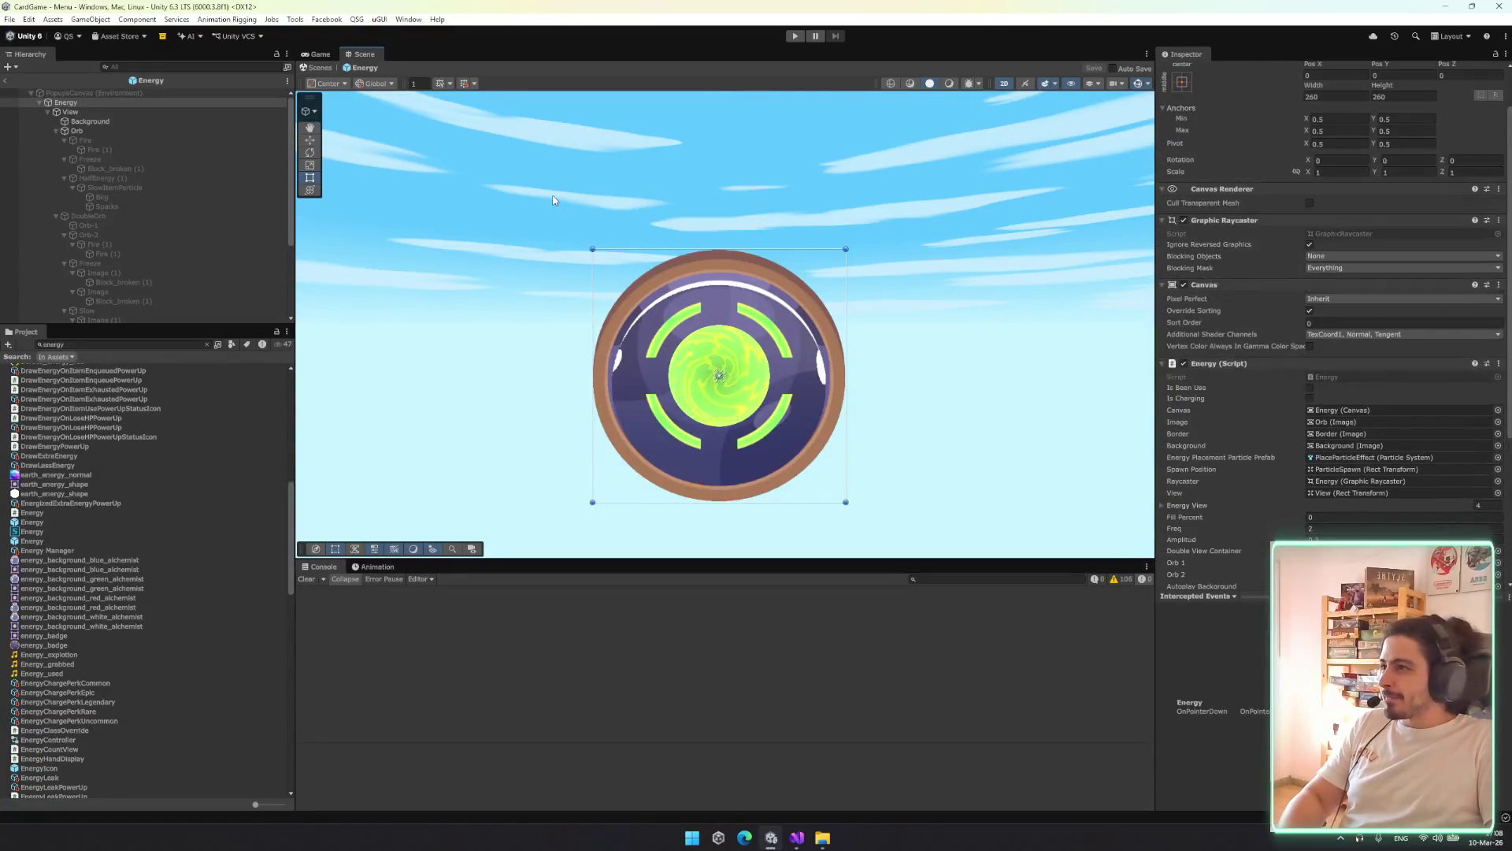
click(901, 300)
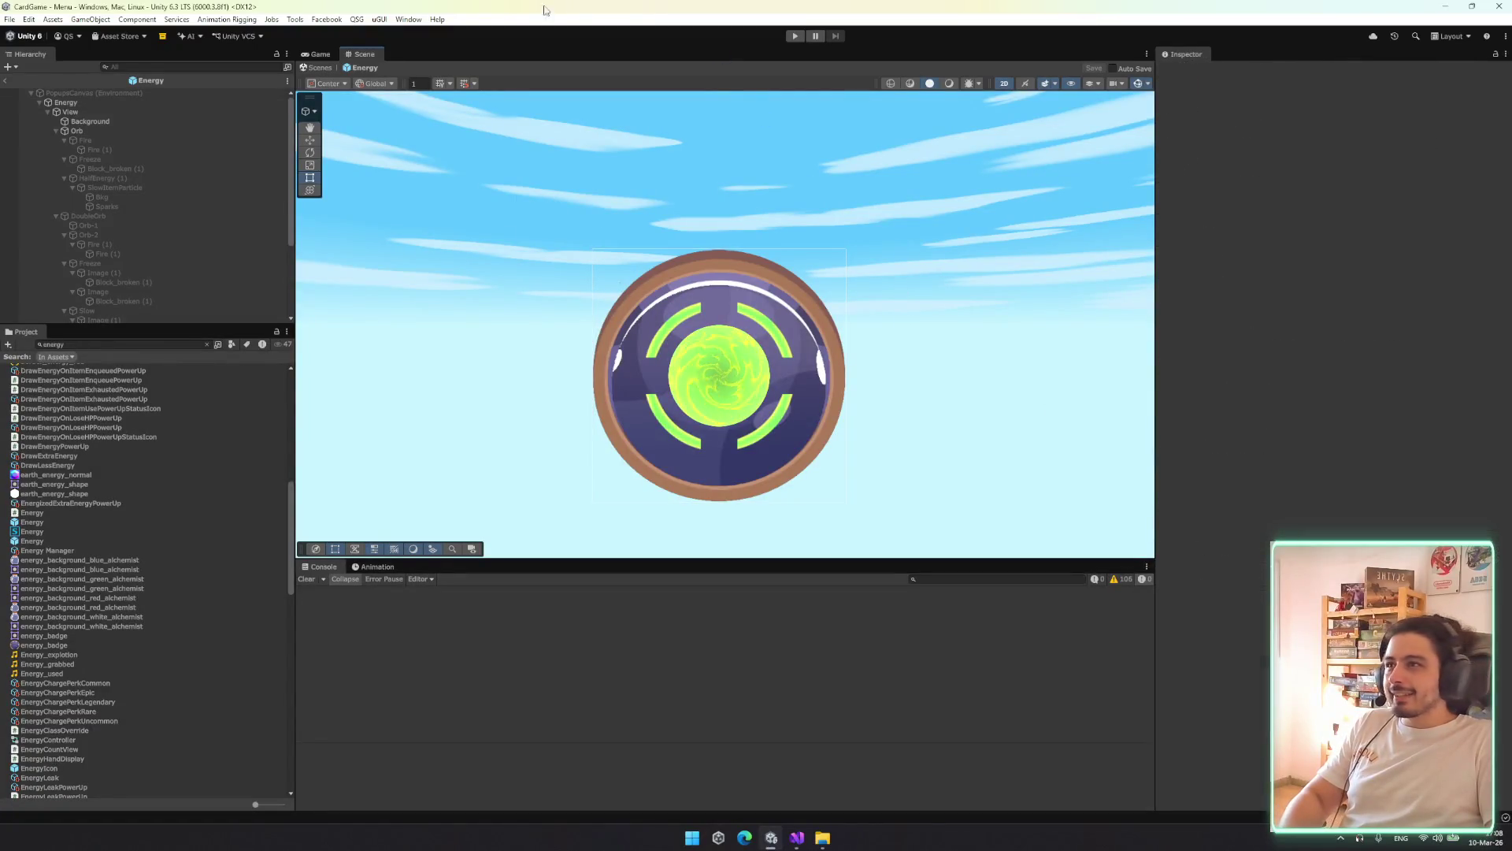
click(314, 68)
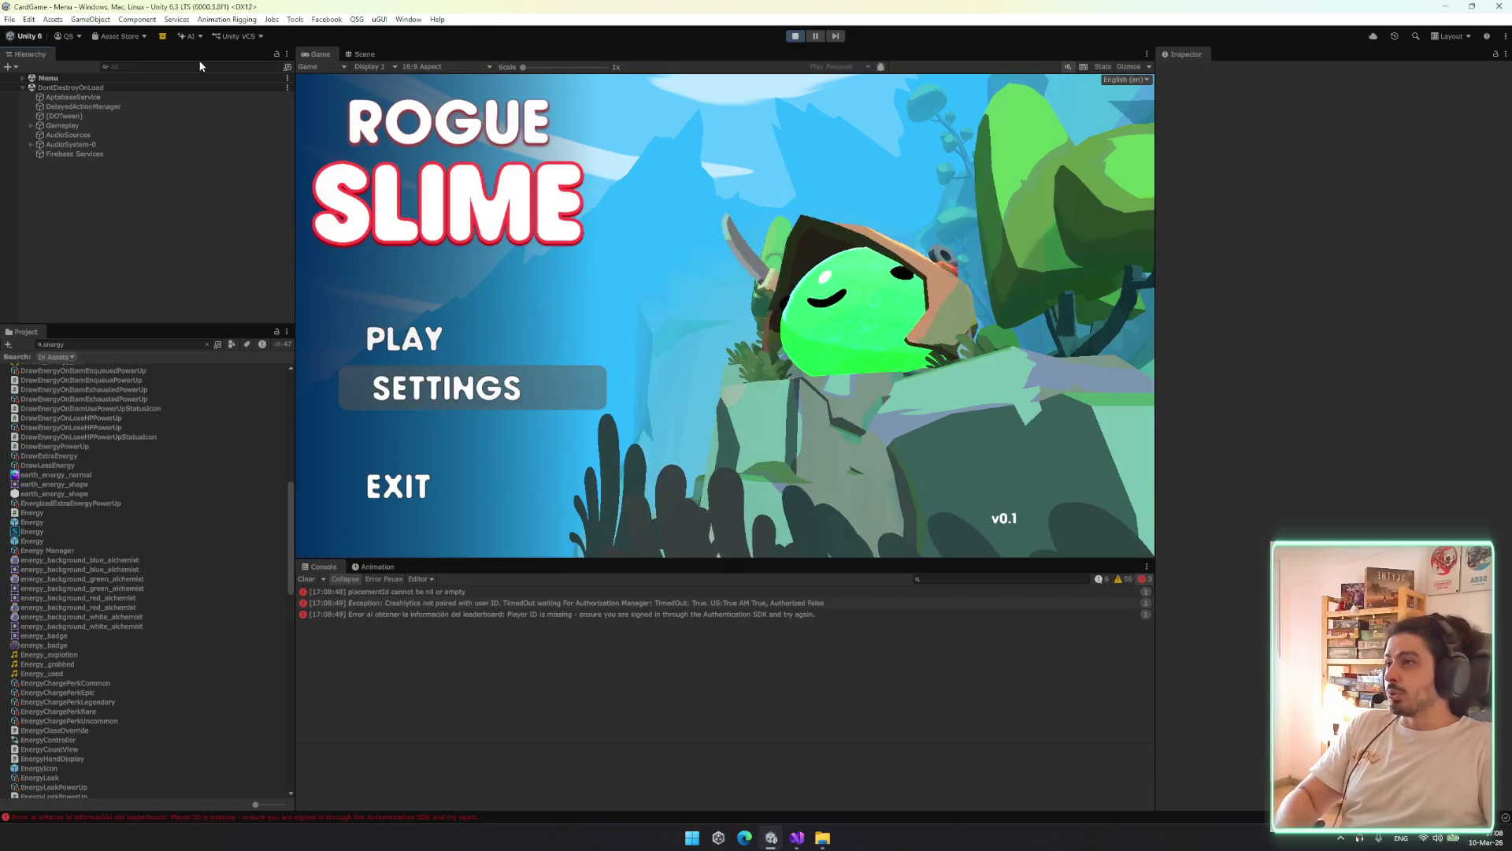
Filter the Hierarchy for DebugManager, toggle it to start the three-slime test battle, then switch to File Explorer
click(200, 66)
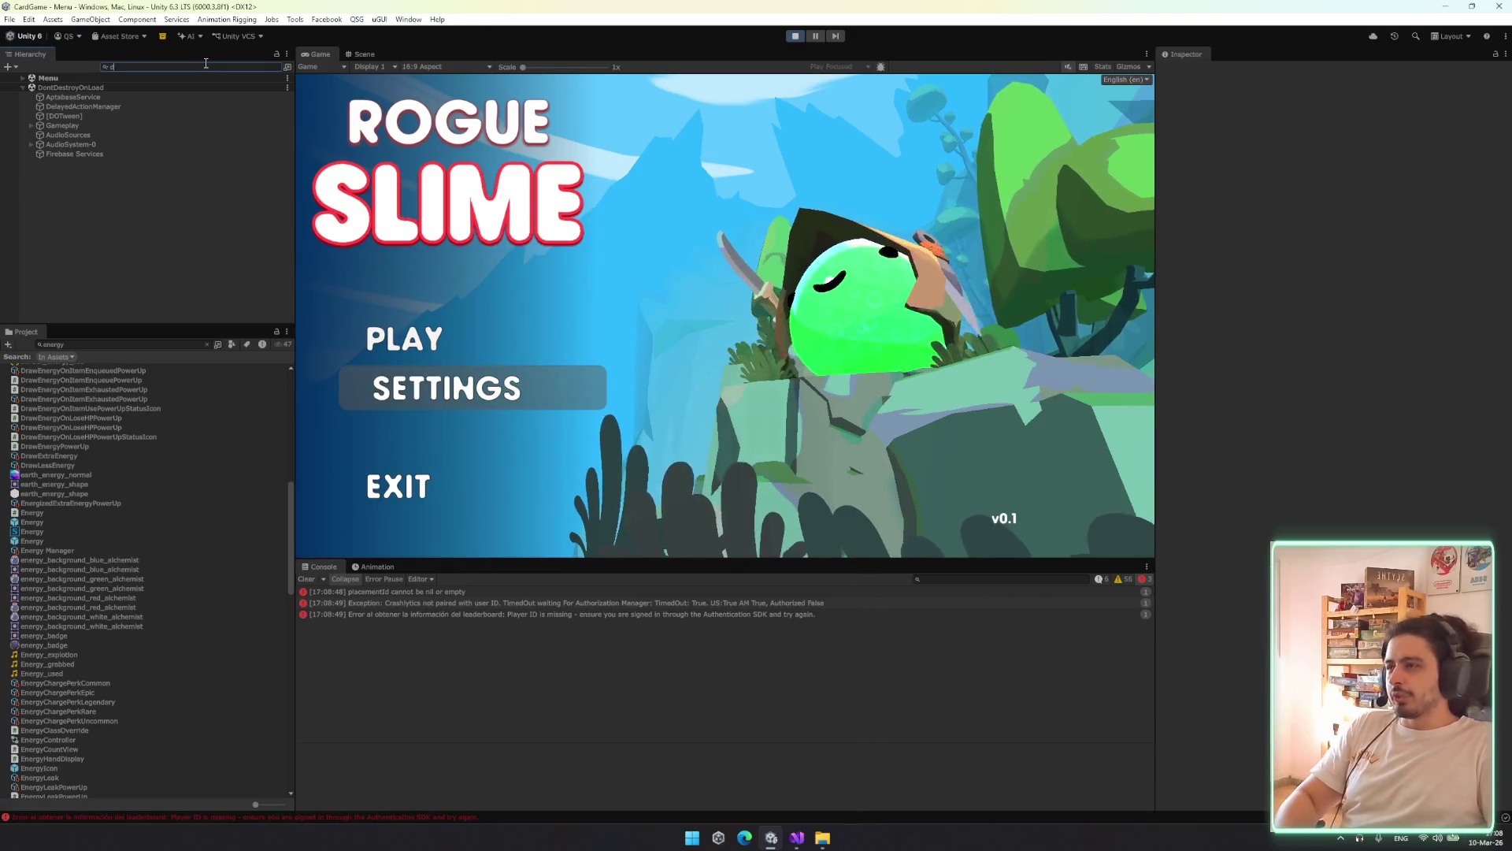
text(deb)
click(139, 84)
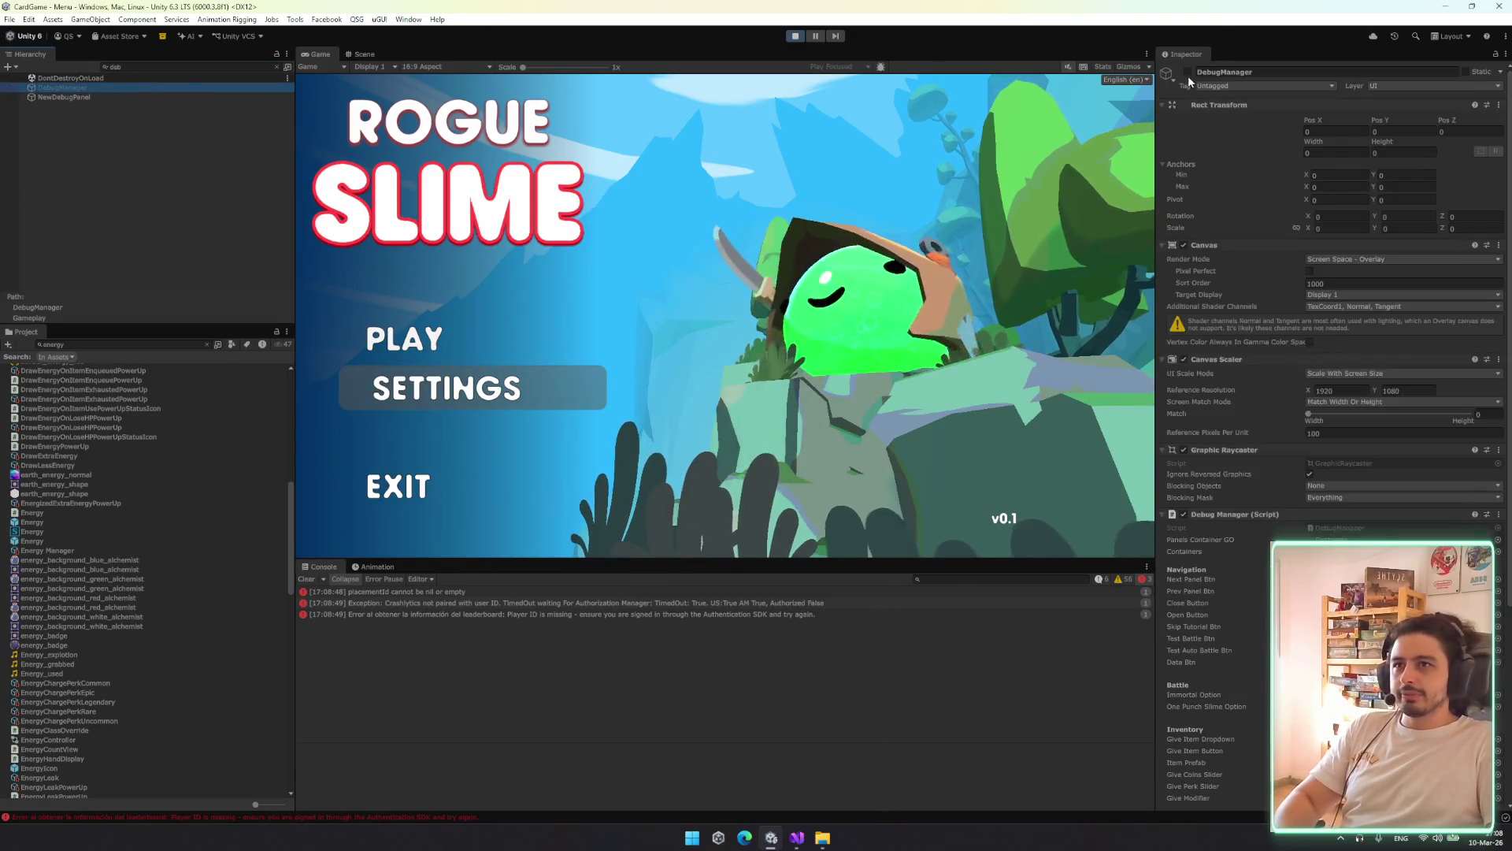
click(1188, 72)
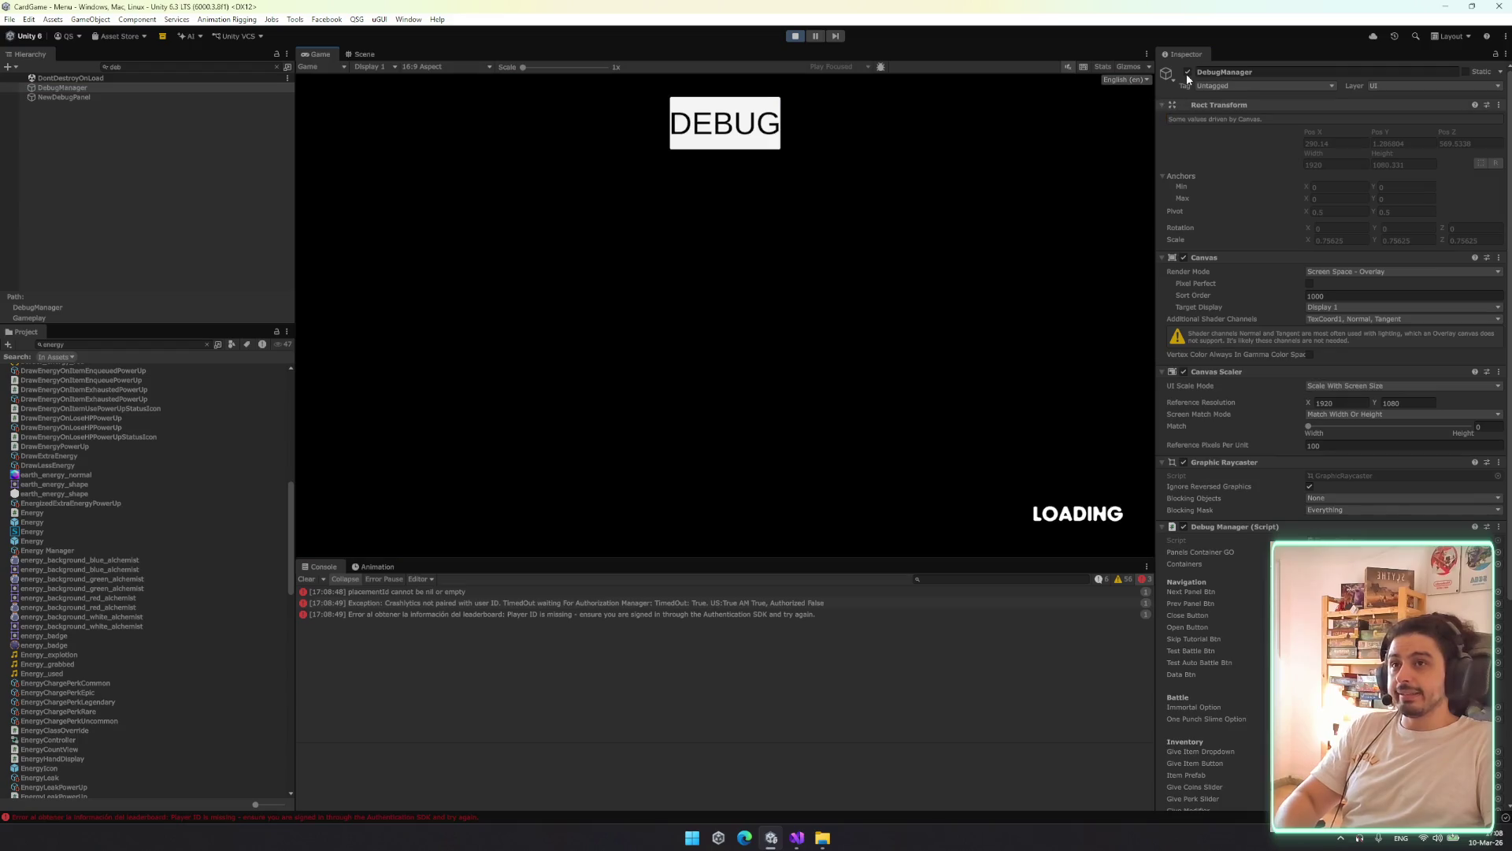
click(1188, 72)
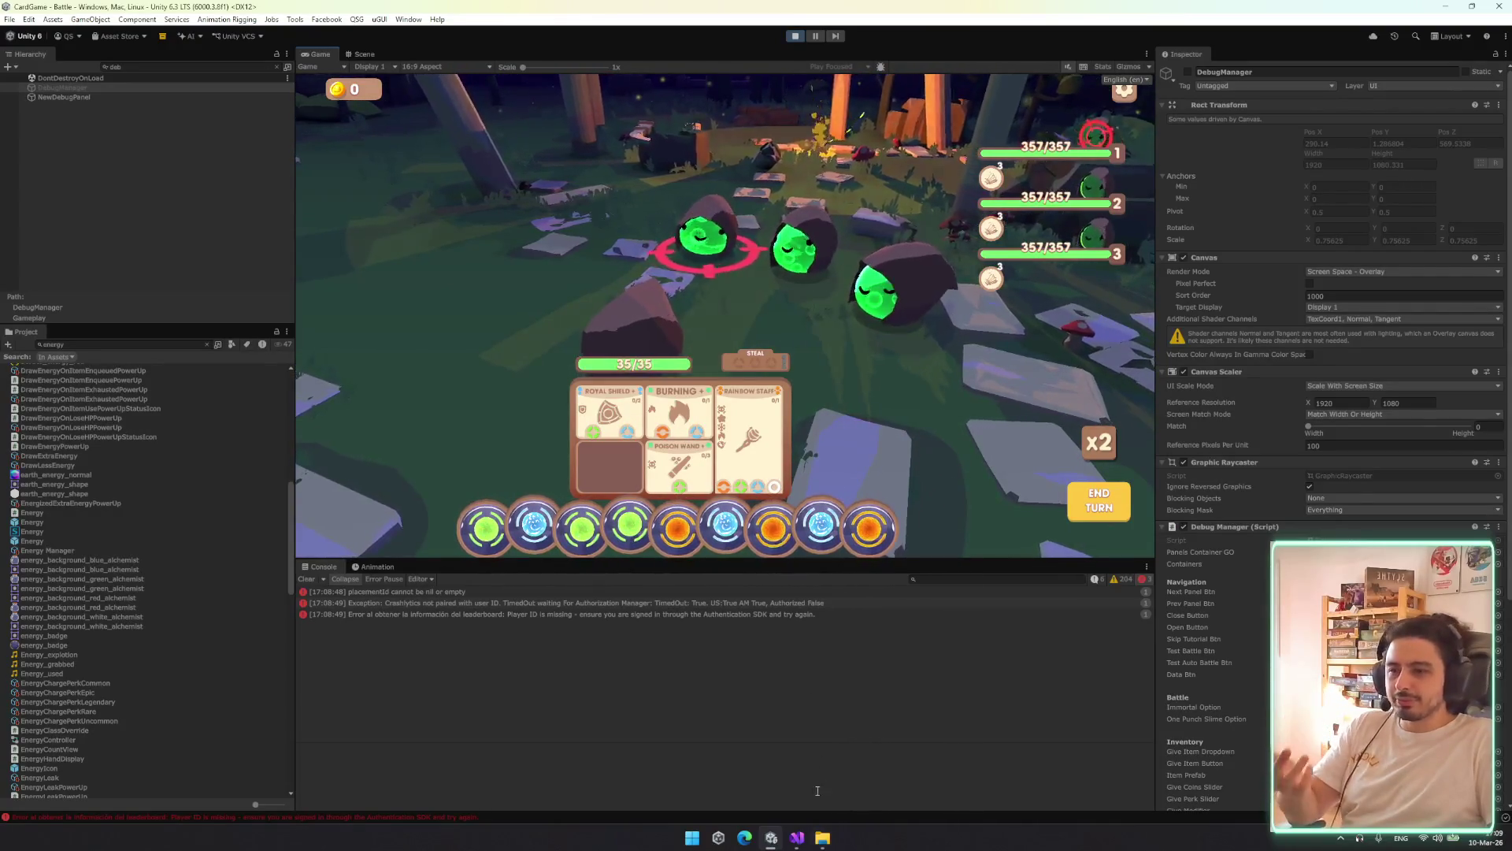
key(alt+Tab)
key(alt+Tab)
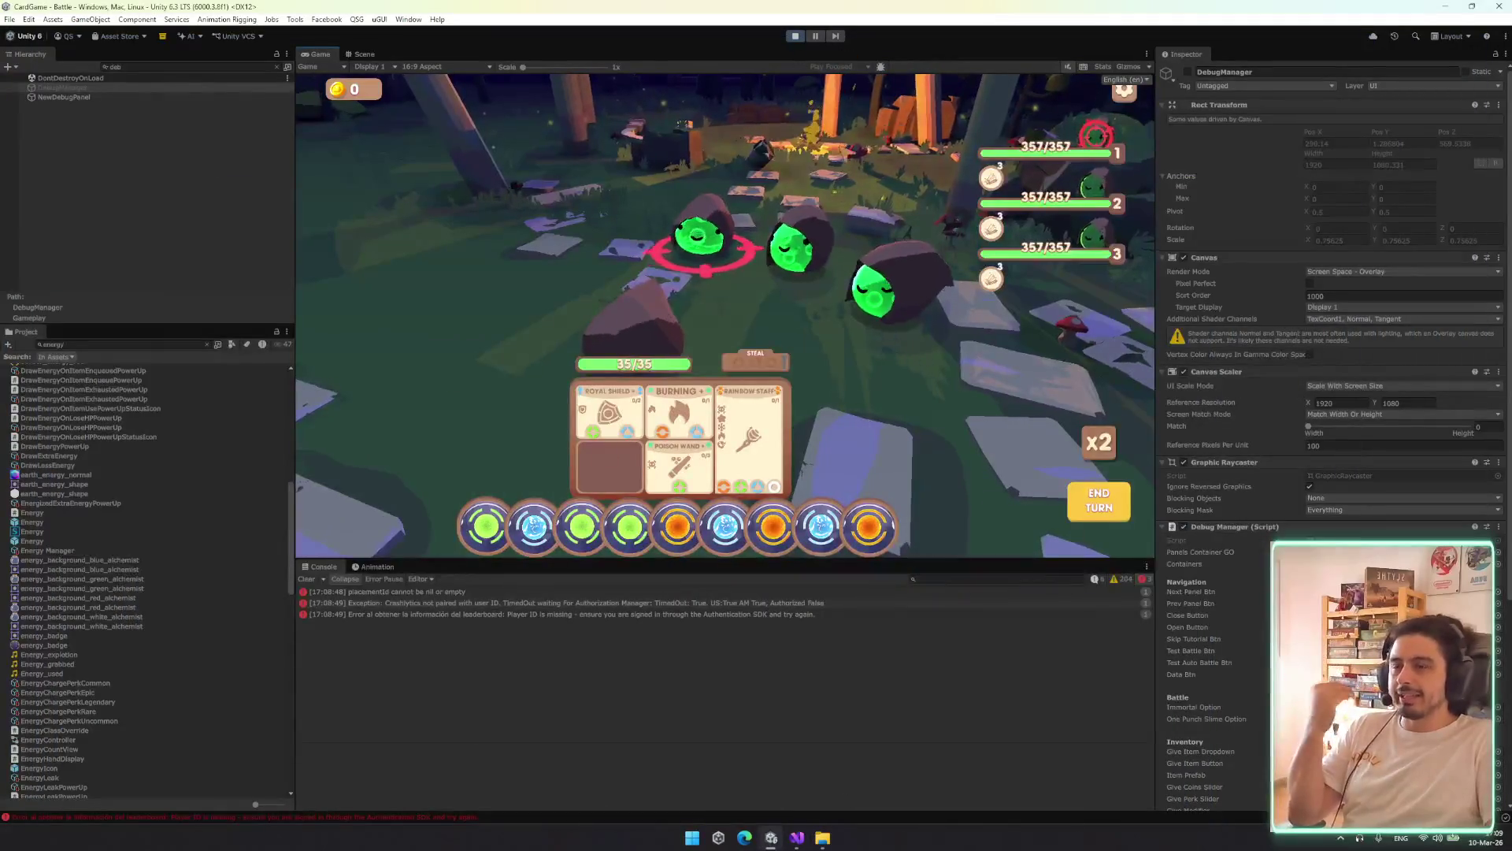
key(alt+Tab)
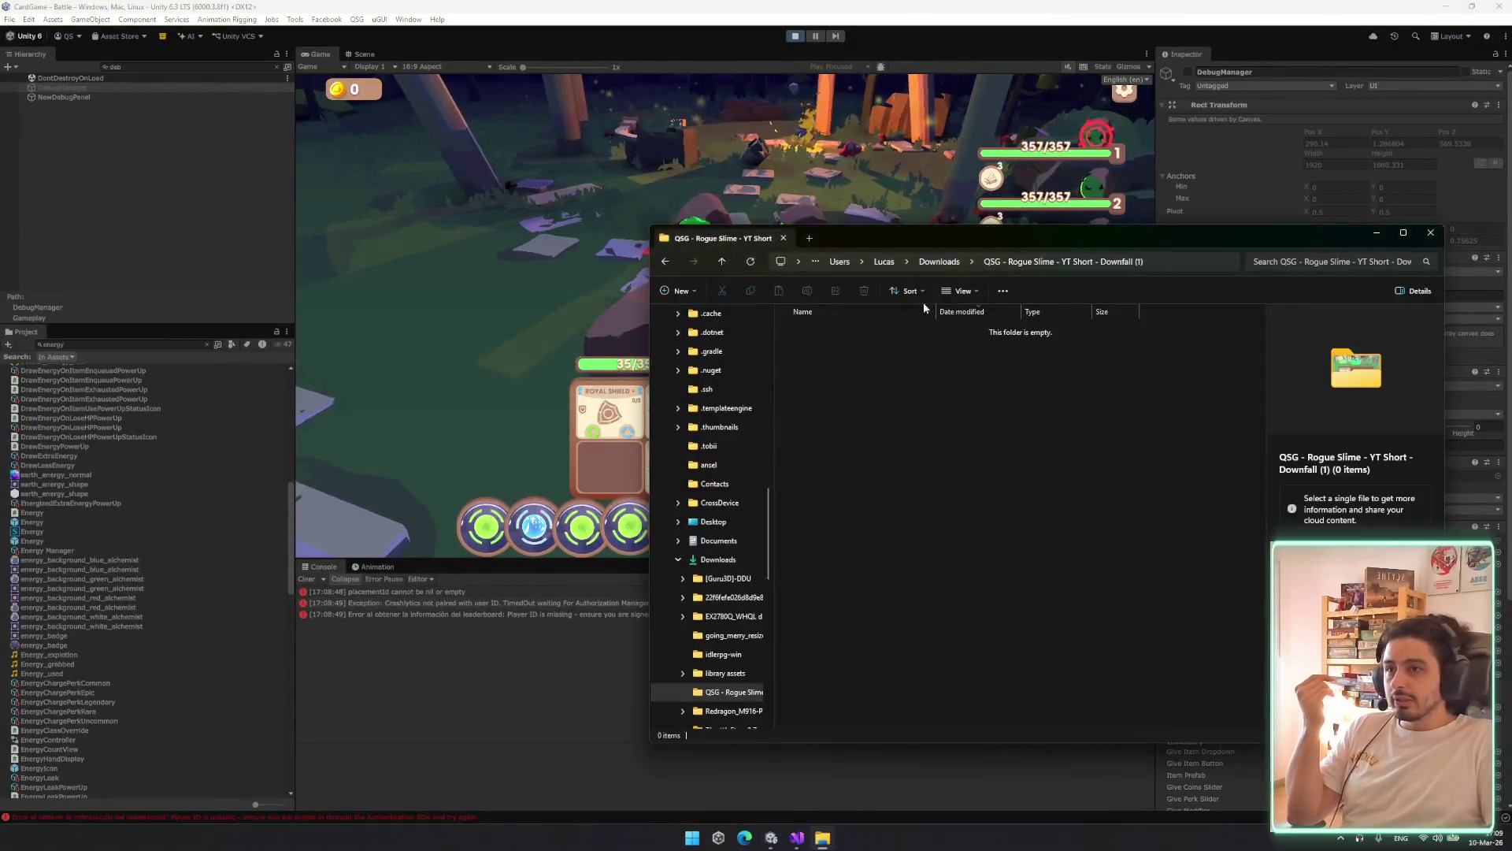
Browse to the Downloads > BUILDS > PCBUILD folder
click(939, 262)
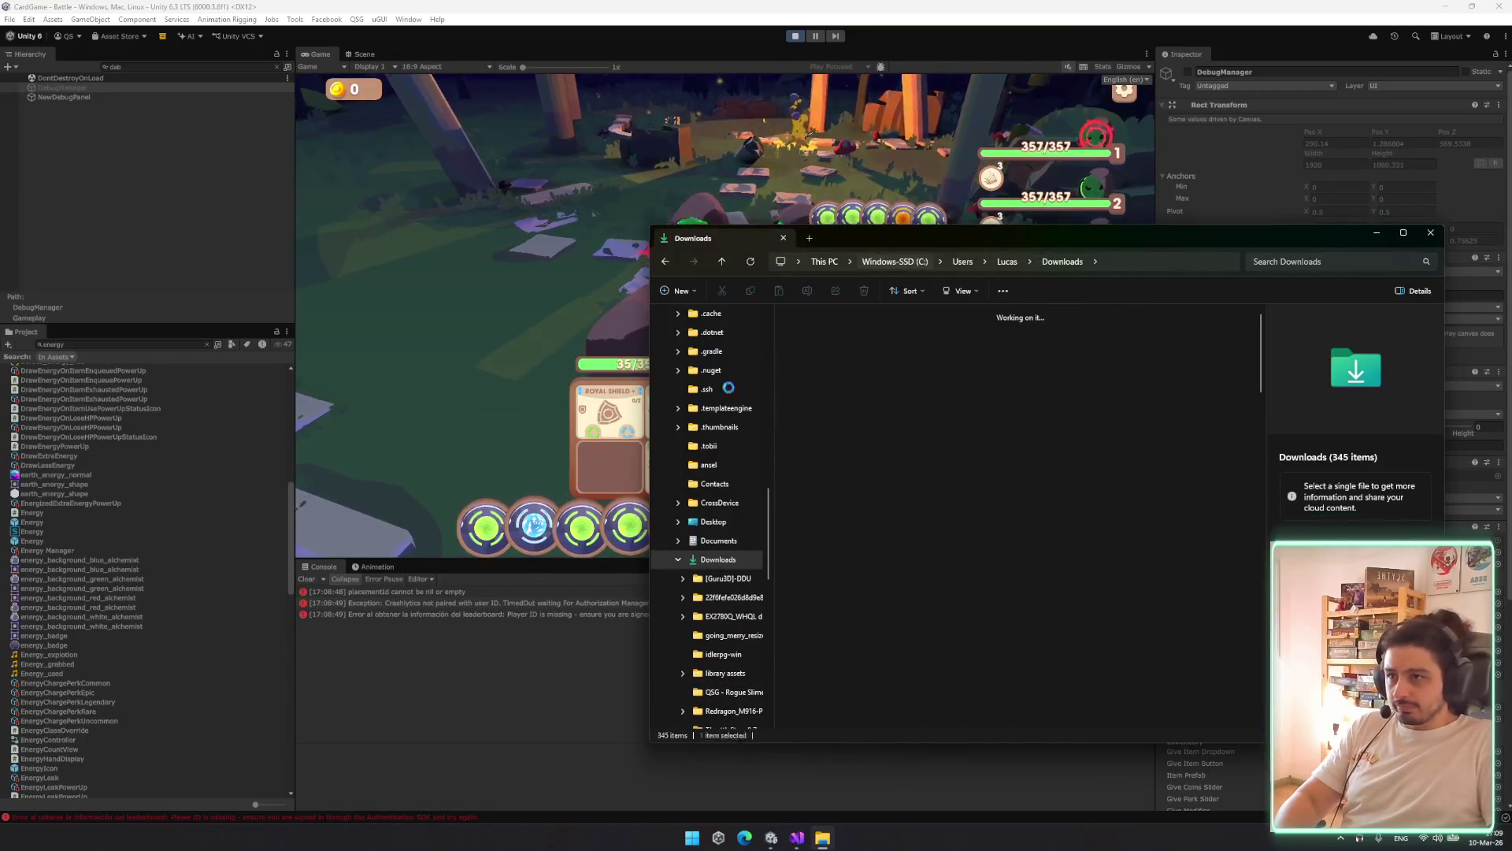
scroll(736, 434, up, 10)
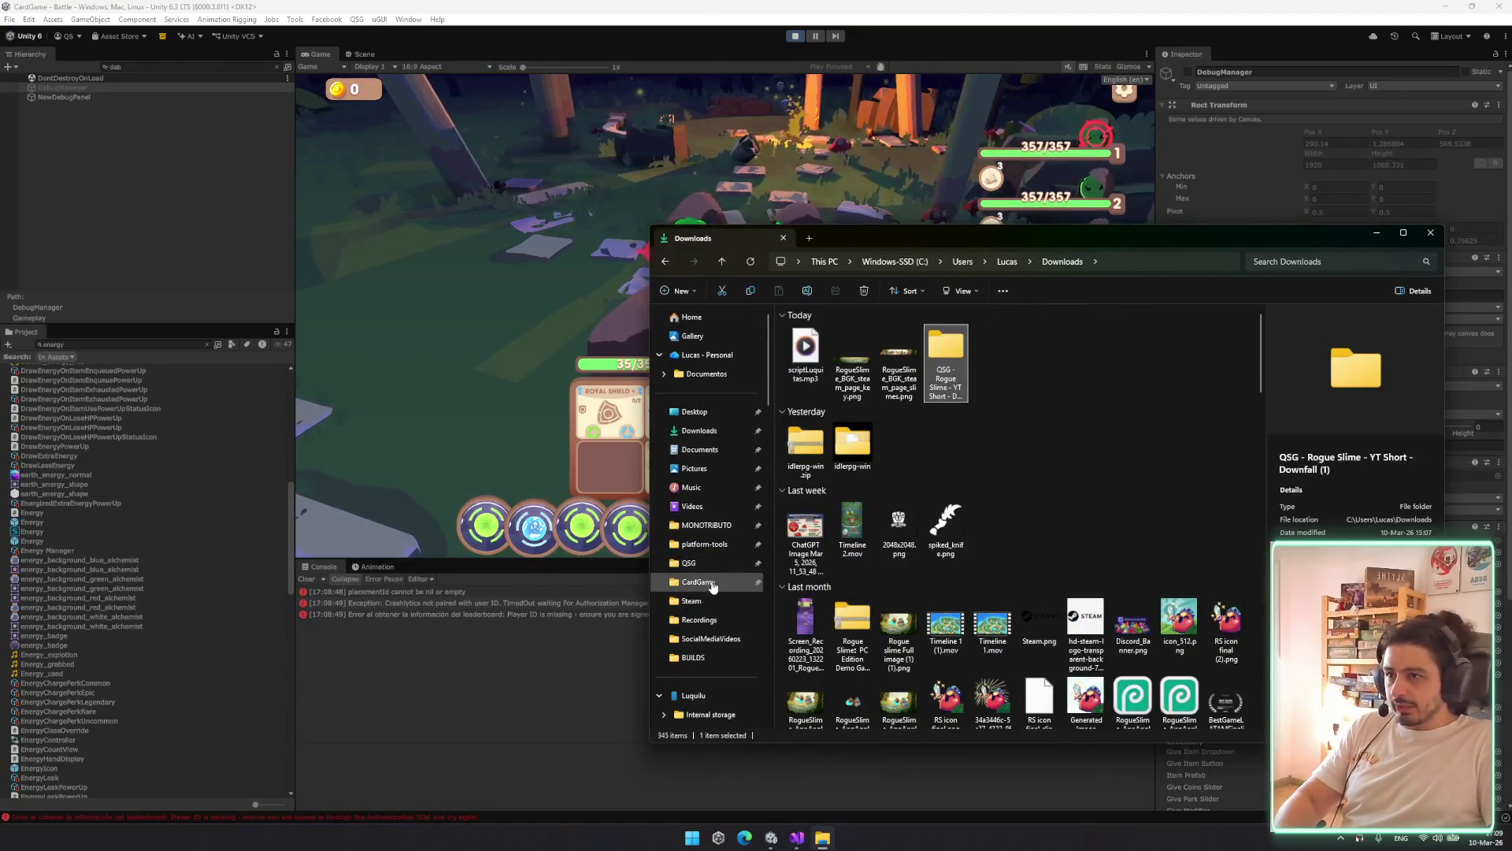
click(723, 659)
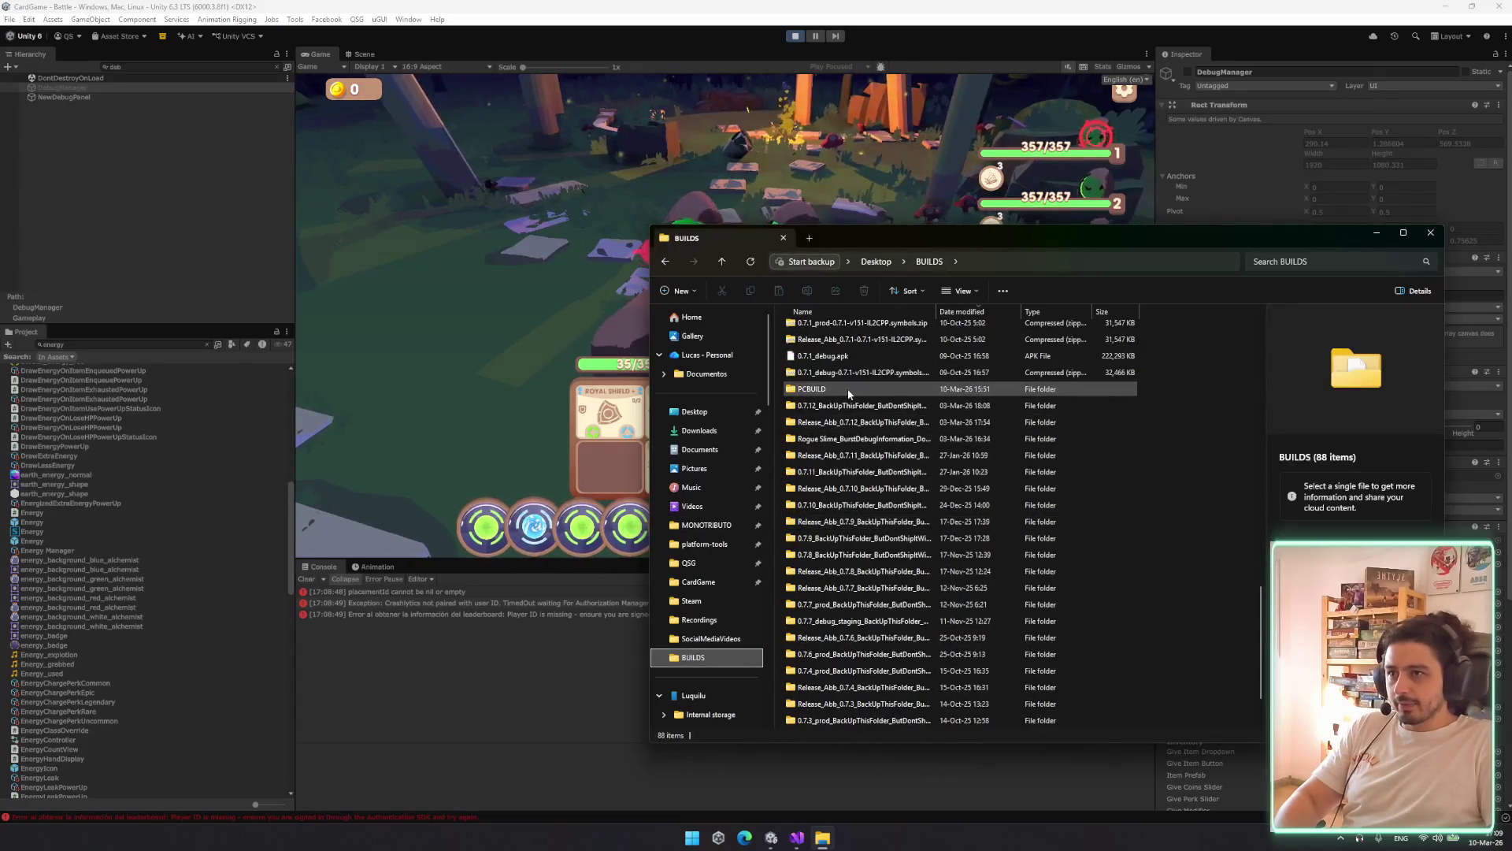
double_click(858, 387)
Stop the game in the Unity editor and launch Rogue Slime.exe from PCBUILD
click(828, 106)
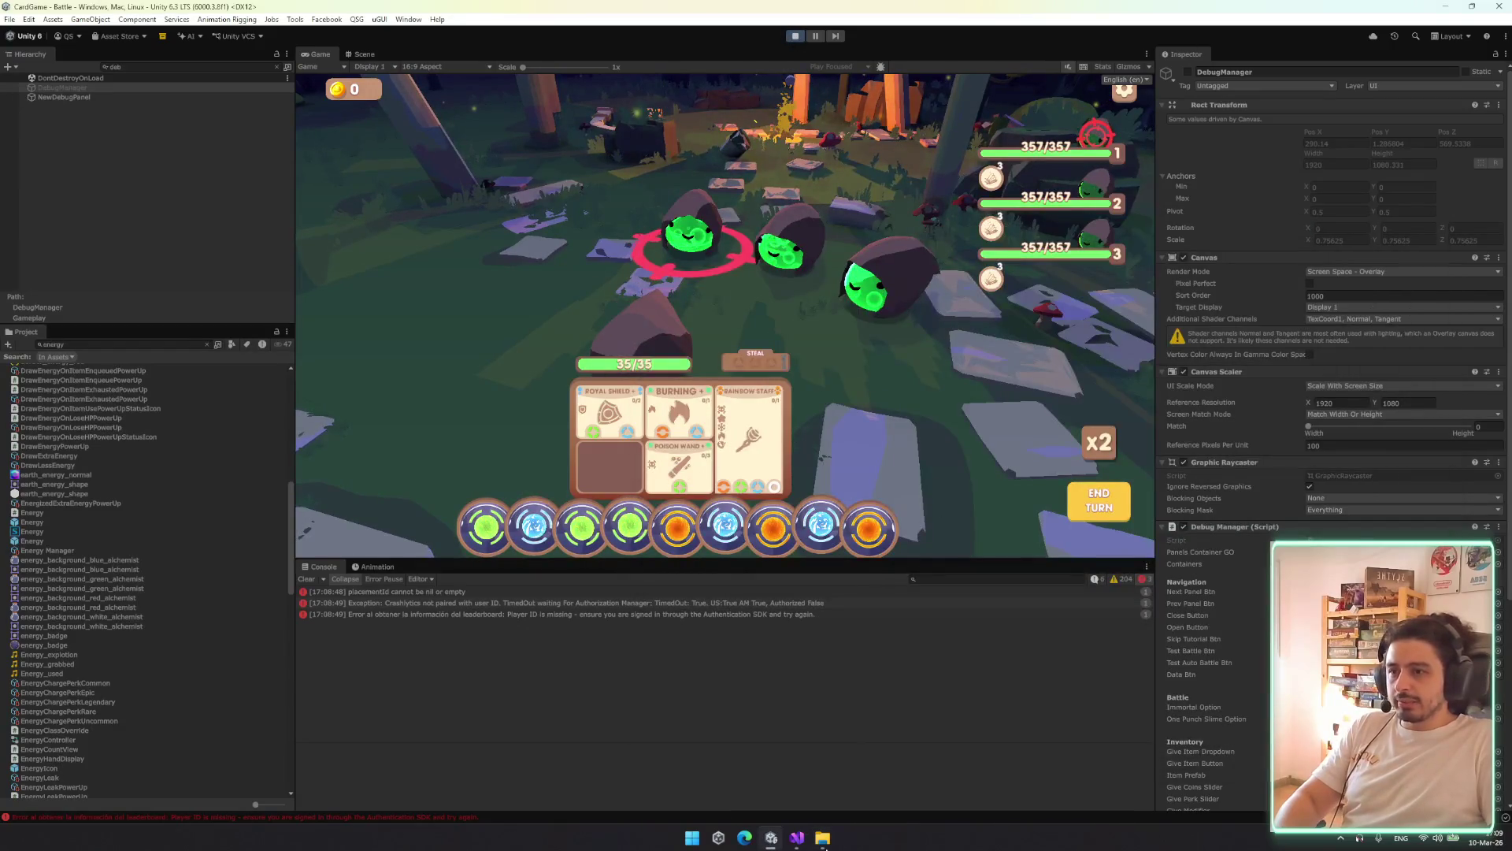
click(822, 837)
double_click(1051, 342)
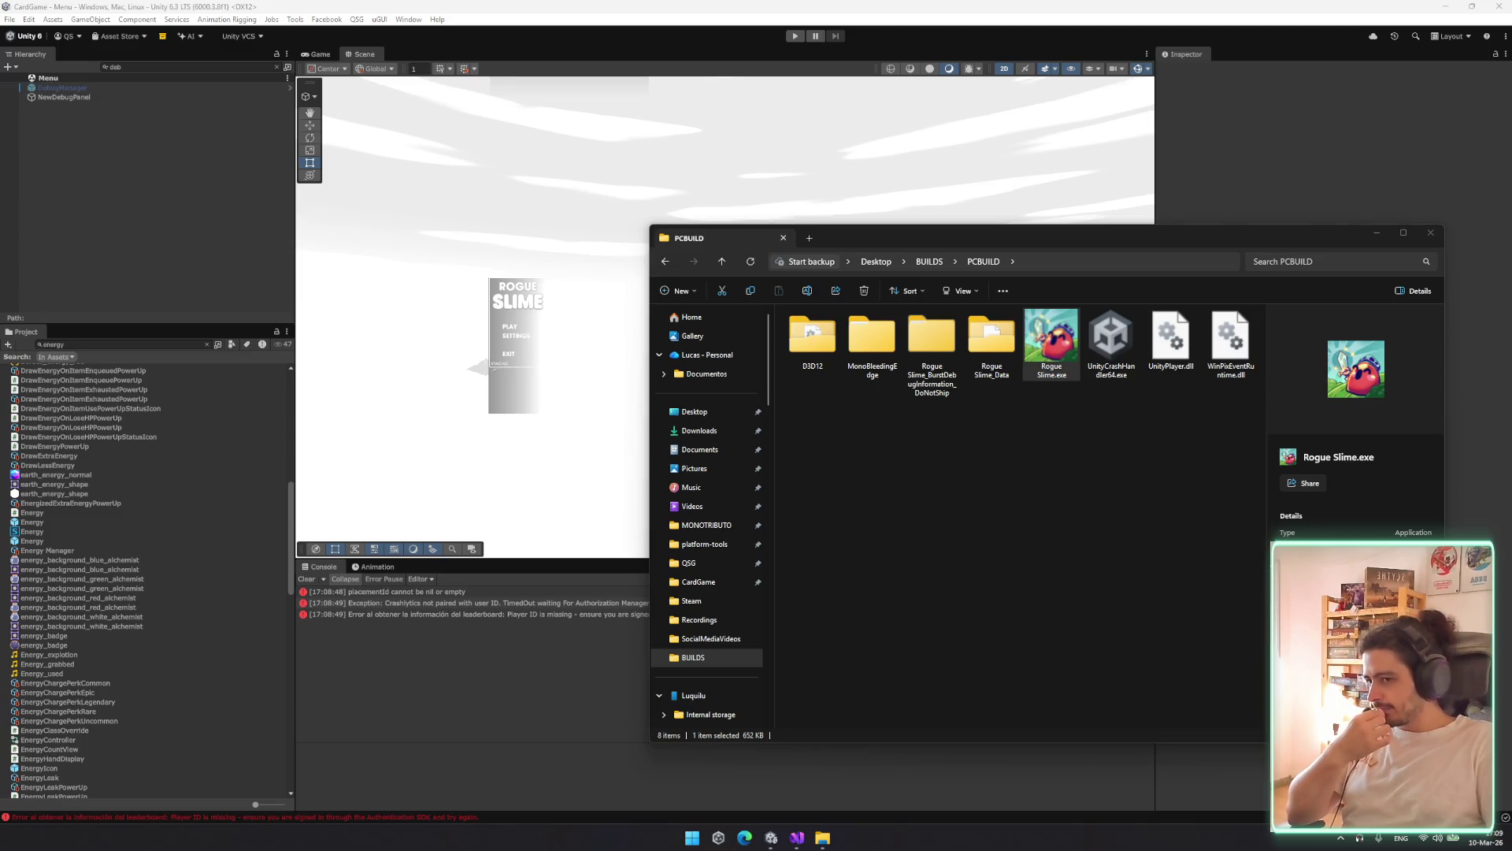
key(Return)
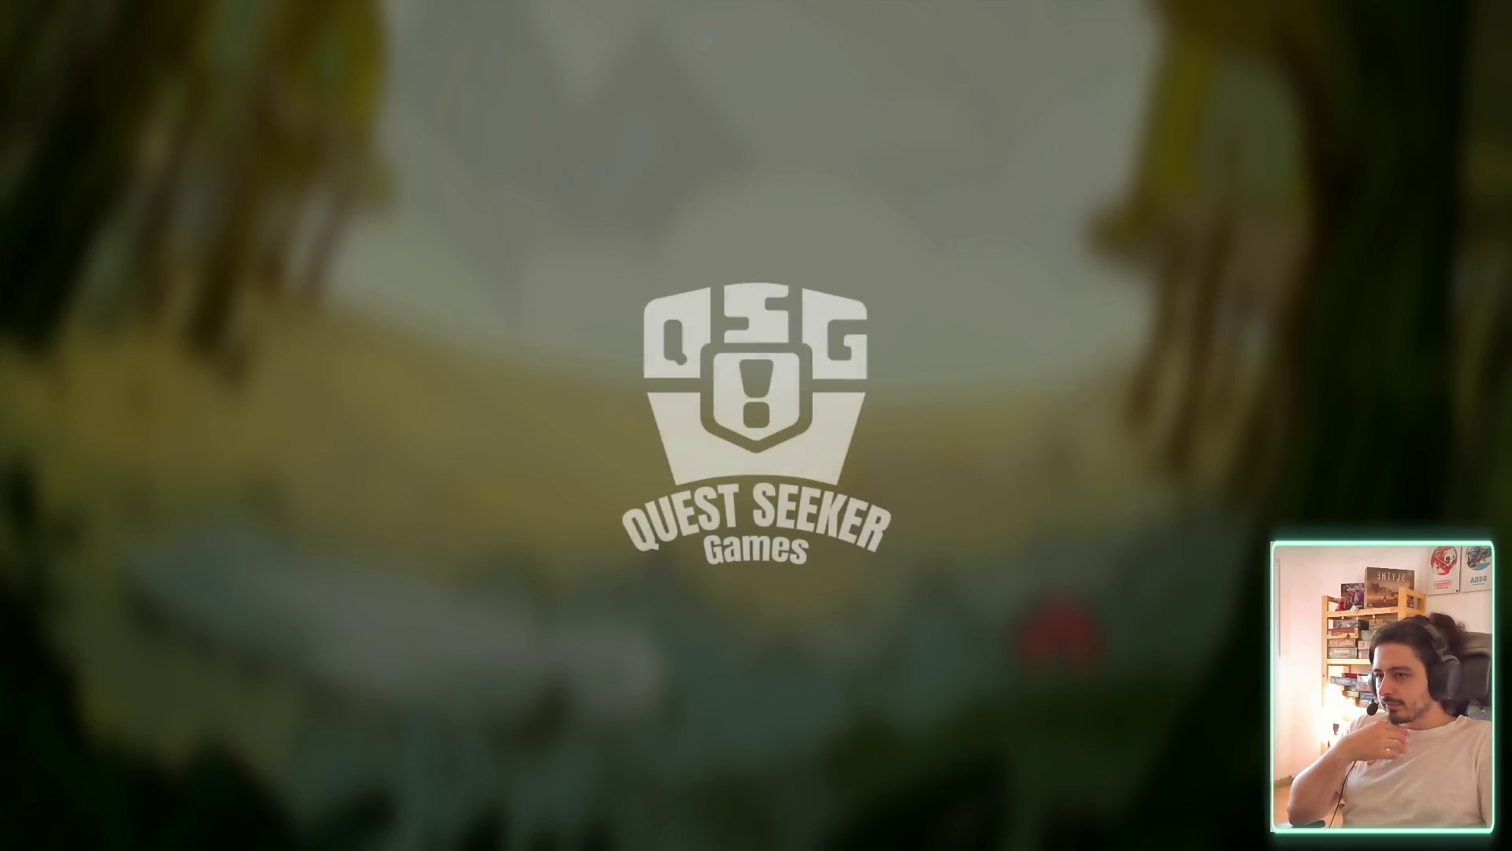
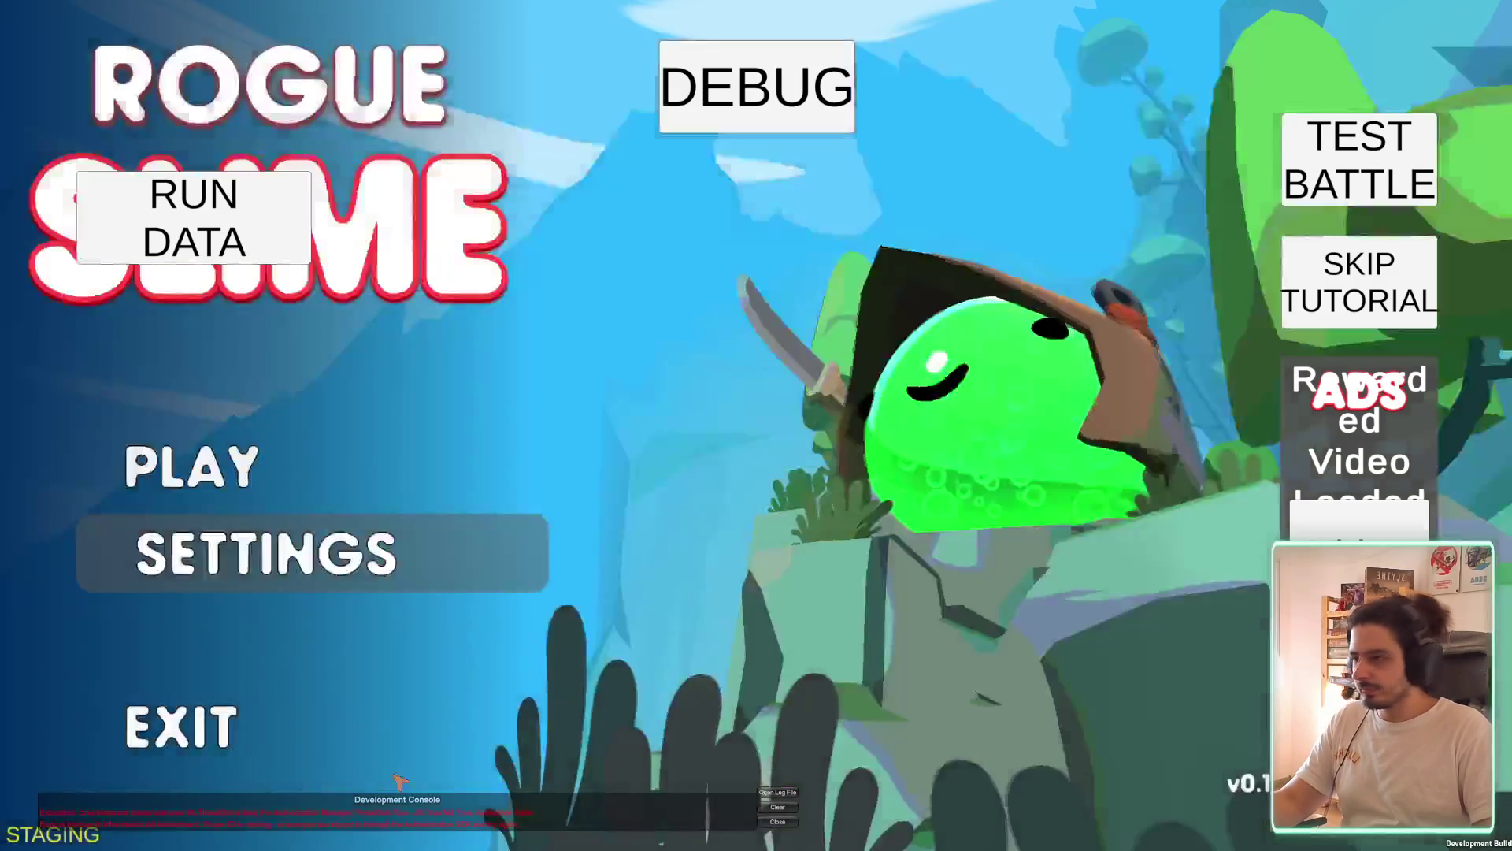
Dismiss the console, start a test battle, and move the orange and blue orbs left
click(784, 821)
click(1305, 164)
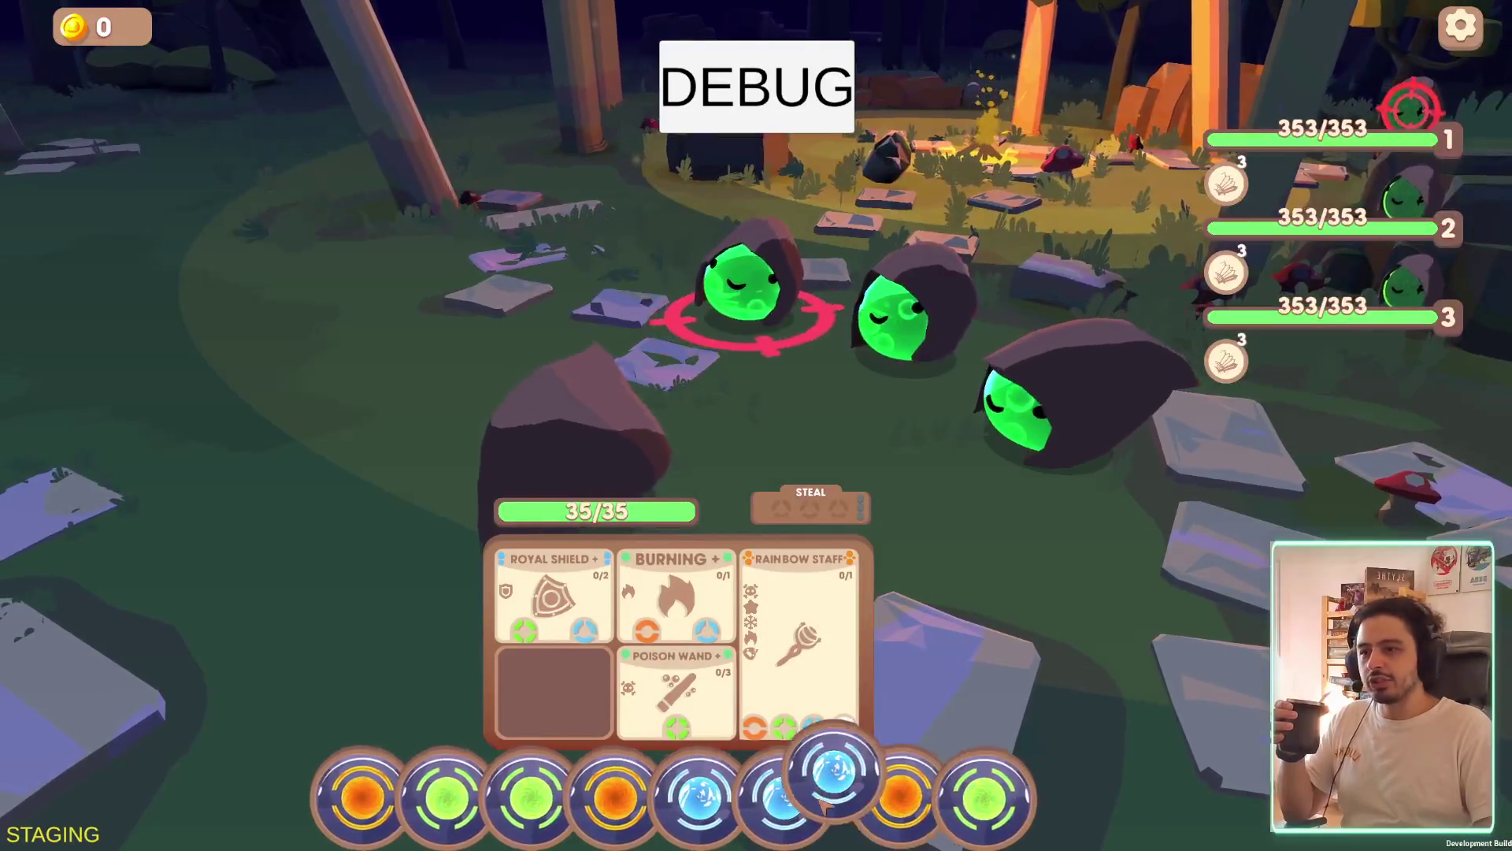
drag(910, 796, 674, 796)
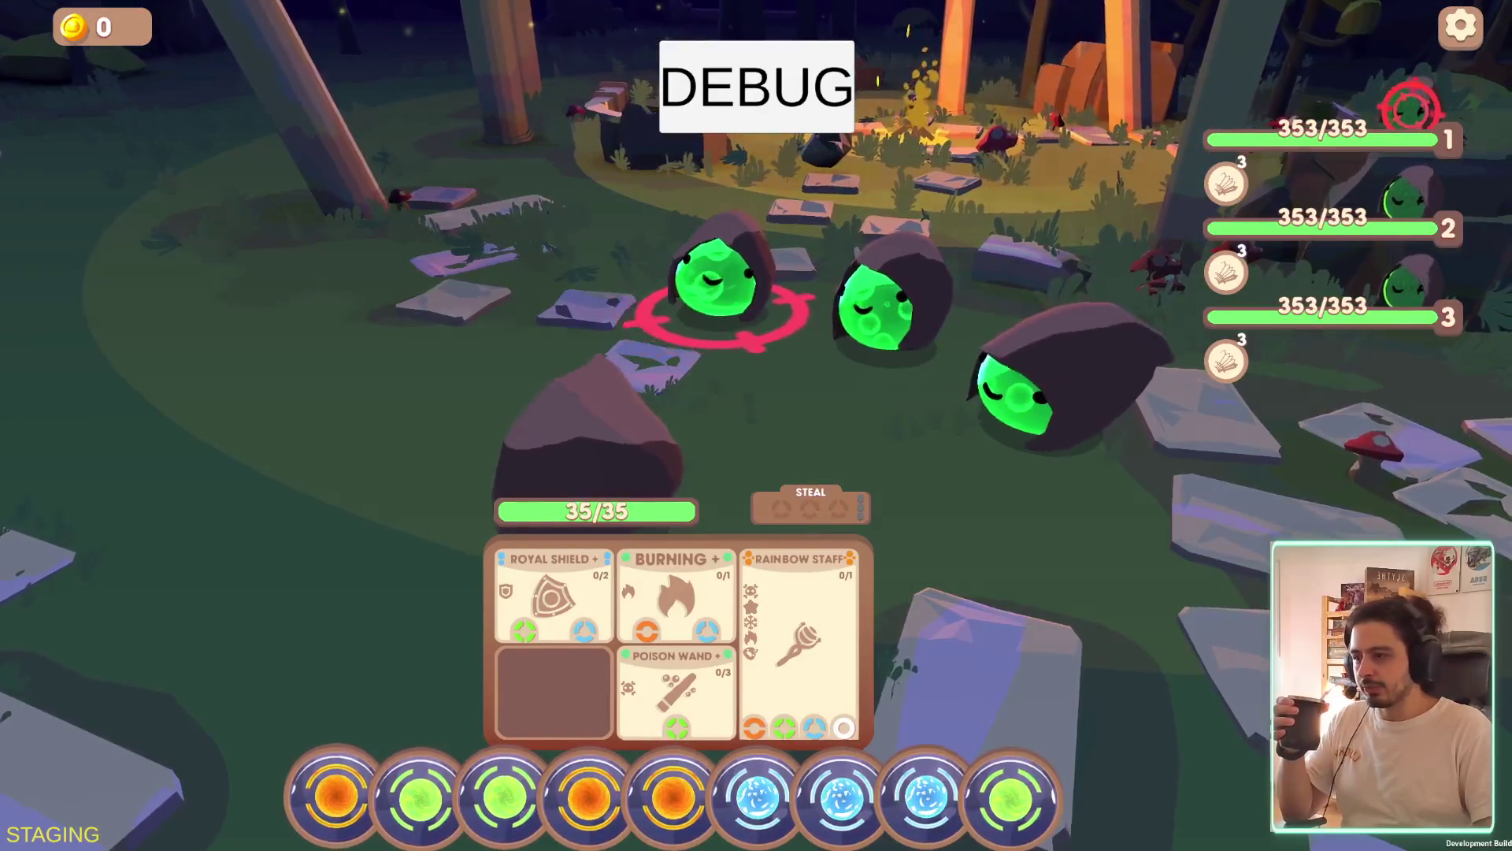
mouse_move(926, 795)
mouse_down()
mouse_move(811, 799)
mouse_move(905, 780)
mouse_move(843, 800)
mouse_up()
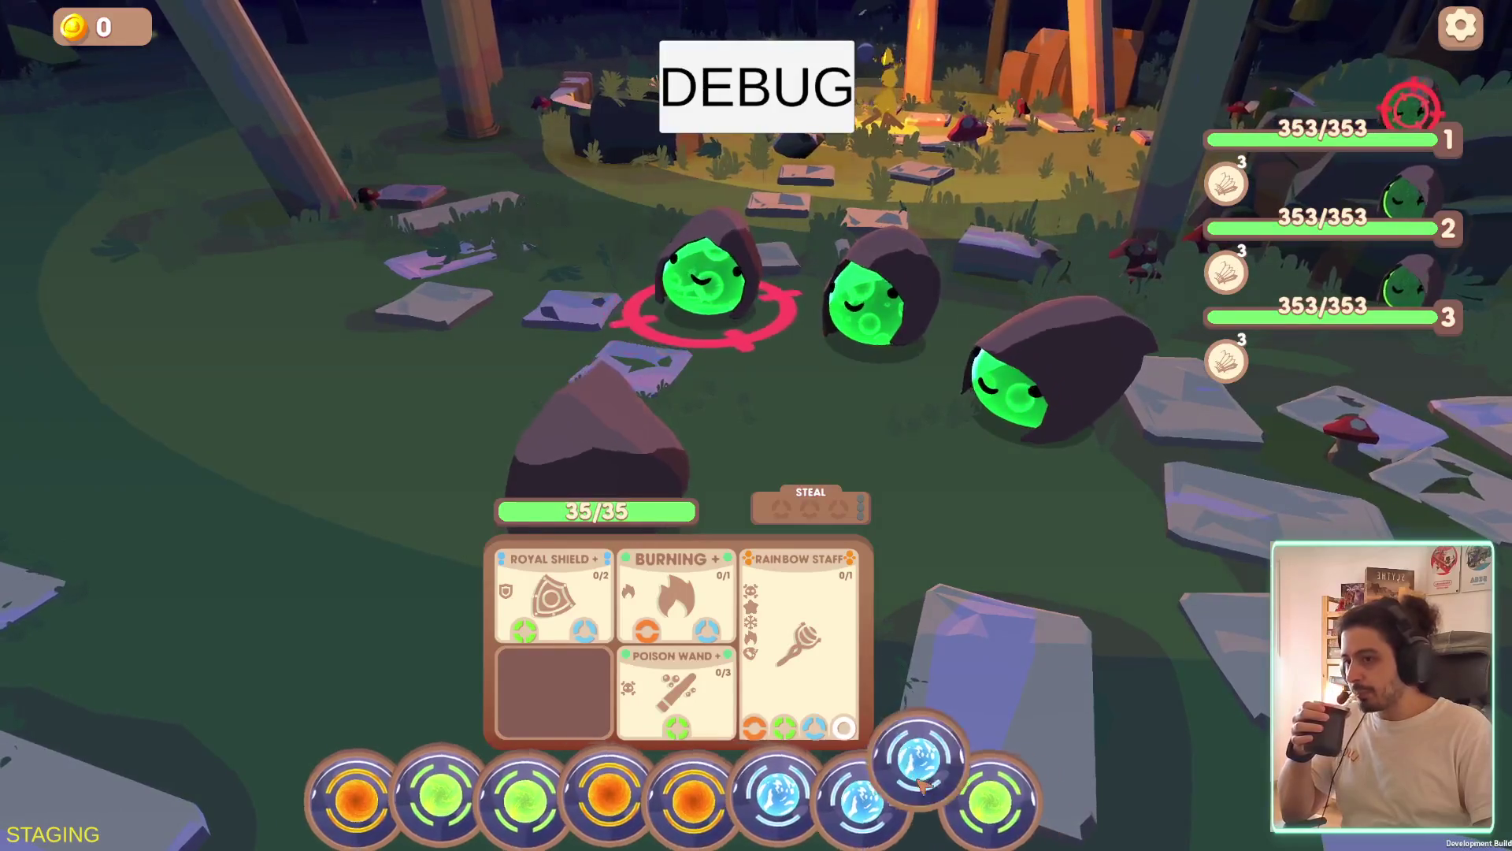
mouse_move(1326, 346)
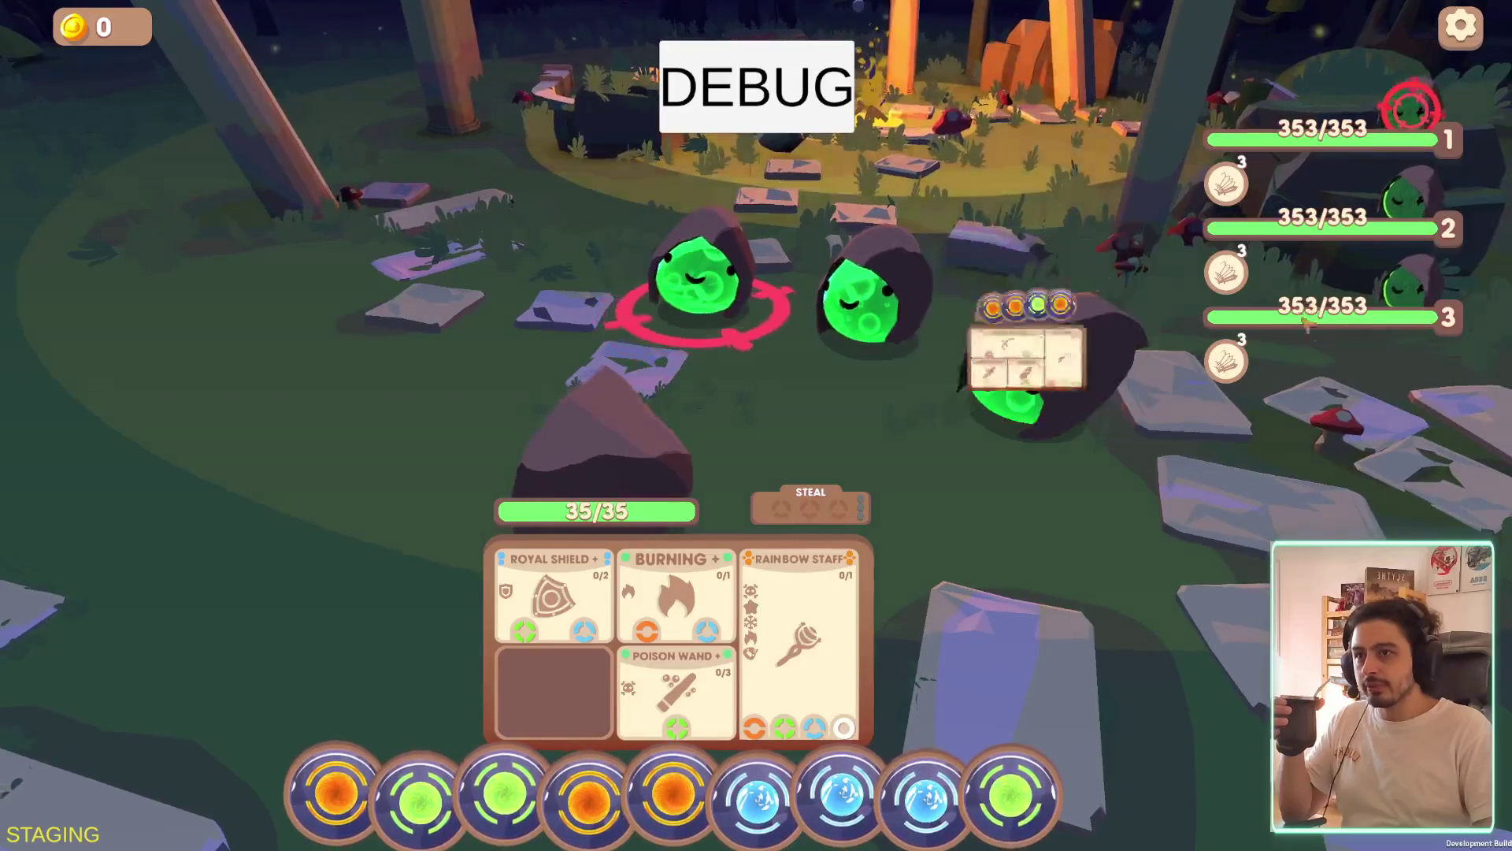
mouse_move(1313, 250)
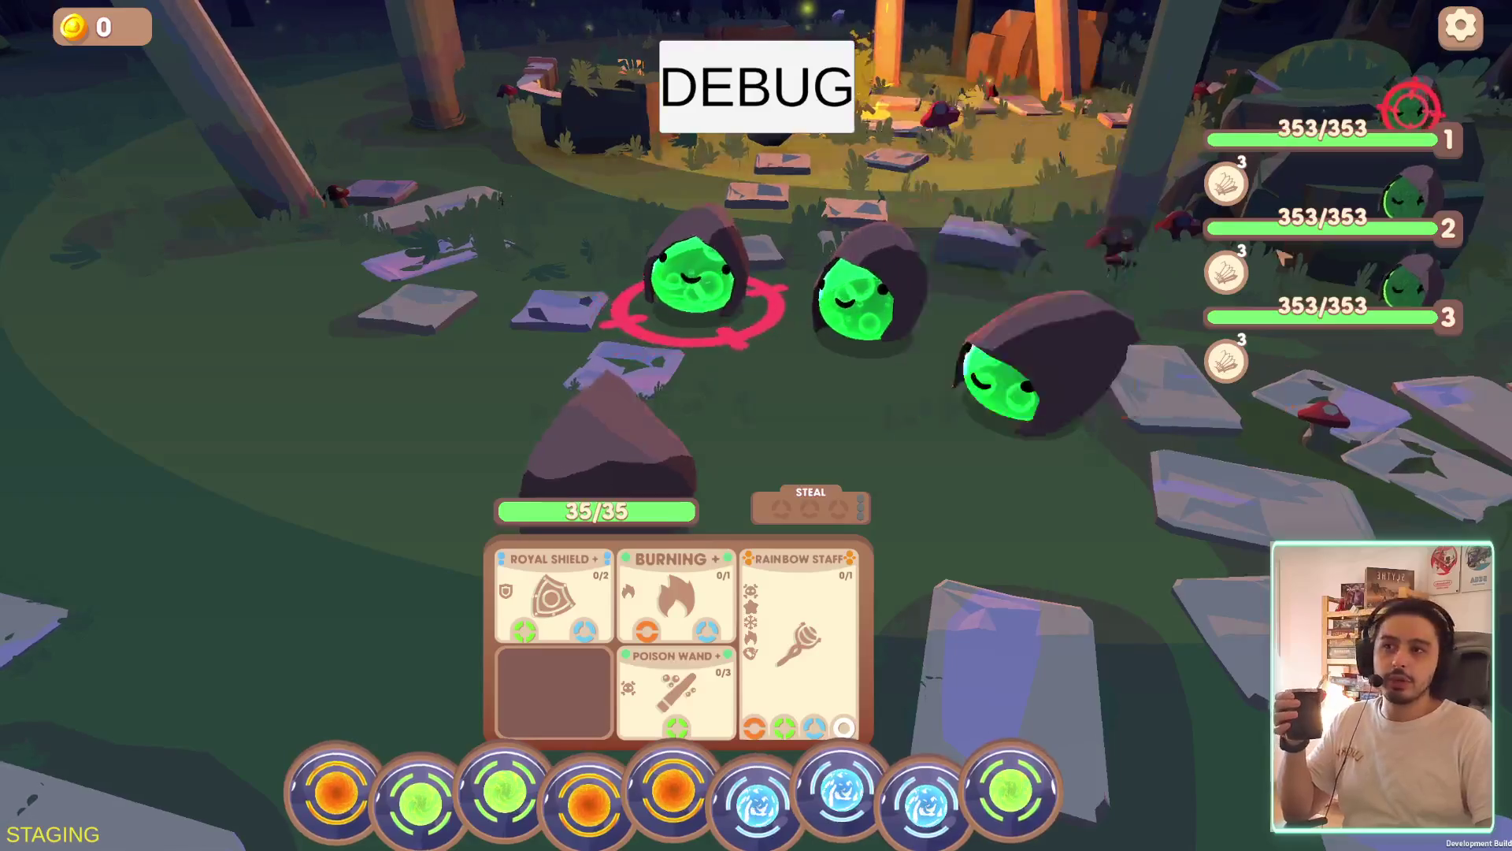
mouse_move(1260, 243)
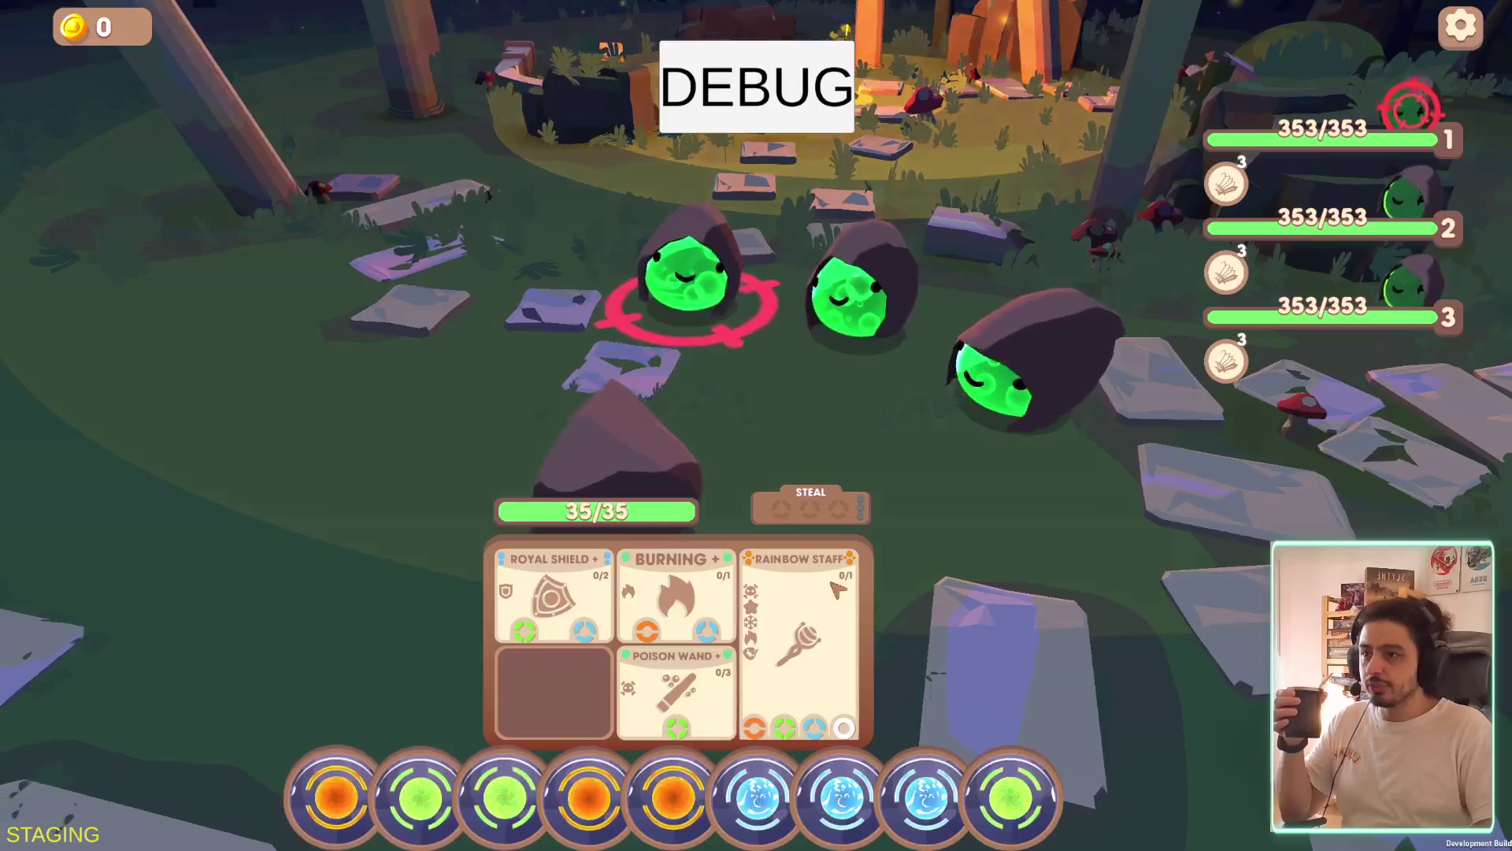
mouse_move(838, 589)
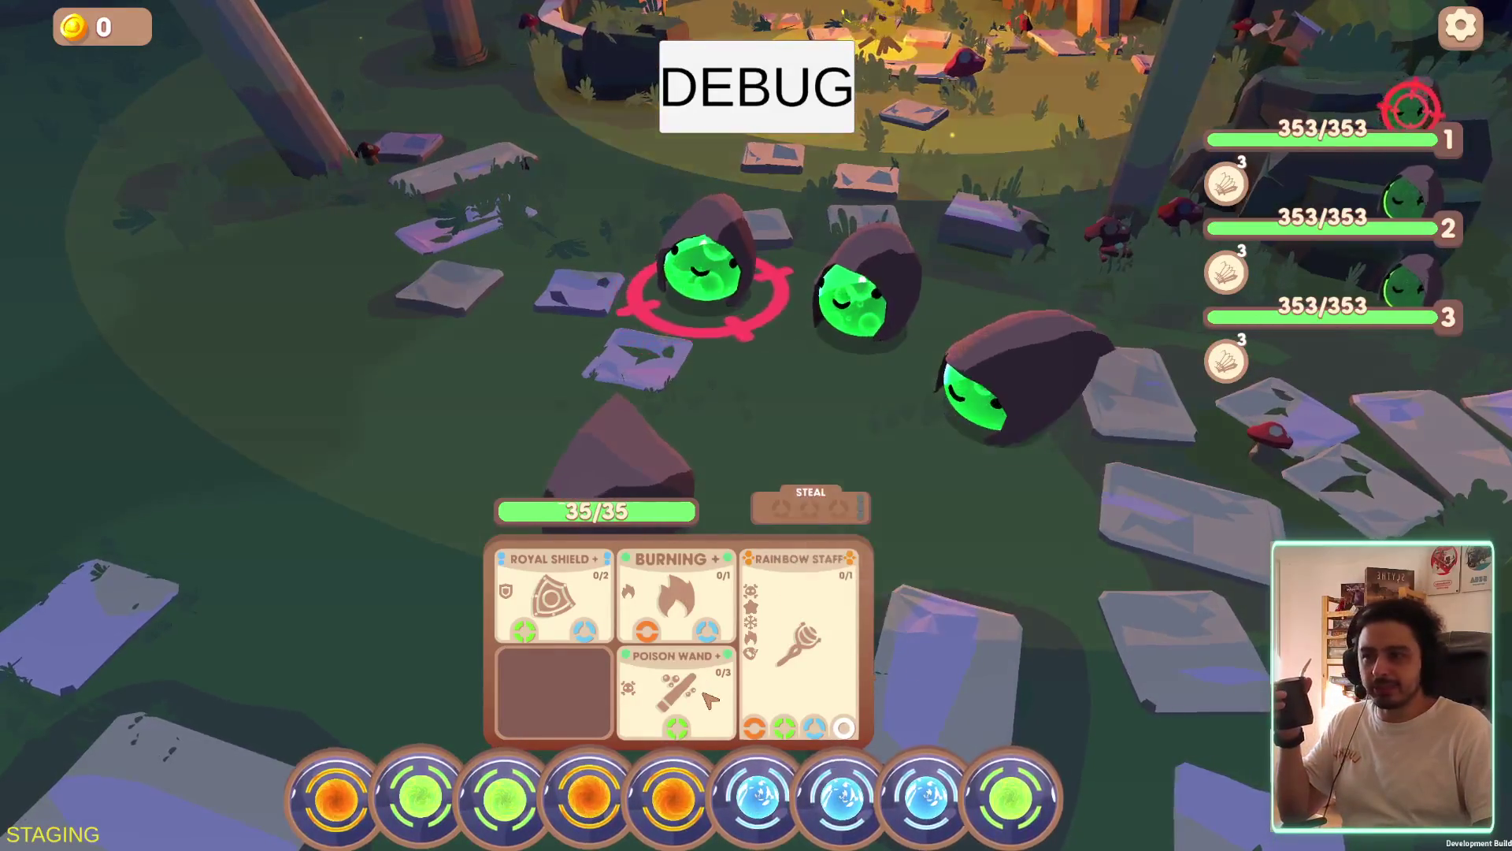
mouse_move(846, 623)
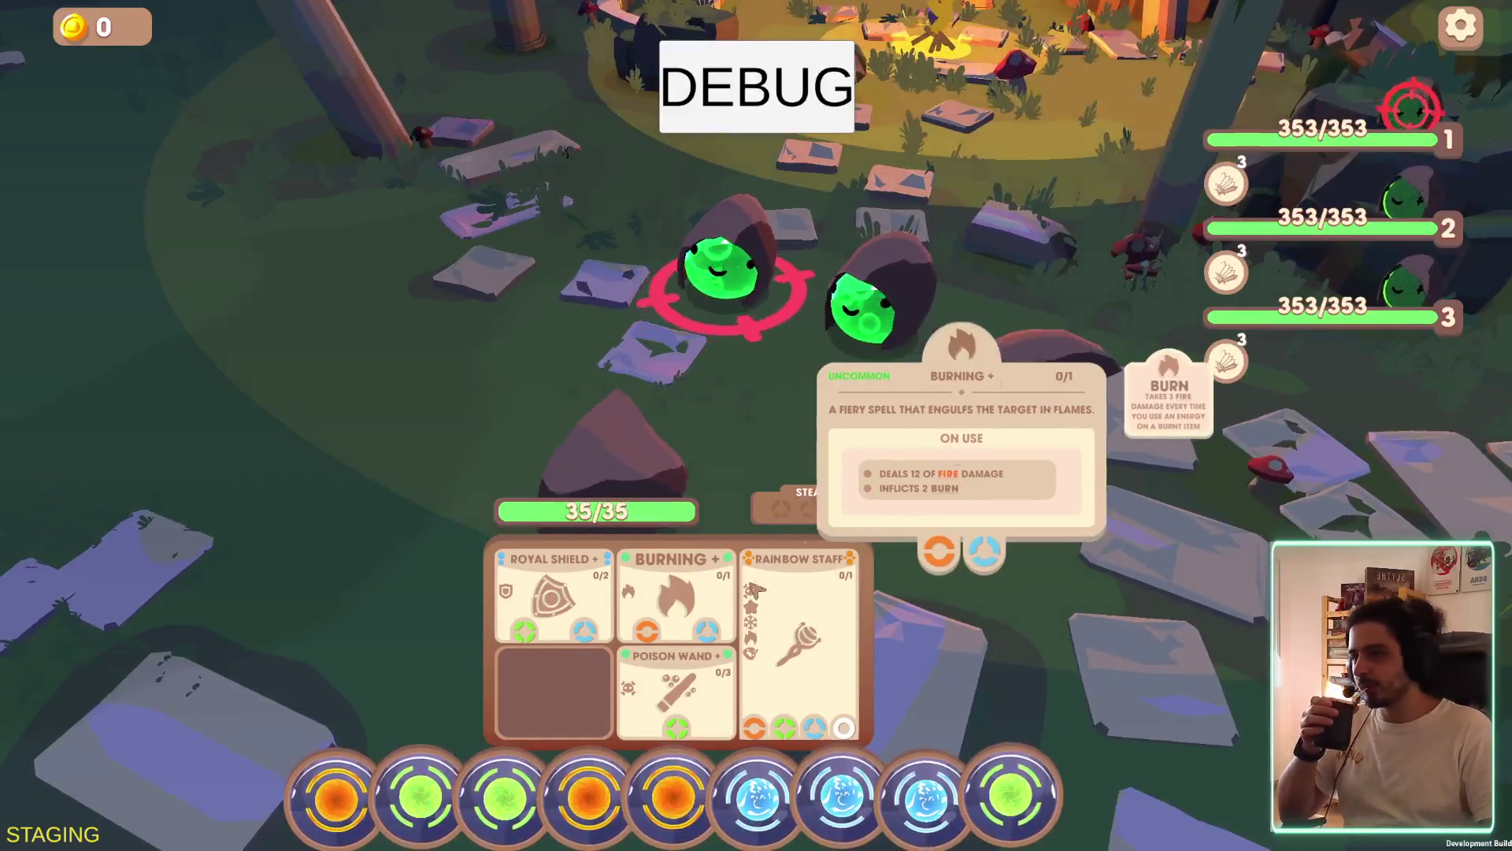
mouse_move(1224, 317)
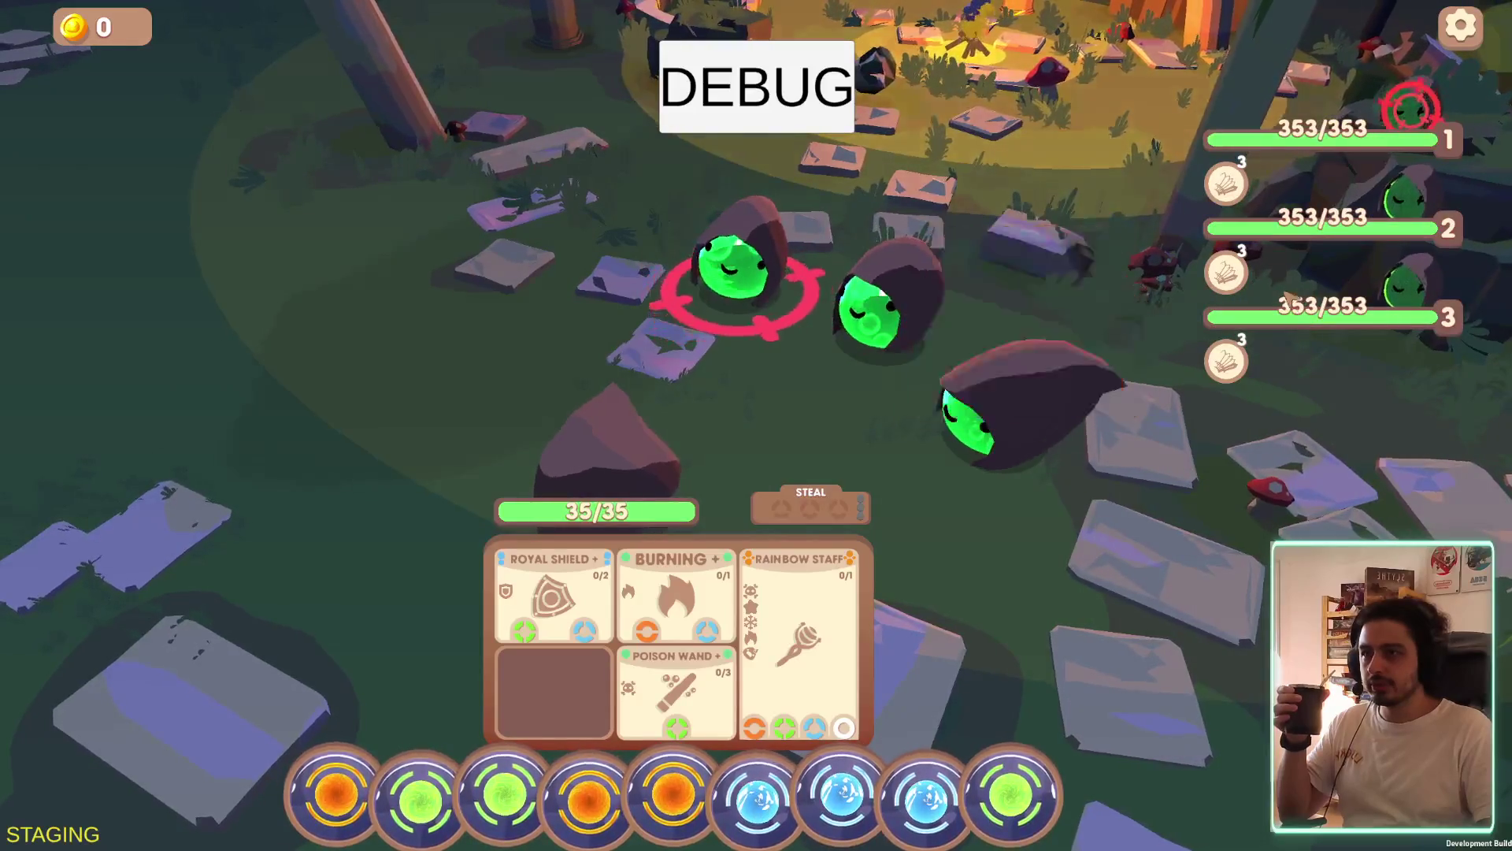
Check the hooded slimes' item tooltip panels beside their health bars
mouse_move(1278, 314)
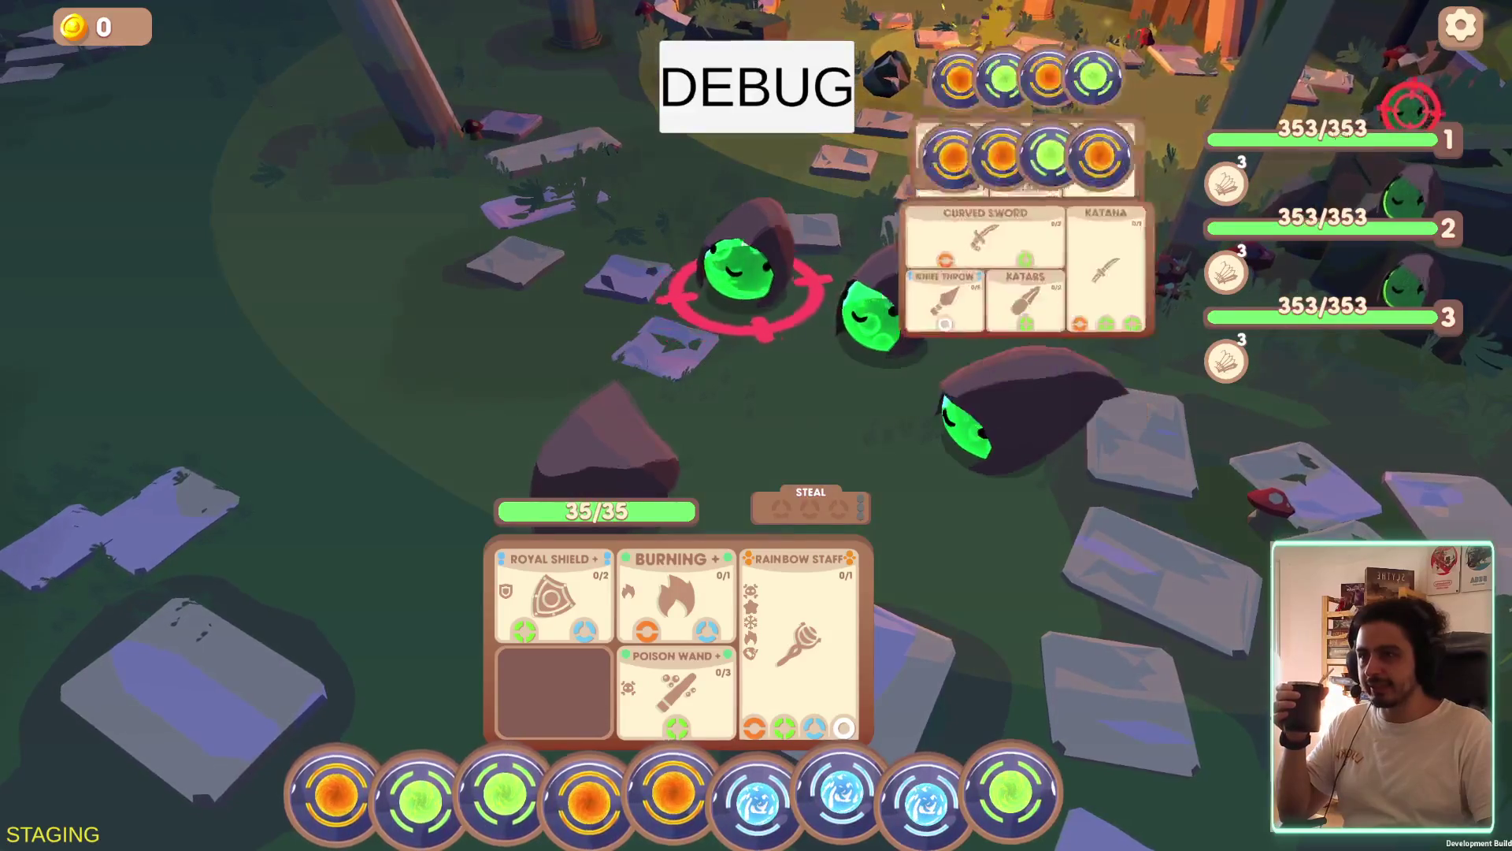
mouse_move(1292, 236)
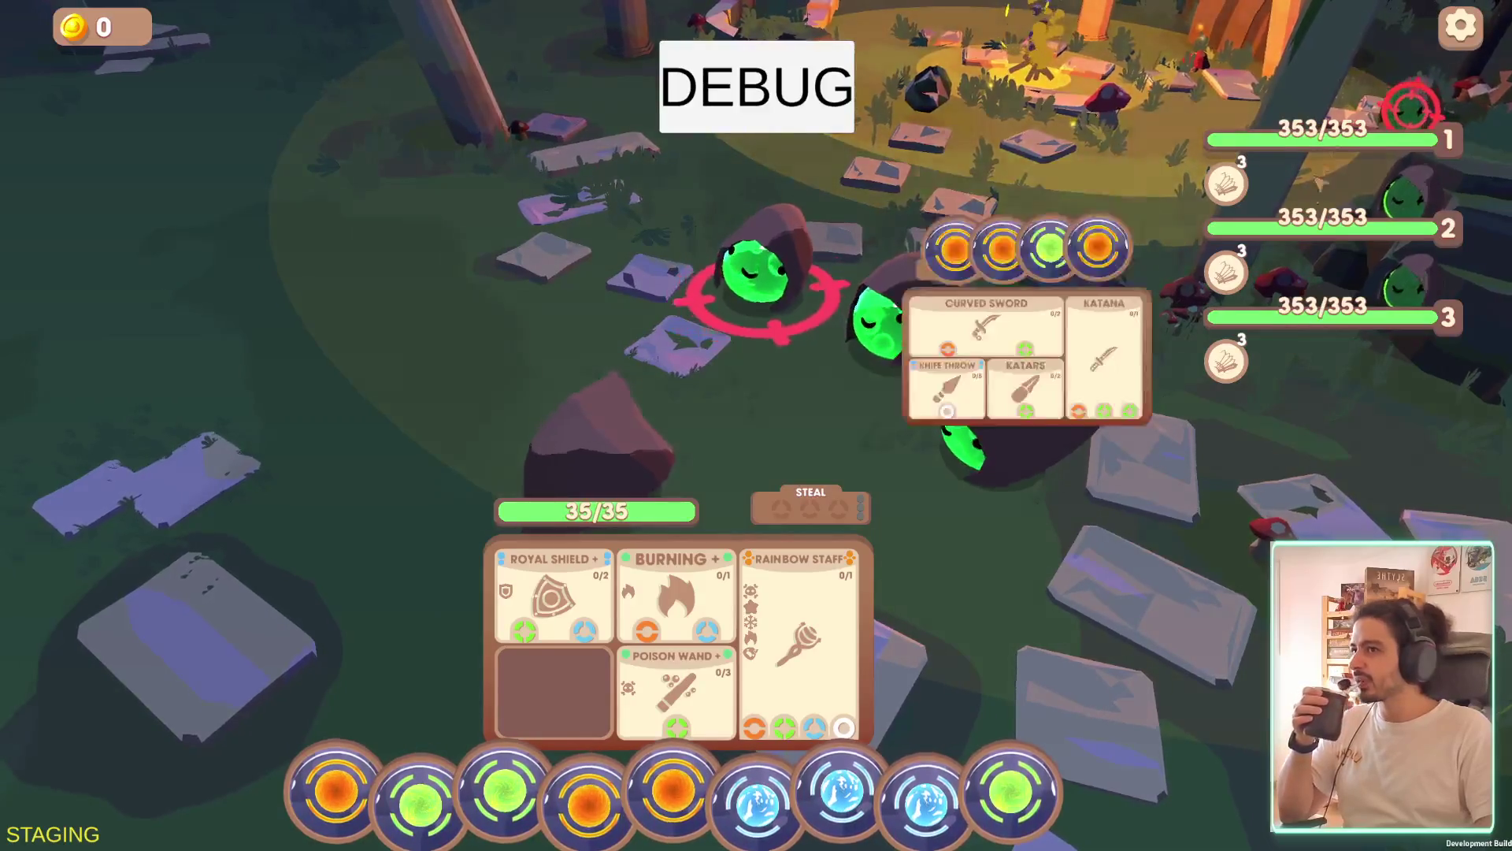
mouse_move(1294, 77)
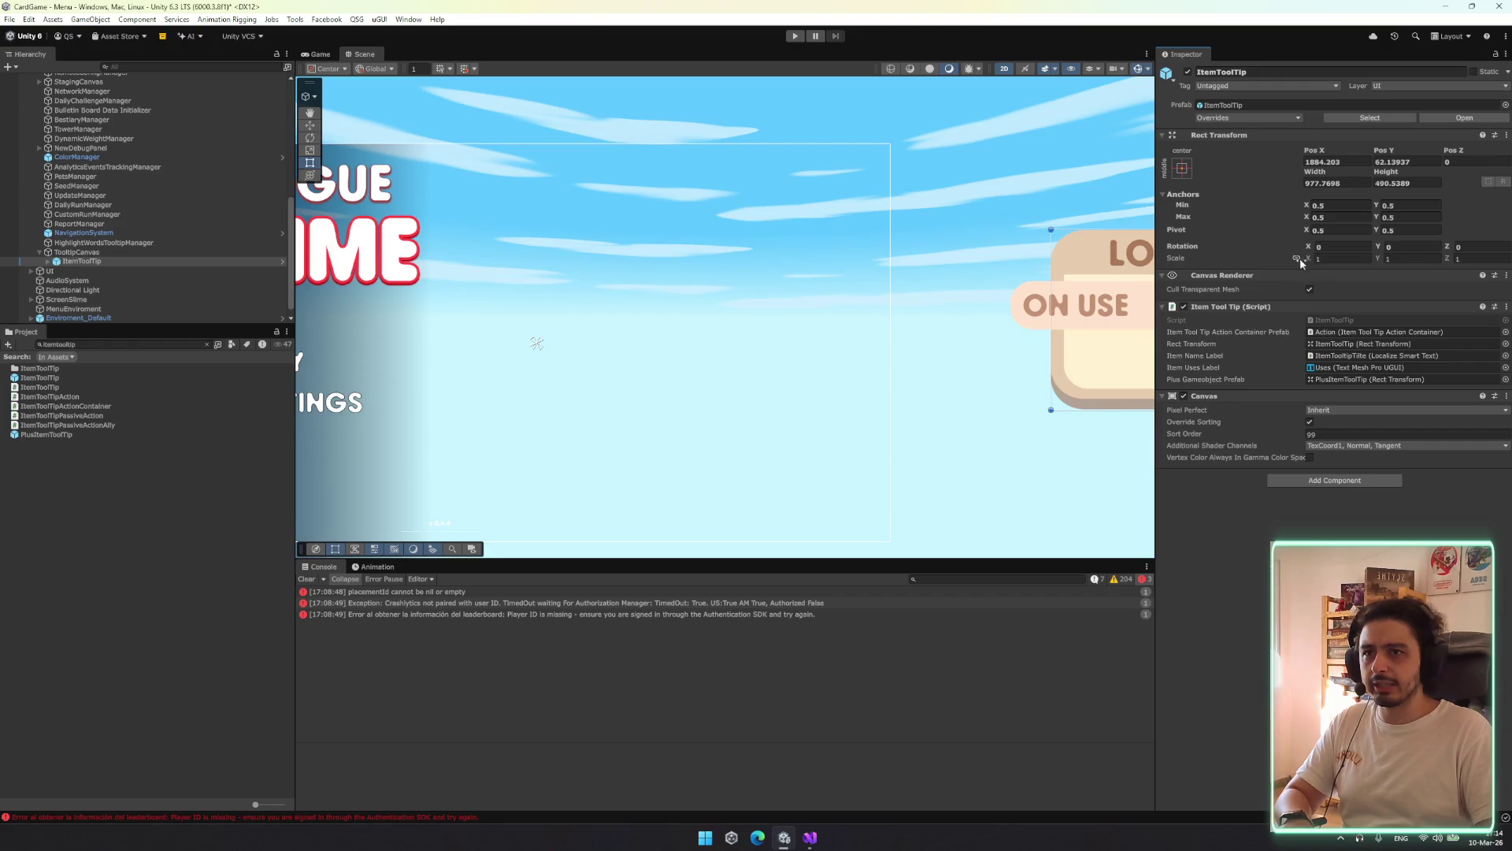
Bring Visual Studio forward, visit EnemyUIView.cs, close Enemy.cs, and return to Hand.cs
click(809, 839)
scroll(347, 119, down, 5)
scroll(347, 120, up, 12)
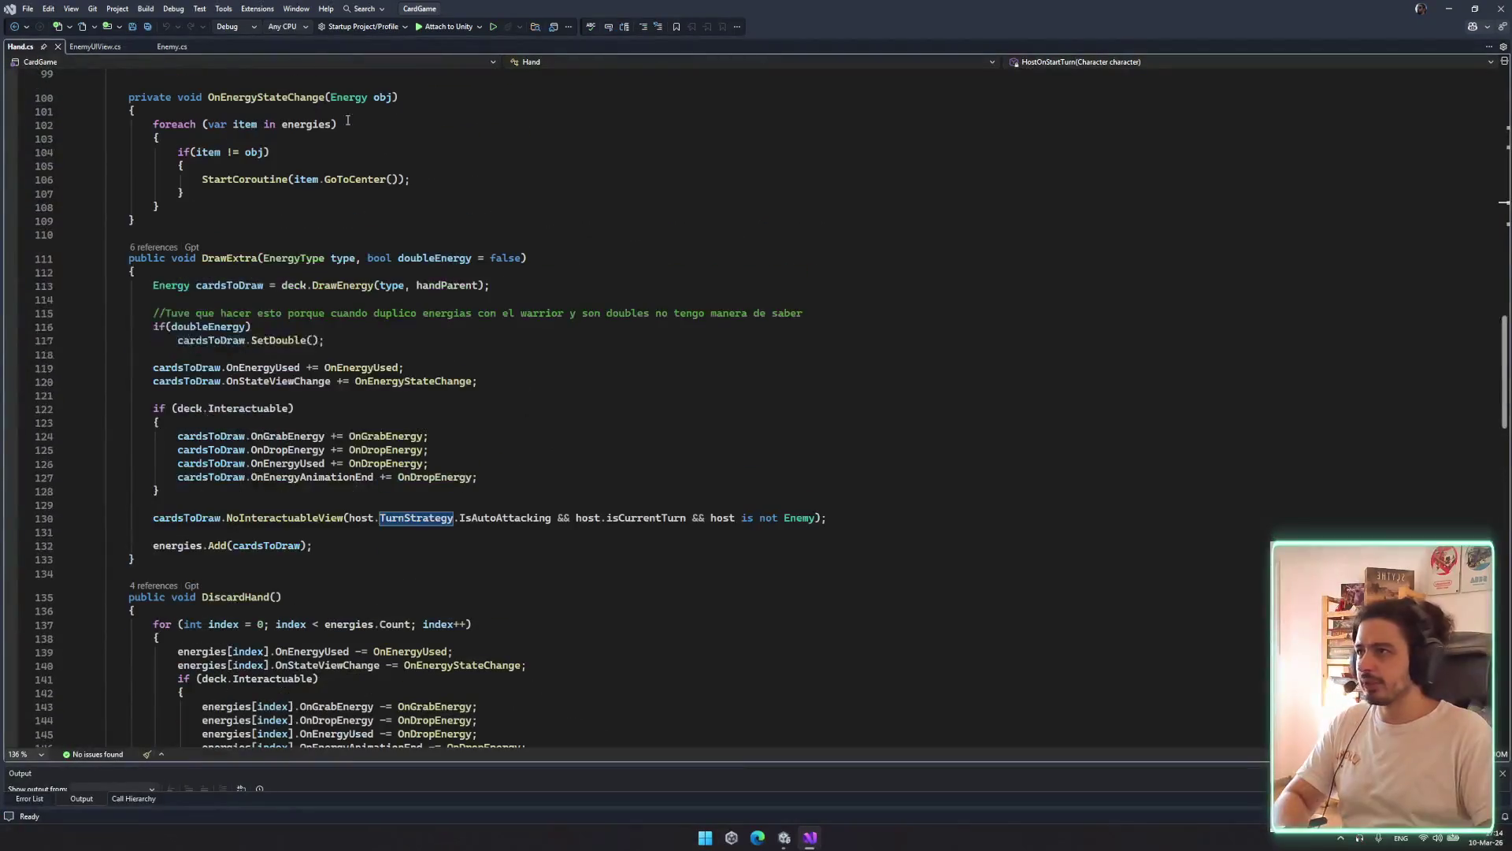
click(97, 46)
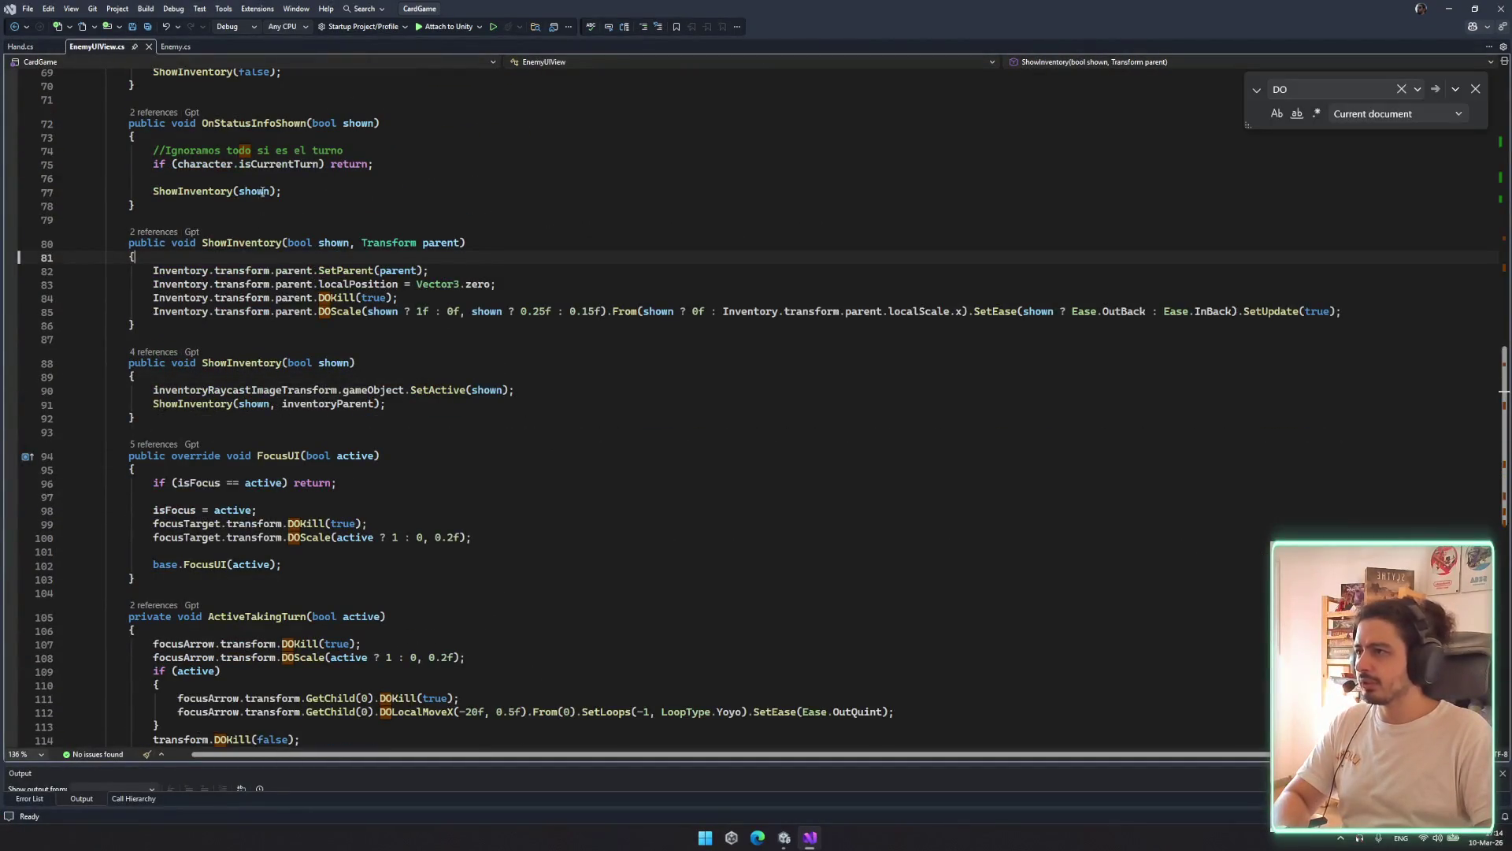
click(175, 48)
middle_click(172, 47)
click(31, 46)
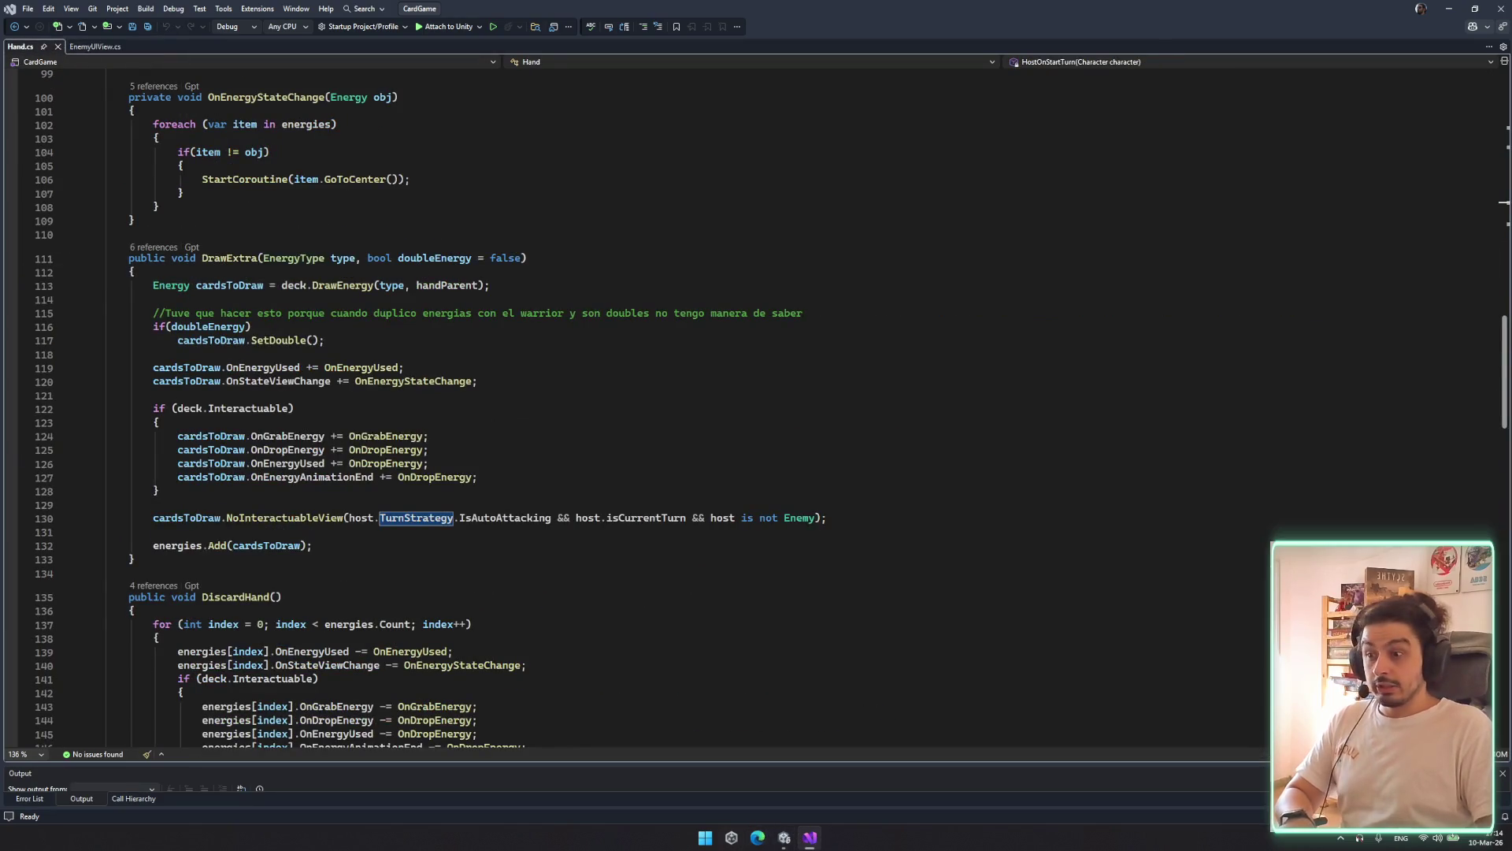
Place the cursor at line 139 in DiscardHand, briefly visit Unity, then return to Visual Studio
click(773, 659)
key(ctrl+t)
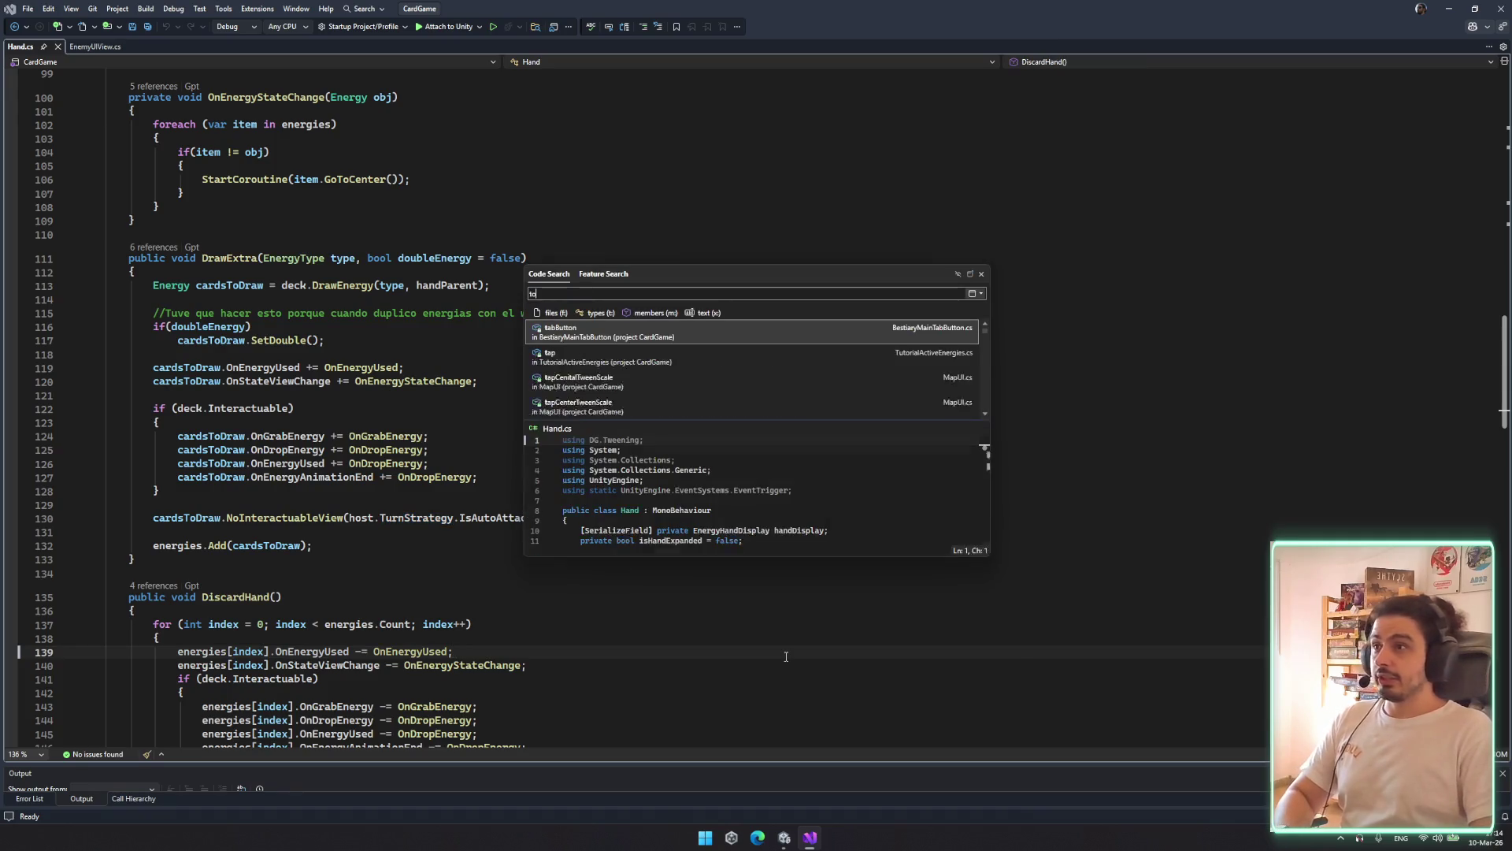
key(Escape)
click(785, 827)
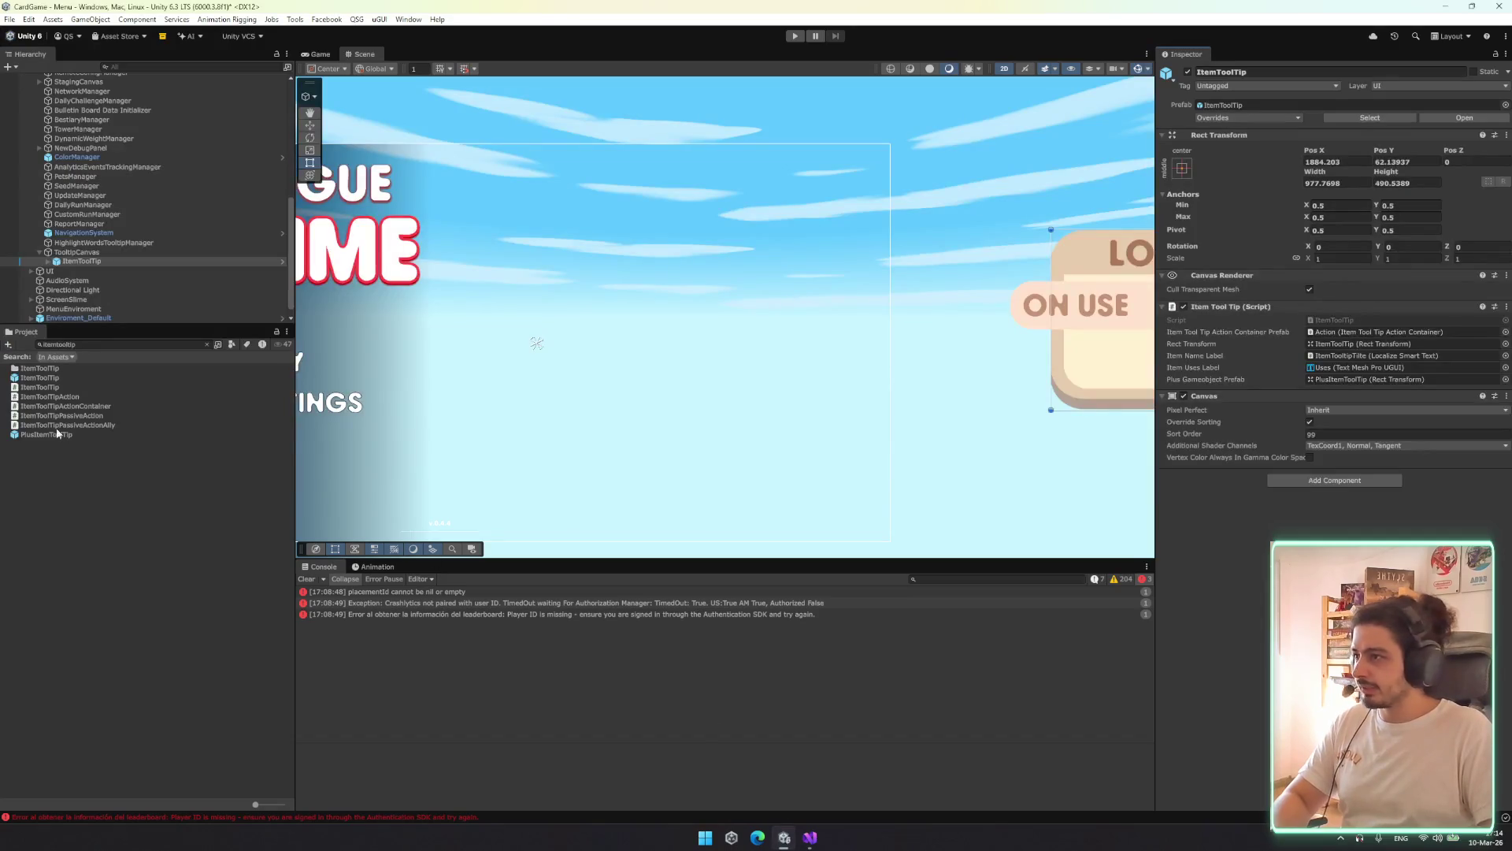
key(super)
key(super)
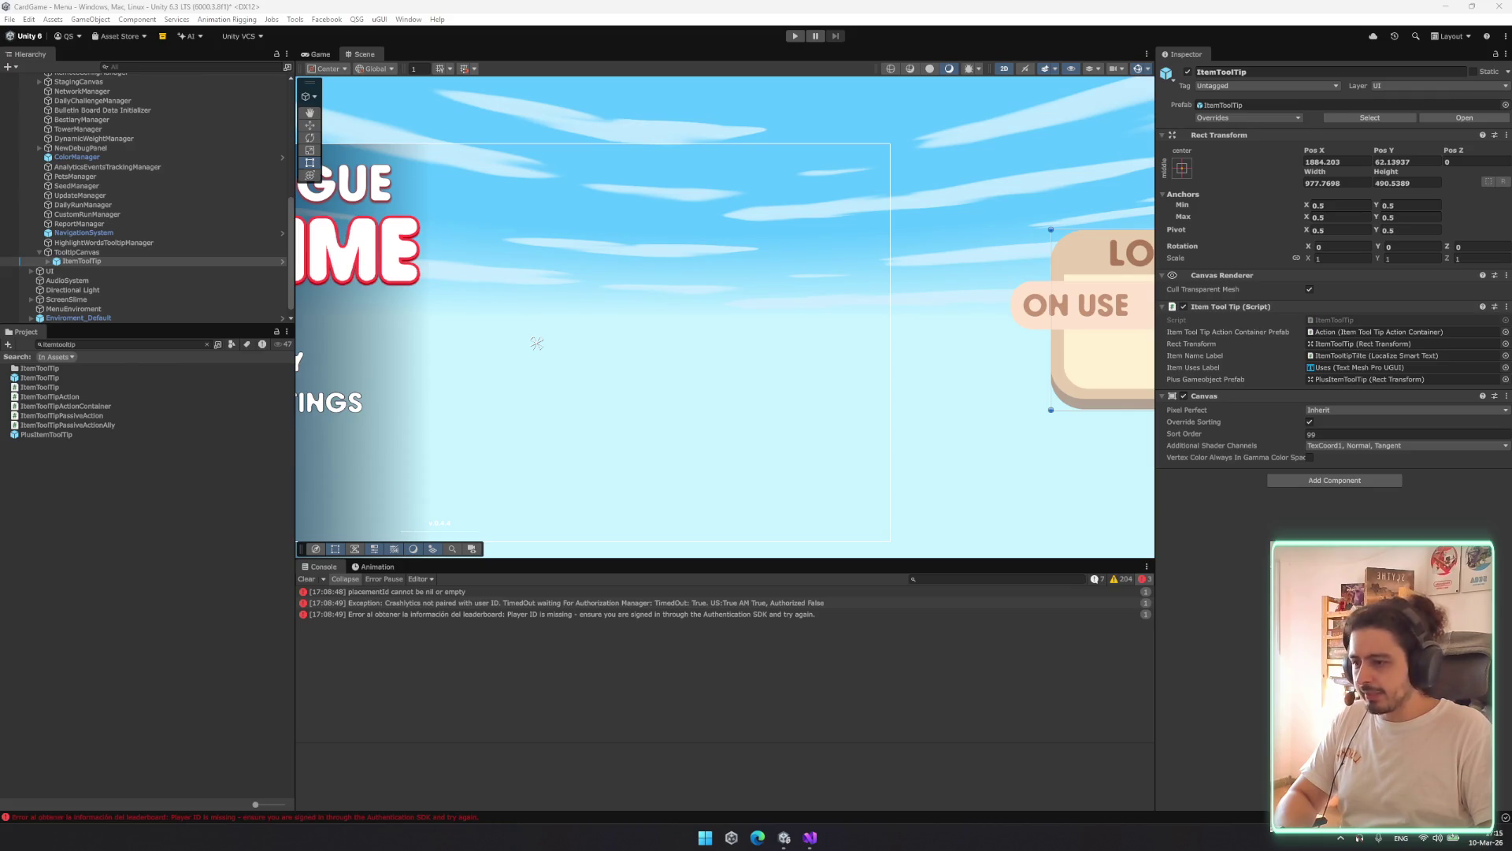
click(808, 837)
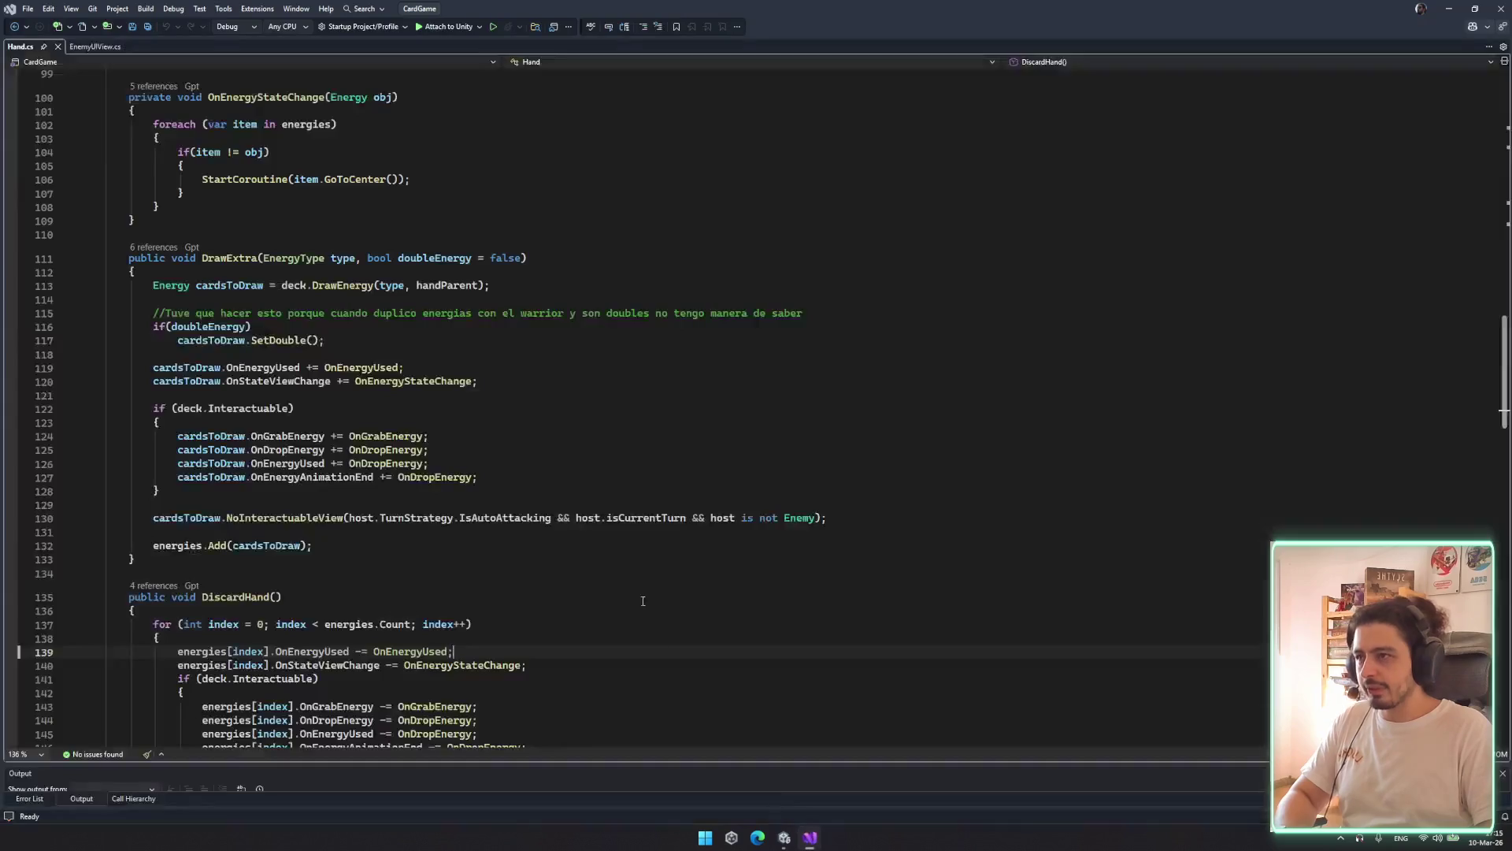
key(ctrl+t)
text(itemstatstool)
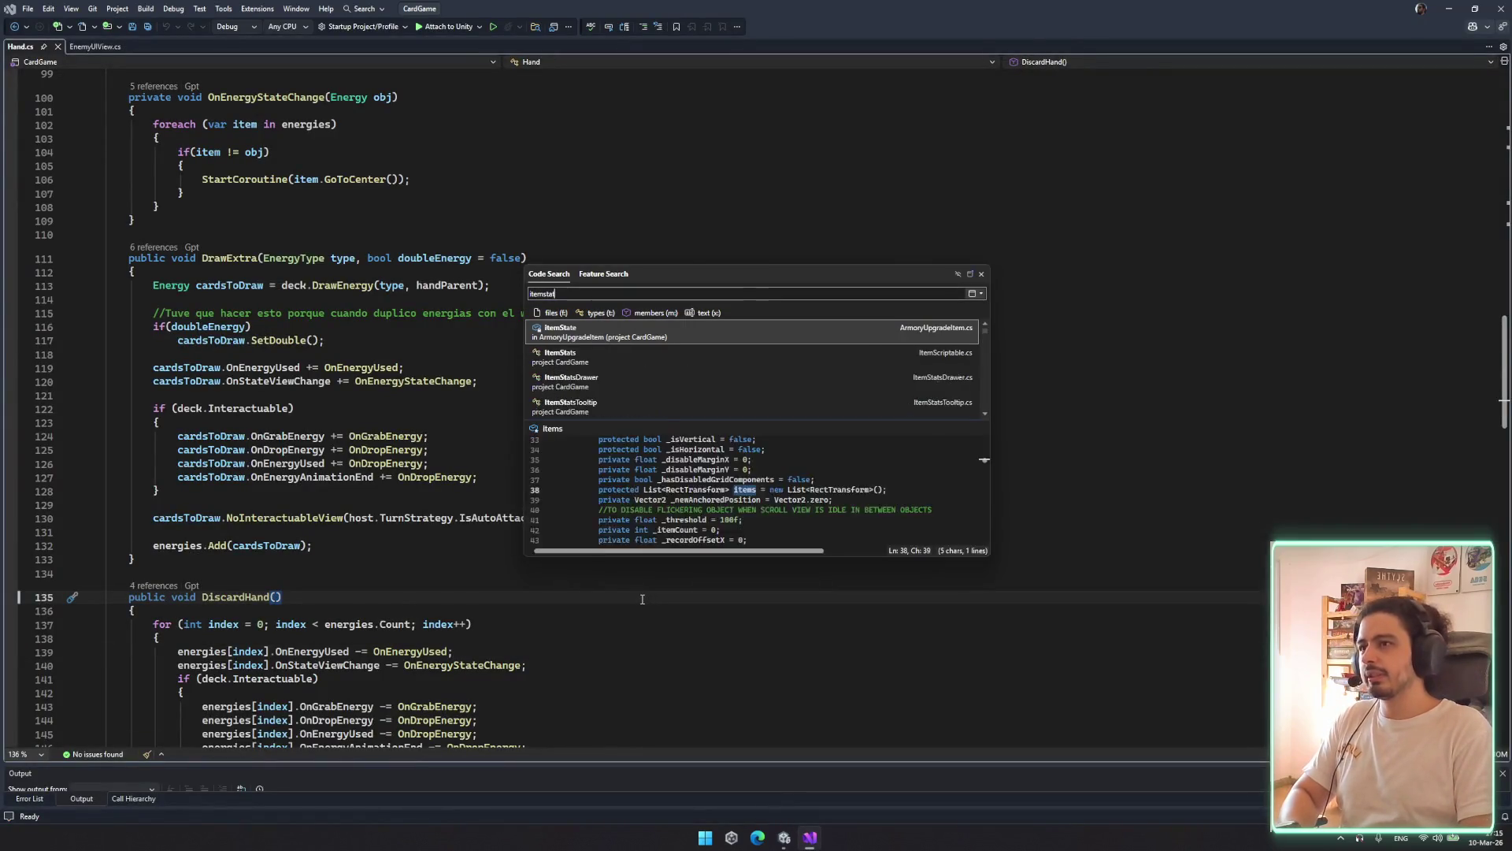
text(tip)
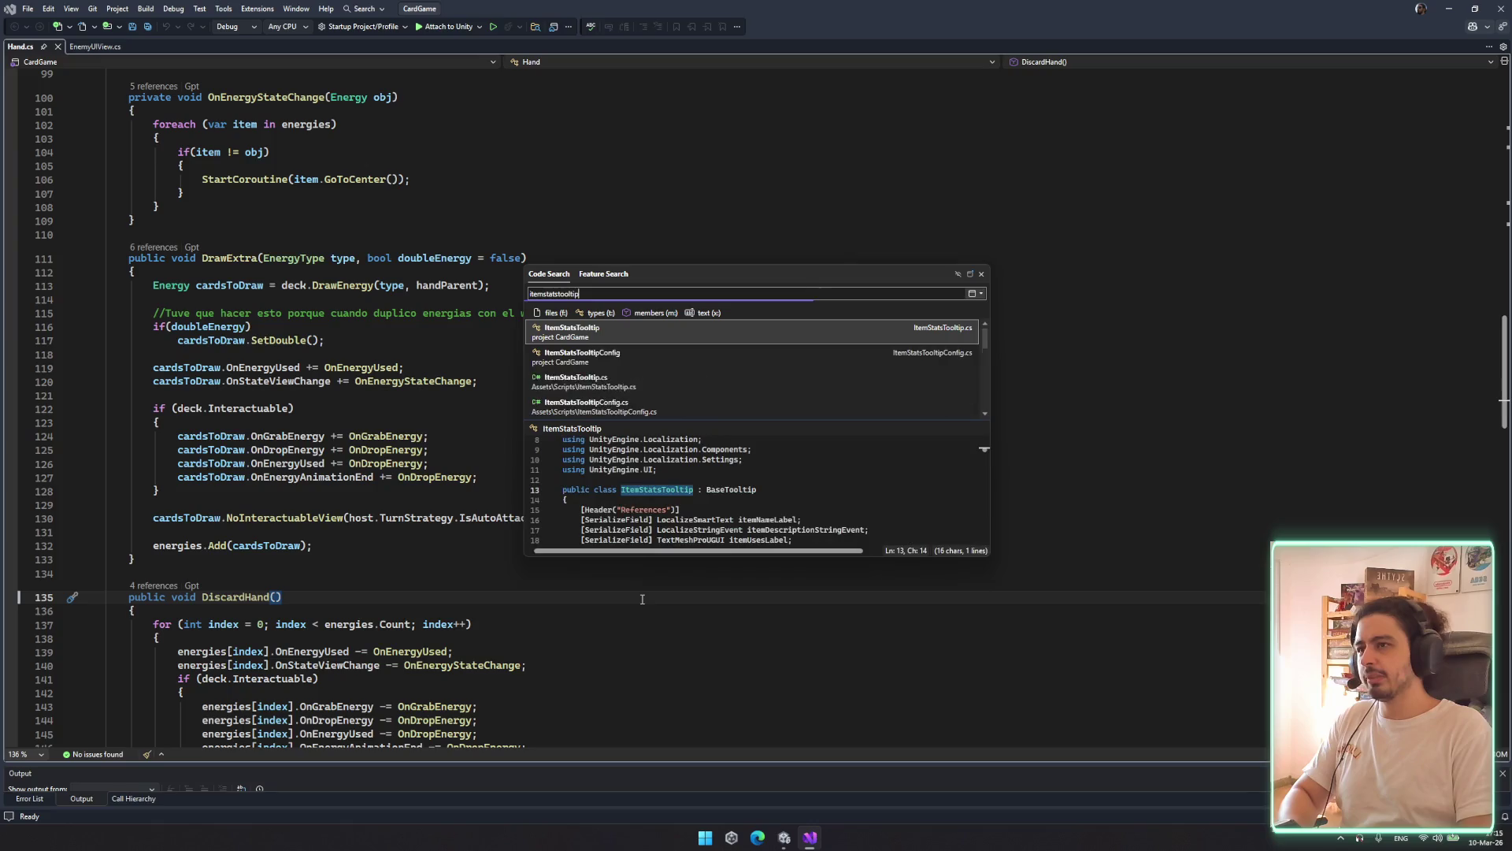
key(Down)
key(Down)
key(Return)
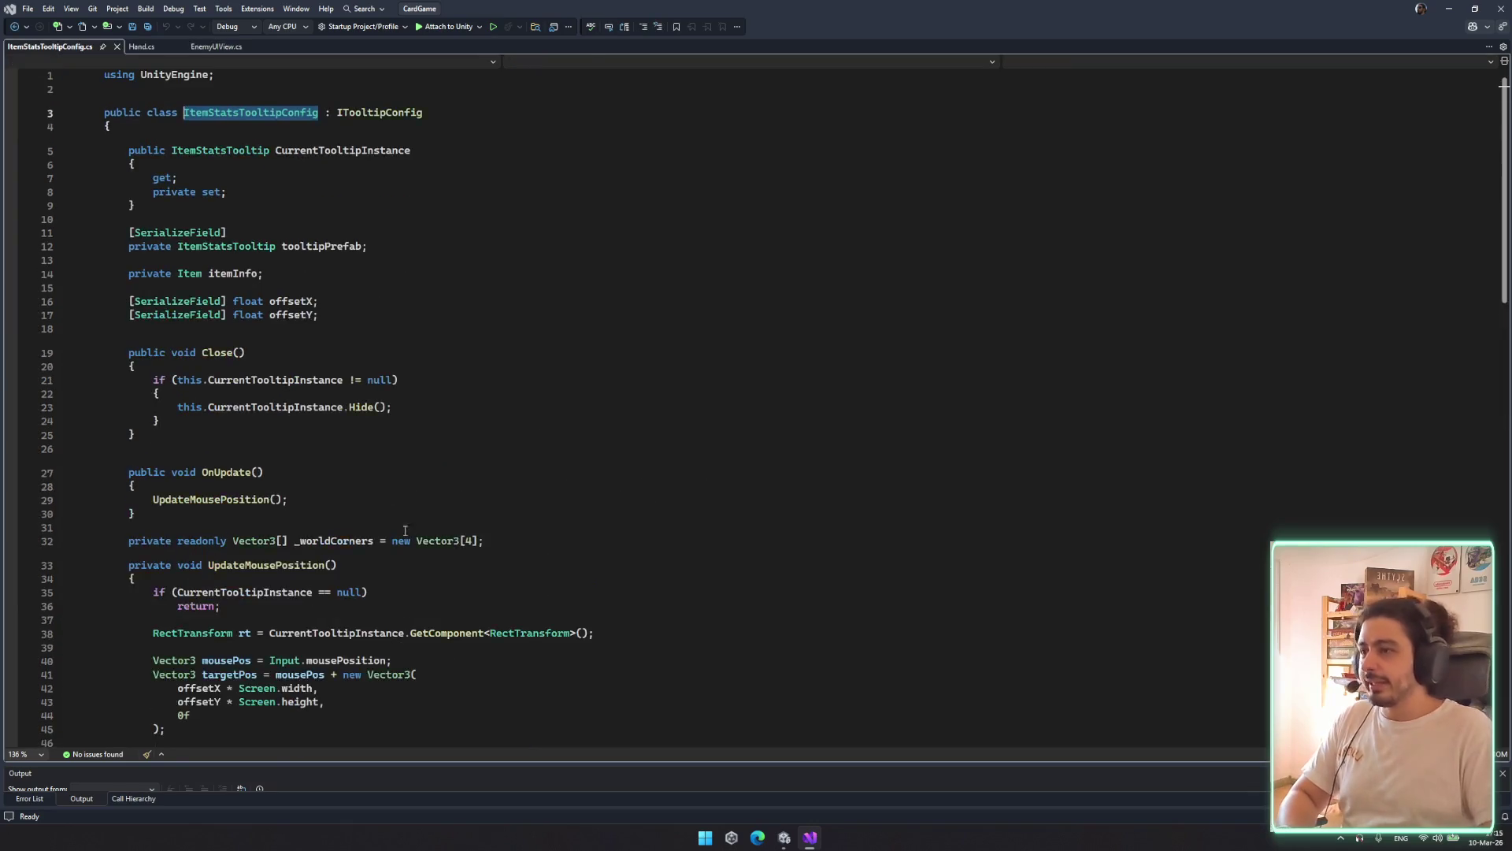
scroll(805, 589, down, 10)
click(806, 589)
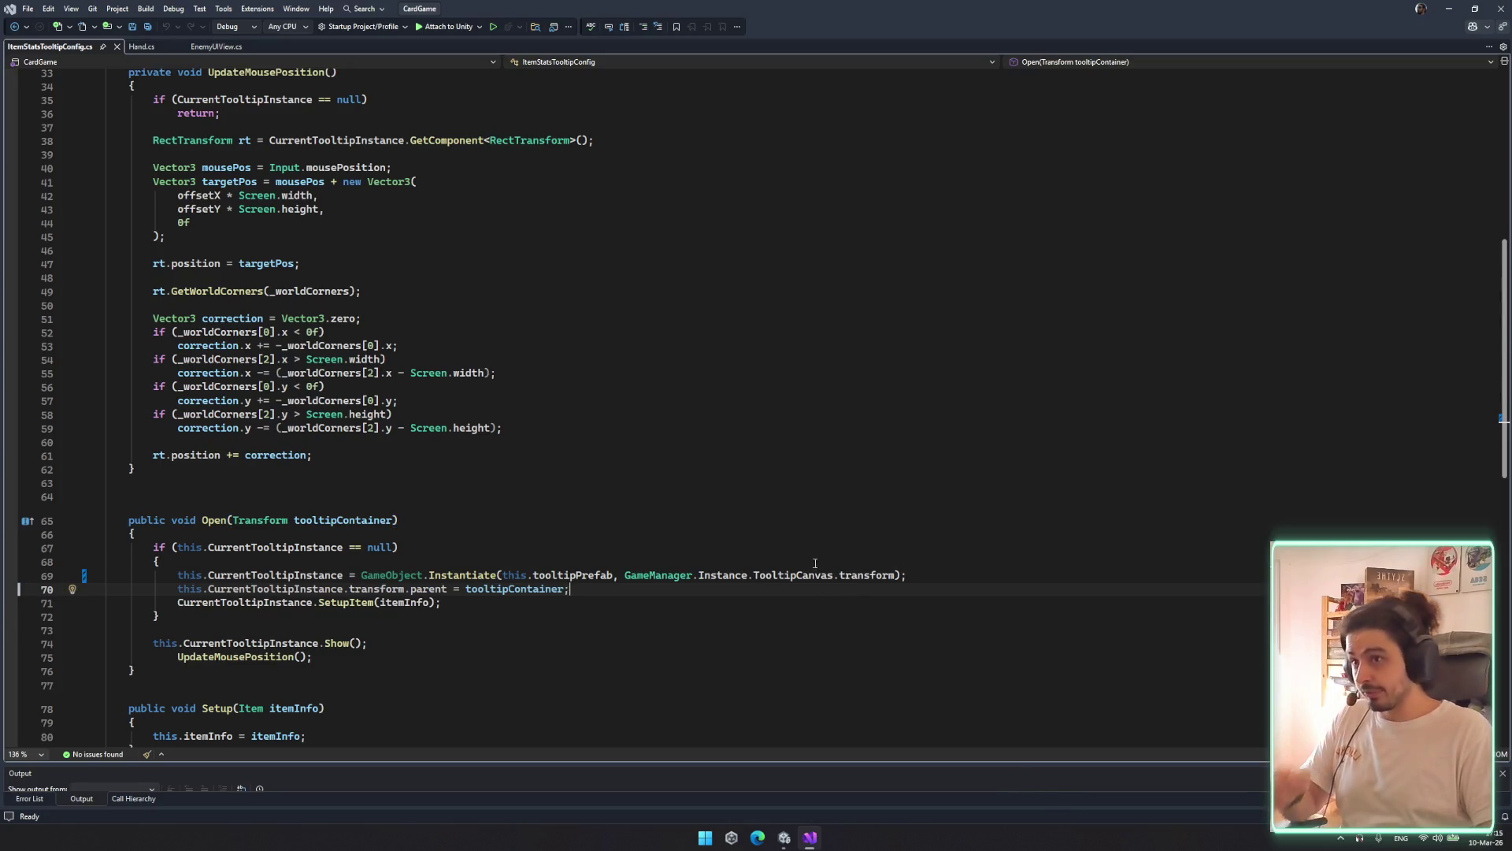
click(809, 562)
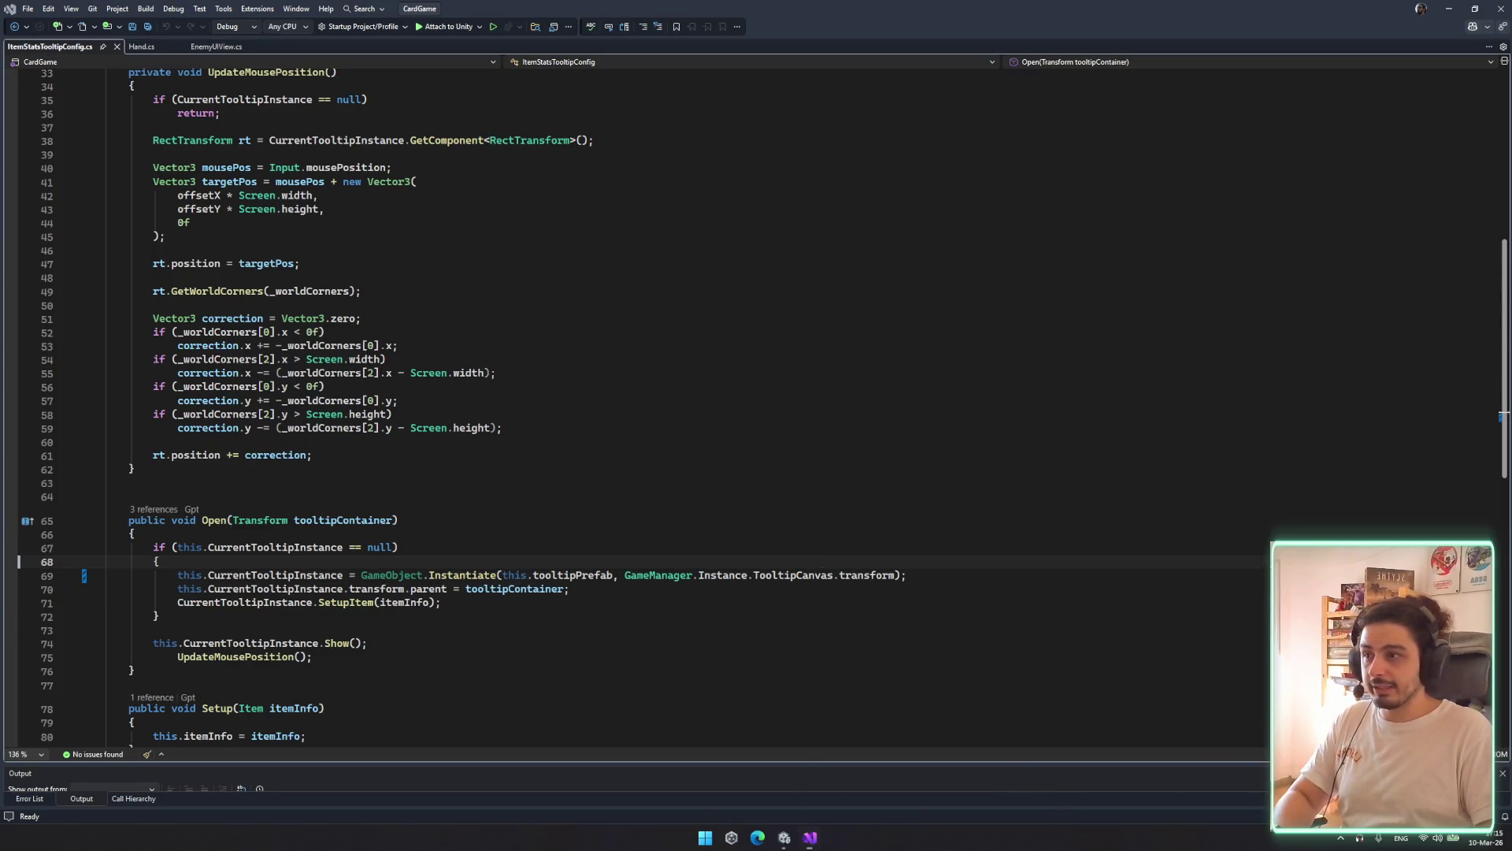
double_click(338, 576)
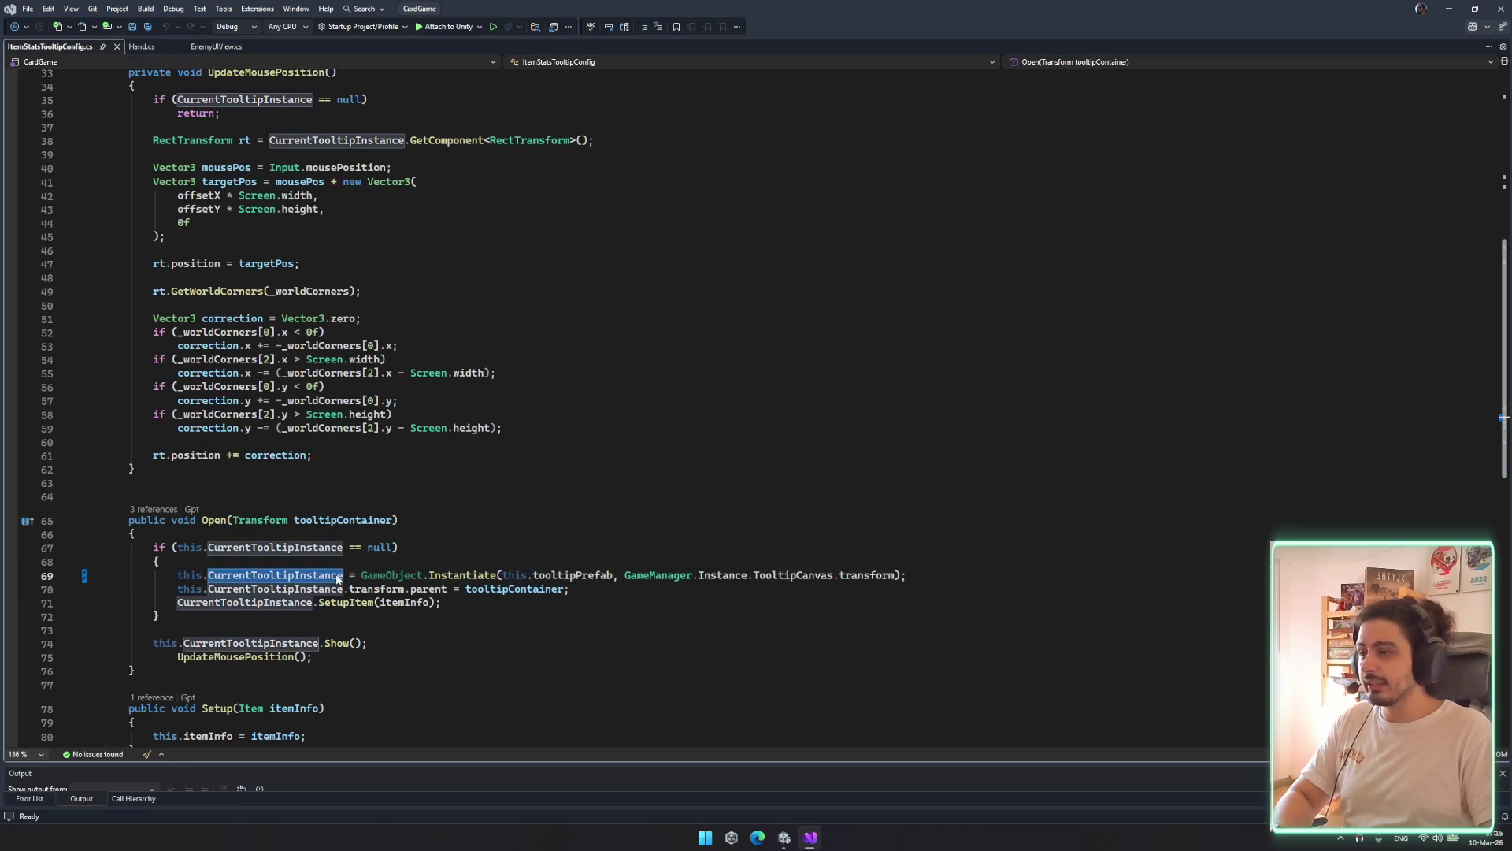
scroll(341, 575, up, 5)
scroll(341, 575, up, 6)
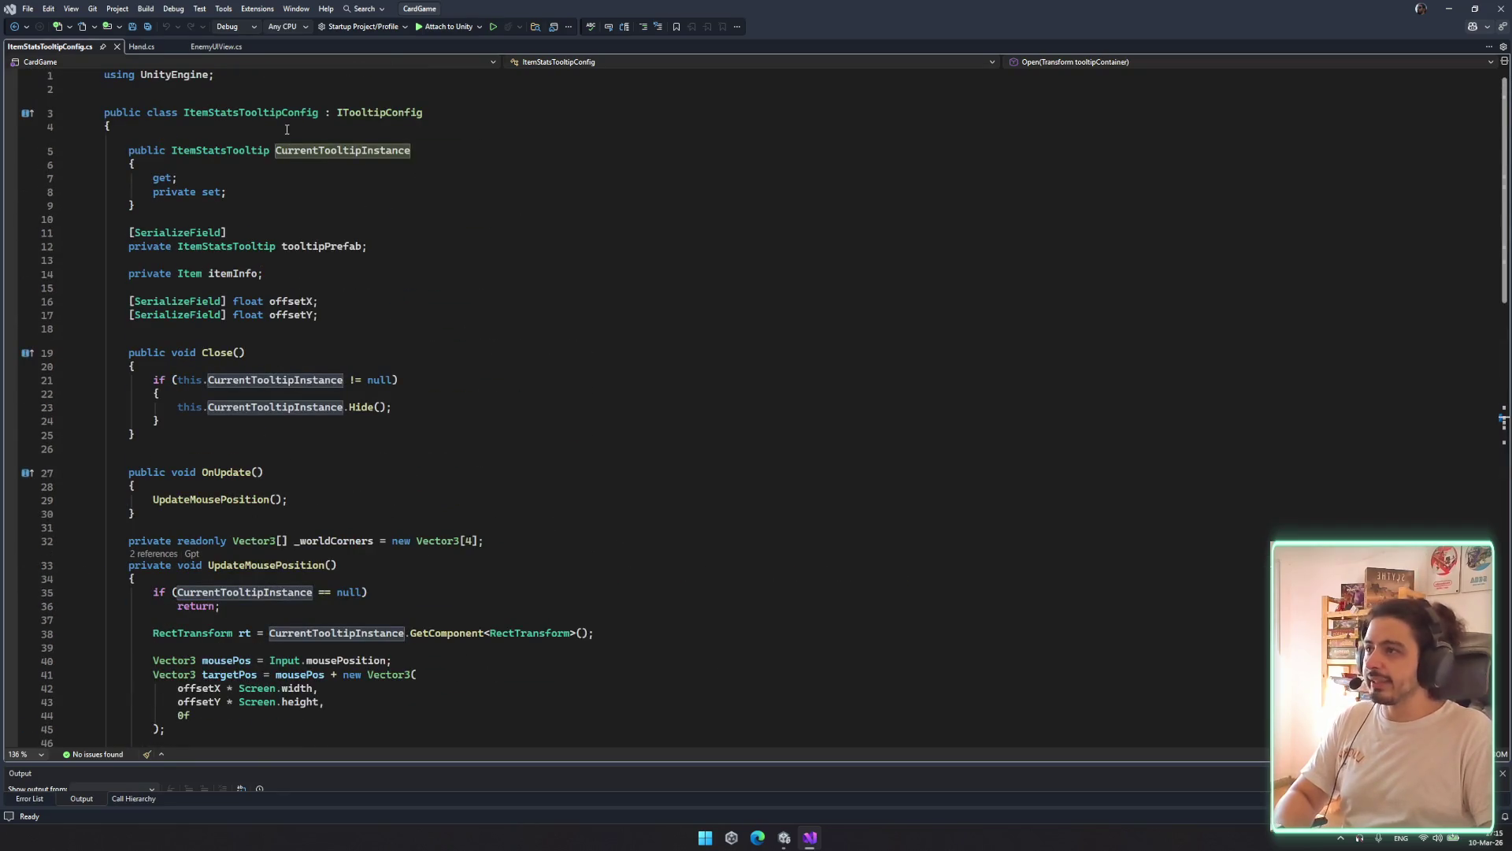
click(313, 151)
mouse_move(136, 205)
mouse_down()
mouse_move(104, 163)
mouse_move(104, 126)
mouse_move(53, 163)
mouse_move(54, 149)
mouse_up()
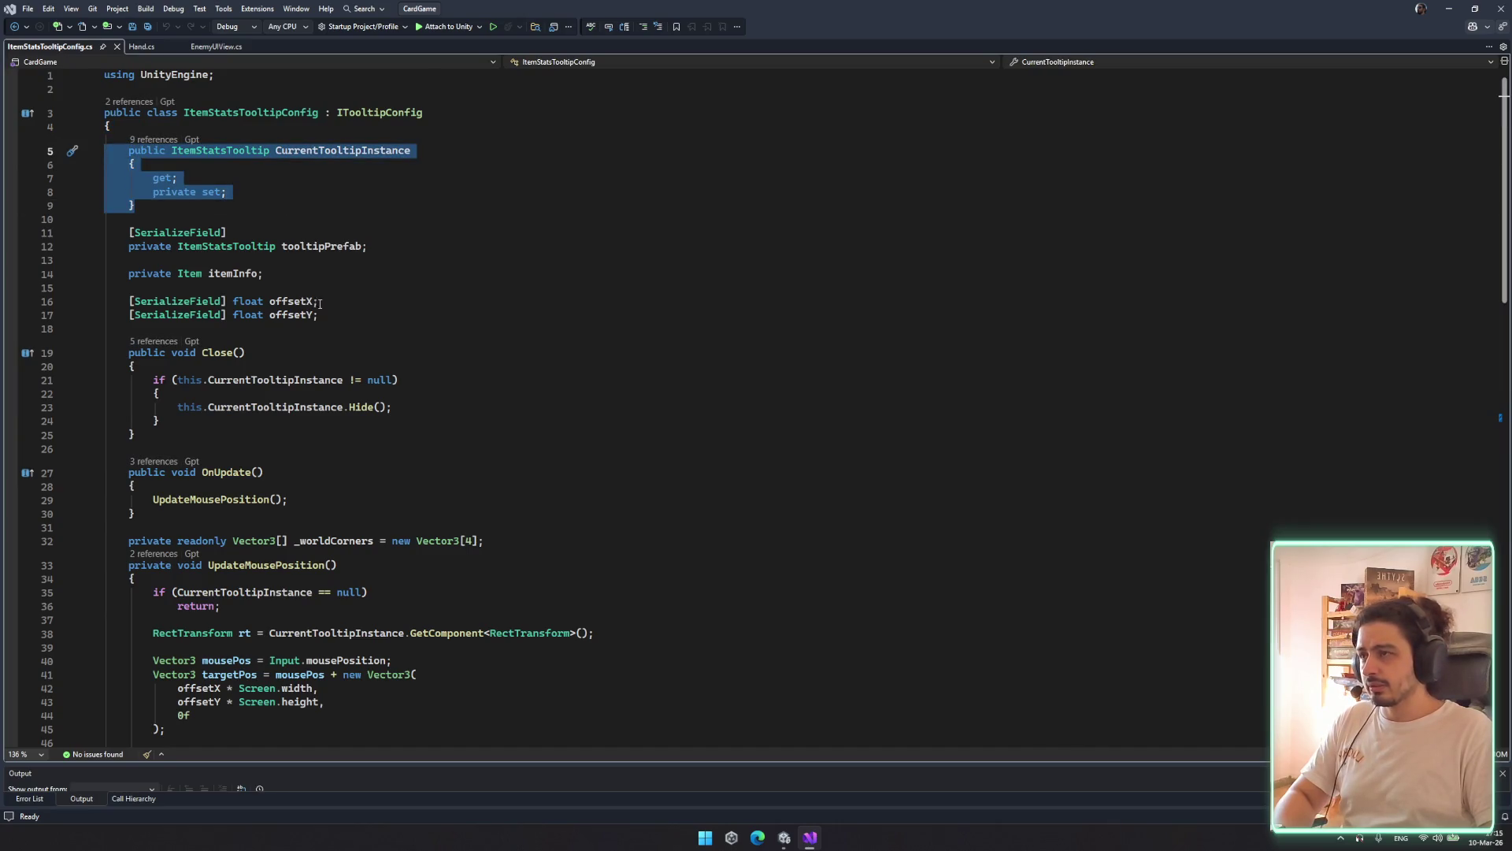
scroll(320, 303, down, 4)
scroll(336, 162, up, 4)
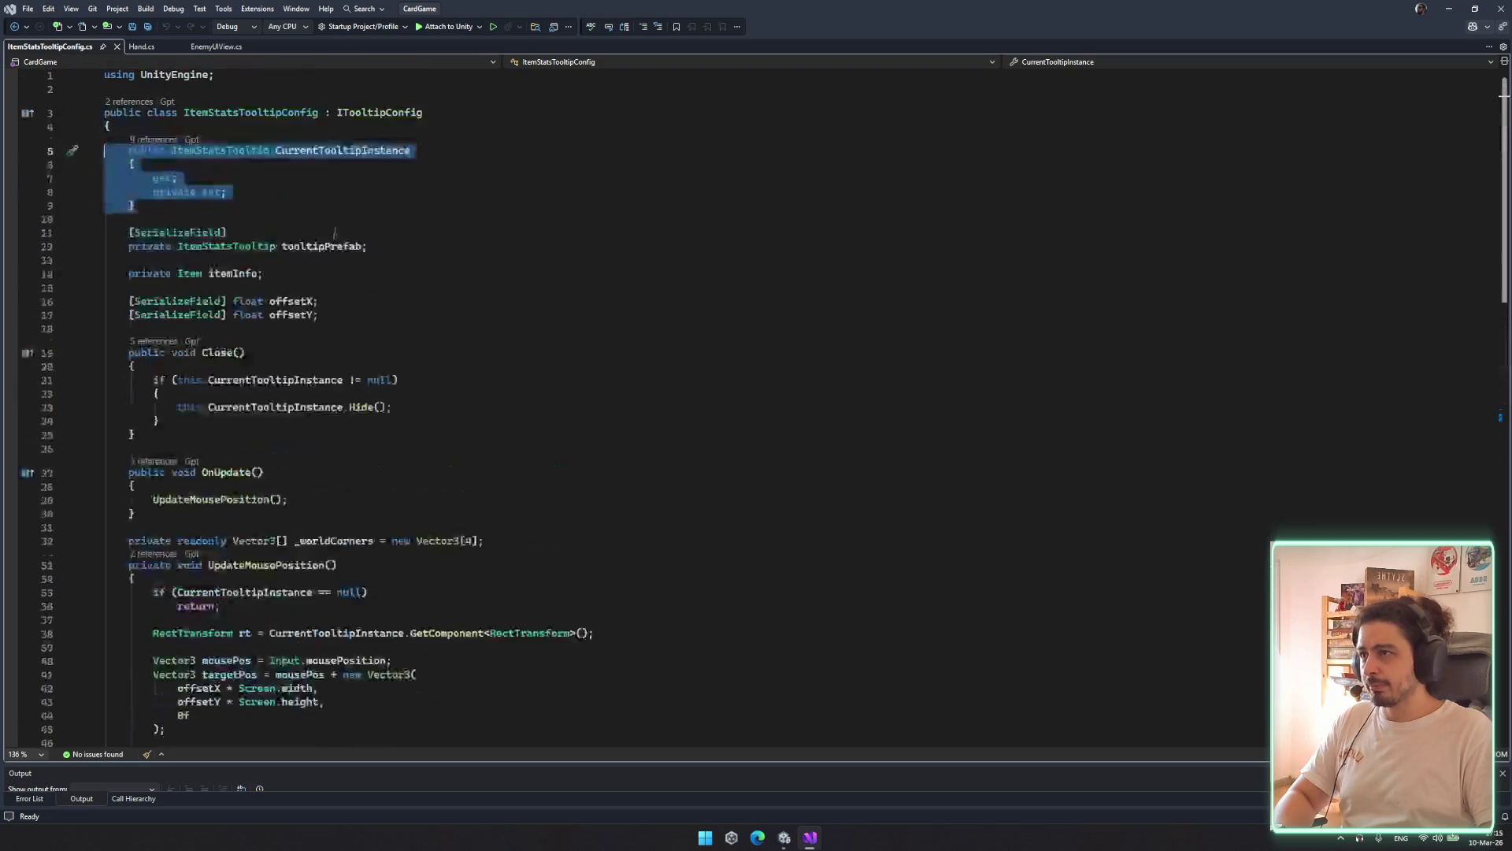
click(335, 158)
scroll(468, 305, down, 15)
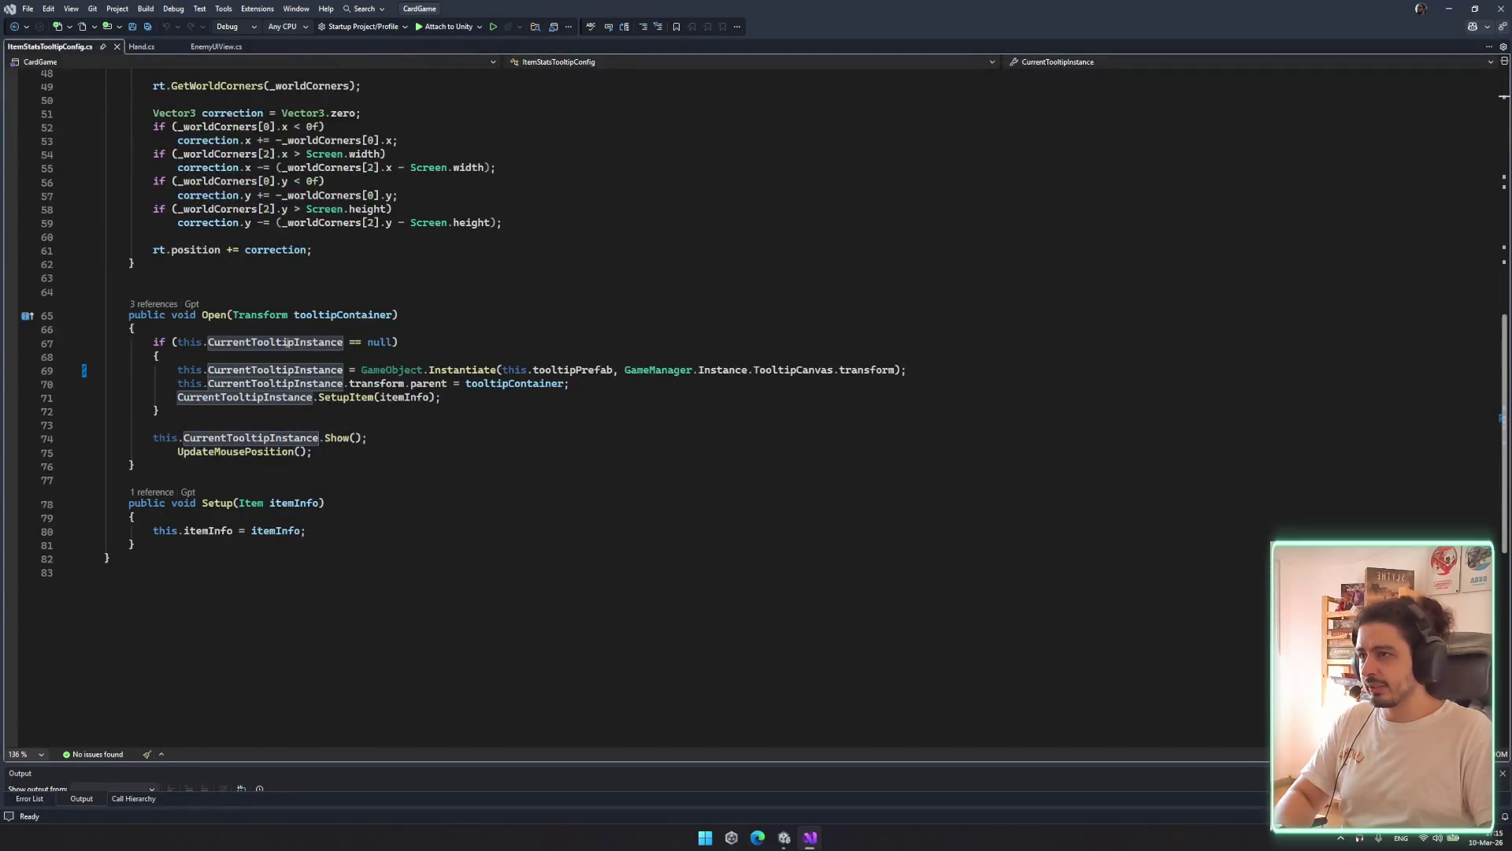
double_click(291, 343)
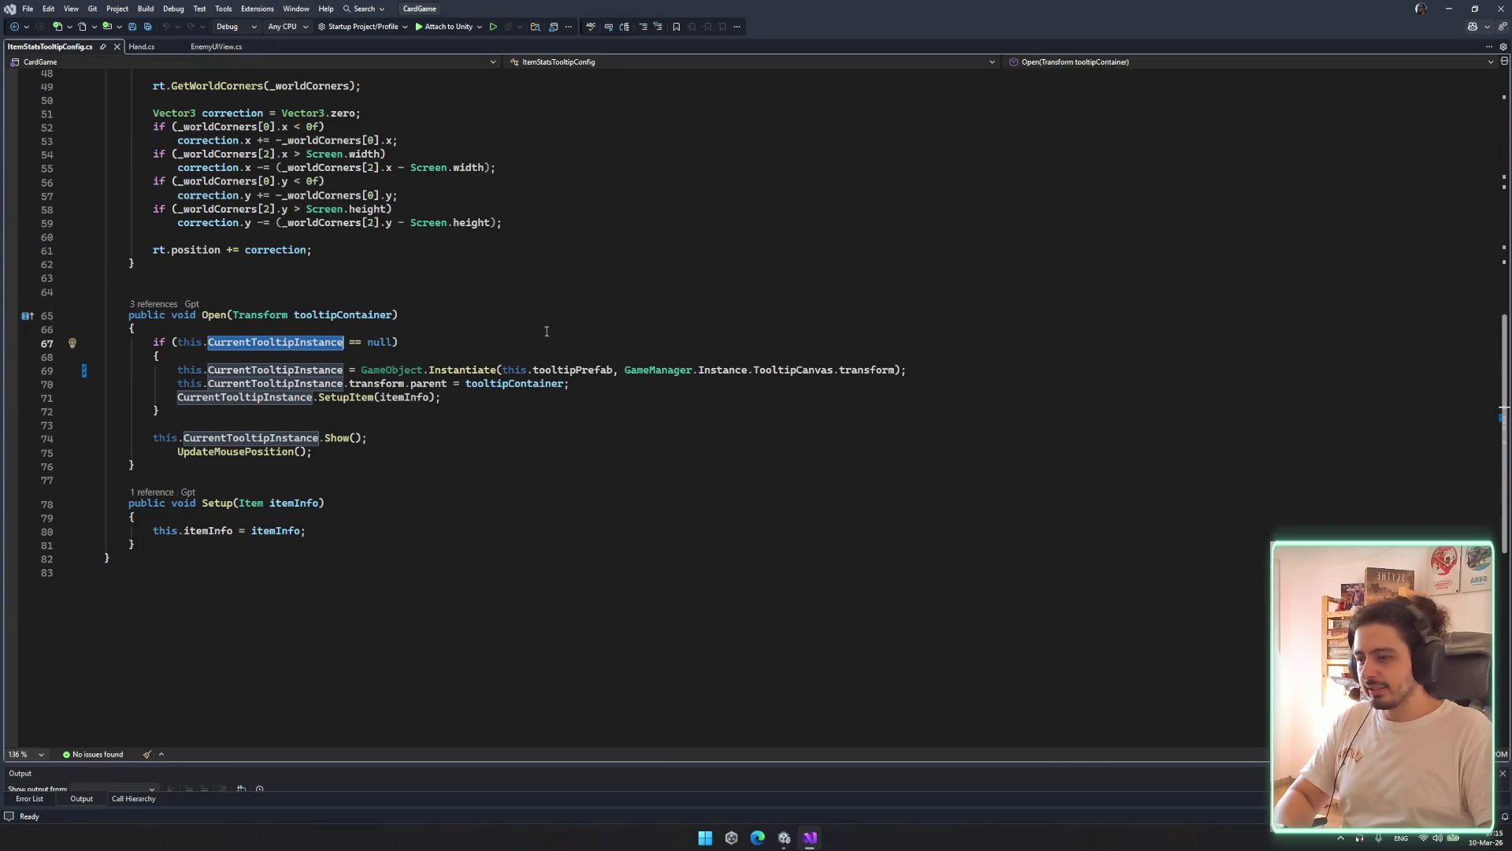
scroll(435, 401, up, 4)
click(816, 534)
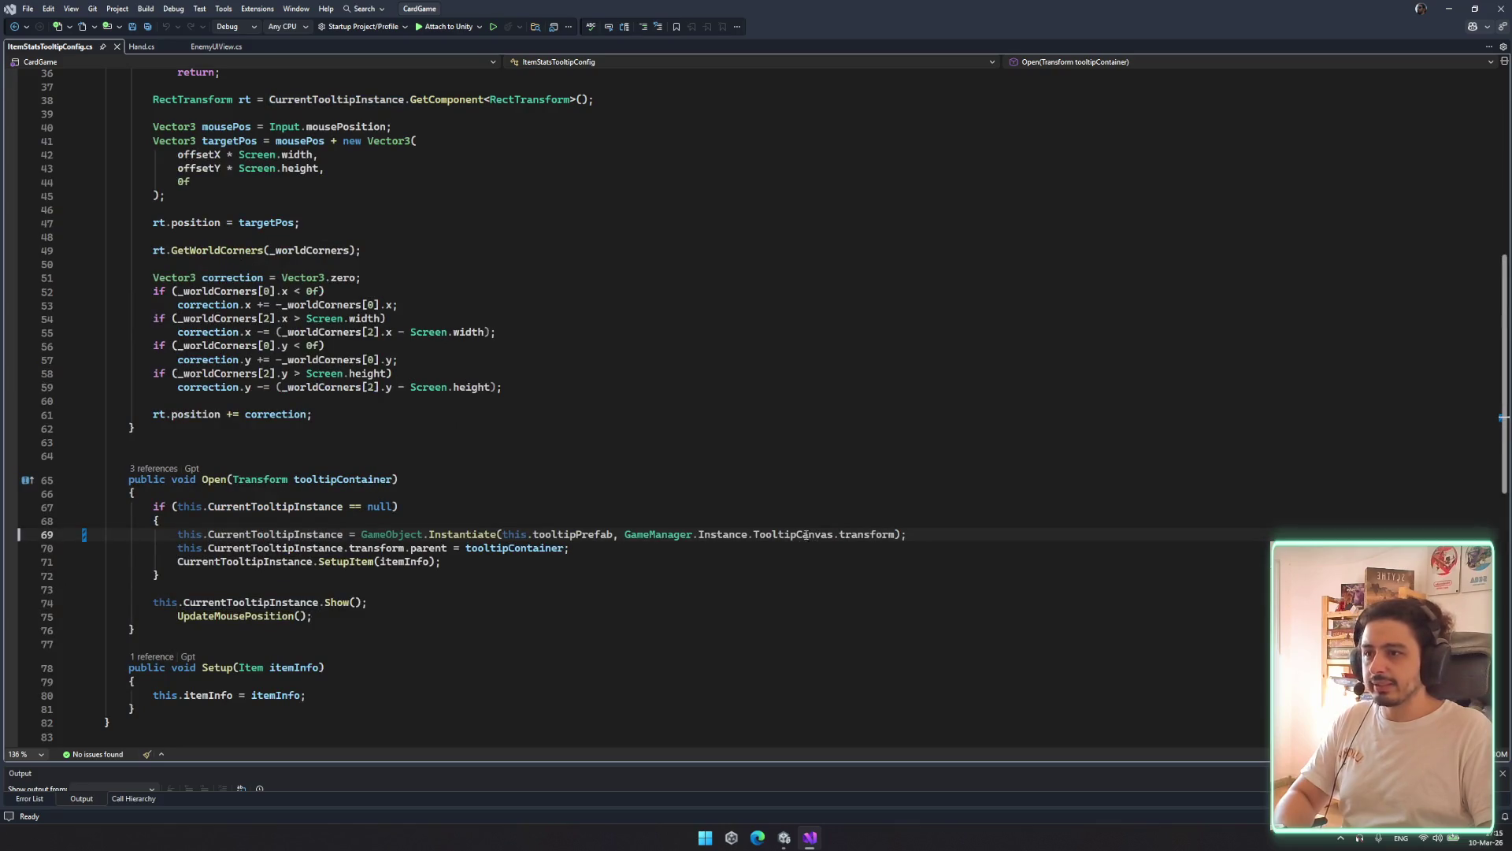
ctrl+click(805, 534)
key(ctrl+minus)
scroll(222, 150, up, 10)
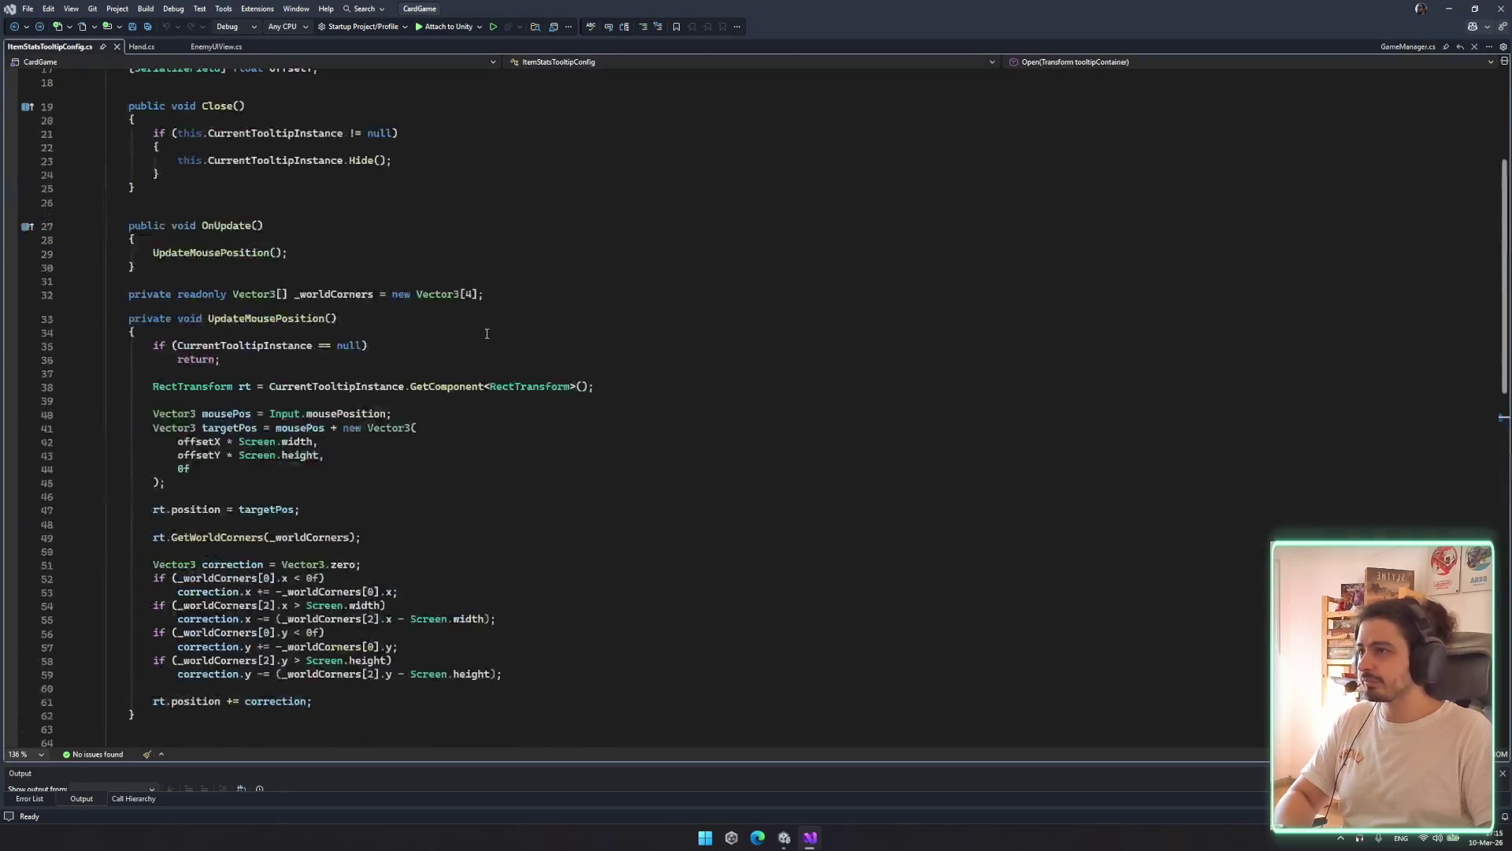
click(221, 149)
key(Home)
key(Home)
key(shift+Down)
key(shift+Down)
key(shift+Down)
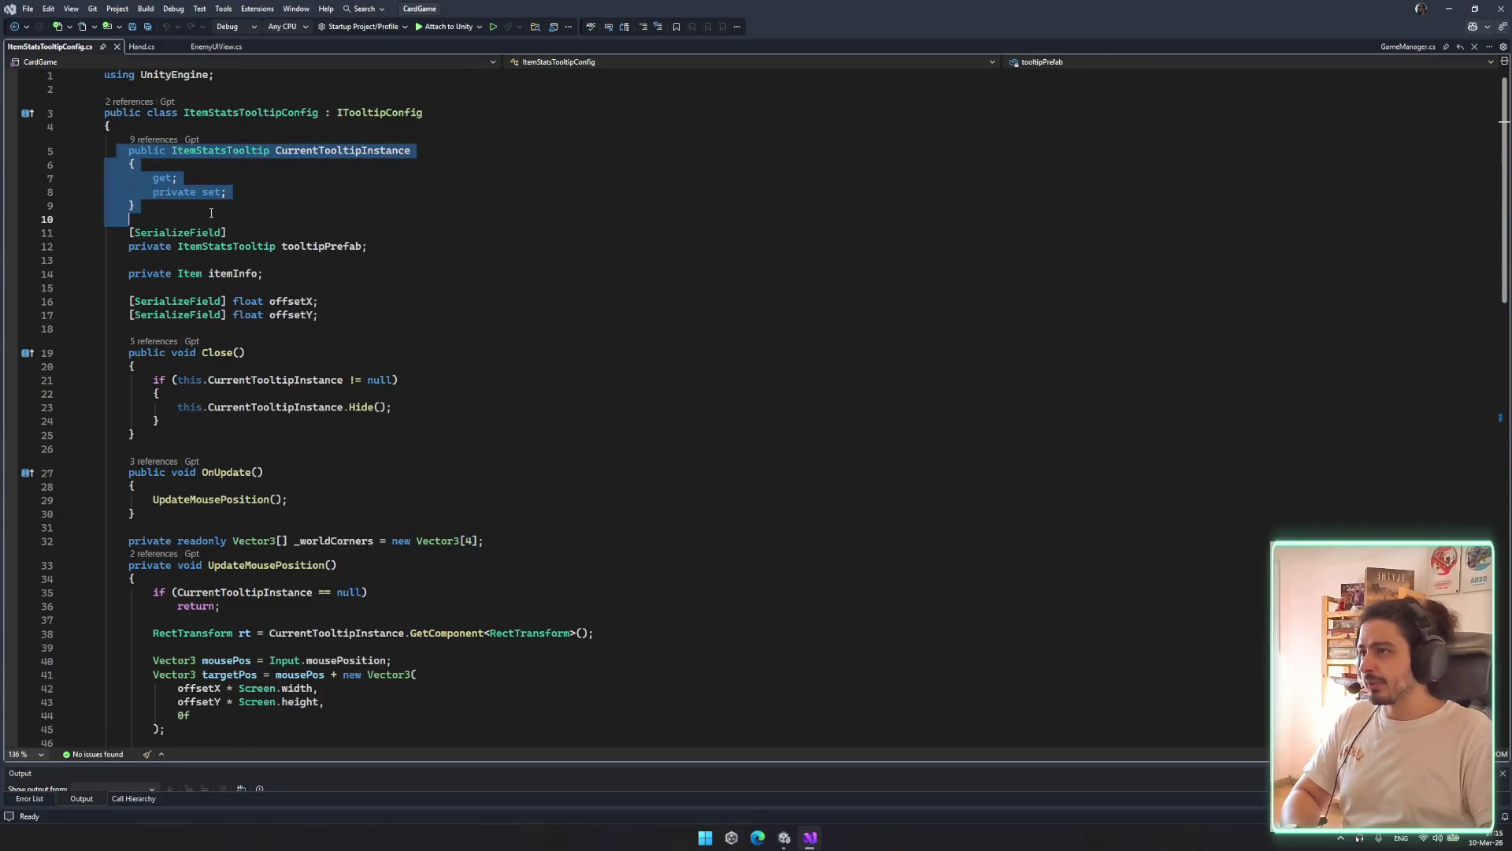
scroll(407, 236, down, 7)
scroll(407, 236, up, 6)
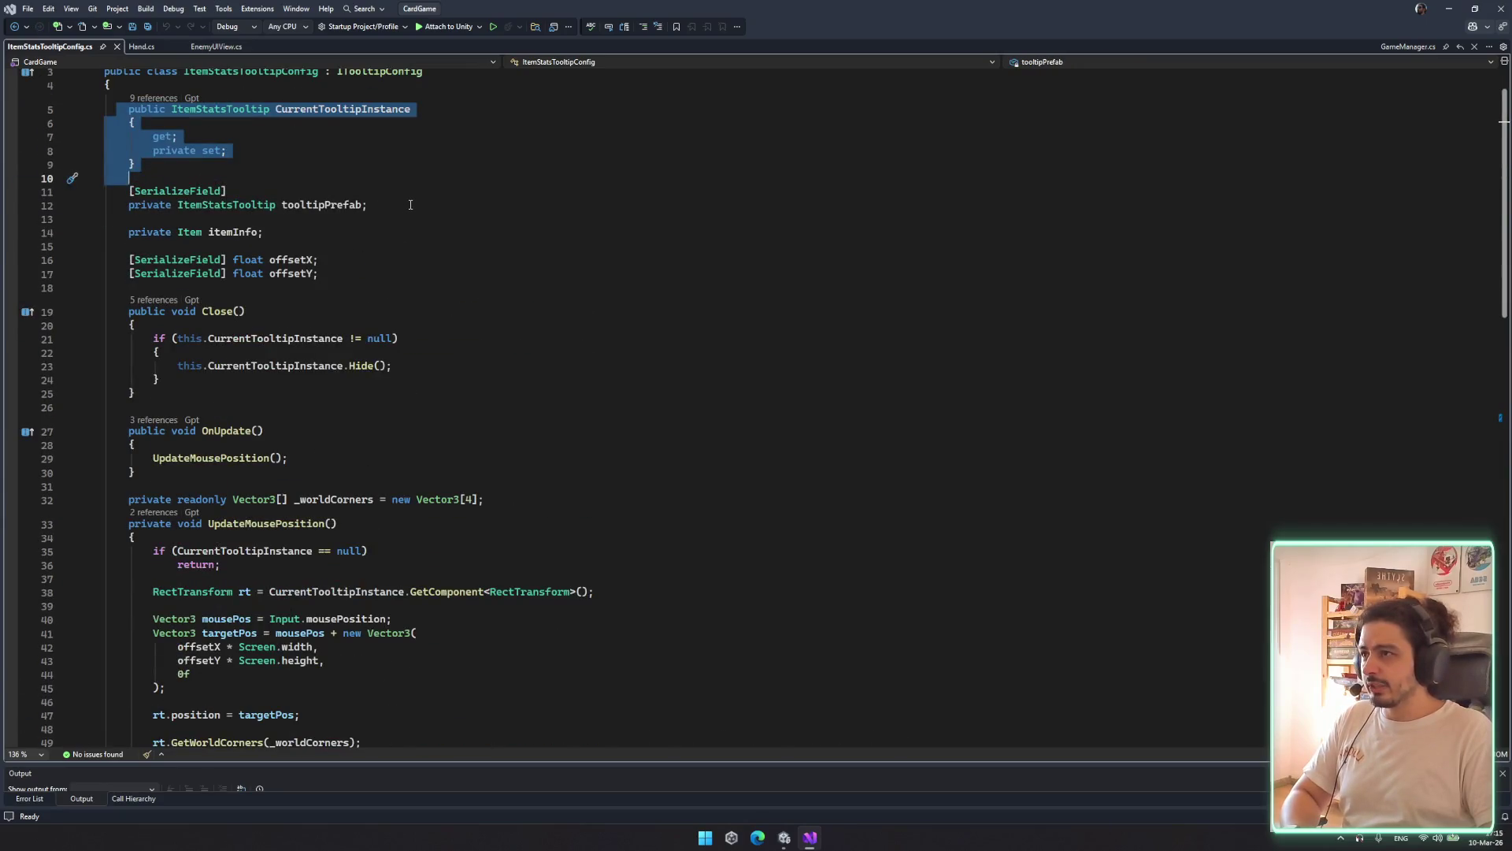
scroll(411, 205, down, 11)
click(749, 528)
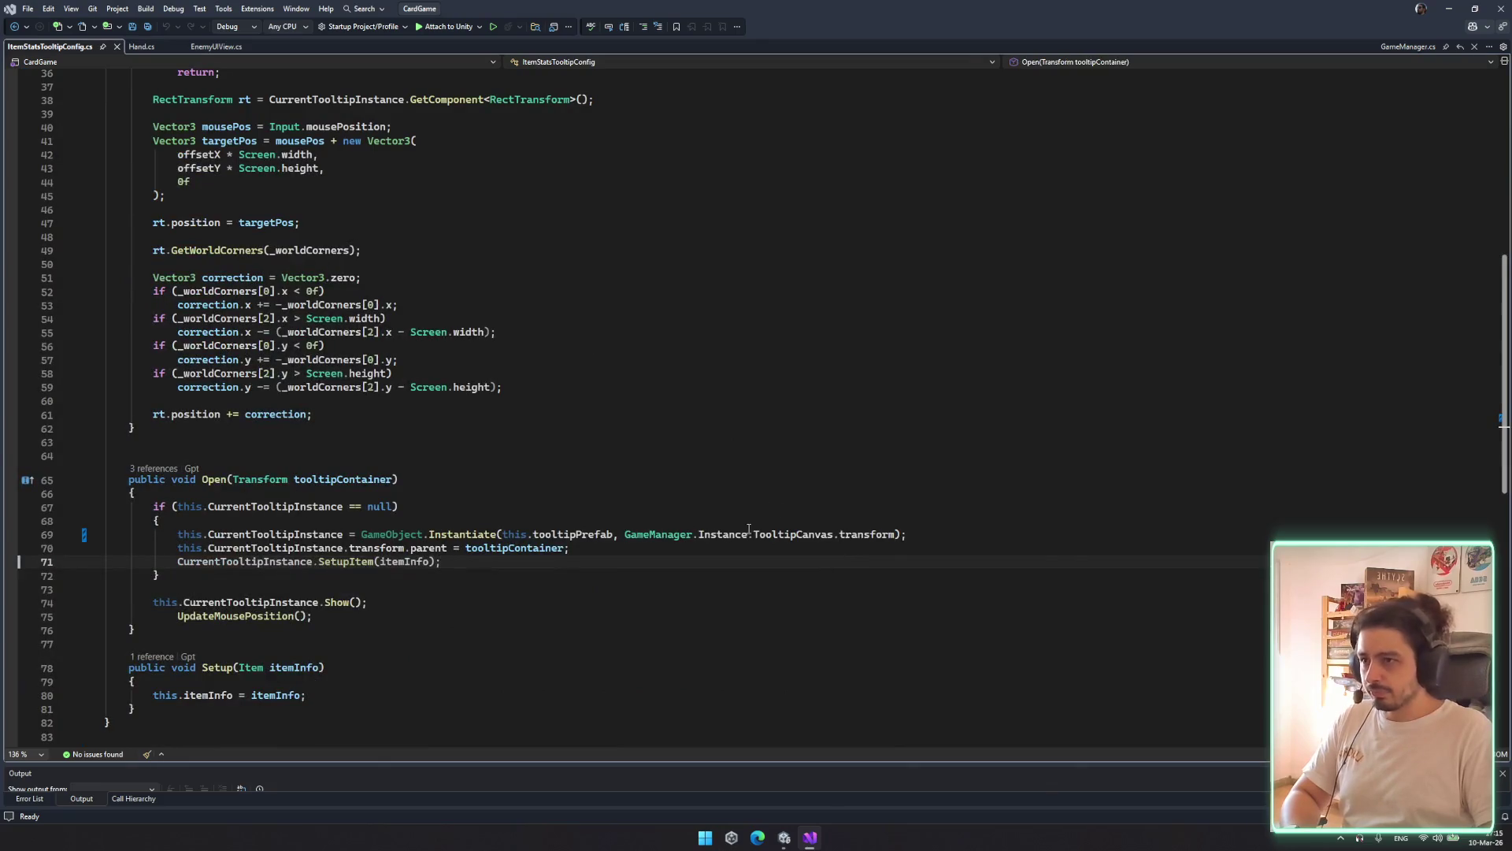
On GameManager.cs line 132, replace the property's Canvas return type with TooltipCanvas
ctrl+click(808, 533)
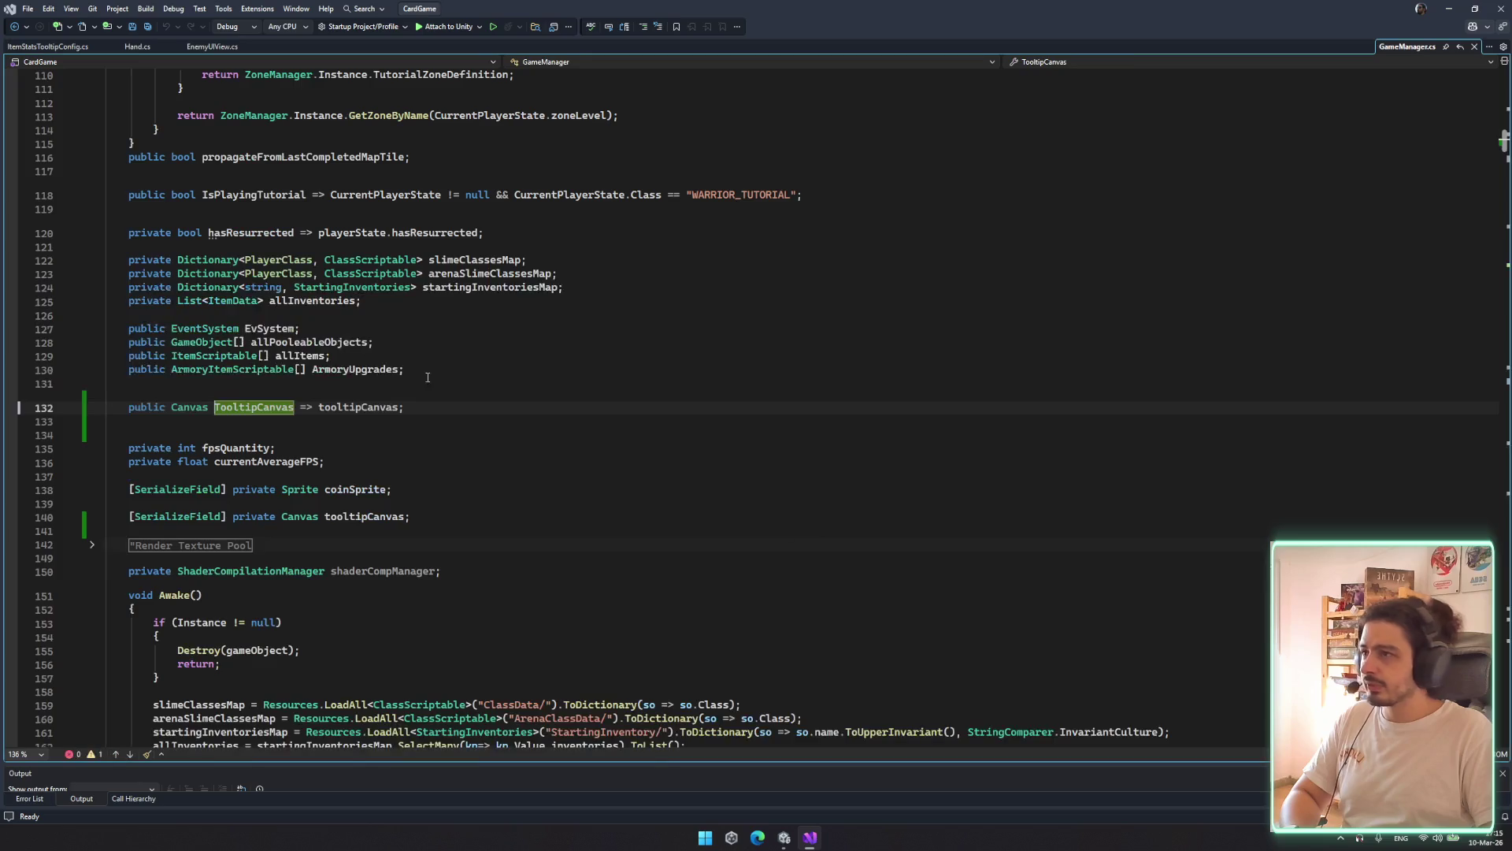
double_click(189, 407)
text(ToolT)
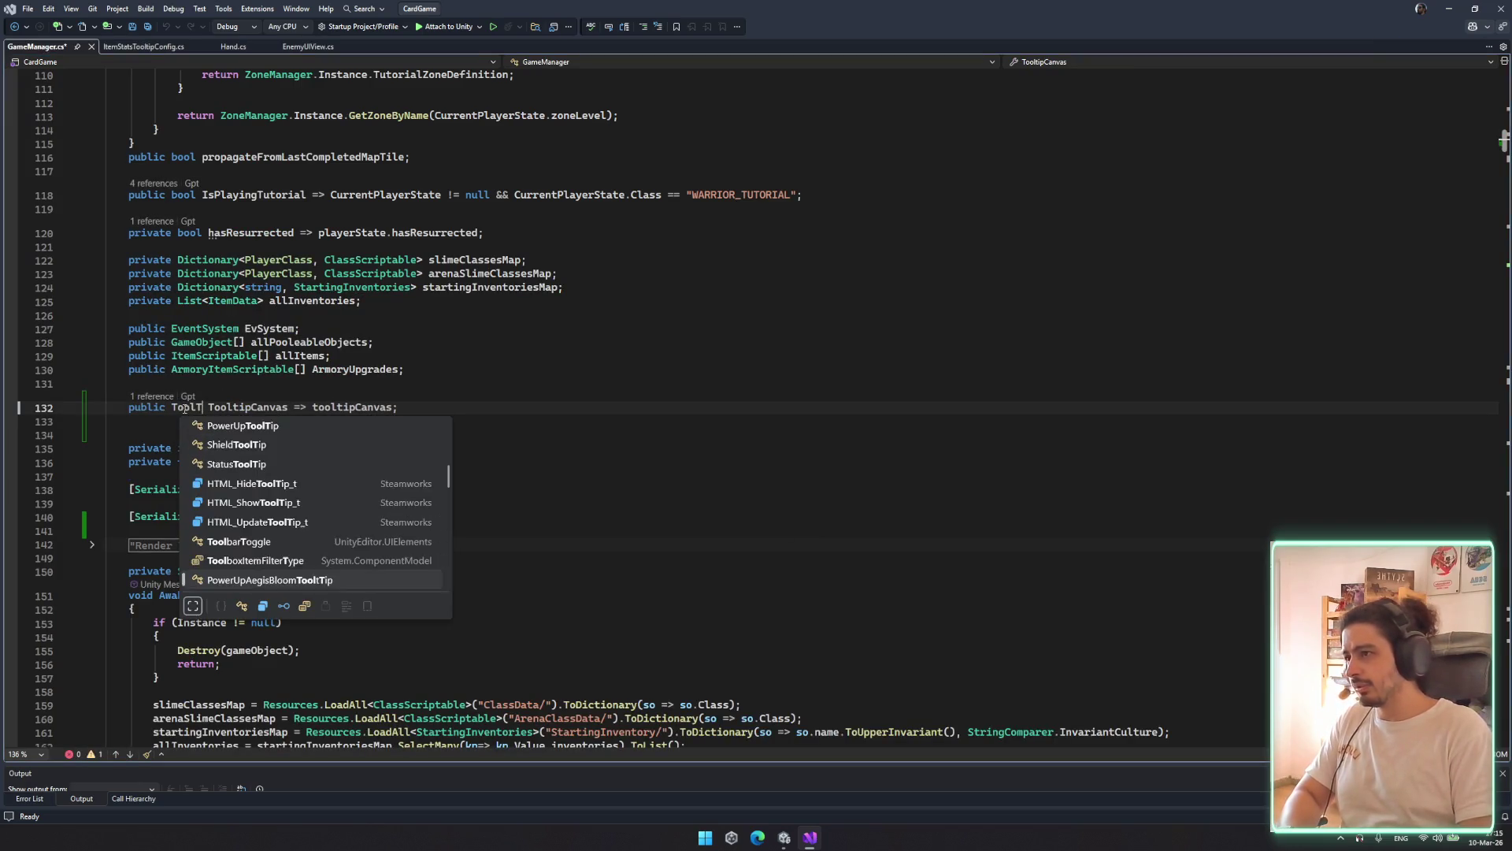
key(Down)
key(Down)
key(Down)
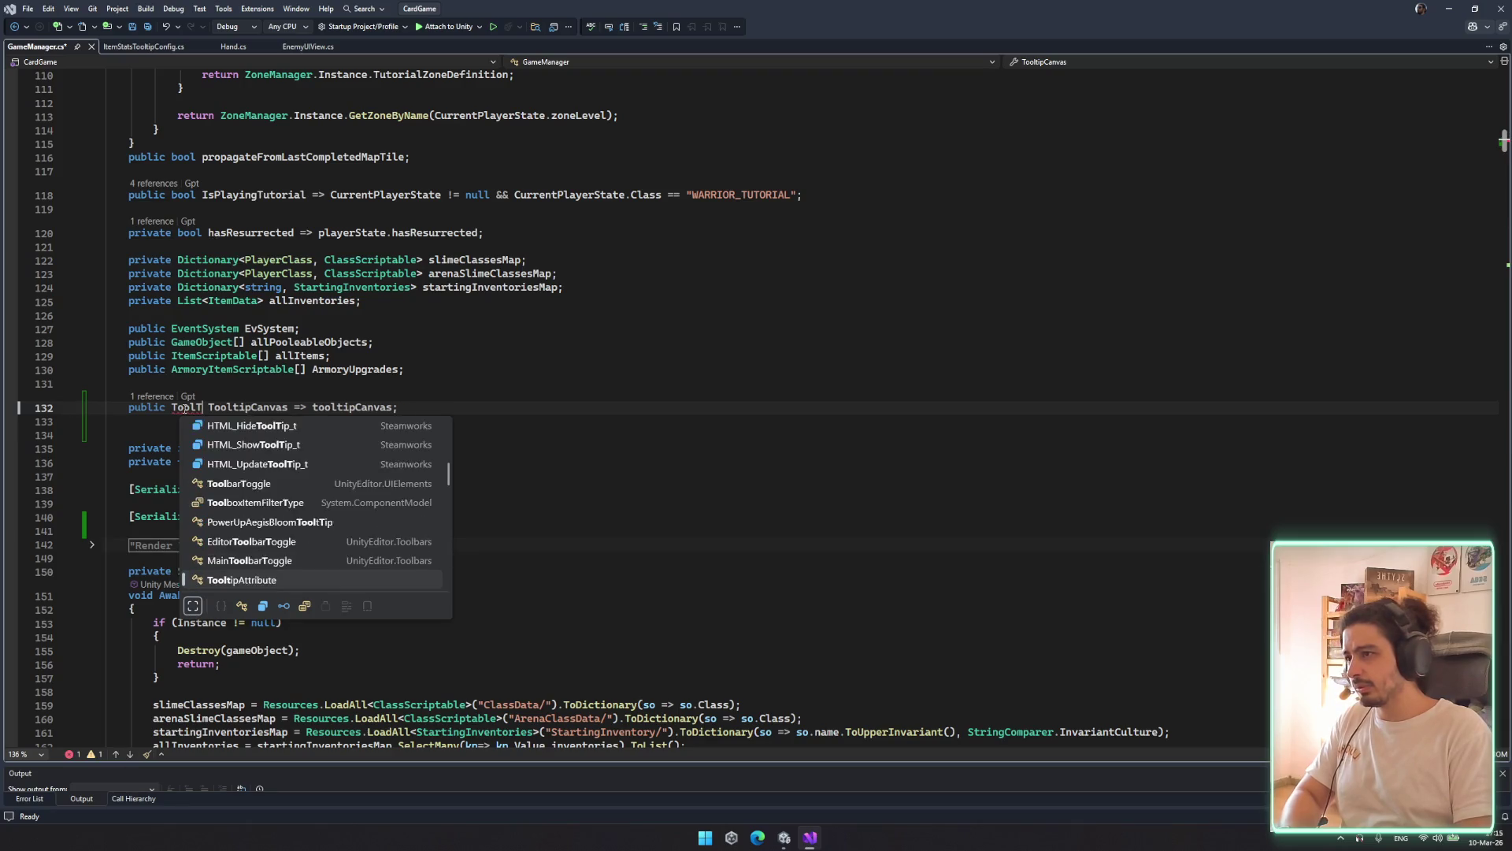
key(BackSpace)
text(tipCanvas)
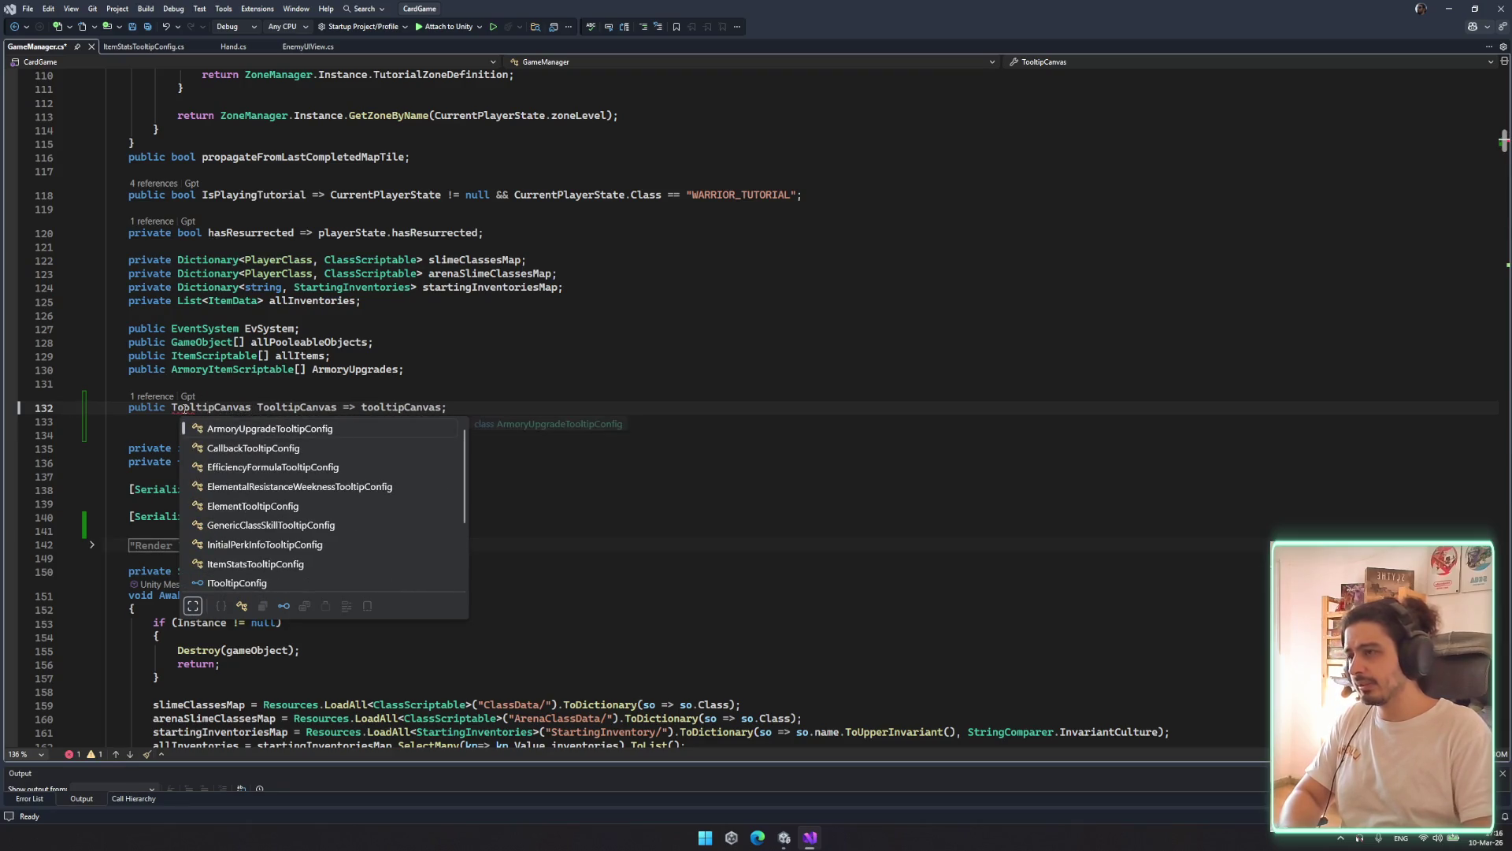
key(Escape)
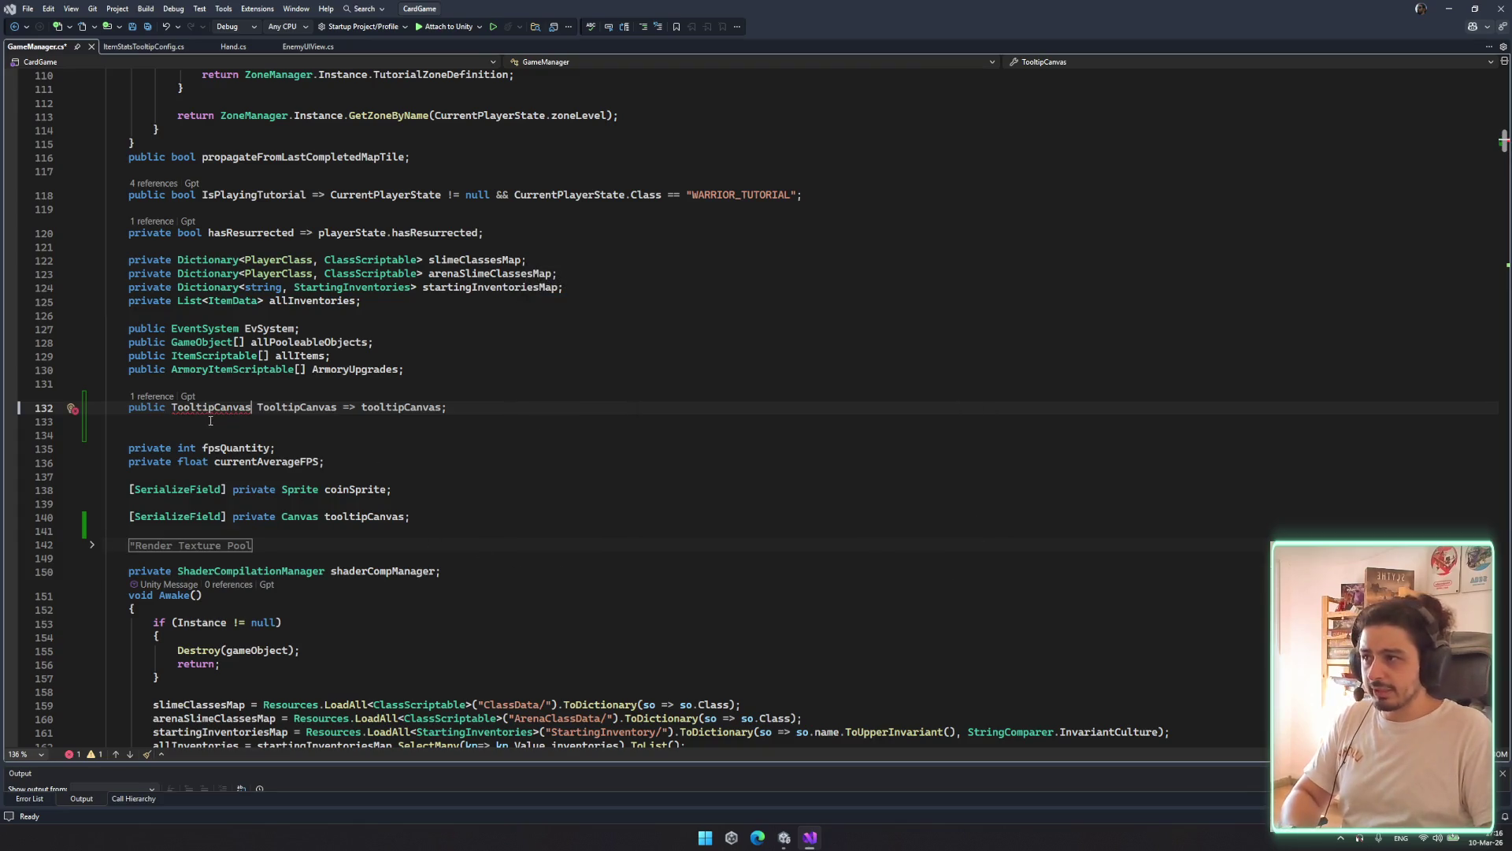
click(786, 836)
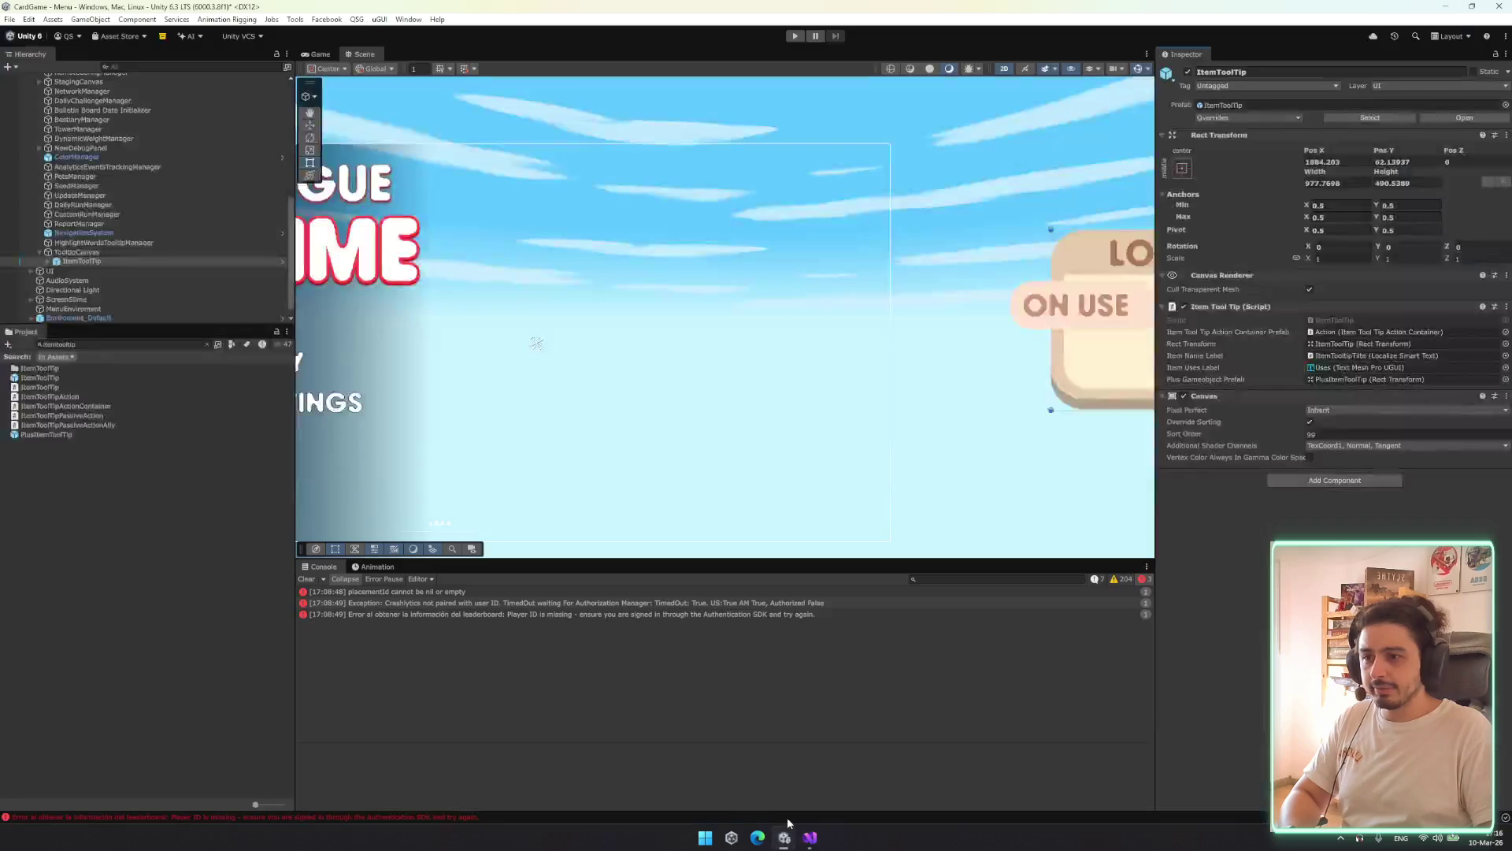
Tidy the Project folder tree, collapsing Resources to reach the Scripts folder
double_click(49, 368)
scroll(98, 469, up, 5)
click(118, 345)
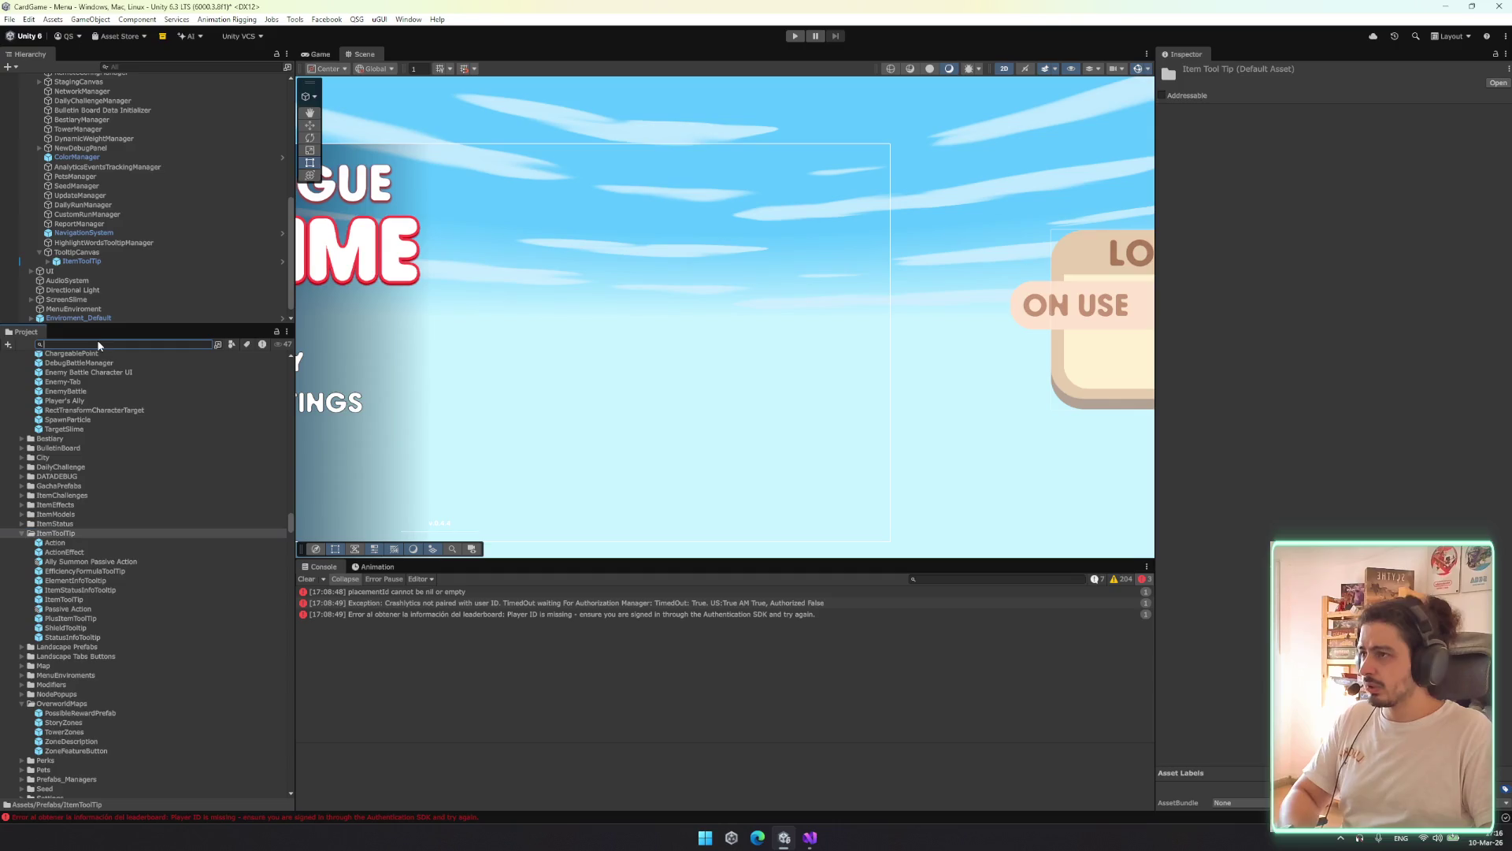
scroll(162, 633, down, 15)
scroll(157, 623, down, 15)
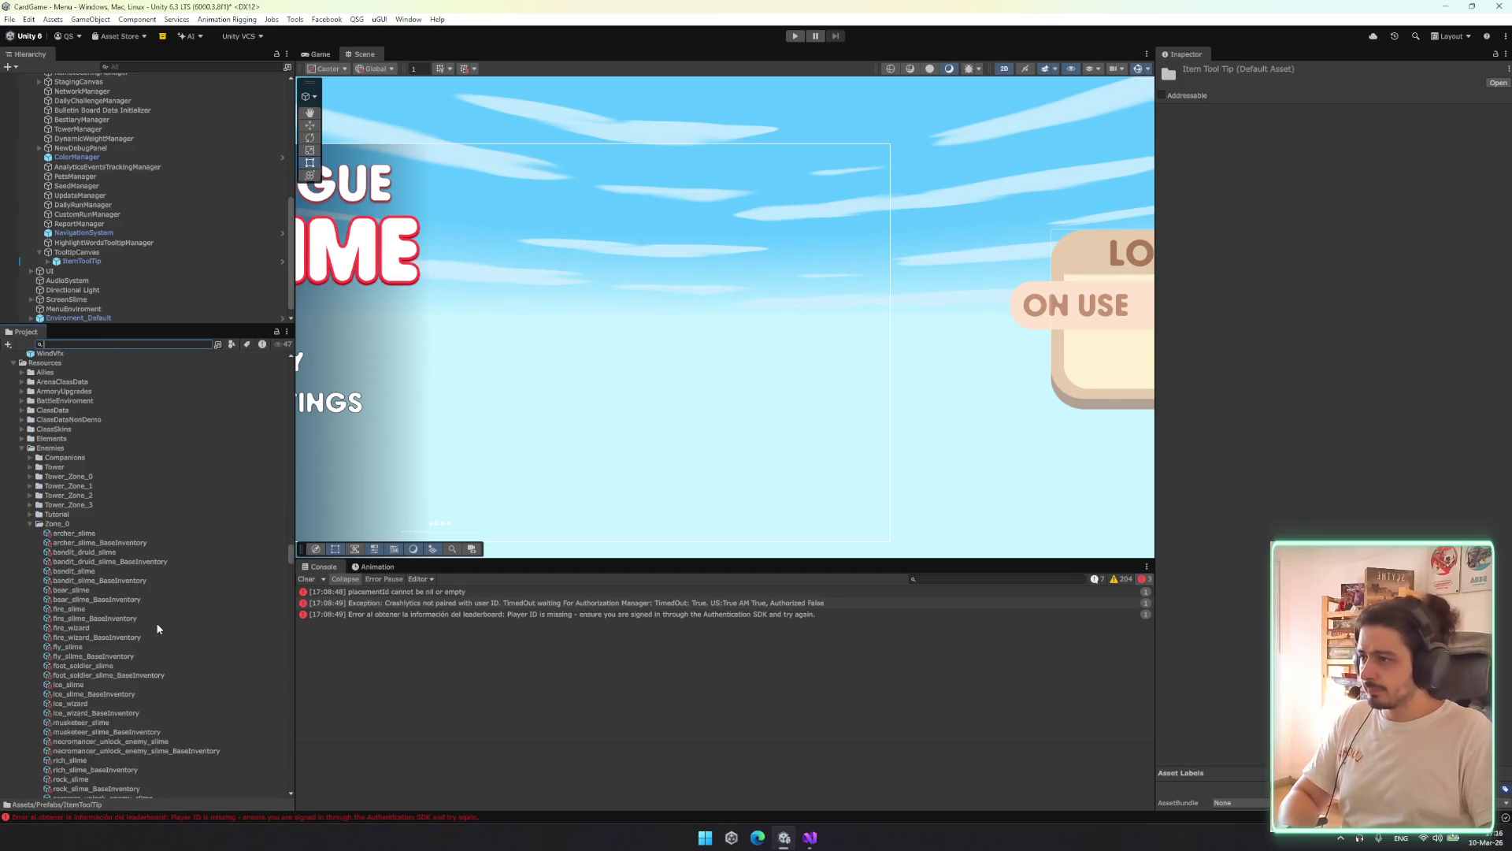
click(49, 438)
key(Left)
key(Left)
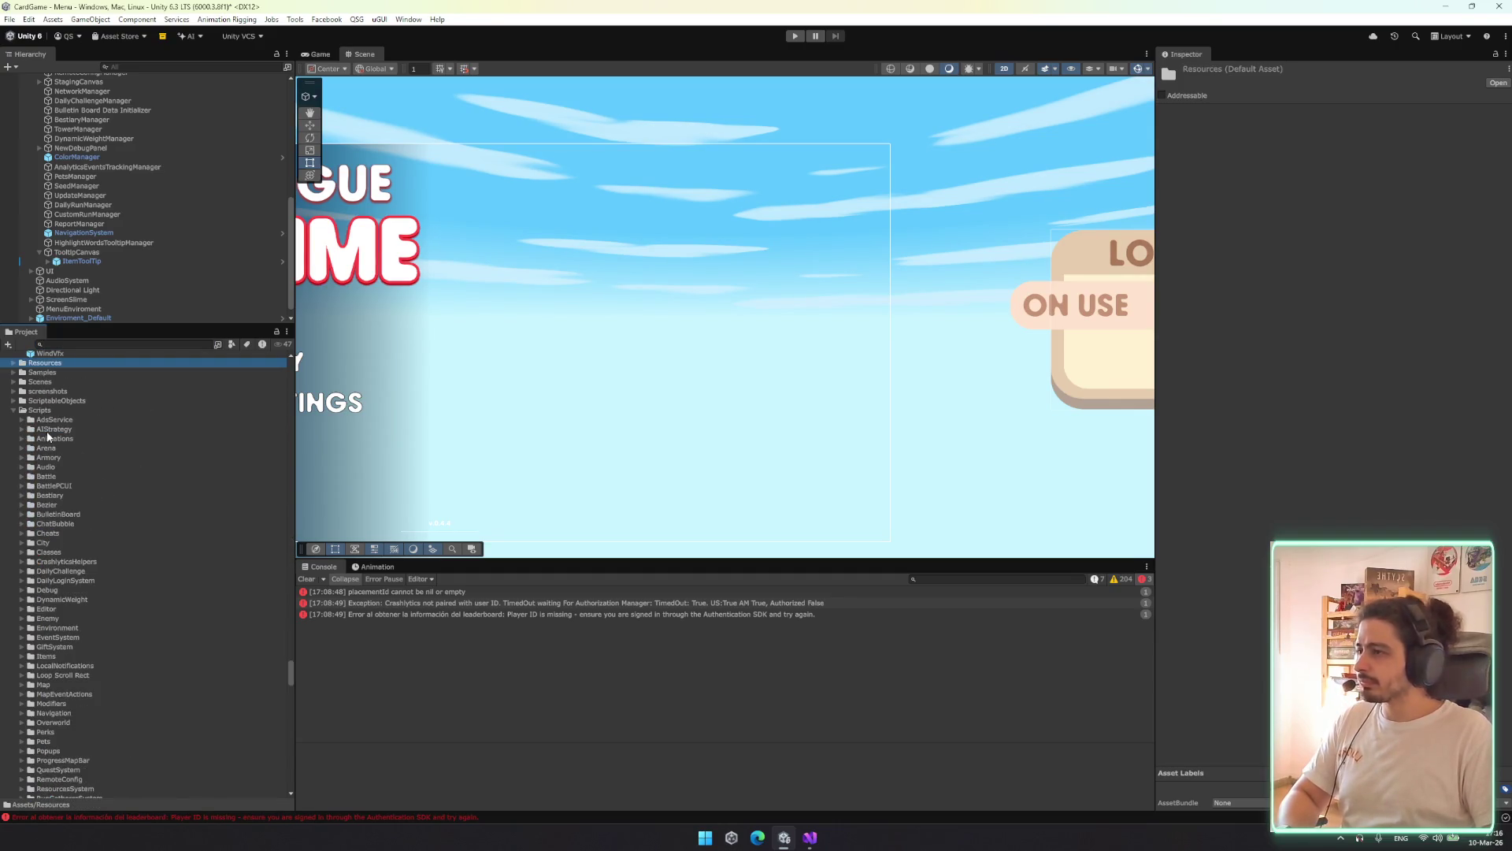
key(Down)
key(Down)
key(Down)
key(Down)
scroll(47, 437, up, 3)
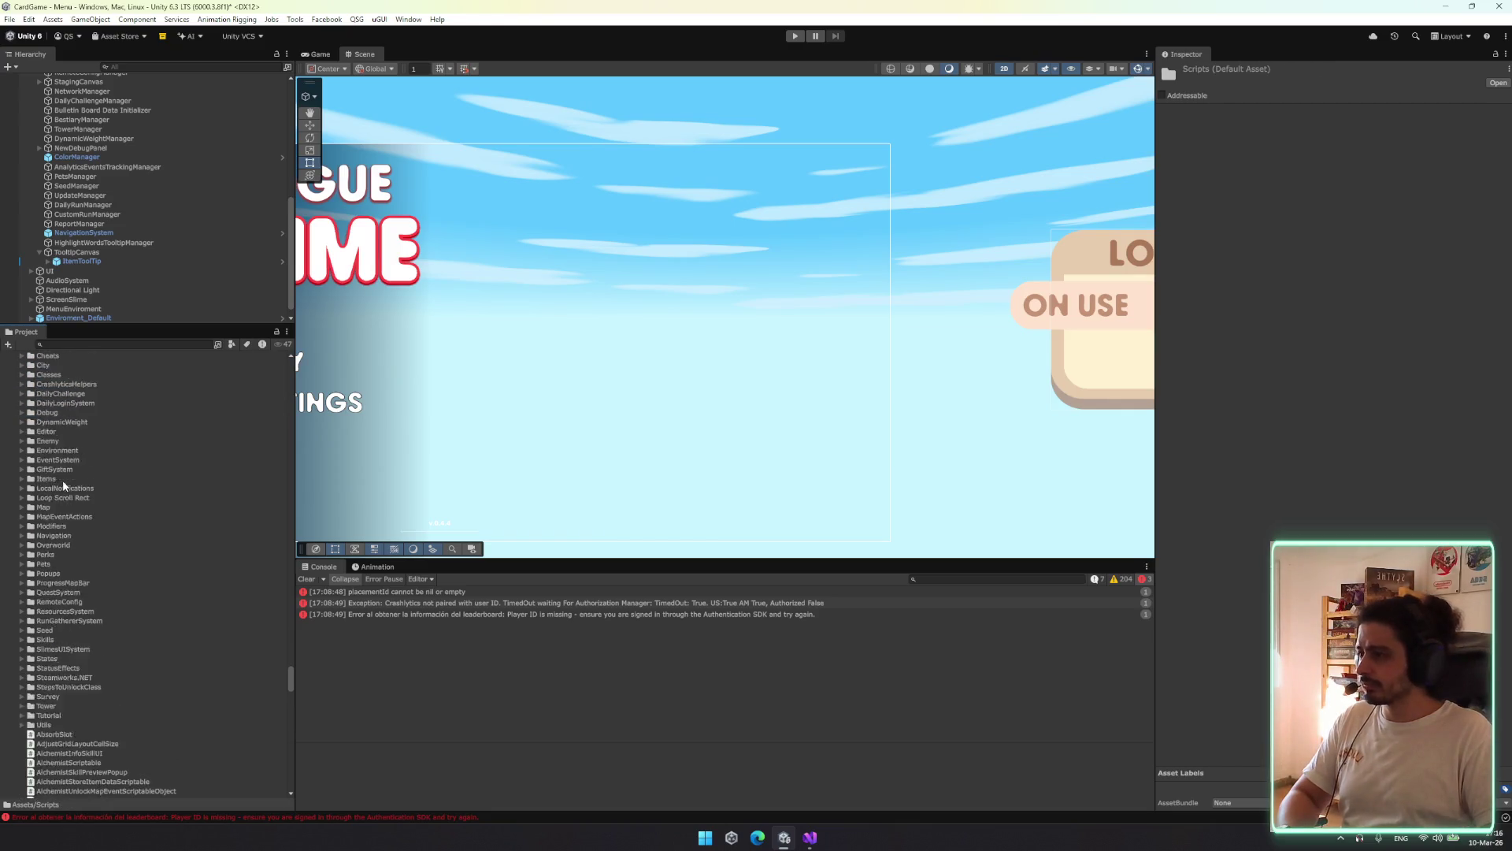
Create a MonoBehaviour script named TooltipCanvas in the Scripts folder
right_click(29, 484)
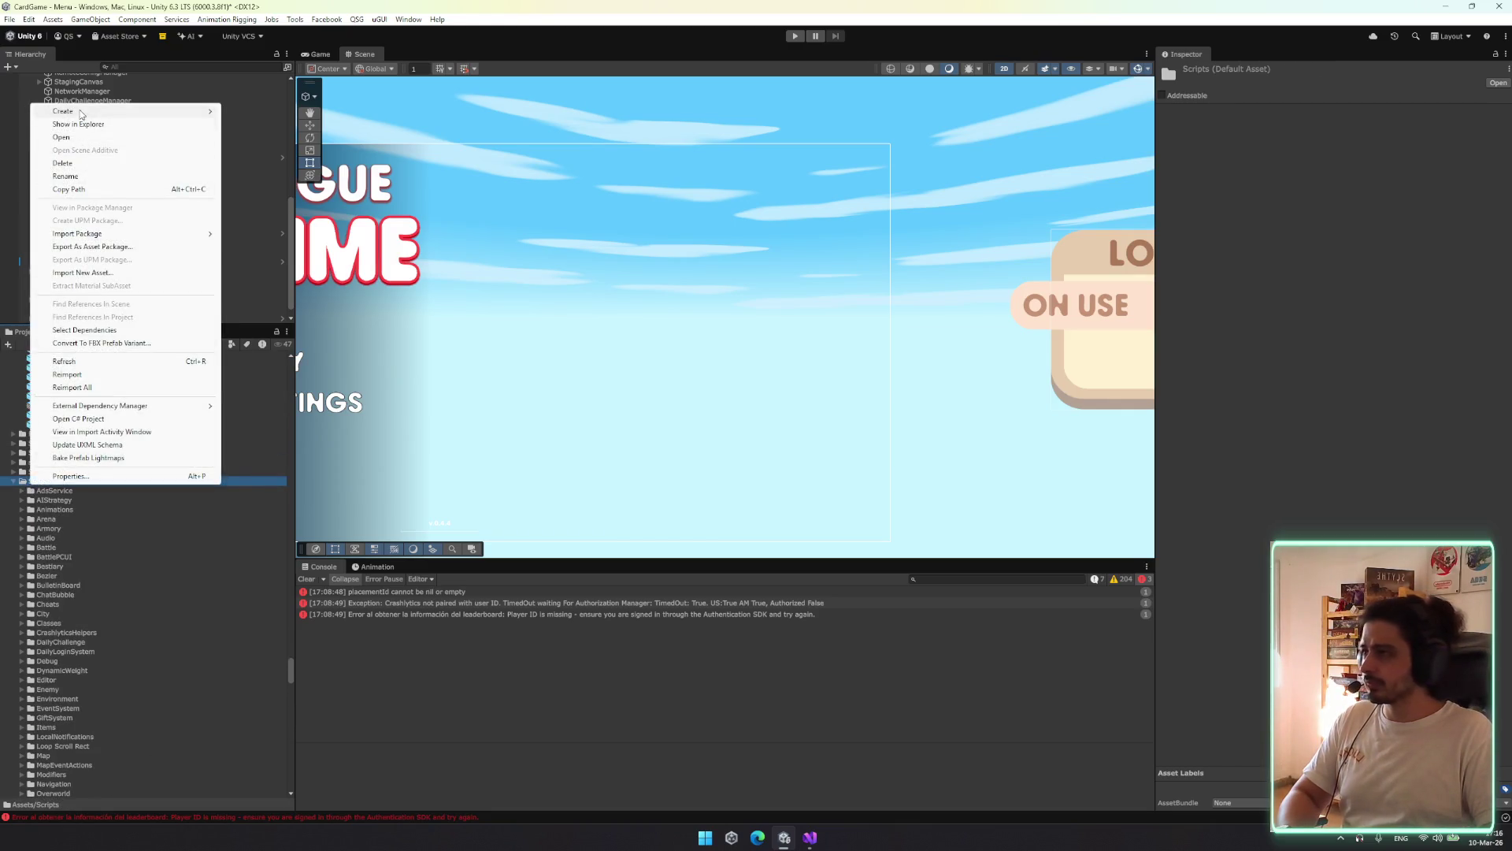
mouse_move(82, 112)
click(279, 137)
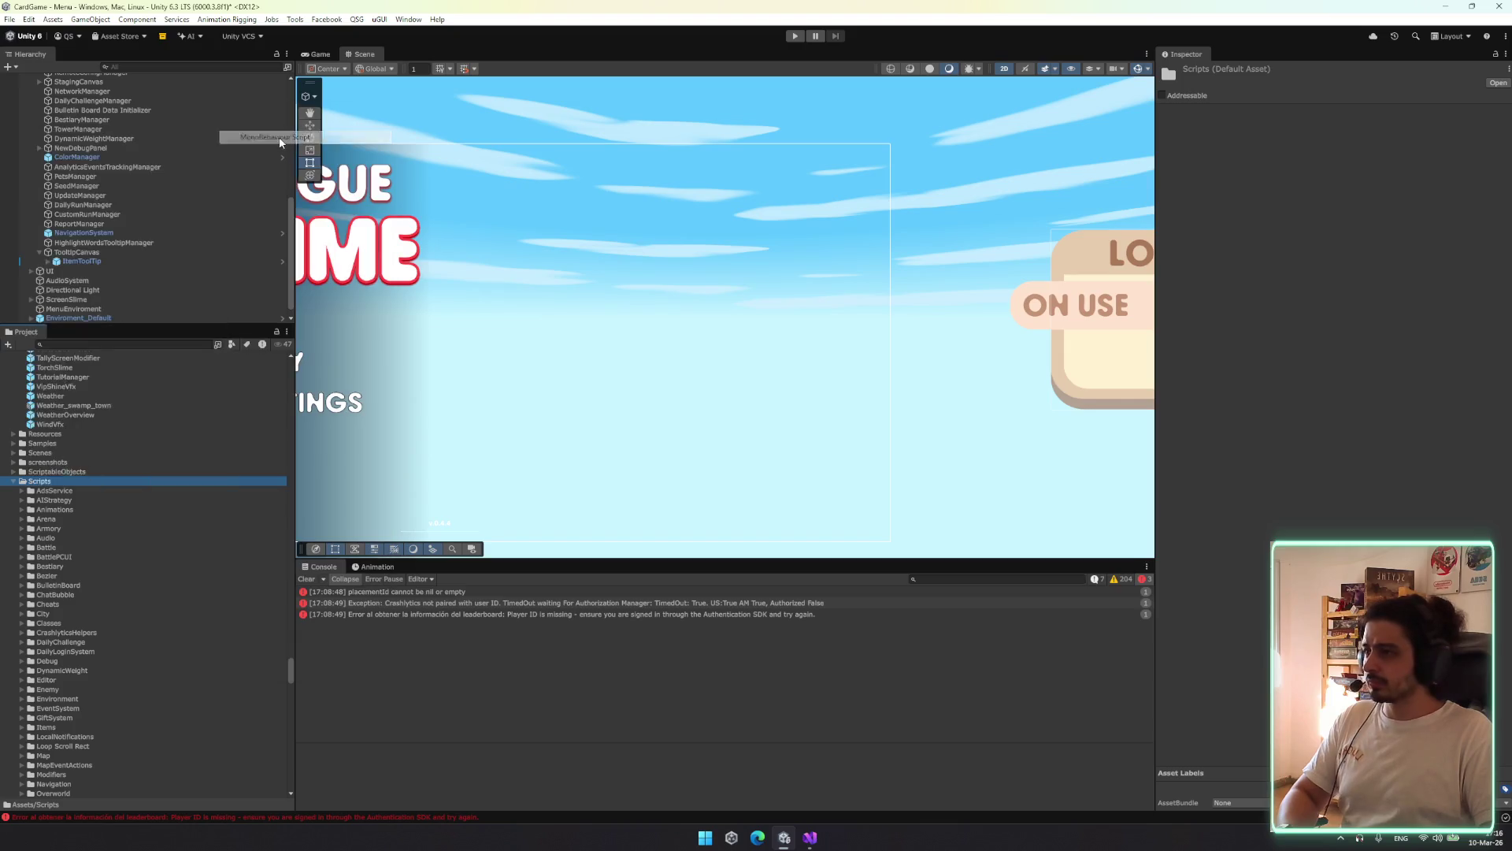
text(Td)
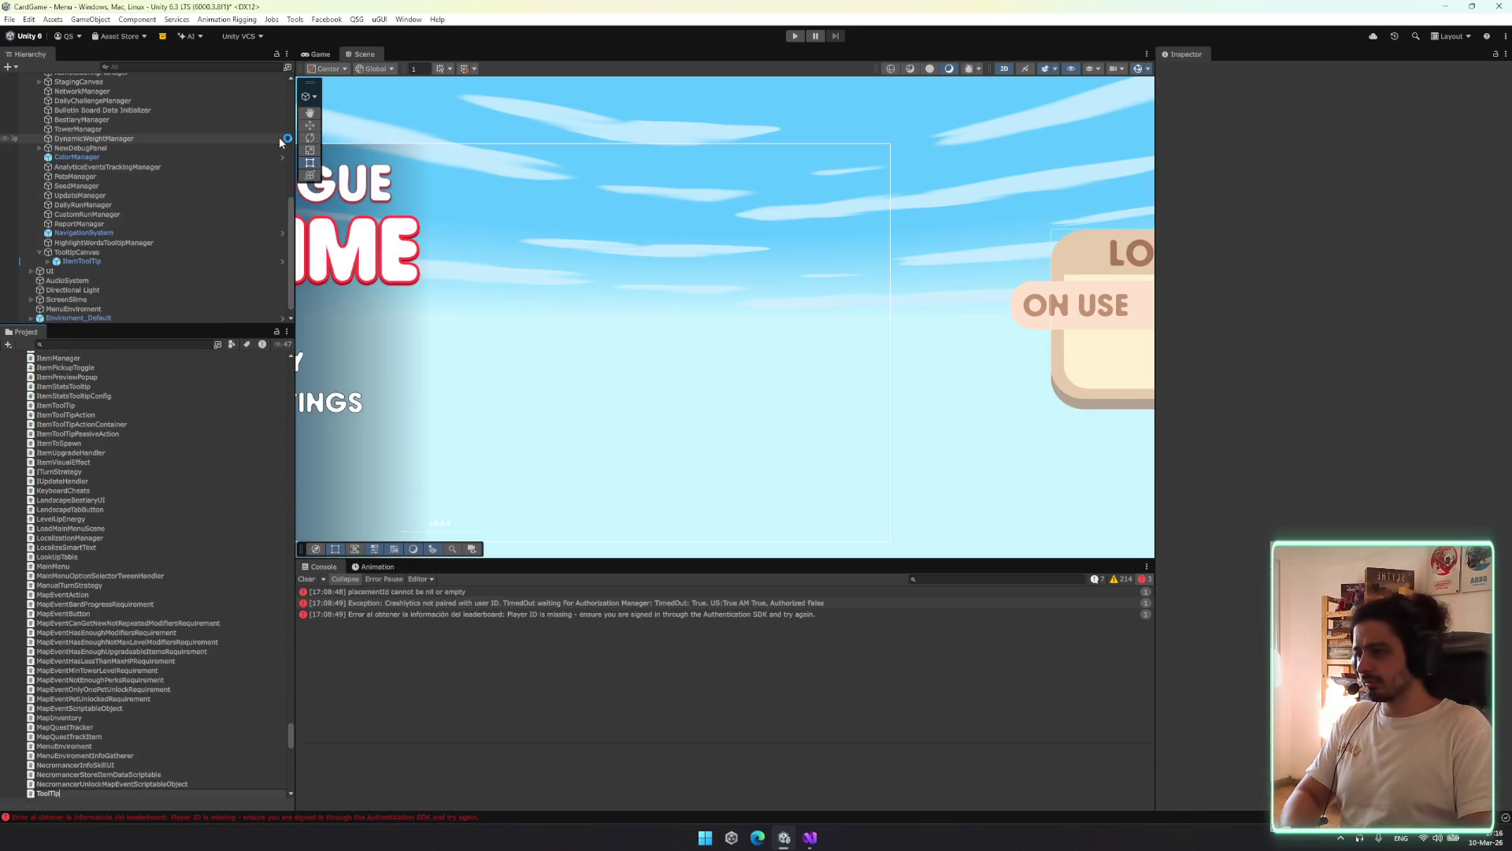
text(pCanvas)
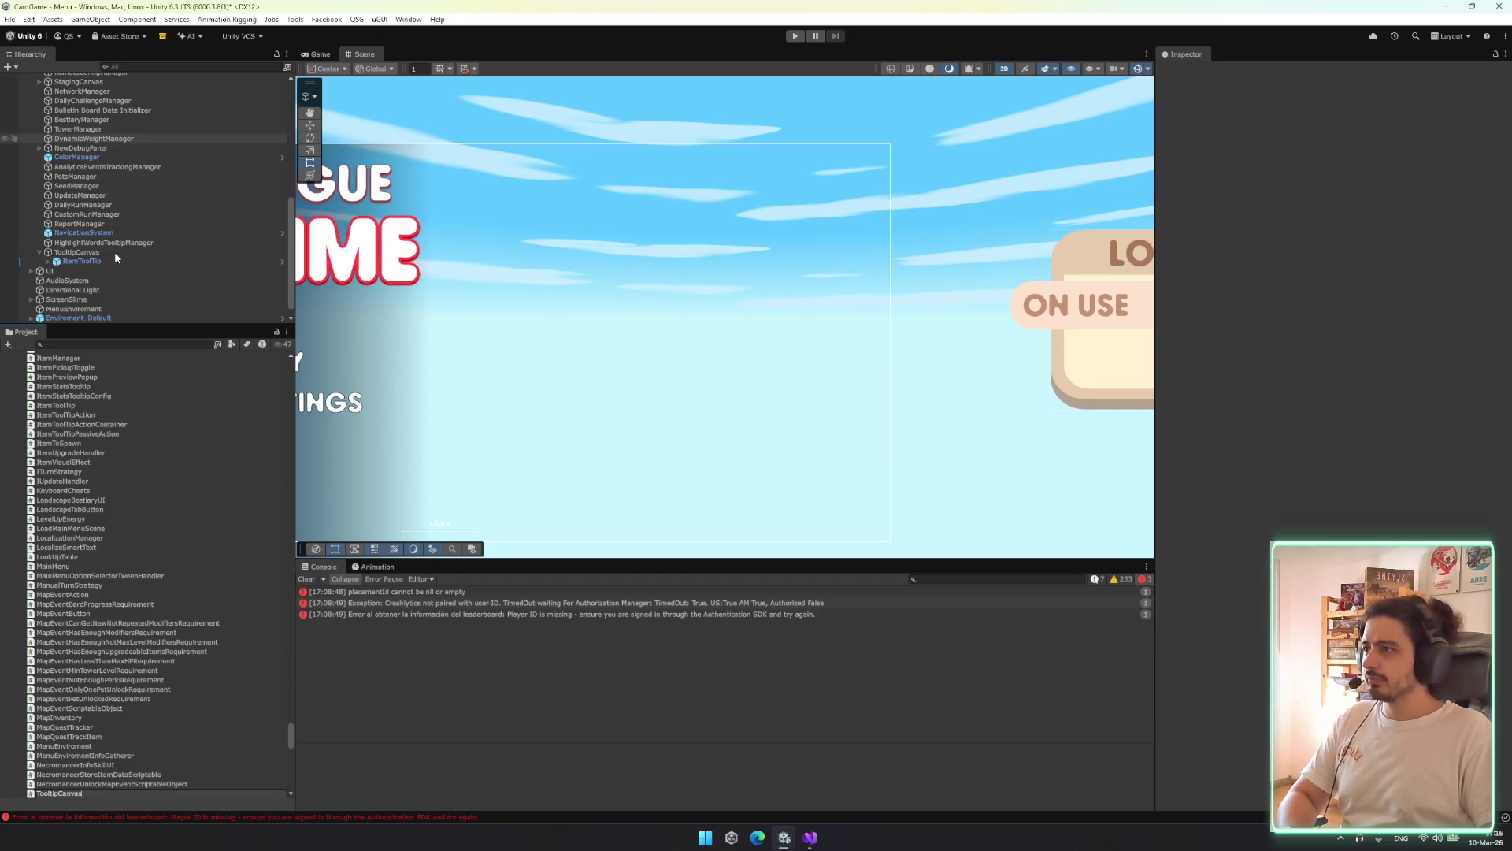
key(Return)
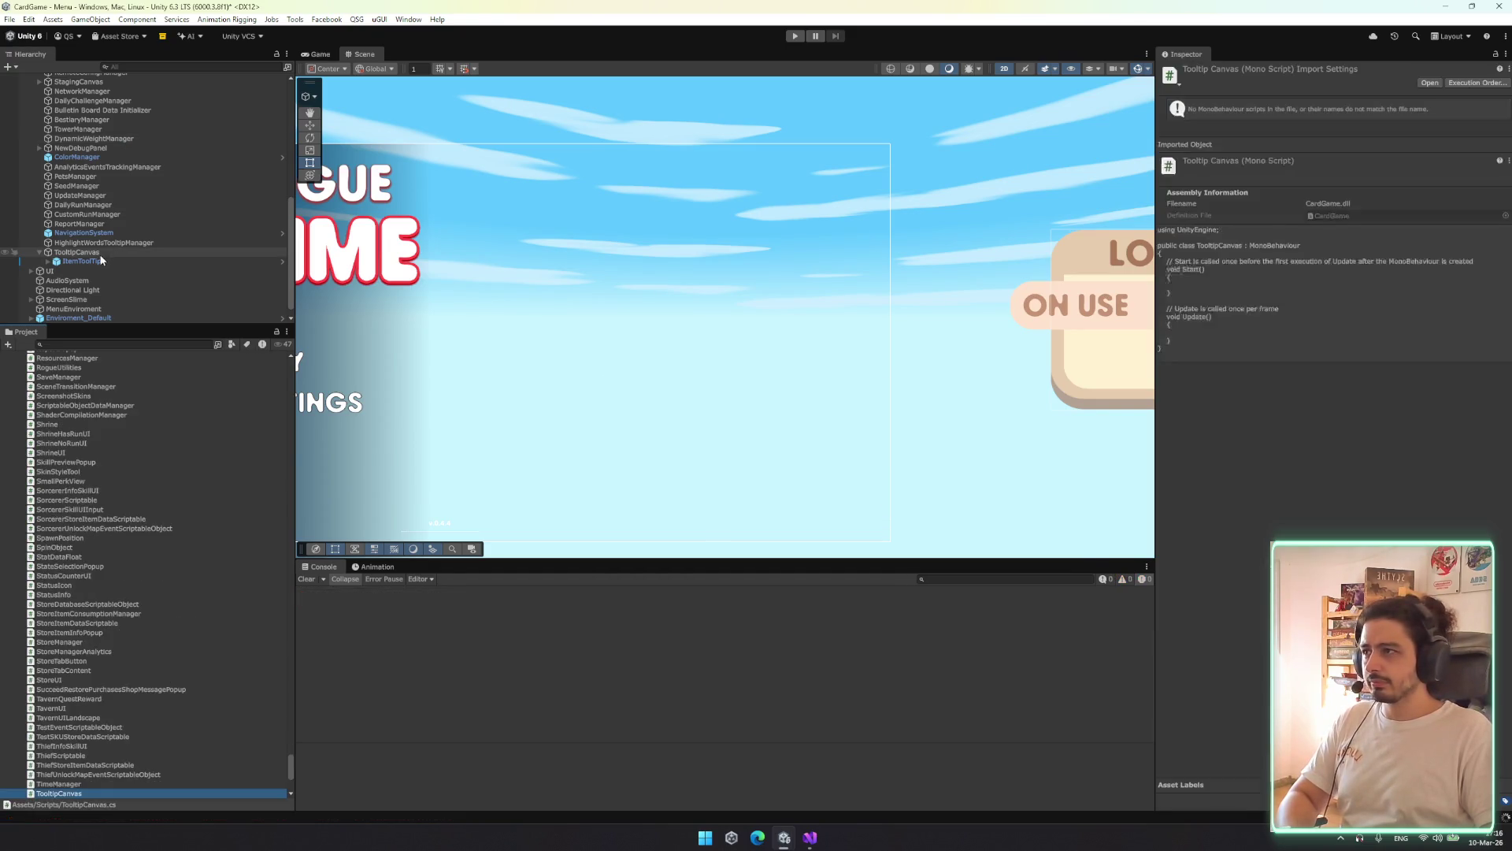
Toggle the TooltipCanvas object off and back on, then open the CS0029 error in GameManager.cs
click(99, 253)
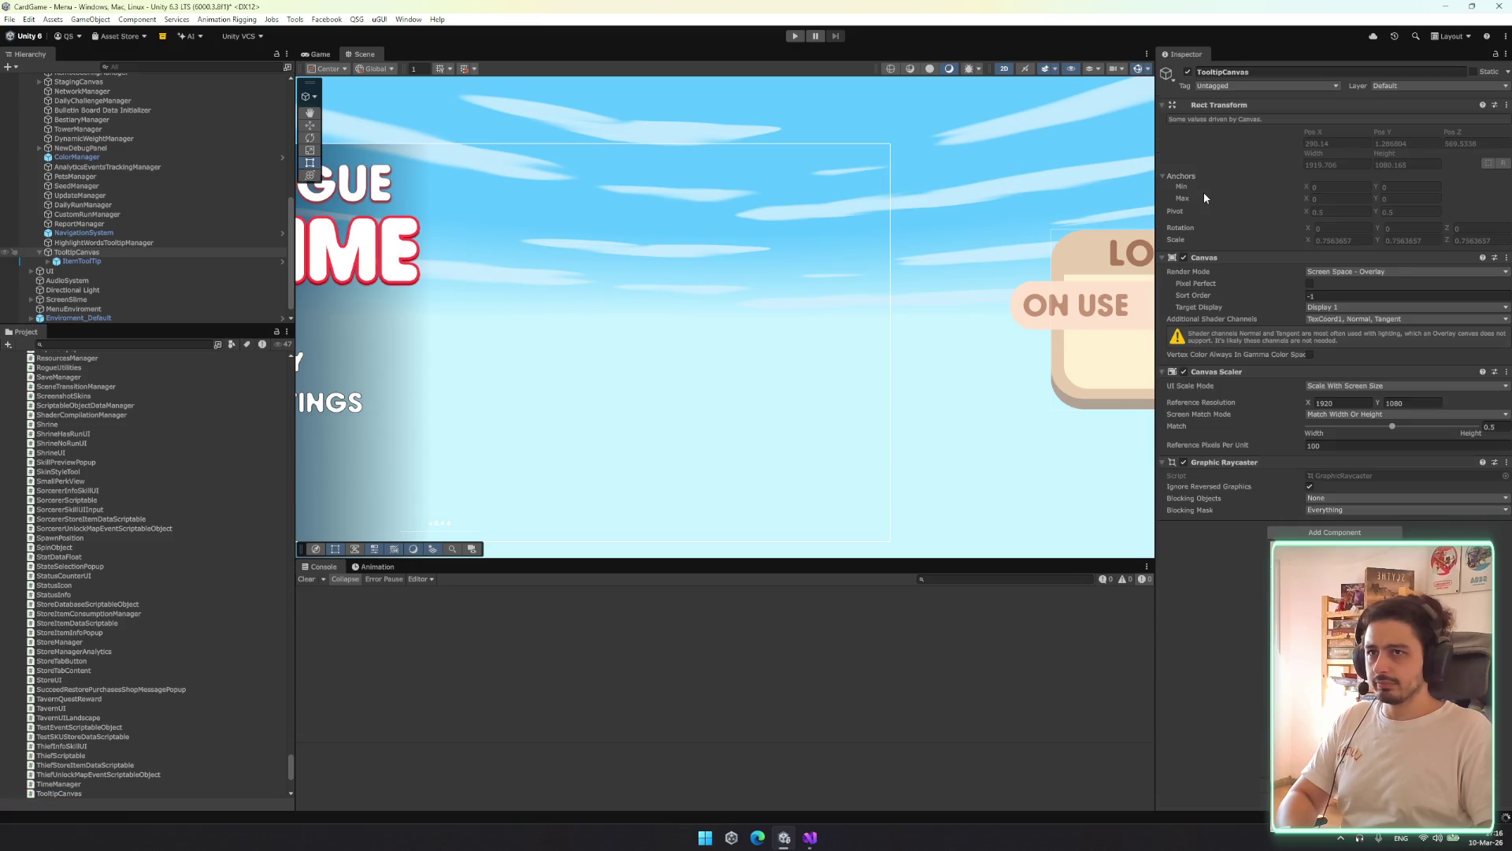
click(1188, 74)
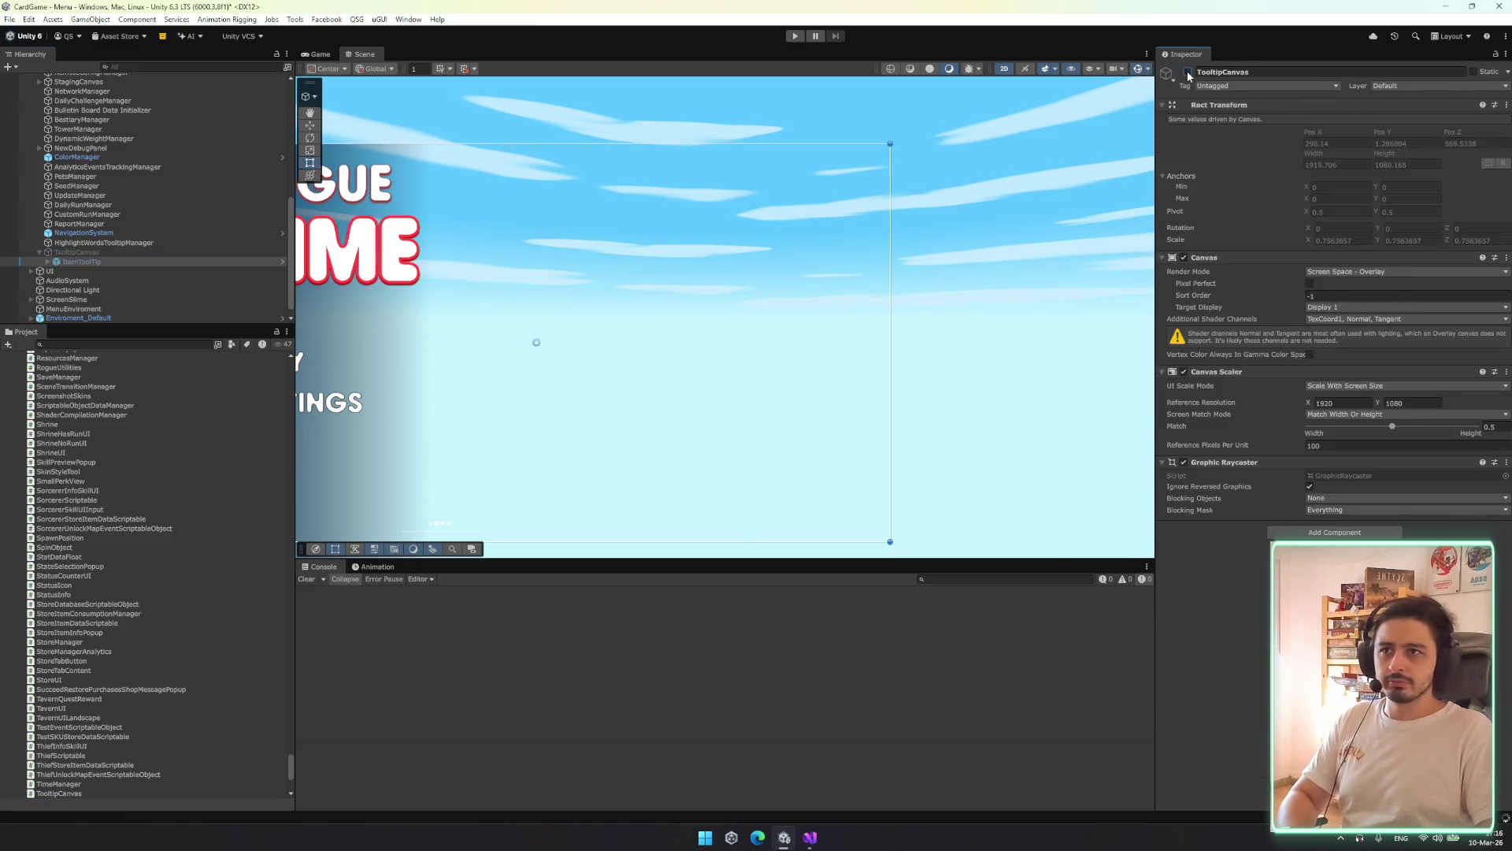
click(115, 252)
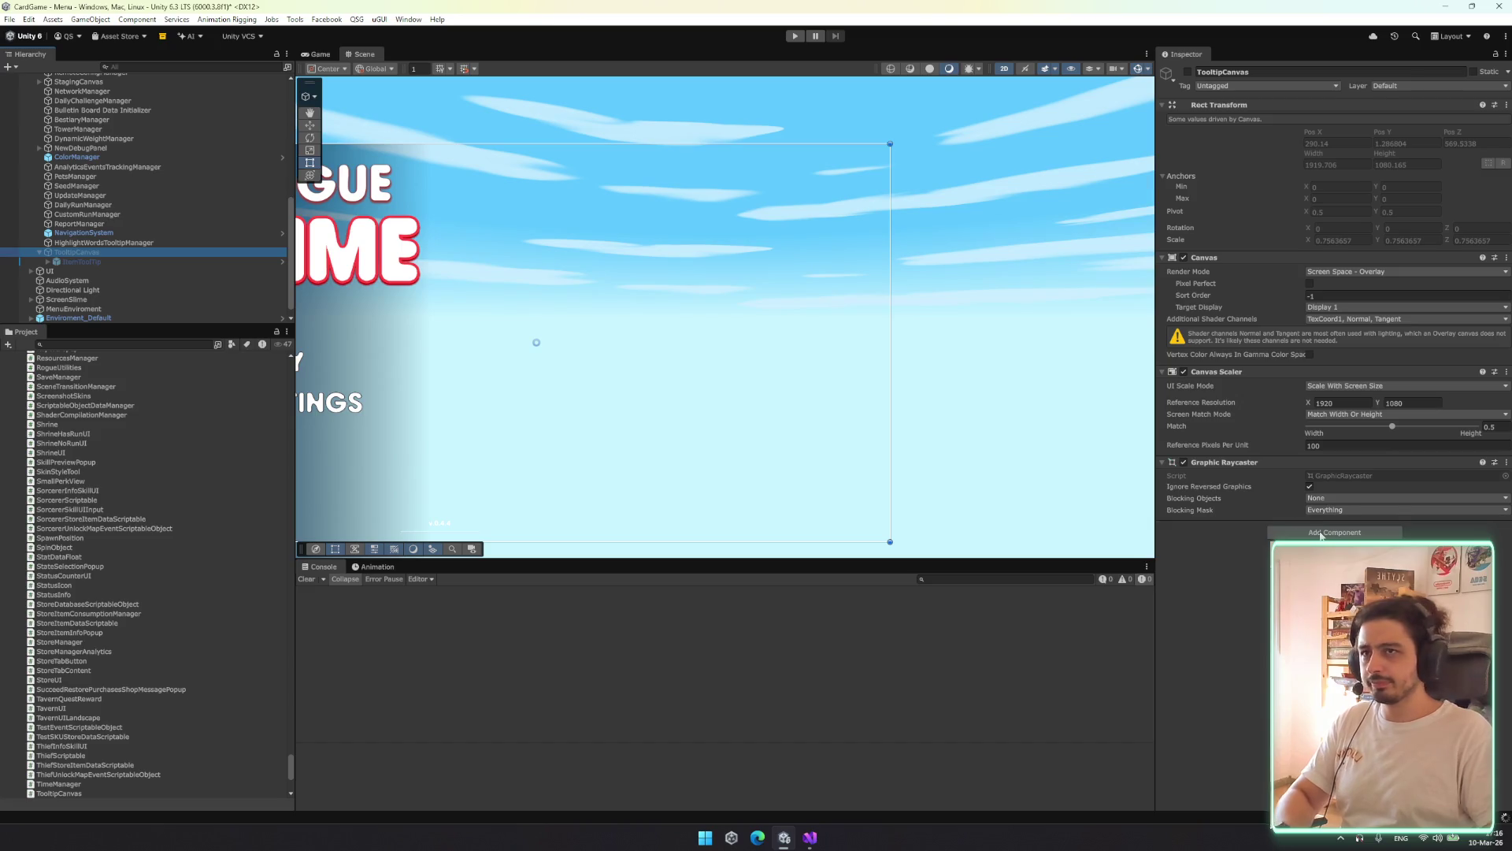
key(alt+shift+a)
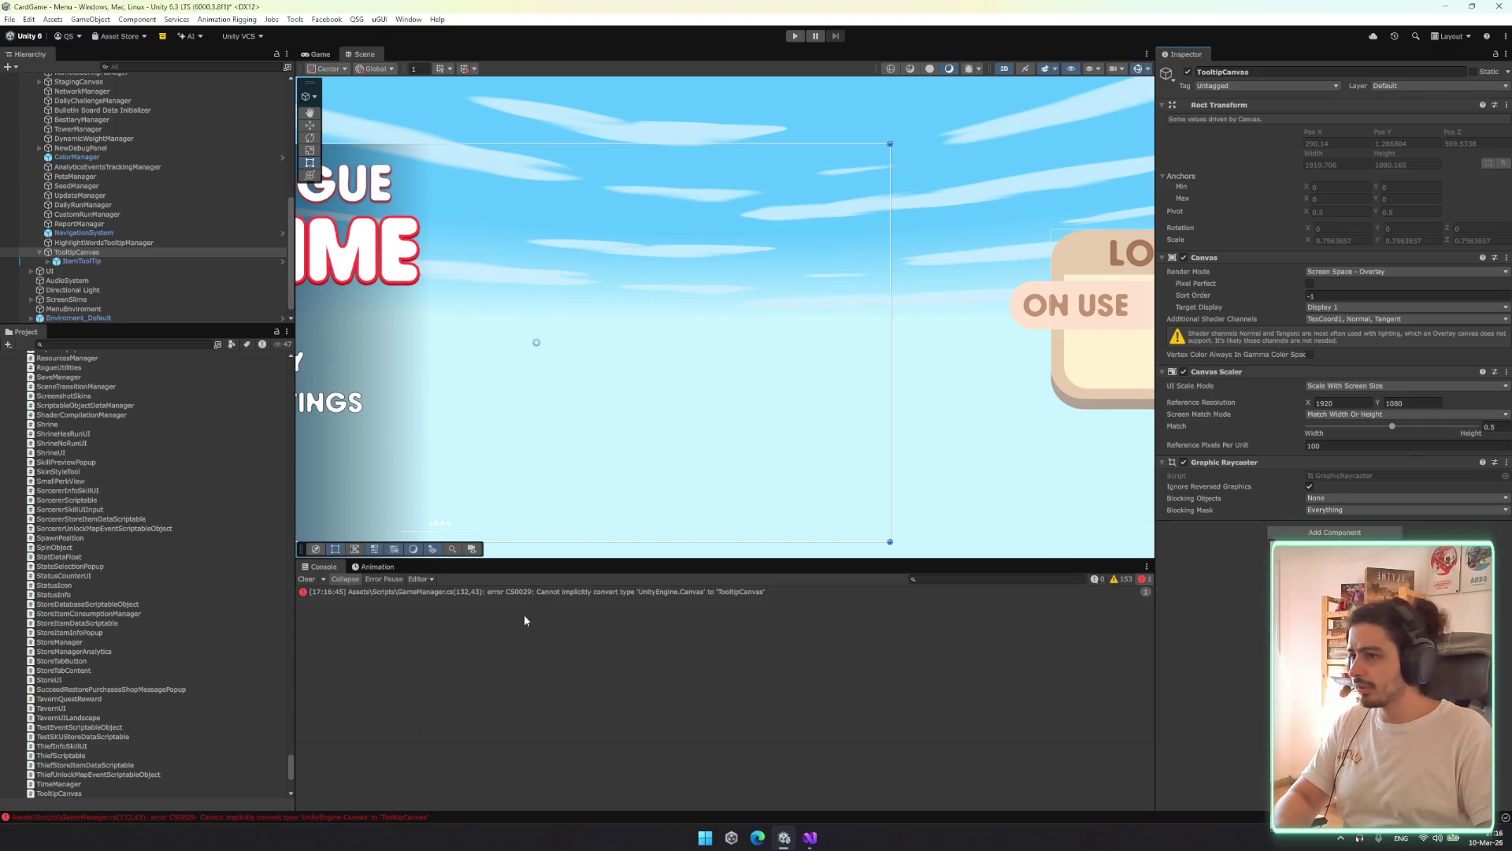
click(531, 591)
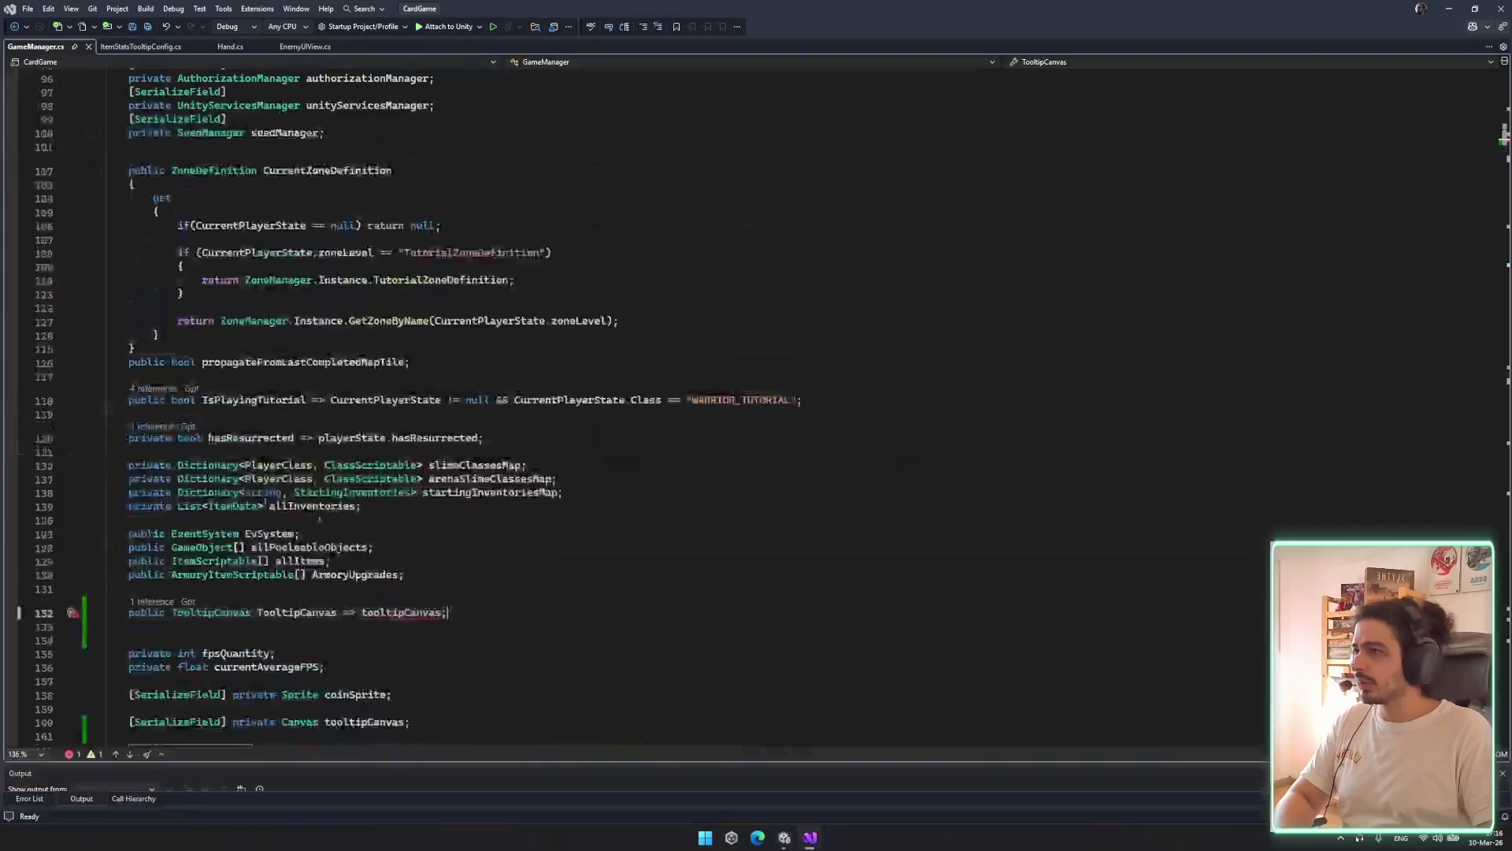
Change the tooltipCanvas field on line 140 from Canvas to TooltipCanvas and save GameManager.cs
click(559, 492)
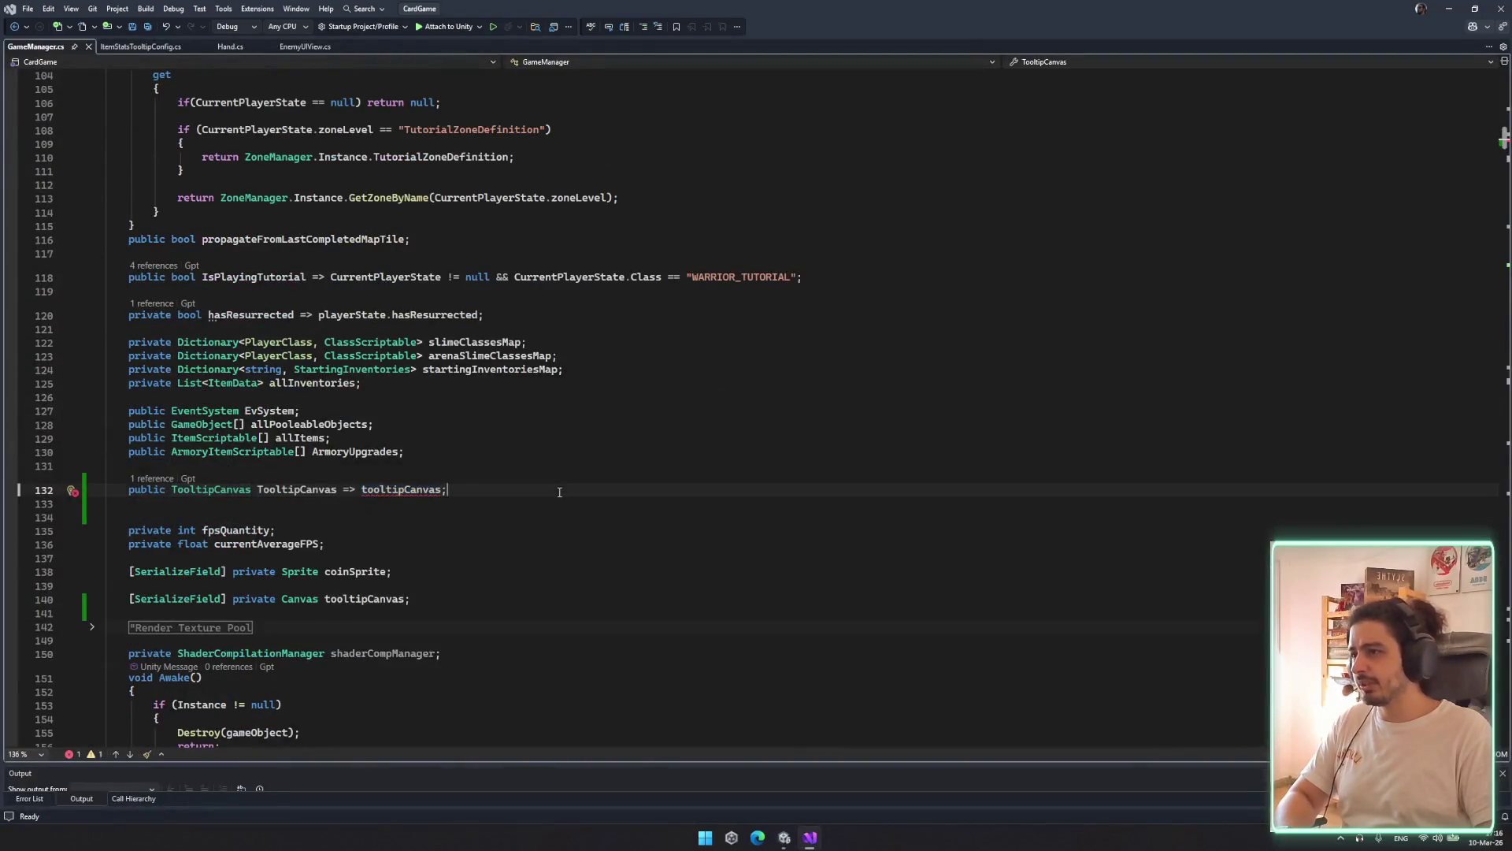
double_click(423, 490)
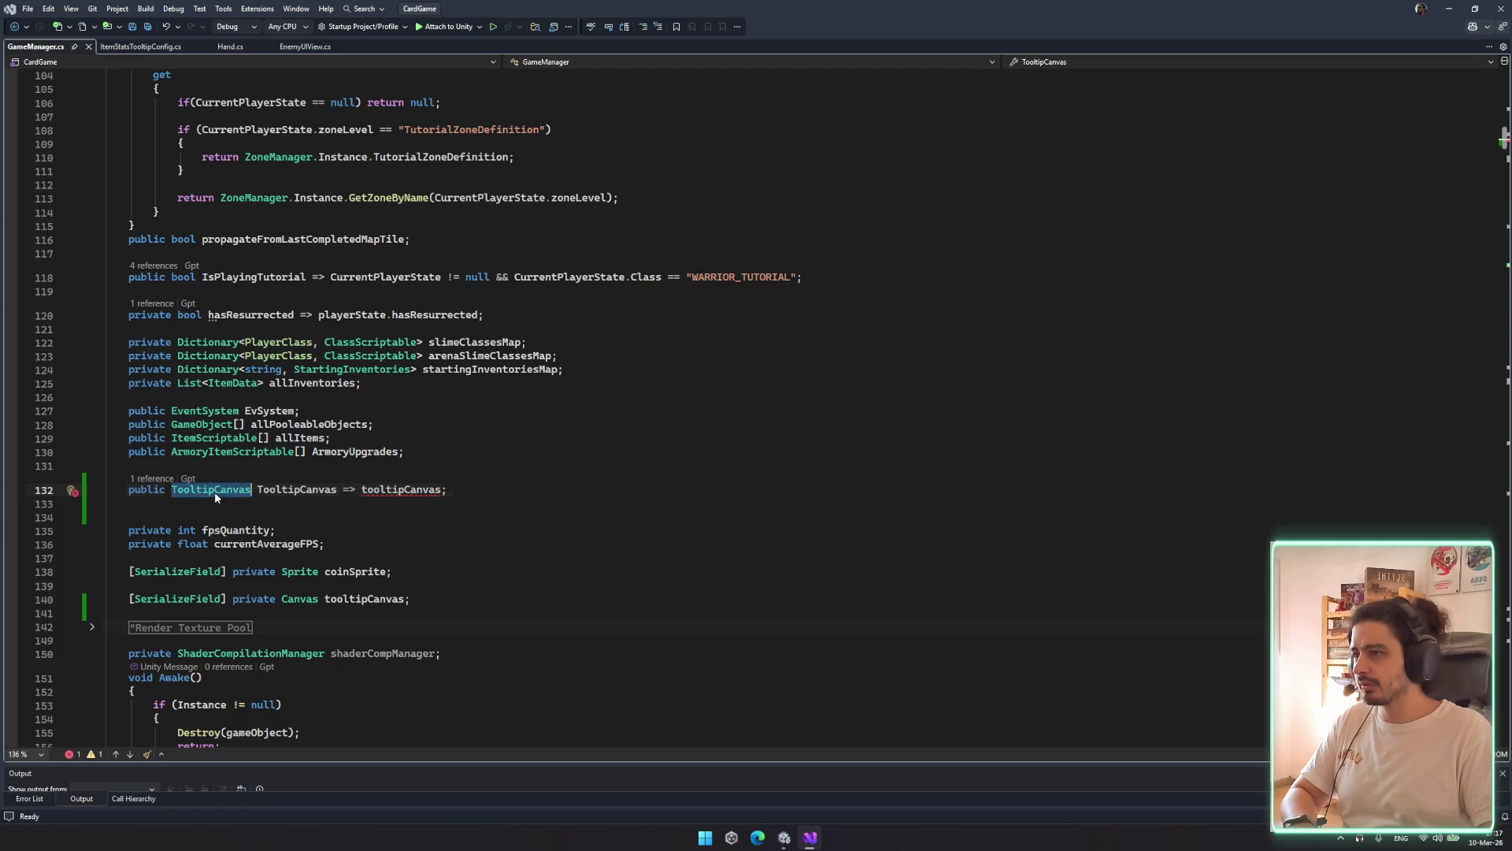
double_click(303, 600)
text(TooltipCanvas)
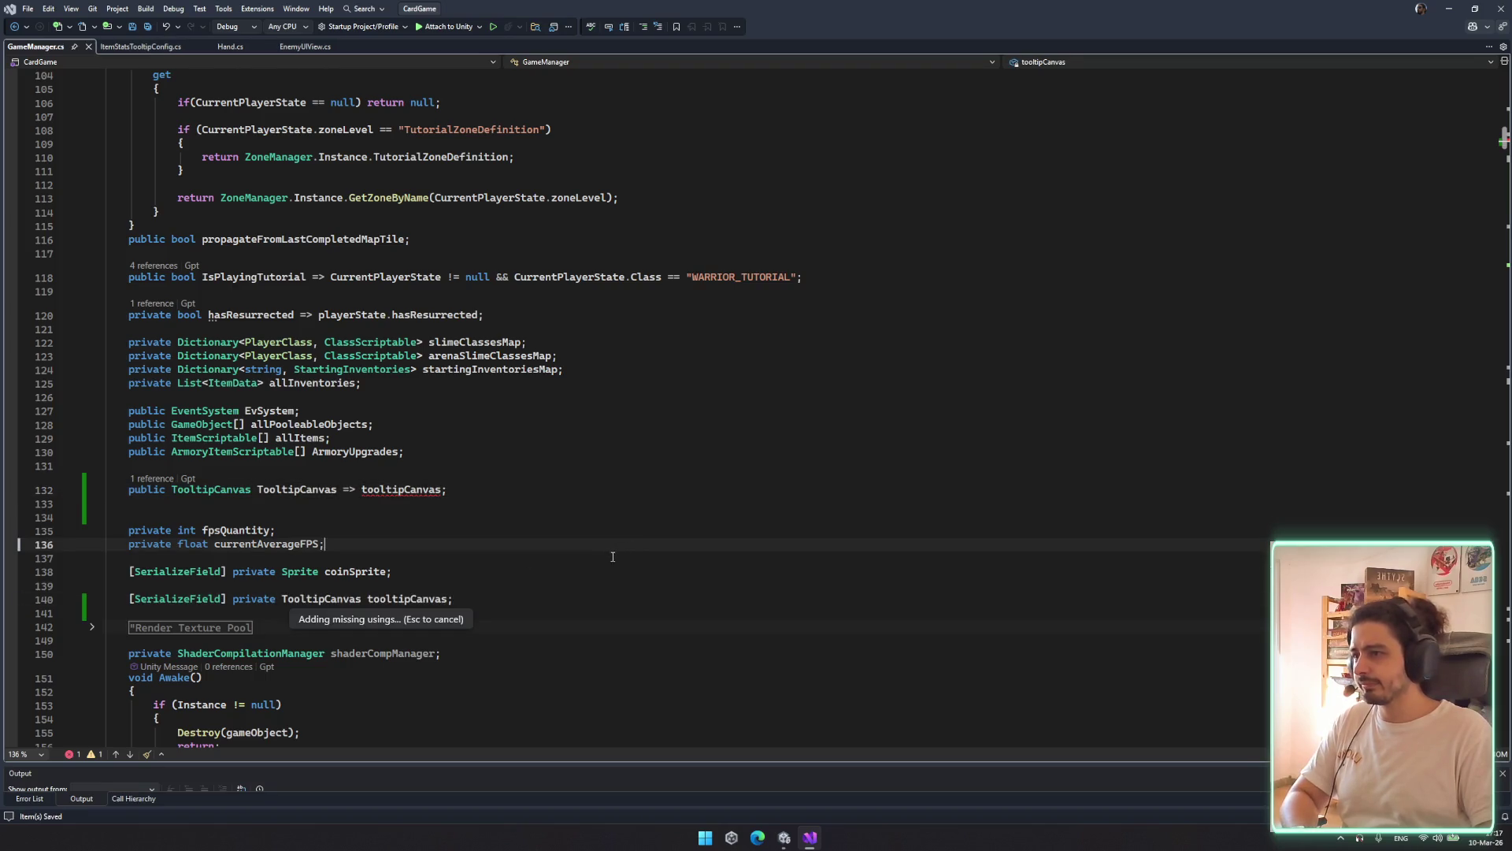
key(ctrl+s)
click(784, 837)
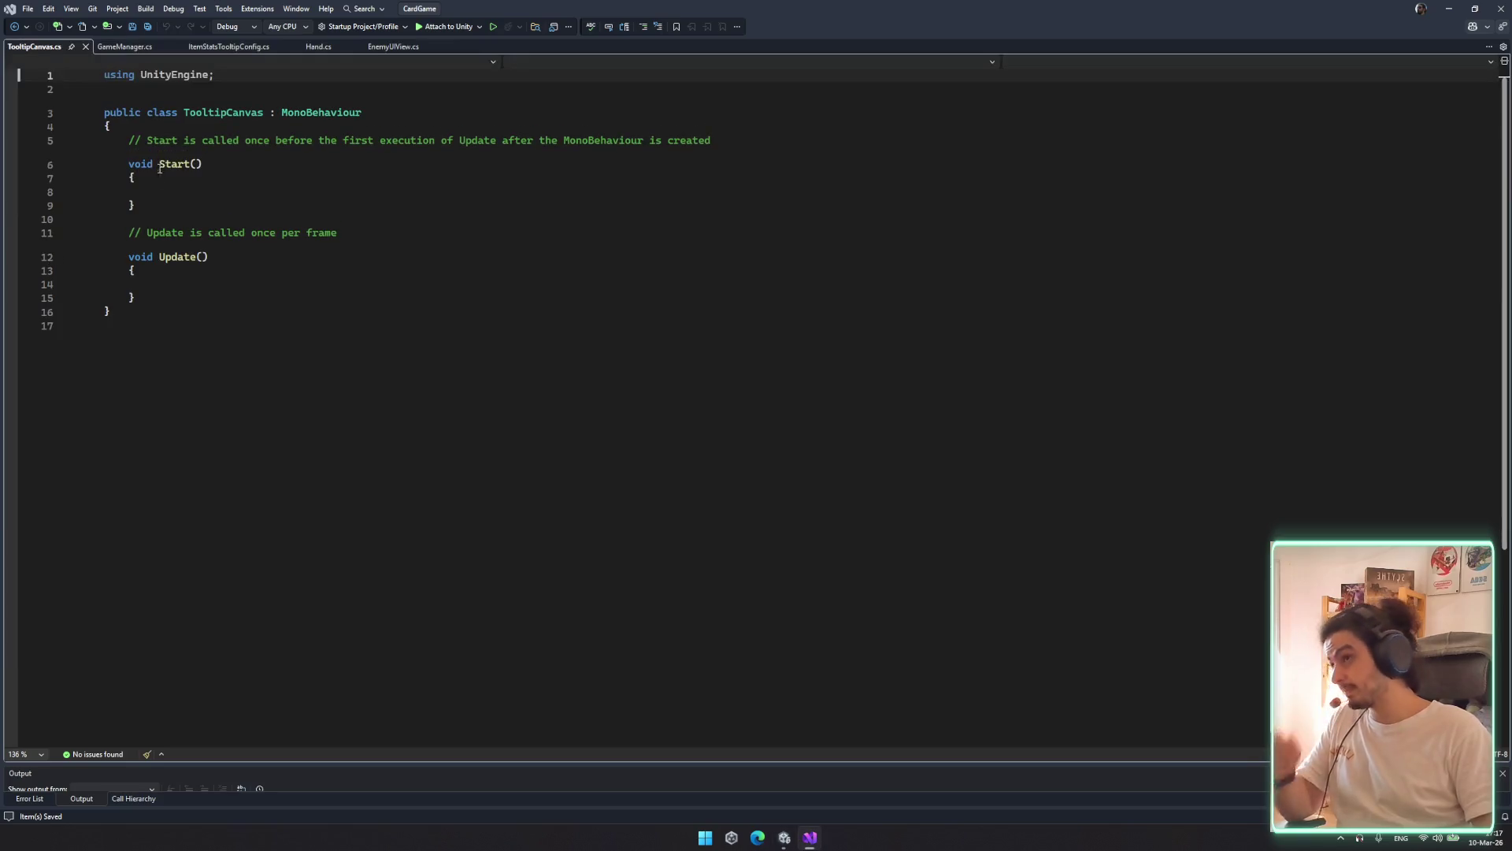
Delete the default Start and Update methods from TooltipCanvas.cs
mouse_move(110, 129)
mouse_down()
mouse_move(208, 226)
mouse_move(140, 269)
mouse_up()
key(Delete)
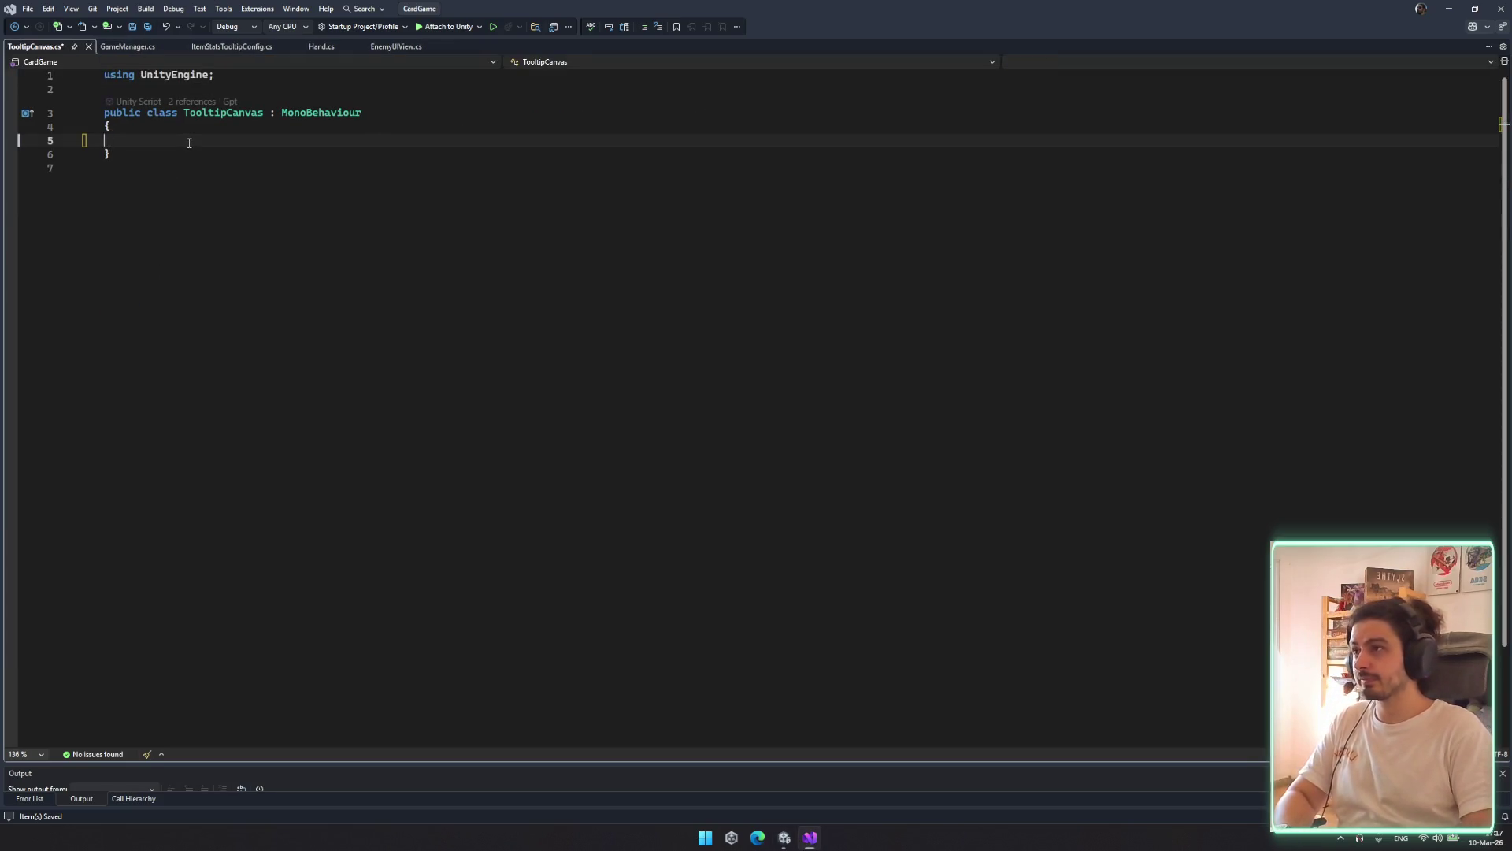
Declare 'public static TooltipCanvas instance;' and add a private Awake method below it
text(public st)
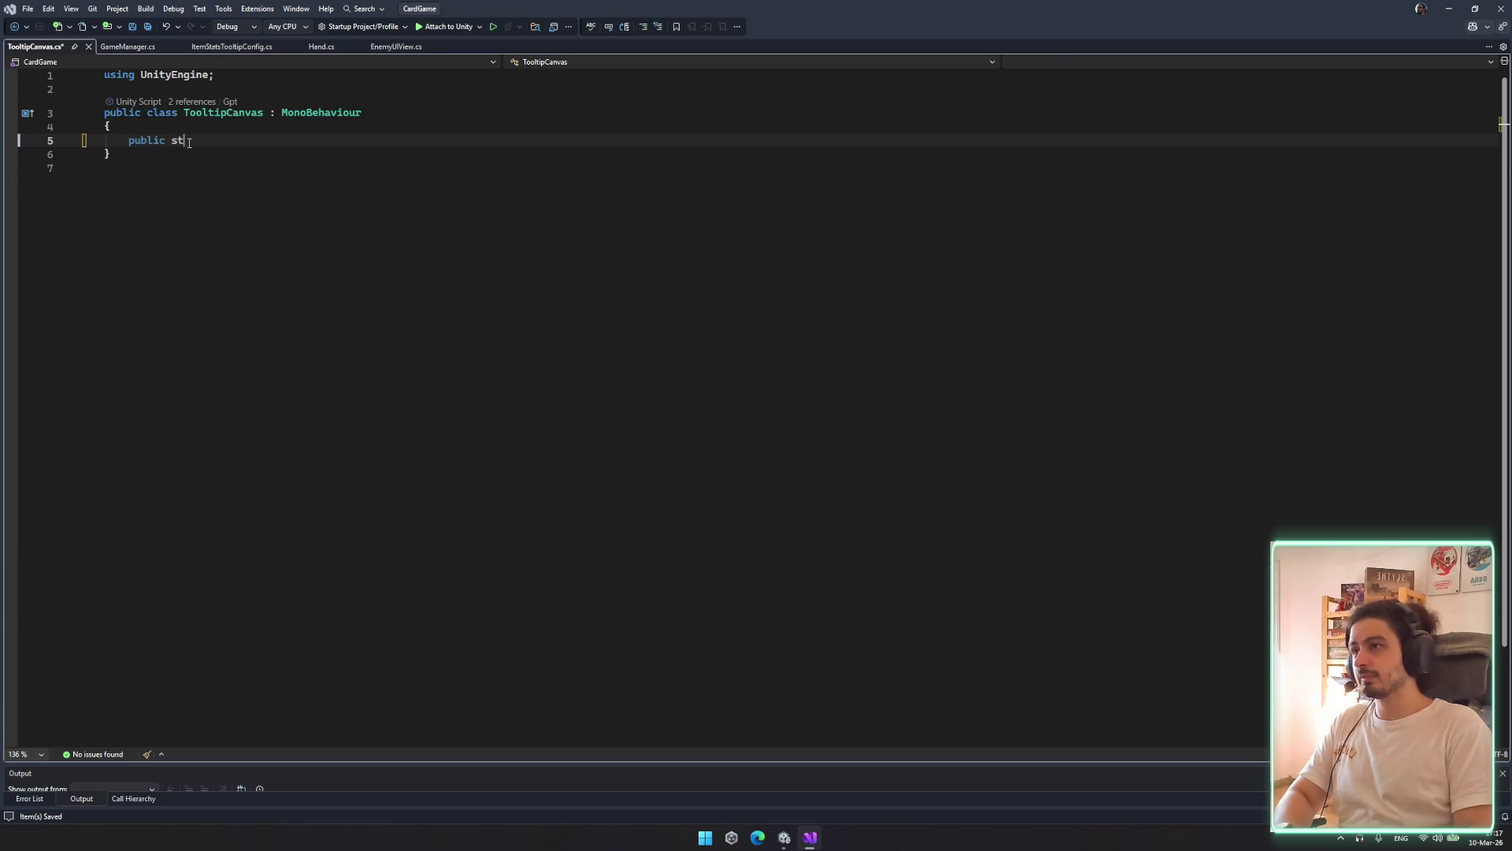
text(atic TooltipCanvas instance;)
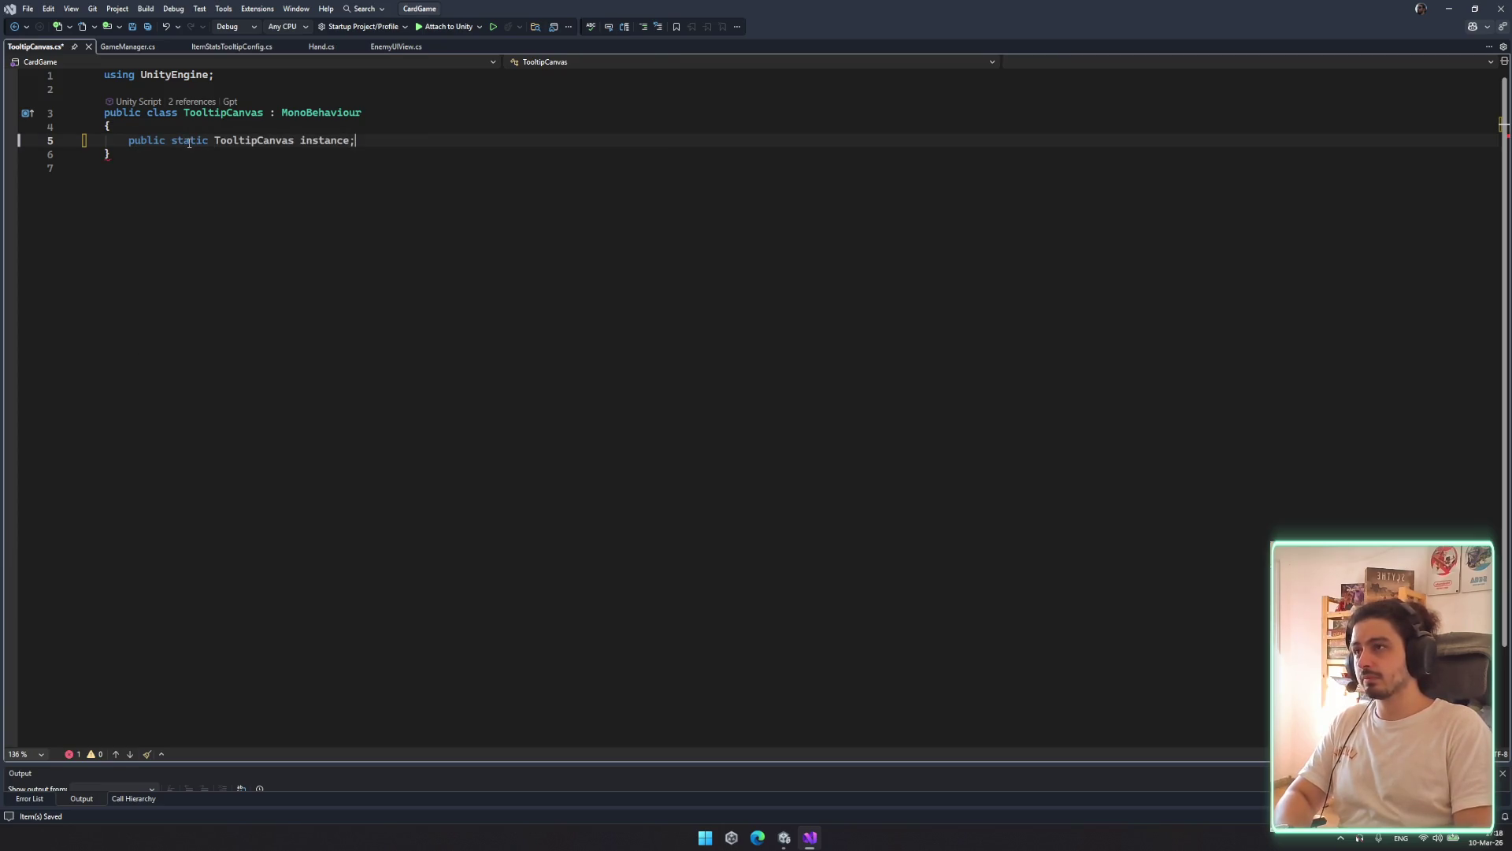
key(Return)
key(Return)
text(ivate void awa)
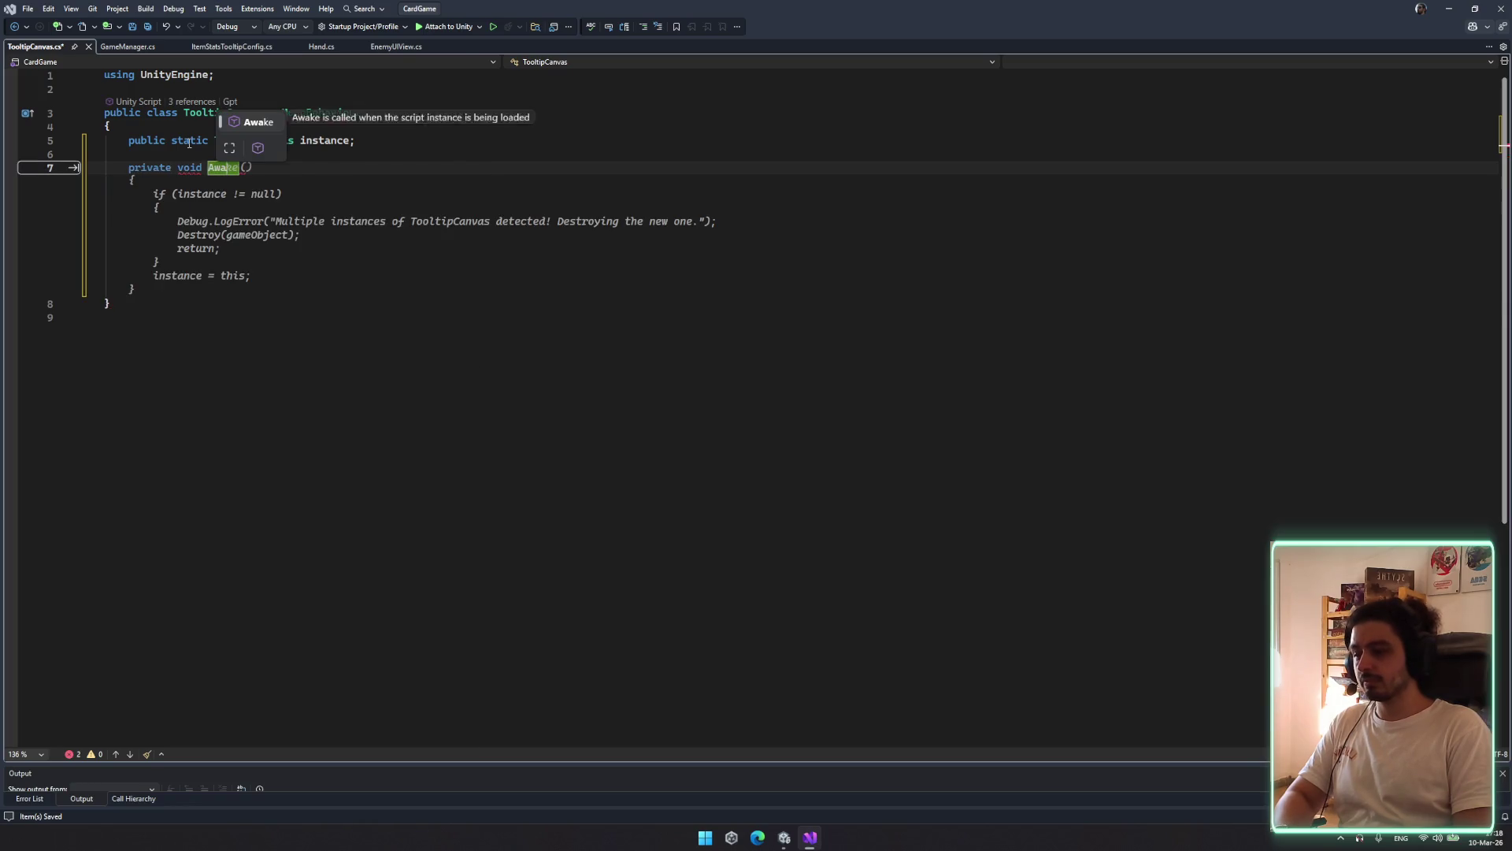
key(Tab)
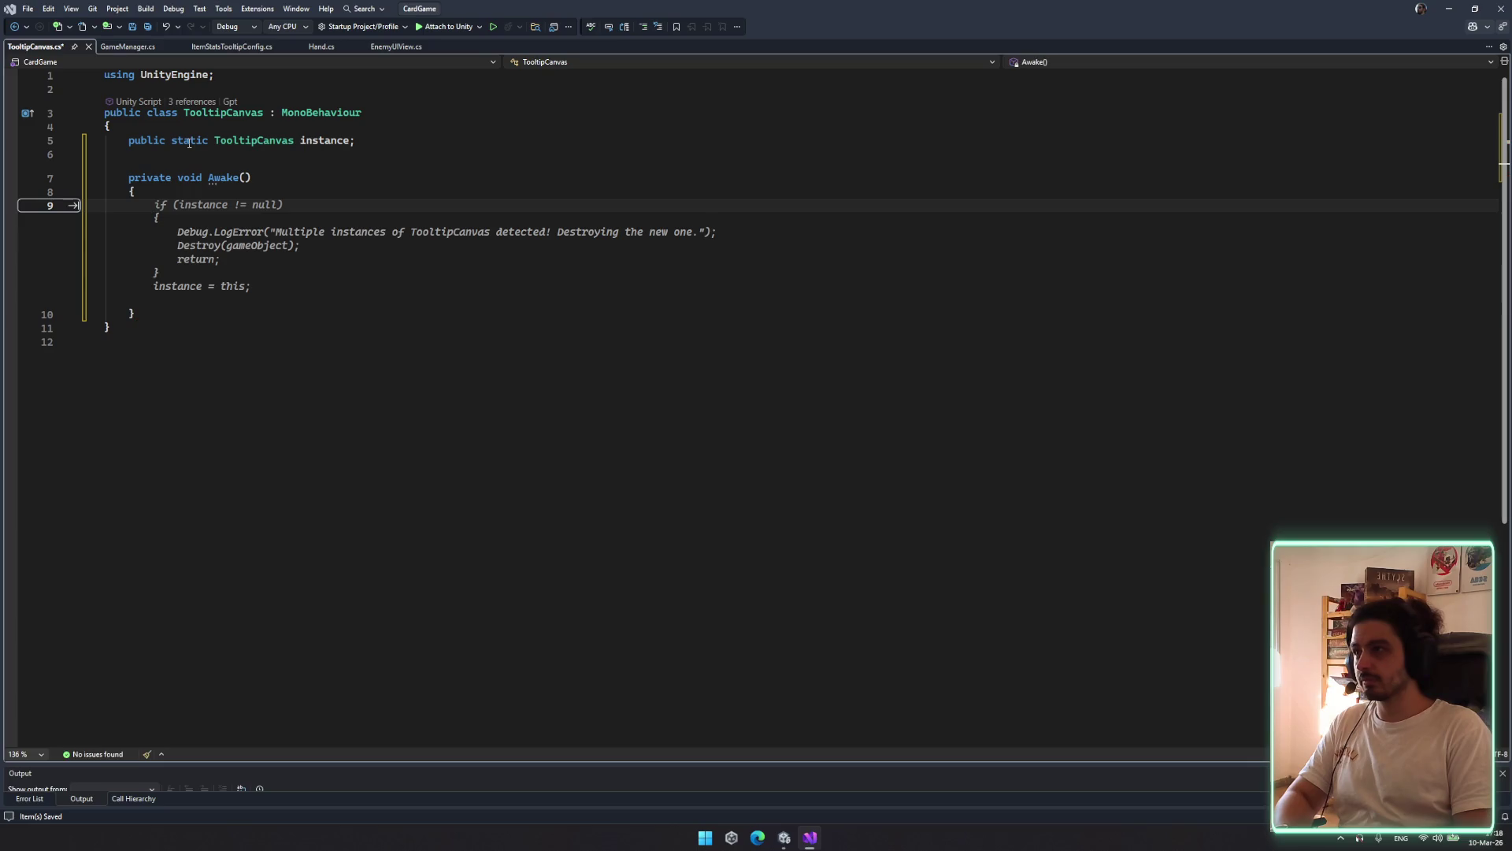
text(i)
key(BackSpace)
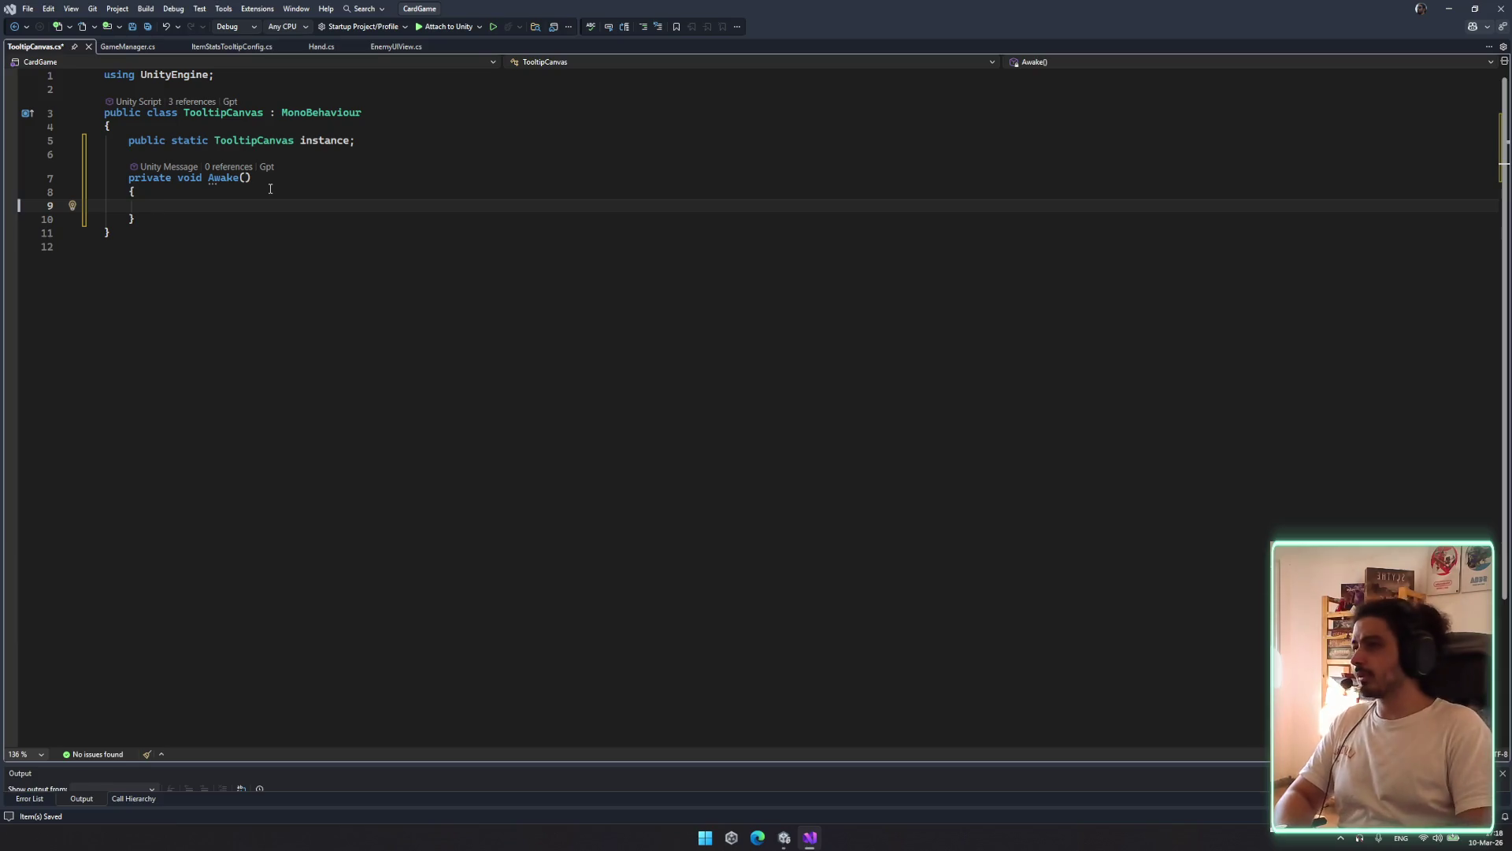
text(ins)
key(BackSpace)
key(BackSpace)
key(BackSpace)
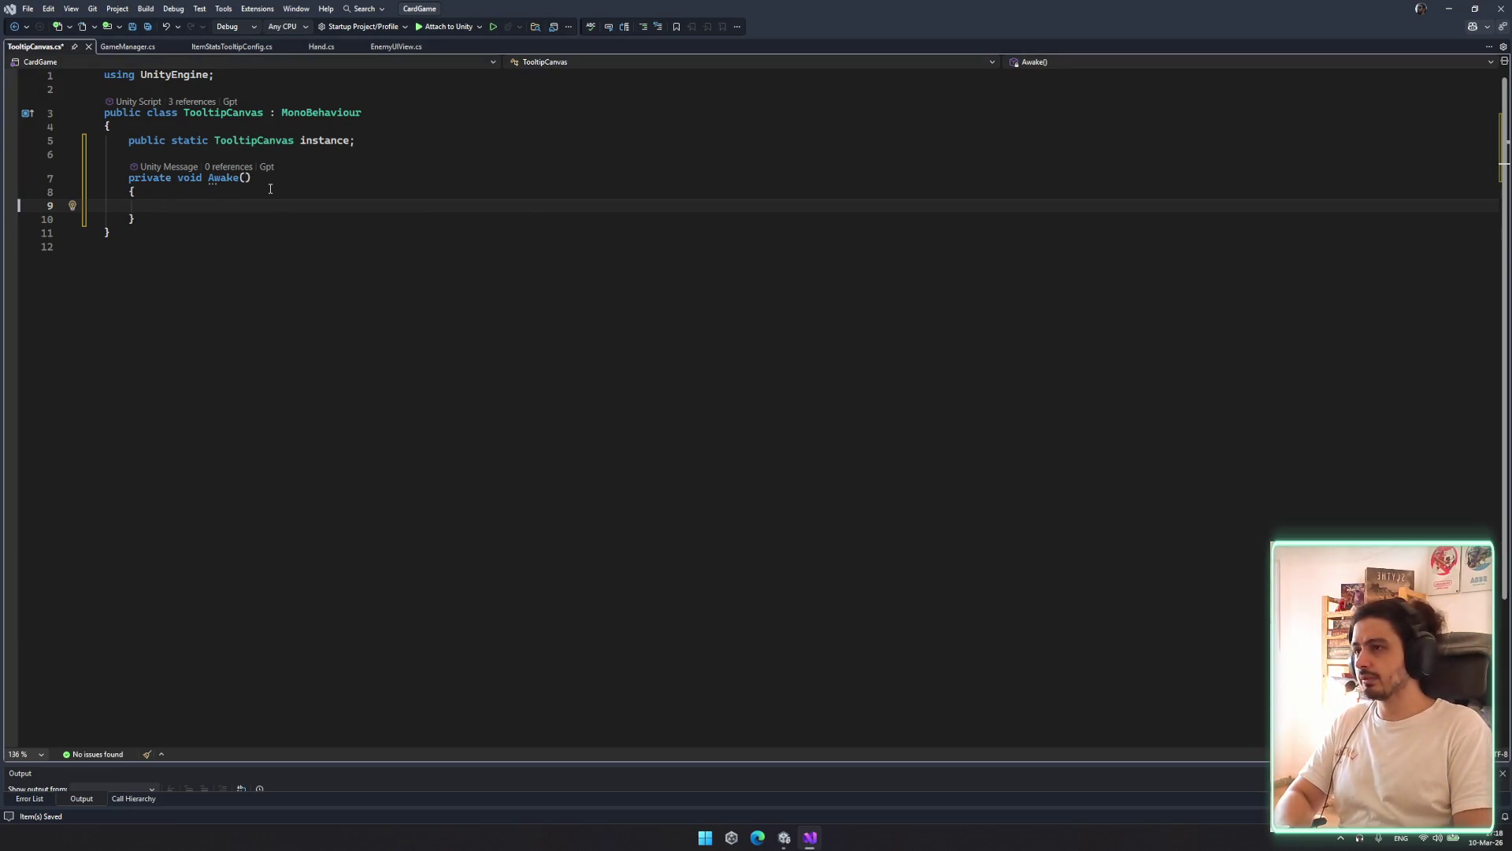
text(ince)
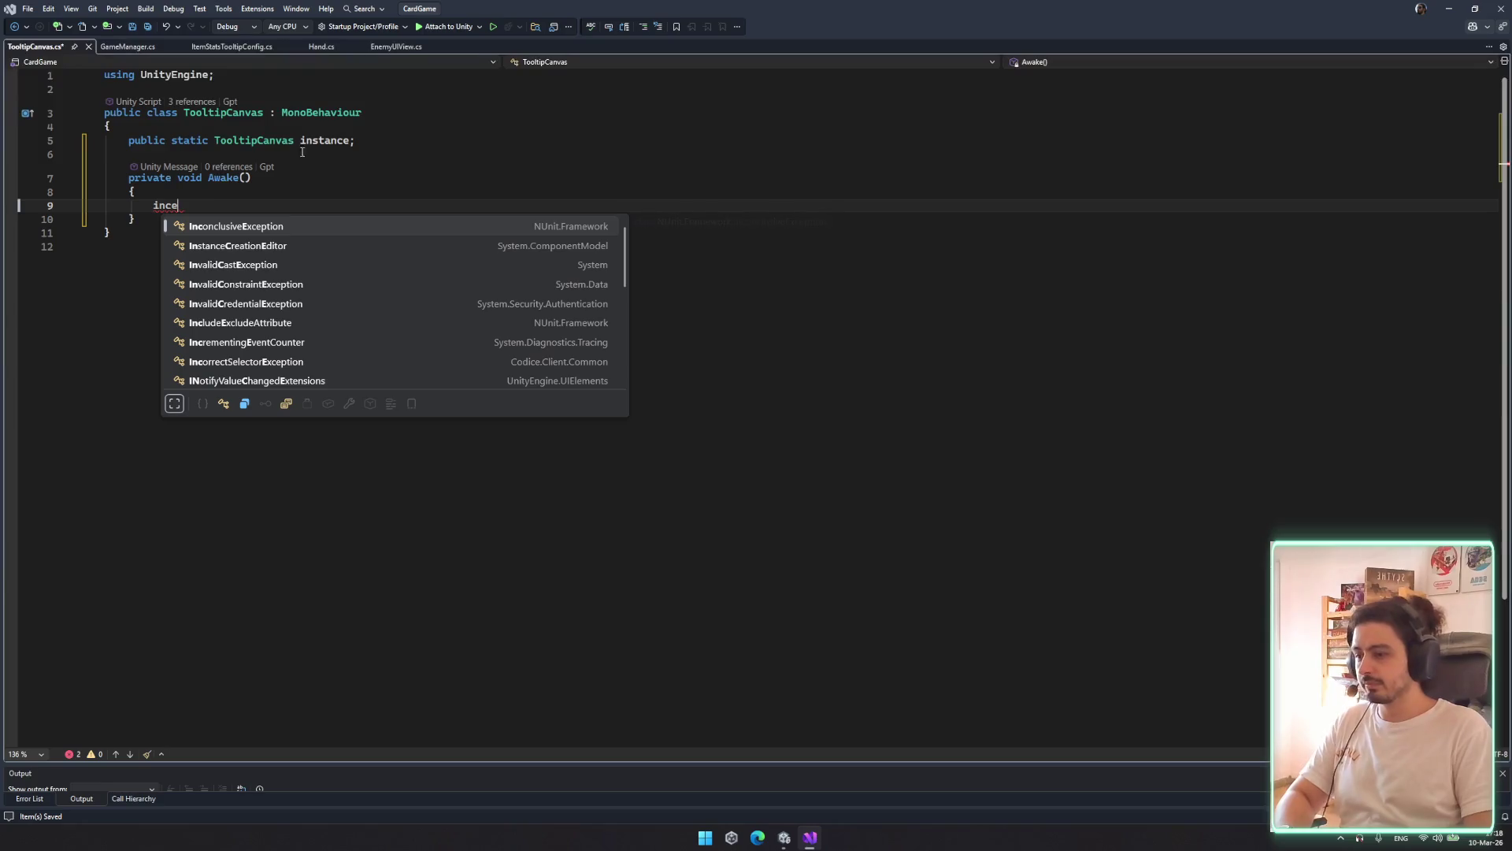
Rename the field to Instance, save, and clear the stray text inside Awake
click(313, 140)
double_click(313, 140)
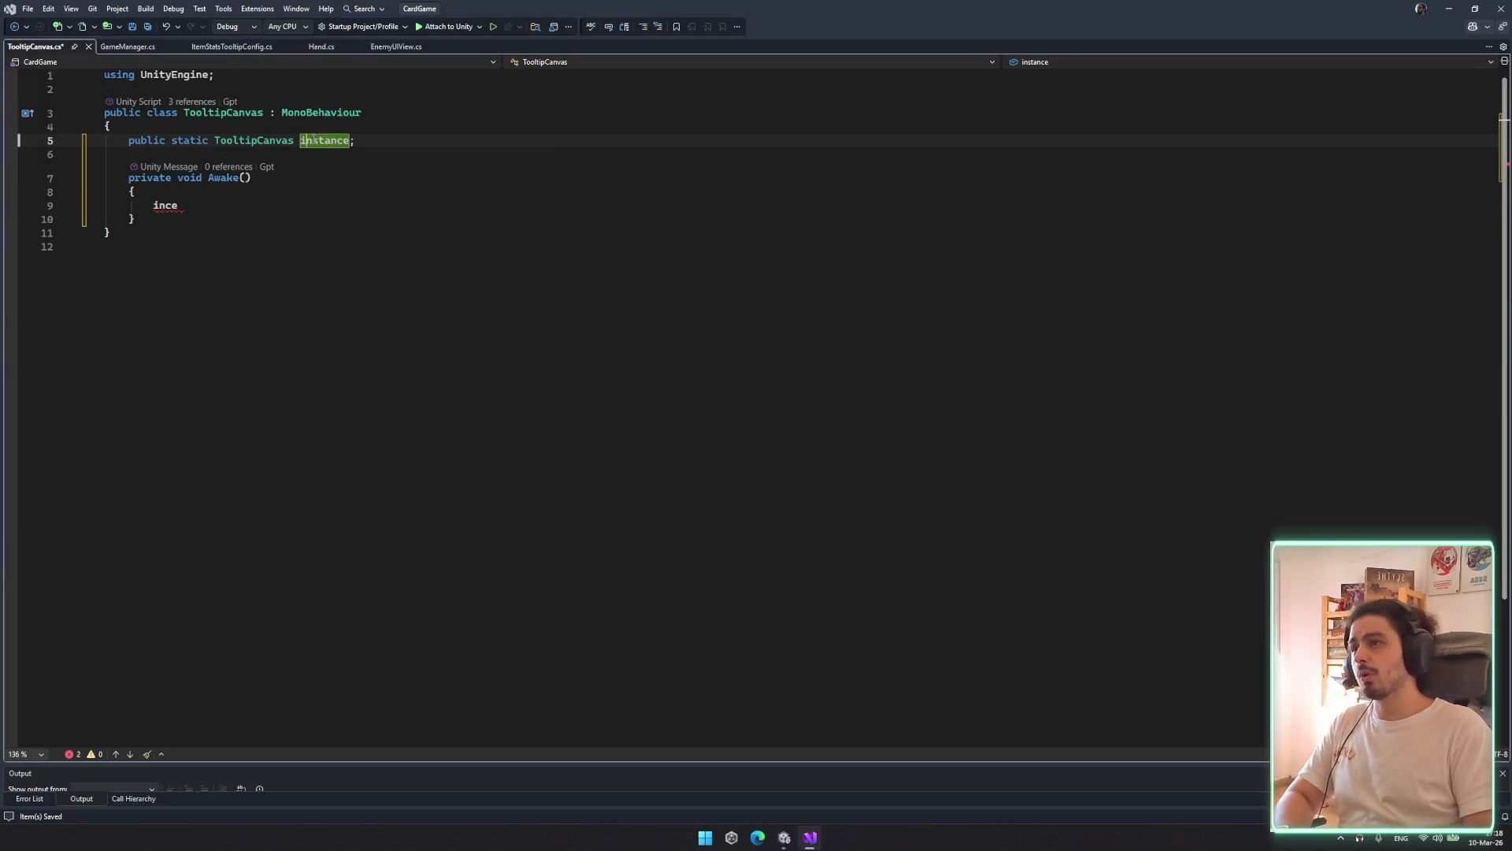
text(Instance)
key(ctrl+s)
click(334, 153)
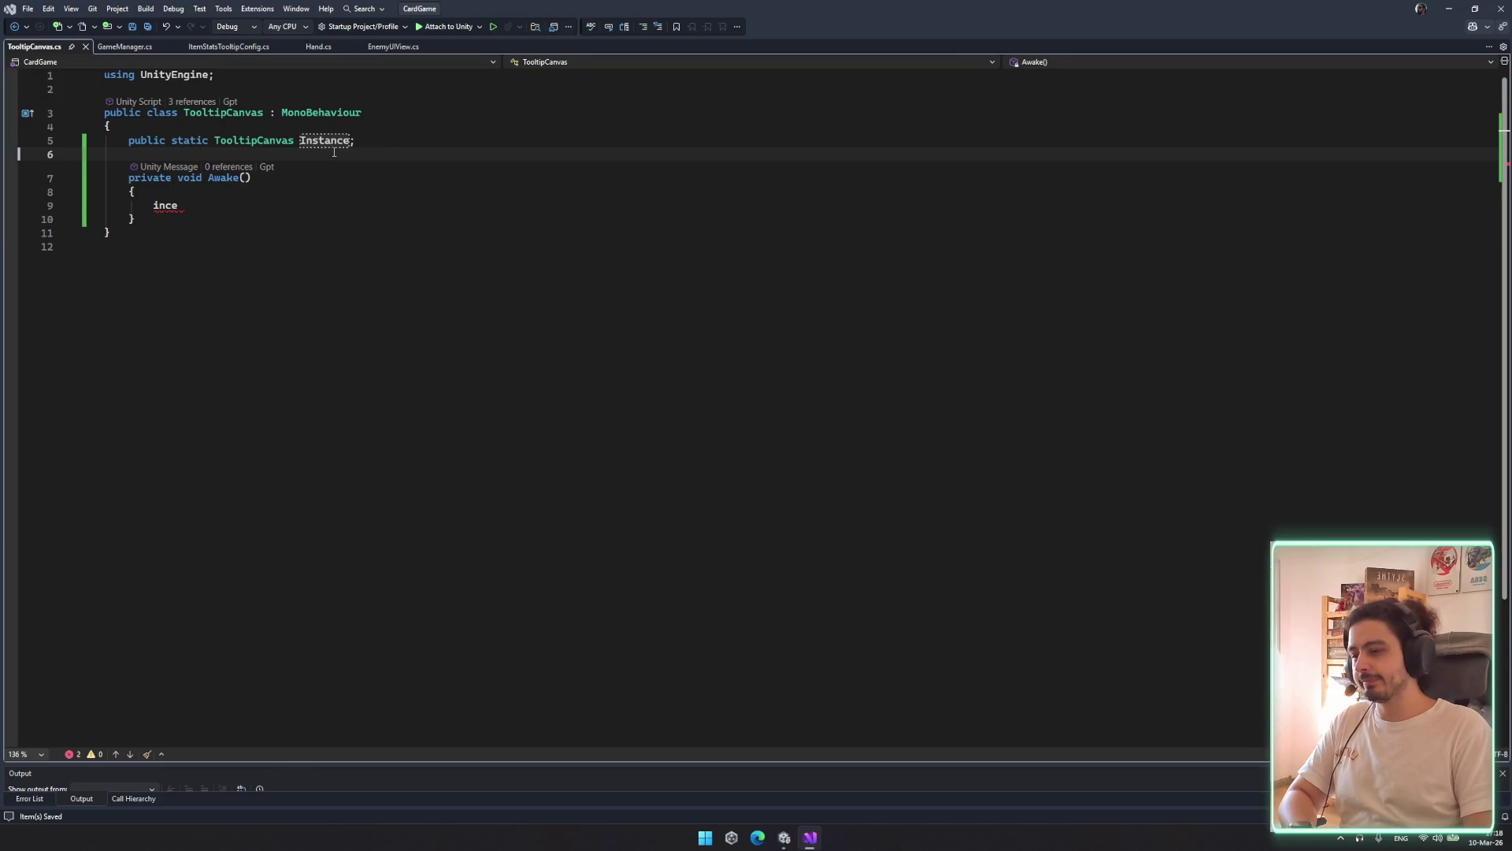
click(345, 236)
double_click(184, 208)
key(Return)
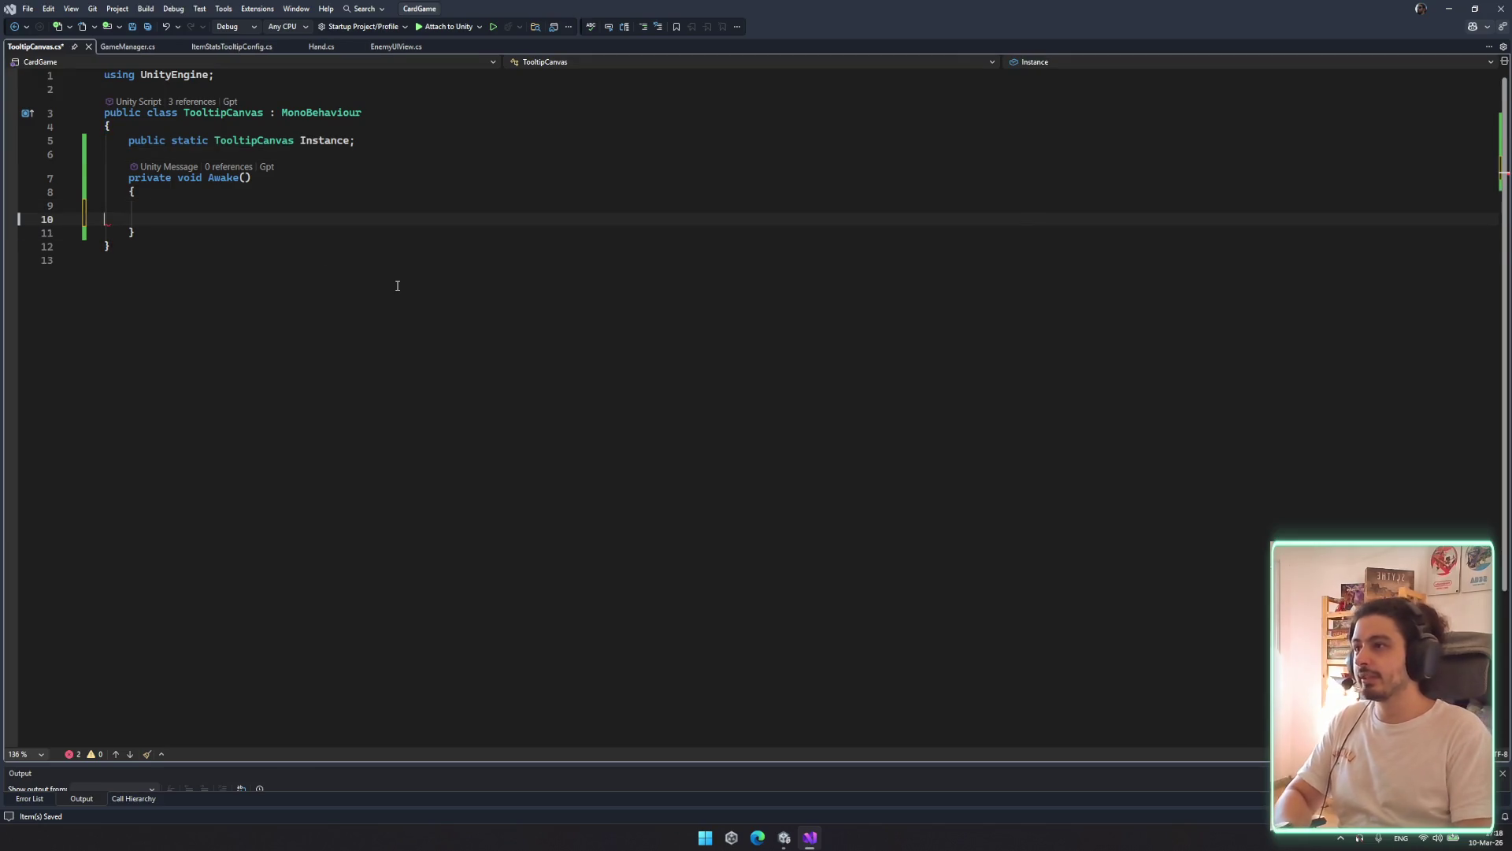
Write 'Instance = this;' as the body of Awake
double_click(310, 142)
key(ctrl+c)
click(278, 207)
key(ctrl+v)
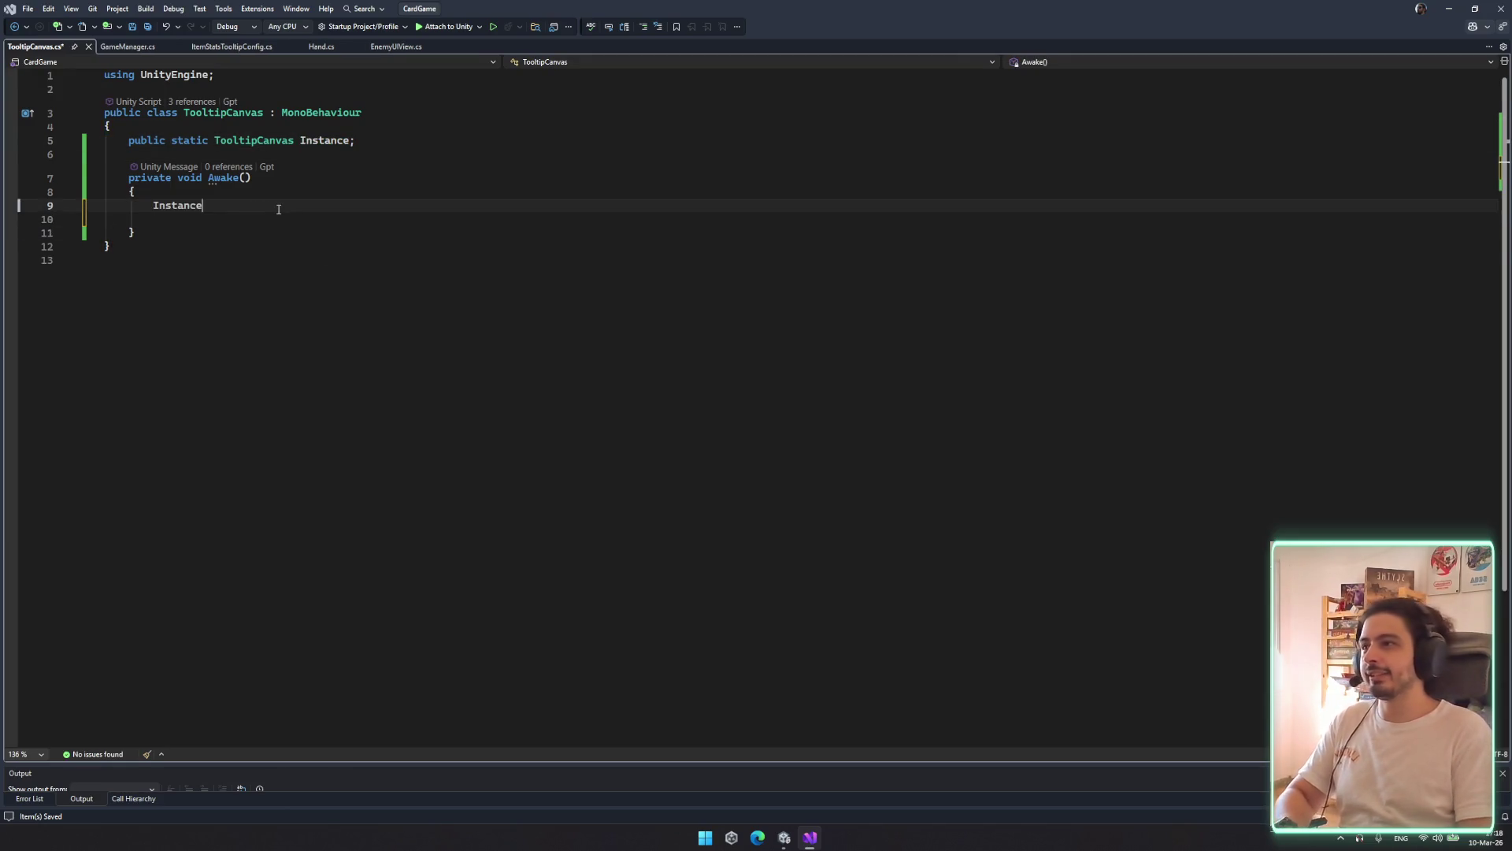
text( = t)
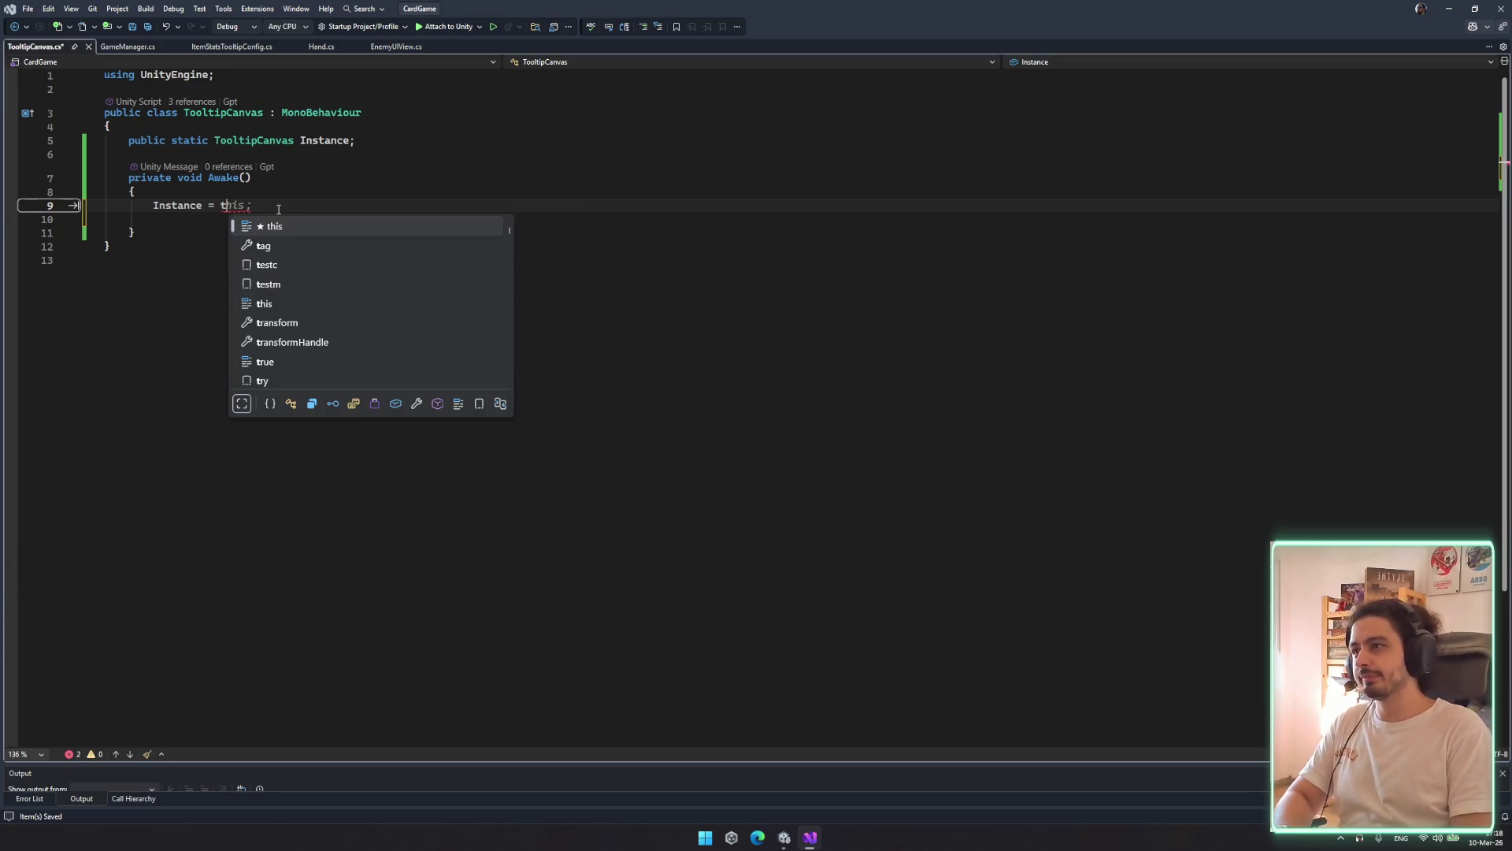
key(Tab)
text(;)
key(Down)
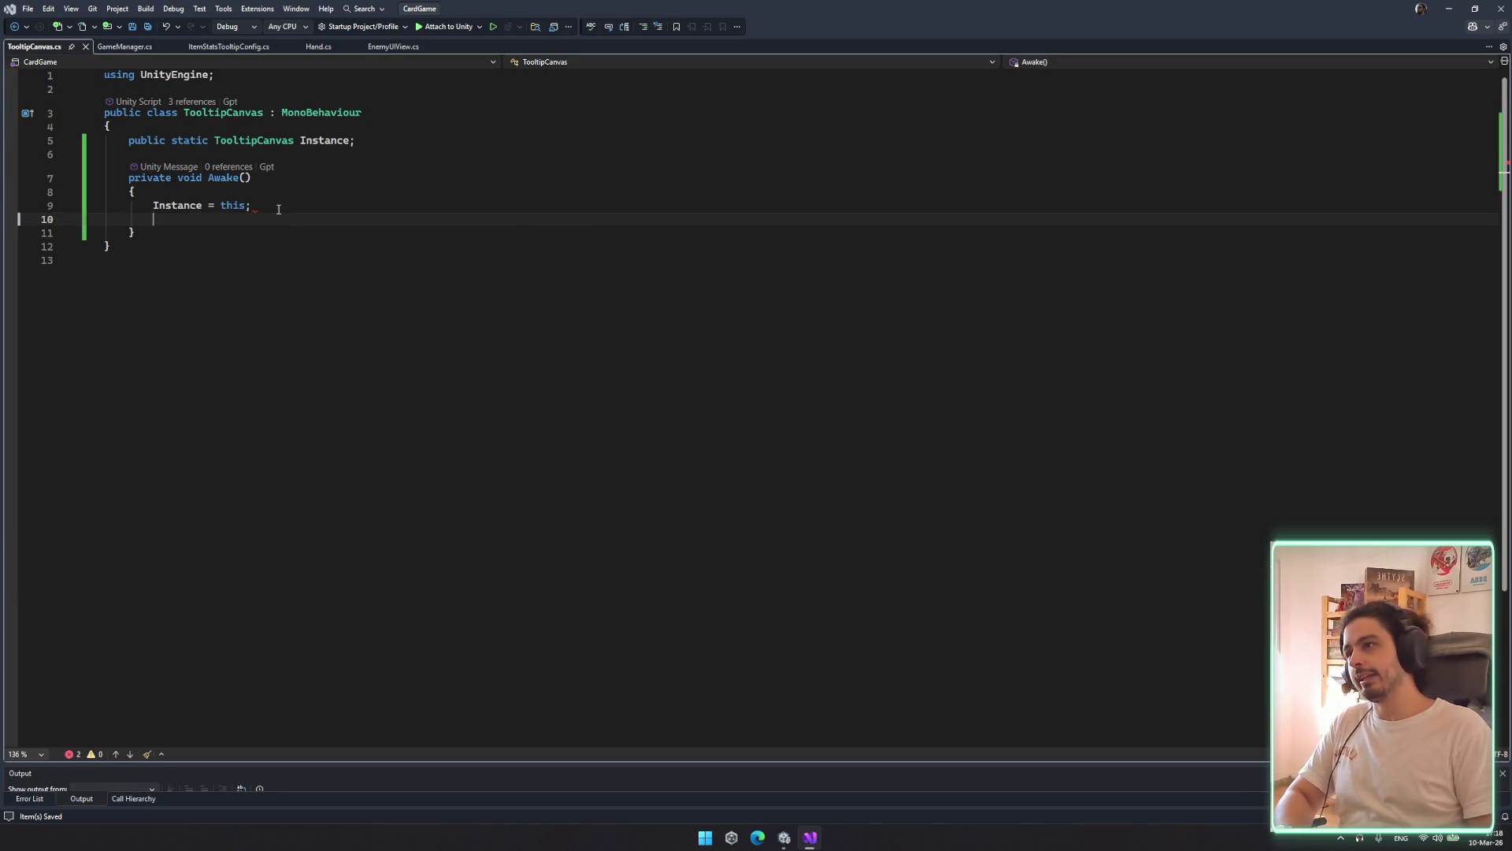
key(BackSpace)
Begin an 'if(Instance)' check above the Instance assignment in Awake
click(231, 193)
key(Return)
key(Return)
key(Up)
text(if()
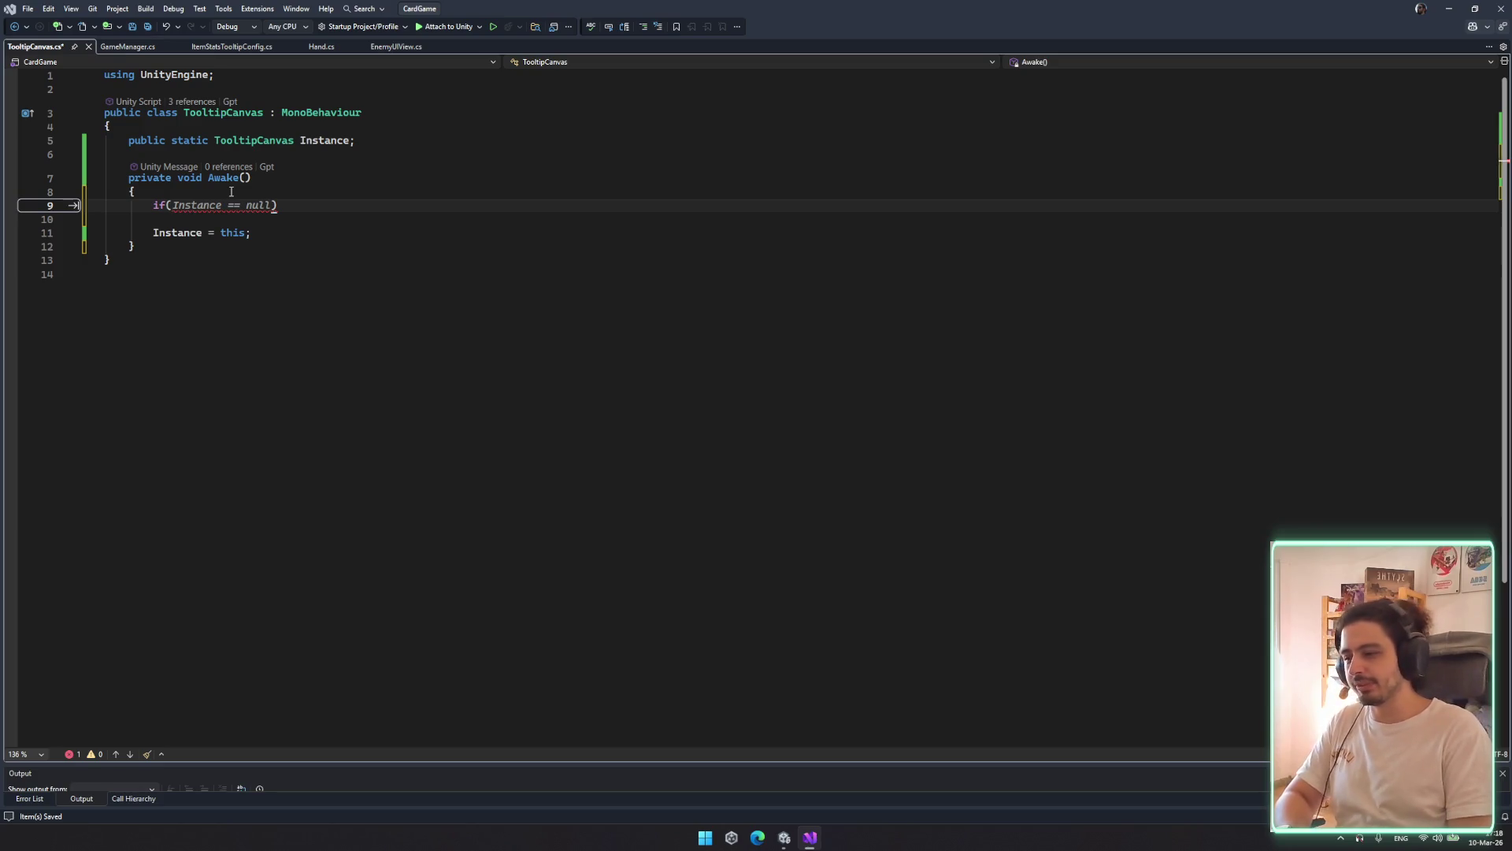
key(Home)
key(Return)
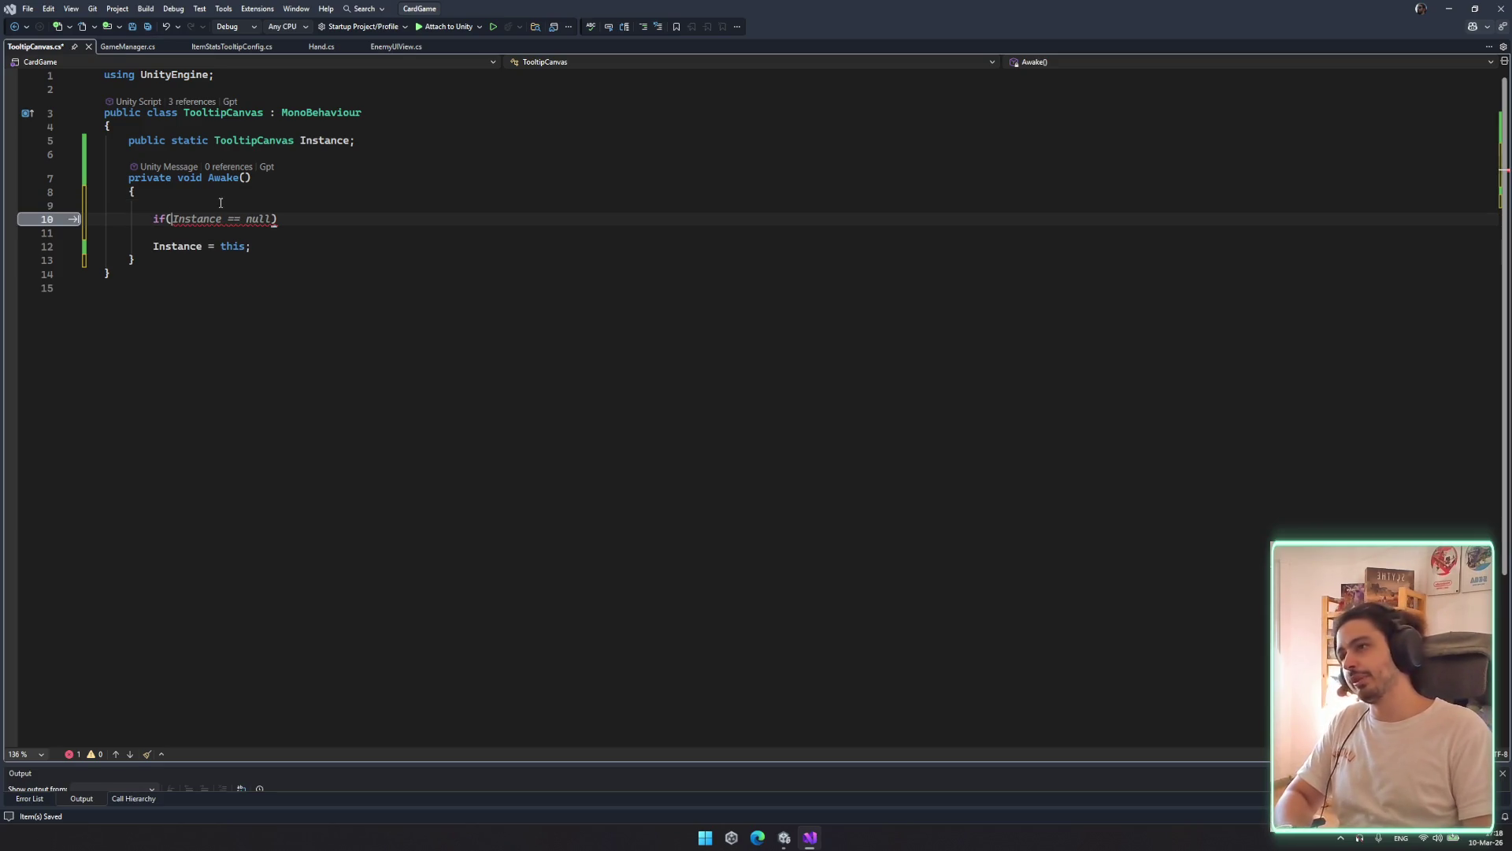
key(ctrl+z)
double_click(328, 140)
click(177, 205)
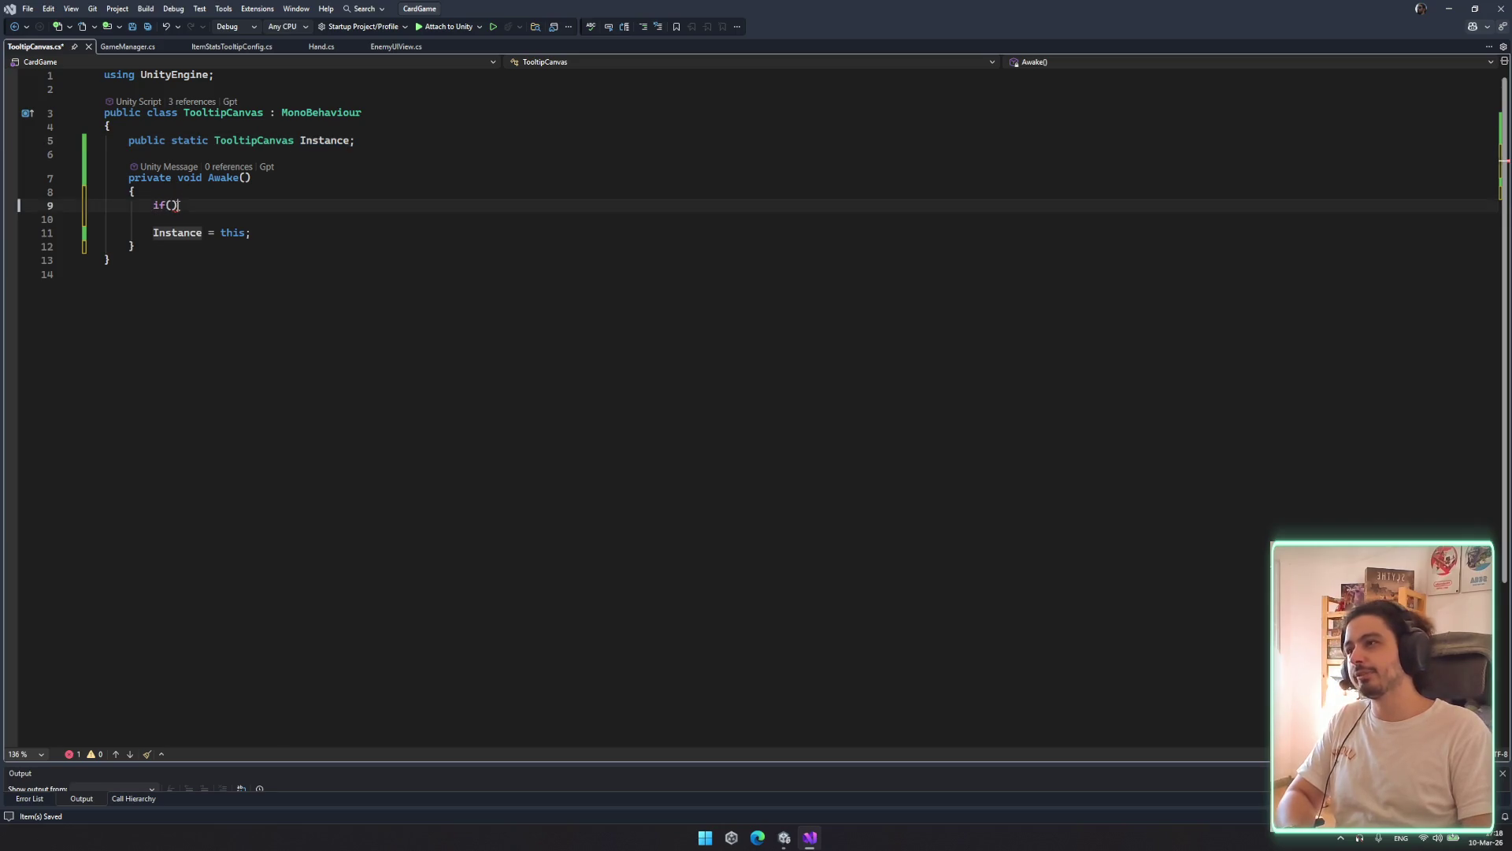
key(ctrl+v)
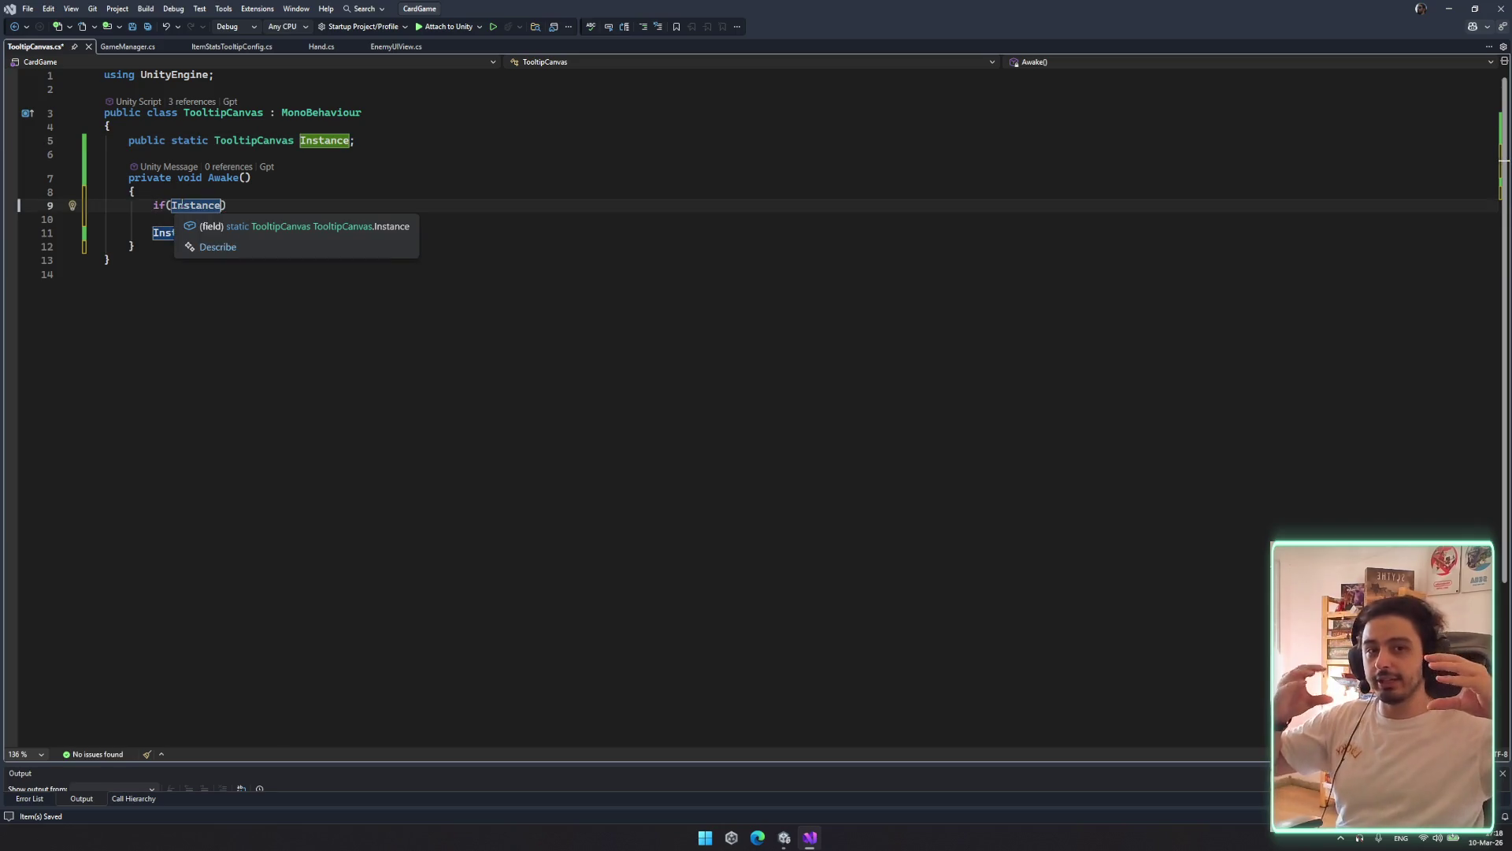